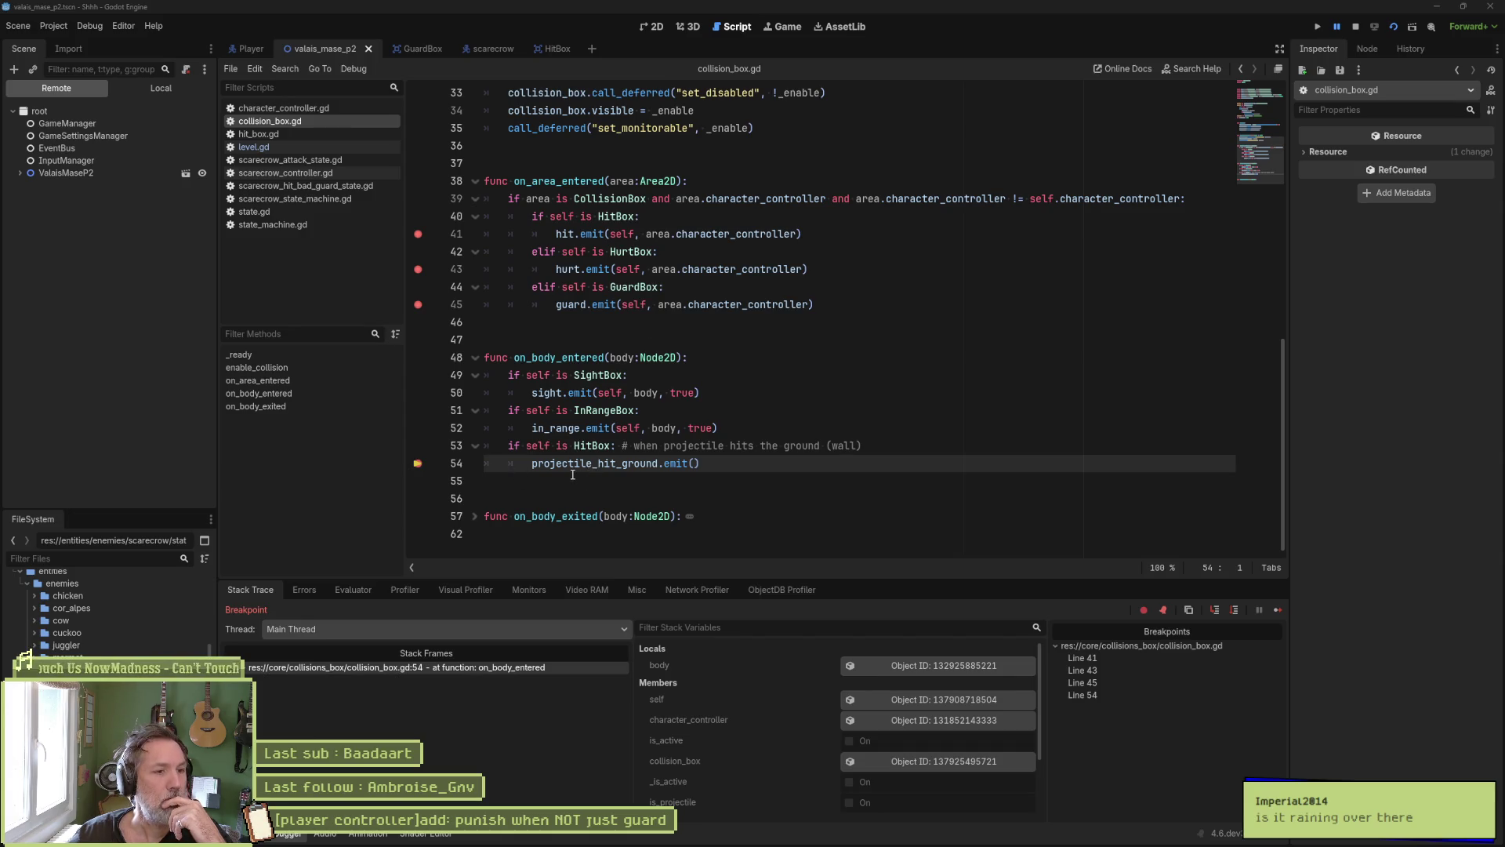
- Remove the line 54 breakpoint and resume the paused game
mouse_move(643, 466)
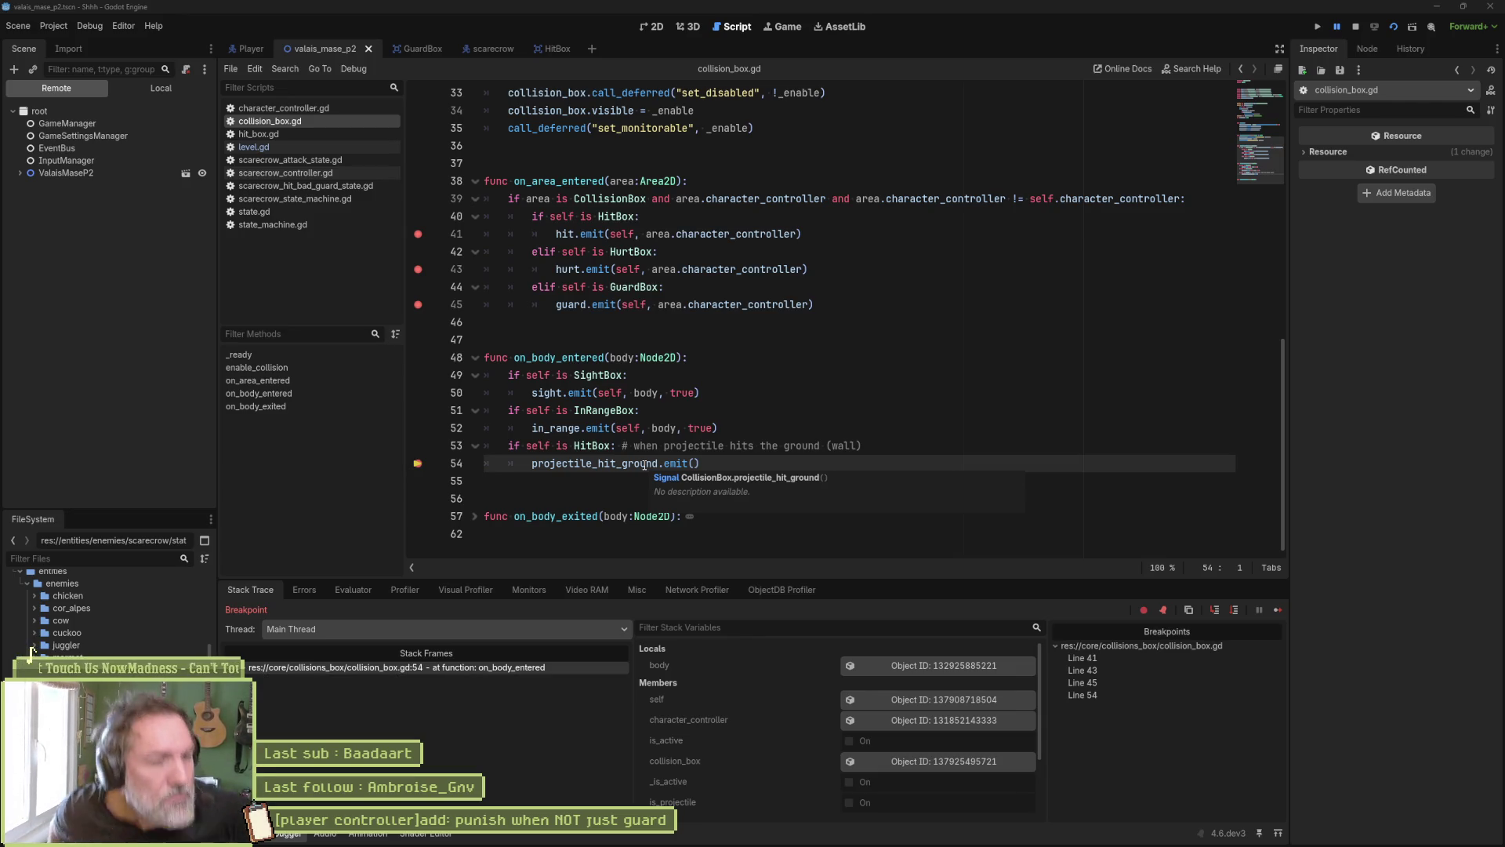
click(418, 463)
drag(820, 304, 427, 467)
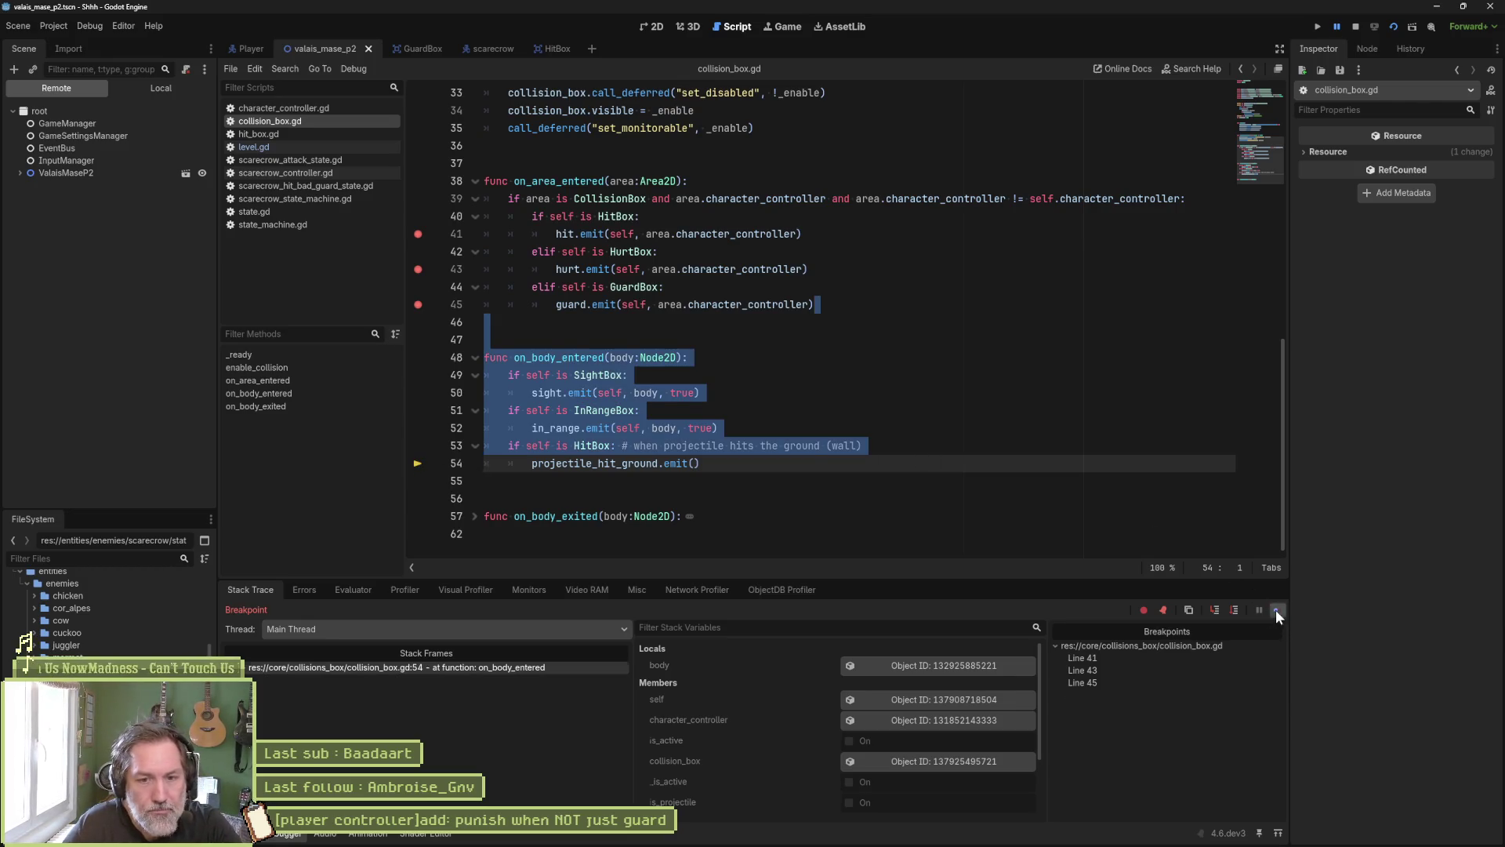
click(1276, 609)
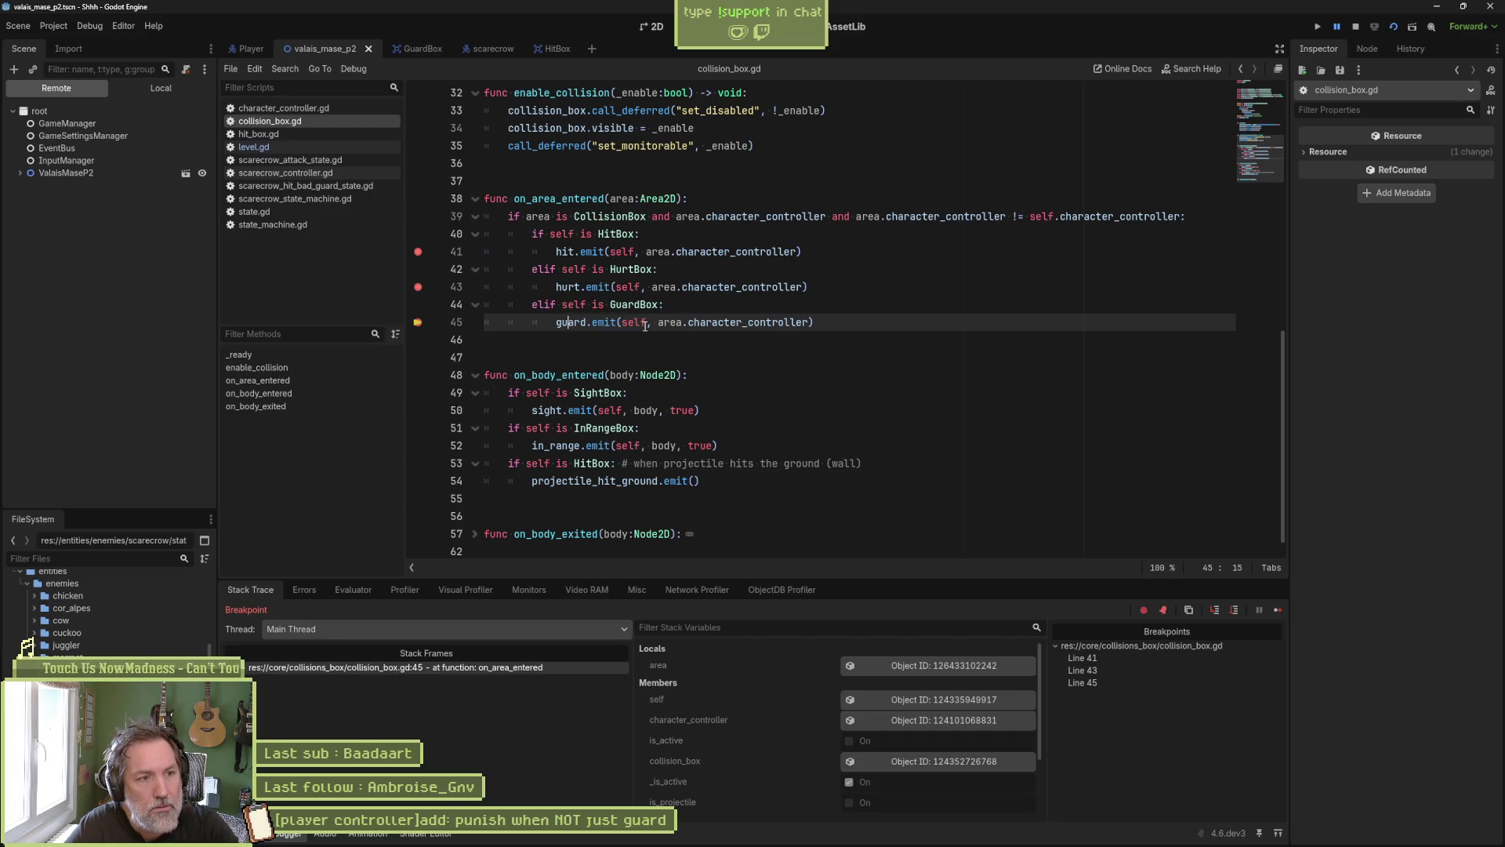
- Continue to the line 41 HitBox breakpoint and inspect the colliding GuardBox area
mouse_move(765, 326)
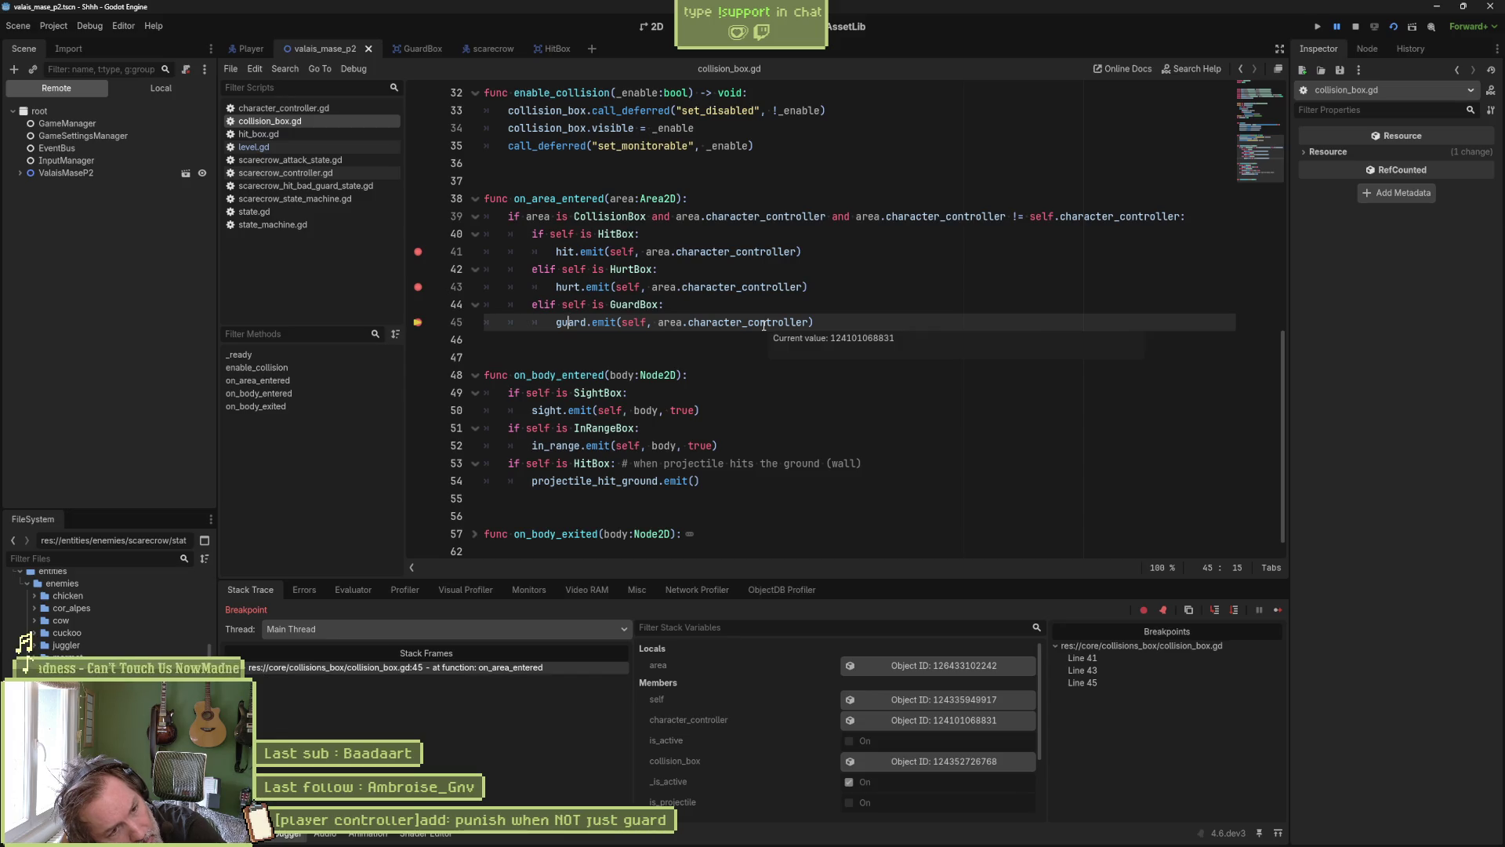
click(1276, 611)
click(763, 357)
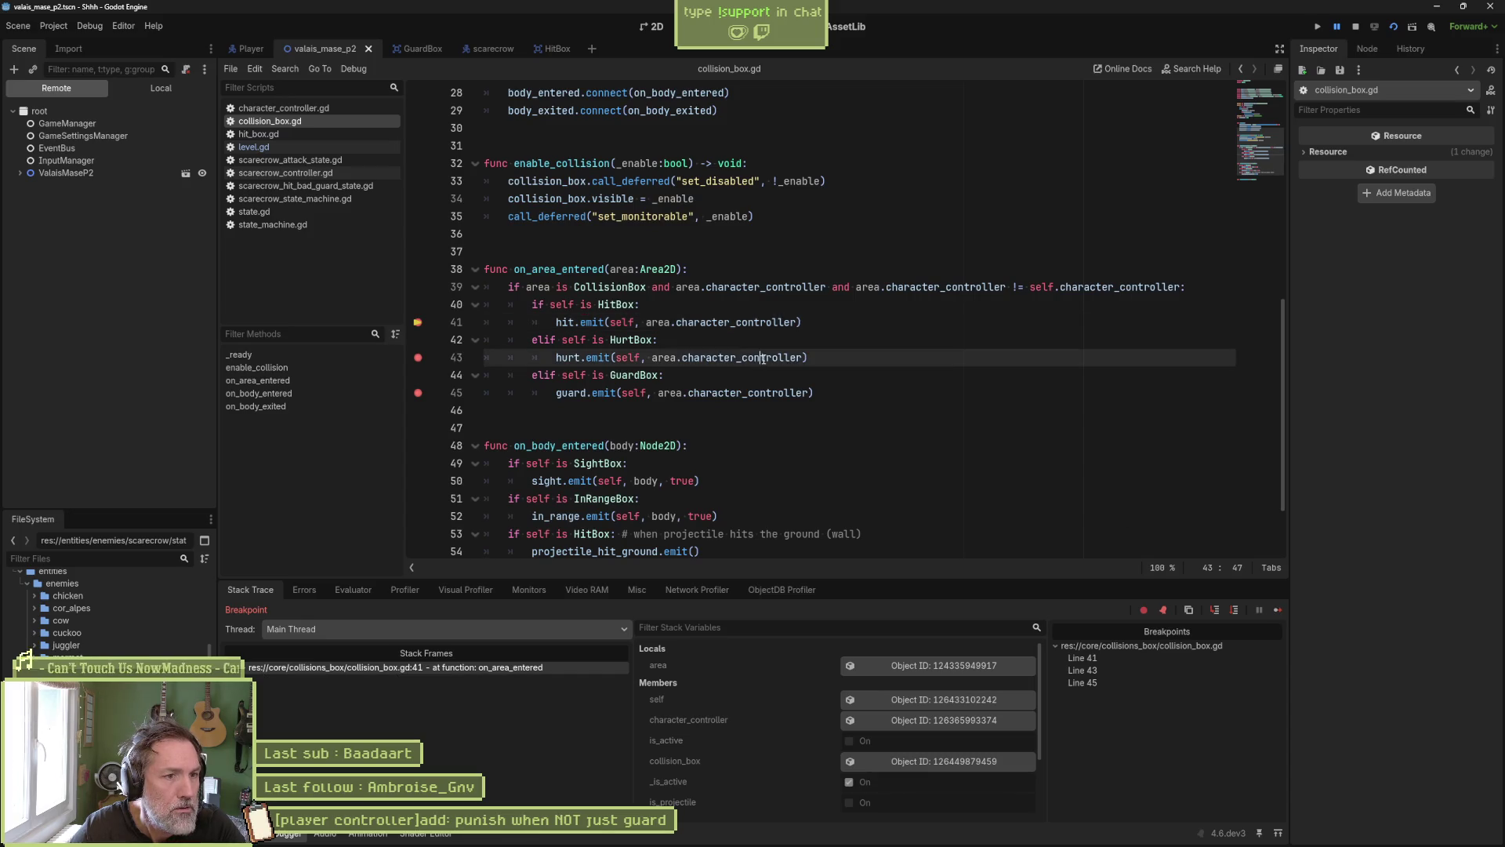
click(609, 305)
mouse_move(632, 321)
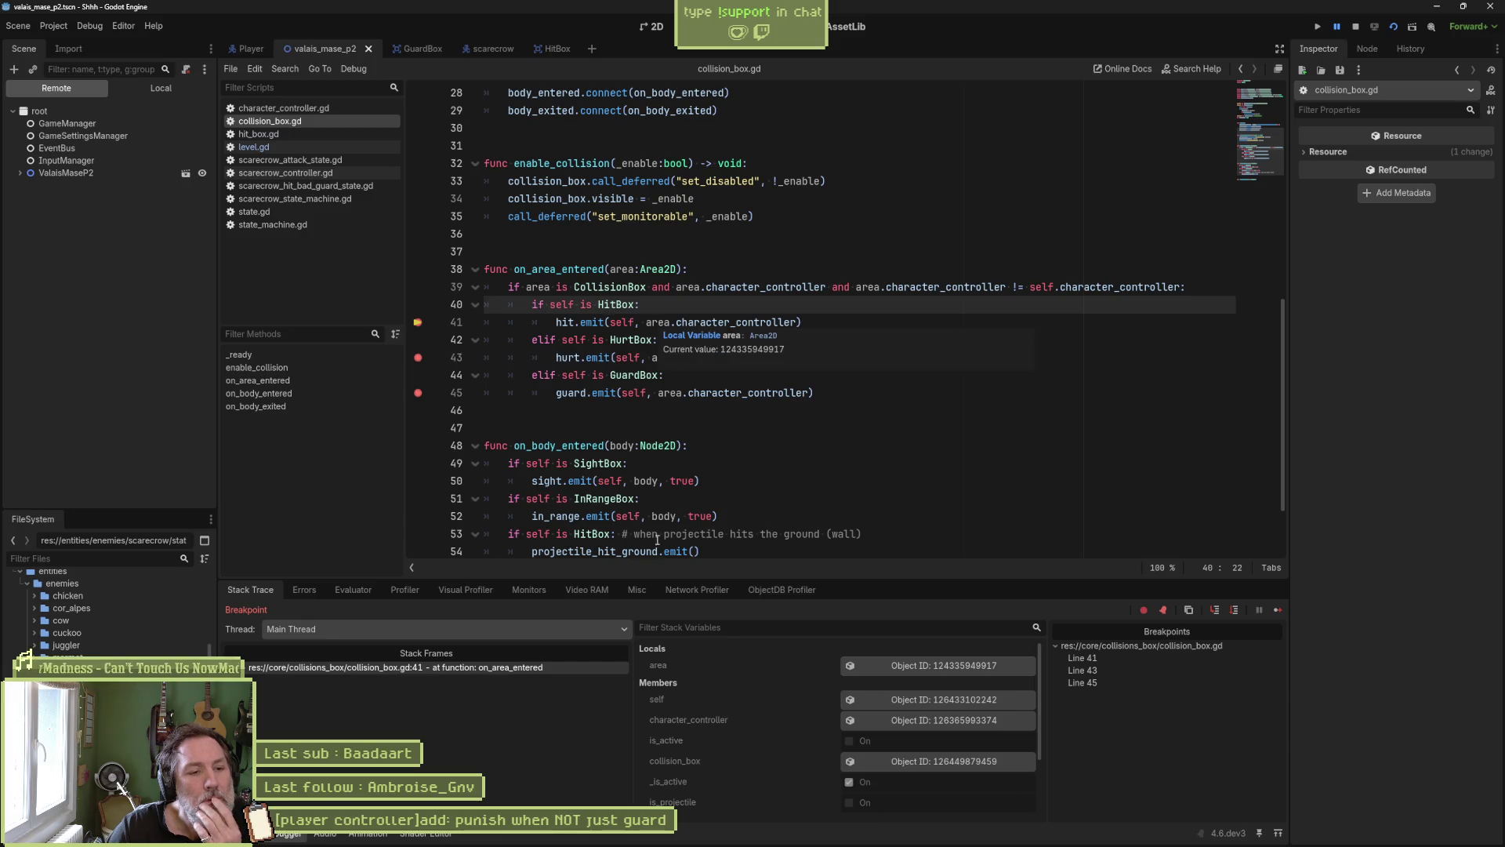
click(972, 664)
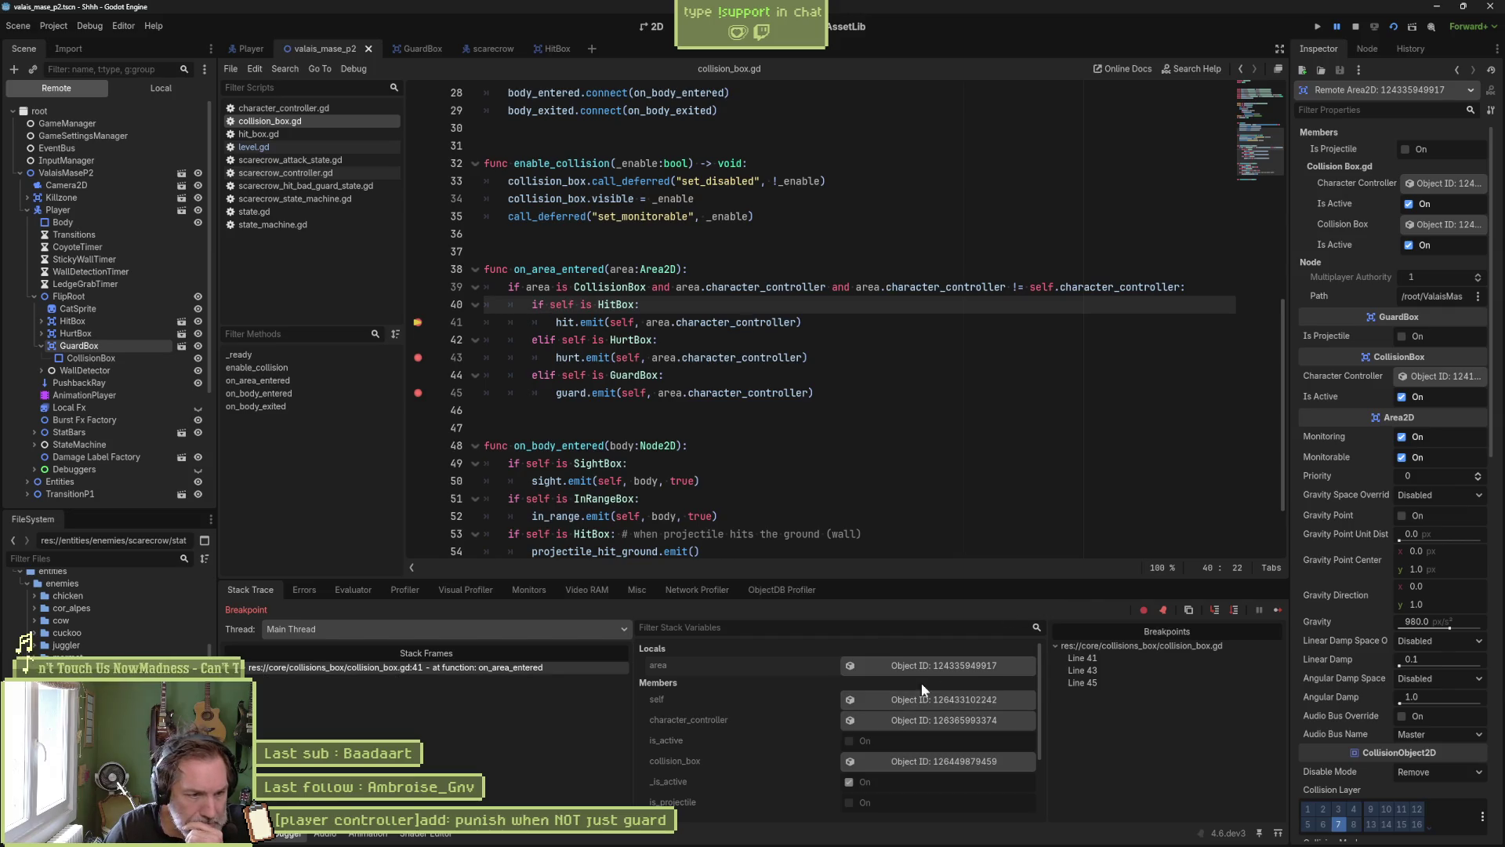
- Delete the breakpoints on lines 43 and 45, then stop the running game
scroll(1379, 635, down, 10)
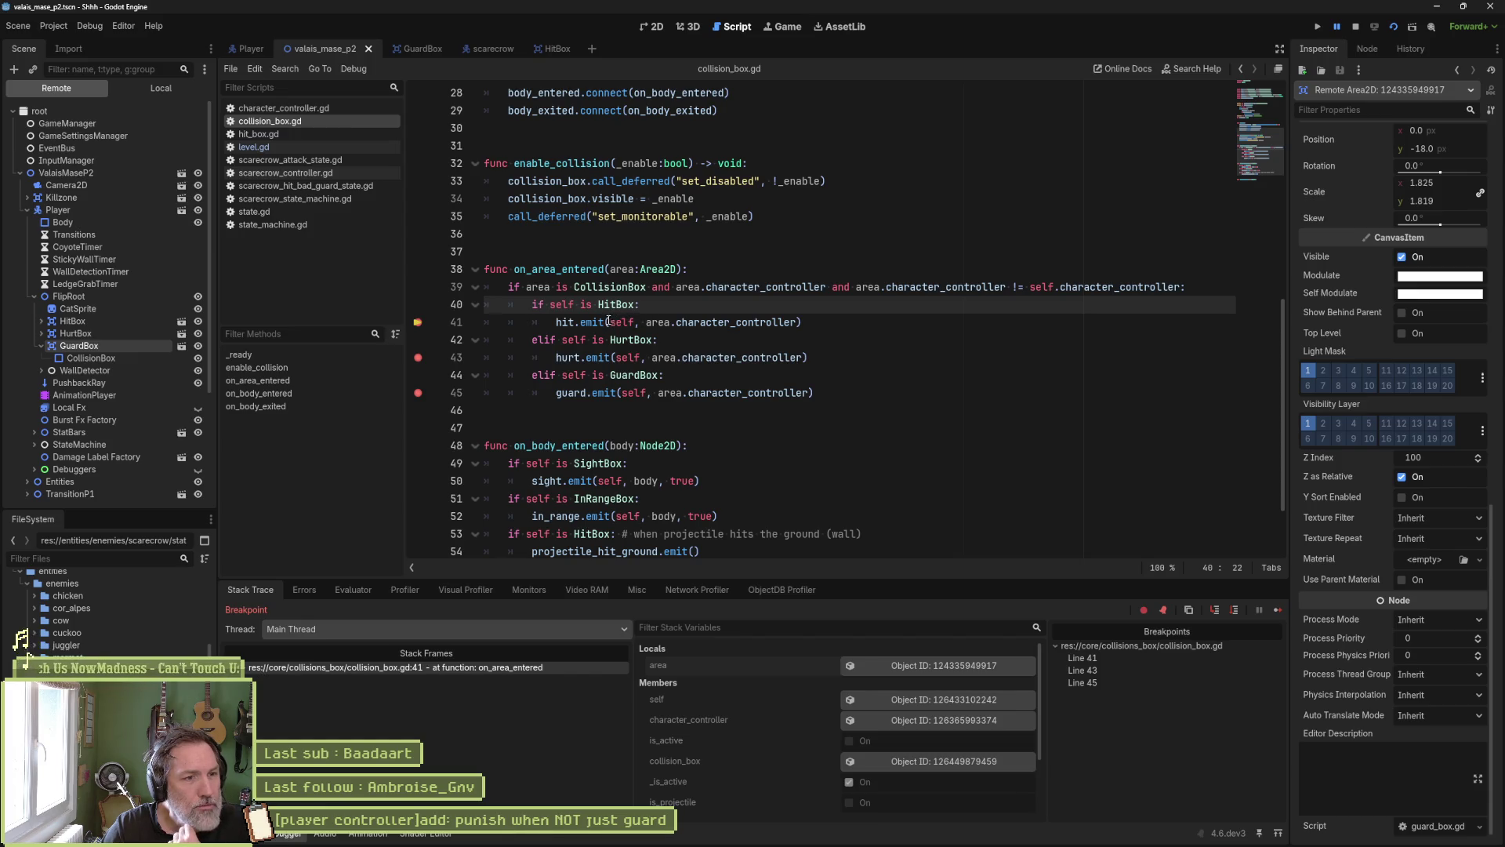
mouse_move(567, 321)
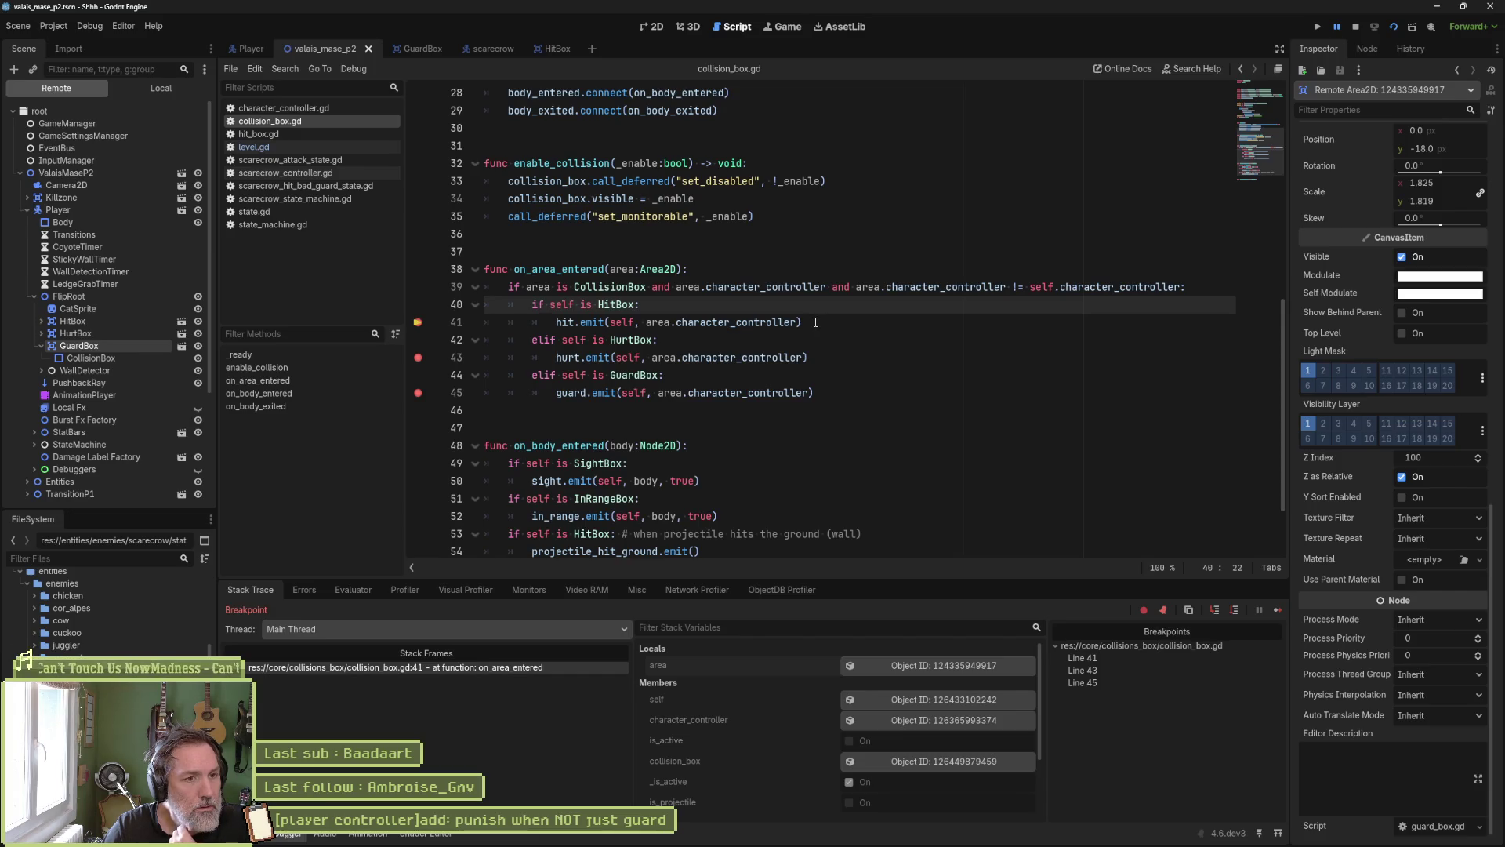
click(417, 358)
click(418, 394)
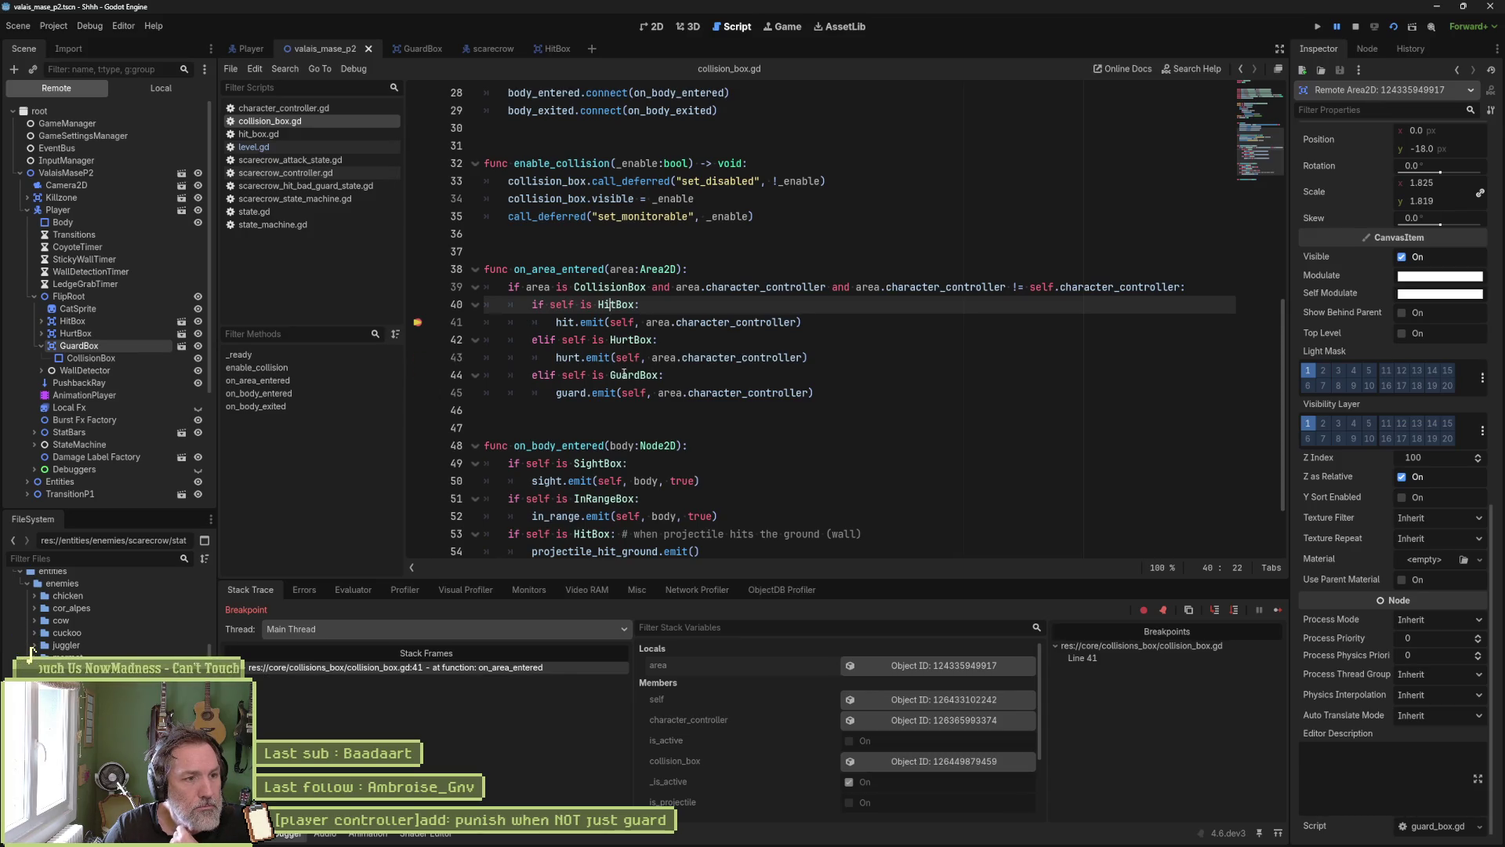
mouse_move(800, 358)
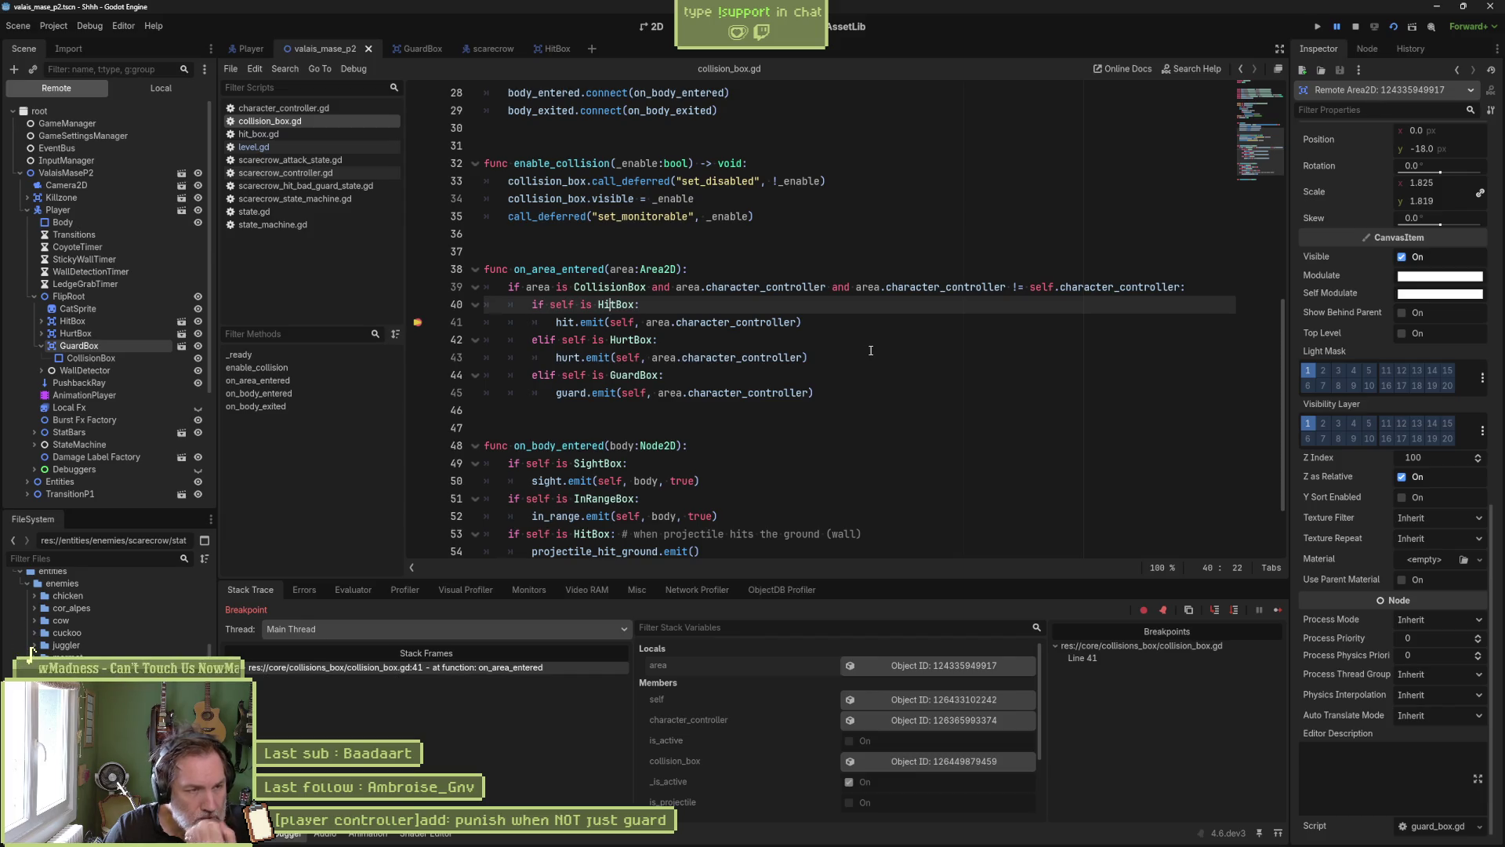
click(1355, 27)
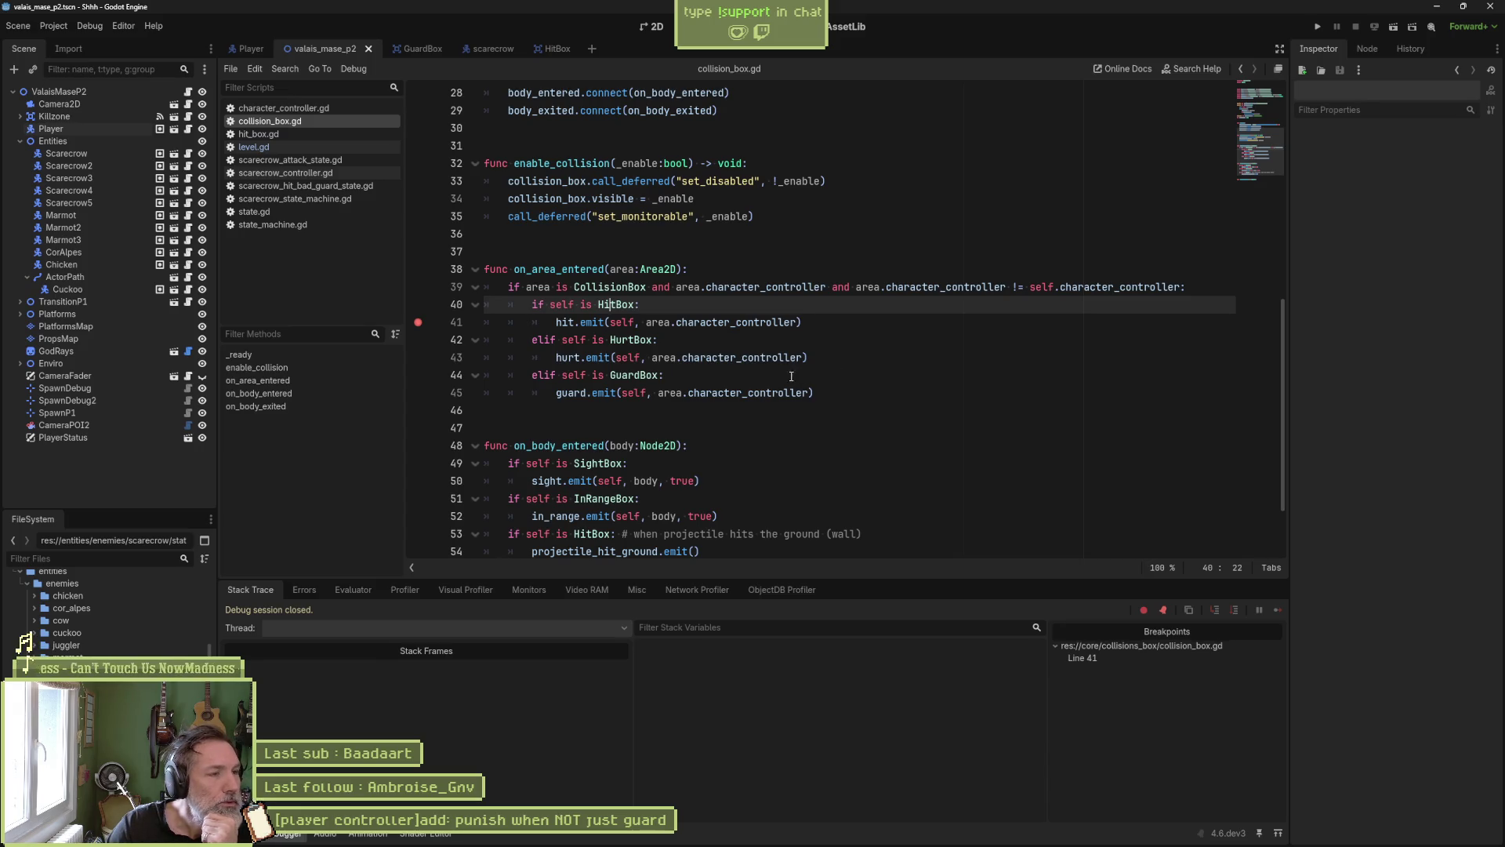
- Remove the last breakpoint on line 41 and bring up Fork's local changes
click(625, 396)
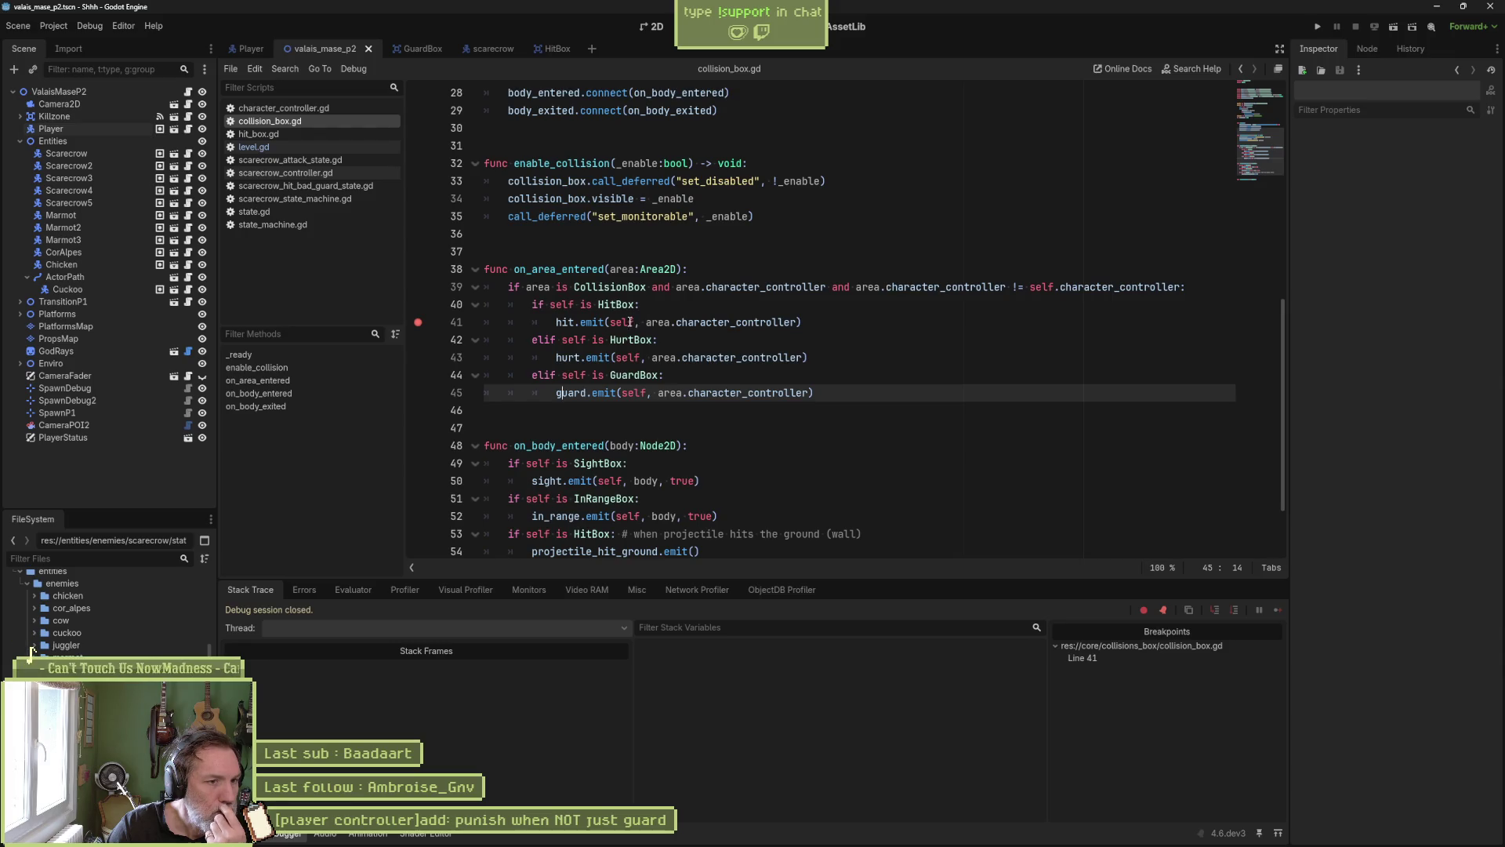
click(798, 323)
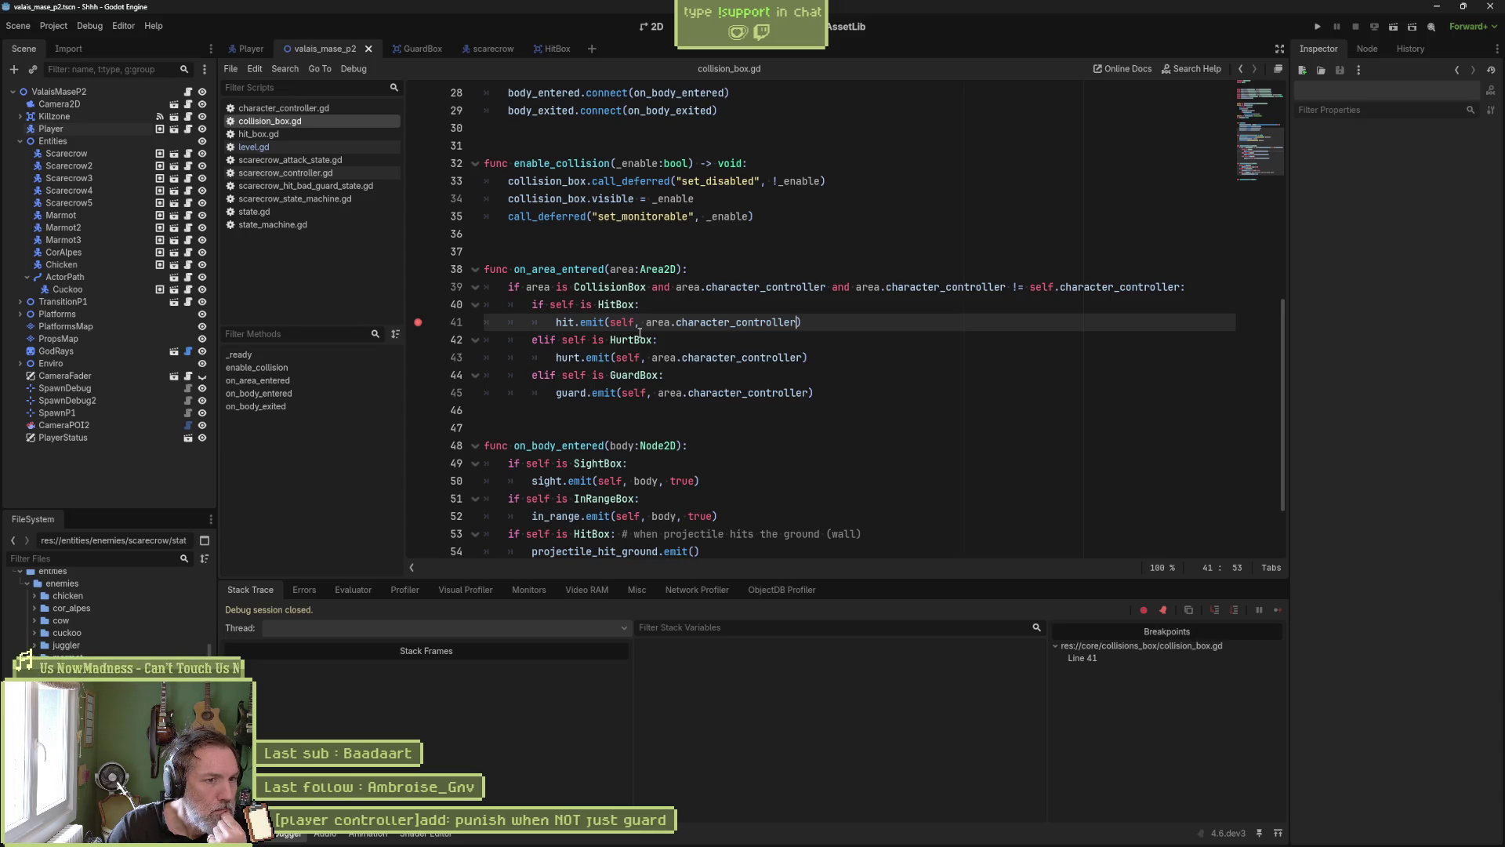
double_click(658, 323)
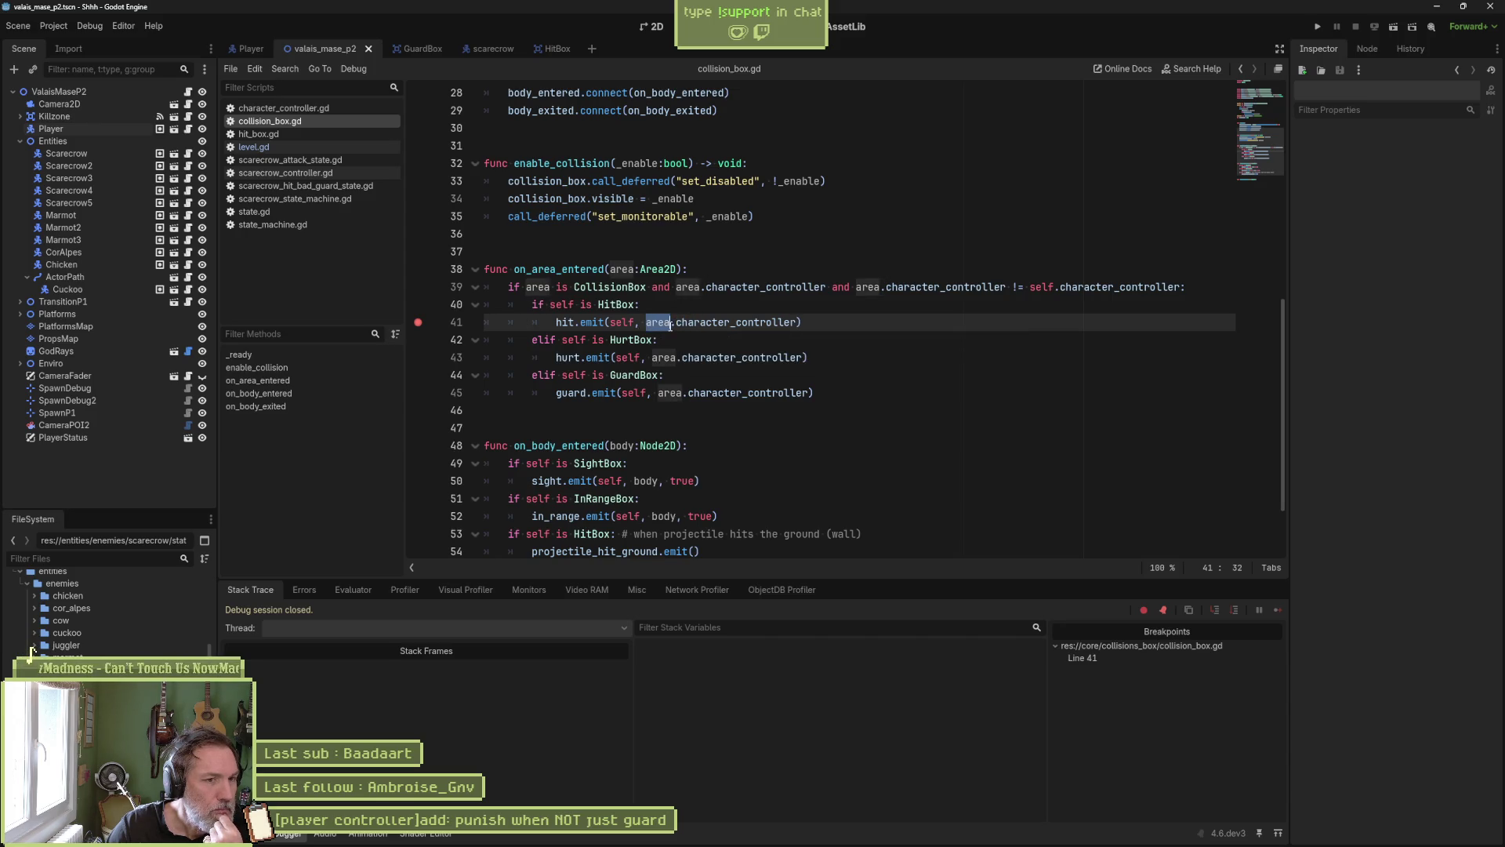
click(671, 324)
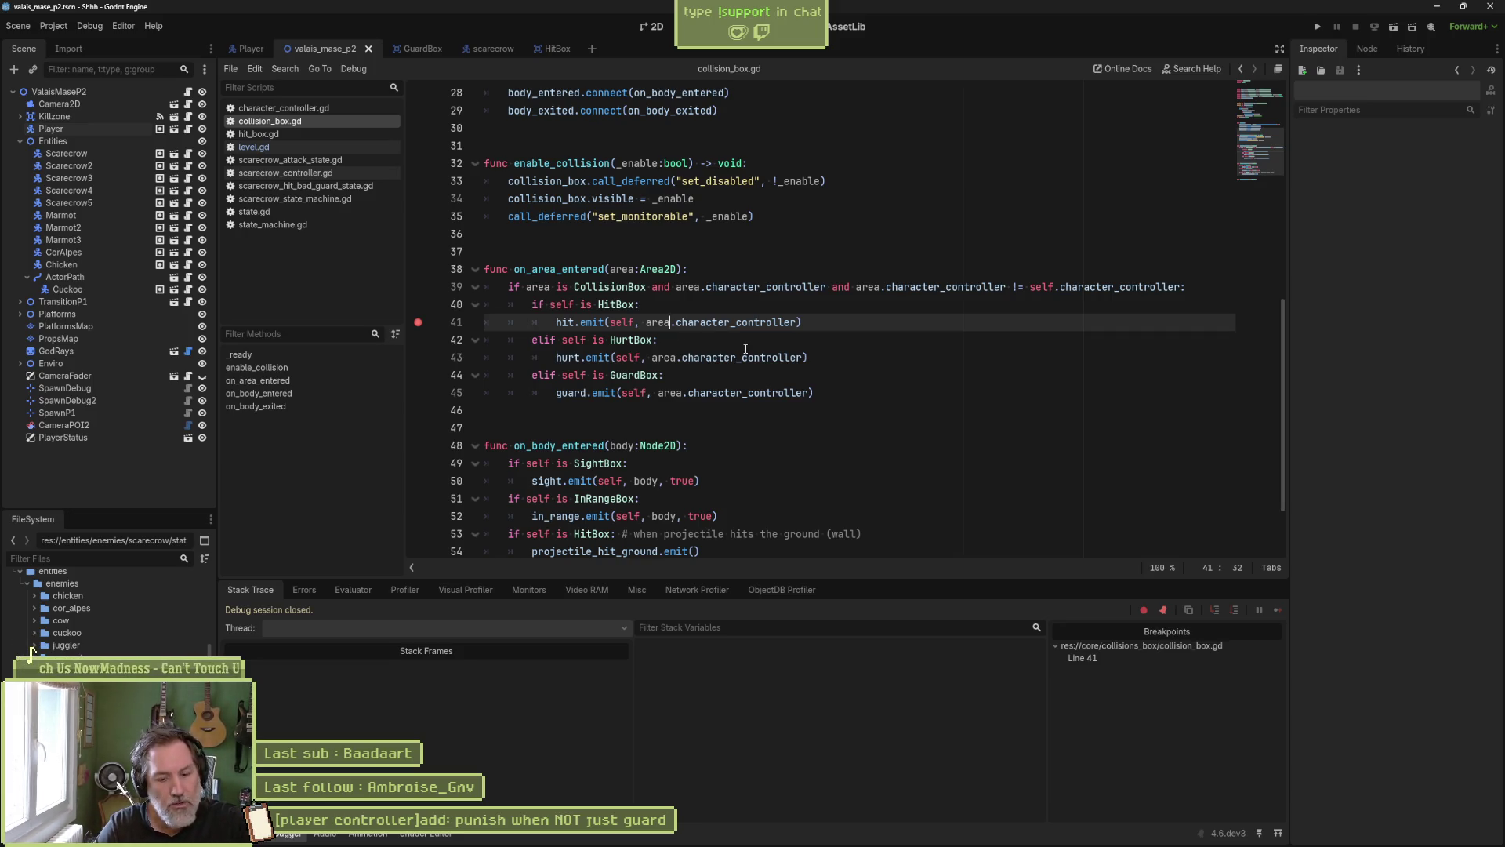
click(417, 324)
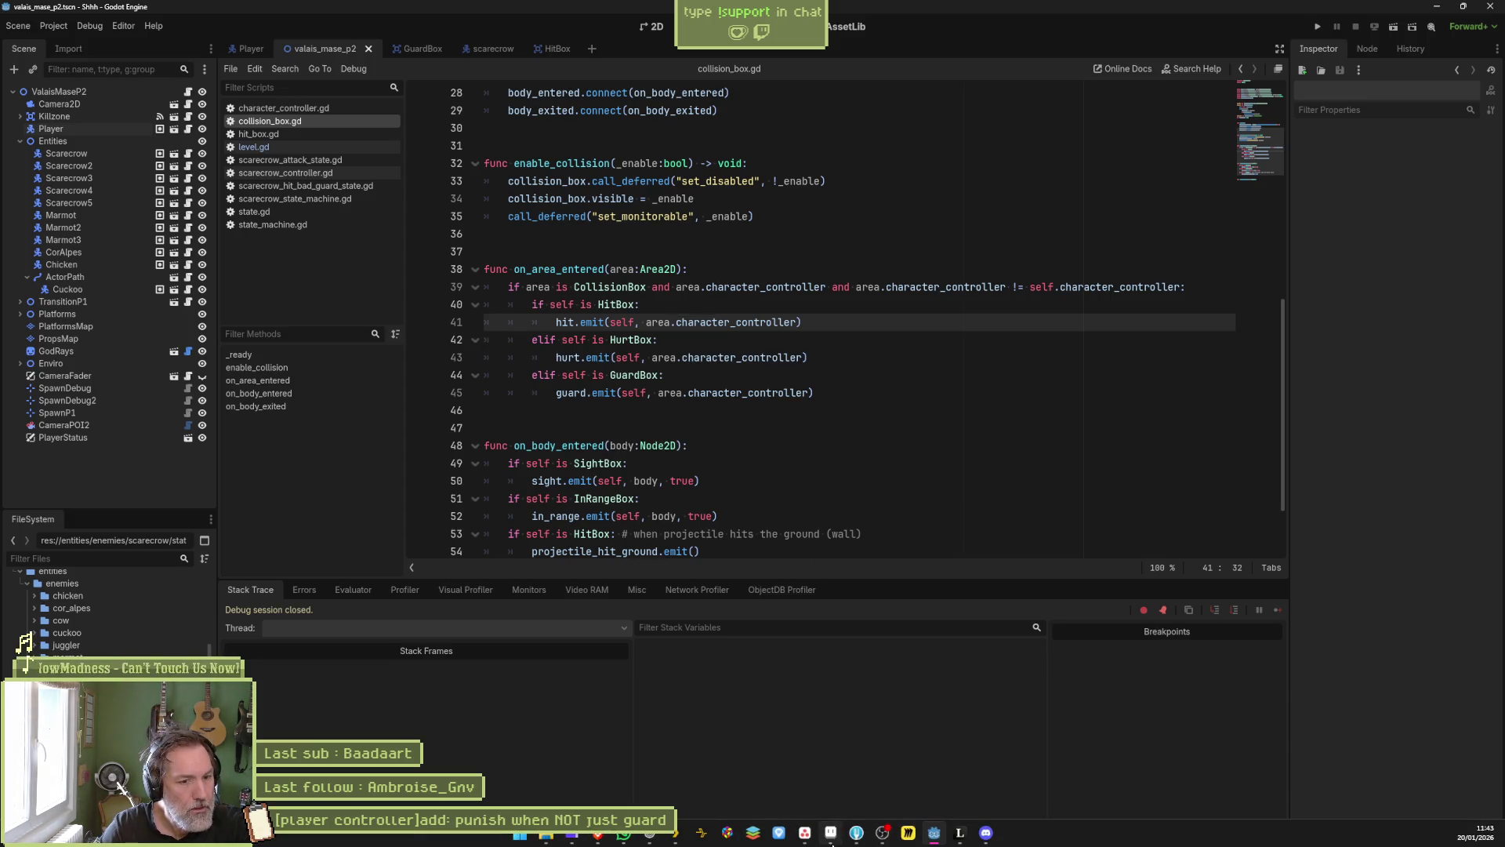
click(856, 835)
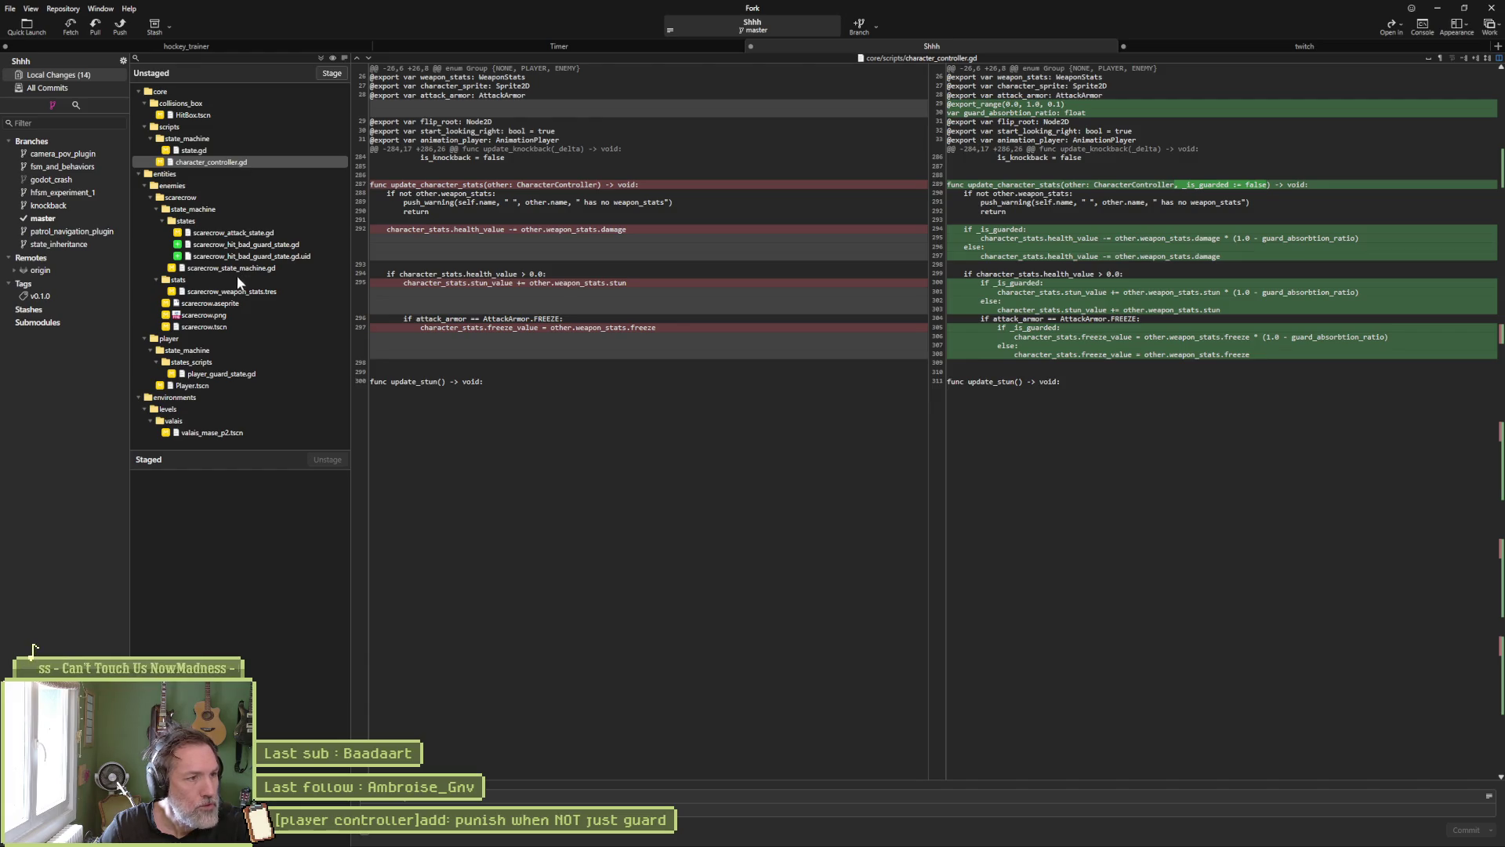
- Stage all 14 changes and commit with the recent message ending '(added bad guard animation)'
click(236, 315)
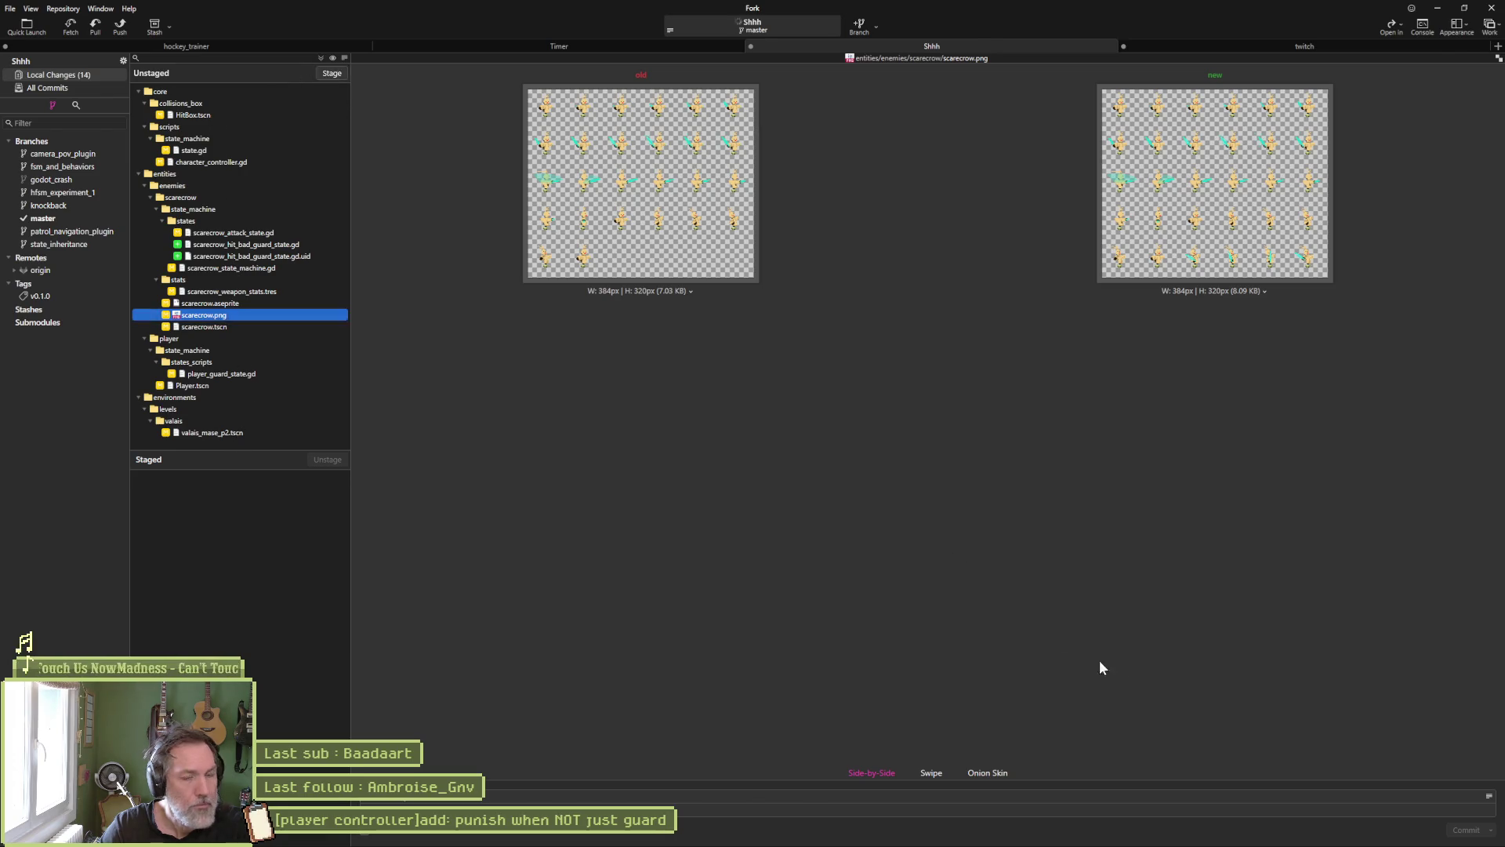
key(ctrl+shift+s)
click(1488, 795)
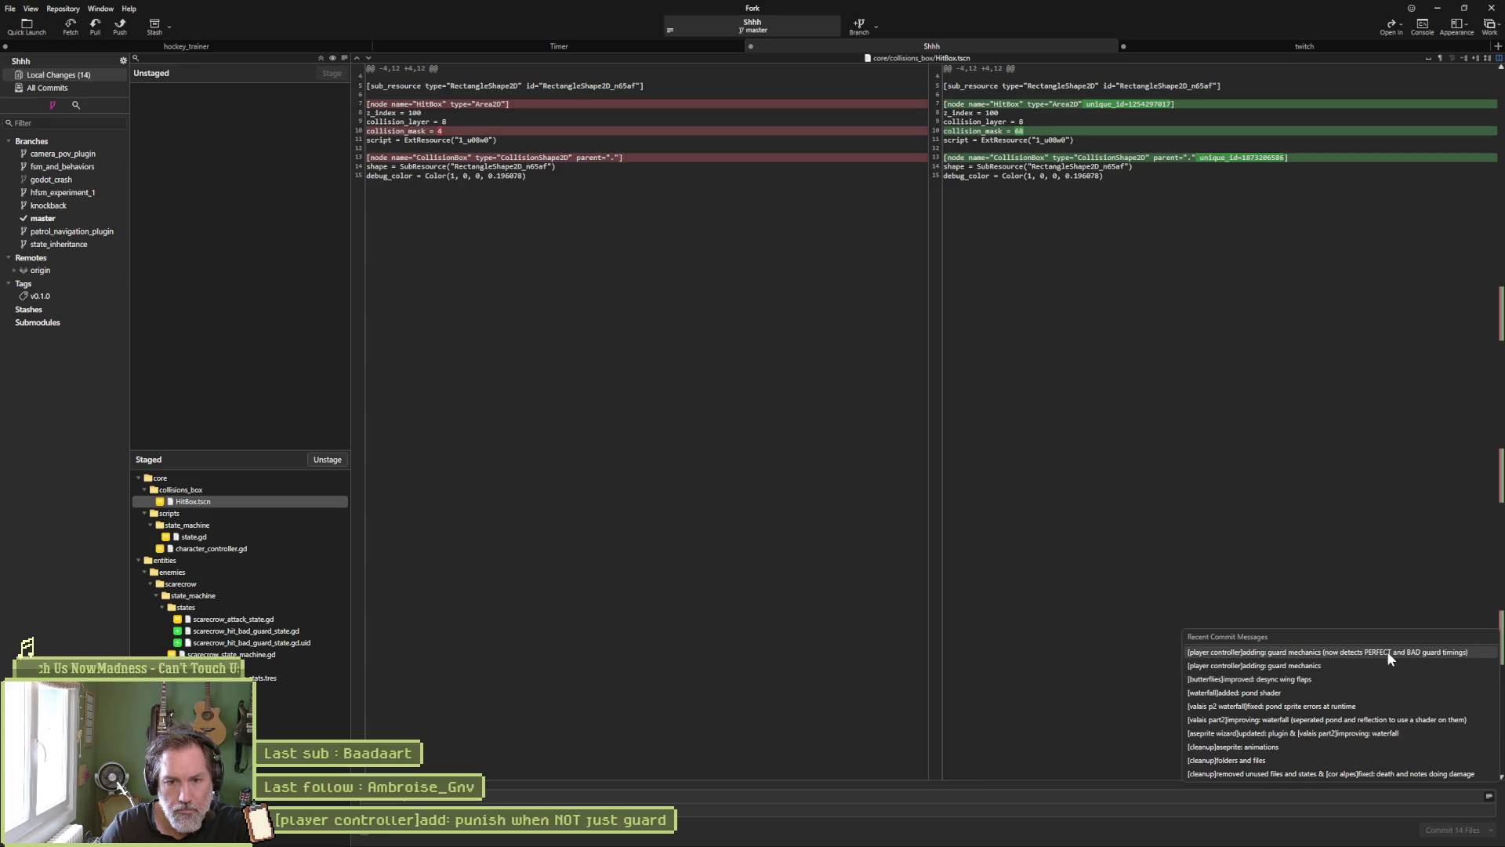
click(1387, 652)
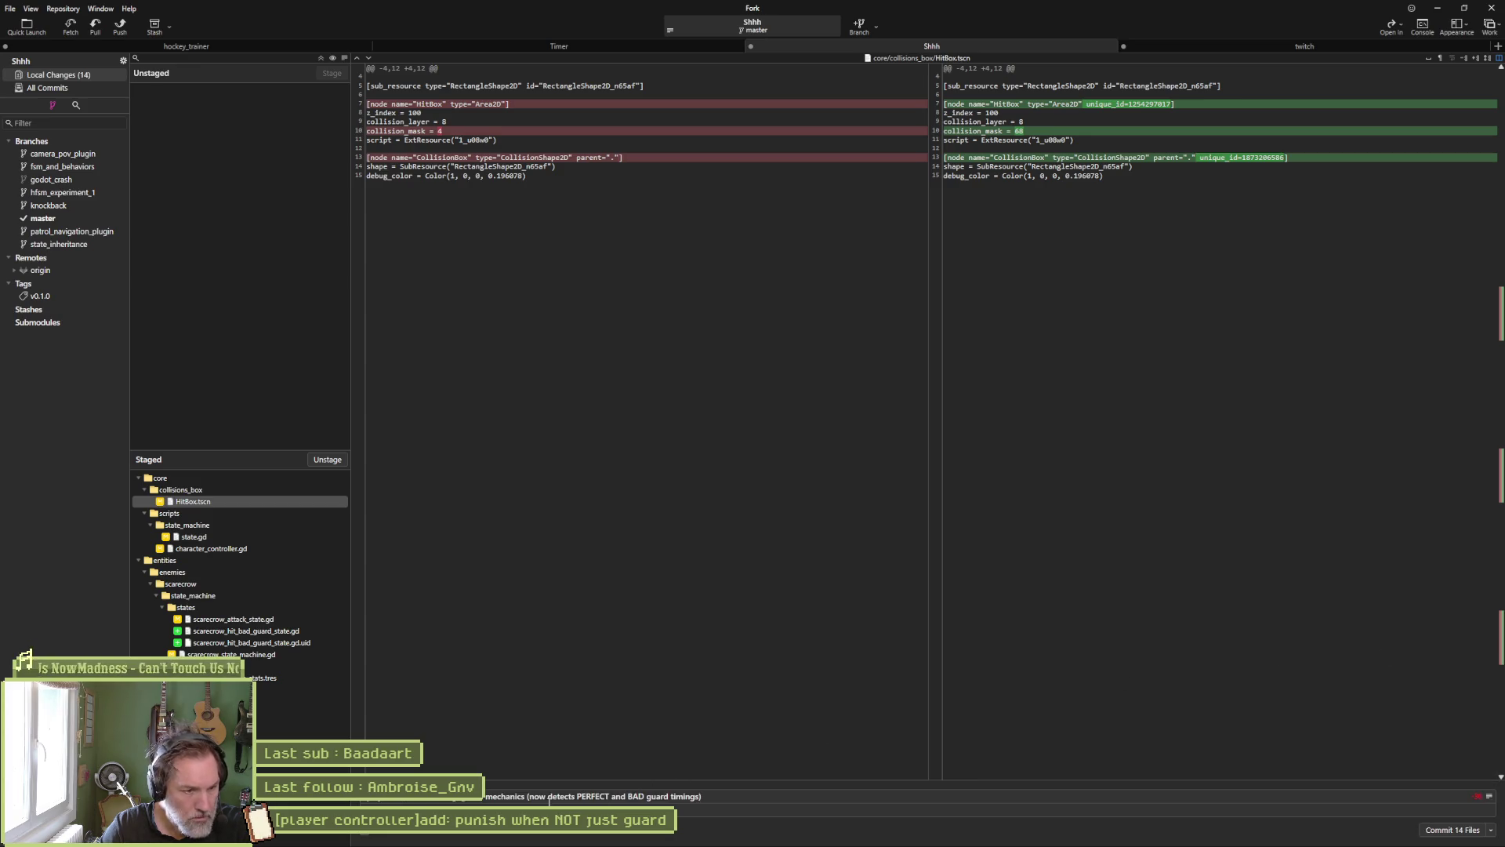
drag(531, 796, 699, 799)
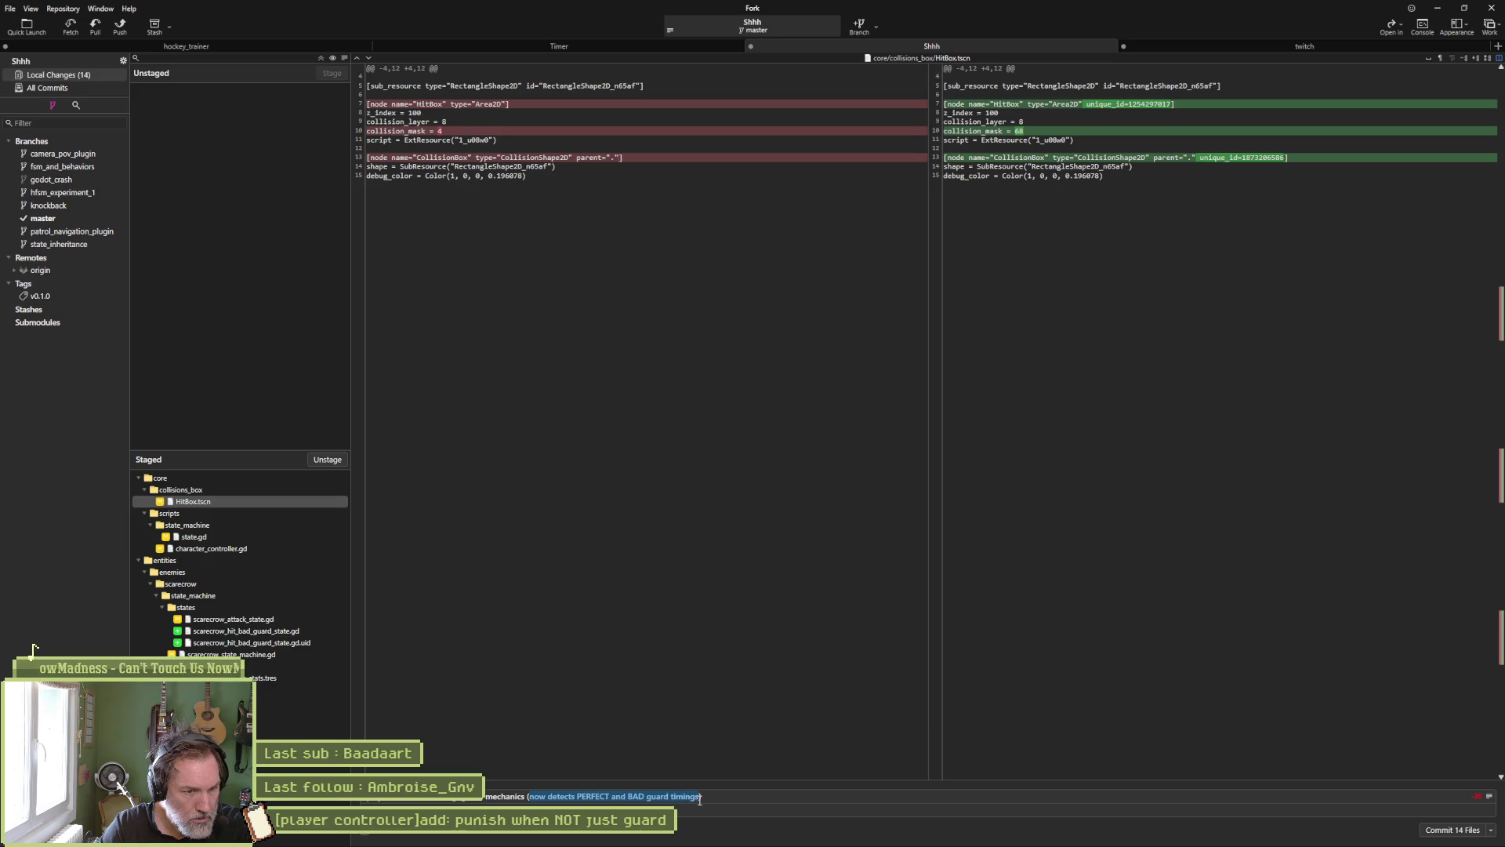
text(ad )
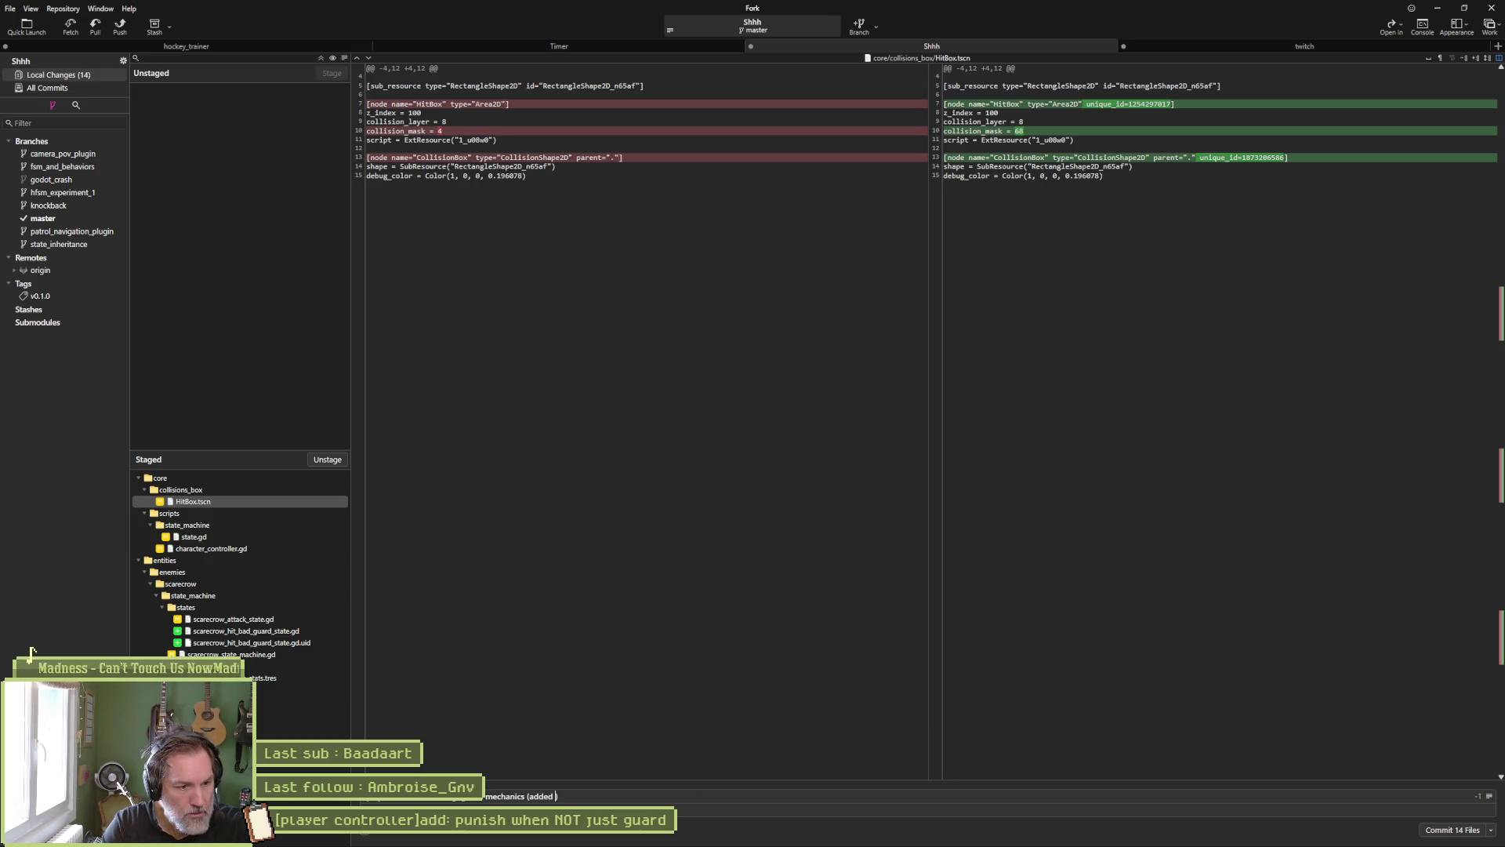
text(guard an)
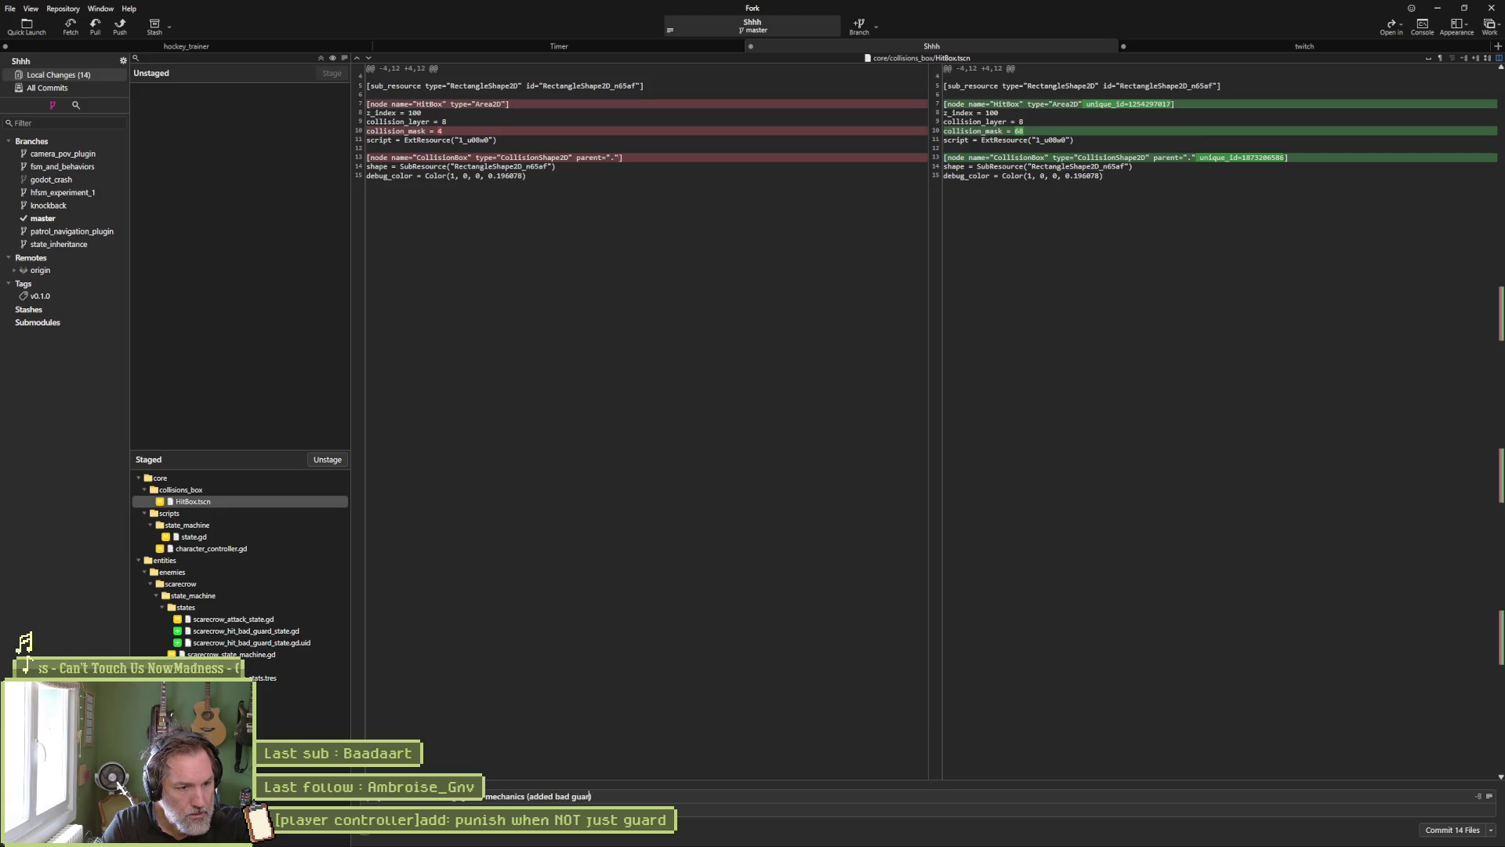
text(imation)
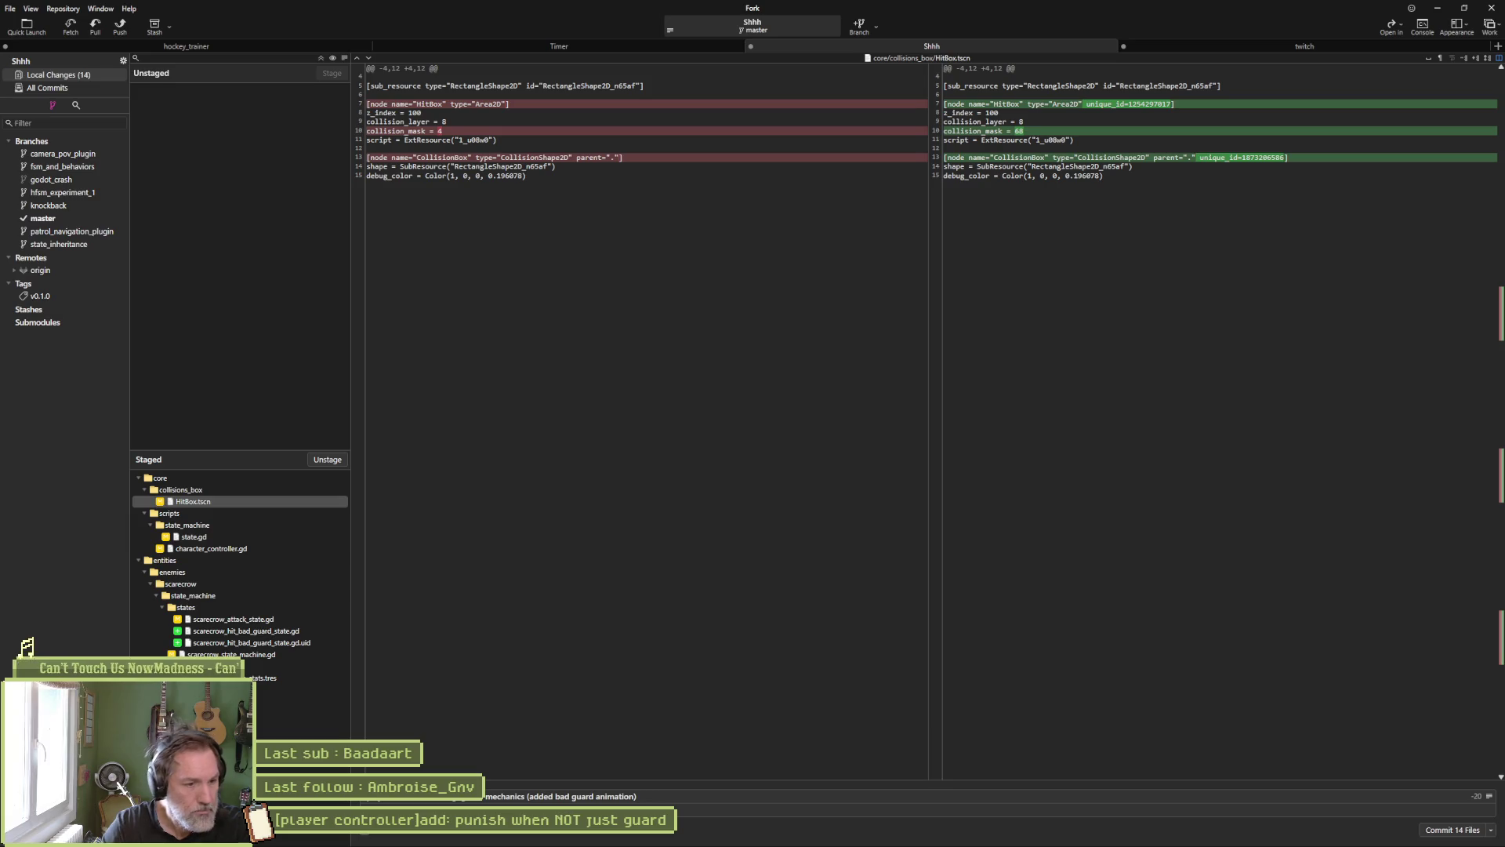
click(1450, 829)
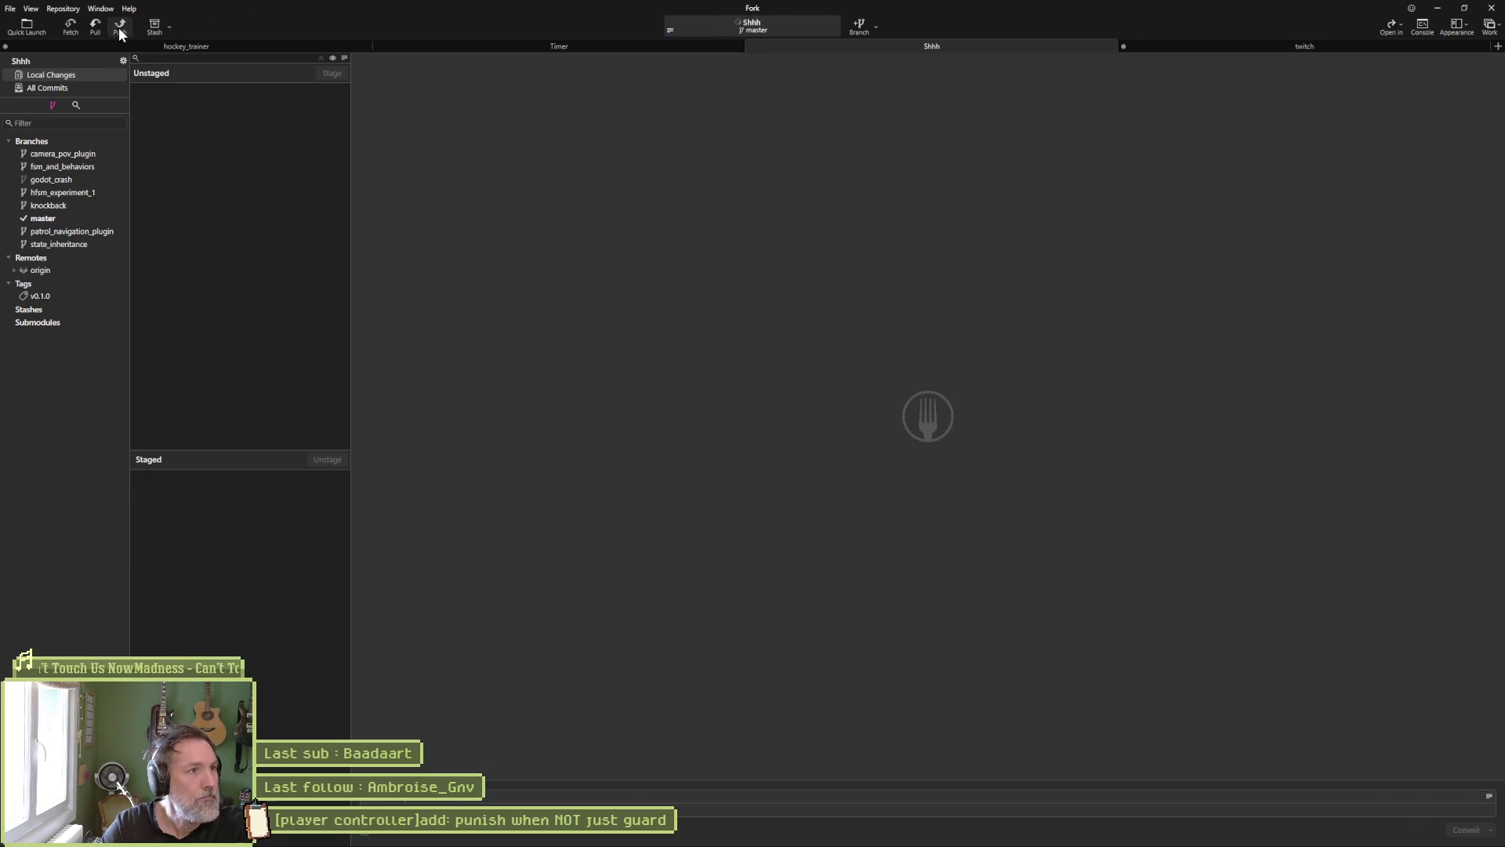
- Push master to origin and return to Godot
click(119, 26)
click(818, 463)
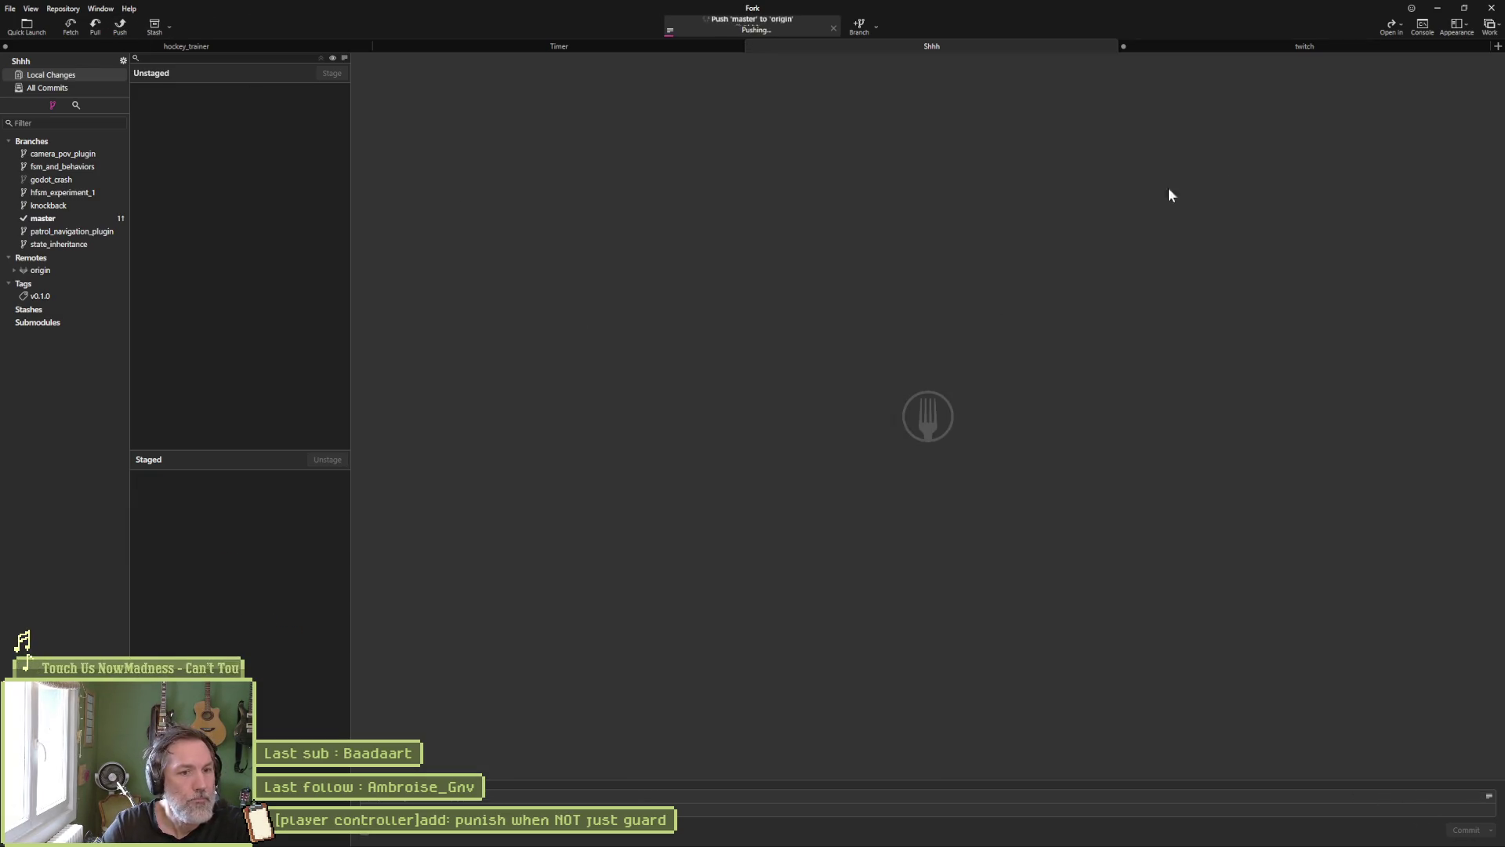
click(1446, 14)
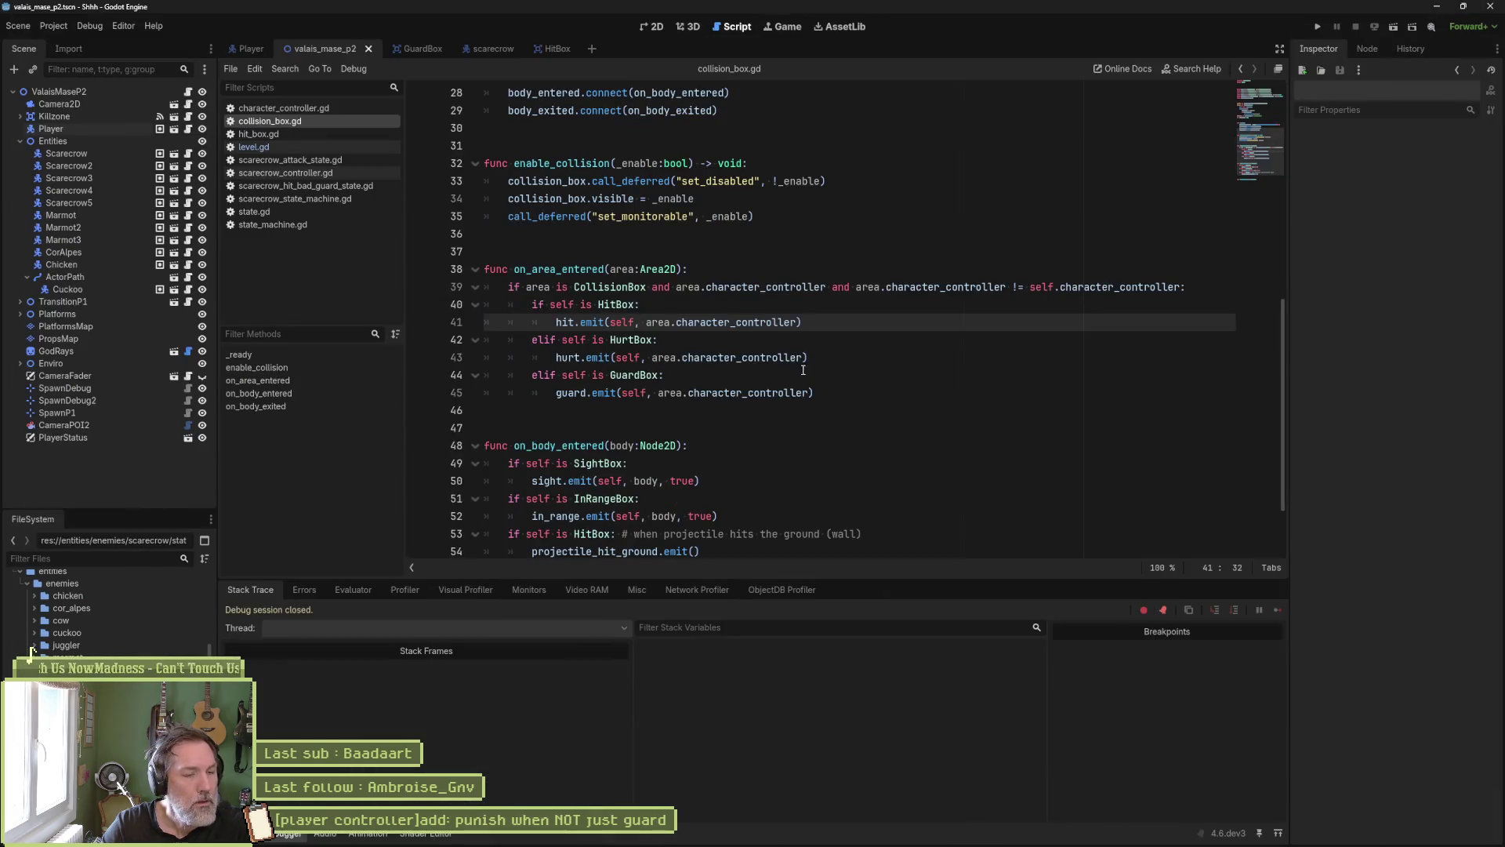
- Delete .character_controller from the hit.emit call on line 41
shift+click(796, 322)
key(BackSpace)
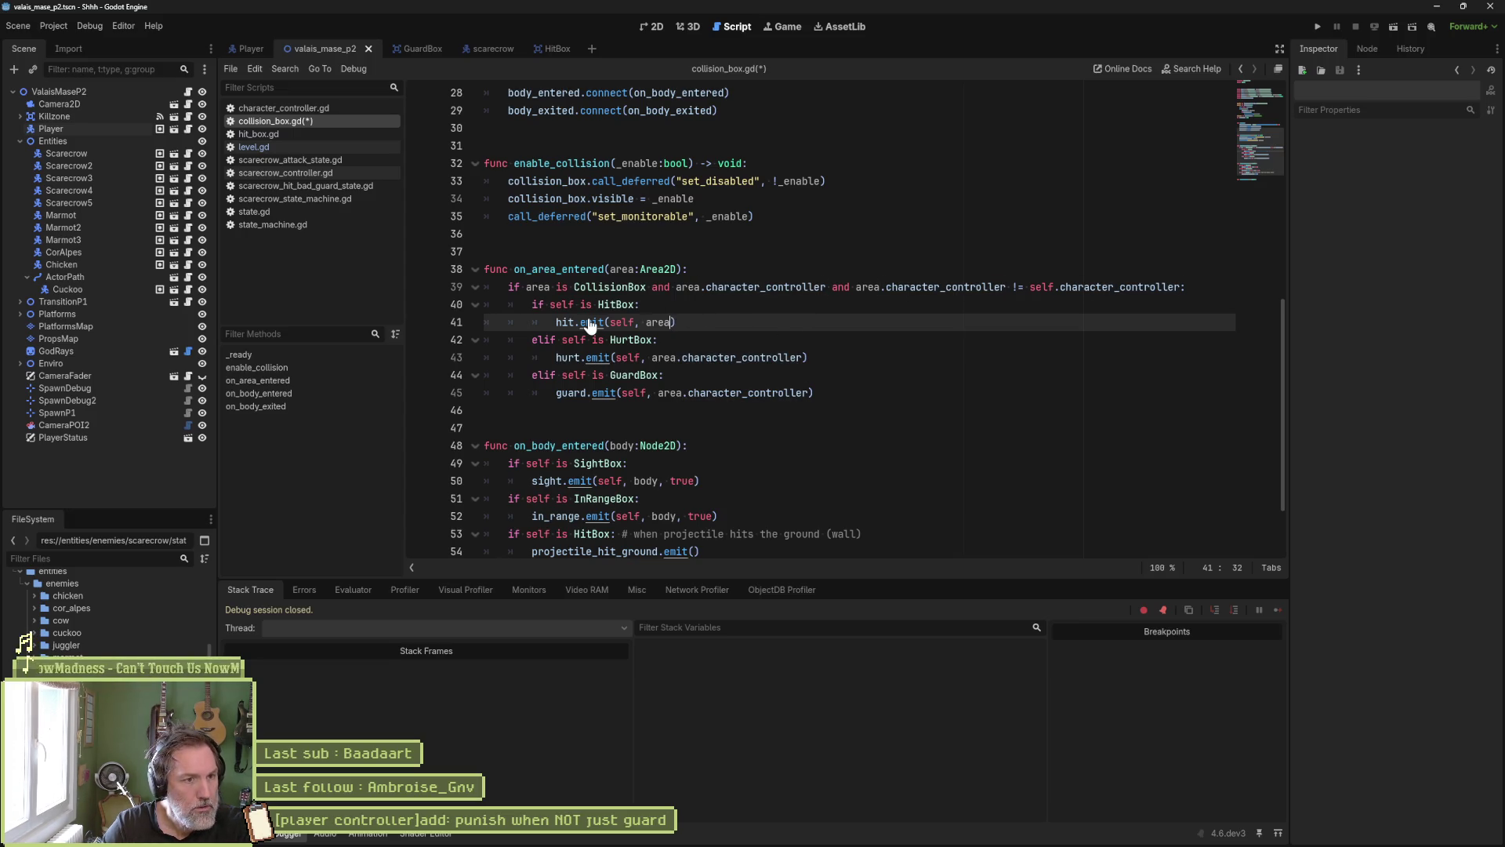
ctrl+click(566, 323)
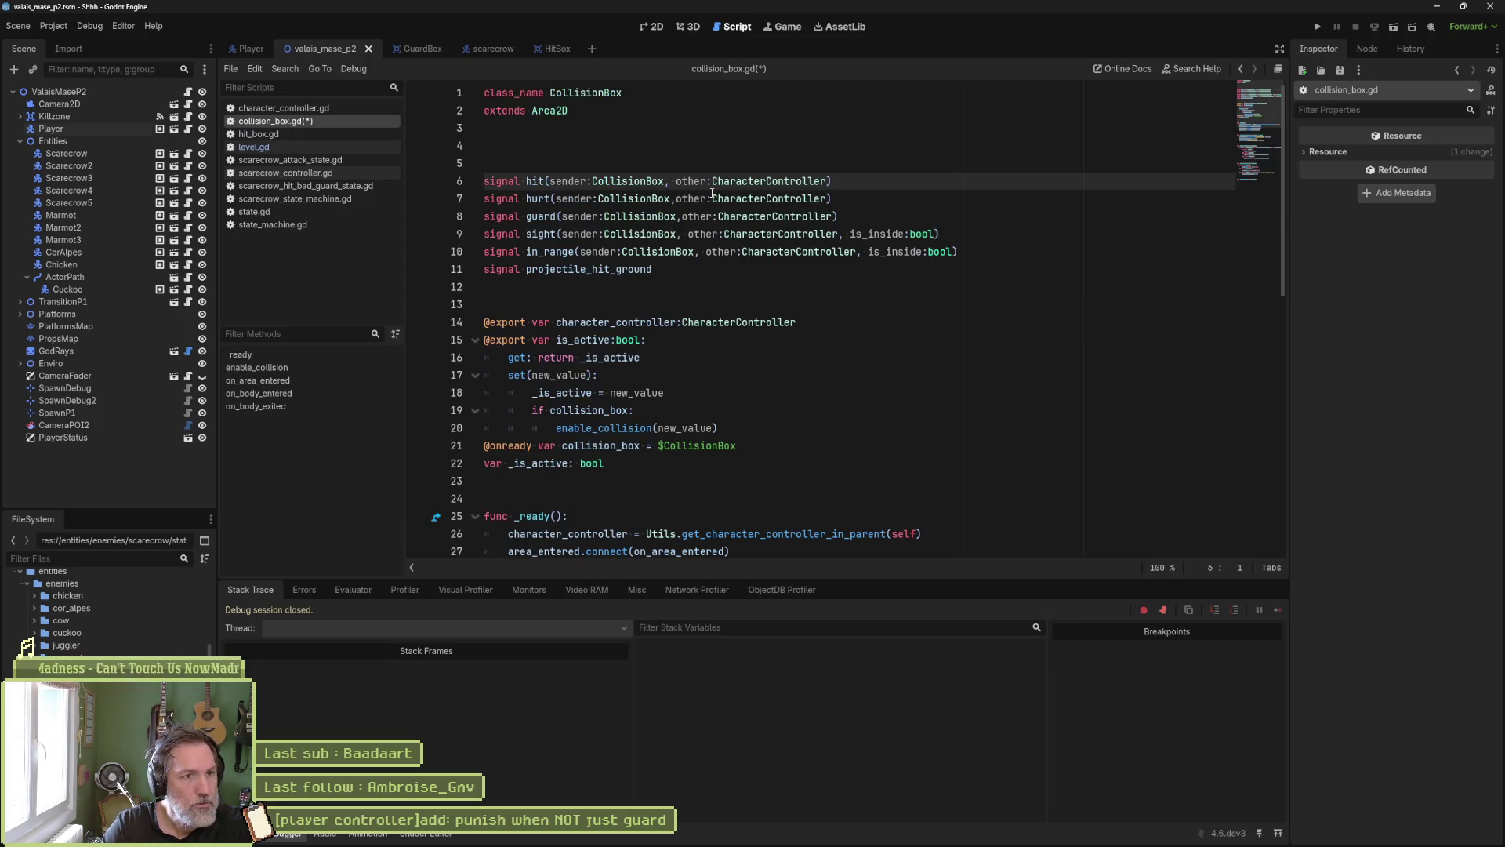
key(alt+Left)
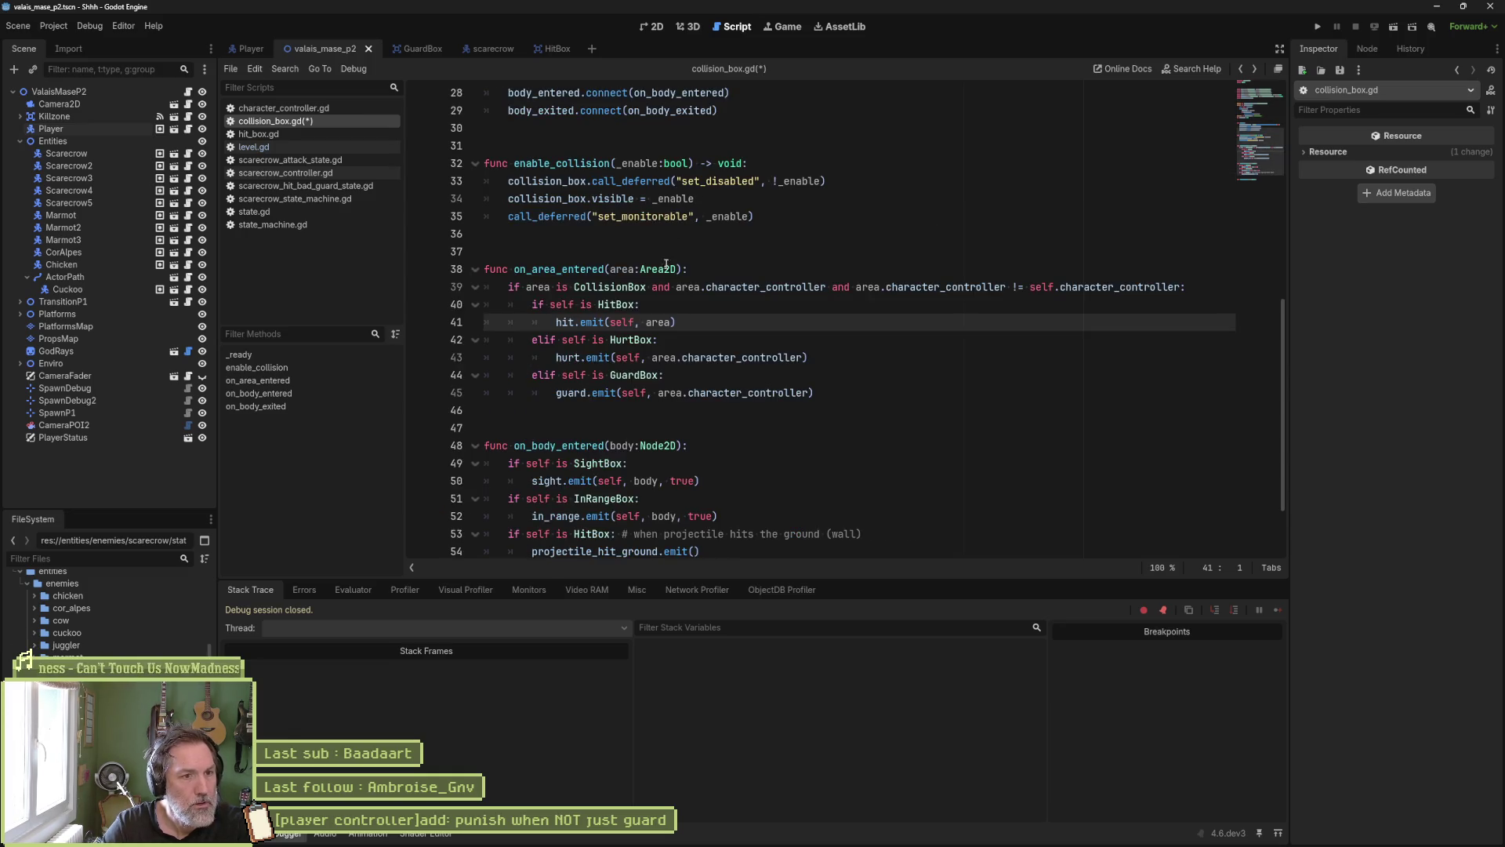
double_click(666, 268)
key(alt+Left)
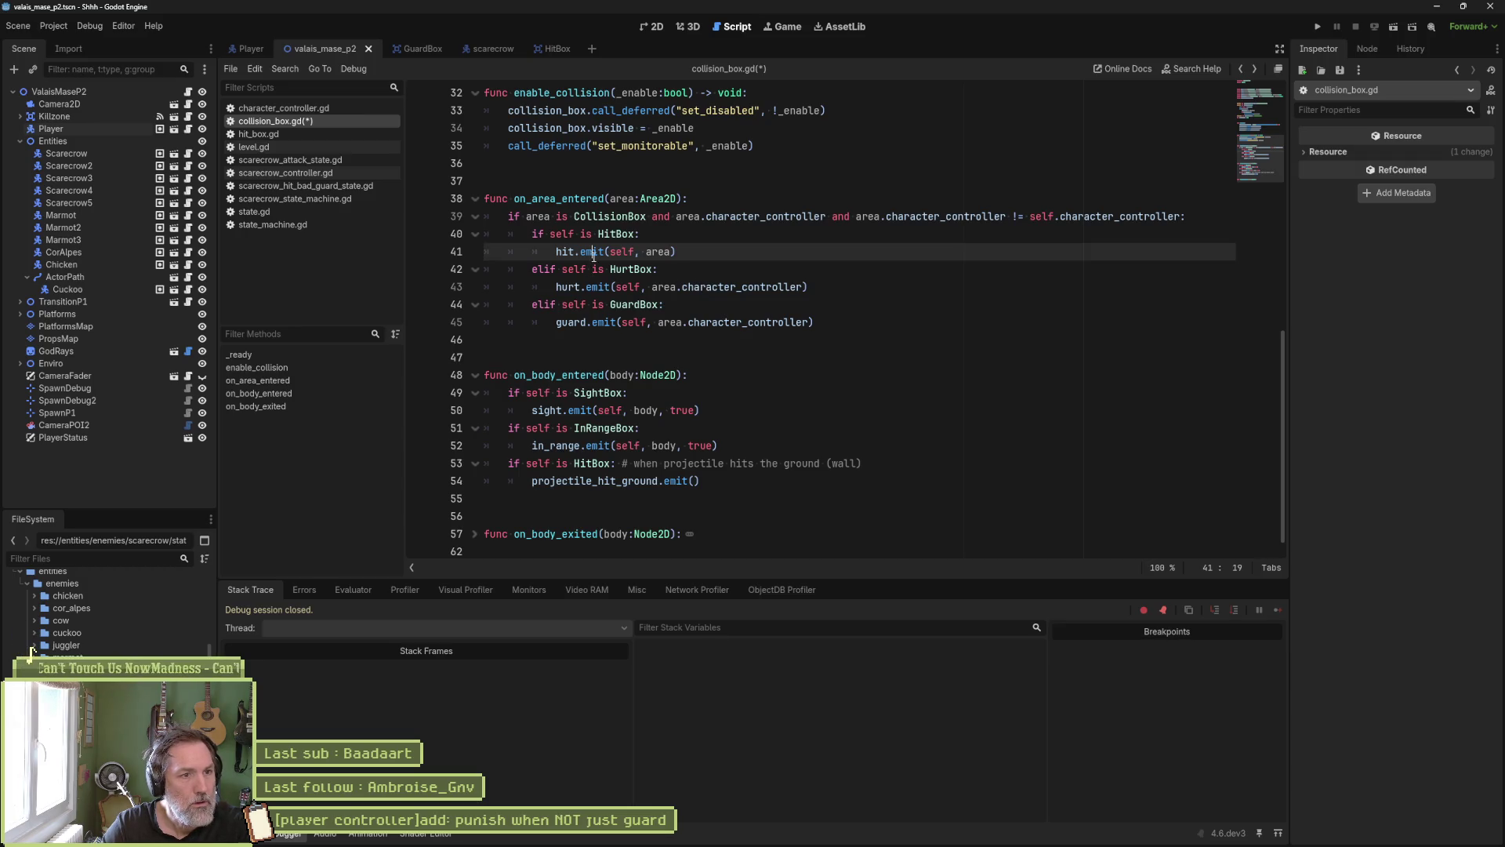
ctrl+click(566, 252)
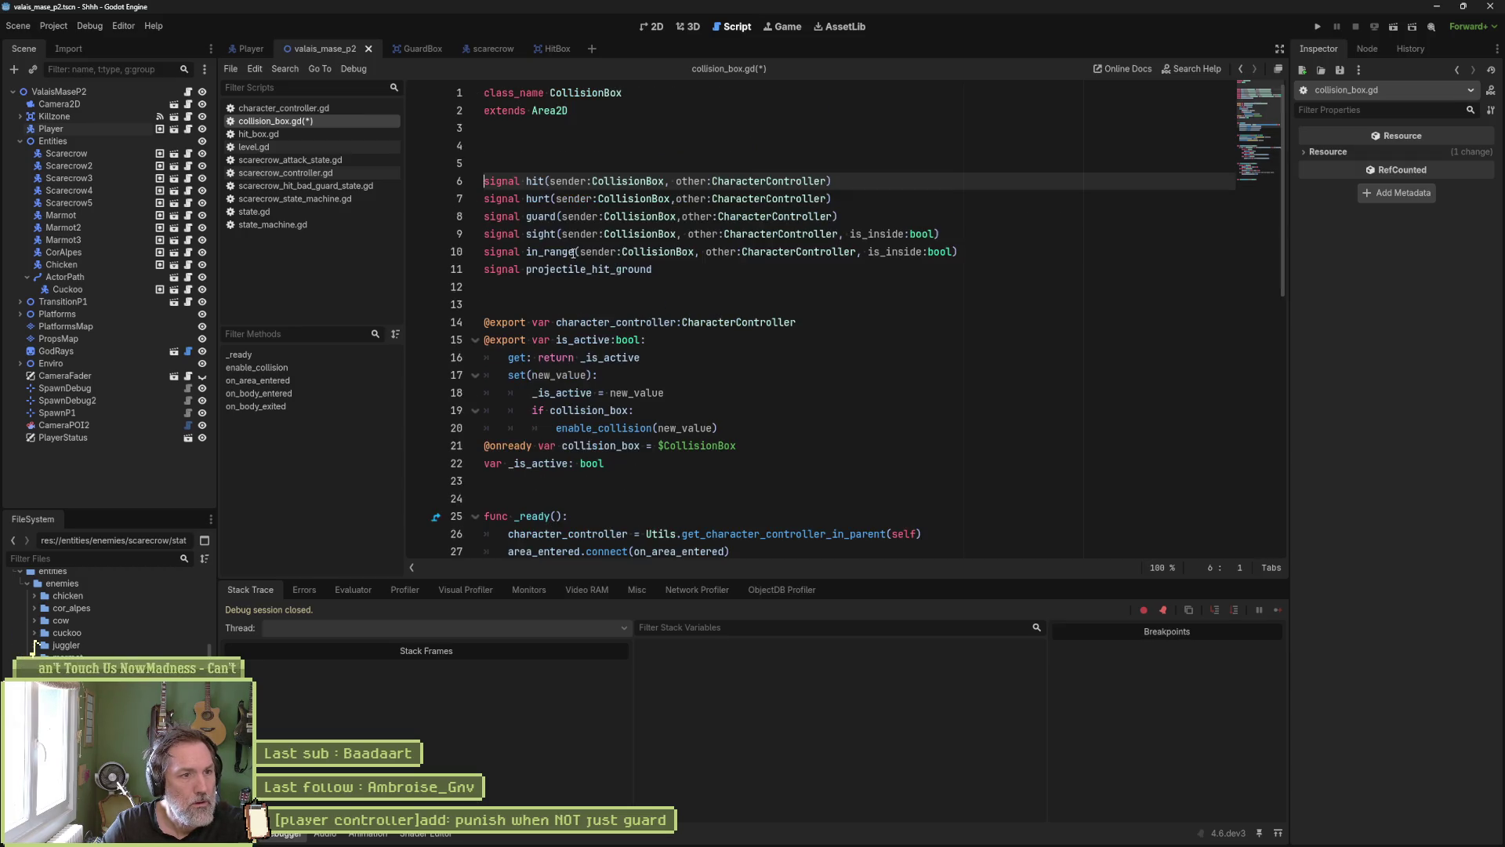
- Change the hit signal's second parameter to _other_collision_box: CollisionBox
double_click(737, 181)
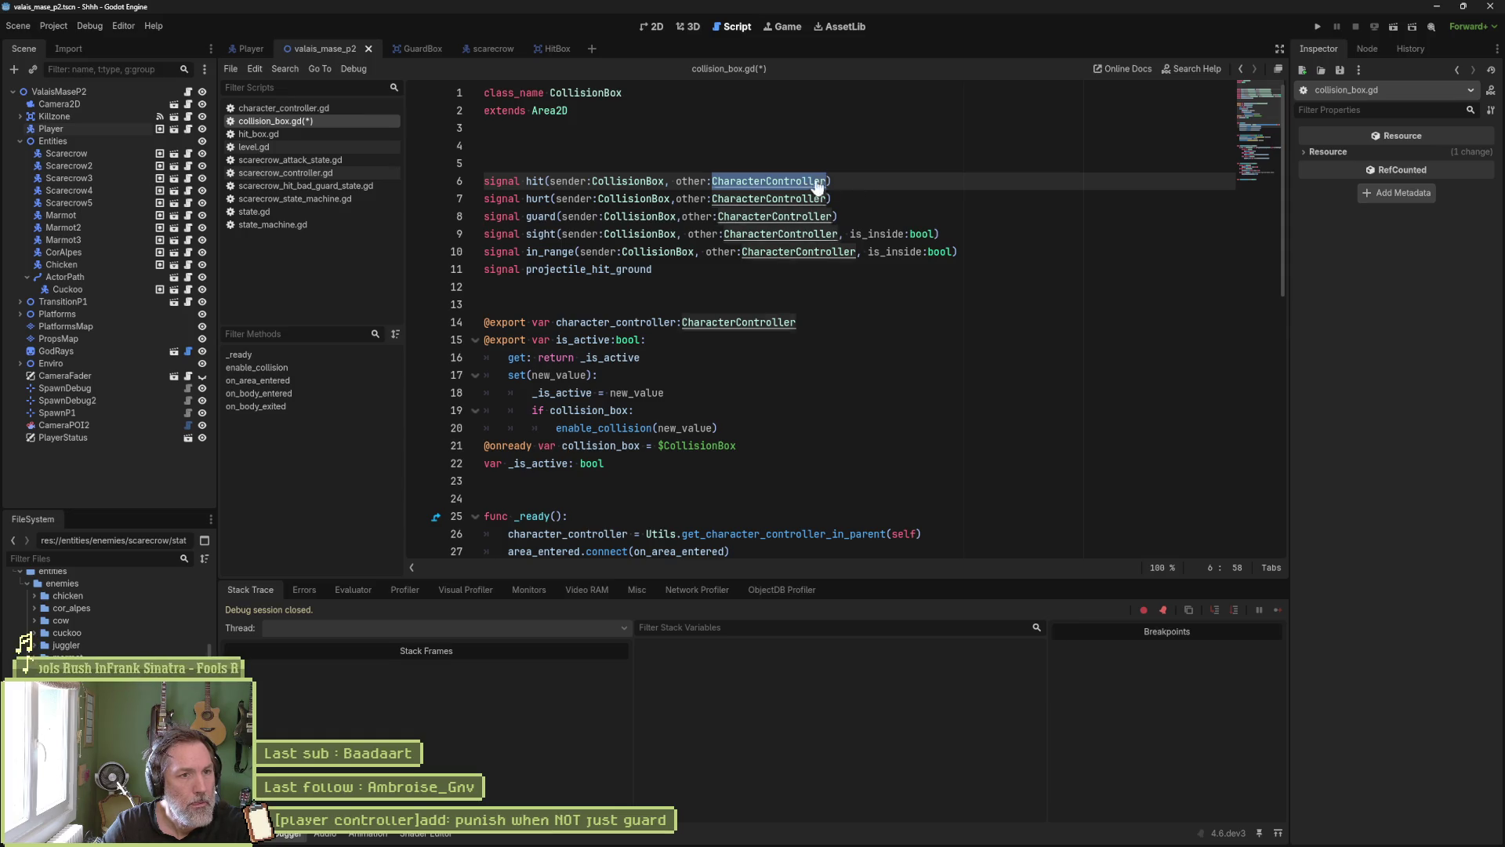
text(Area2D)
double_click(690, 181)
text(_area)
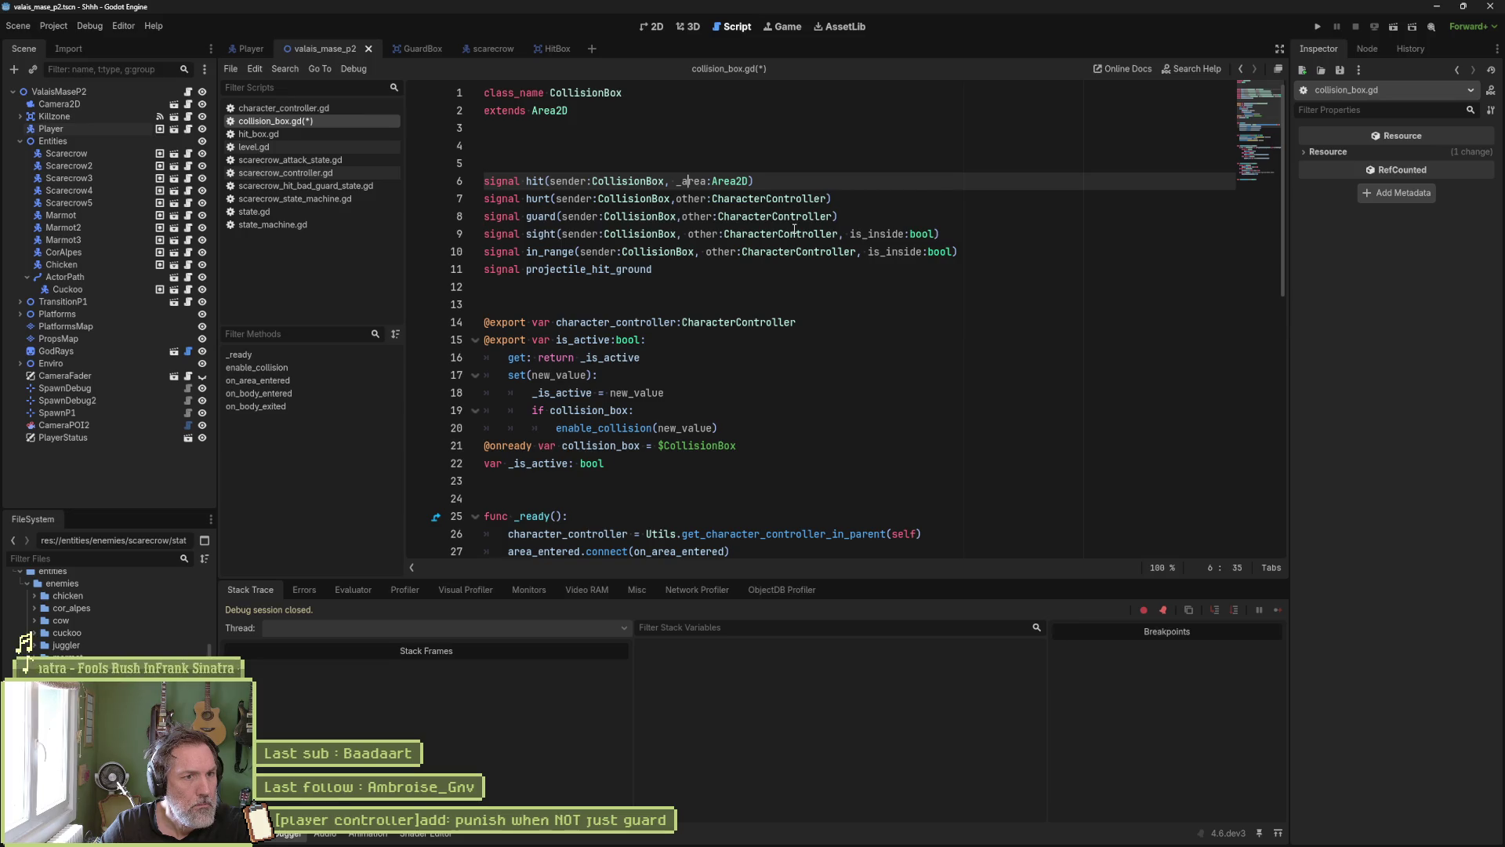
key(ctrl+shift+Right)
text(ot)
text(her_collision_b)
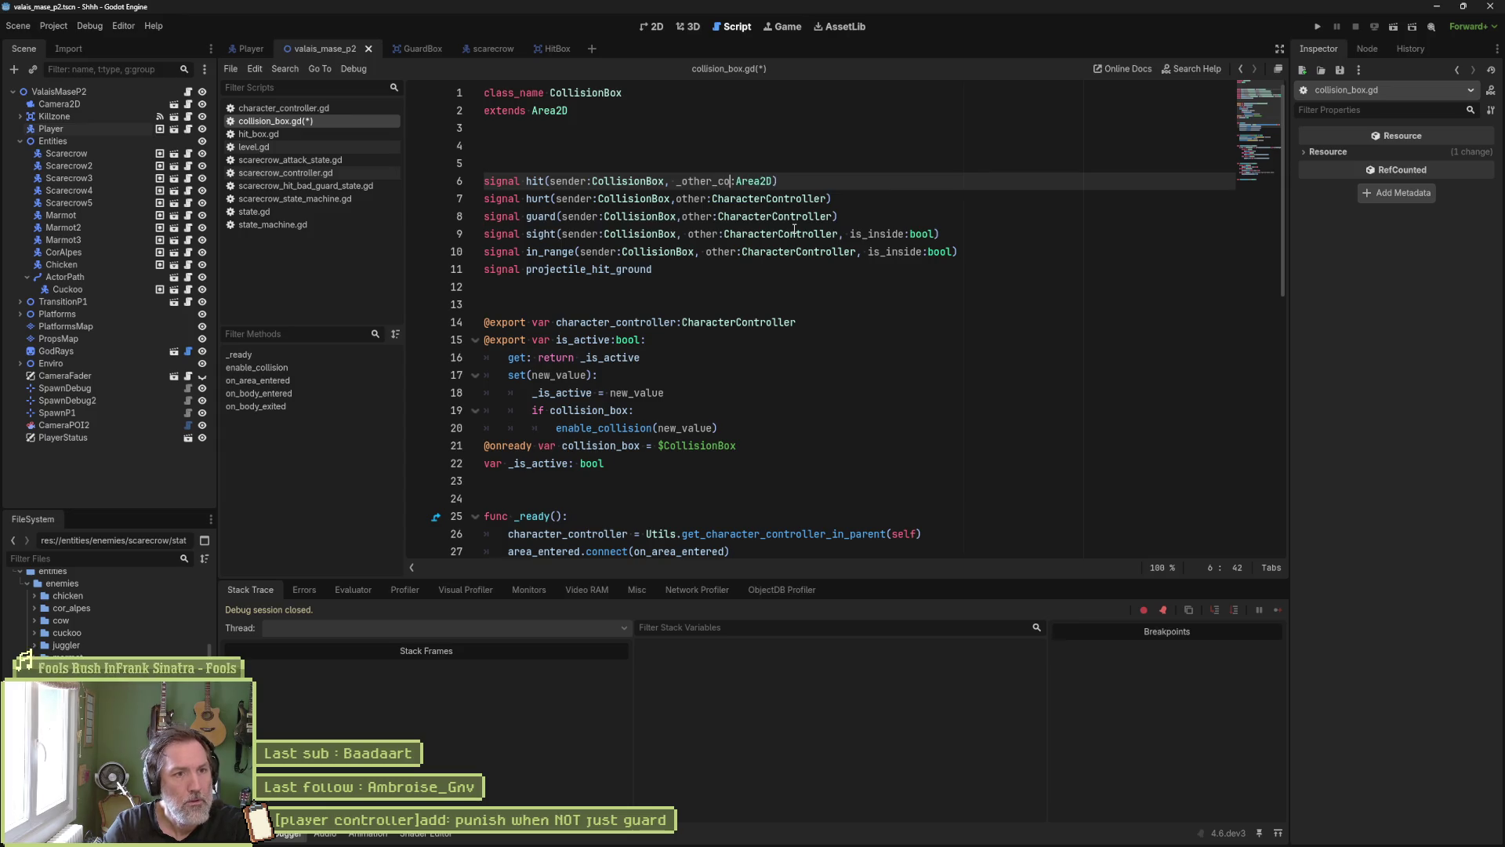
text(ox)
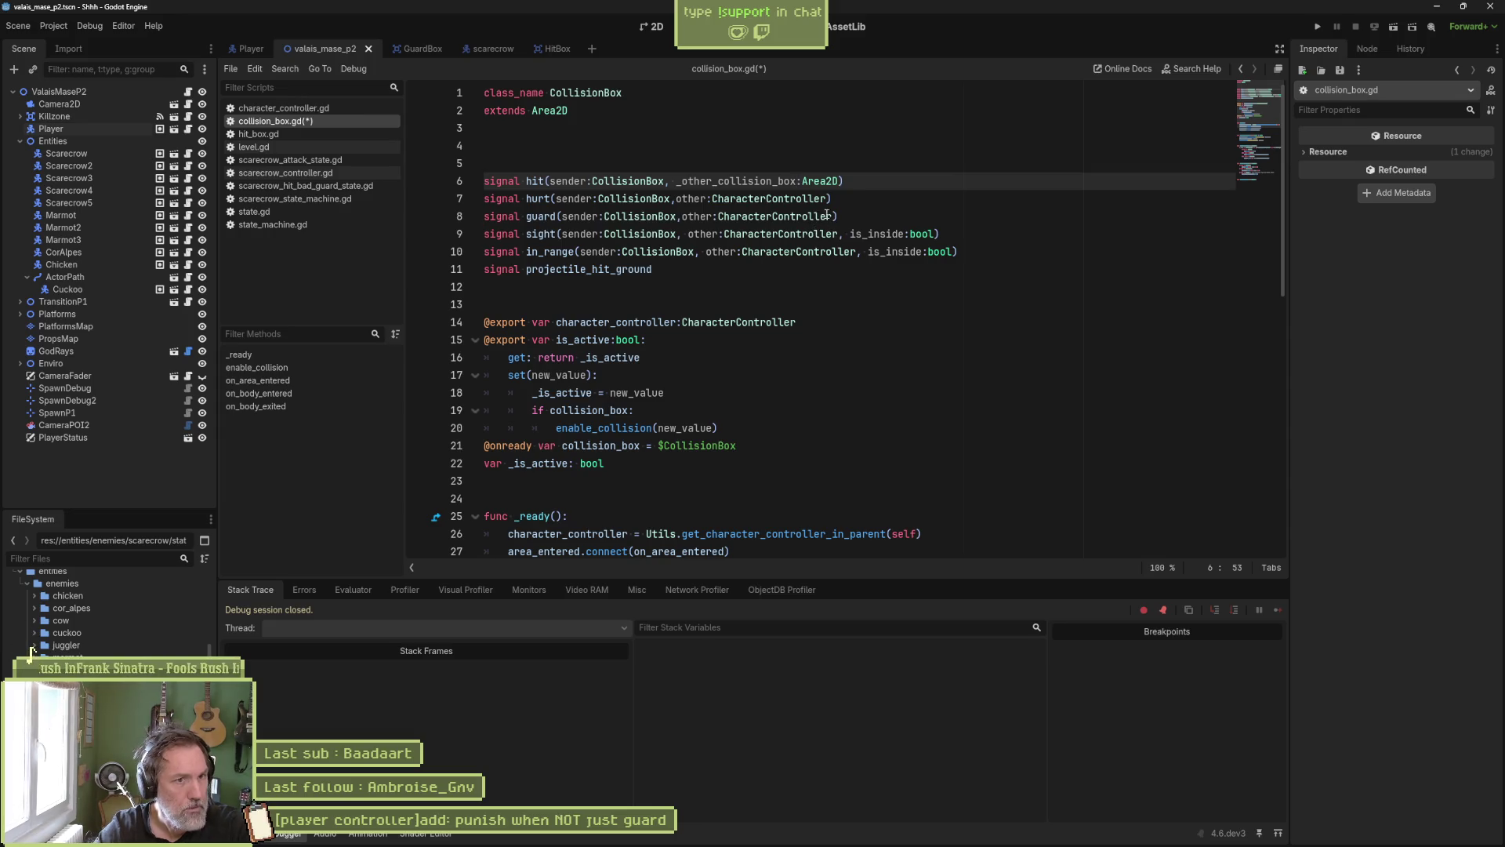
click(820, 180)
double_click(820, 179)
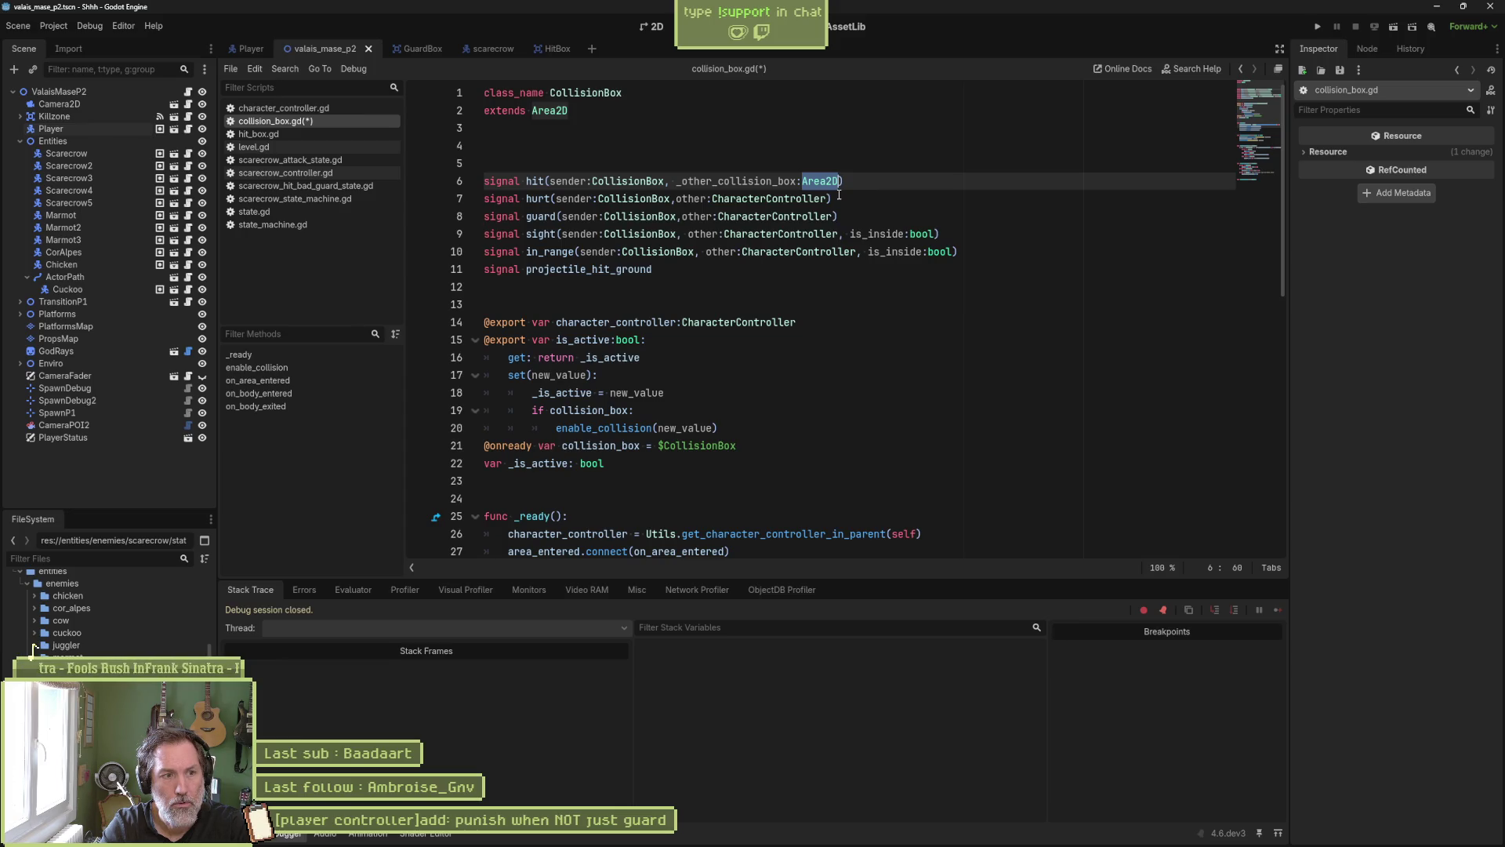
text(Coll)
key(Return)
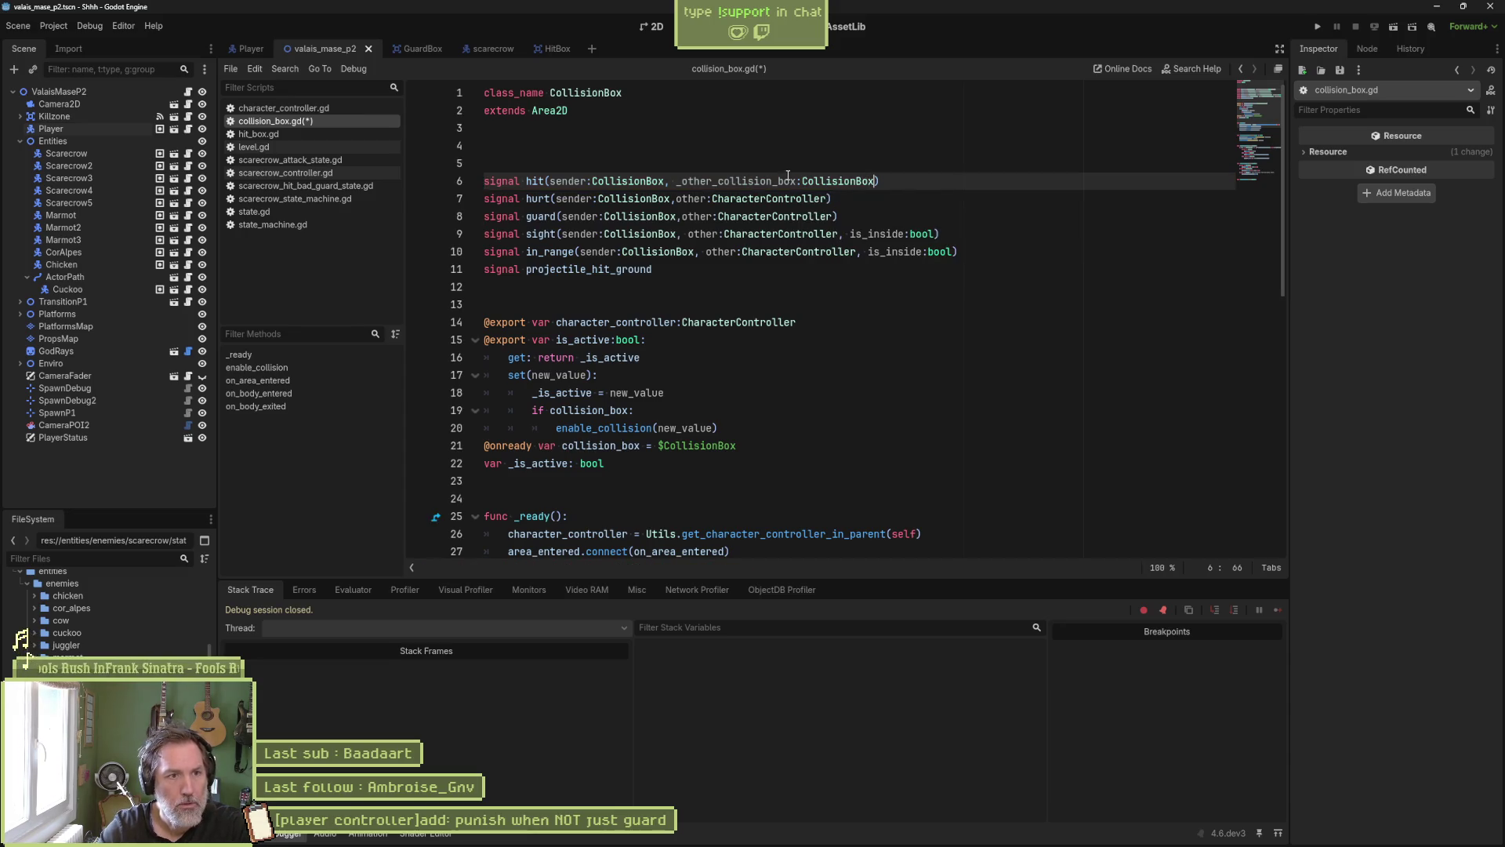
- Emit area as CollisionBox in hit.emit, save, and open character_controller.gd
click(1259, 155)
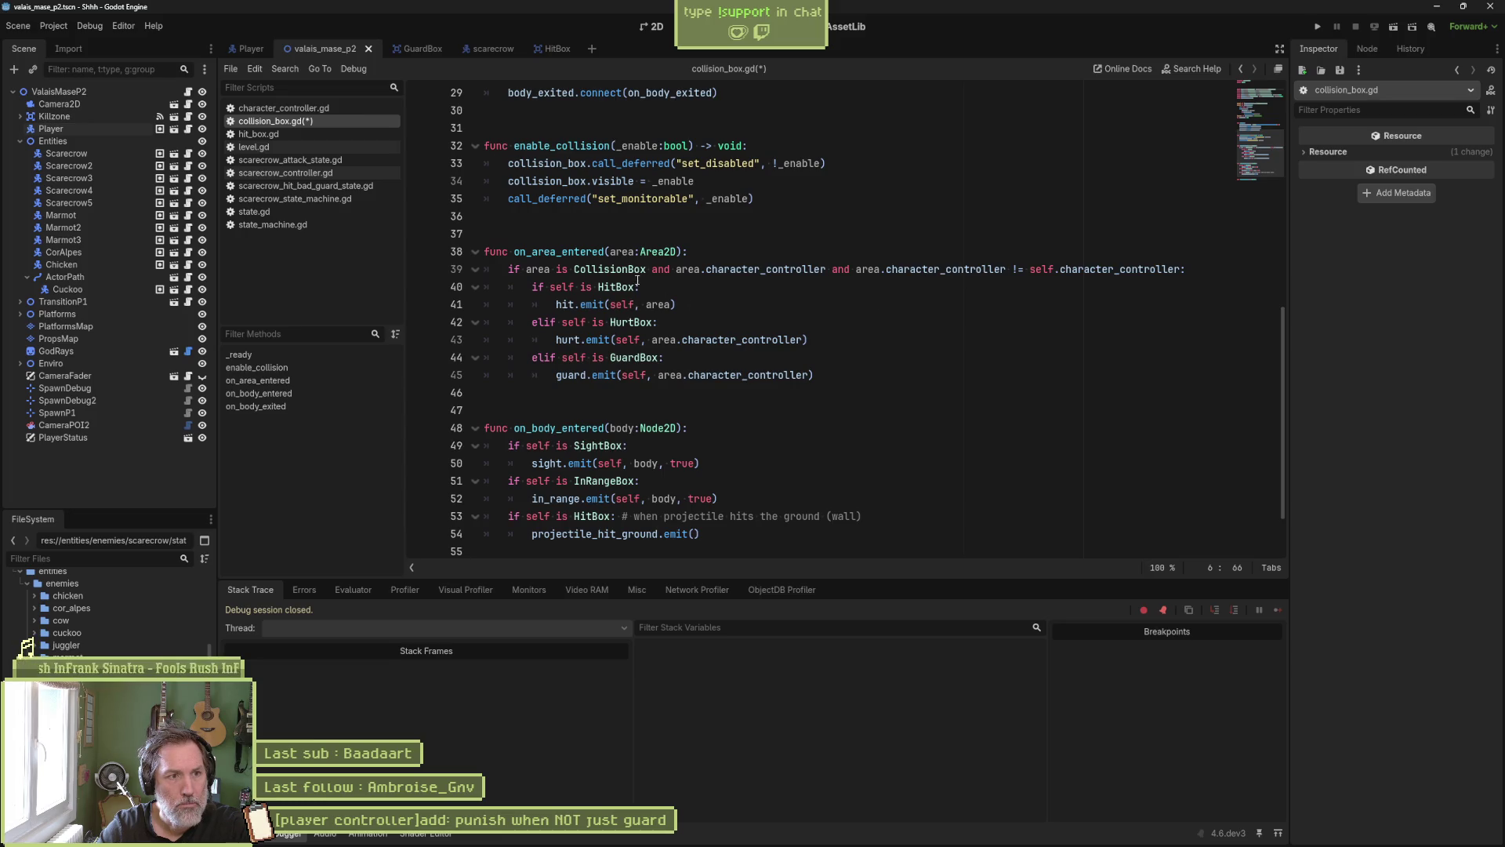
double_click(550, 268)
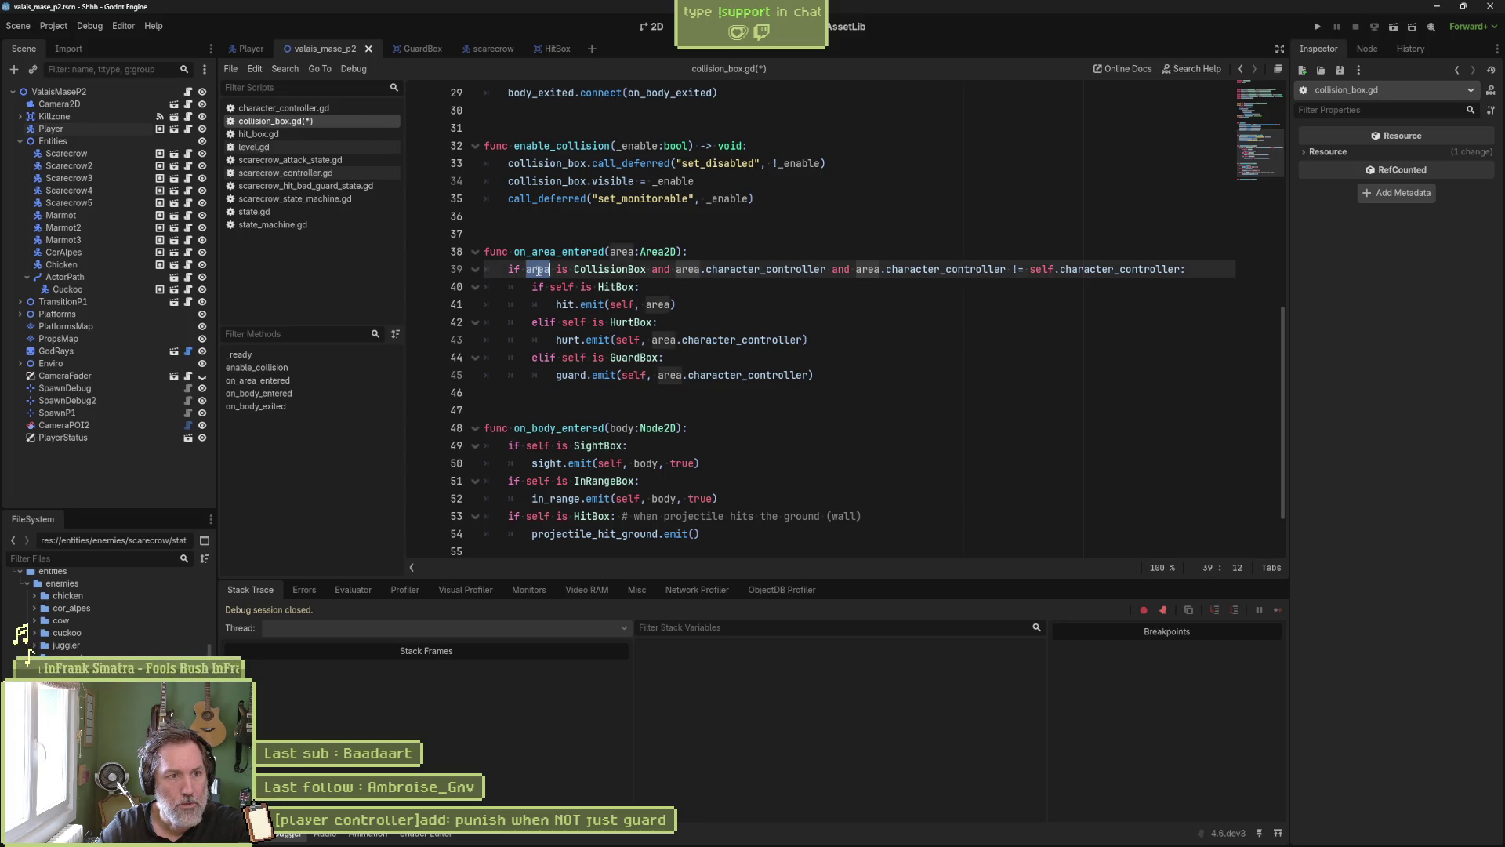
click(673, 304)
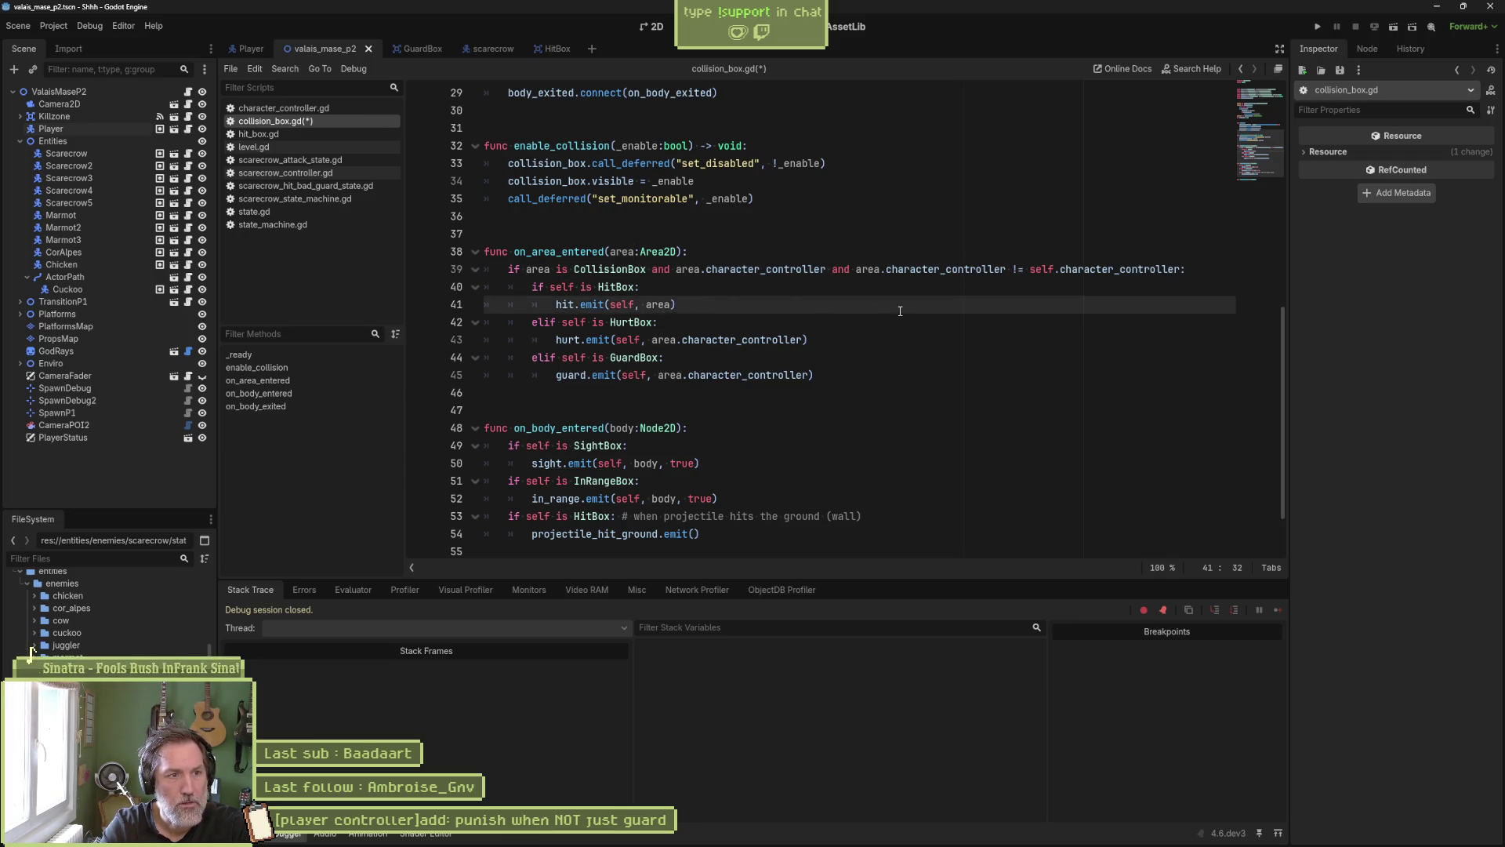
text(as Co)
key(Return)
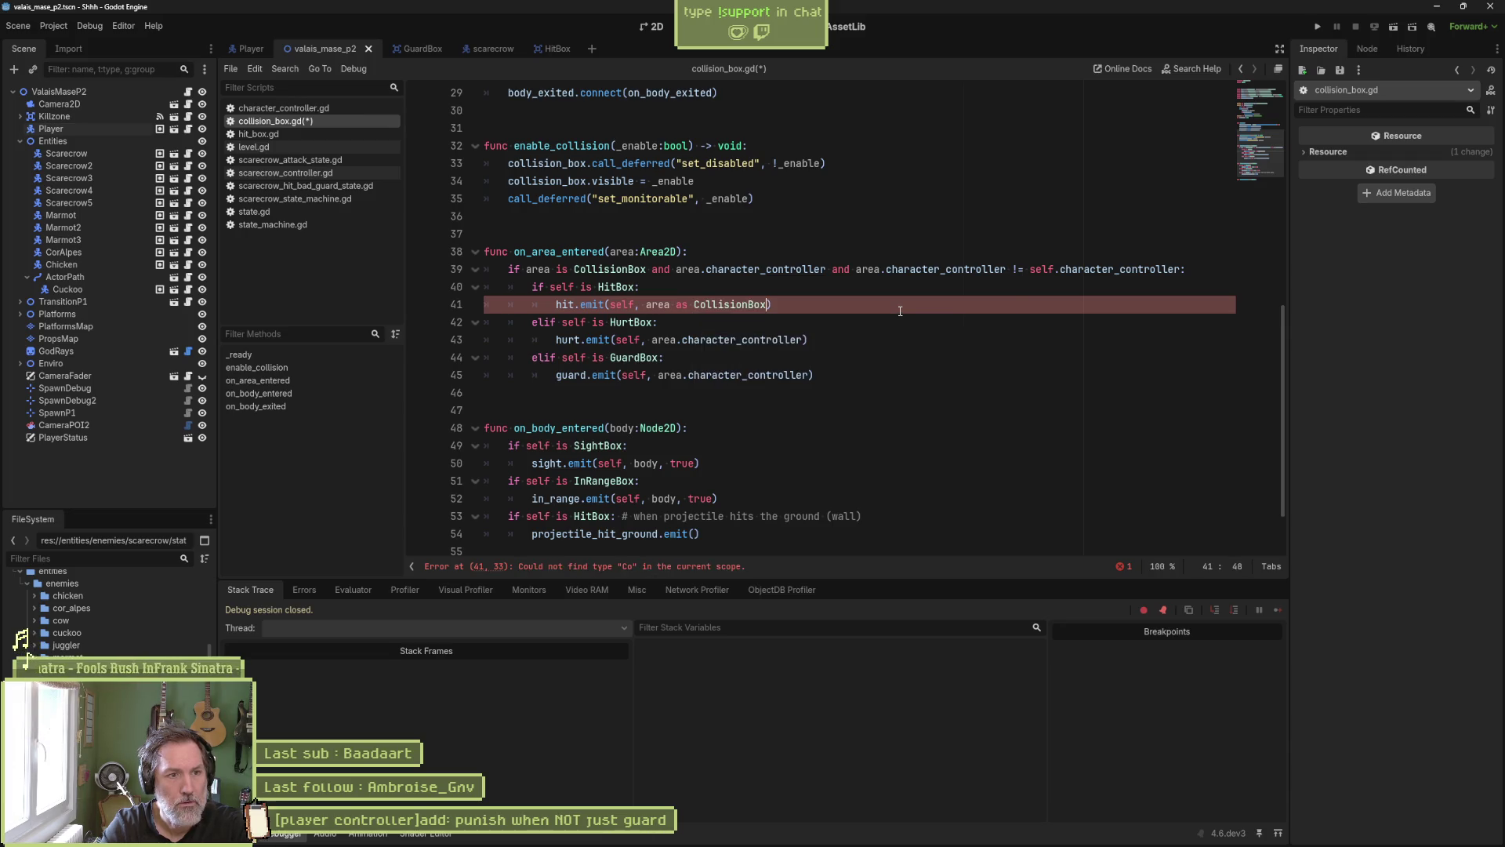
key(ctrl+s)
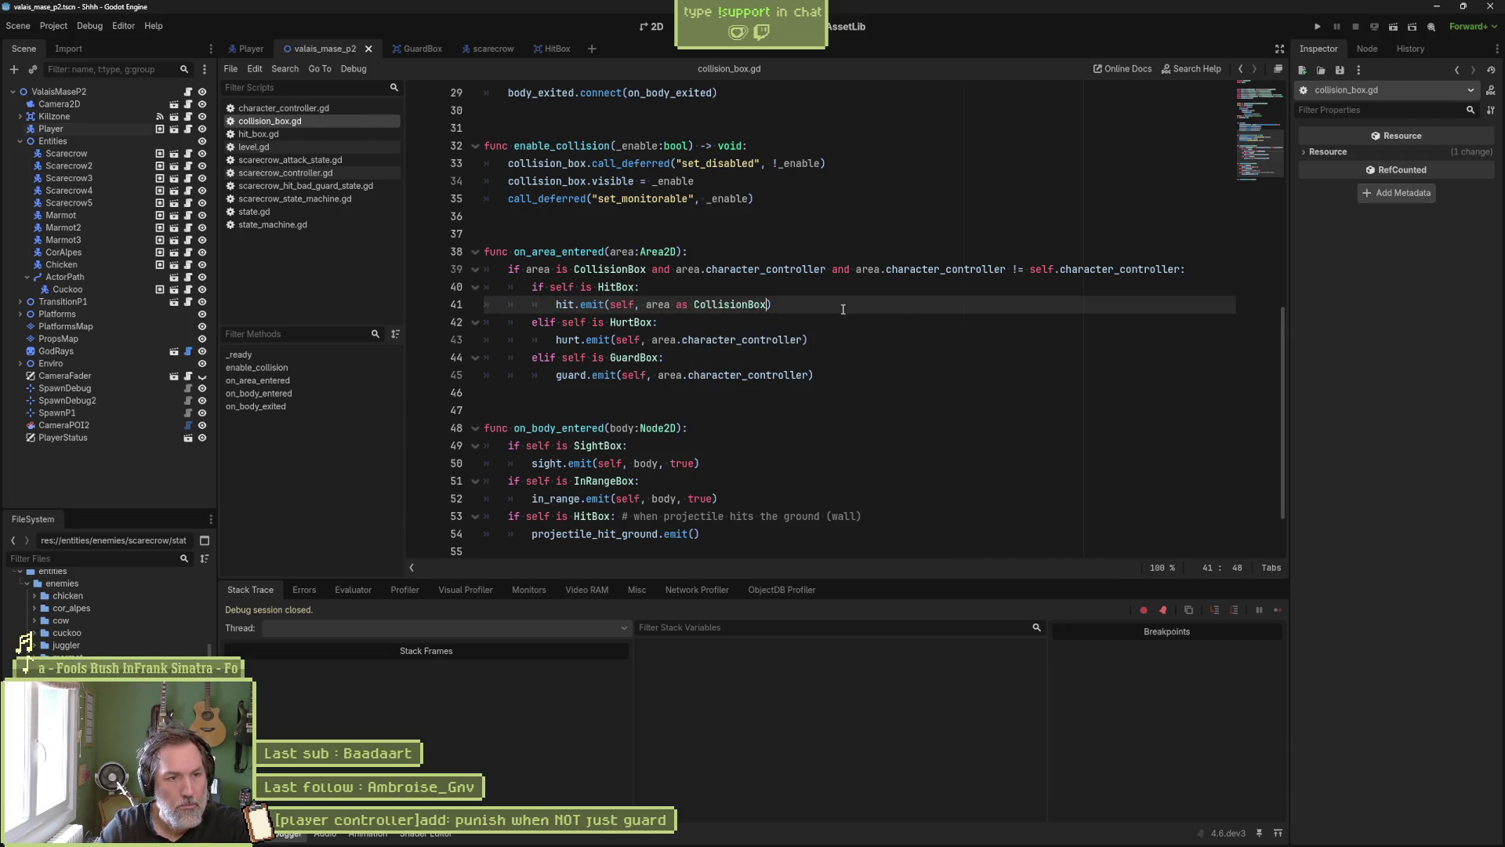
click(528, 268)
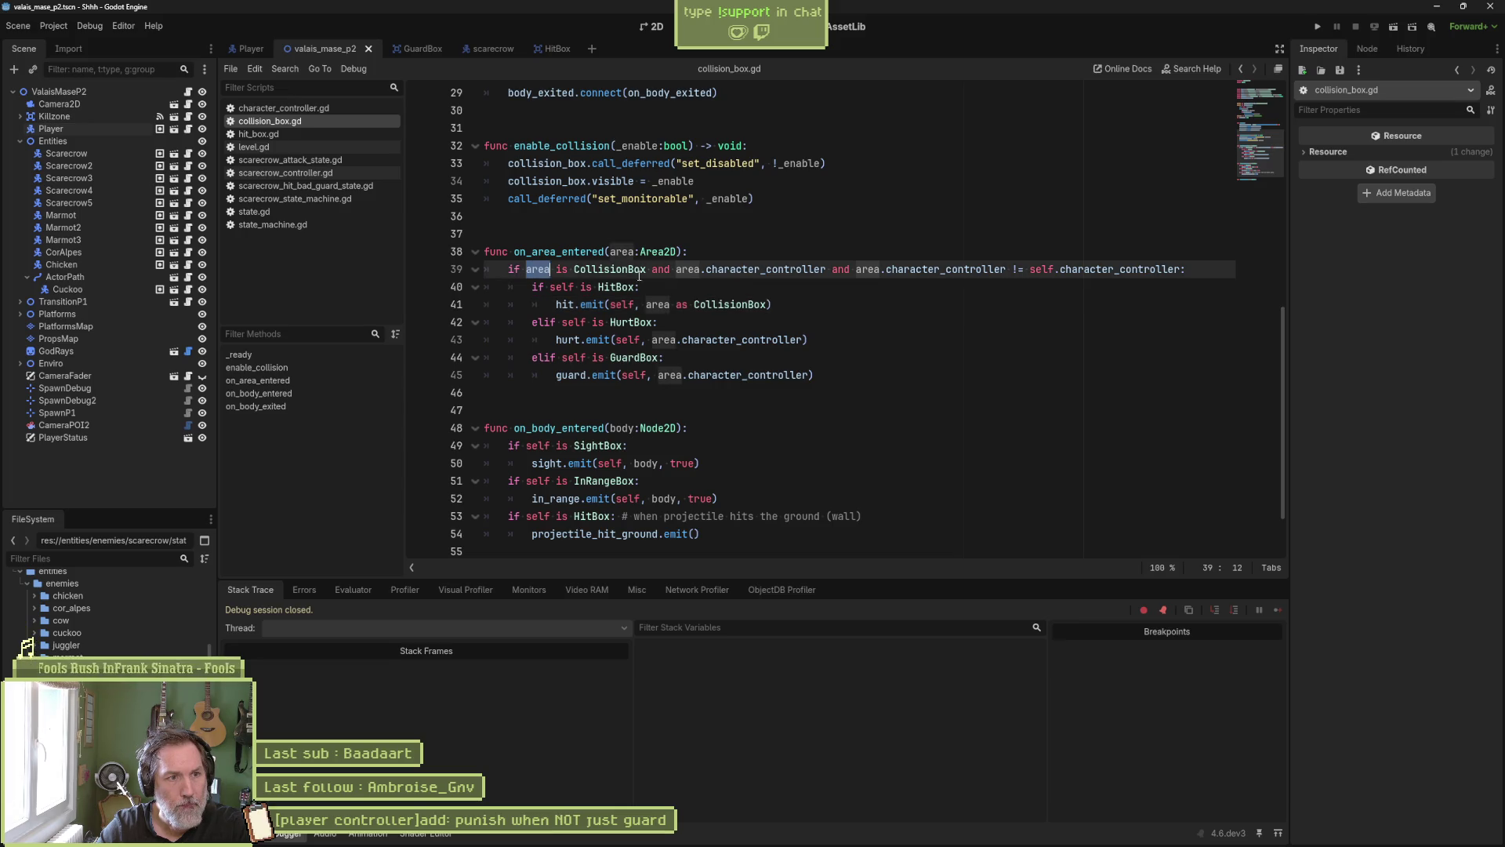
click(742, 292)
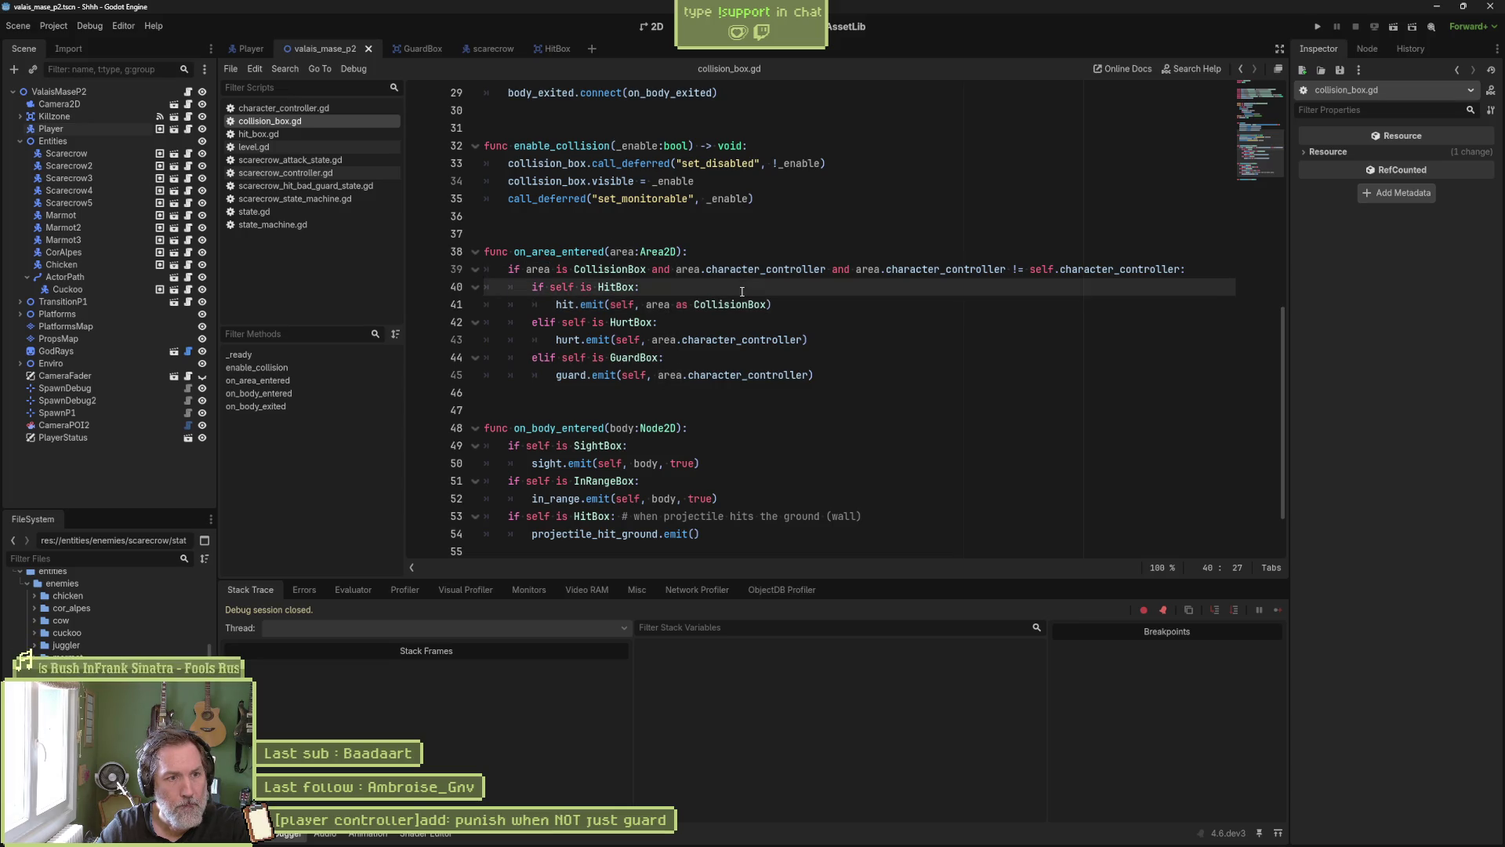
ctrl+click(563, 304)
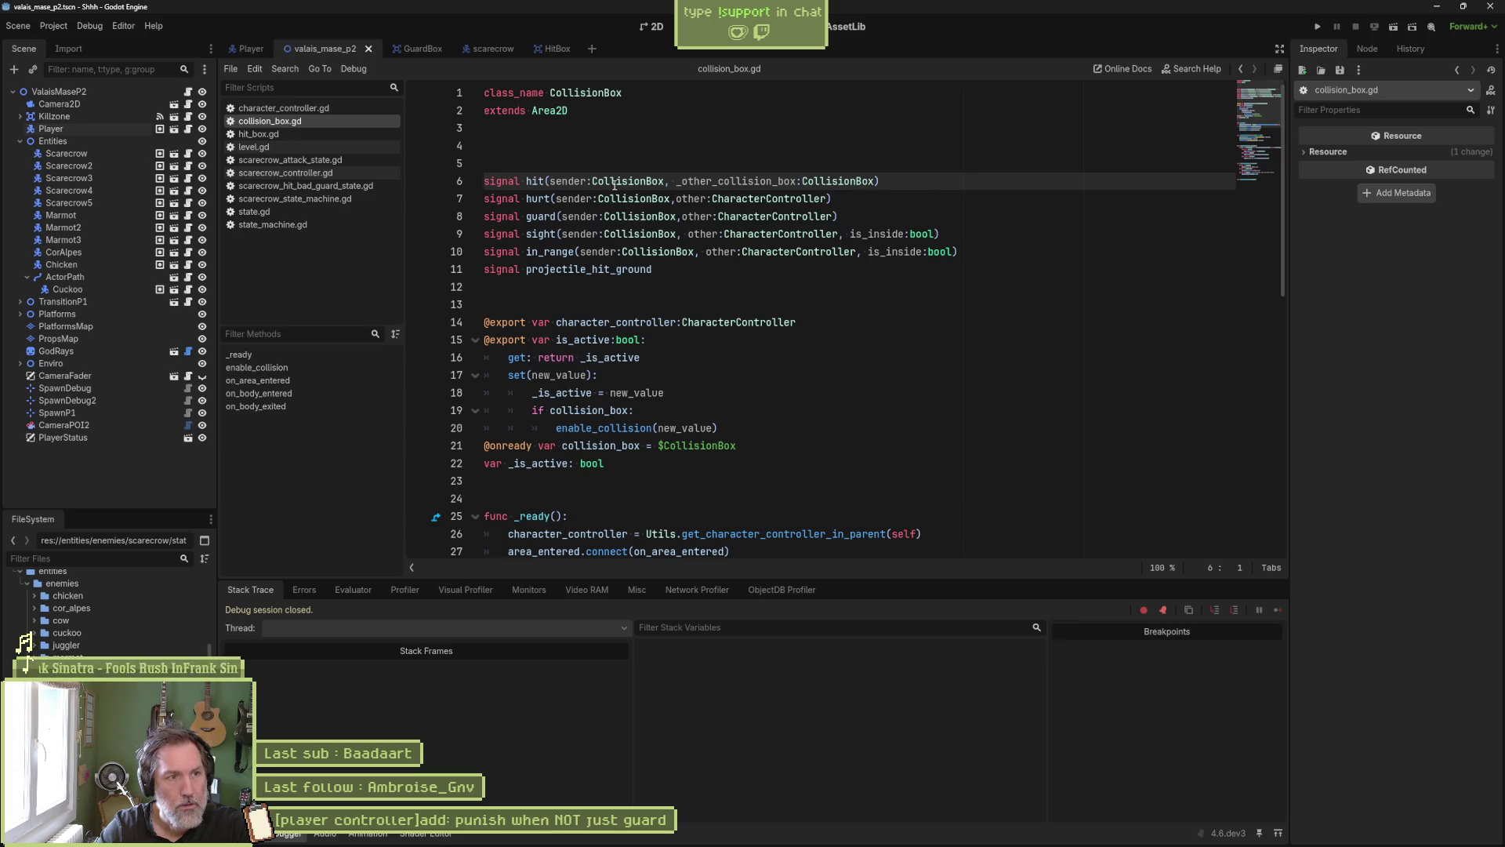
click(283, 108)
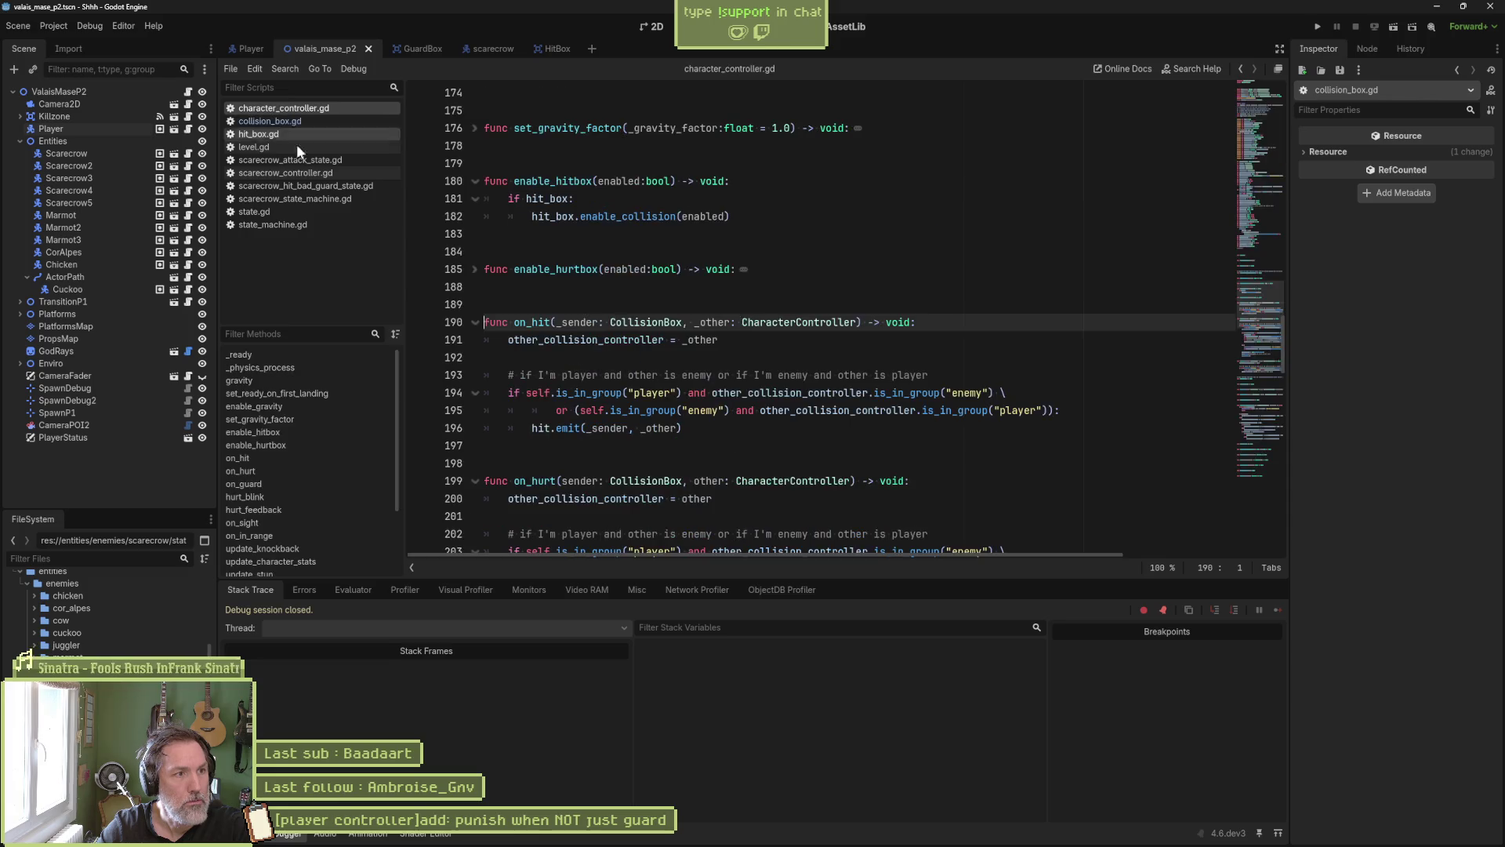
- Rename on_hit's parameter to _other_collision_box with type CollisionBox
click(267, 458)
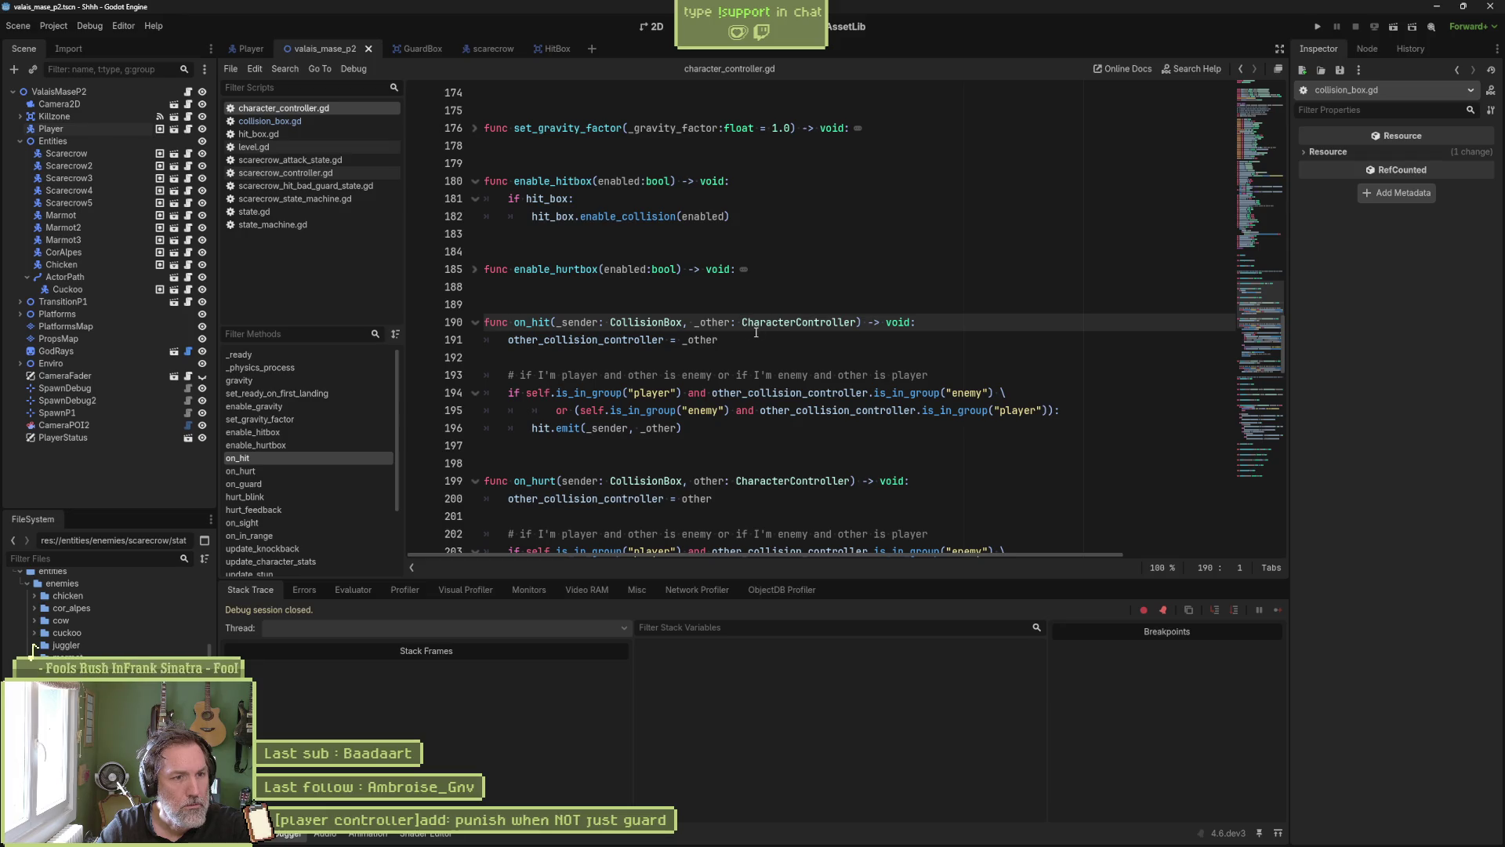
text(_collision_box)
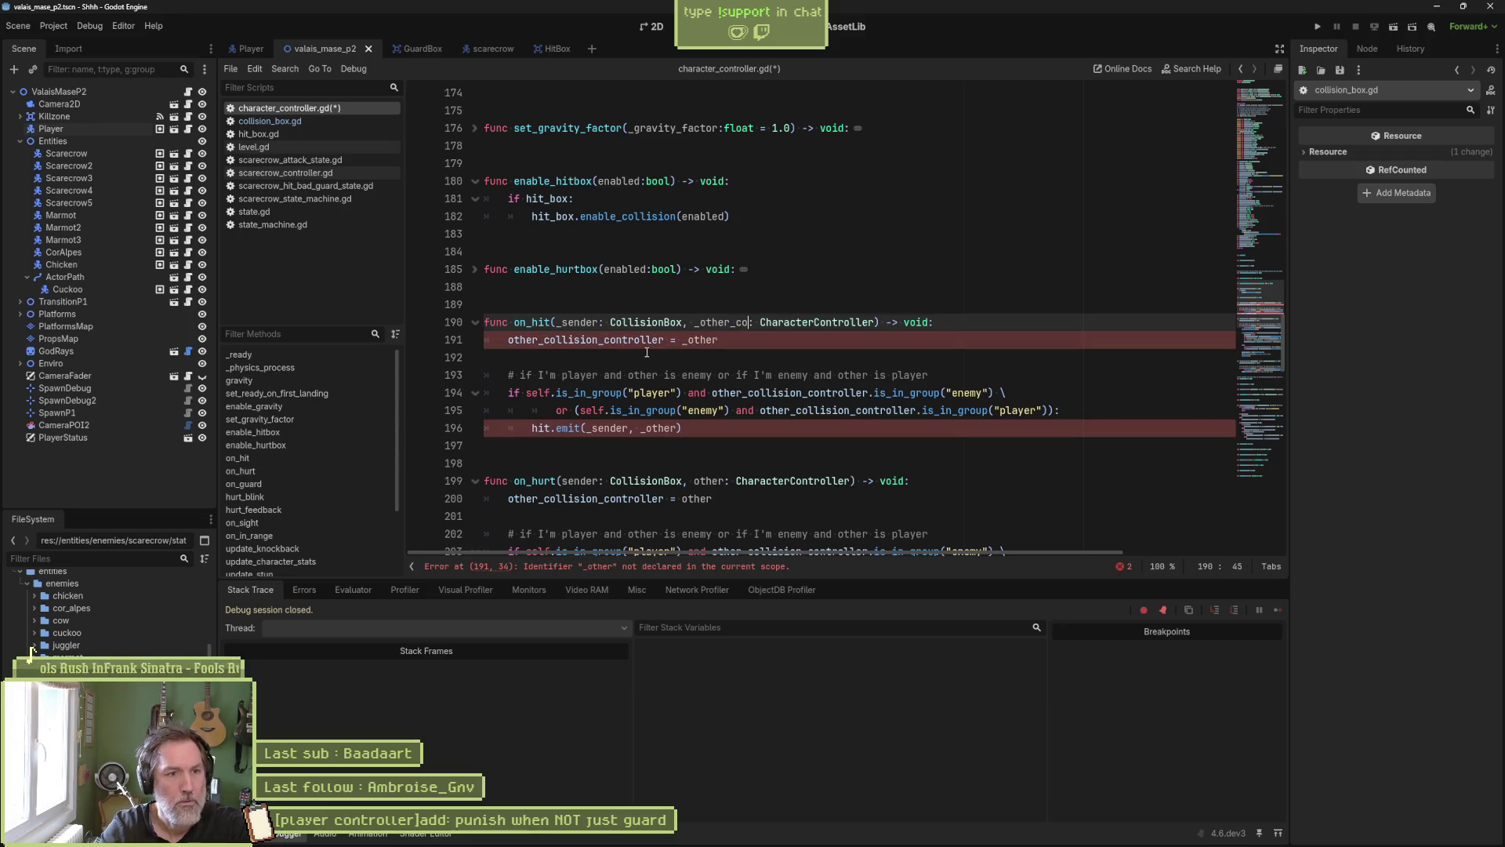
double_click(864, 328)
text(Collision)
key(Return)
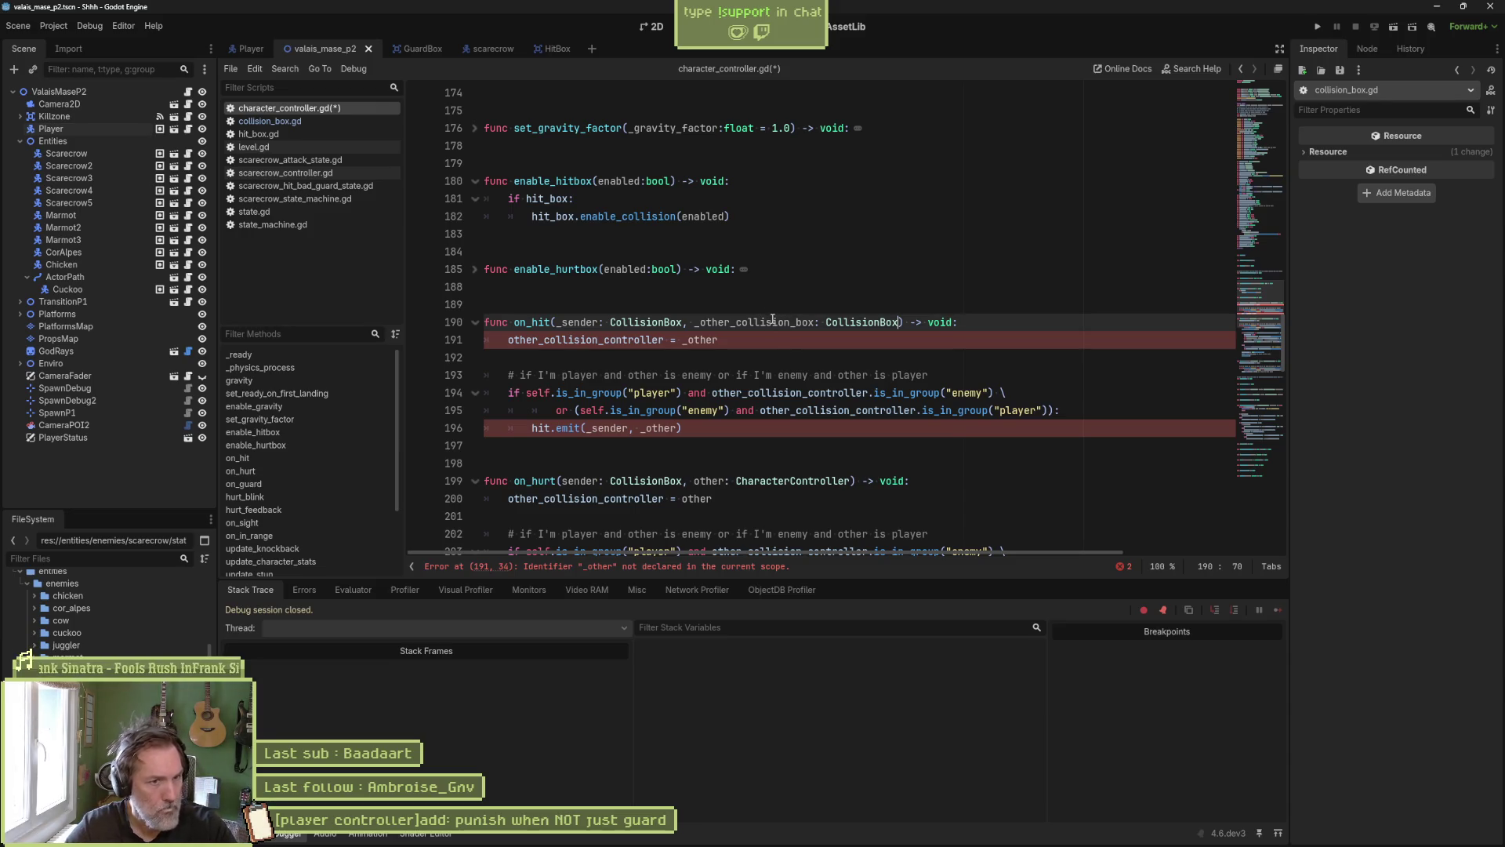
- Replace _other on lines 191 and 196 with _other_collision_box, adding .character_controller on 191
double_click(775, 321)
key(ctrl+c)
double_click(704, 339)
key(ctrl+v)
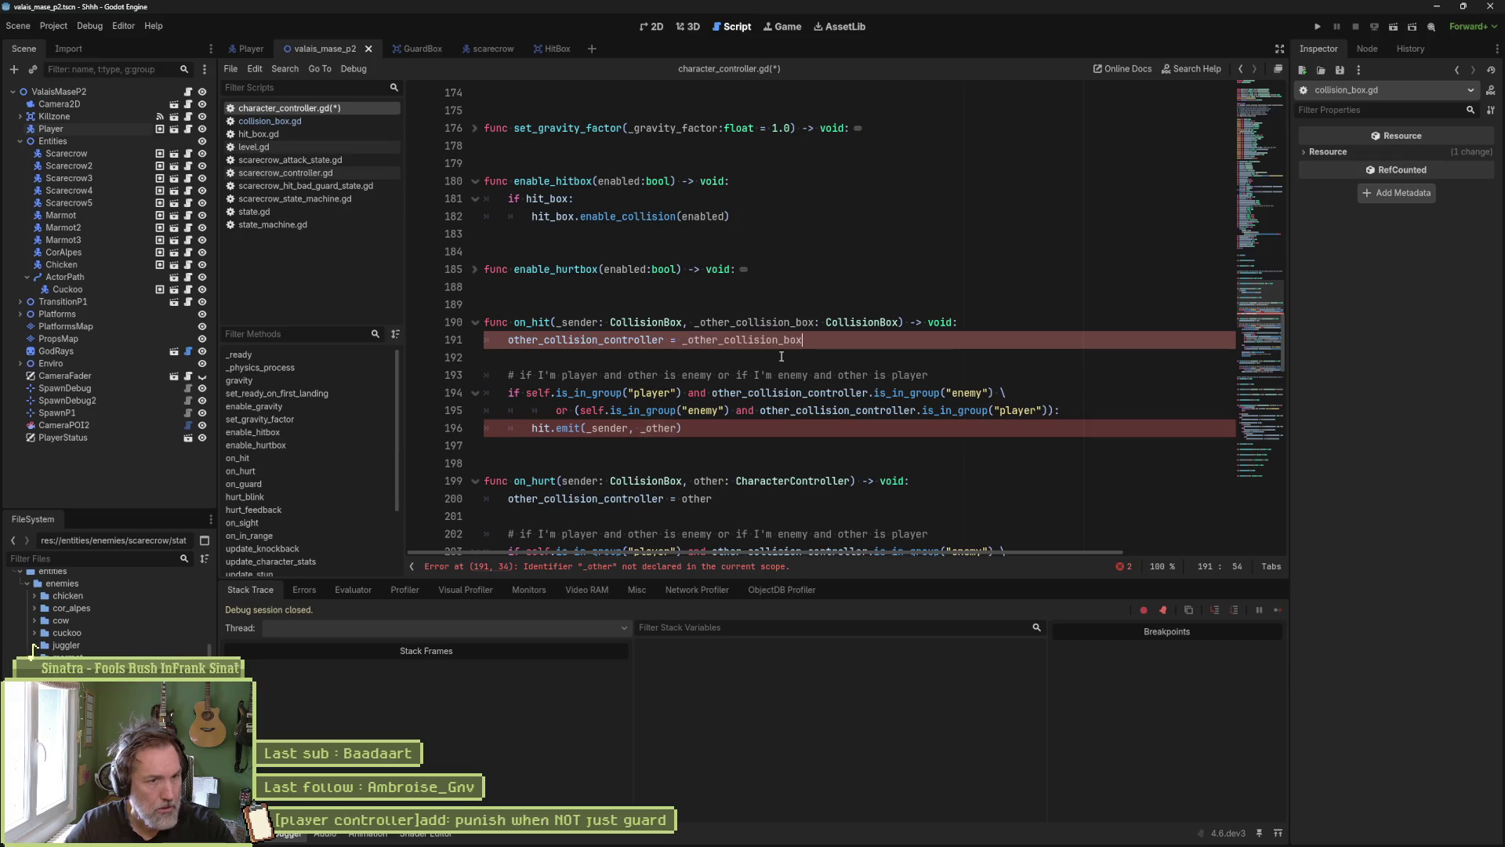
text(.ch)
key(Return)
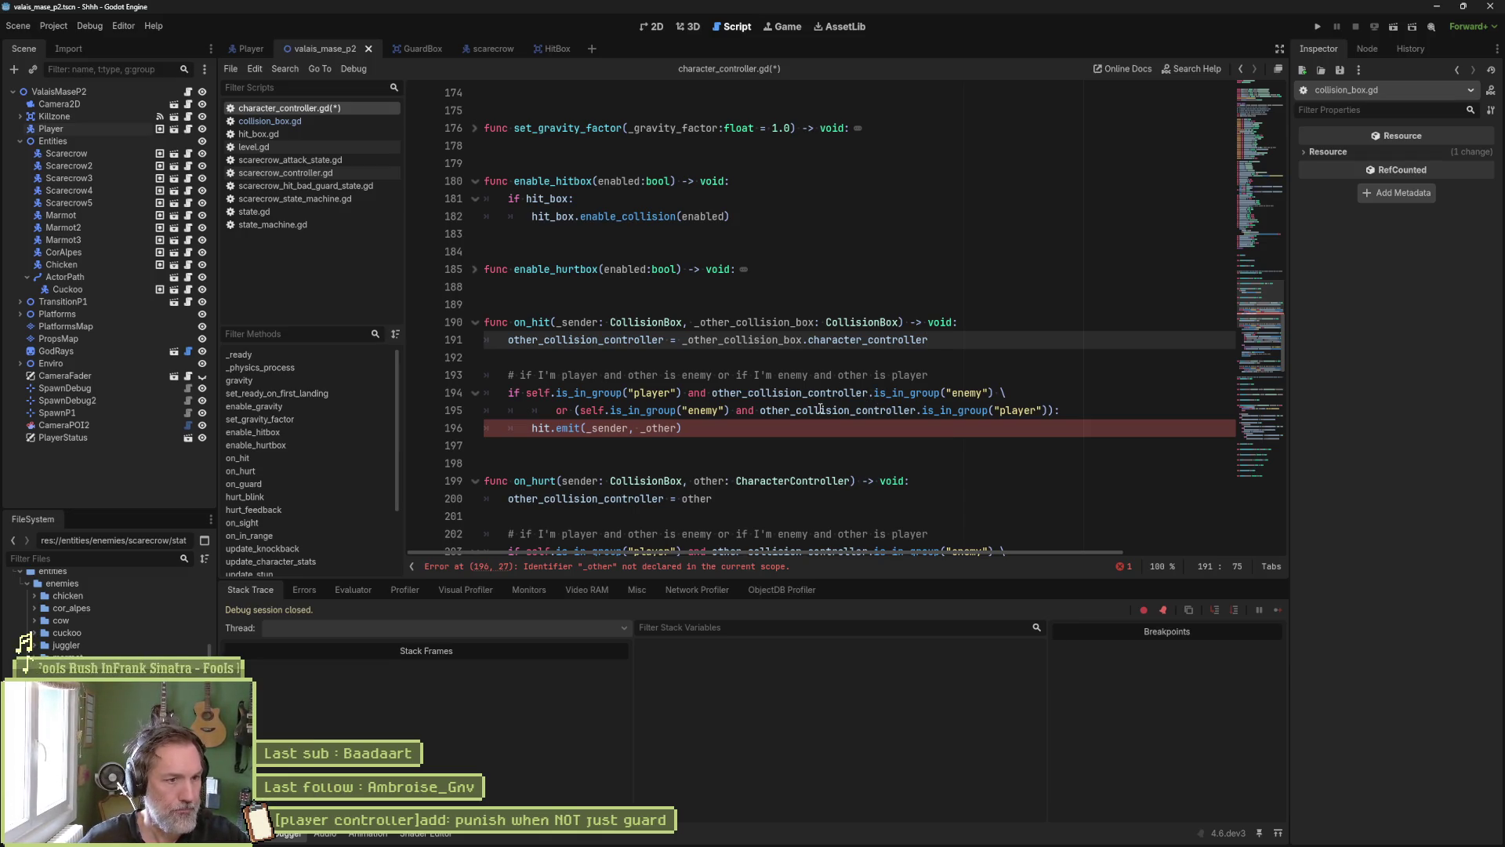
mouse_move(659, 347)
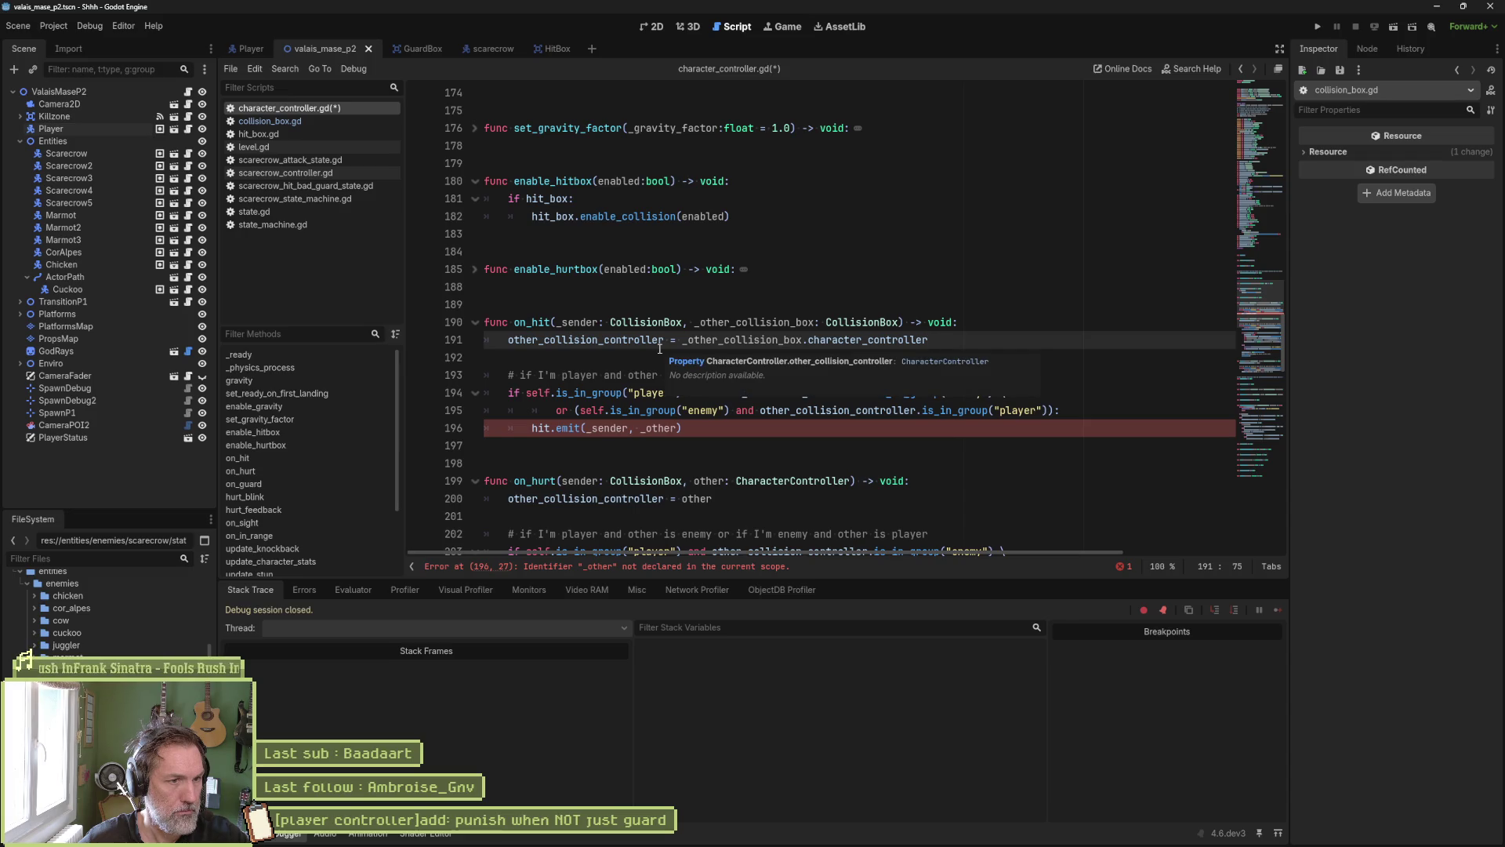
ctrl+click(748, 339)
key(ctrl+c)
double_click(674, 427)
key(ctrl+v)
click(539, 430)
ctrl+click(539, 430)
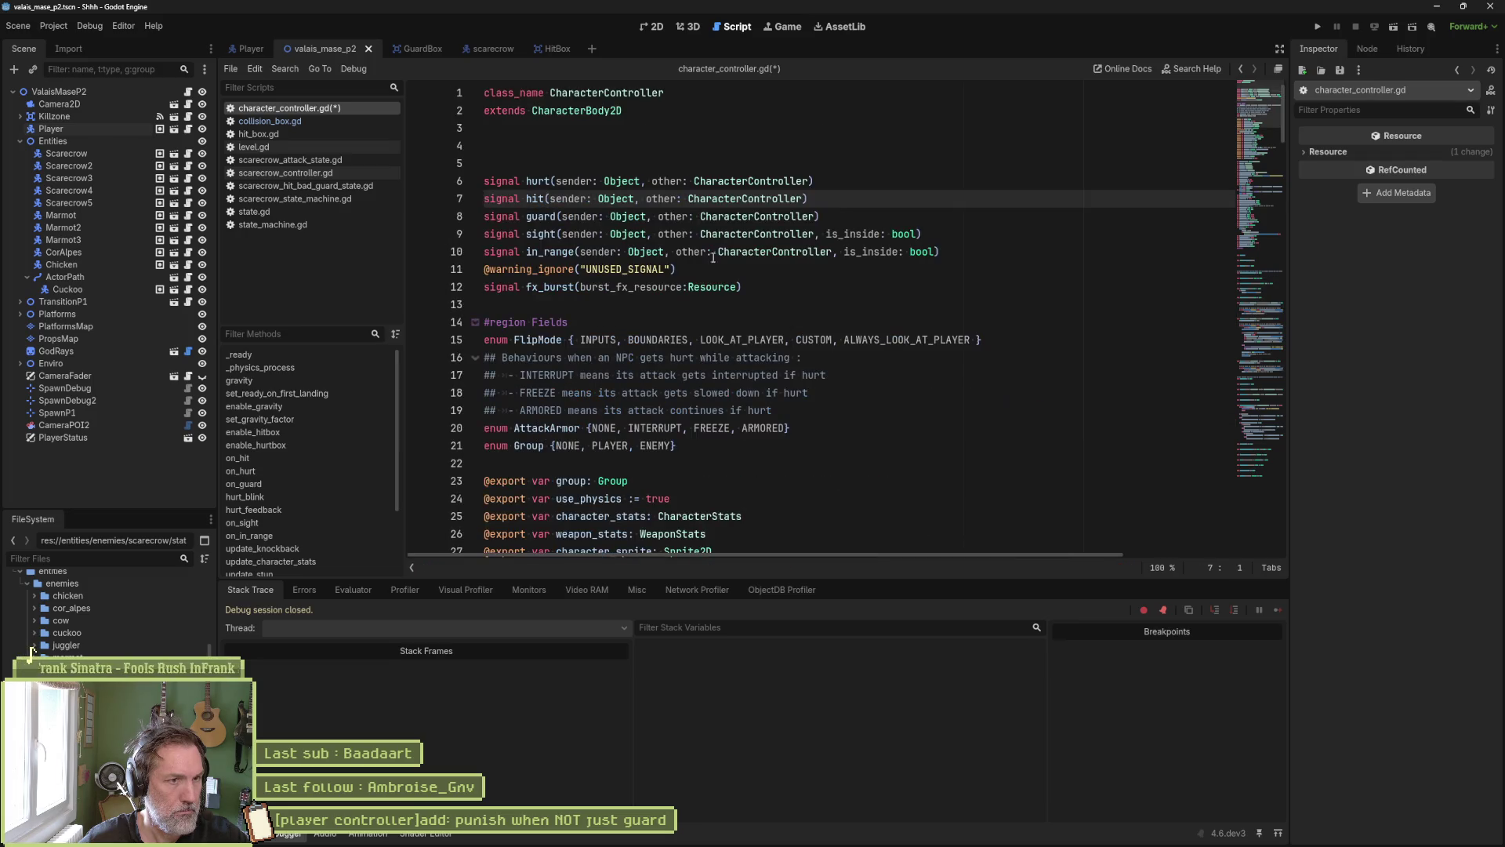
- Retype the hit signal's parameter as _other_collision_box: CollisionBox and save the script
double_click(661, 200)
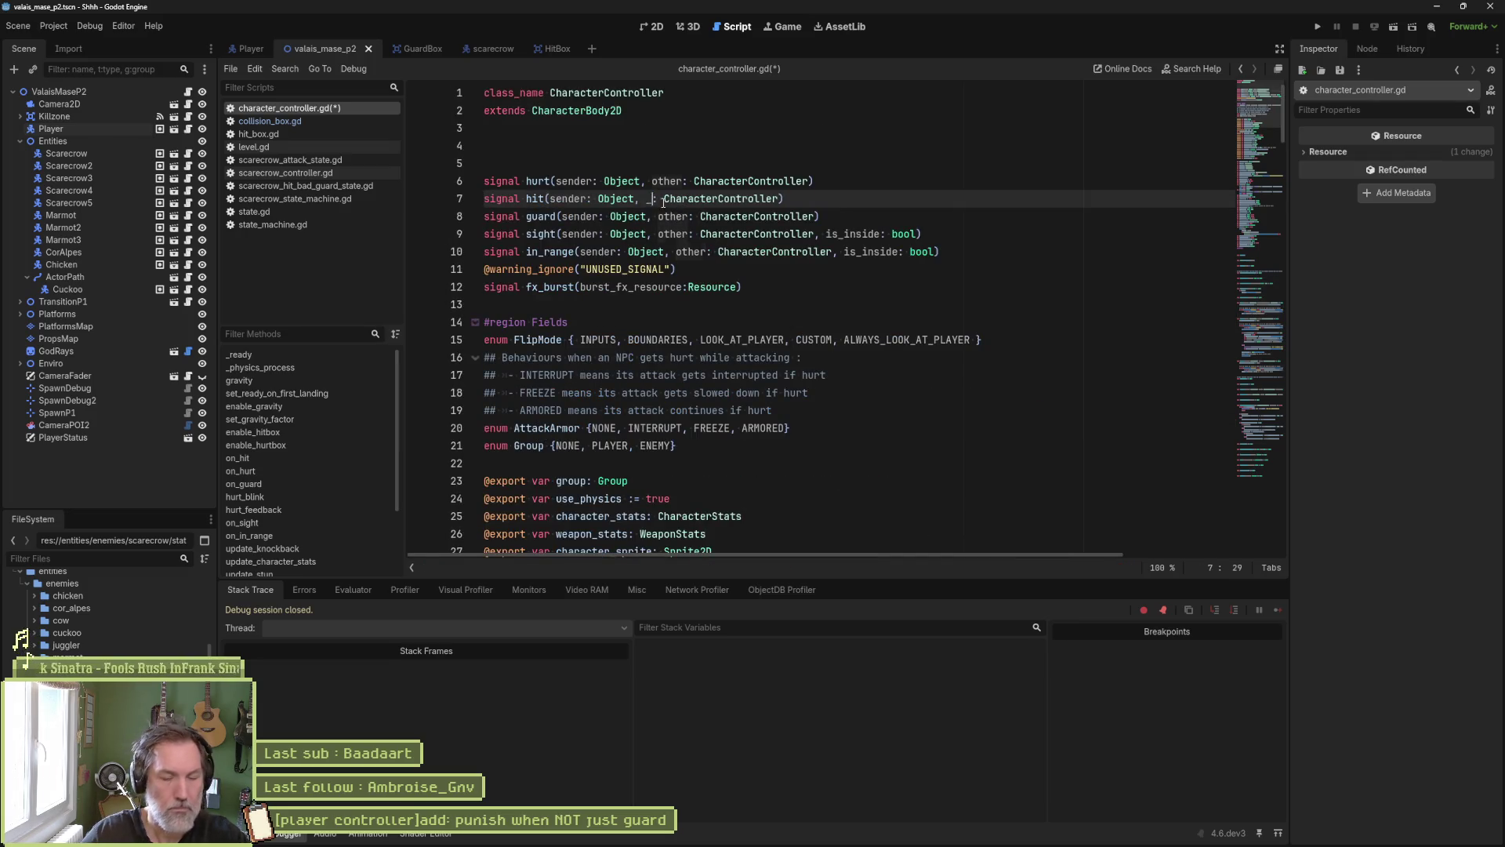
text(_other_)
text(collision_box)
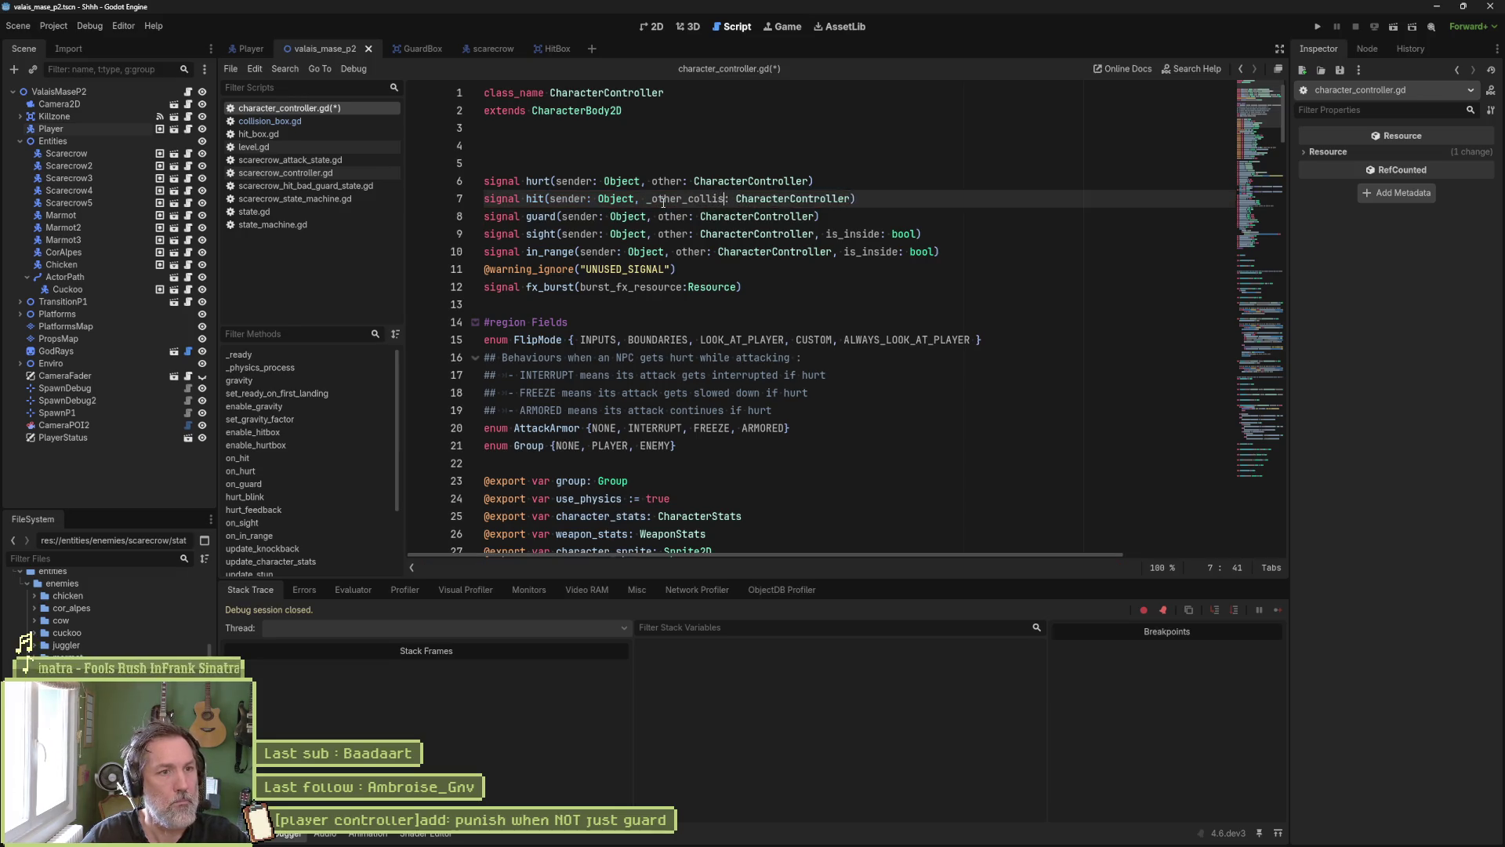
key(Right)
key(Right)
key(ctrl+shift+Right)
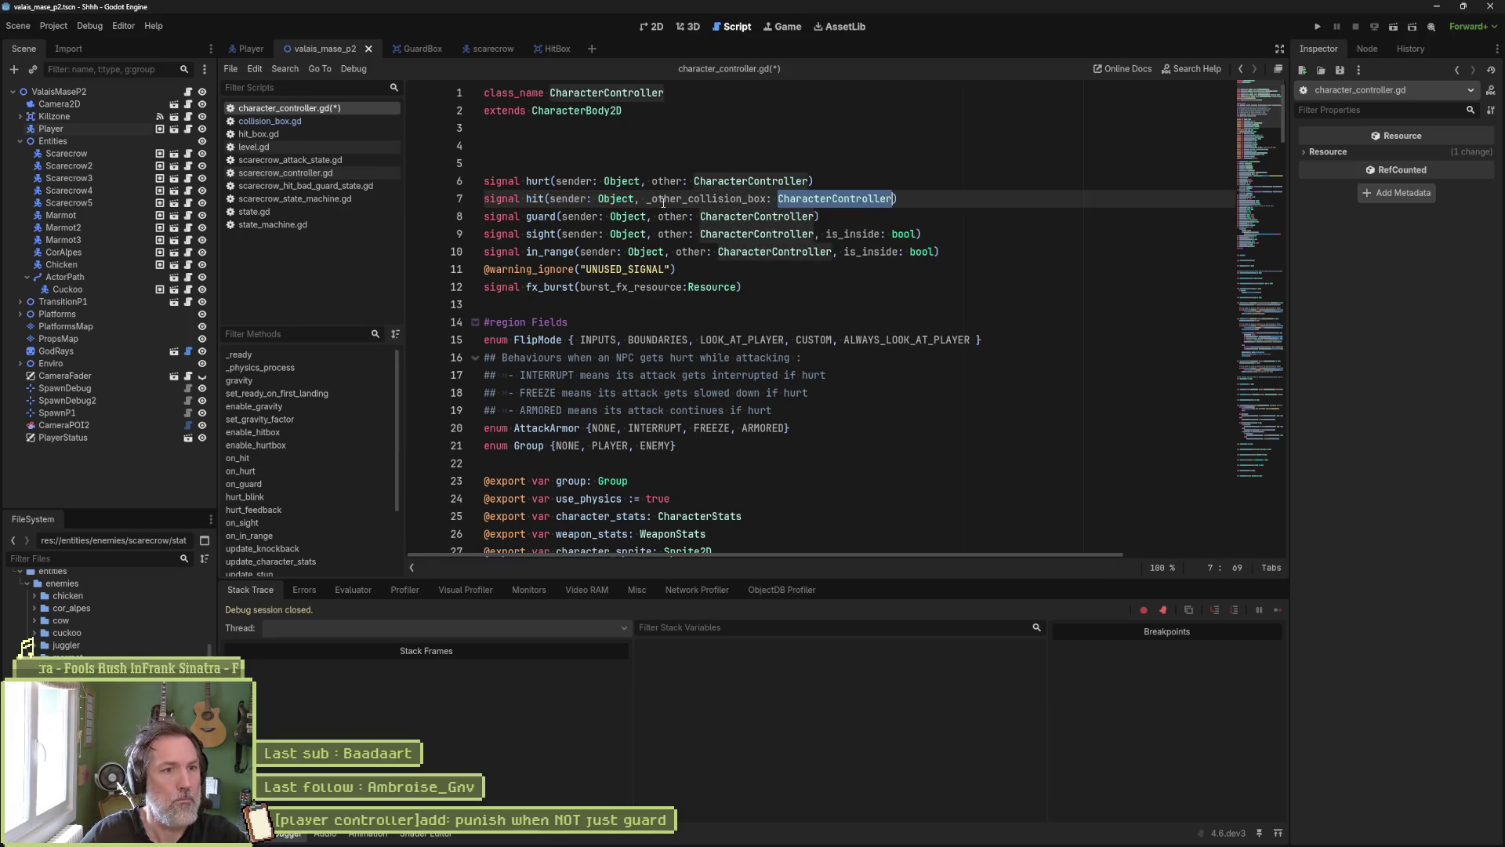
text(collisionbo)
key(Return)
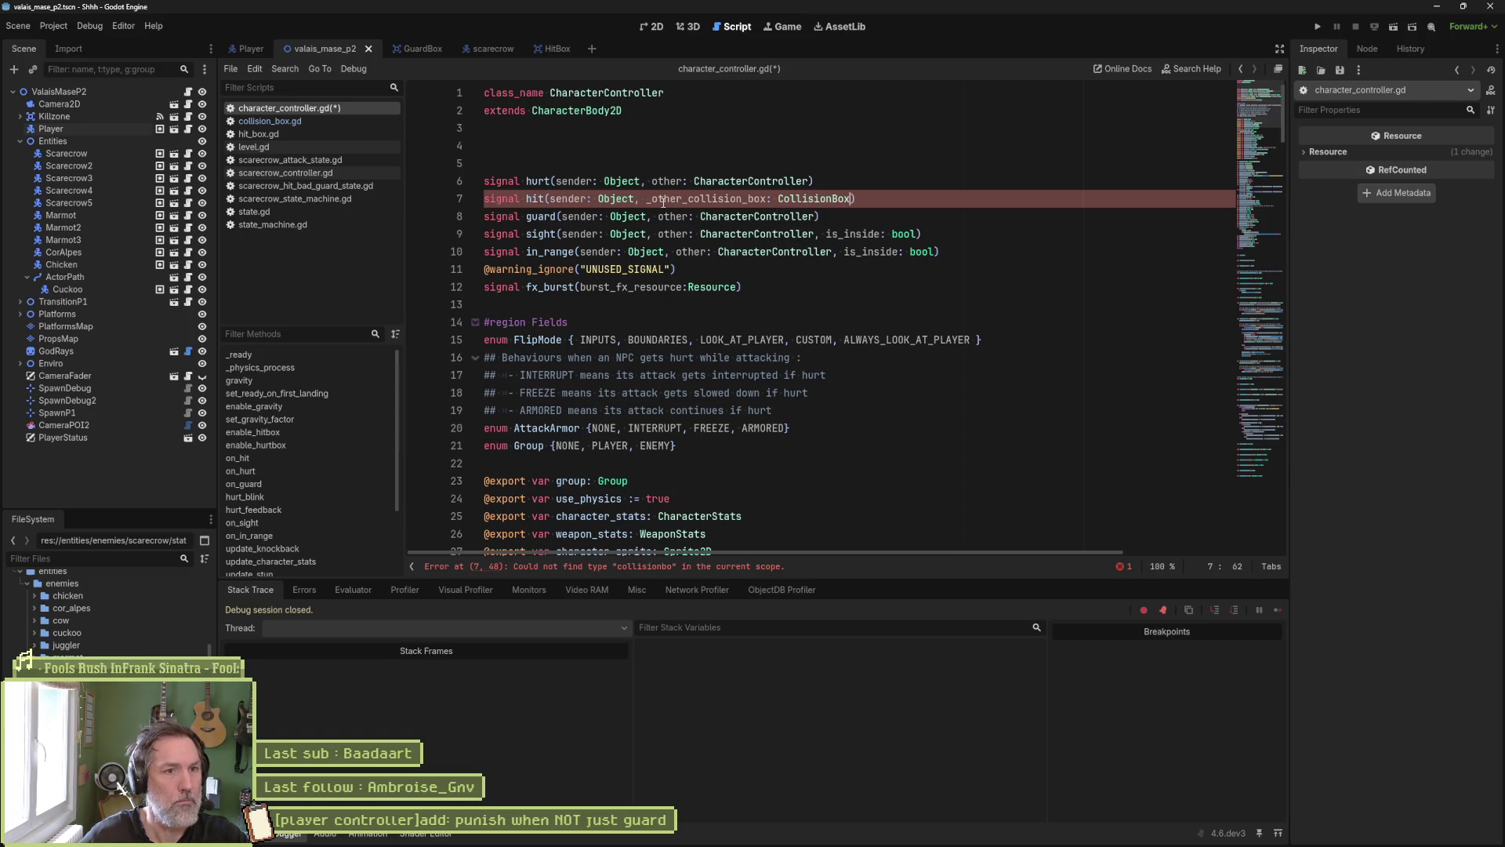
key(ctrl+s)
key(alt+Left)
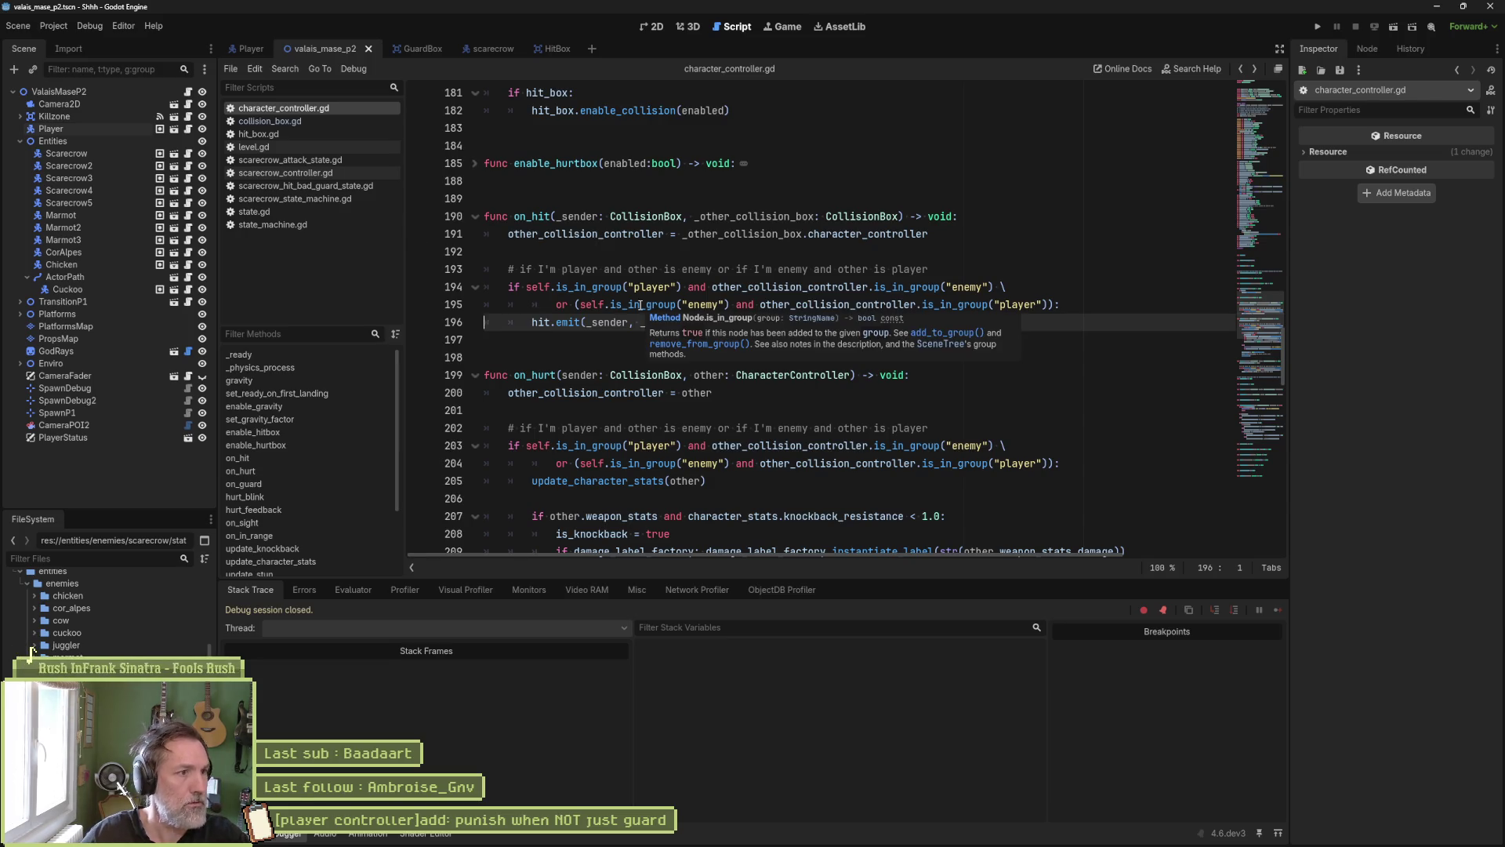
click(265, 225)
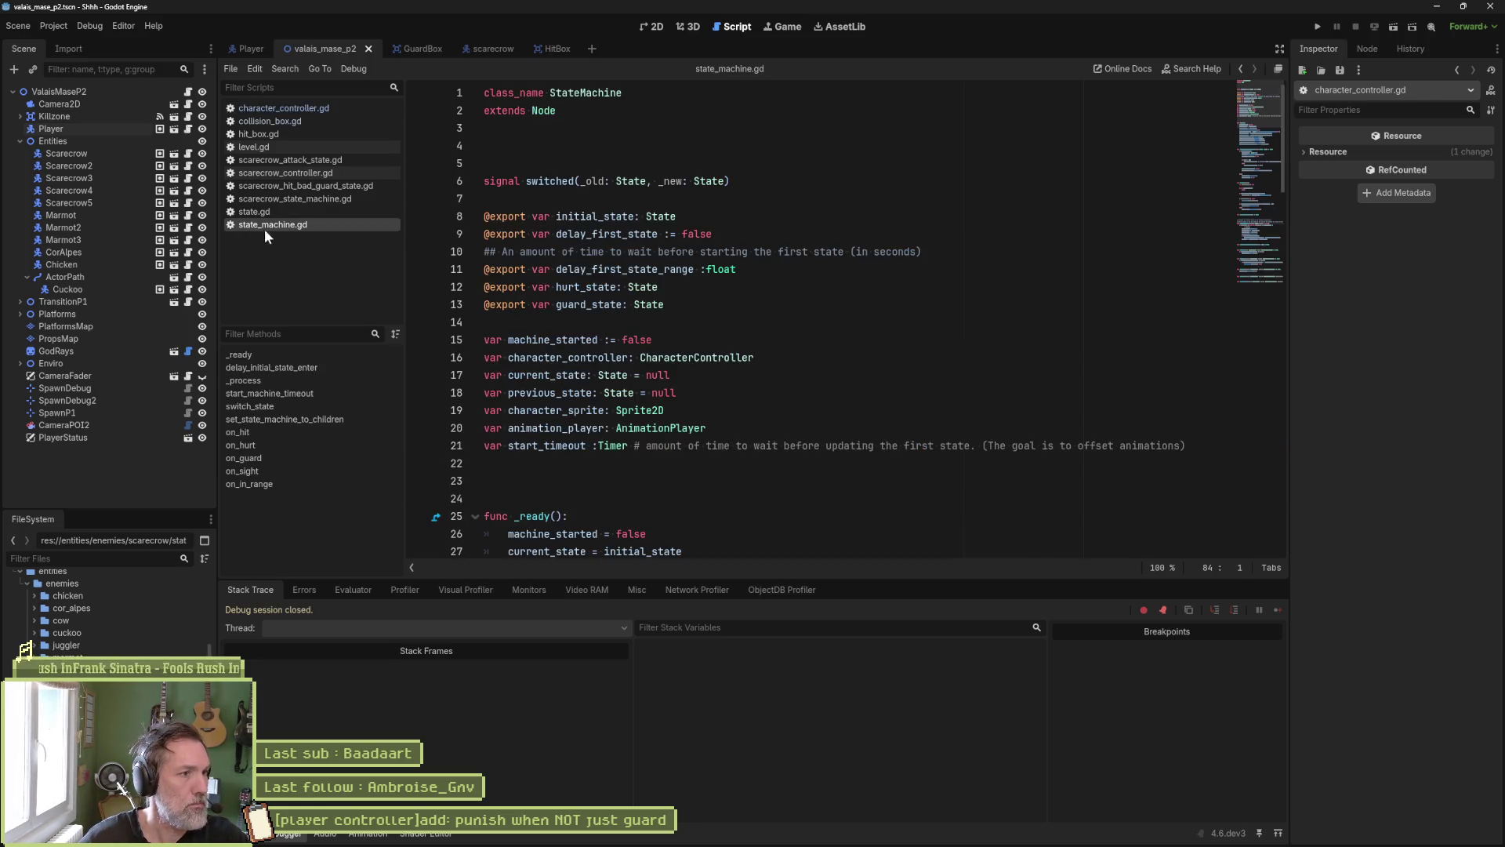
- Rename state_machine.gd's on_hit parameter to _other_collision_box: CollisionBox
click(301, 433)
double_click(710, 324)
text(_oth)
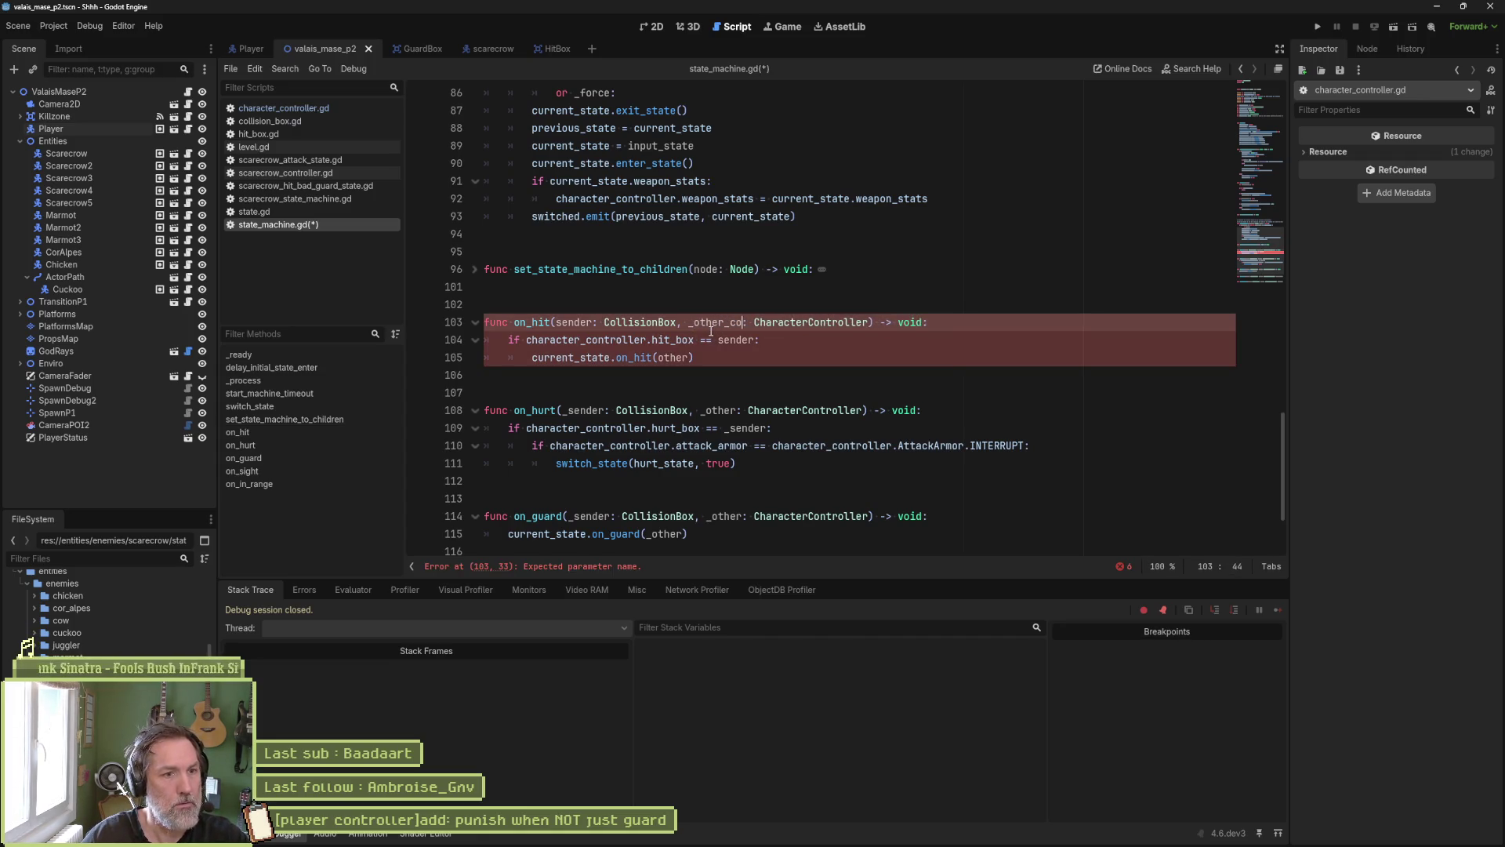
text(er_collision_box)
key(Right)
key(ctrl+shift+Right)
text(collisionbo)
key(Return)
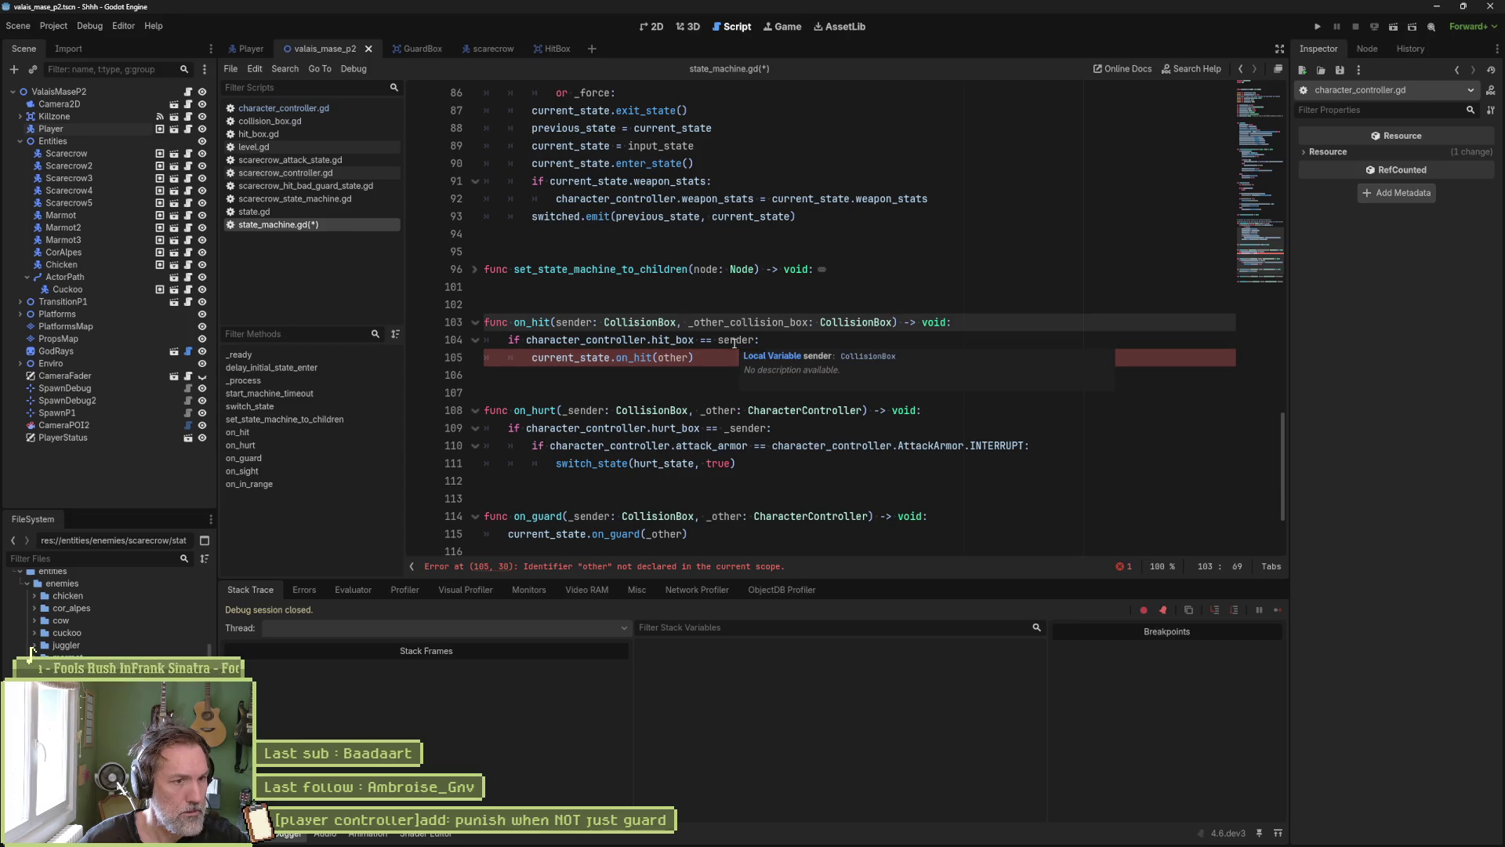
double_click(607, 340)
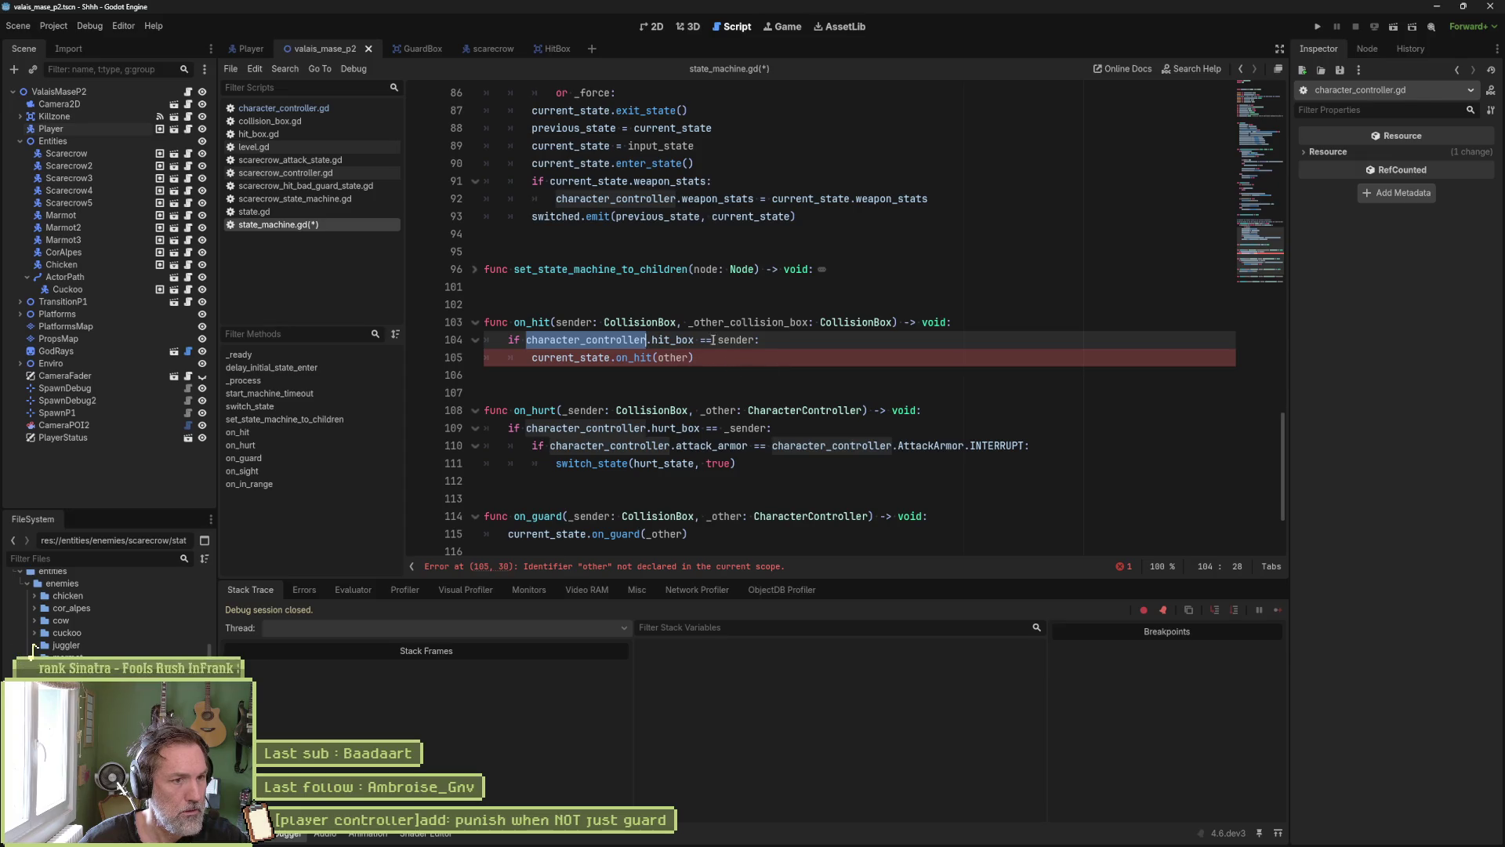
- Pass _other_collision_box through to current_state.on_hit
double_click(737, 321)
key(ctrl+c)
double_click(676, 357)
key(ctrl+v)
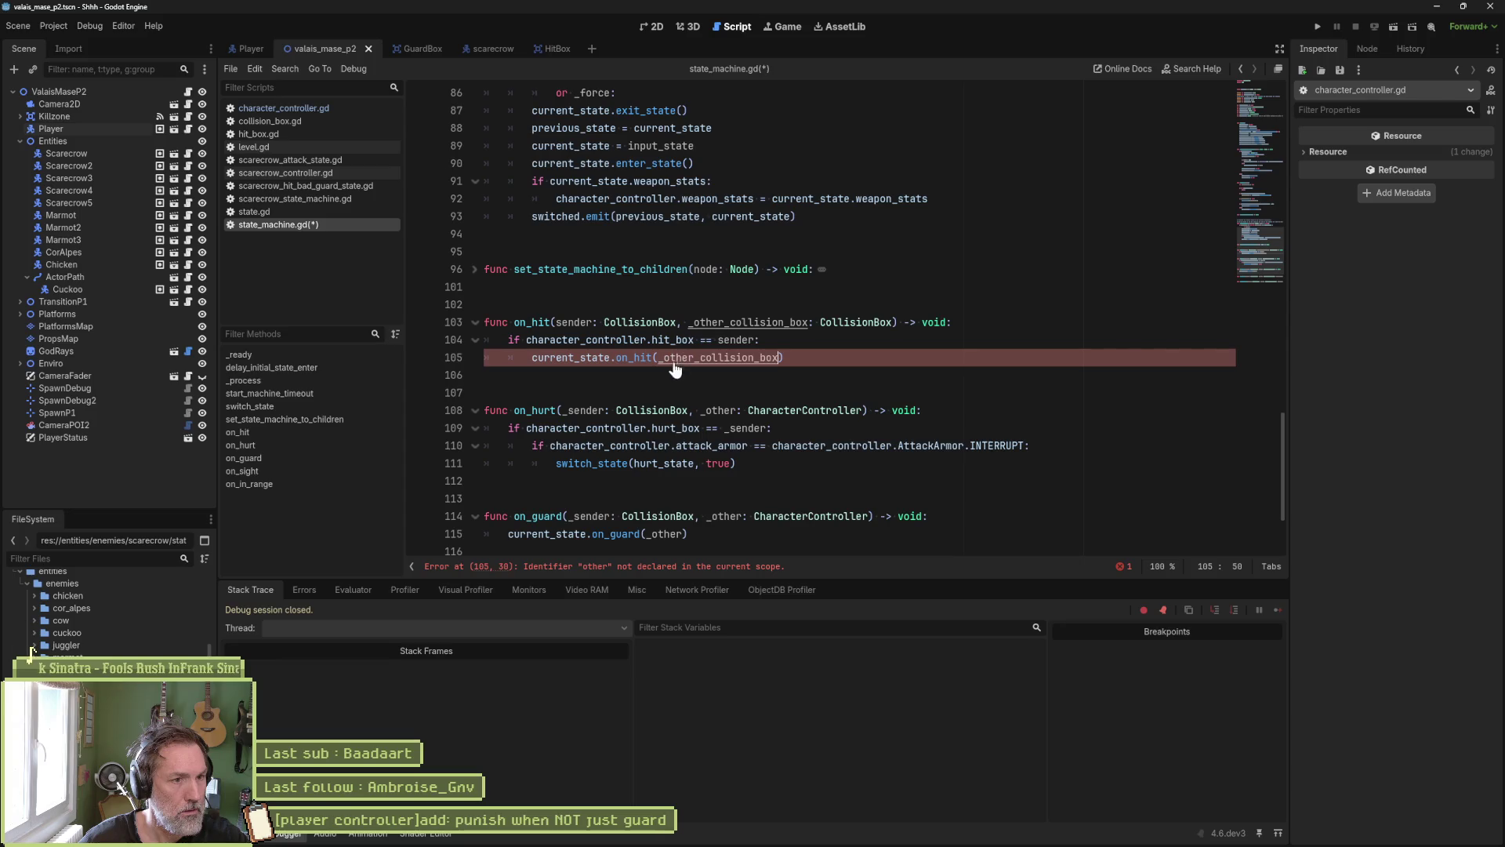
ctrl+click(636, 358)
- Change state.gd's on_hit parameter to _other_collision_box: CollisionBox and save both scripts
double_click(570, 322)
text(_coll)
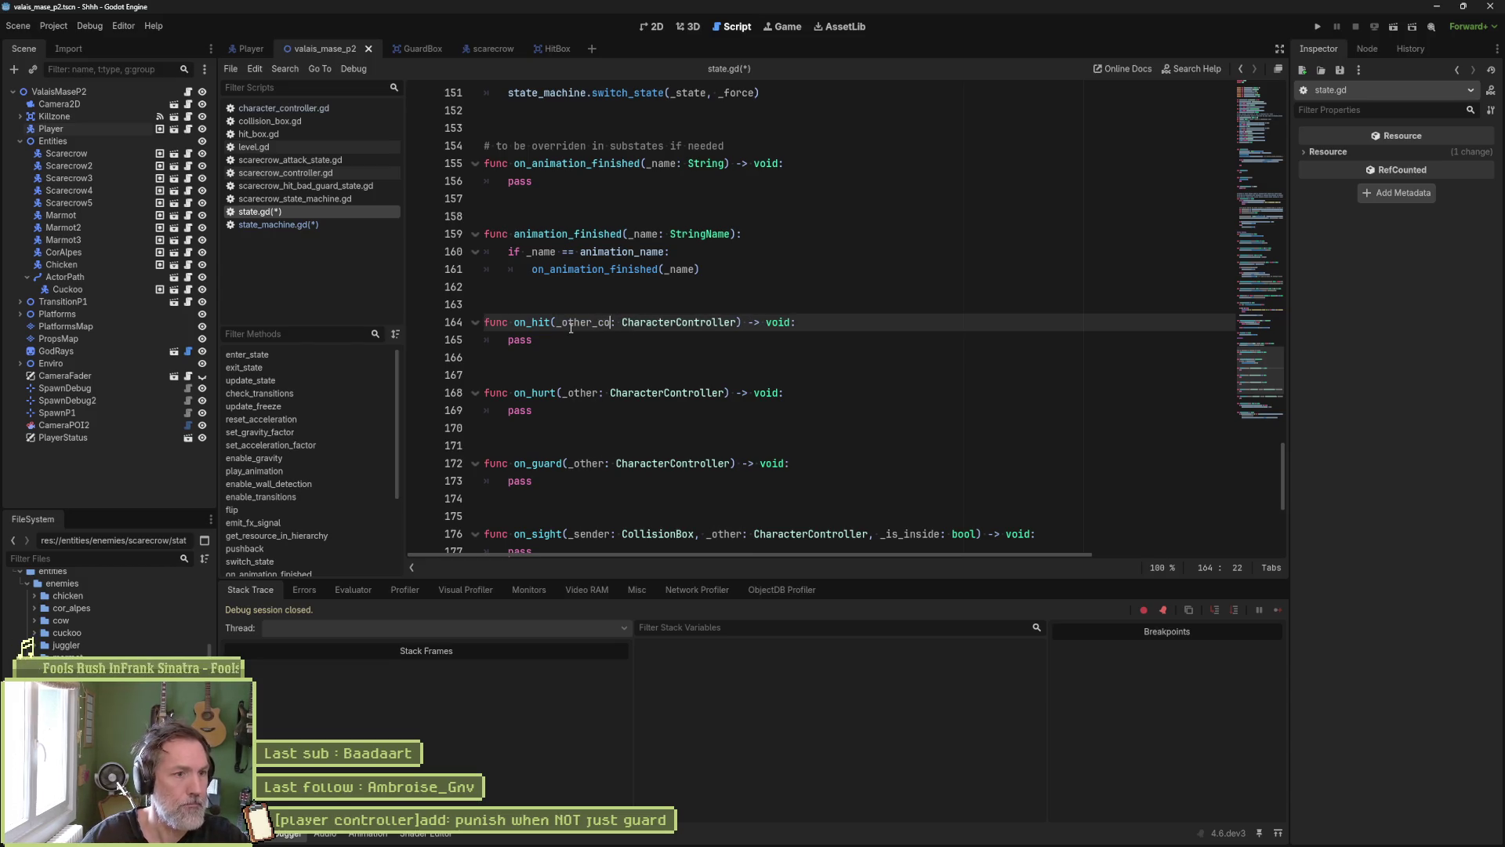
text(ision_box)
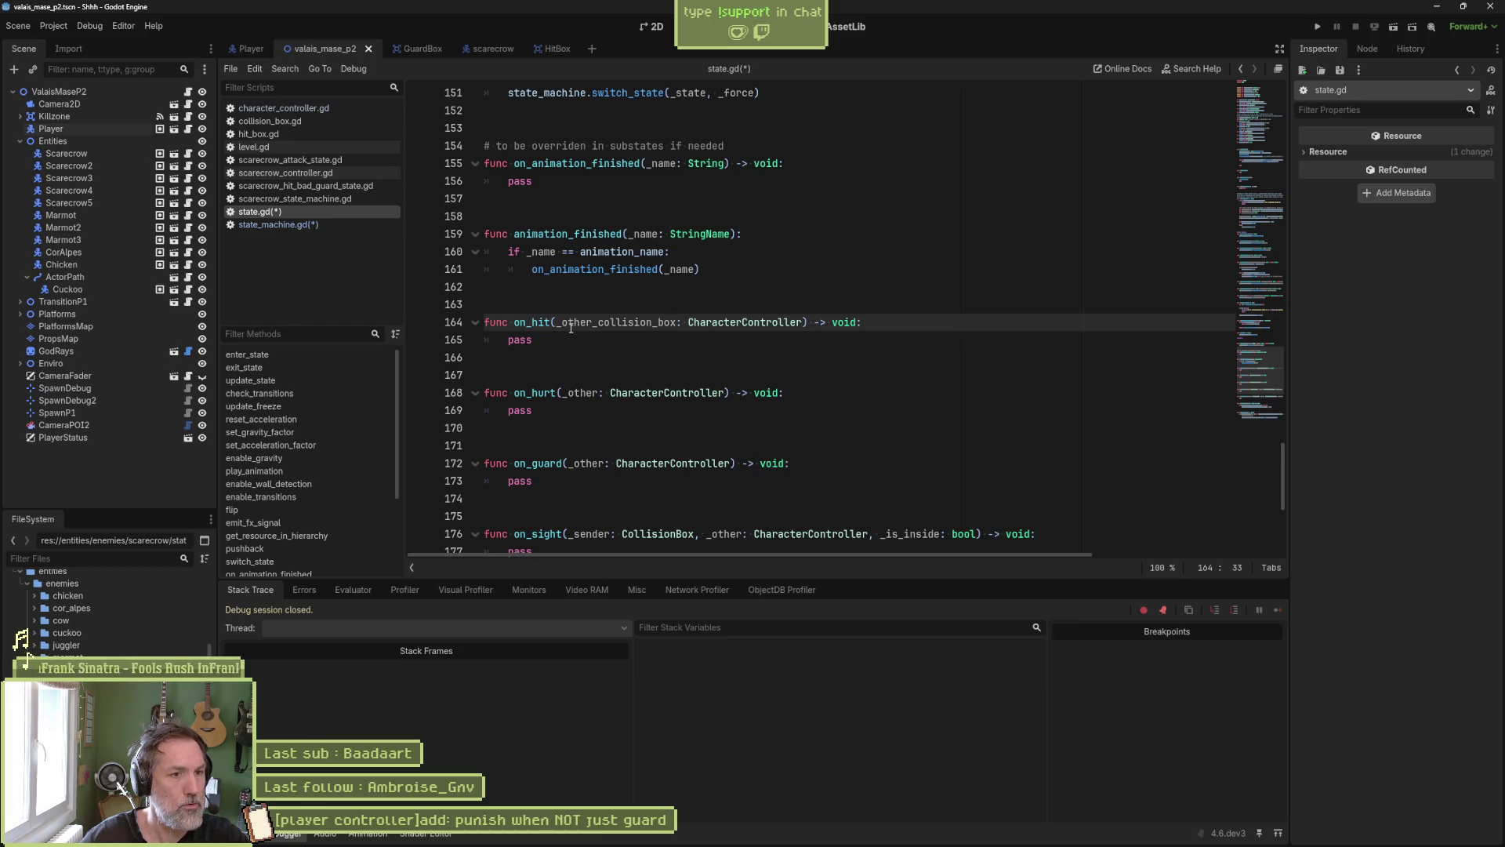
key(ctrl+shift+Right)
text(collisi)
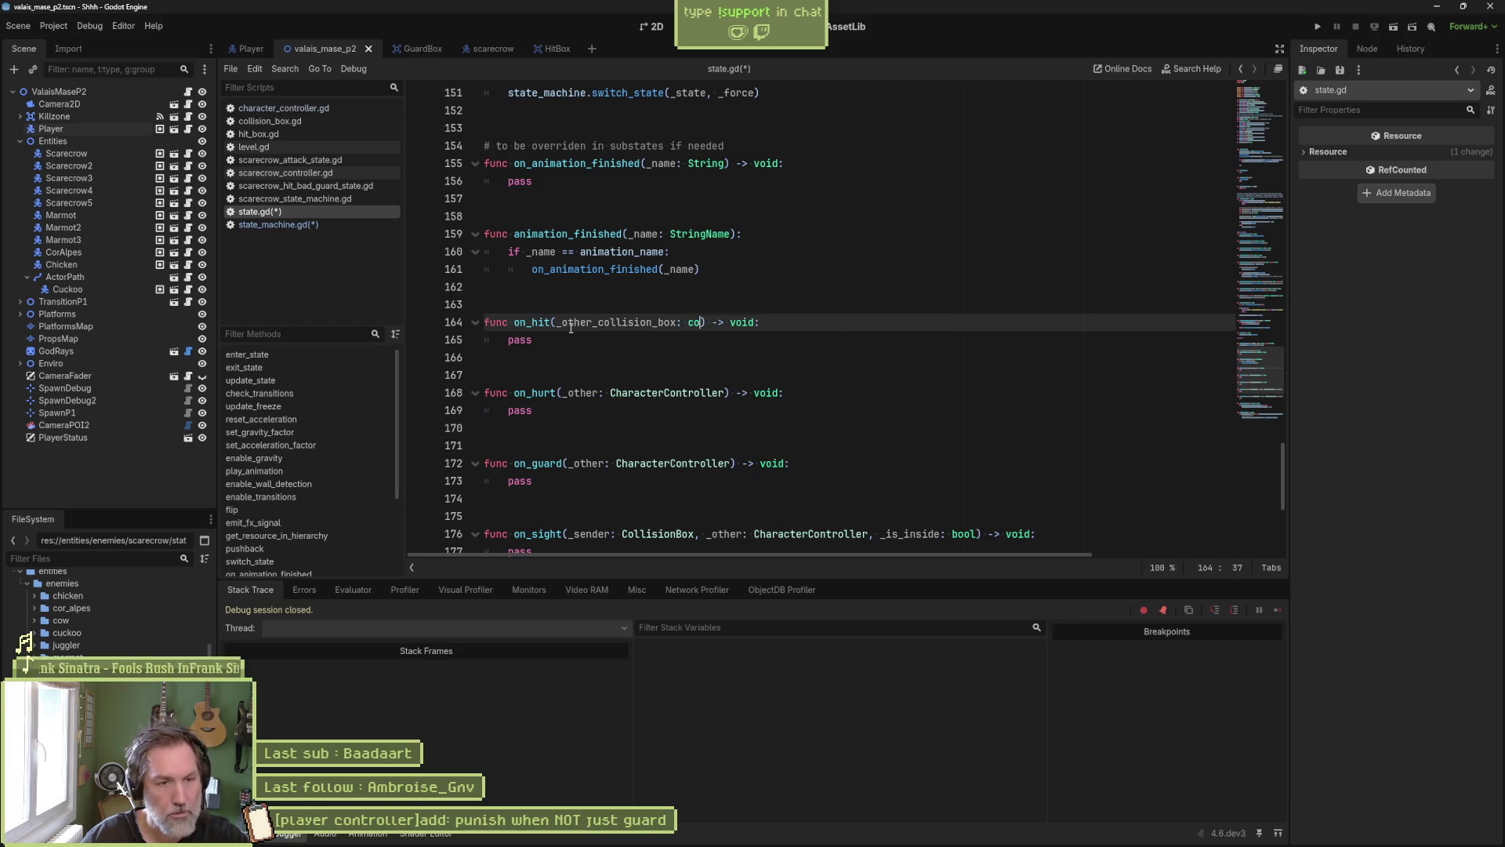
text(onbo)
key(Return)
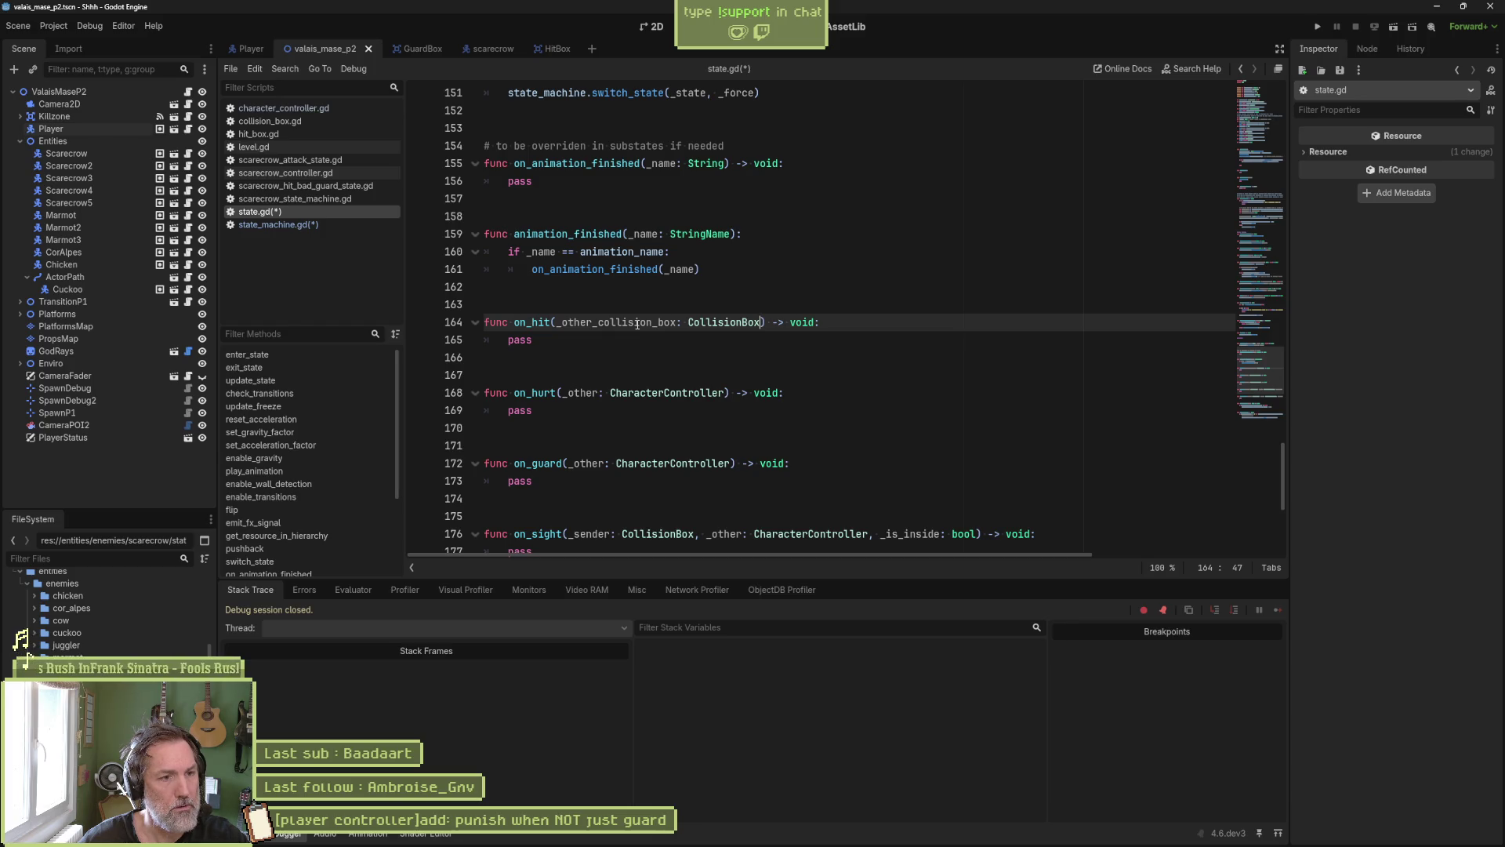
key(ctrl+s)
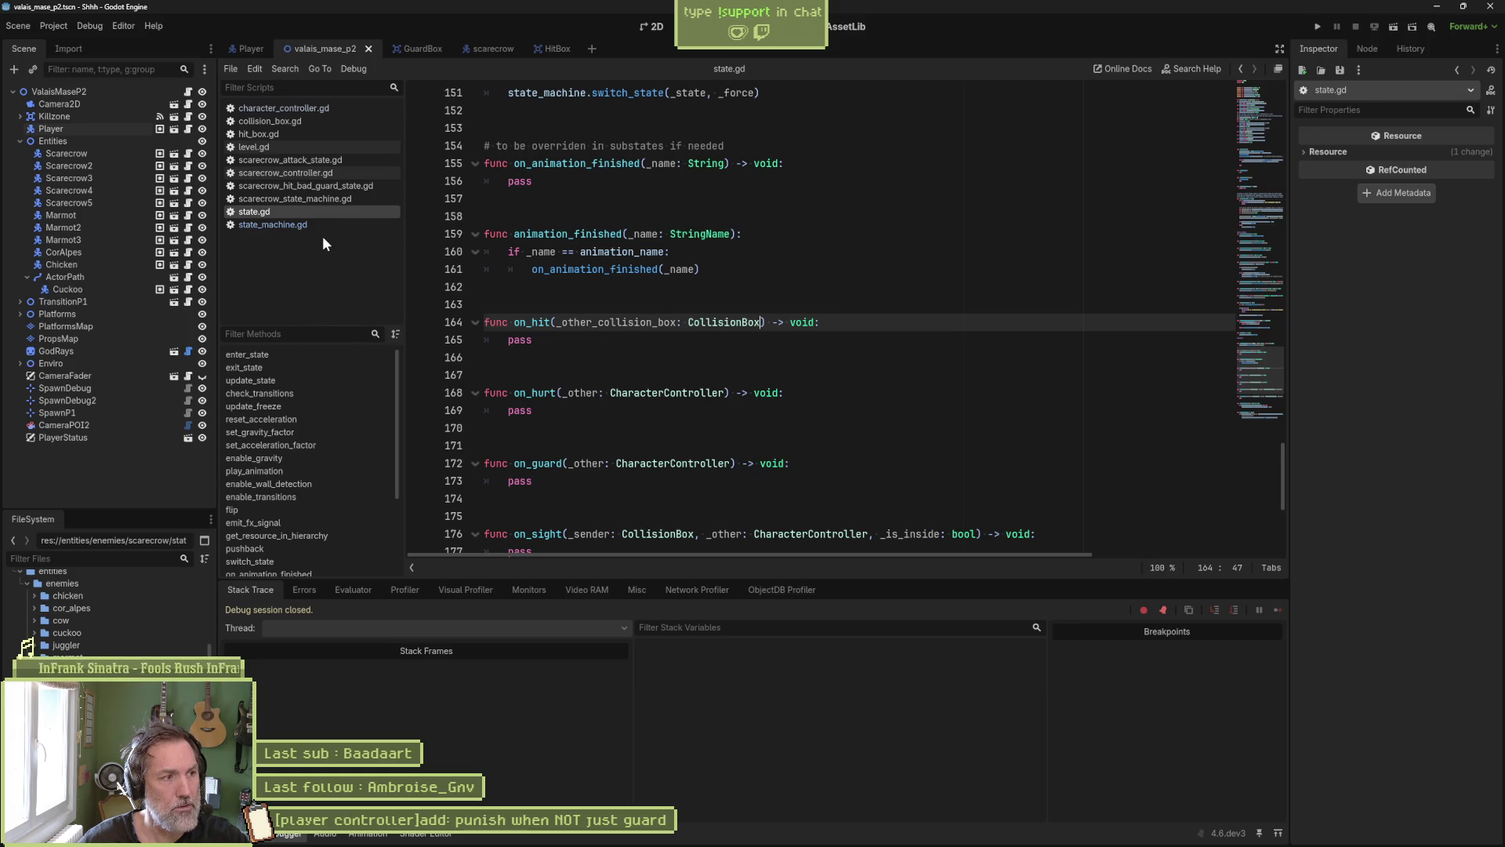
mouse_move(496, 50)
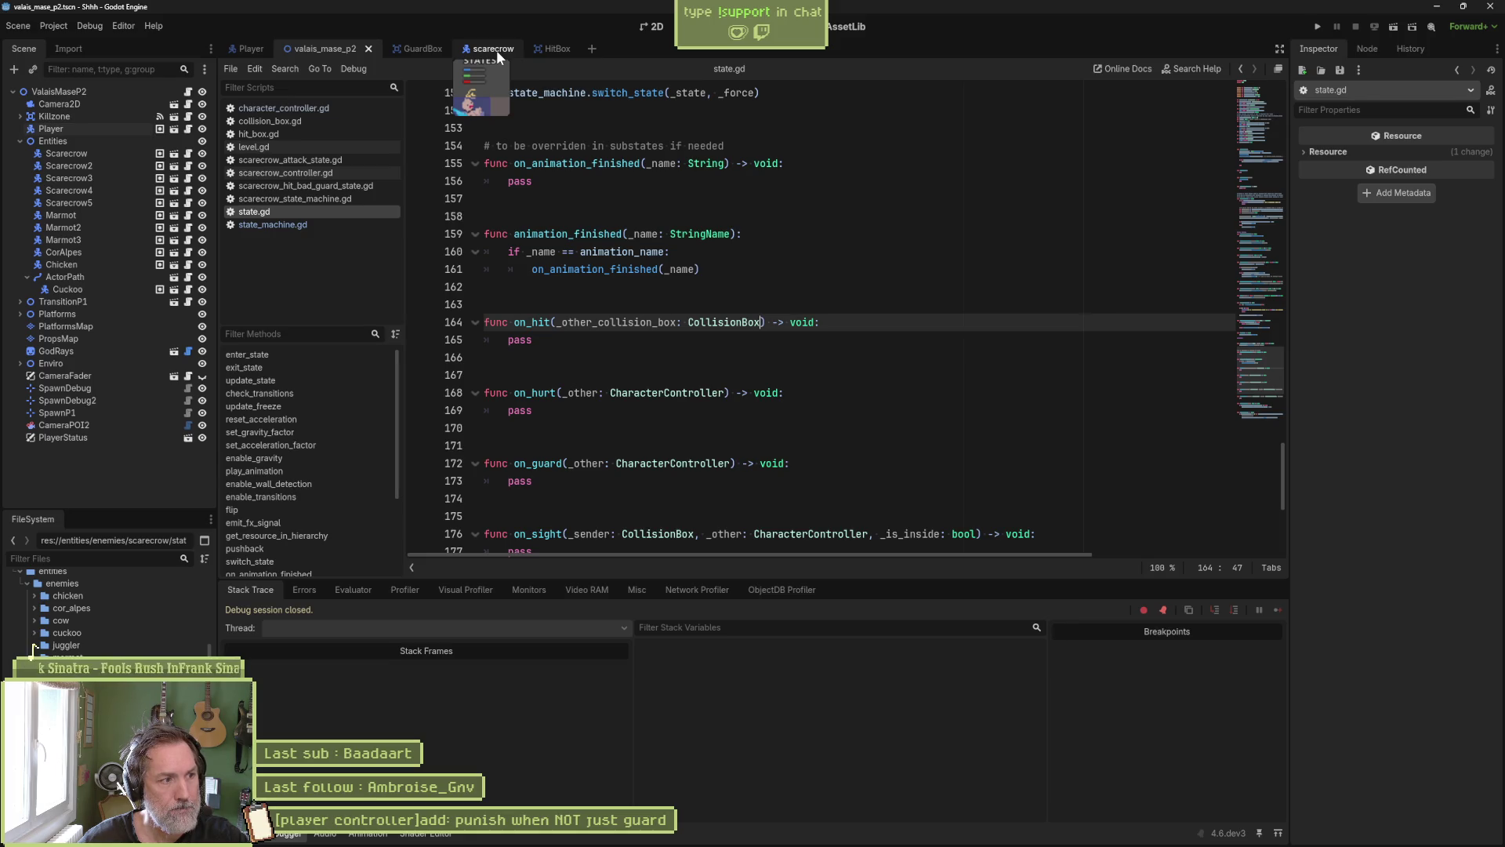
click(497, 50)
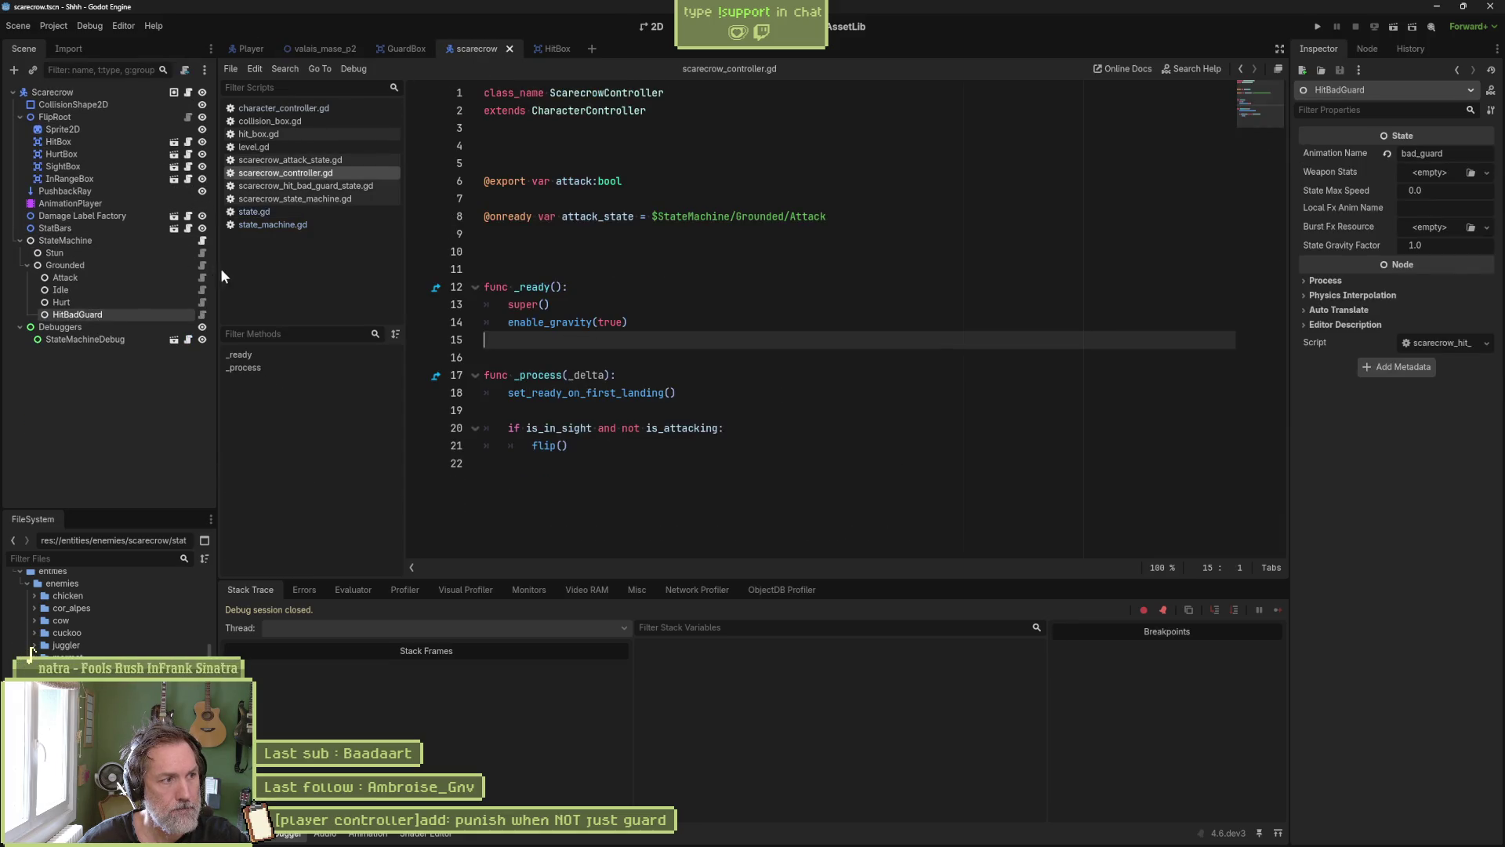
- In the scarecrow Attack state's script, make on_hit take _other_collision_box: CollisionBox
click(202, 267)
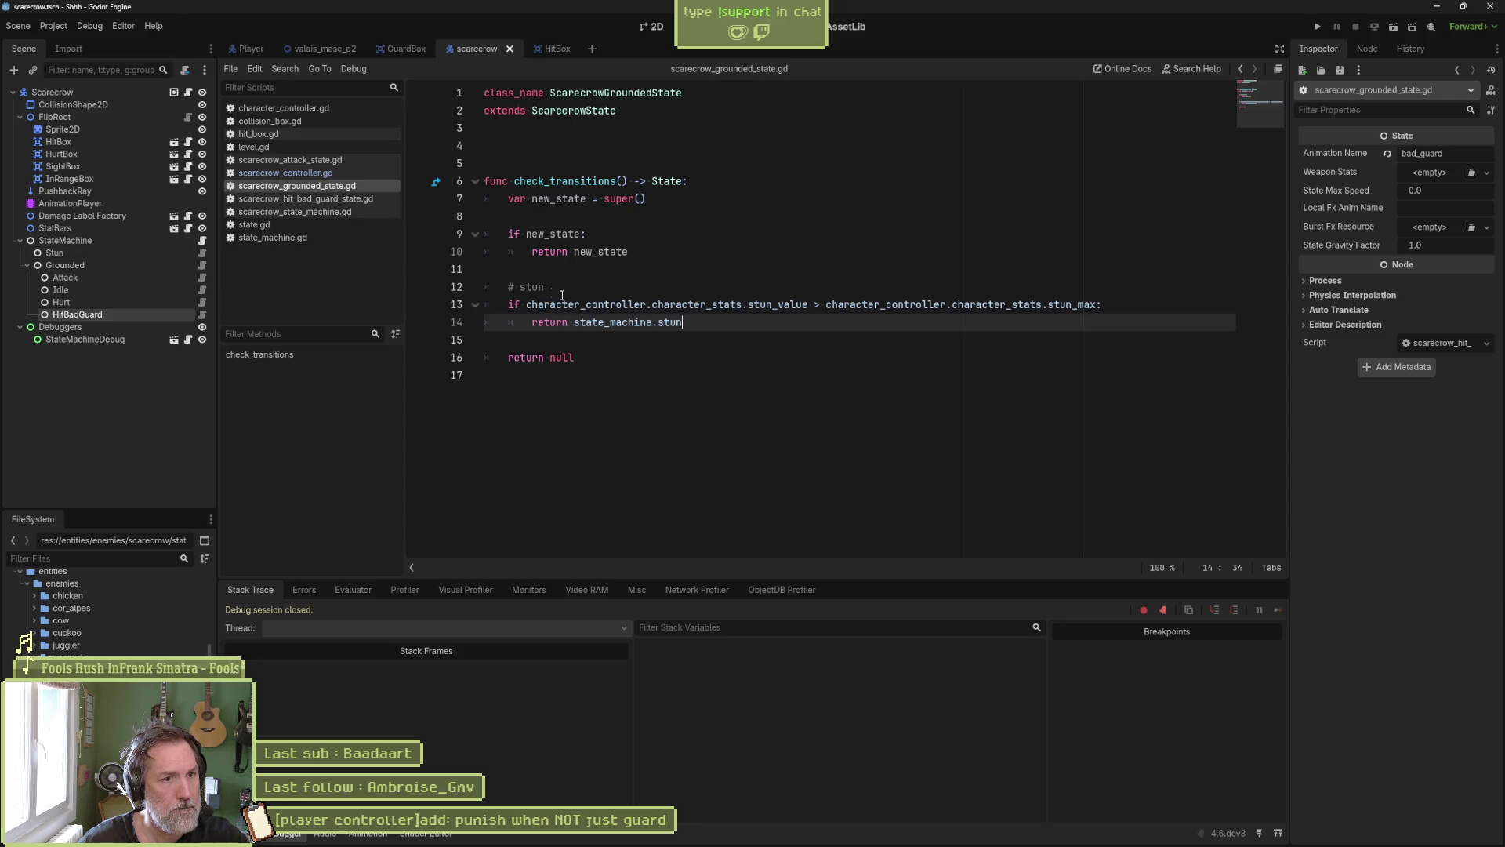
click(204, 276)
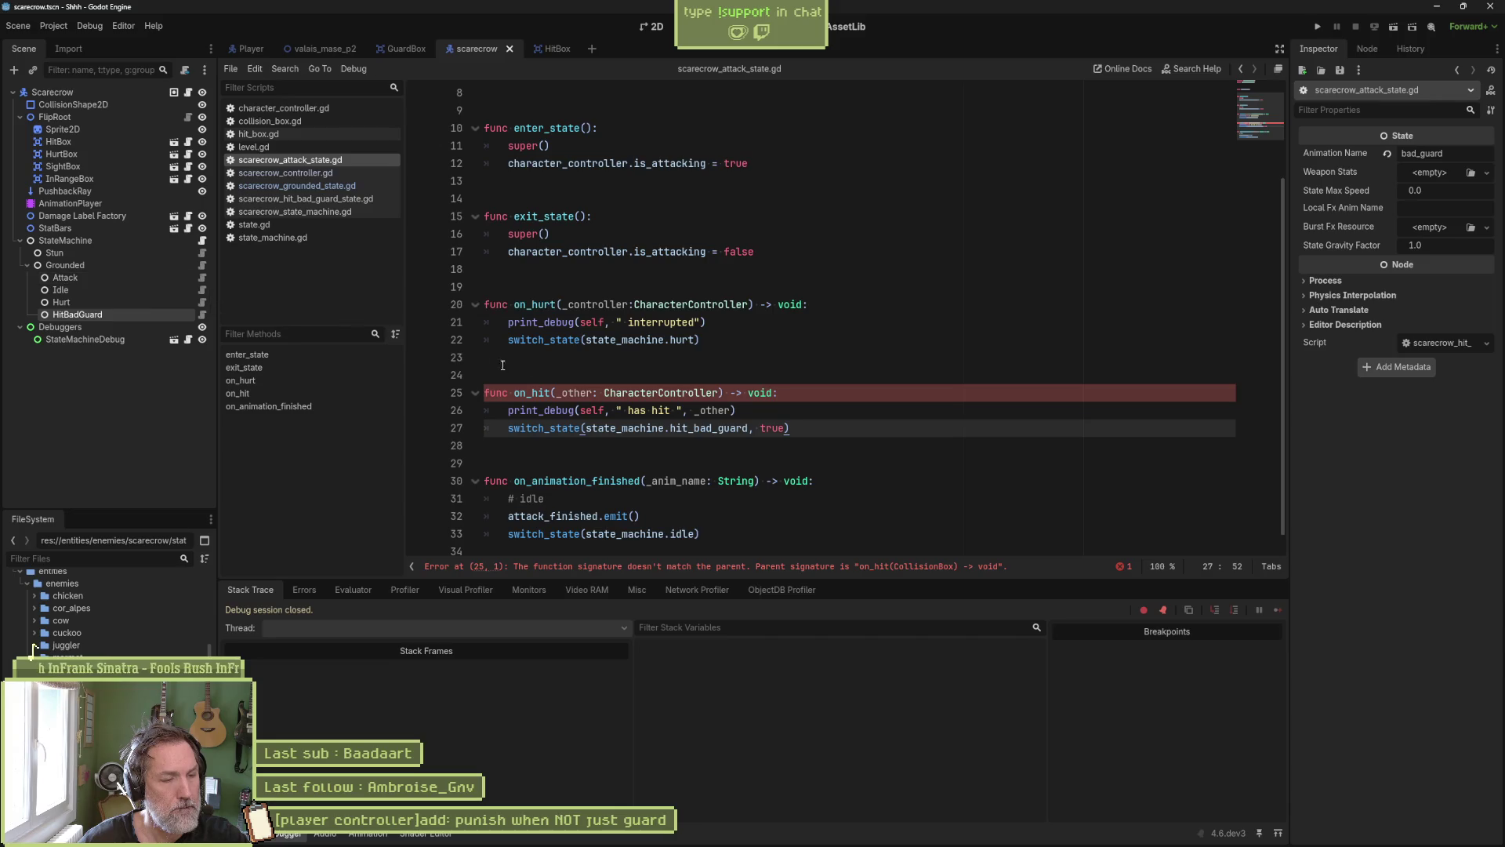
click(591, 393)
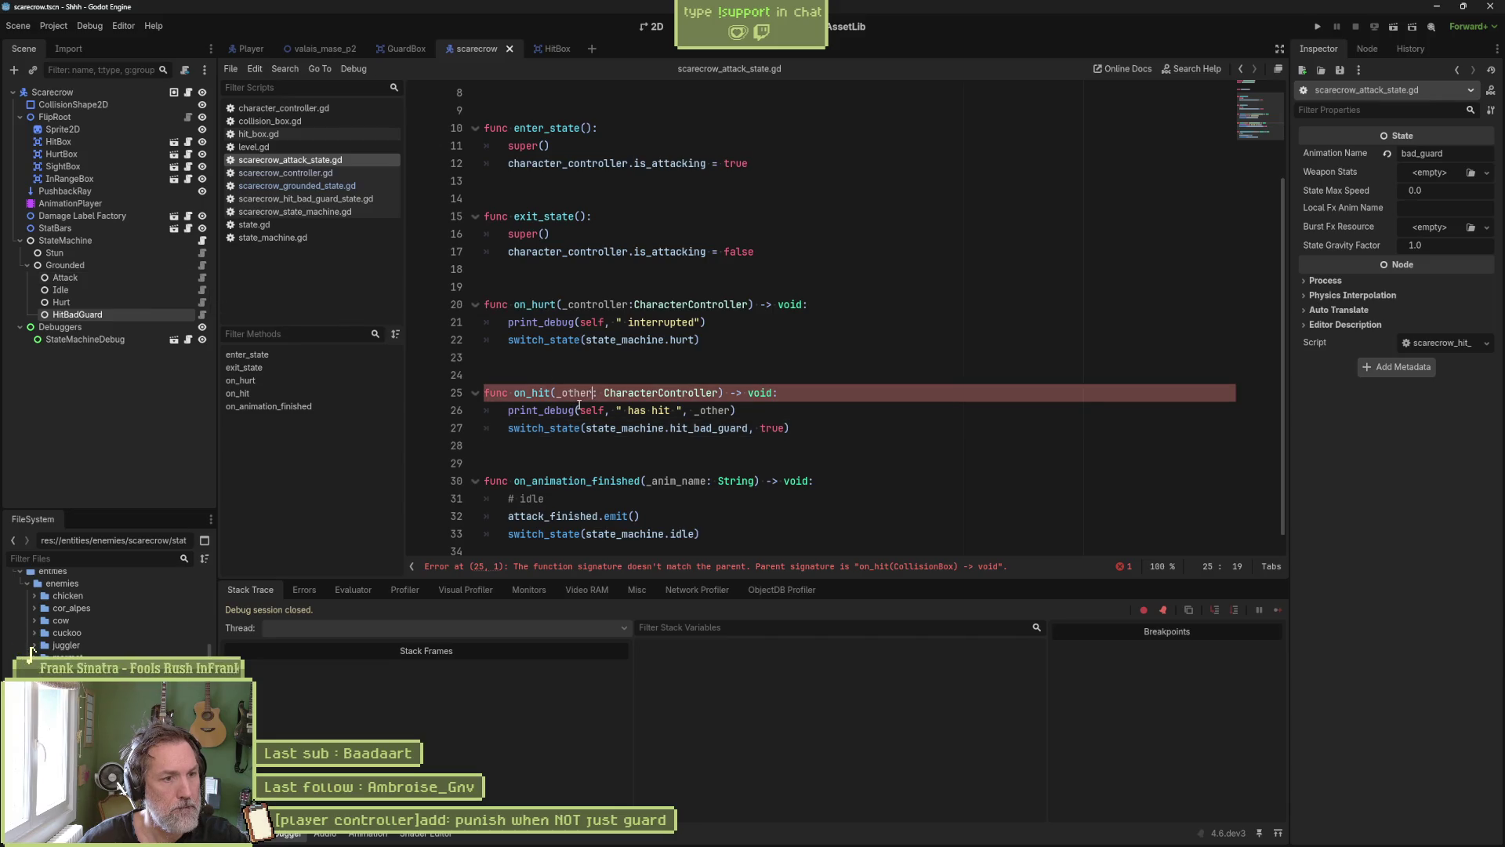
text(_colilsio)
key(BackSpace)
key(BackSpace)
key(BackSpace)
text(_collision_box)
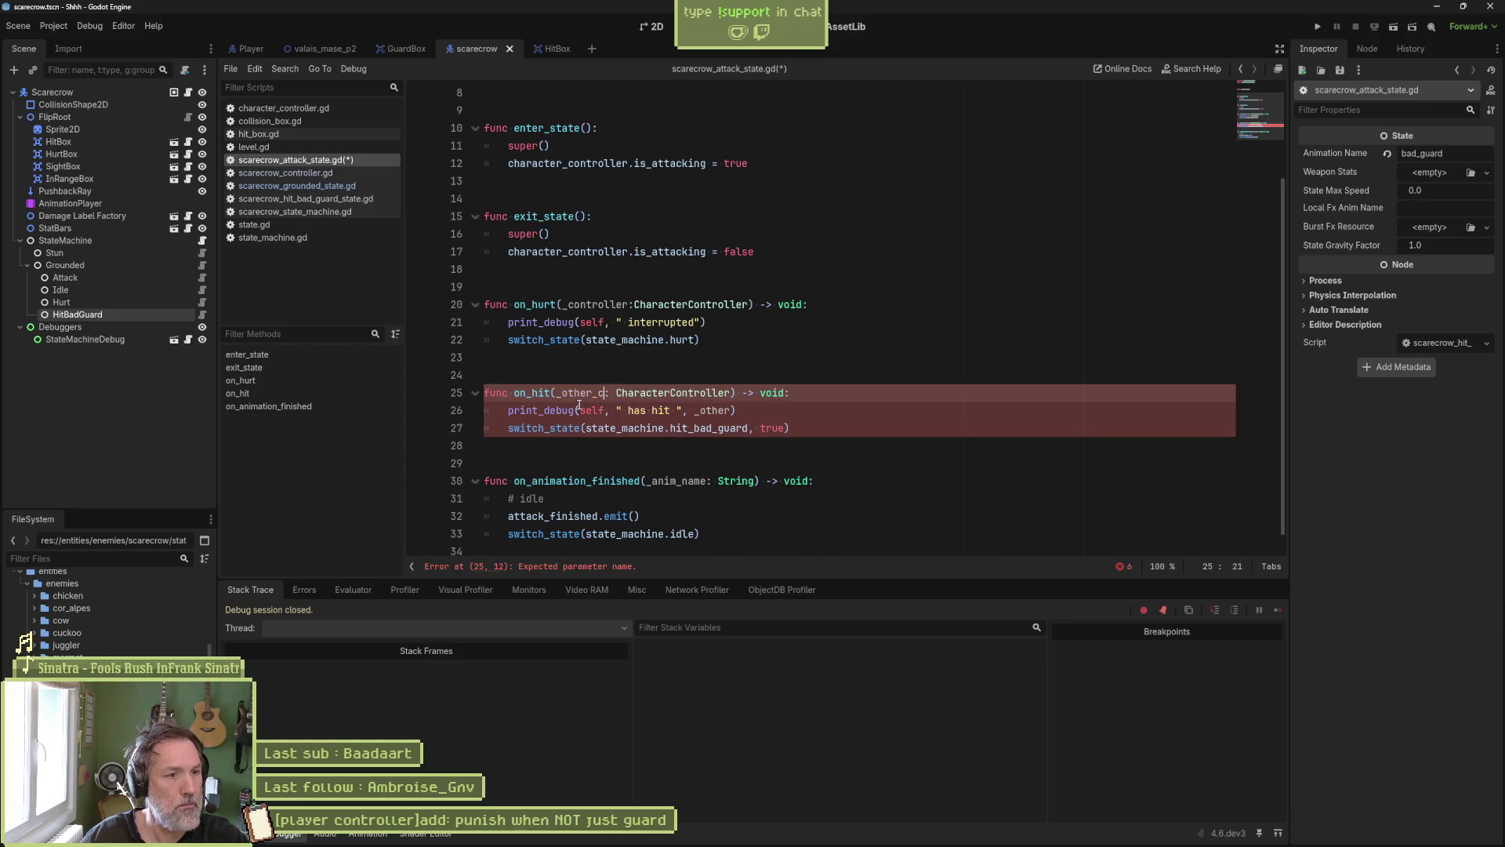
key(ctrl+shift+Right)
text(collsiionbo)
key(BackSpace)
key(BackSpace)
key(BackSpace)
text(ision_bo)
key(Return)
- Print _other_collision_box in print_debug, save, and run the game
double_click(627, 391)
key(ctrl+c)
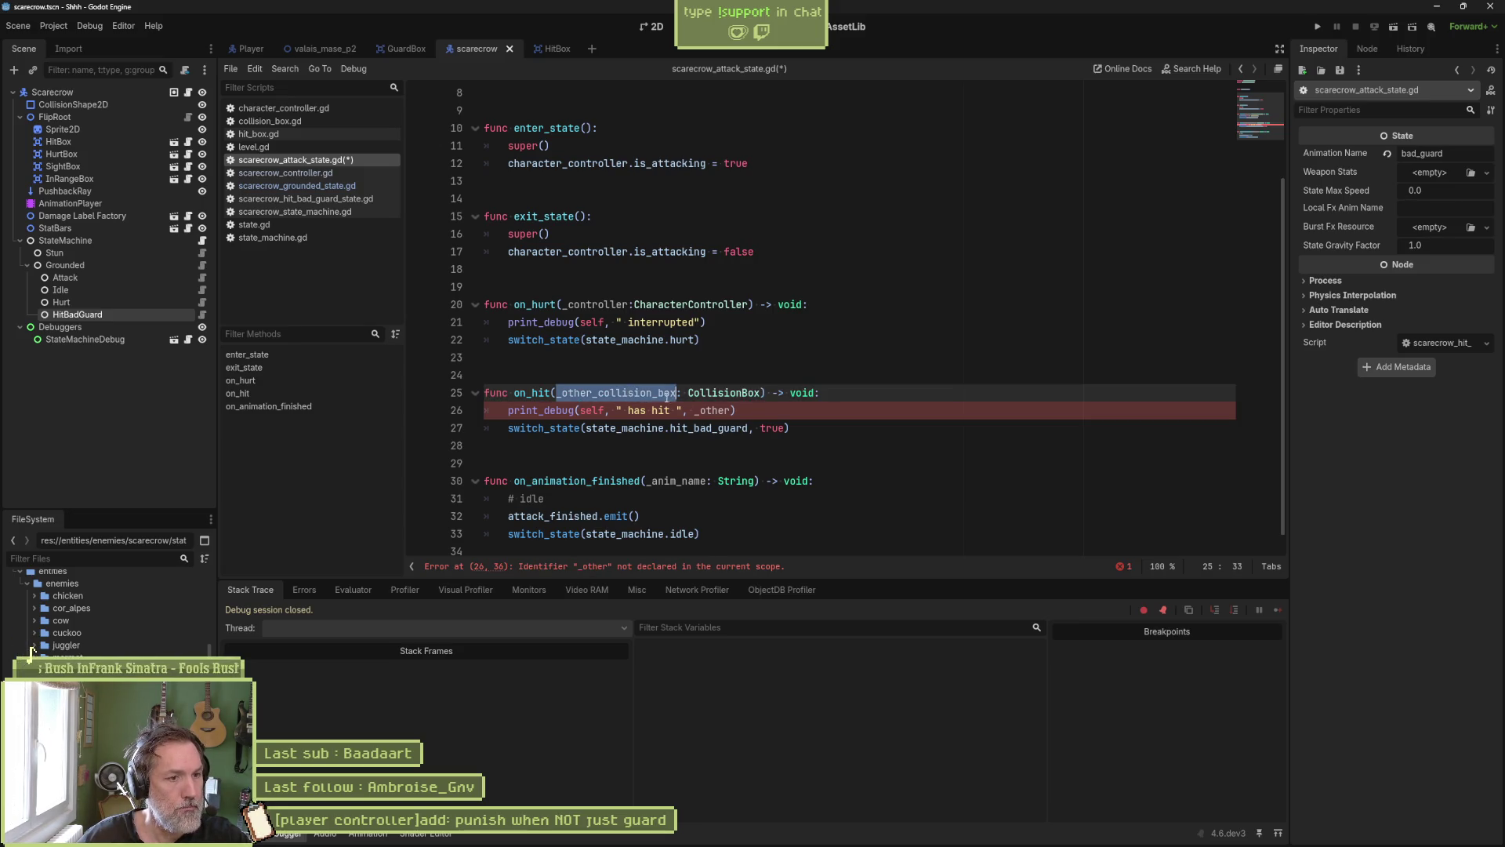
double_click(712, 410)
key(ctrl+v)
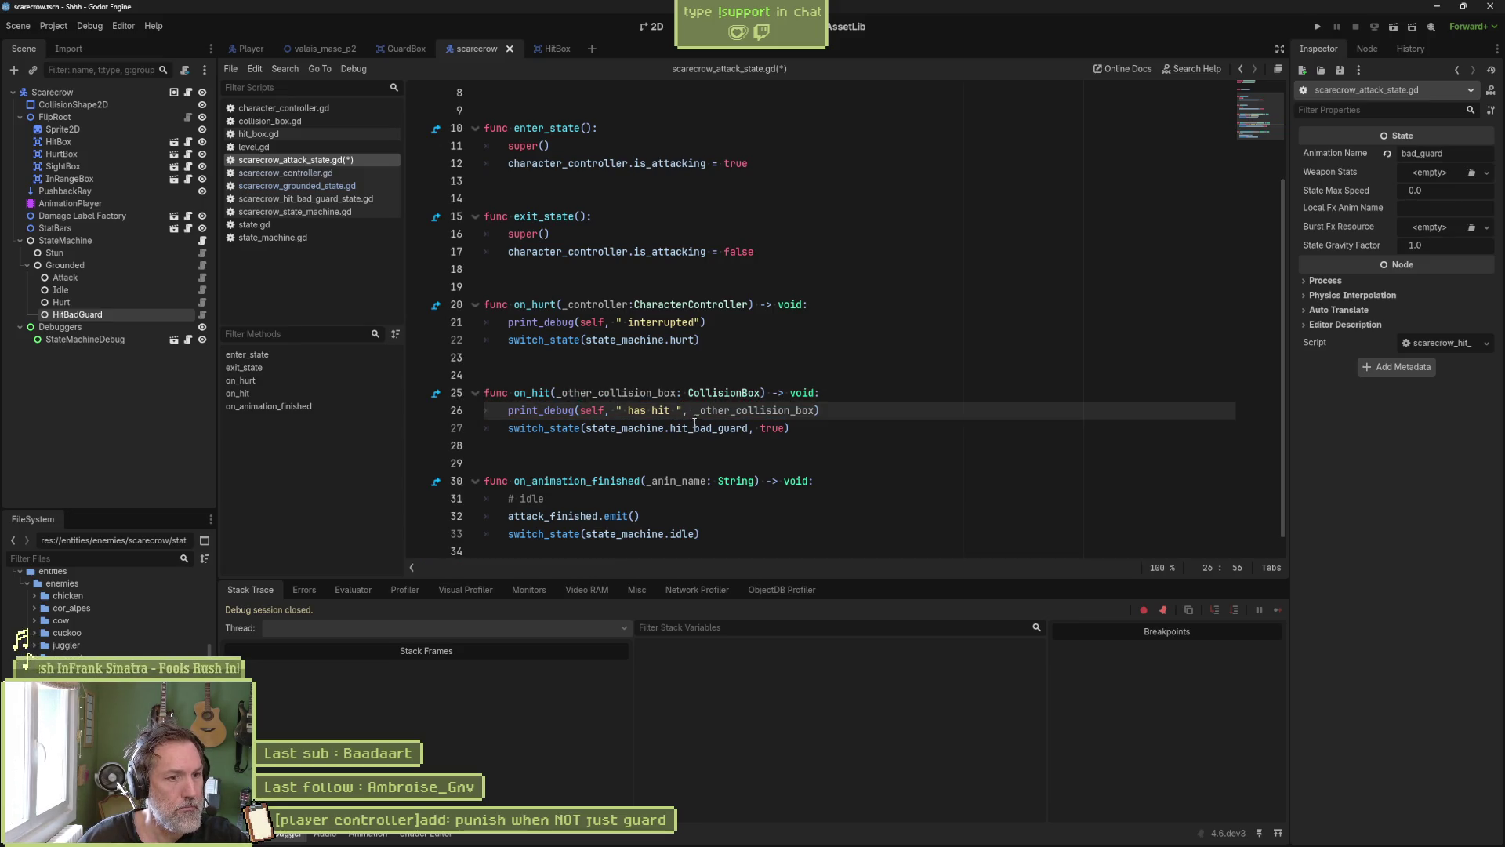
key(ctrl+s)
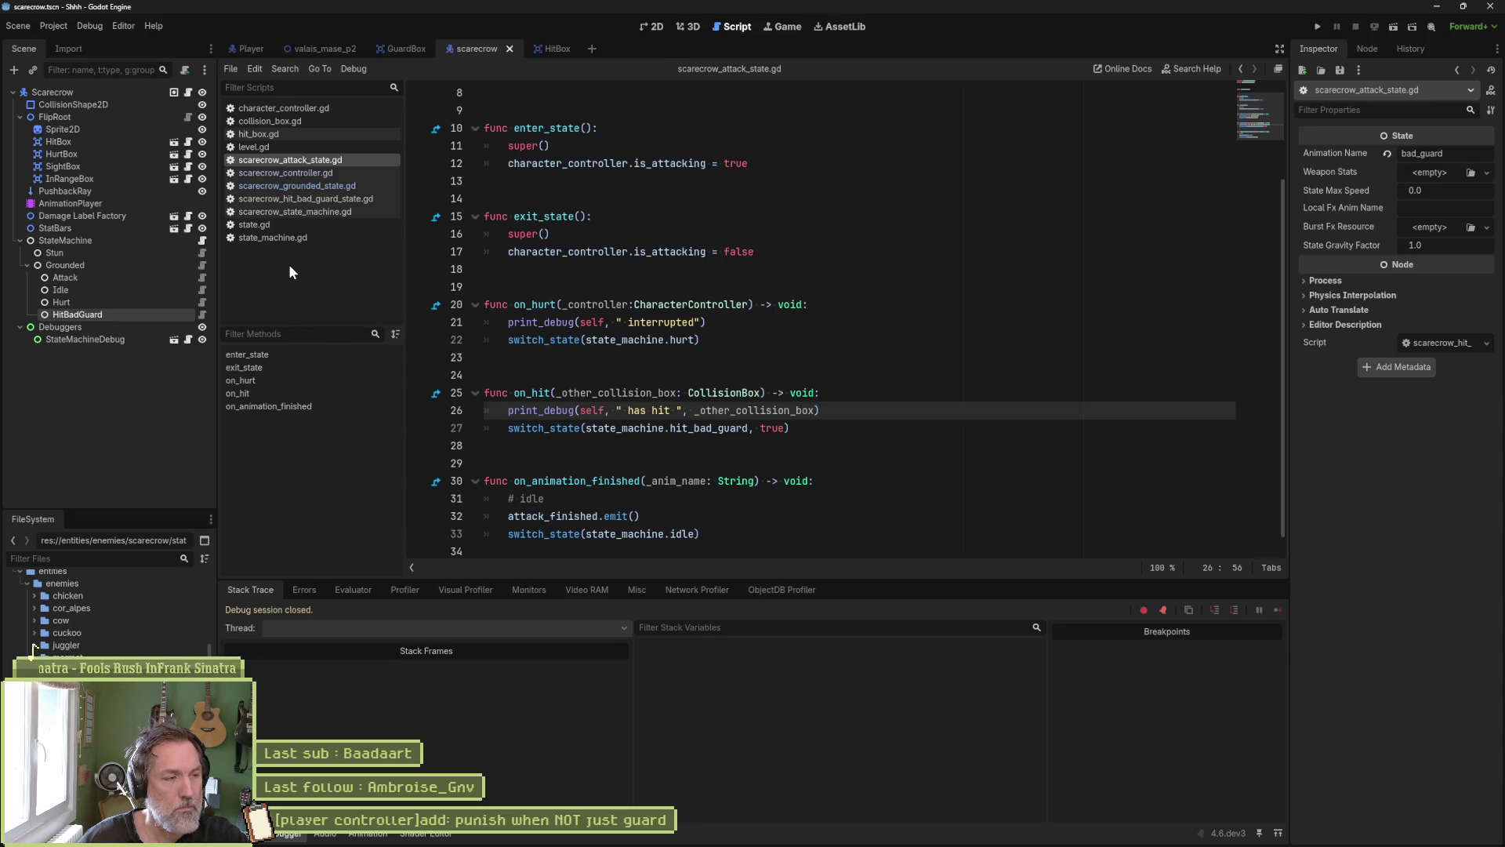
key(F5)
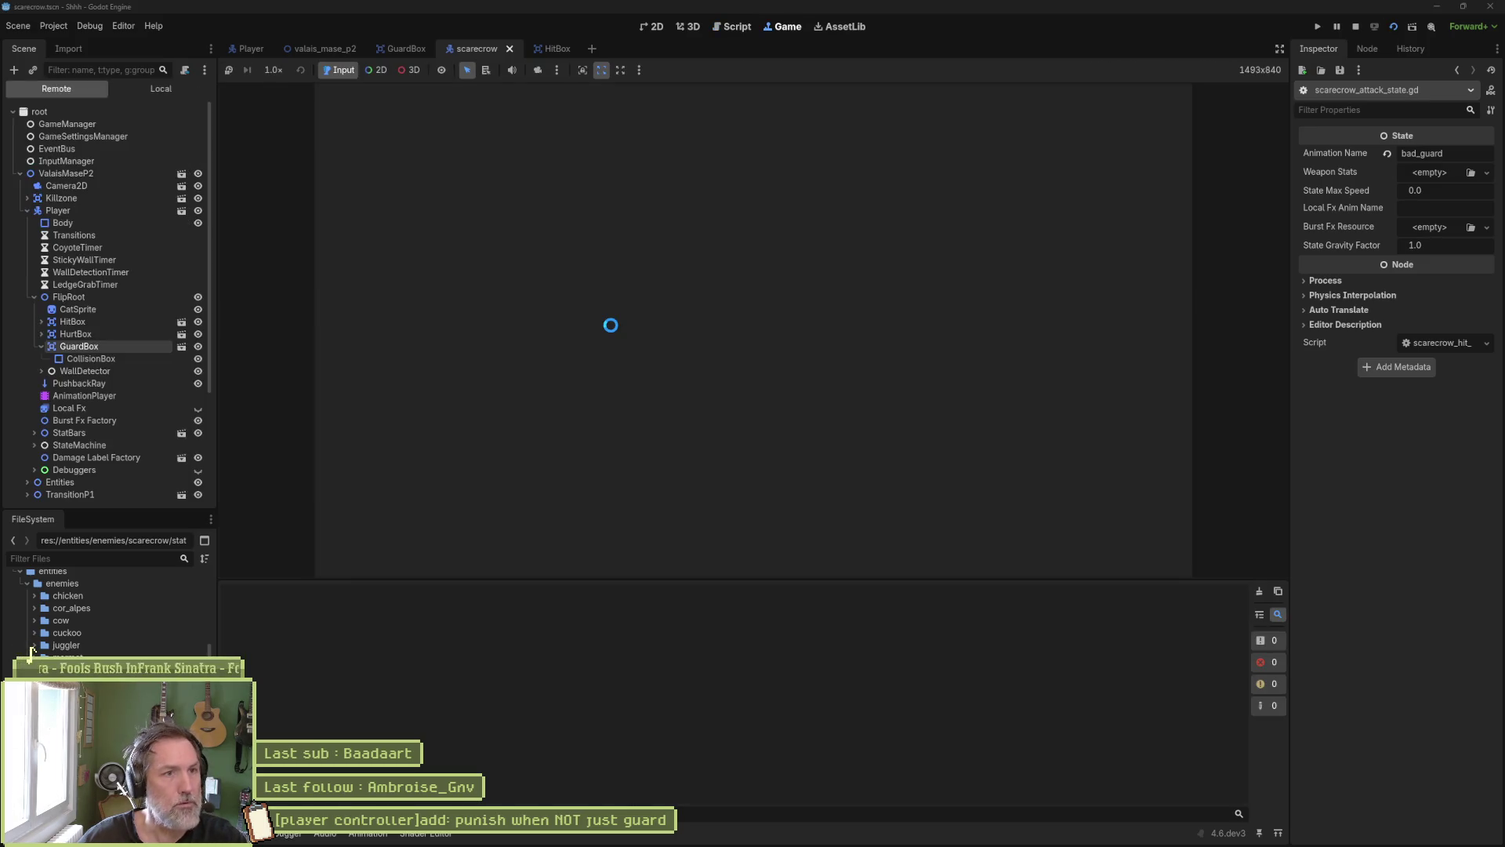
- Stop the game, save the valais_mase_p2 scene, and jump to the reported signature error
key(F8)
click(325, 48)
key(ctrl+s)
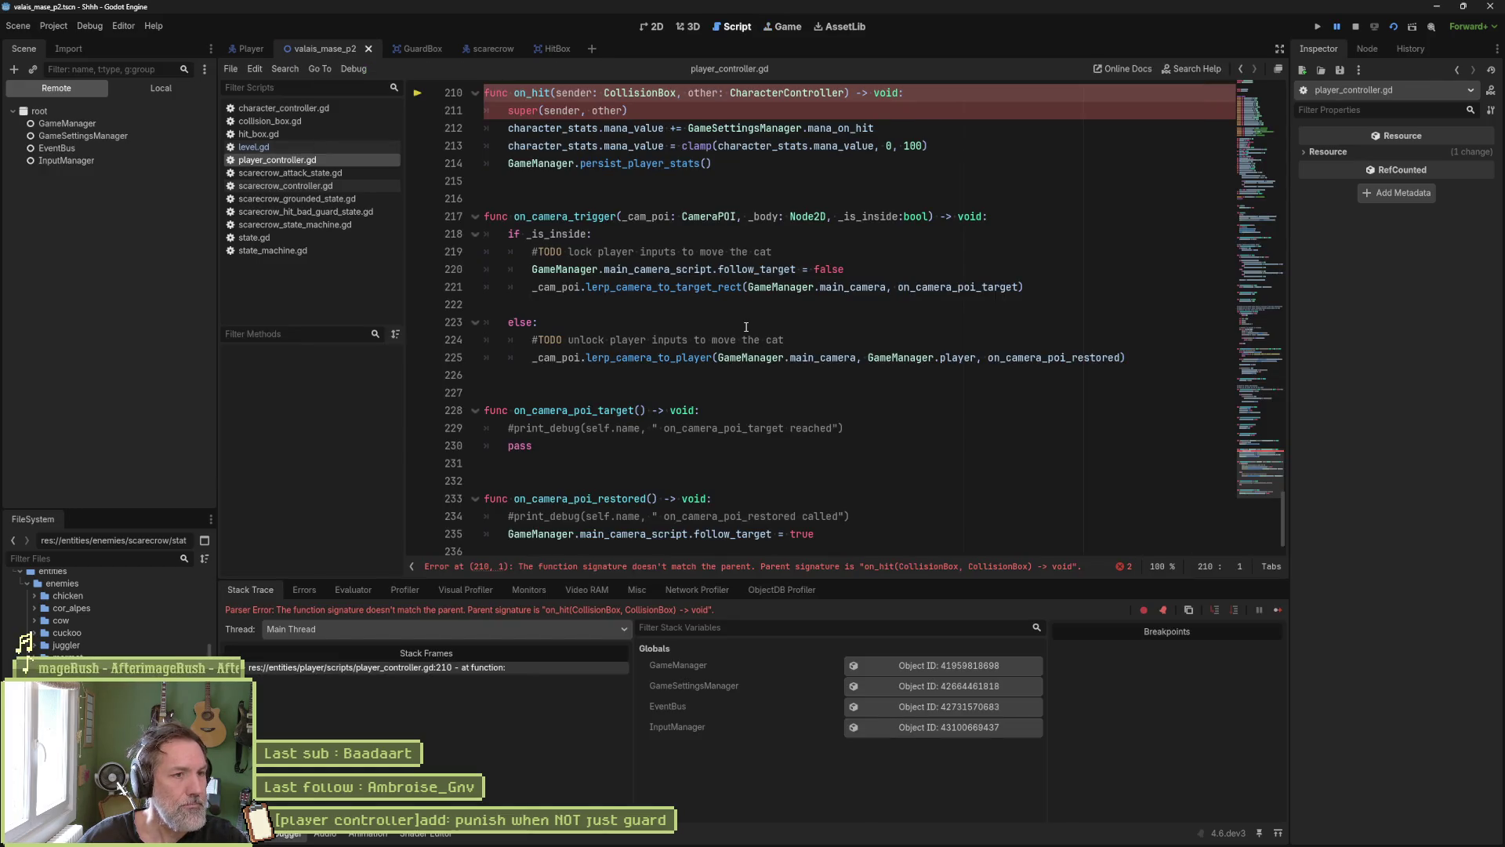
key(F8)
scroll(741, 313, up, 4)
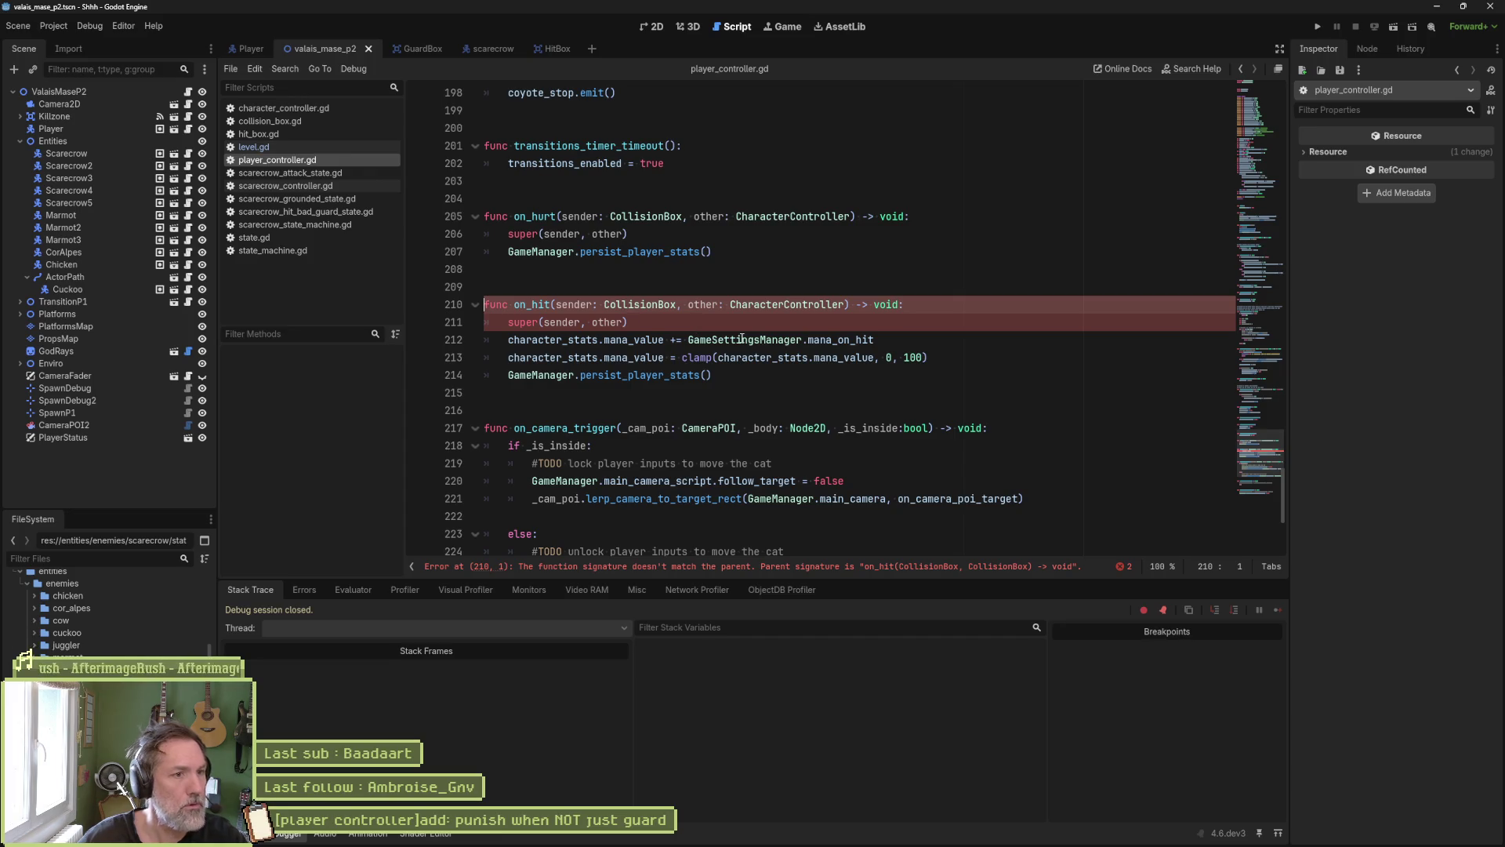
- Make on_hit take _other_collision_box: CollisionBox and pass it to super()
double_click(700, 303)
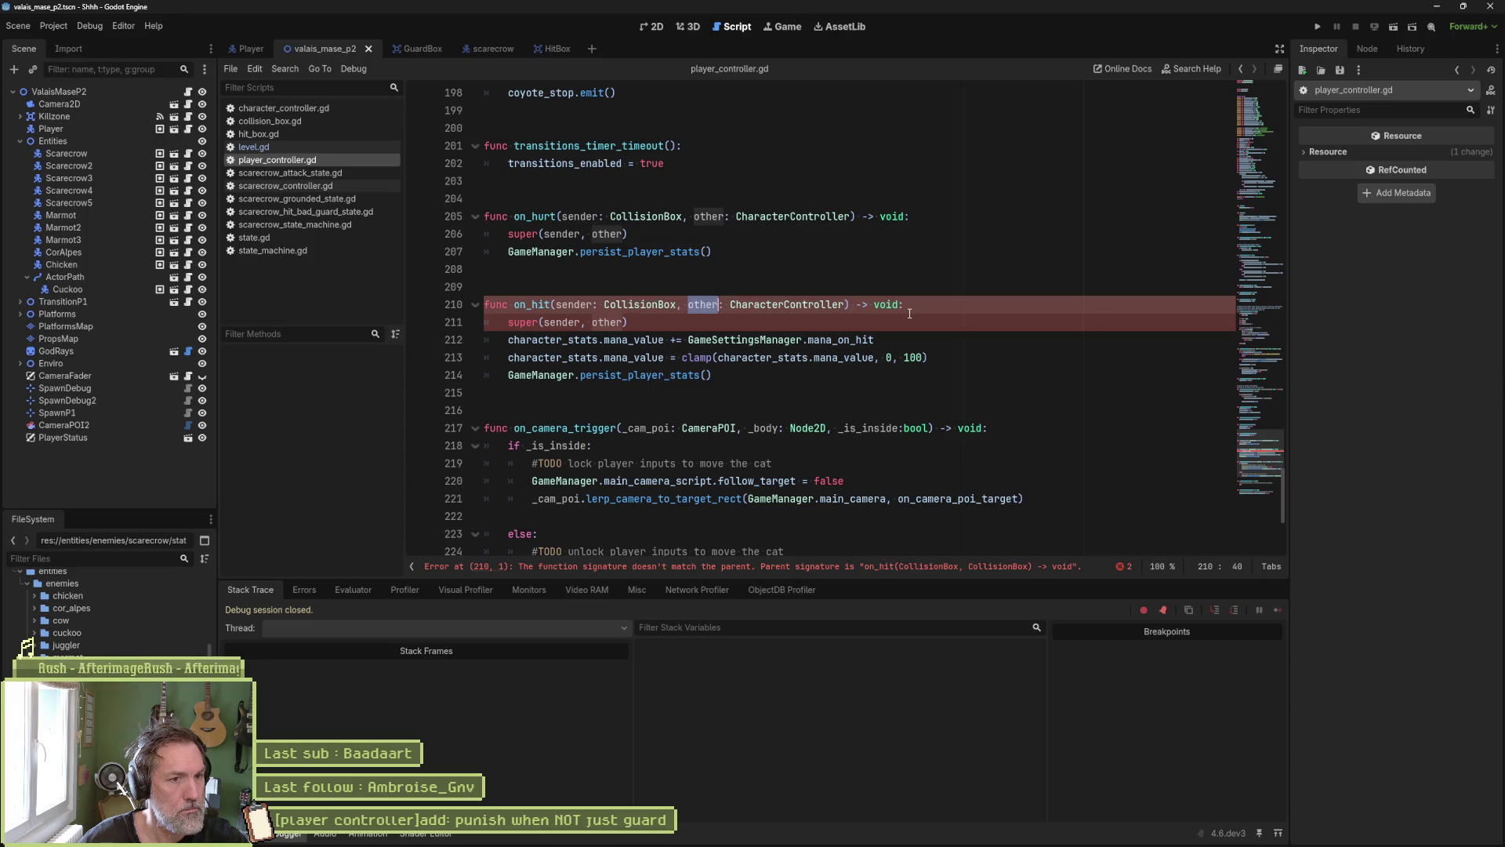
text(_other_c)
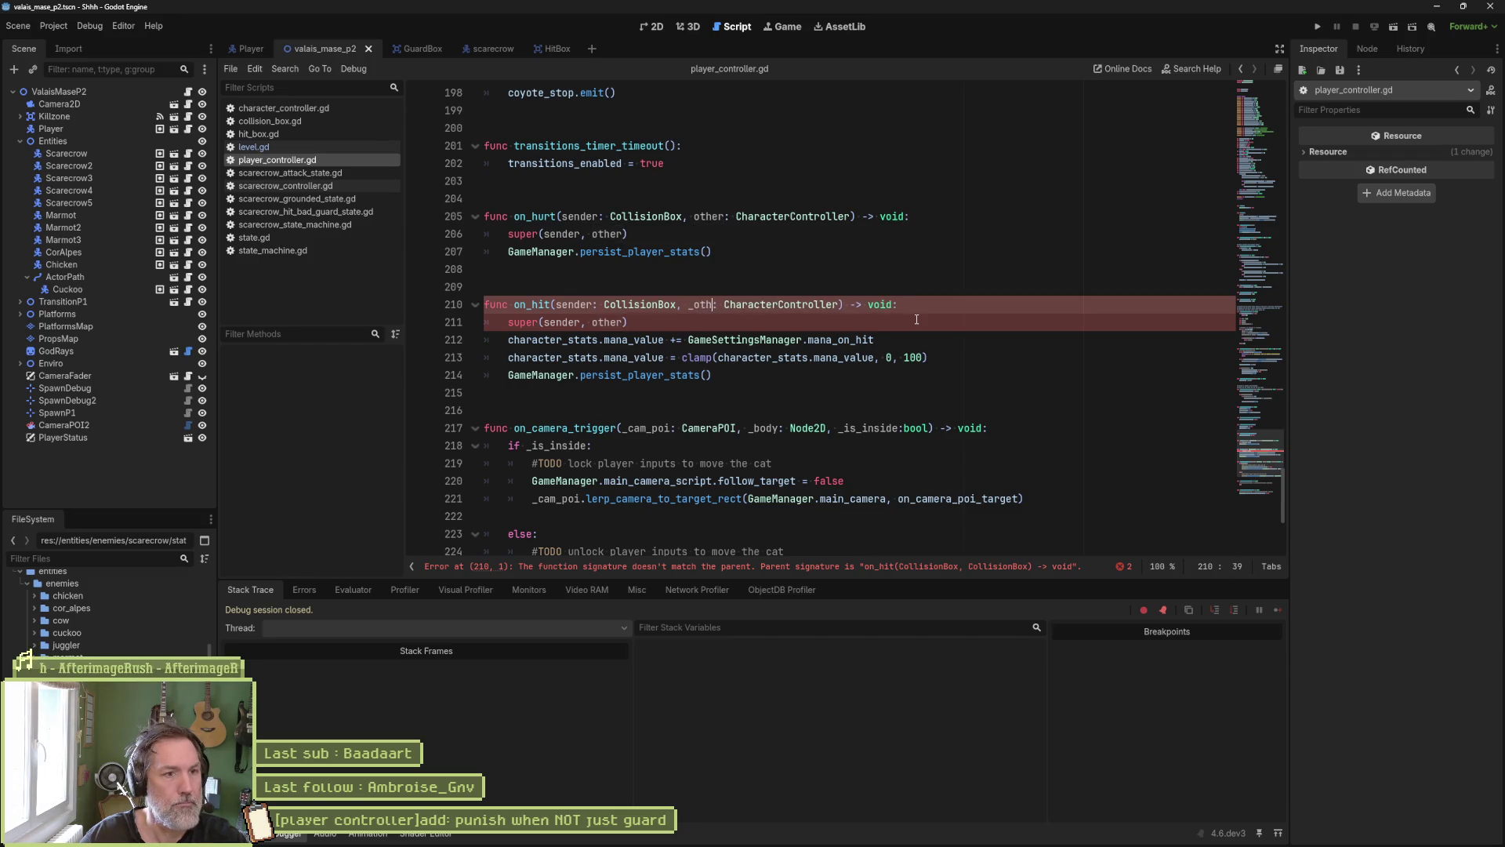
text(ollision_box)
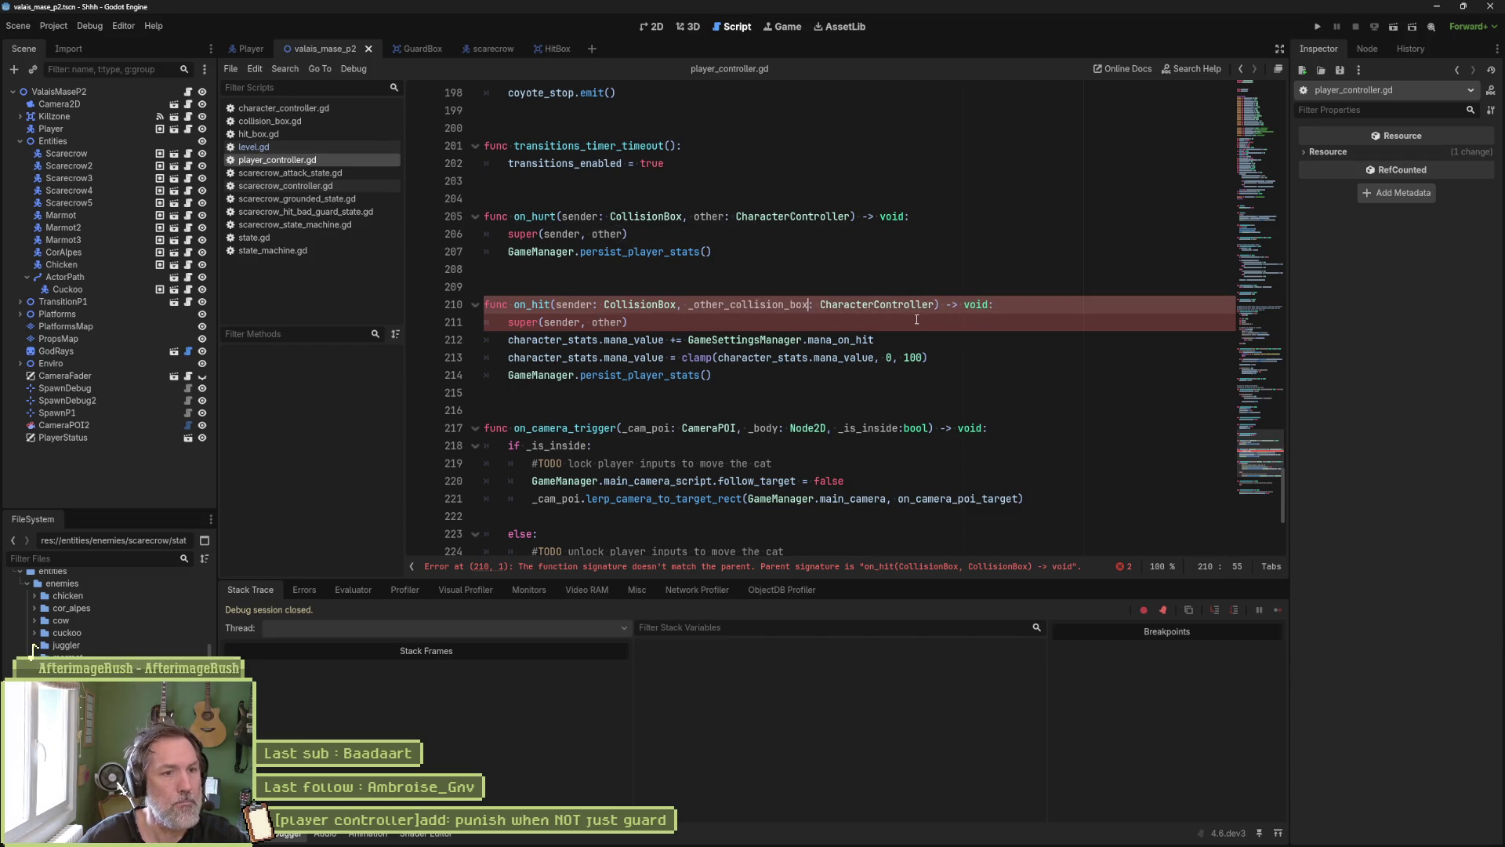
double_click(907, 304)
text(Collisionbo)
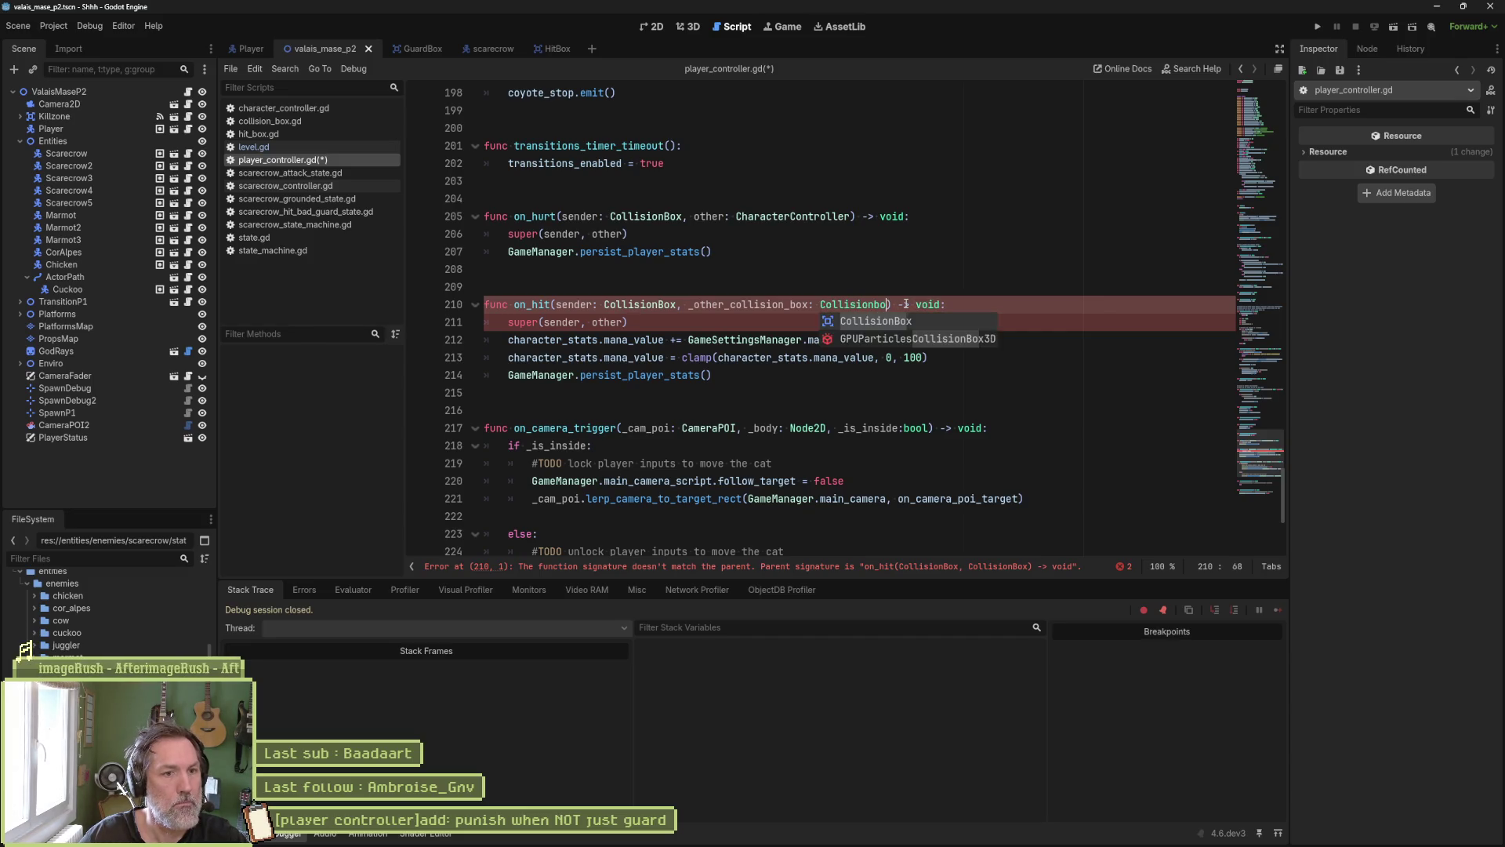
key(Return)
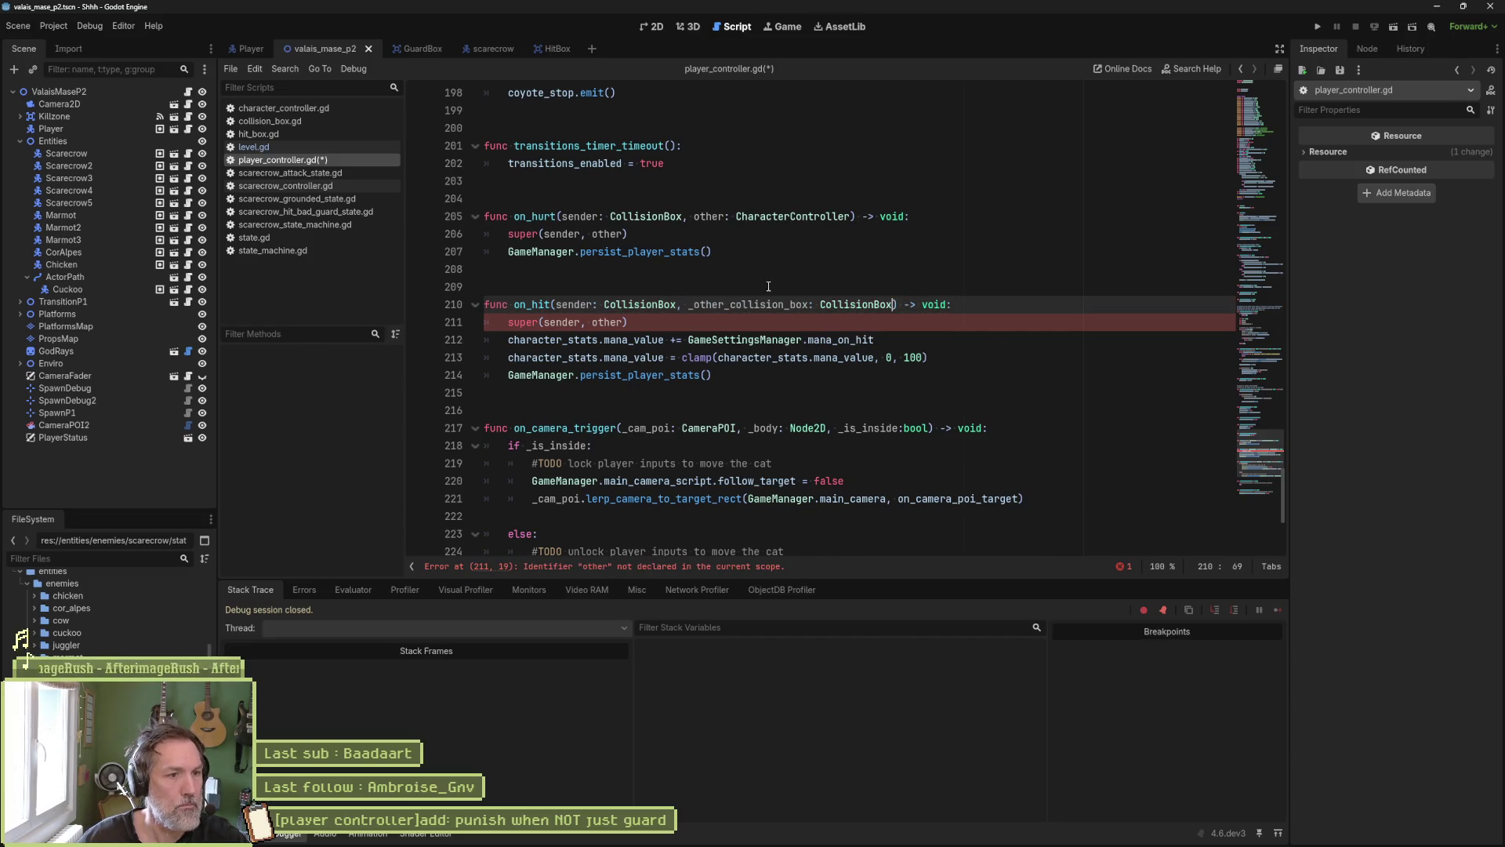
double_click(755, 304)
key(ctrl+c)
double_click(609, 322)
key(ctrl+v)
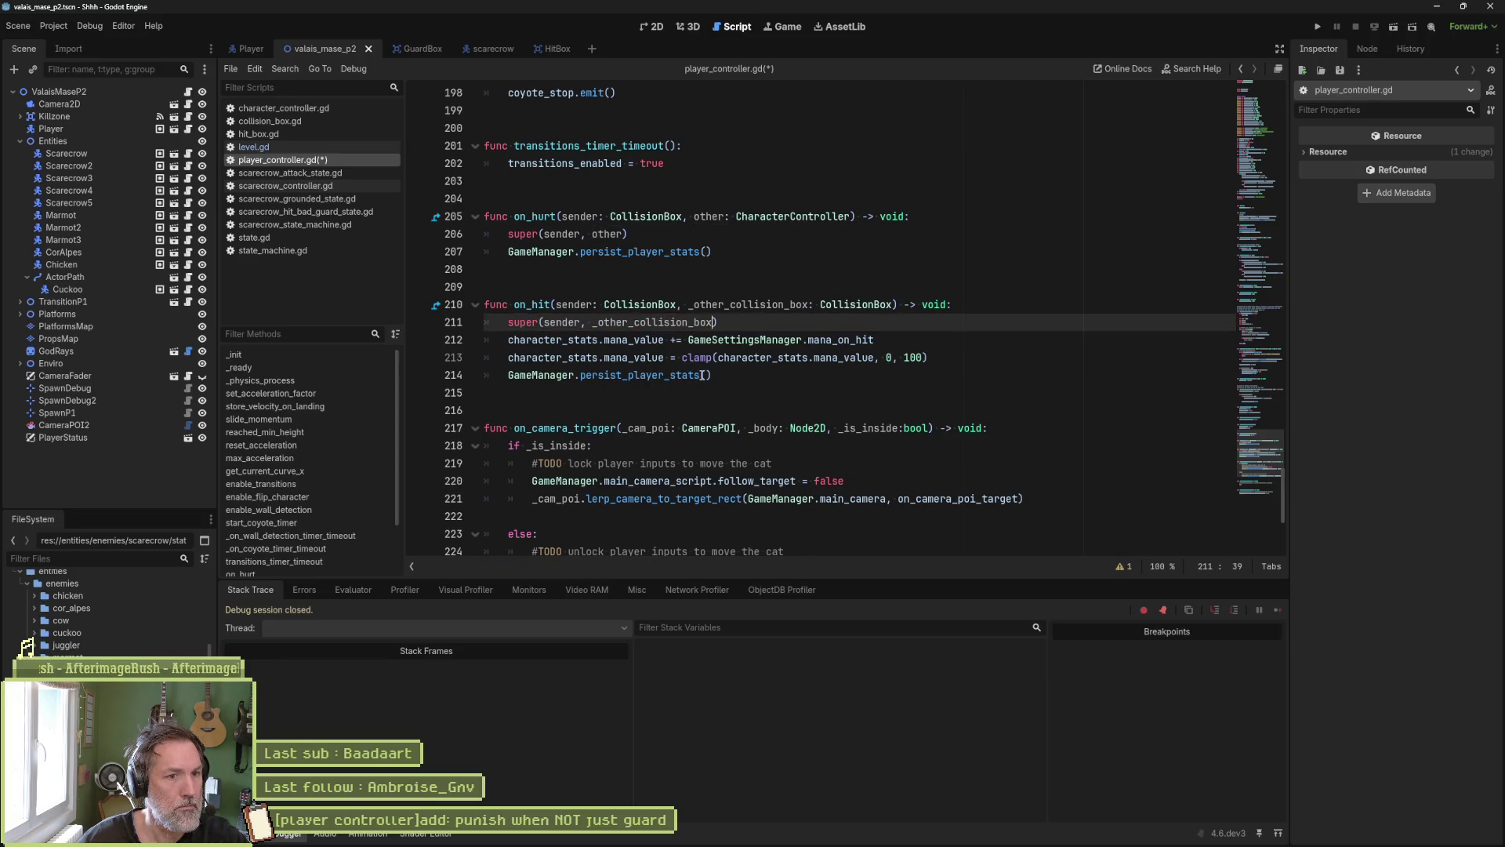
- Check the parent on_hit in character_controller.gd, save player_controller.gd, and run the game
click(436, 306)
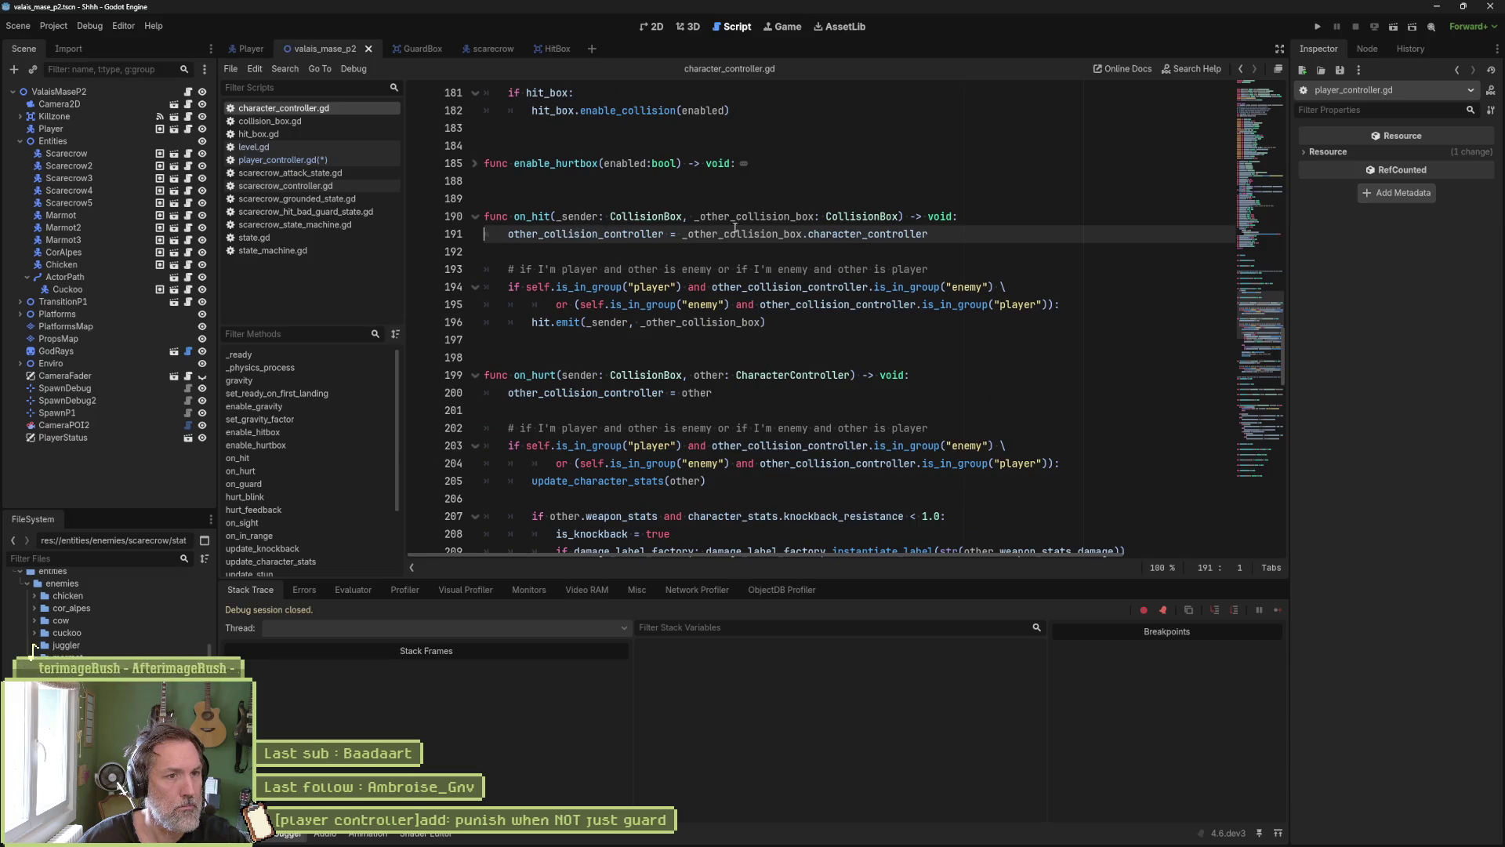
key(ctrl+s)
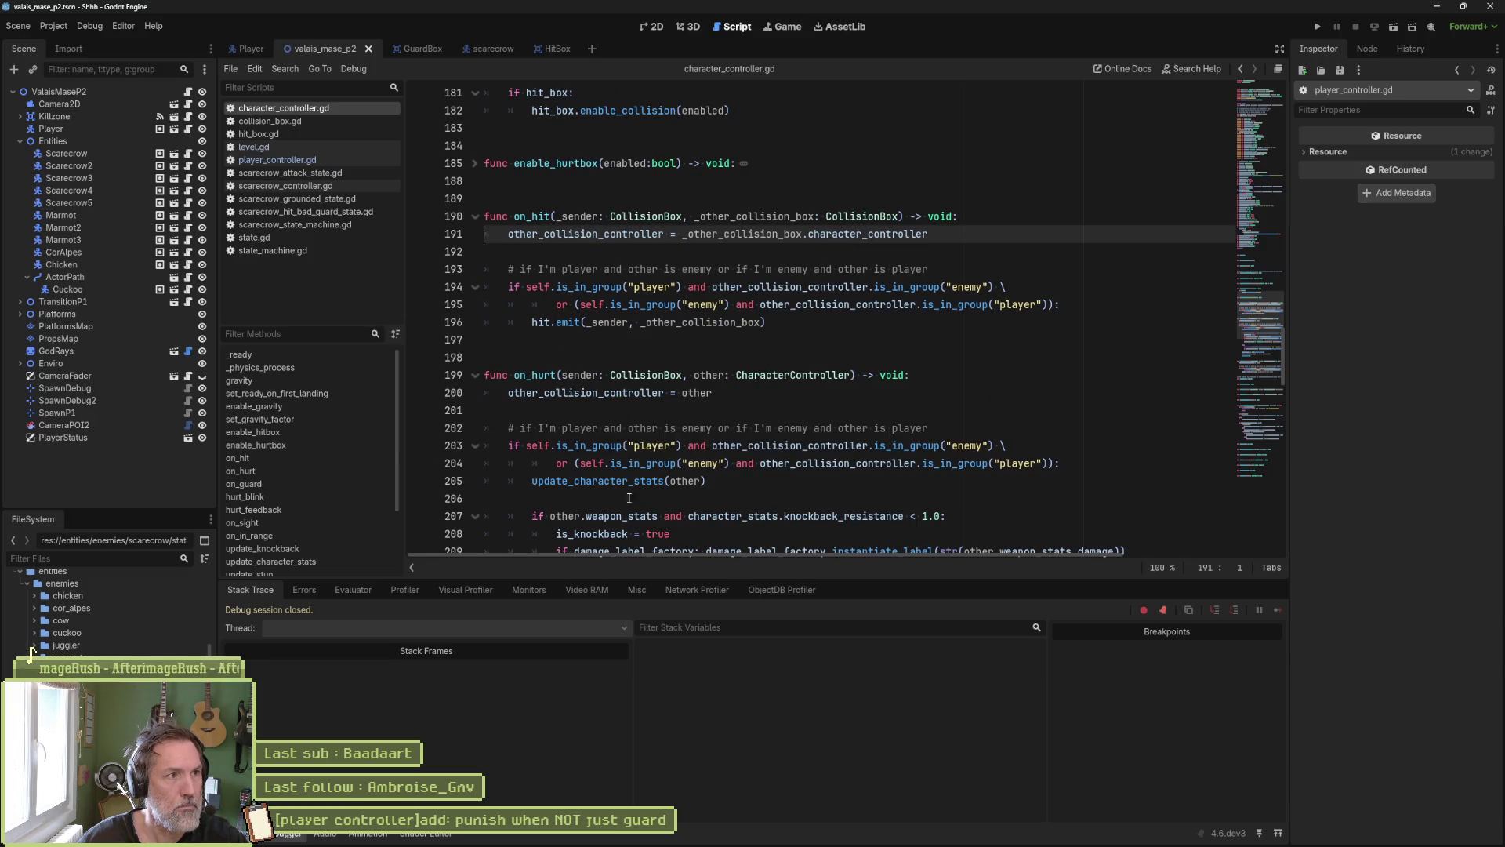
key(F5)
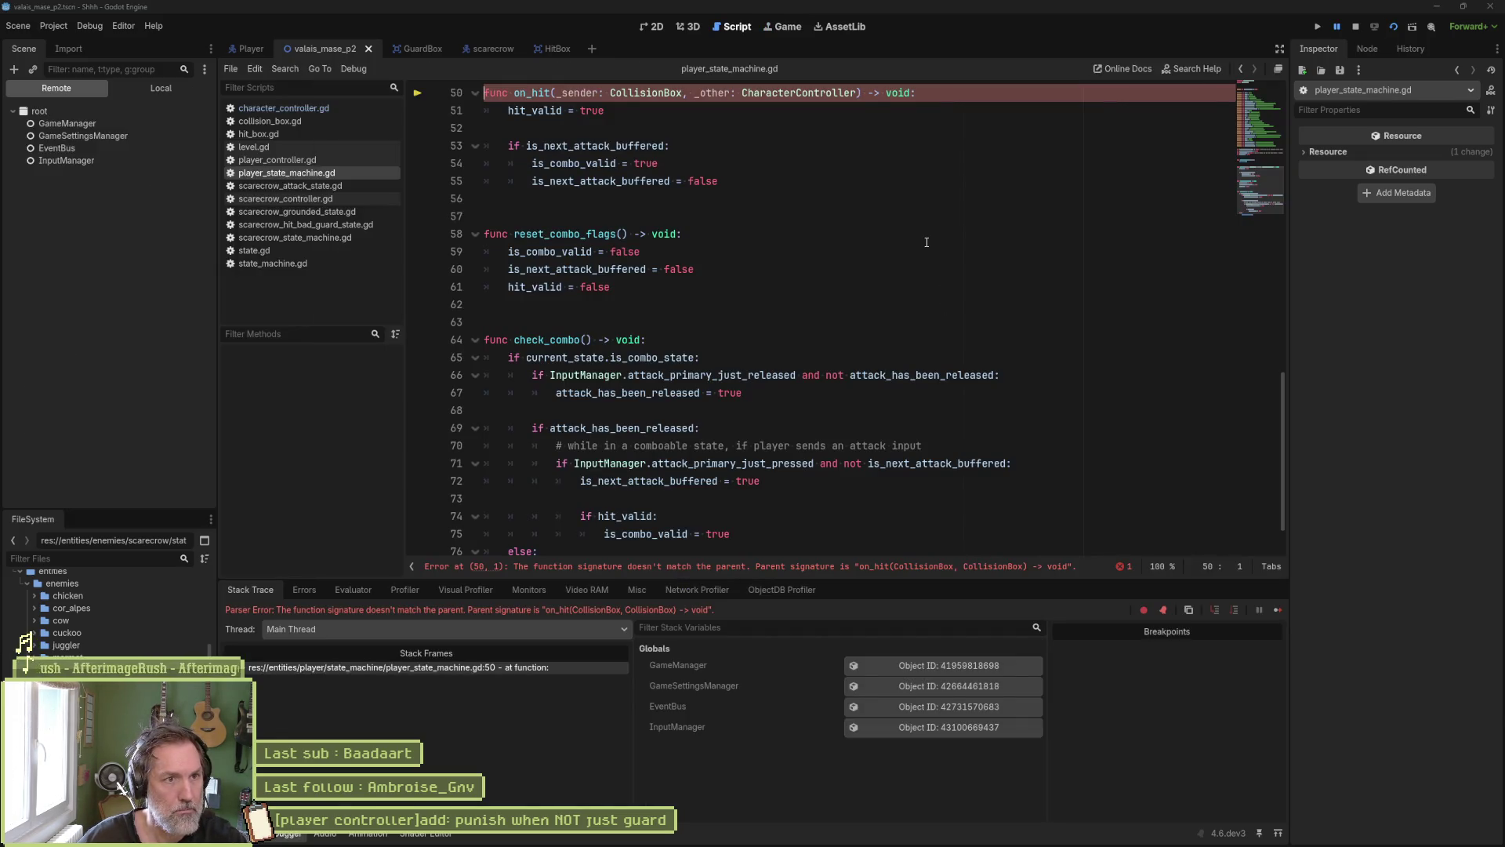
- Change line 50's on_hit parameter to _other_collision_box: CollisionBox, save, and relaunch
click(799, 202)
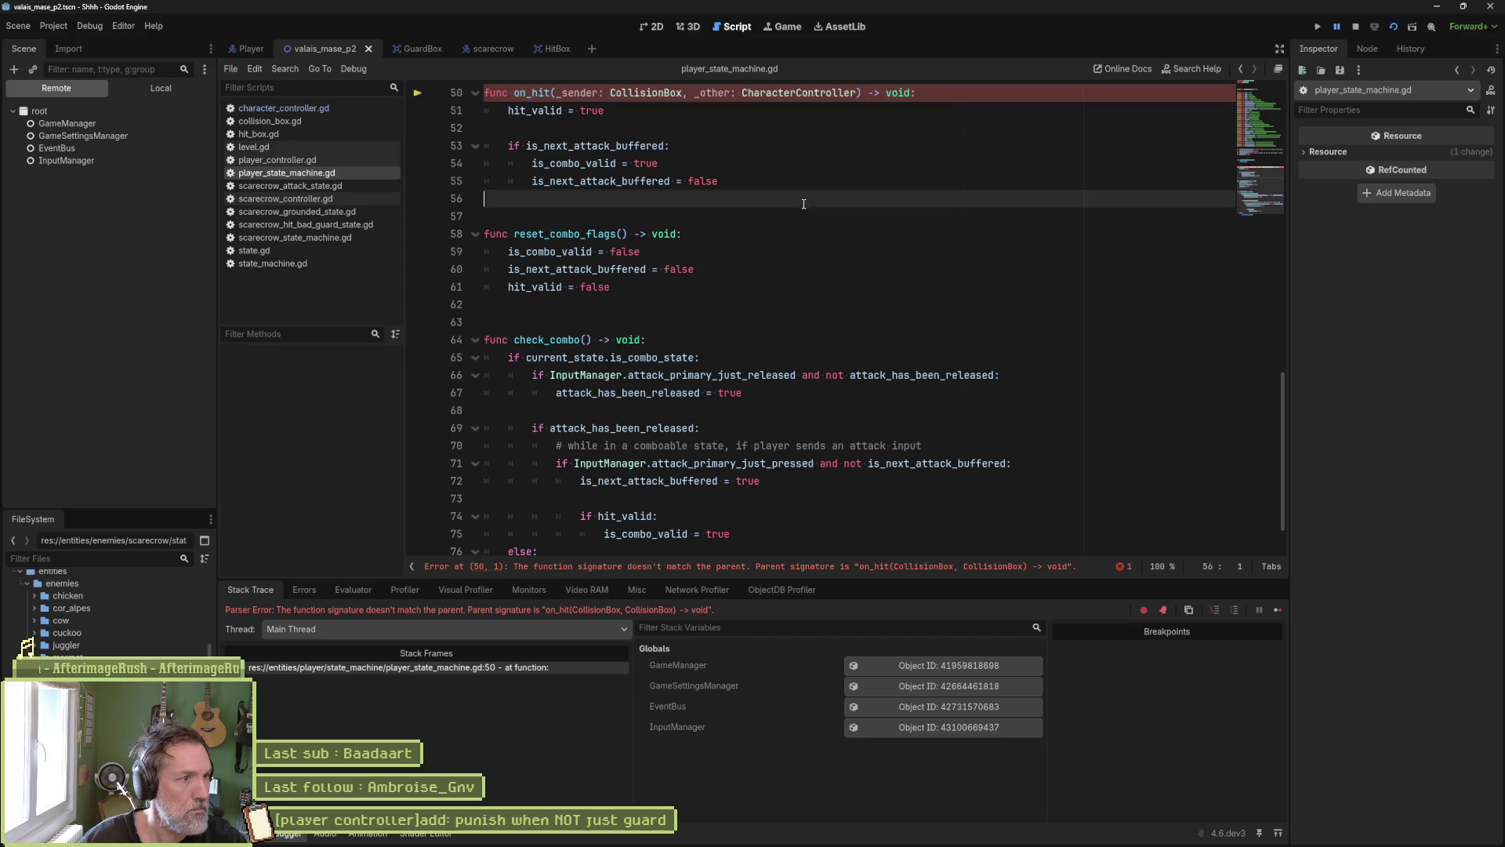
key(F8)
scroll(780, 224, up, 3)
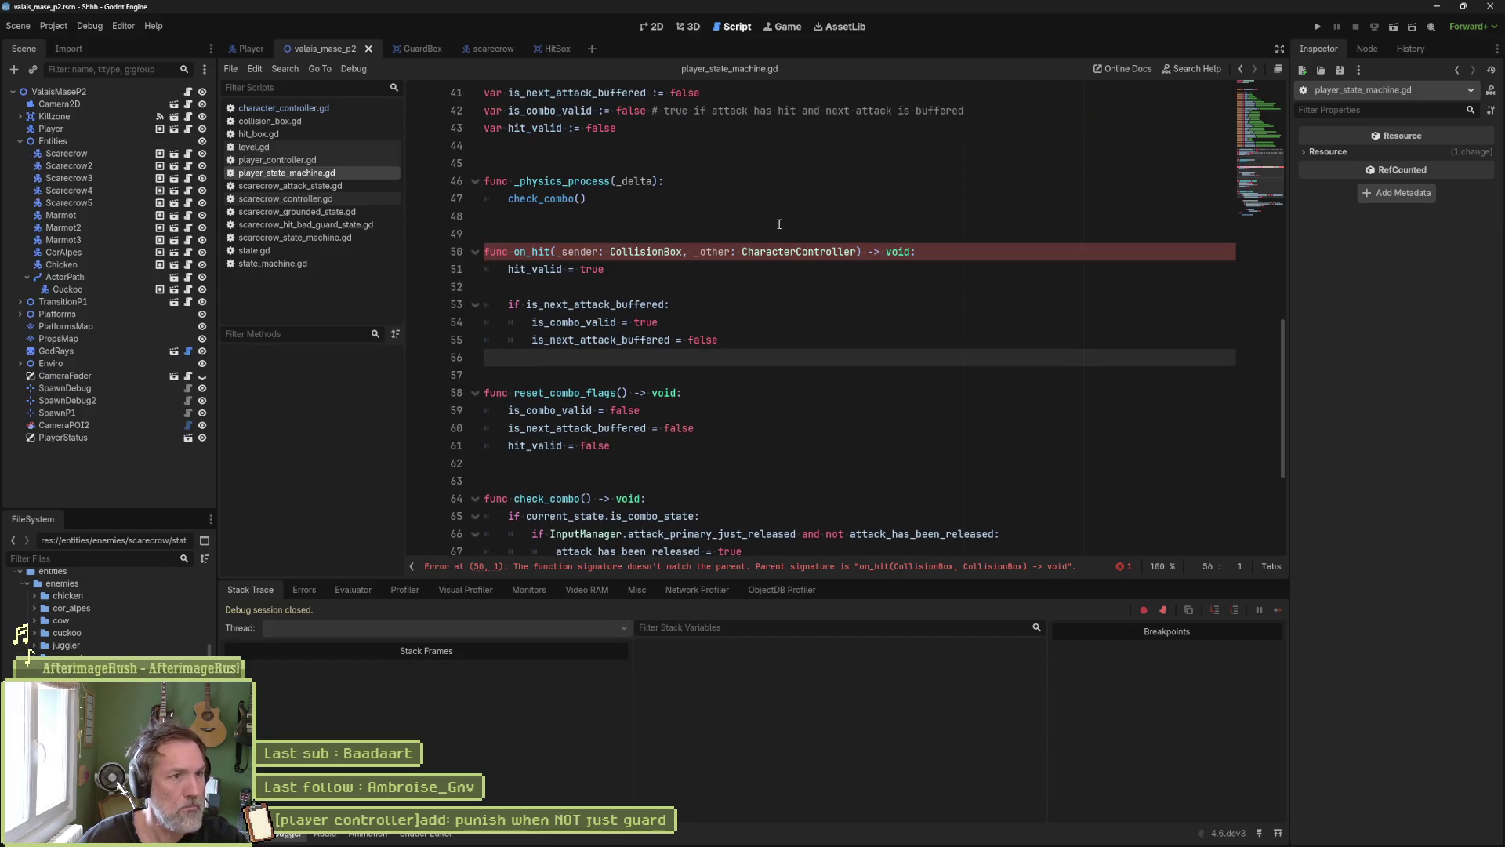
click(727, 251)
text(_collision_box)
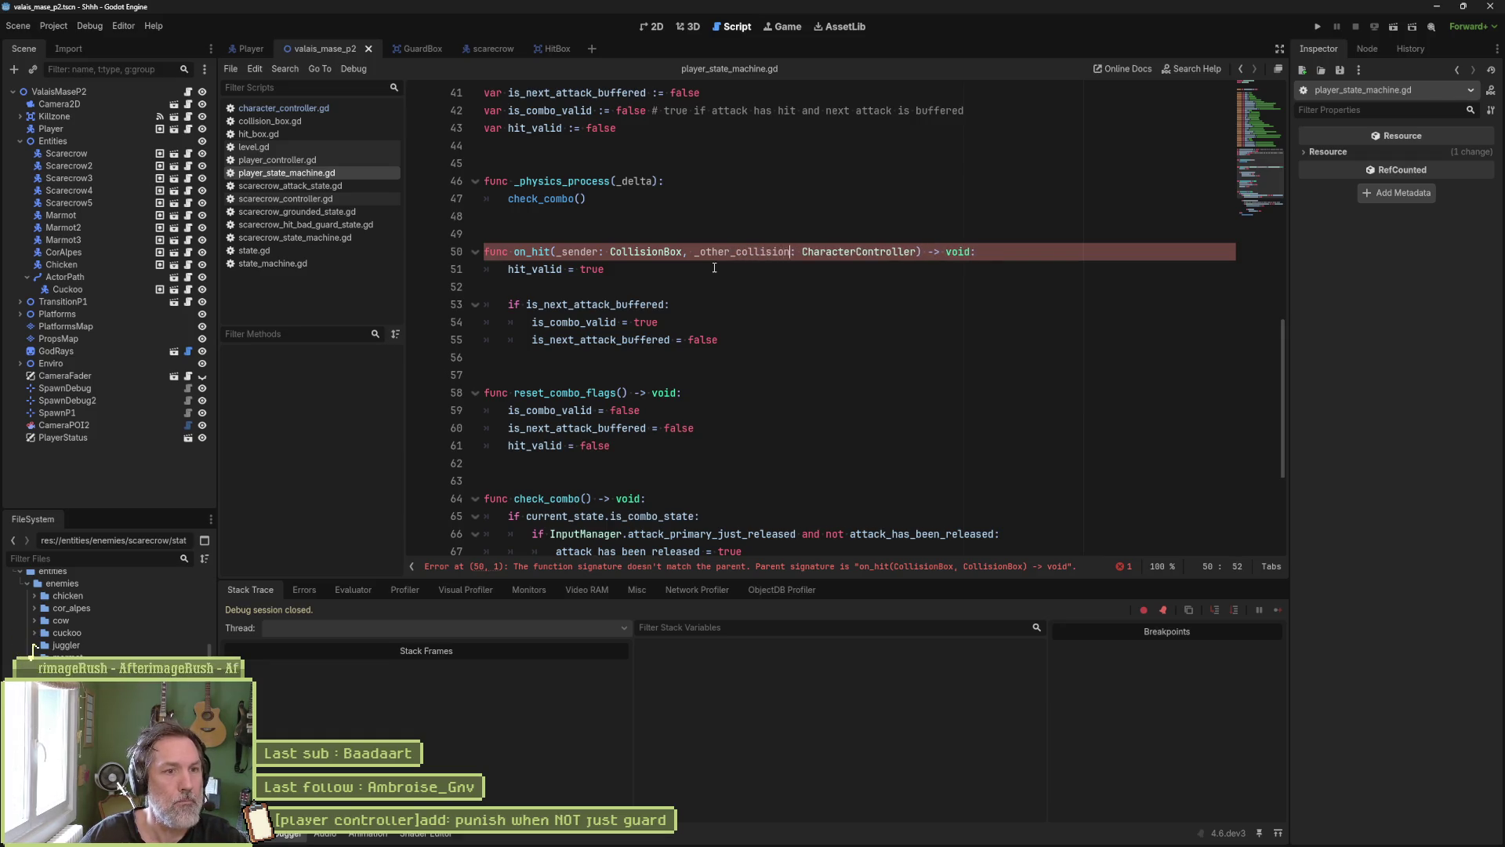
key(Right)
key(Right)
key(ctrl+shift+Right)
text(CollisionBox)
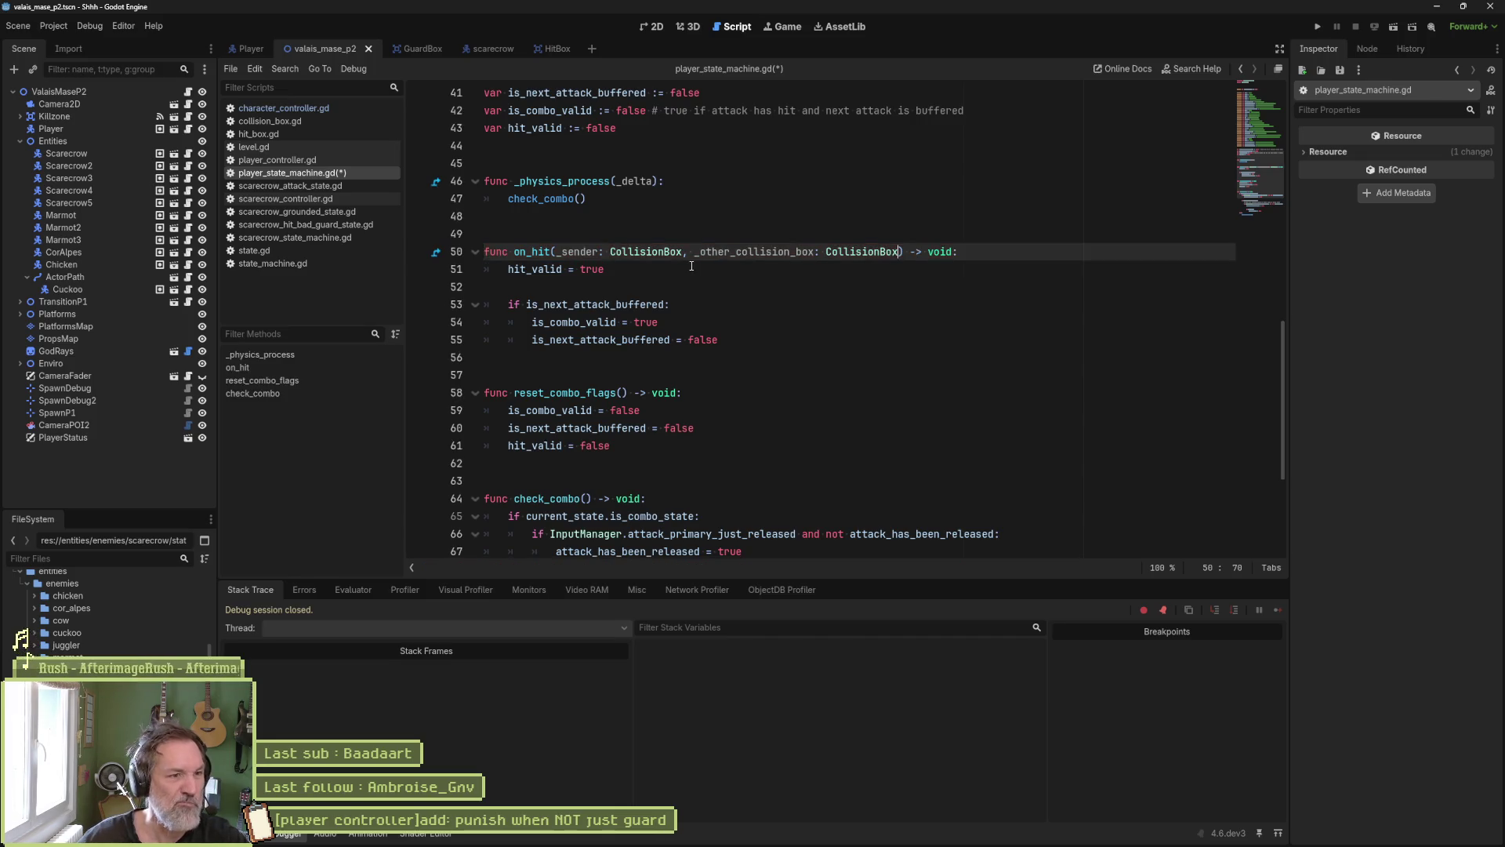
double_click(754, 252)
key(ctrl+s)
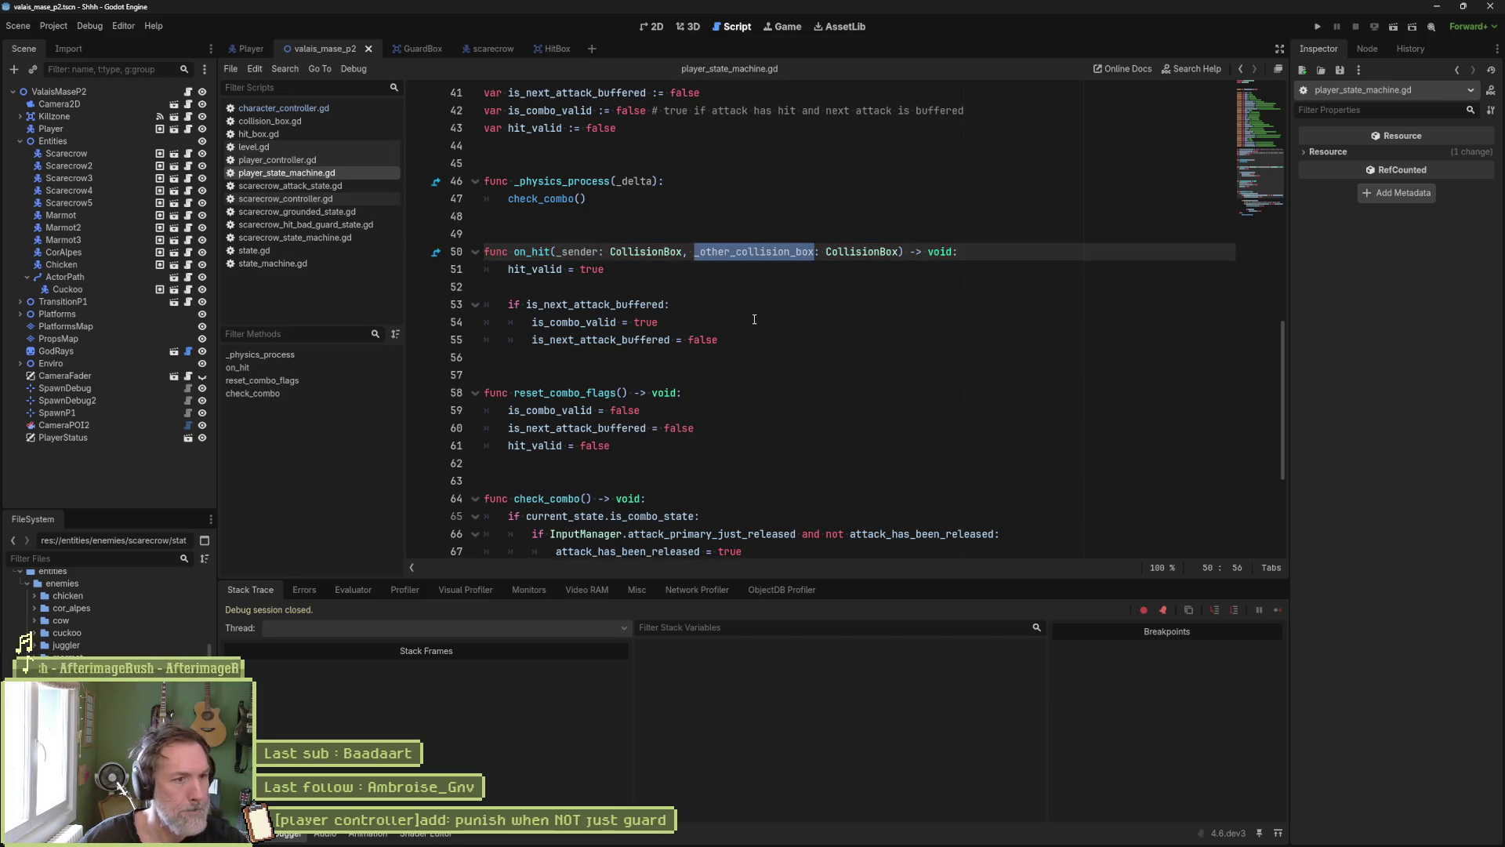
key(F6)
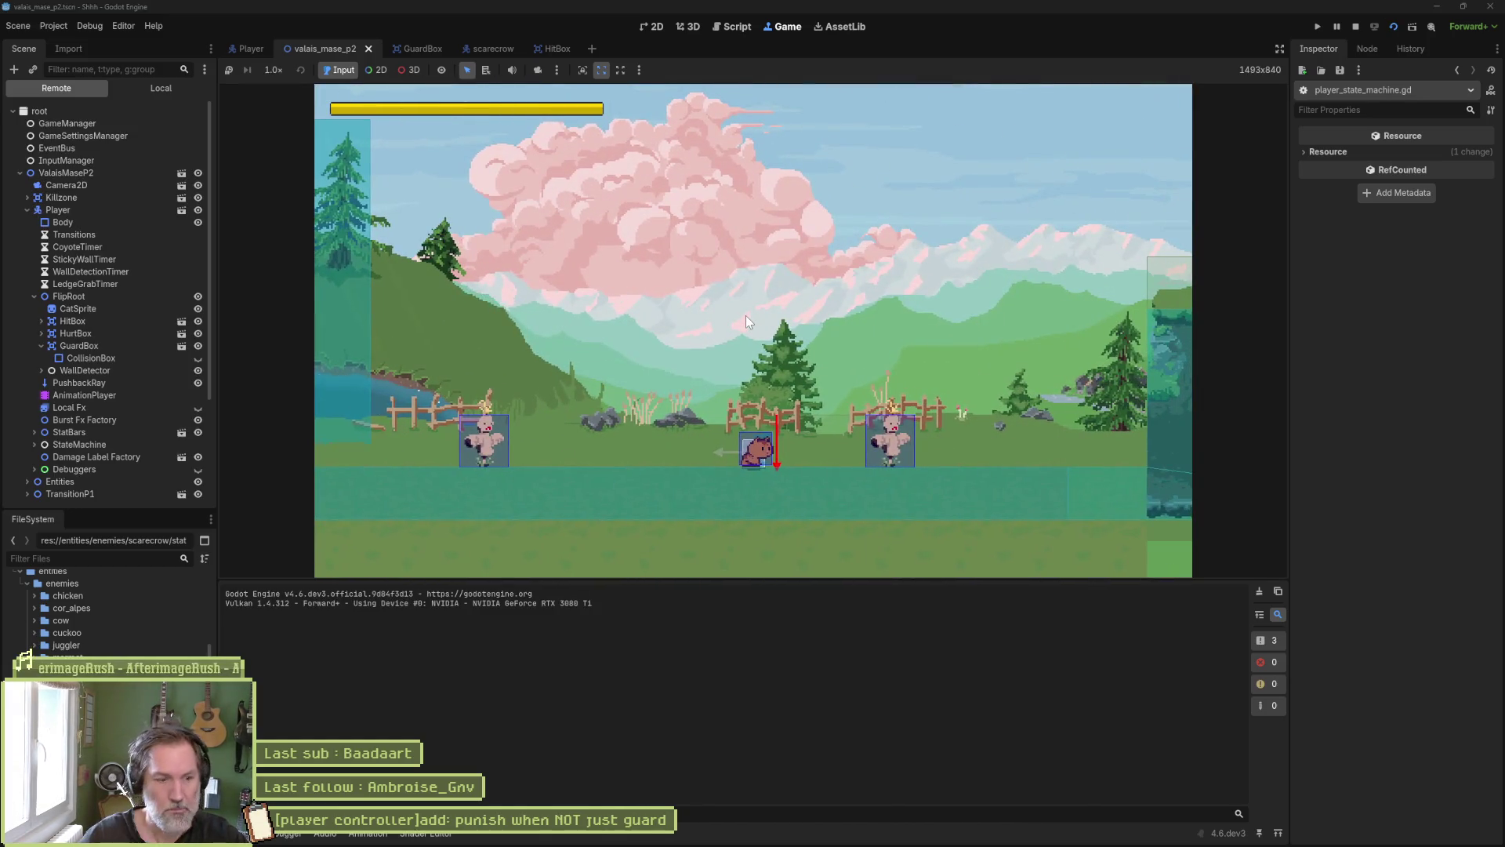
- Walk the cat right into the scarecrow's attack, then stop the game
key(d)
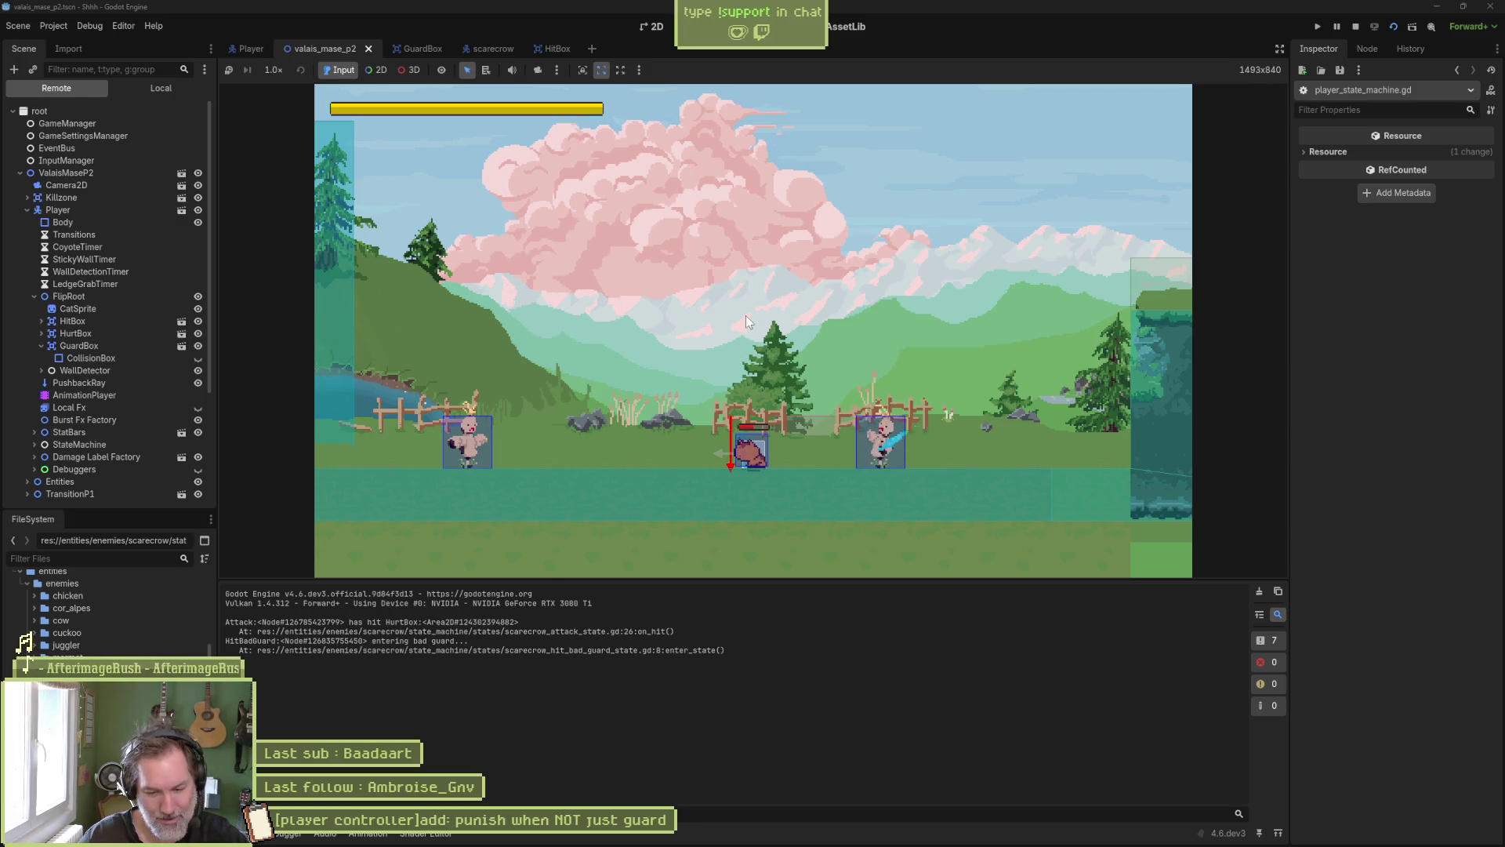
key(F8)
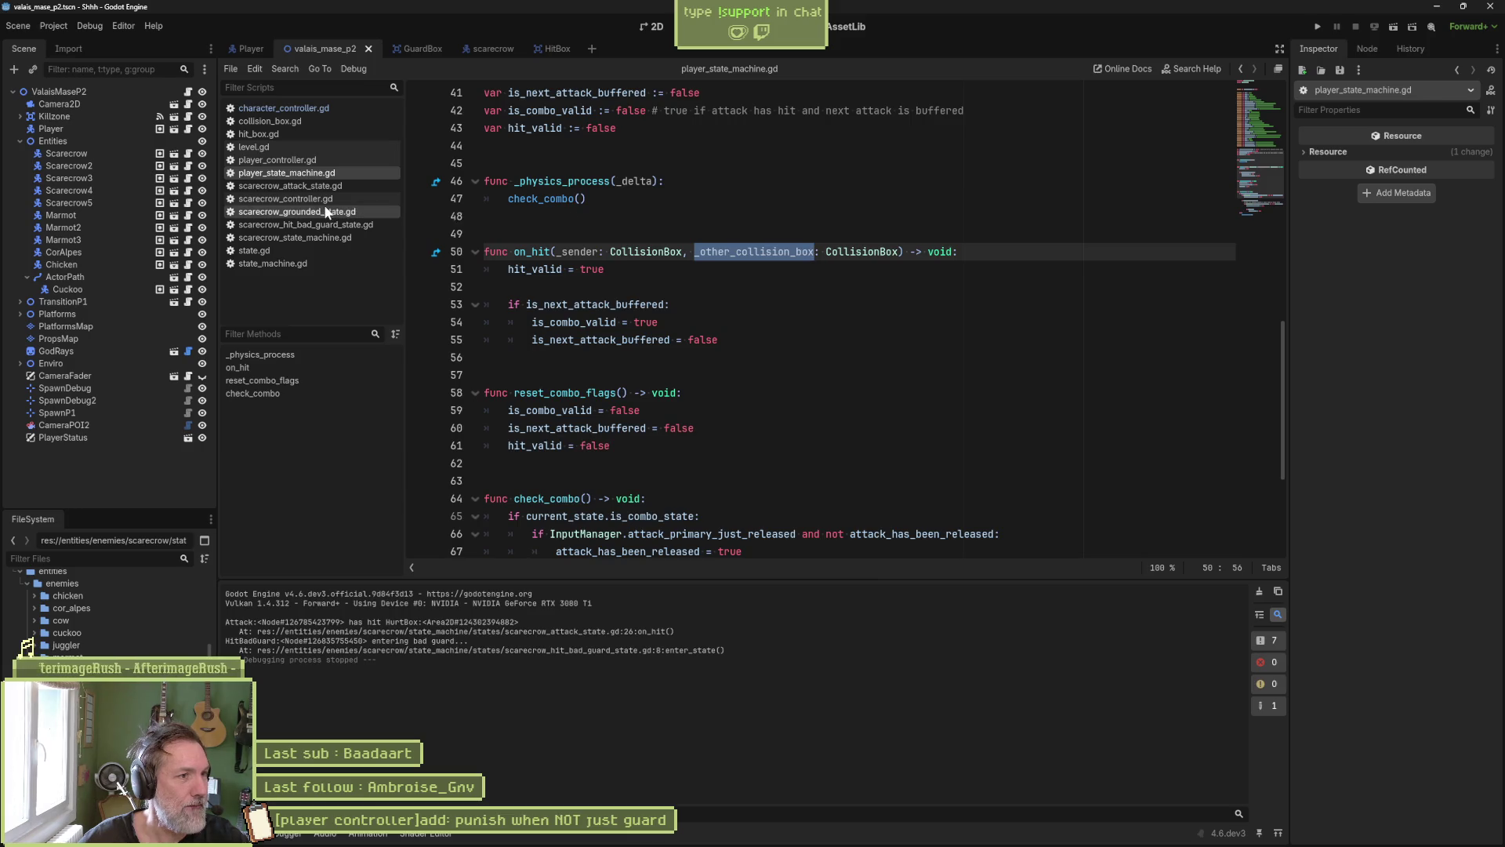
- In scarecrow_attack_state.gd, insert 'if _other_collision_box is GuardBox:' above print_debug
click(290, 186)
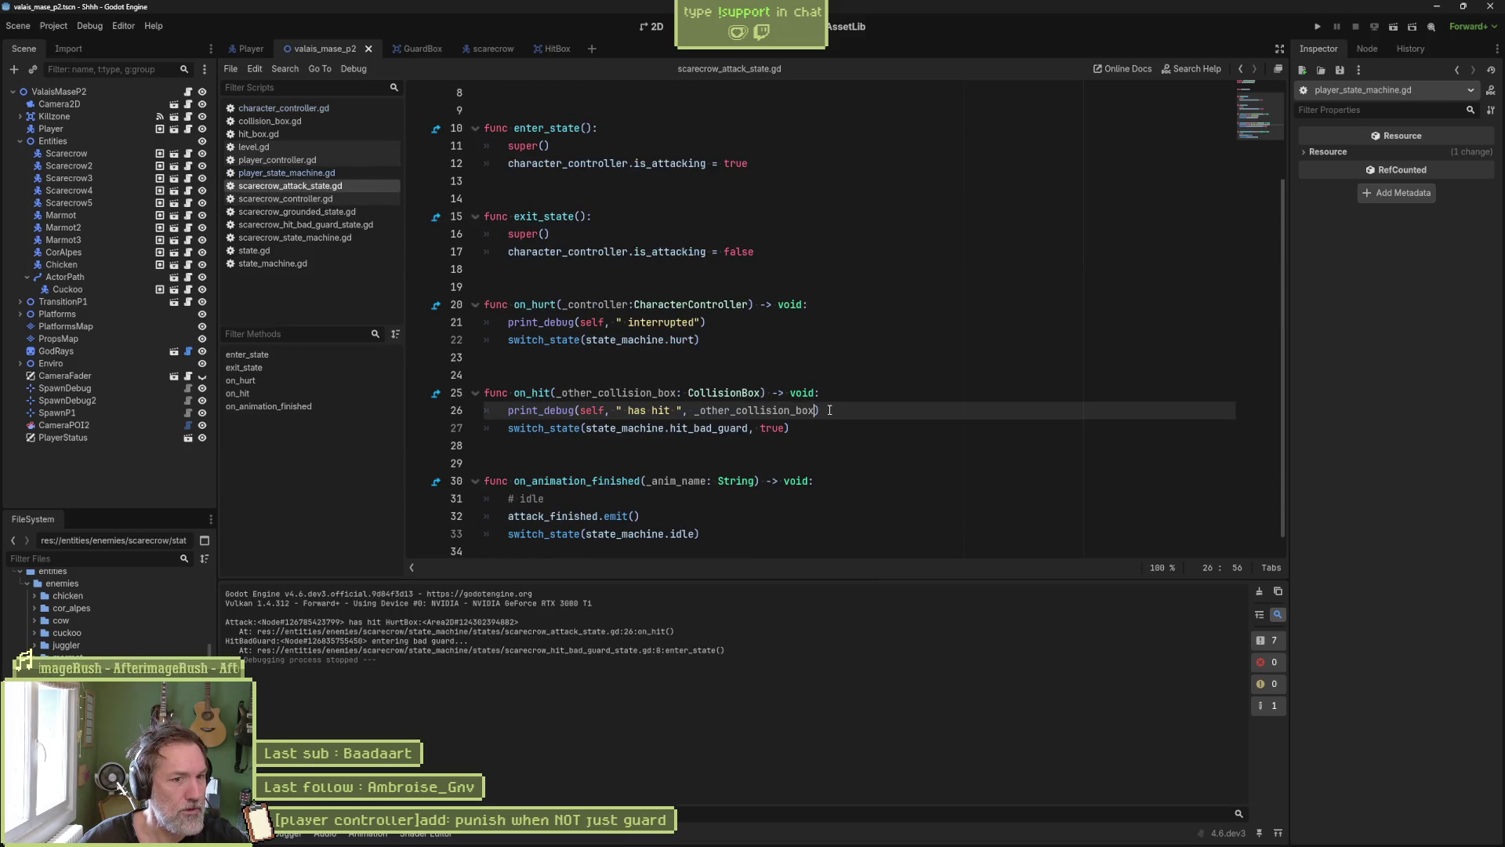
key(Up)
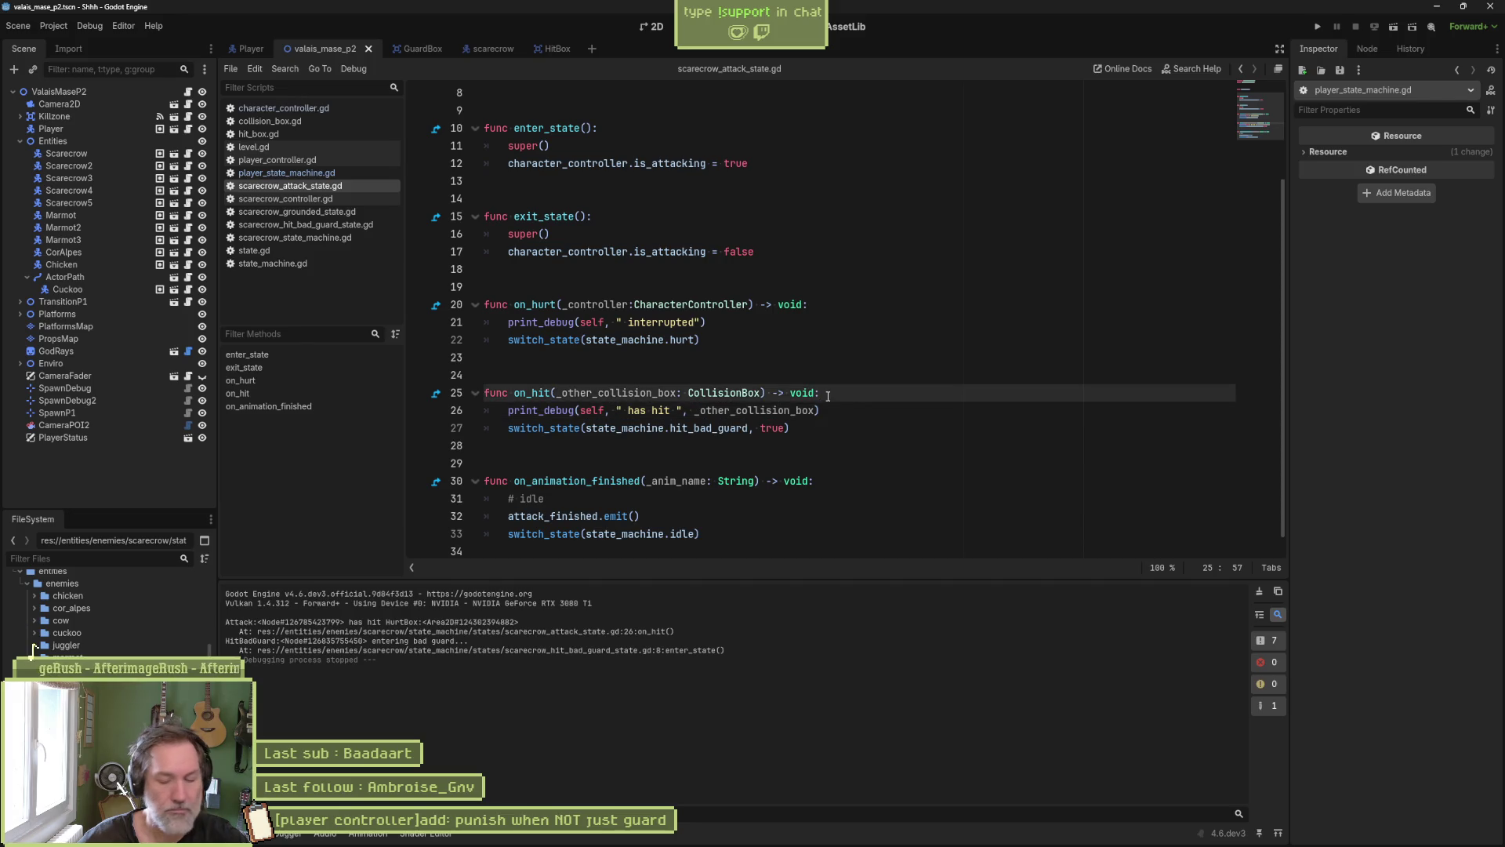
key(End)
key(Return)
text(if)
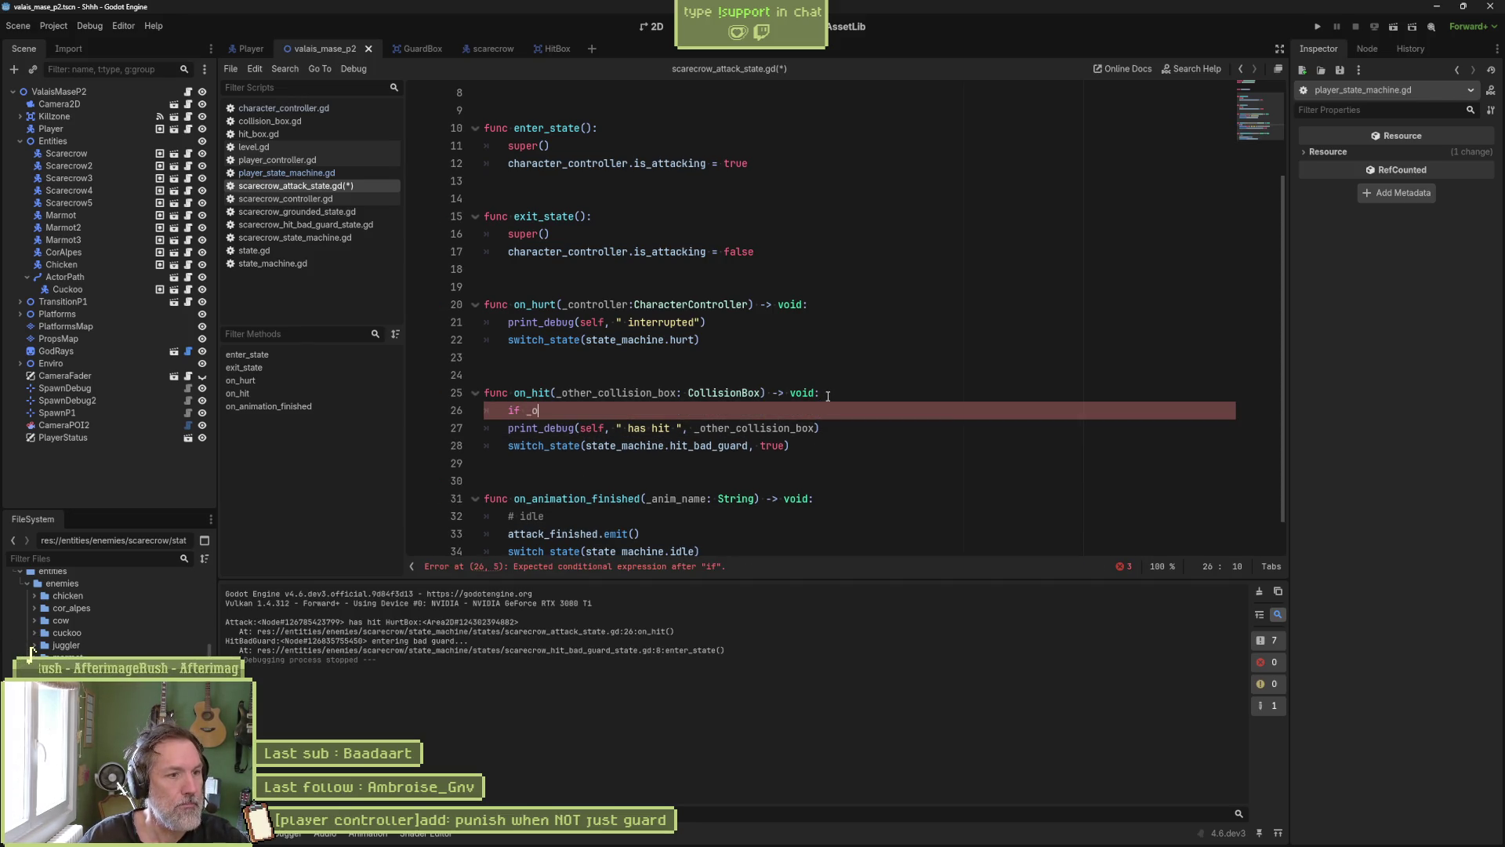
key(Return)
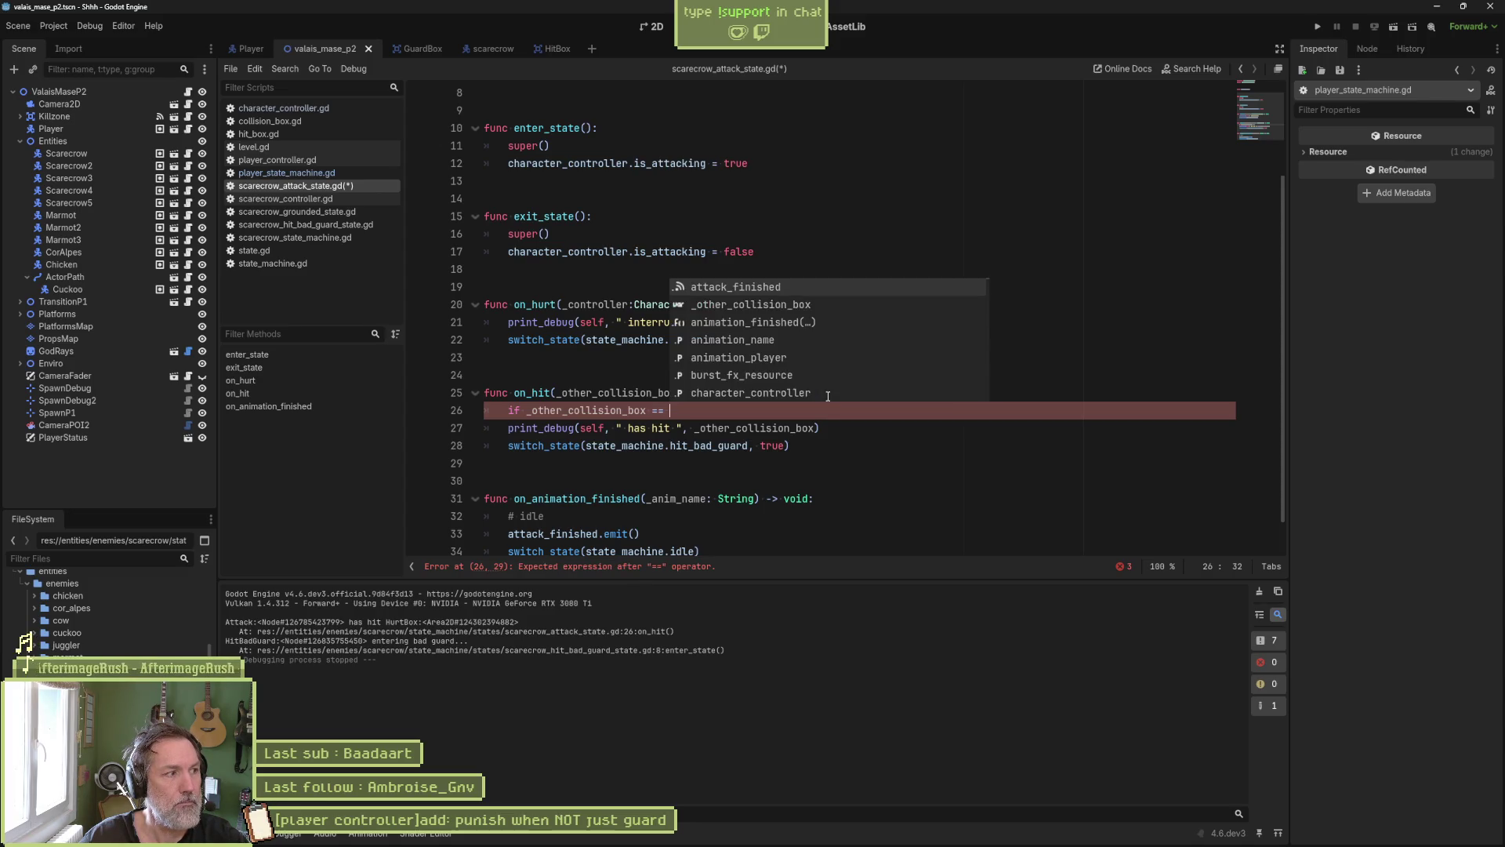
key(BackSpace)
key(BackSpace)
key(BackSpace)
text(is )
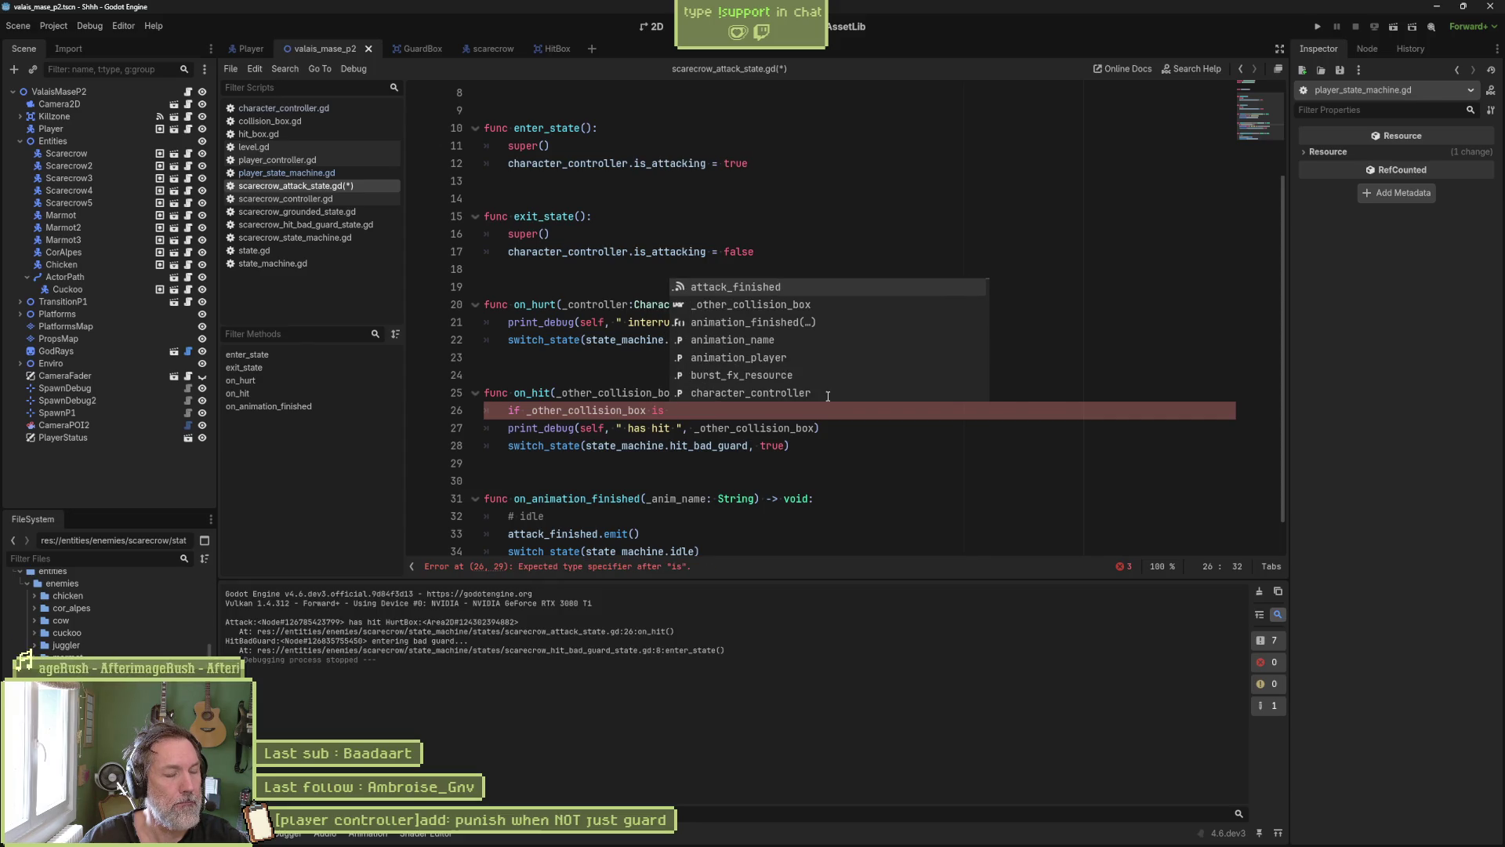
text(GuardBox)
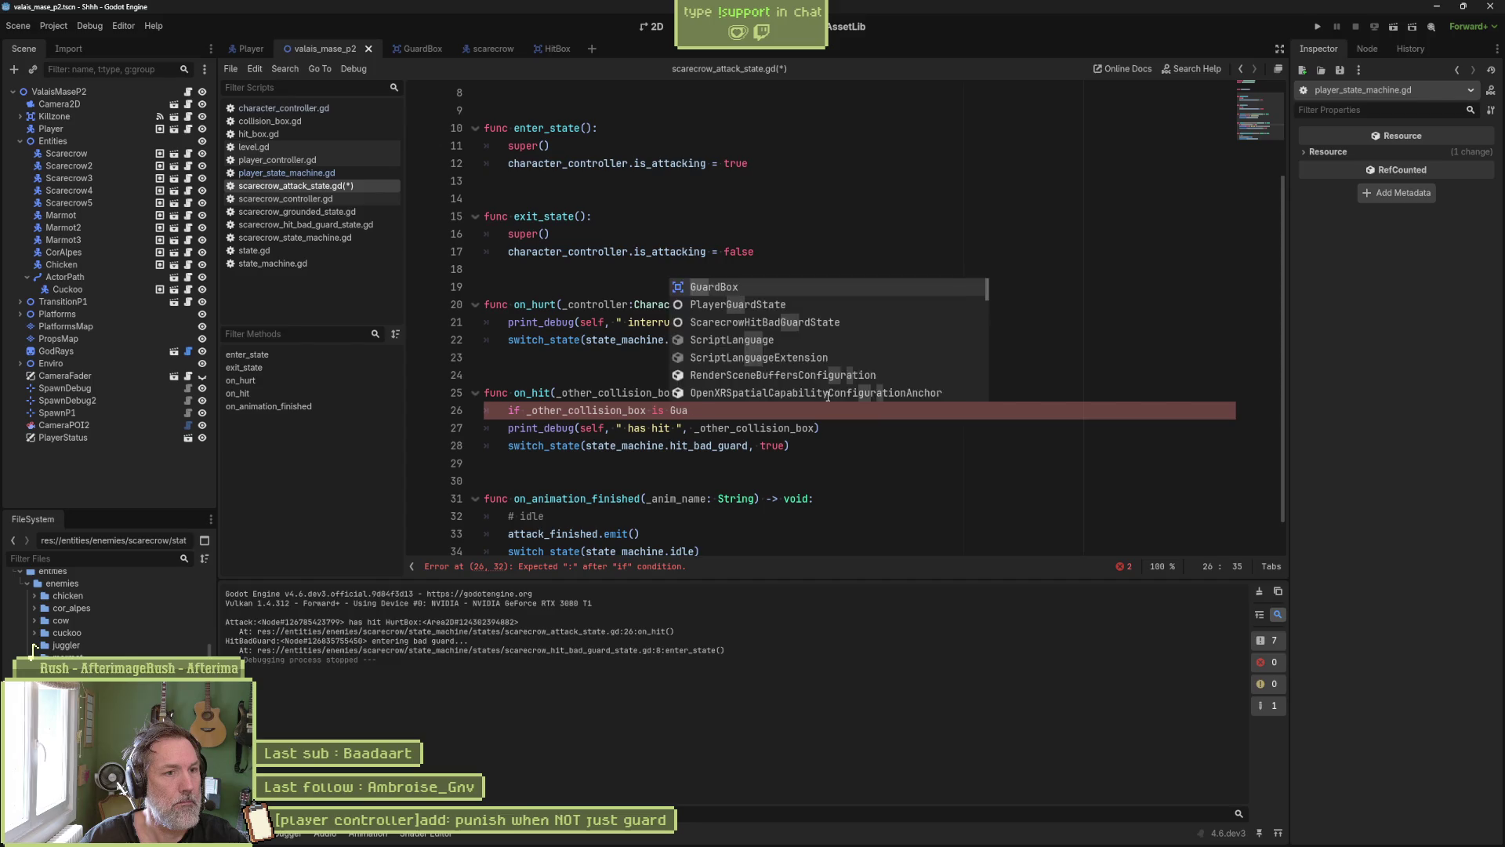
- Indent the print and switch_state lines under the if, save, and launch the game
key(Down)
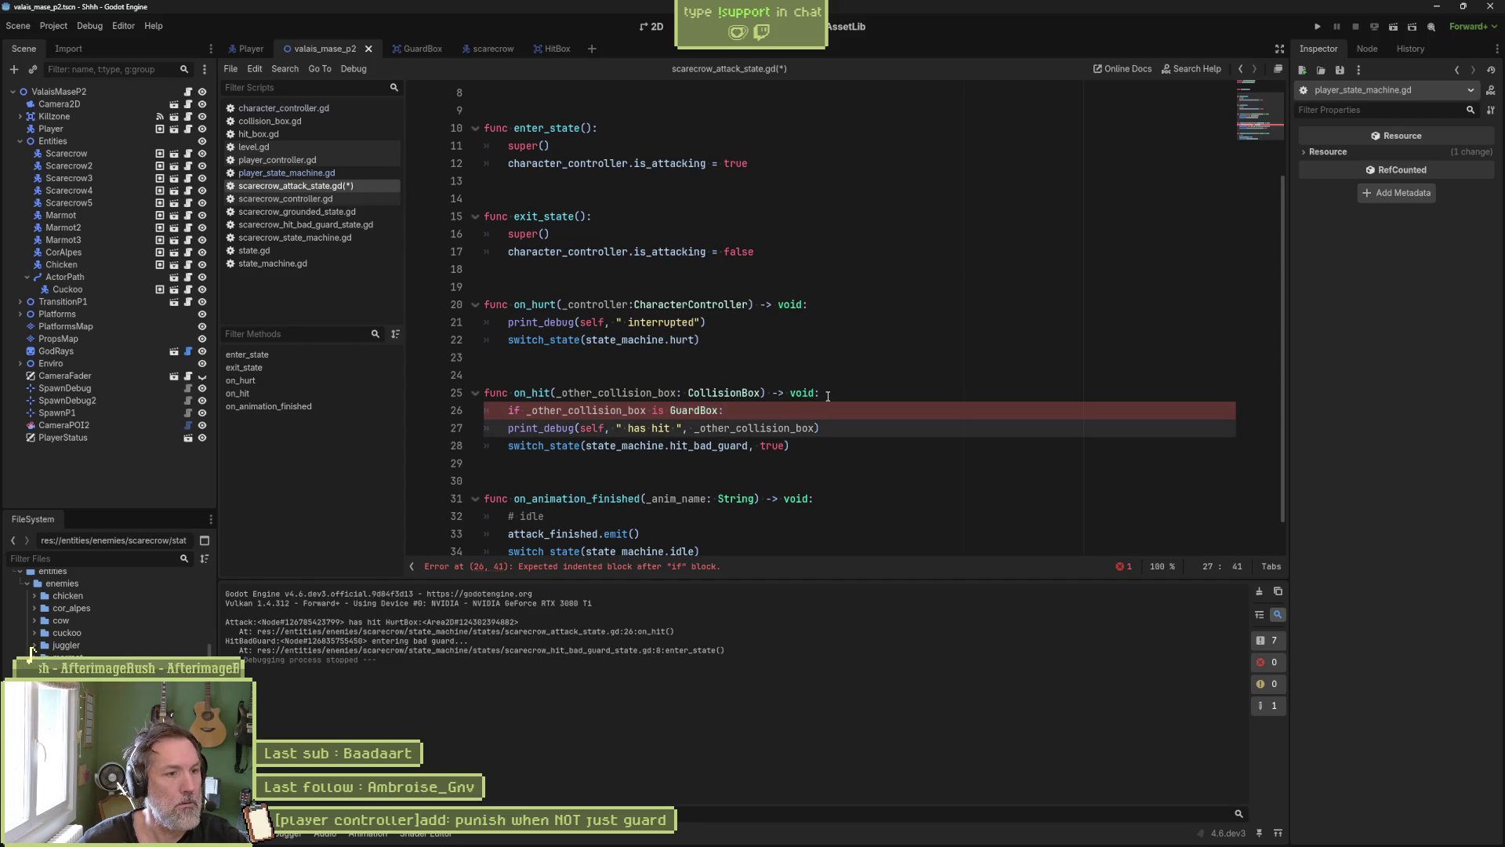
key(shift+Down)
key(Tab)
key(ctrl+s)
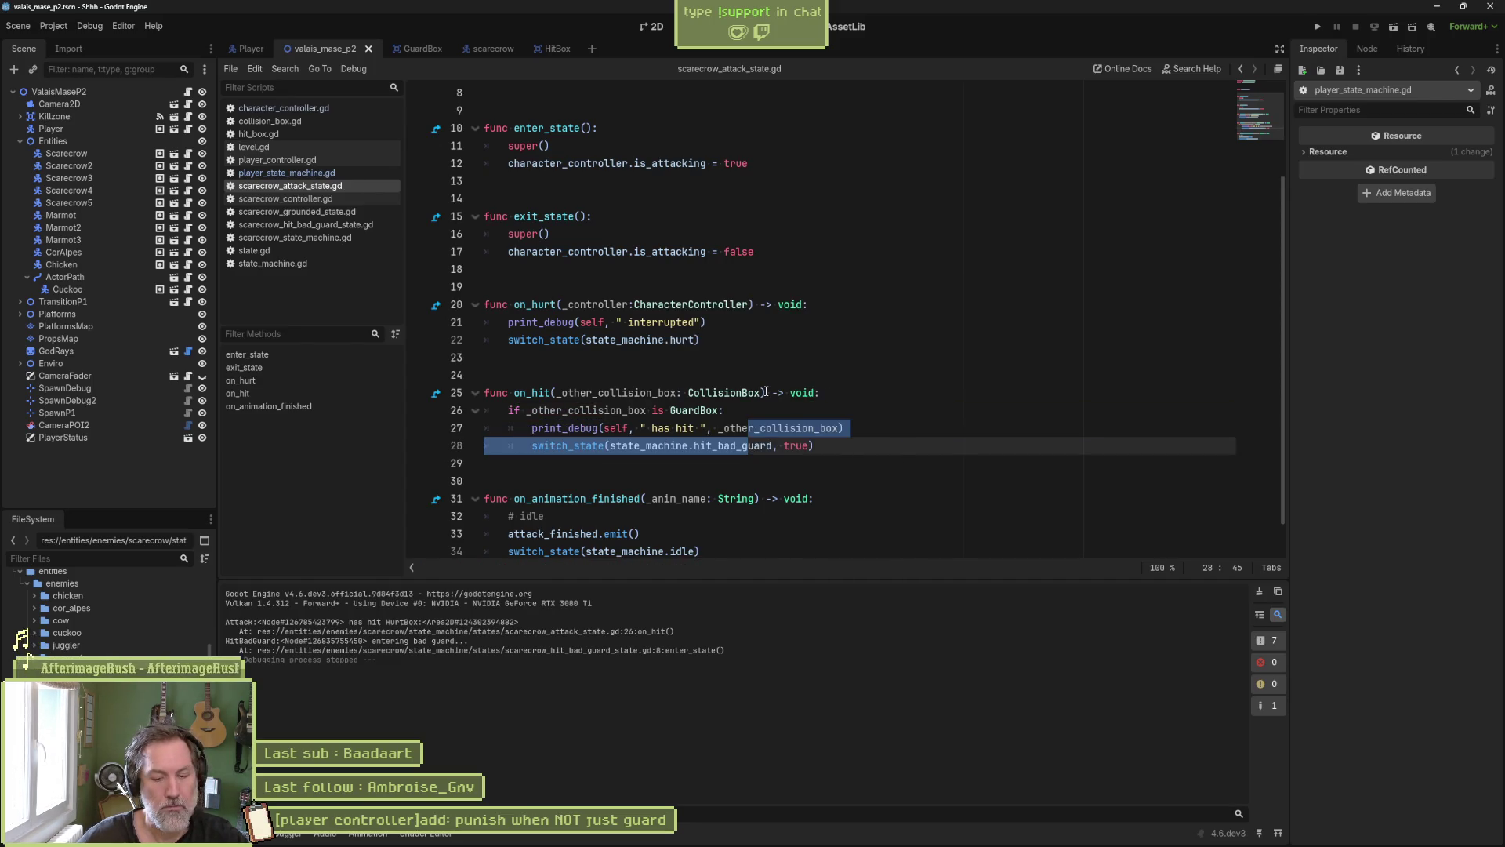
key(F6)
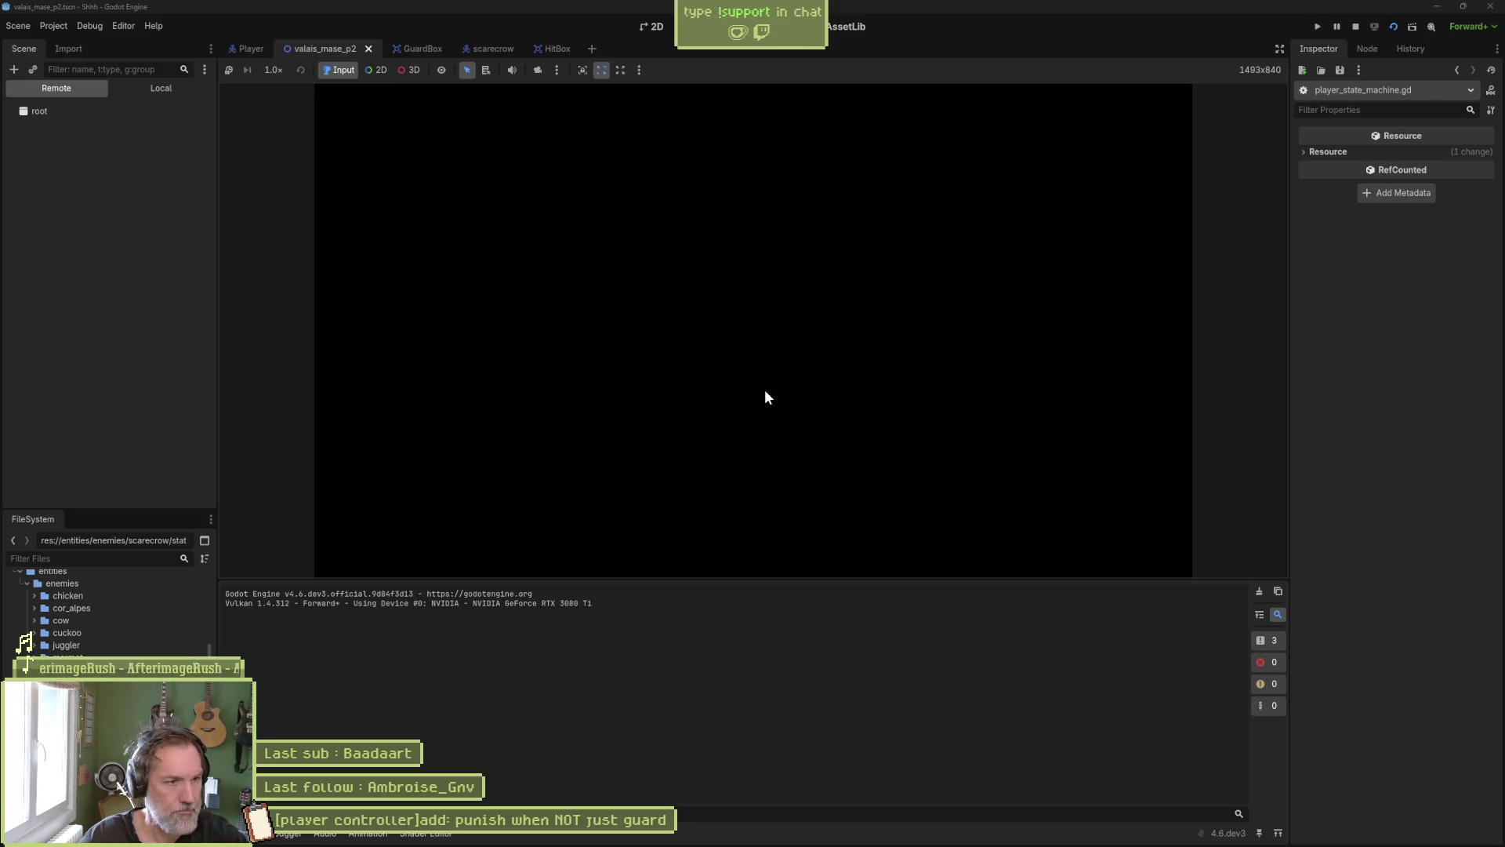
- Guard with K against the scarecrow's attack, then stop the game
key(k)
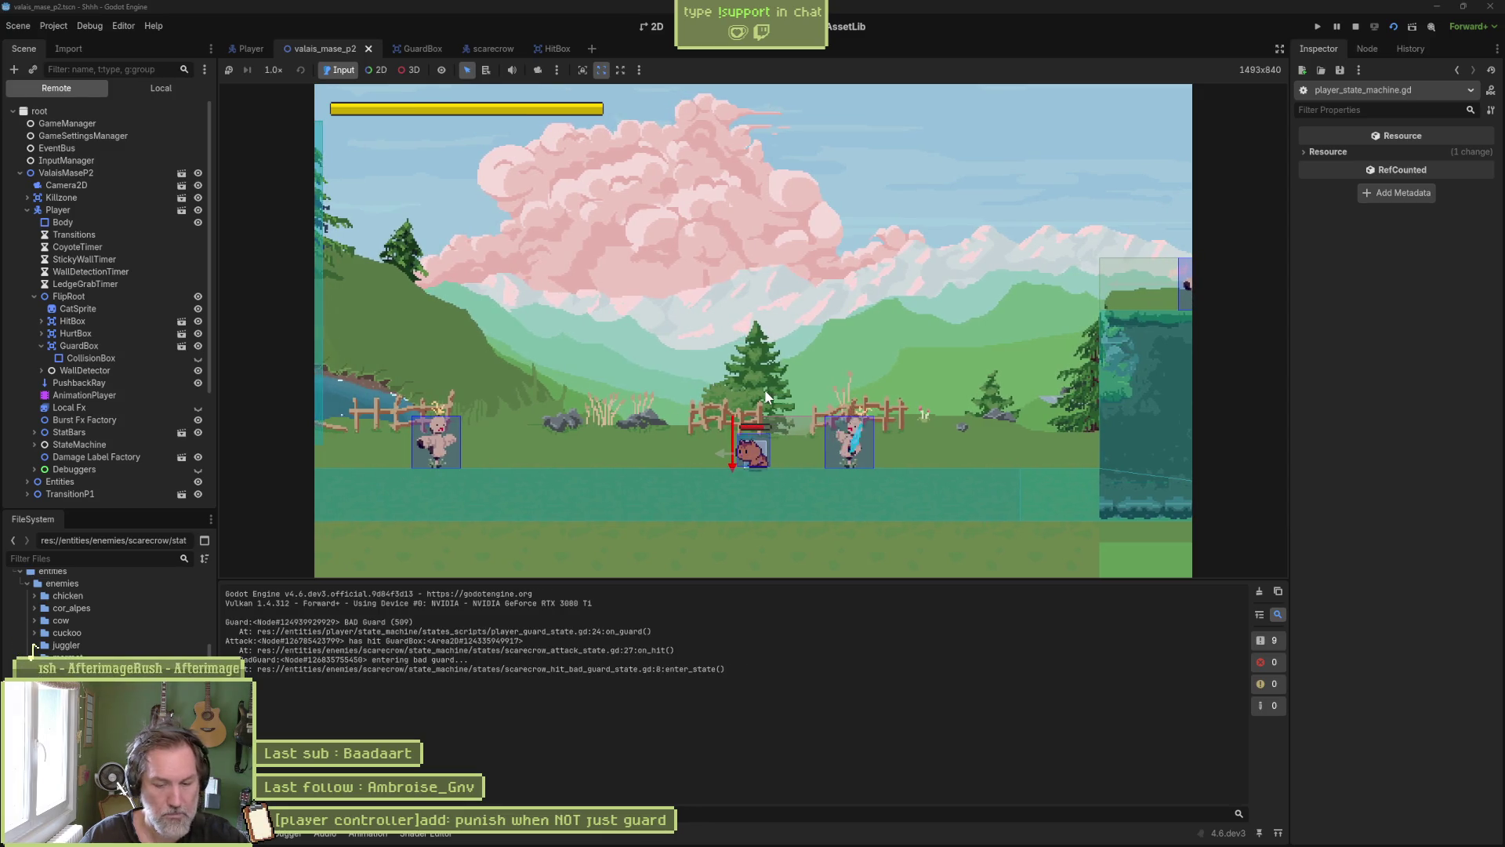
key(F8)
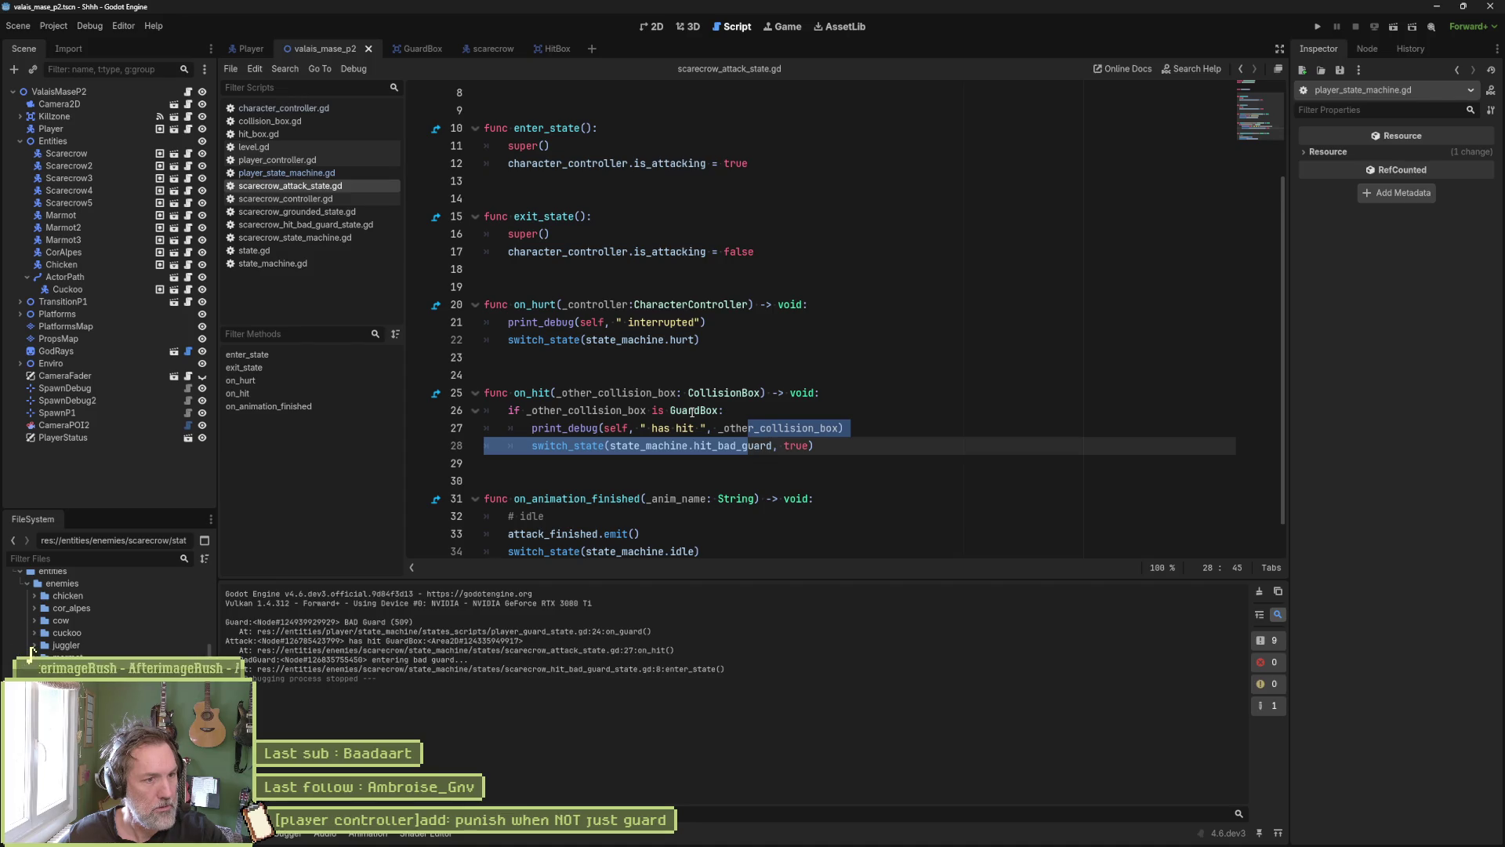
- Search the whole project for on_hit
double_click(533, 393)
key(ctrl+shift+f)
click(734, 491)
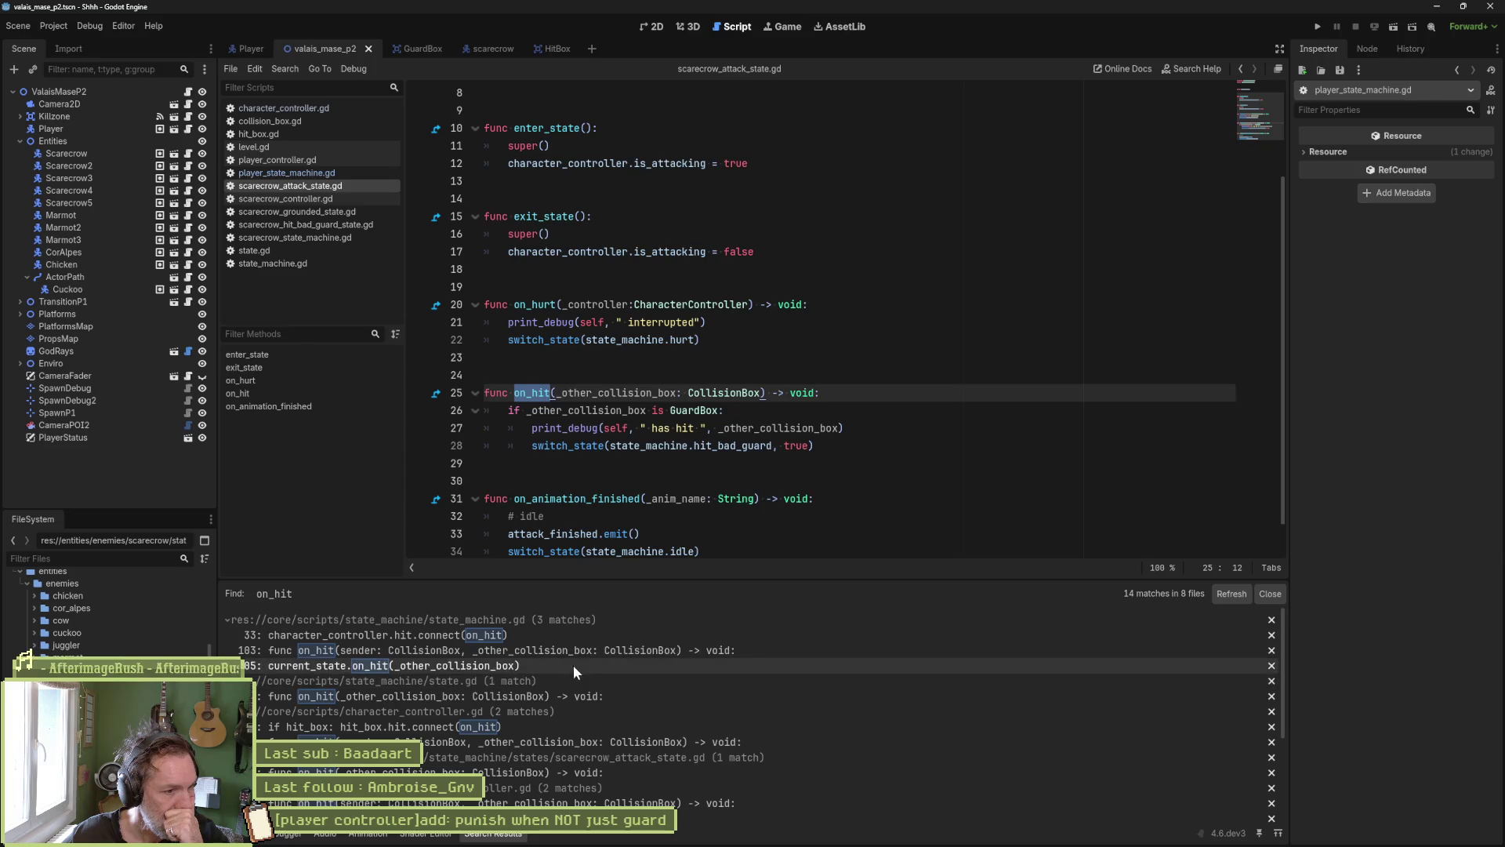
- Collapse the results for all seven files, from state_machine.gd to game_settings_manager.gd
click(567, 620)
click(568, 636)
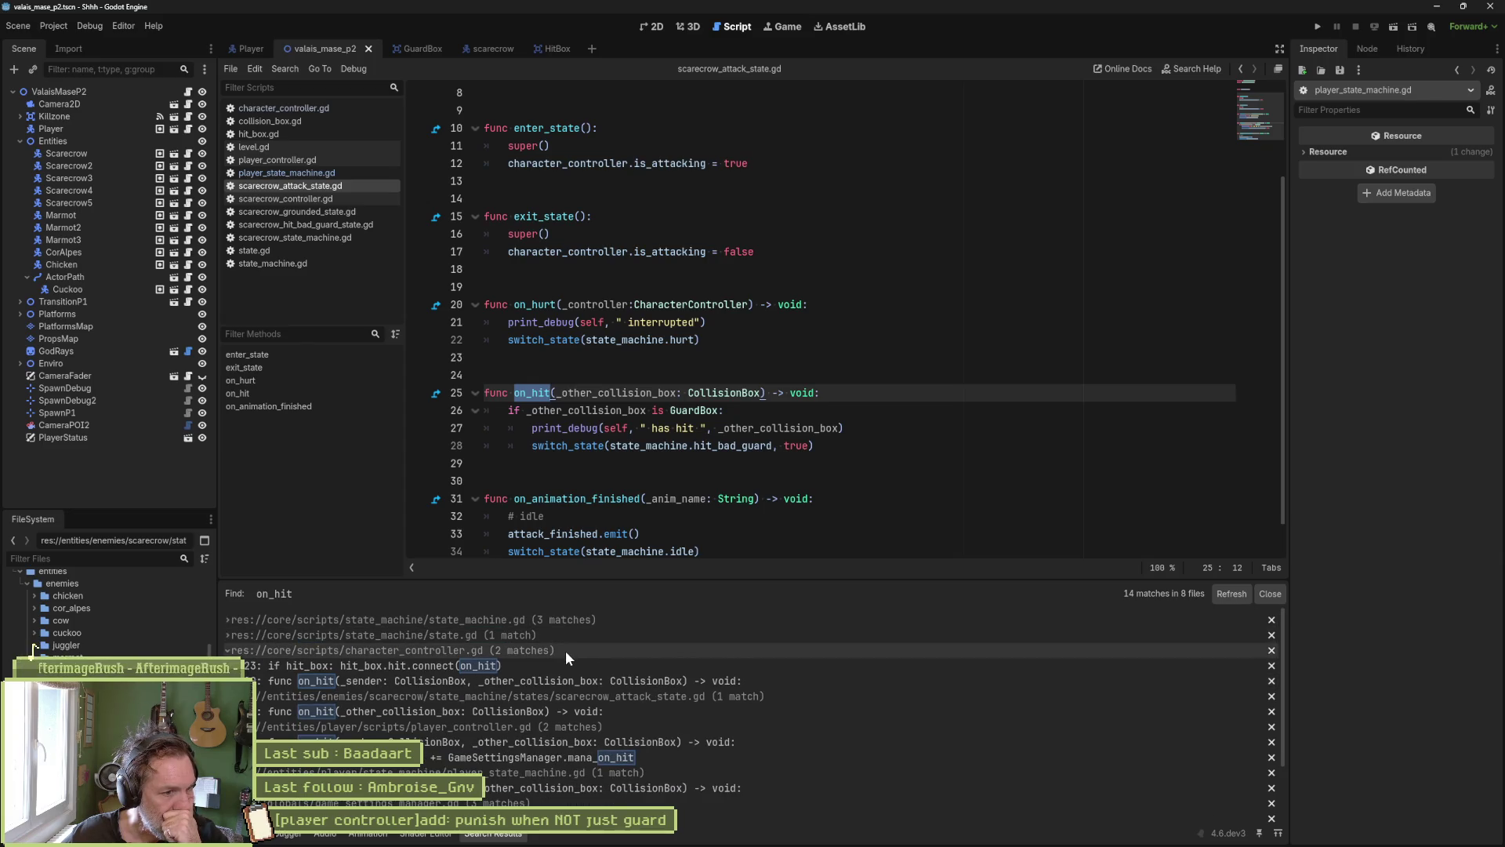
click(566, 651)
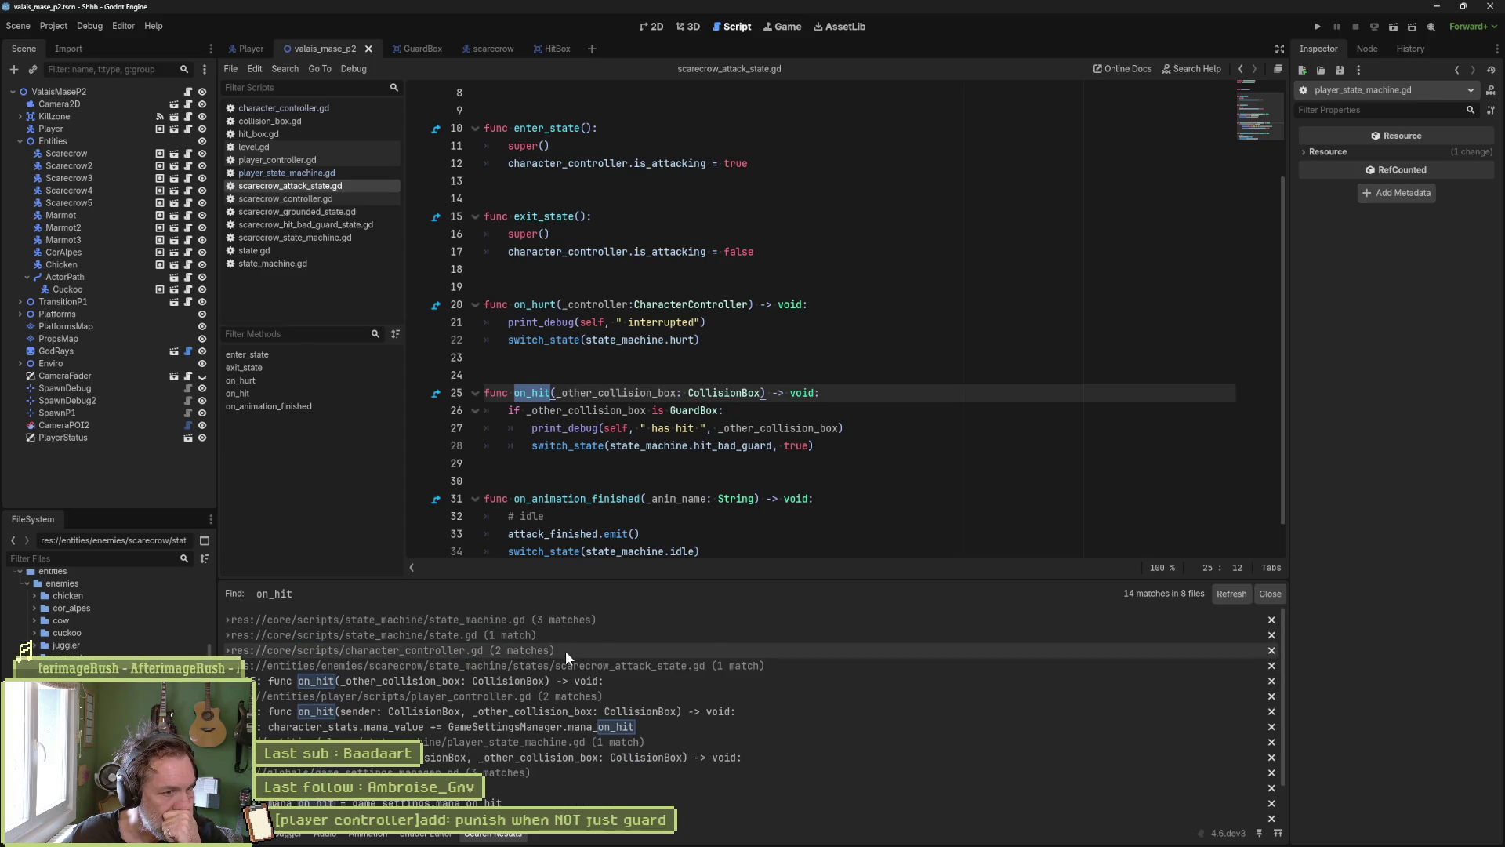
click(669, 666)
click(619, 678)
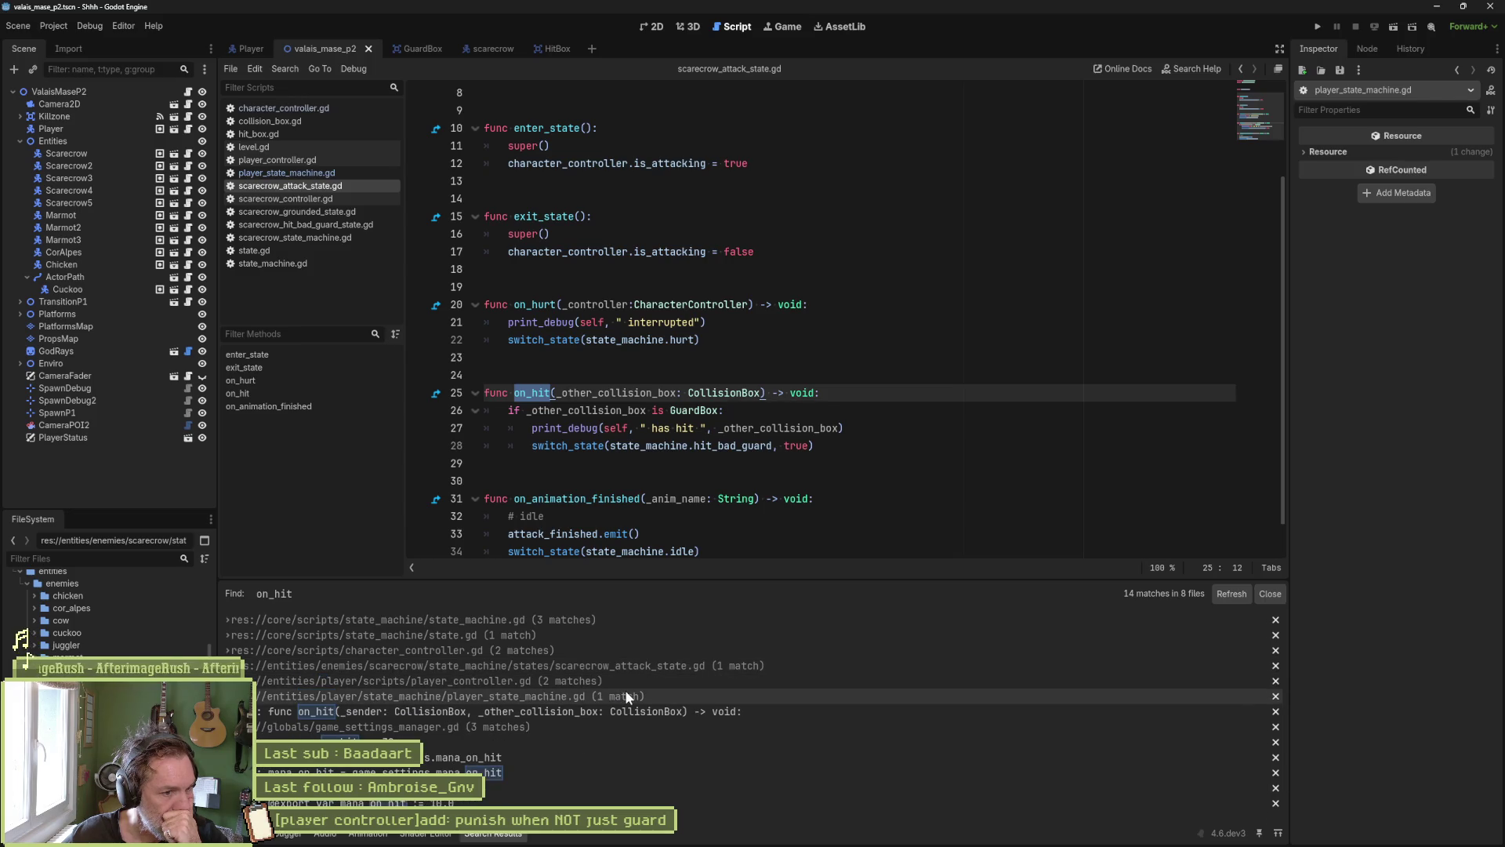
click(628, 693)
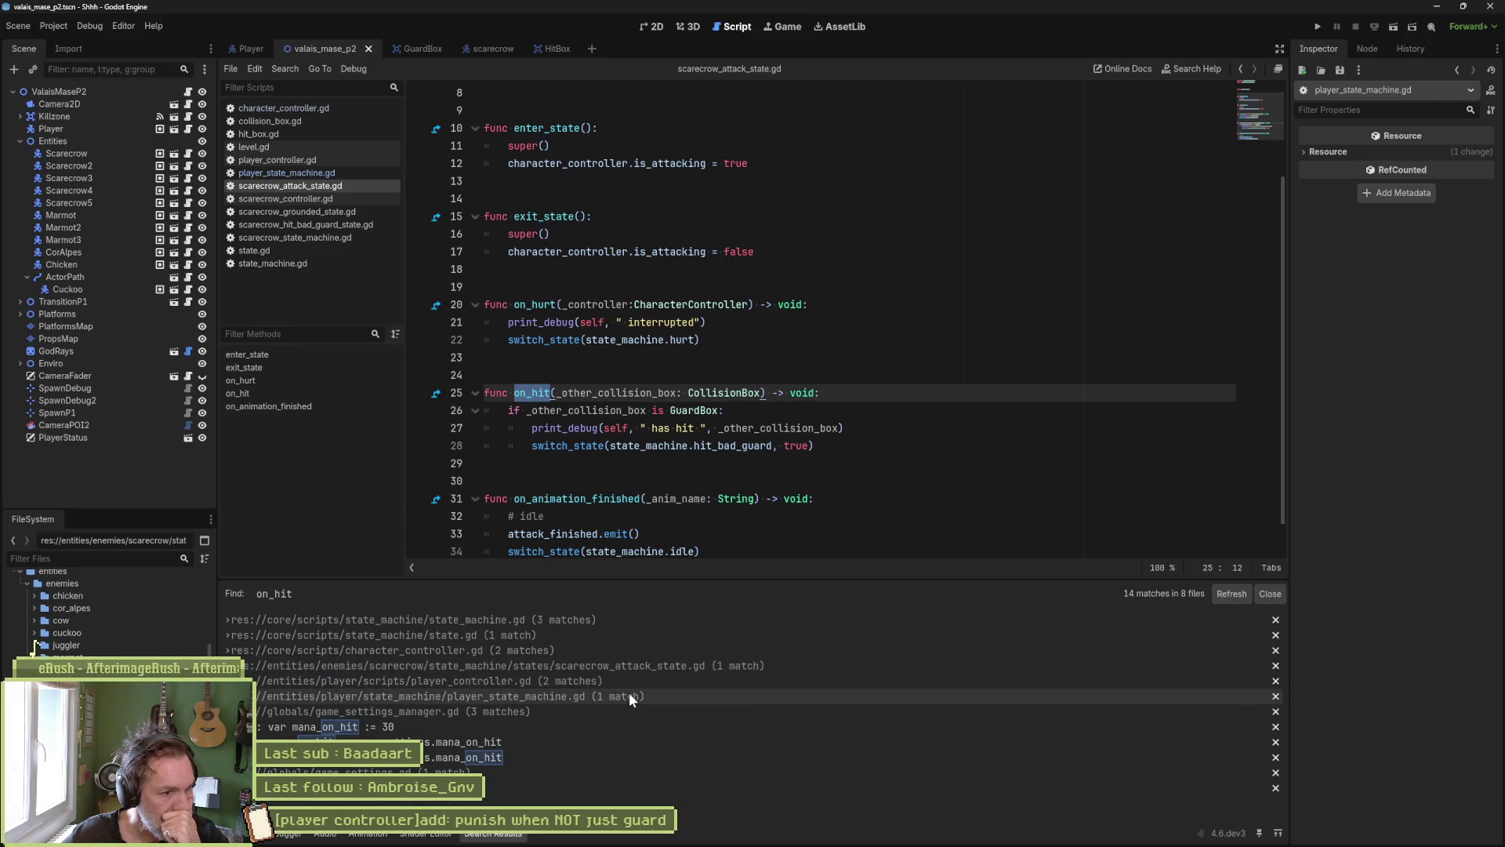
click(593, 711)
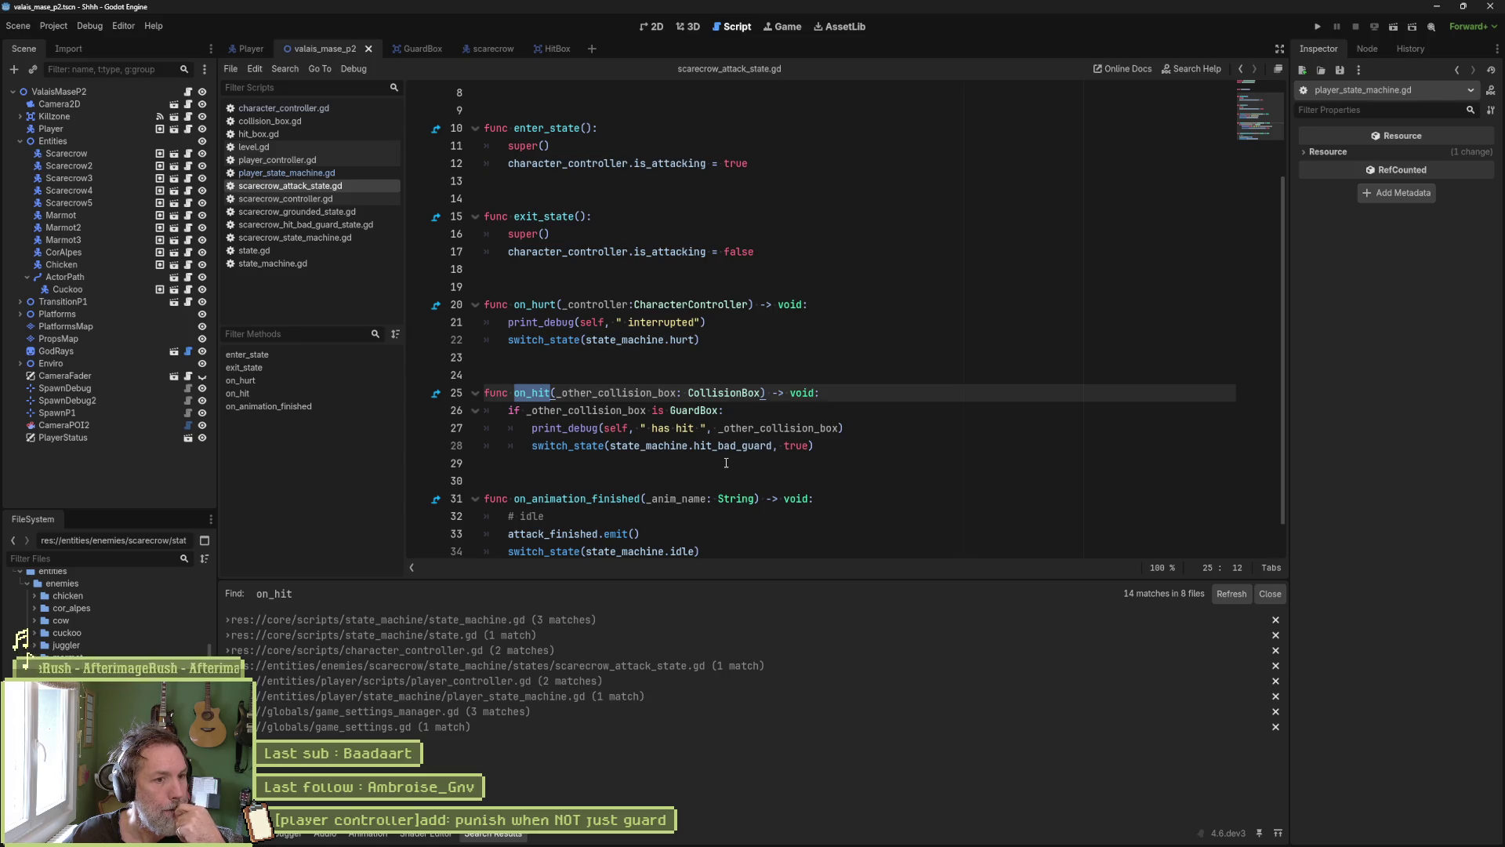
- Change line 27's debug message to 'has hit guard', show the Output log, and open the scarecrow scene
click(703, 428)
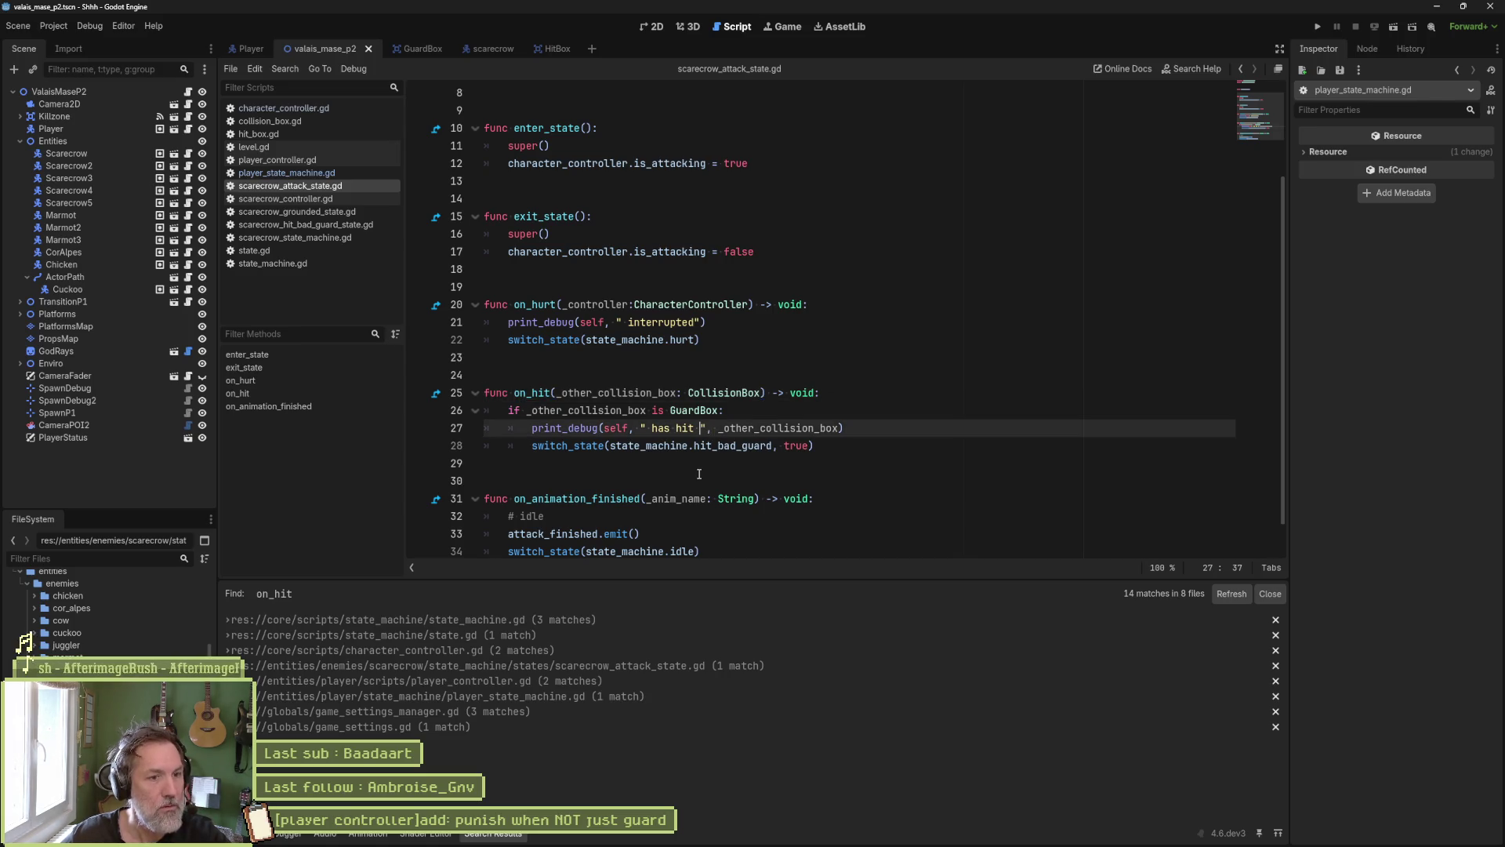
text(guard)
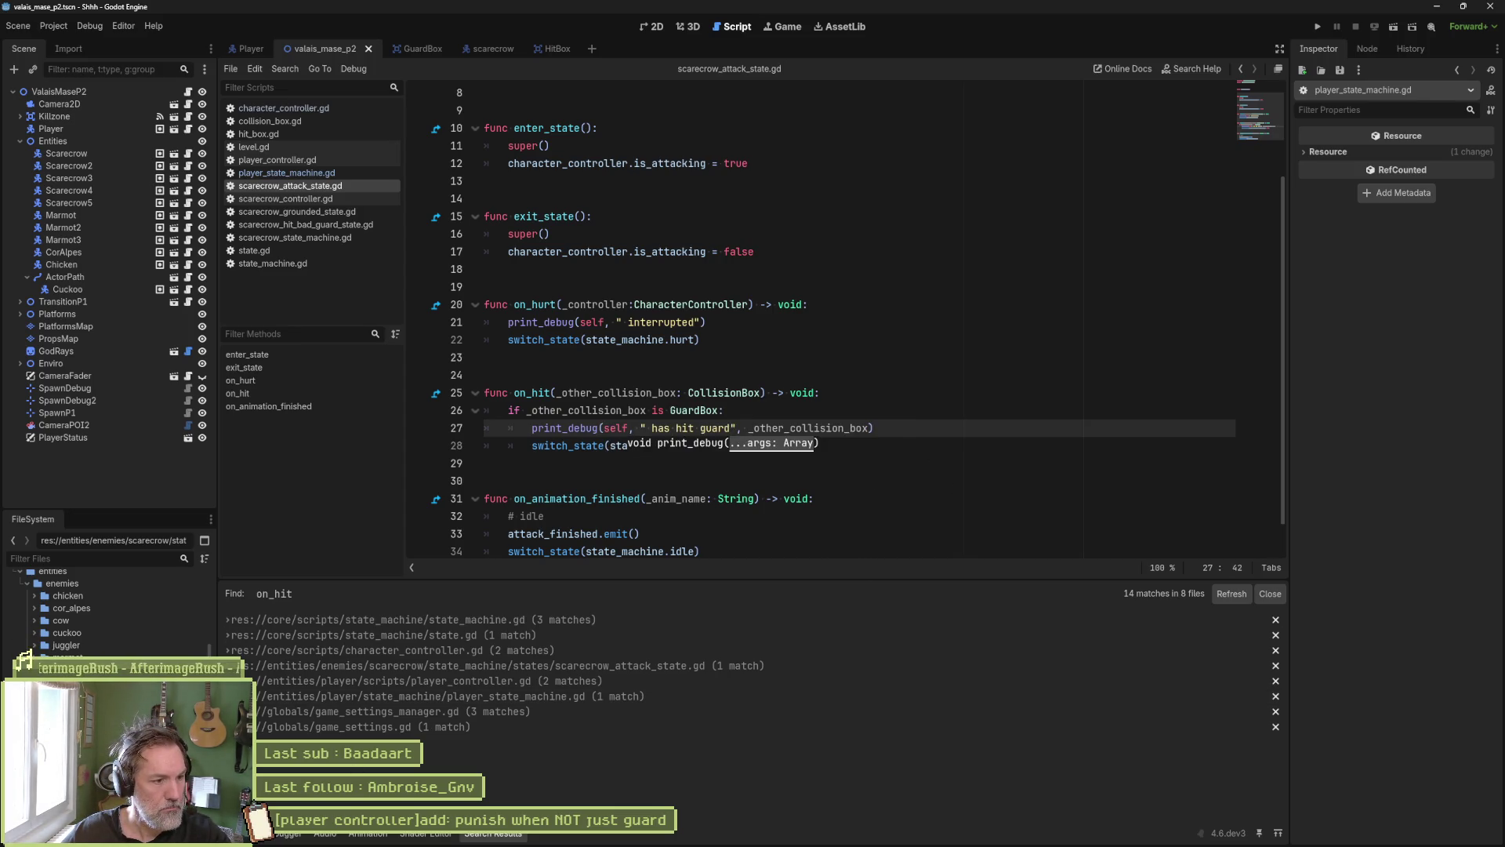
key(alt+o)
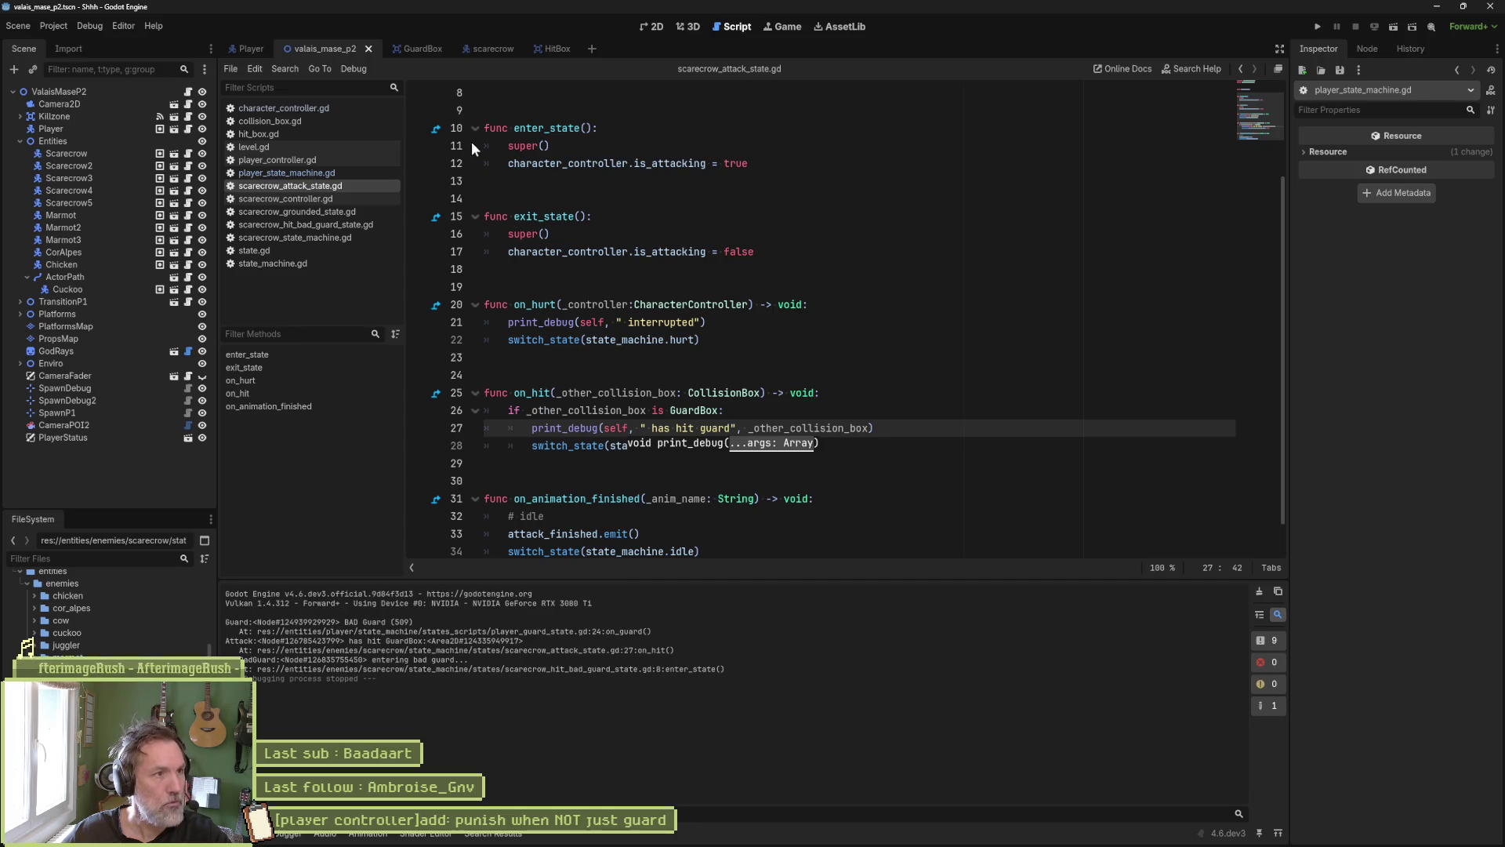
click(484, 49)
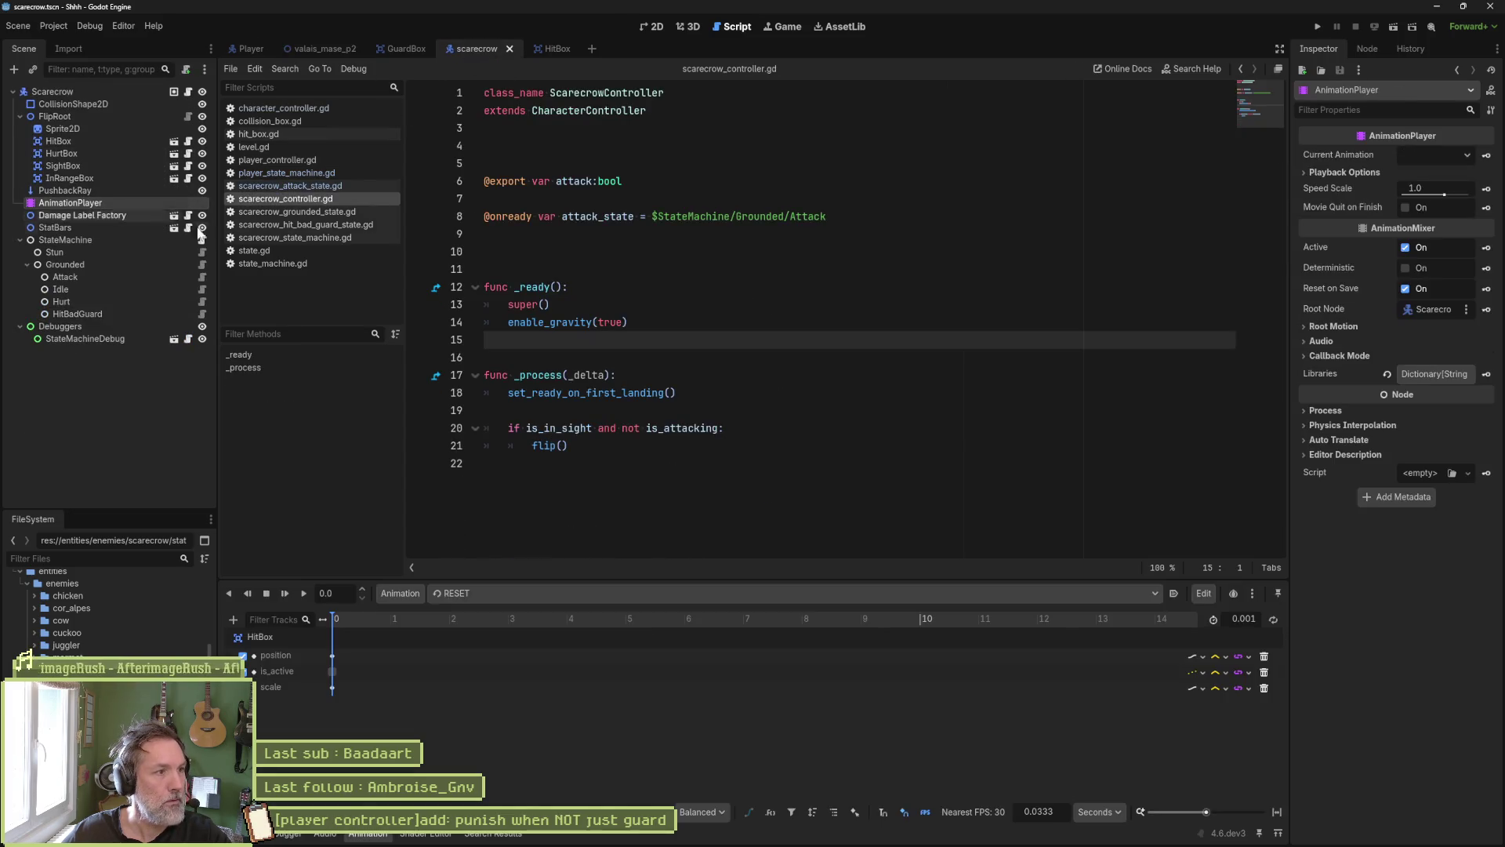
- Turn off looping on the scarecrow's bad_guard animation and run the game from valais_mase_p2
click(979, 593)
click(596, 639)
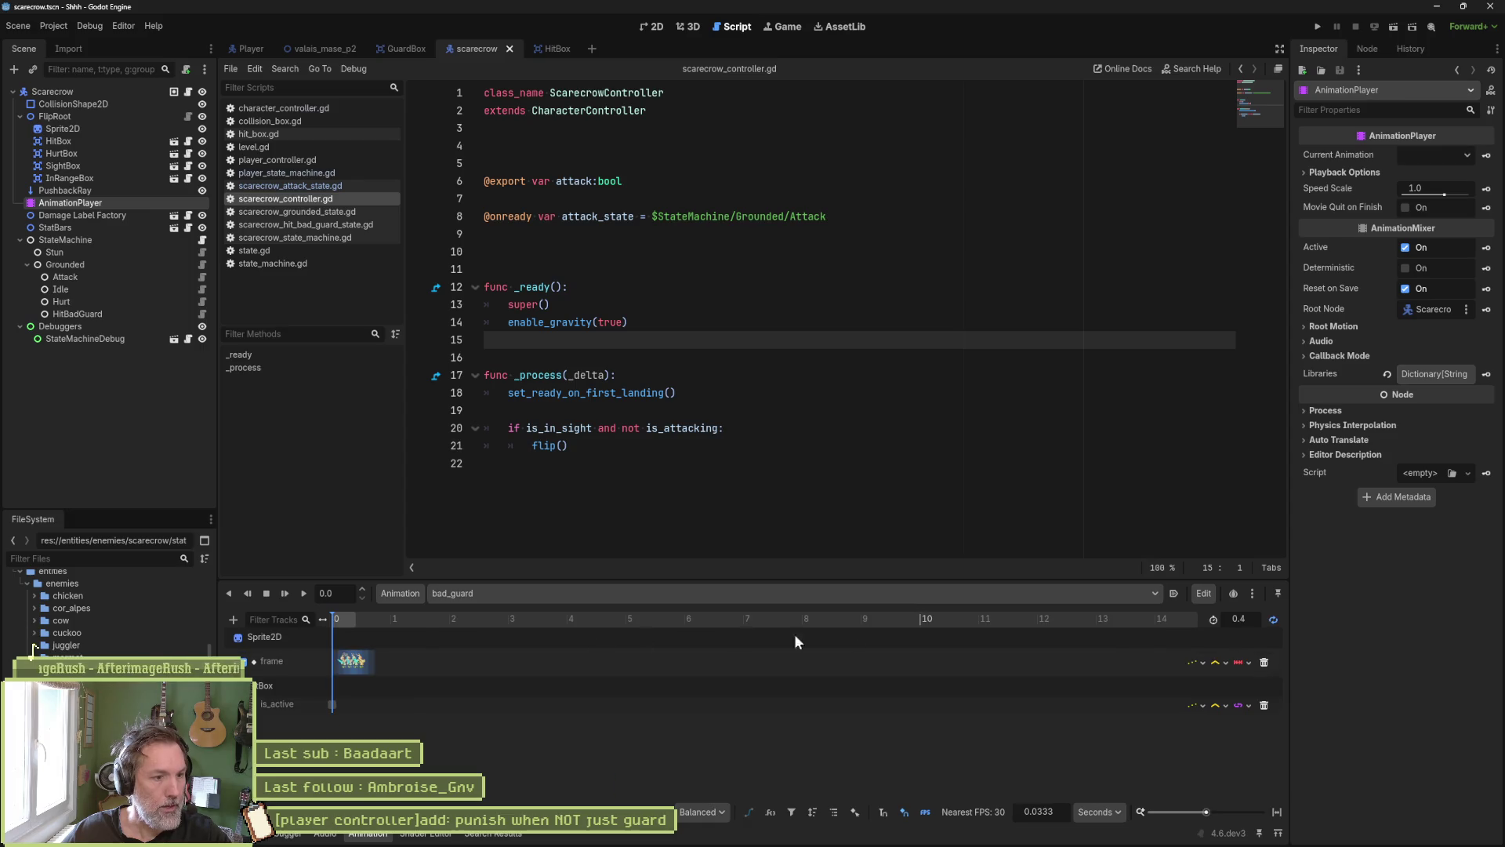
click(1278, 618)
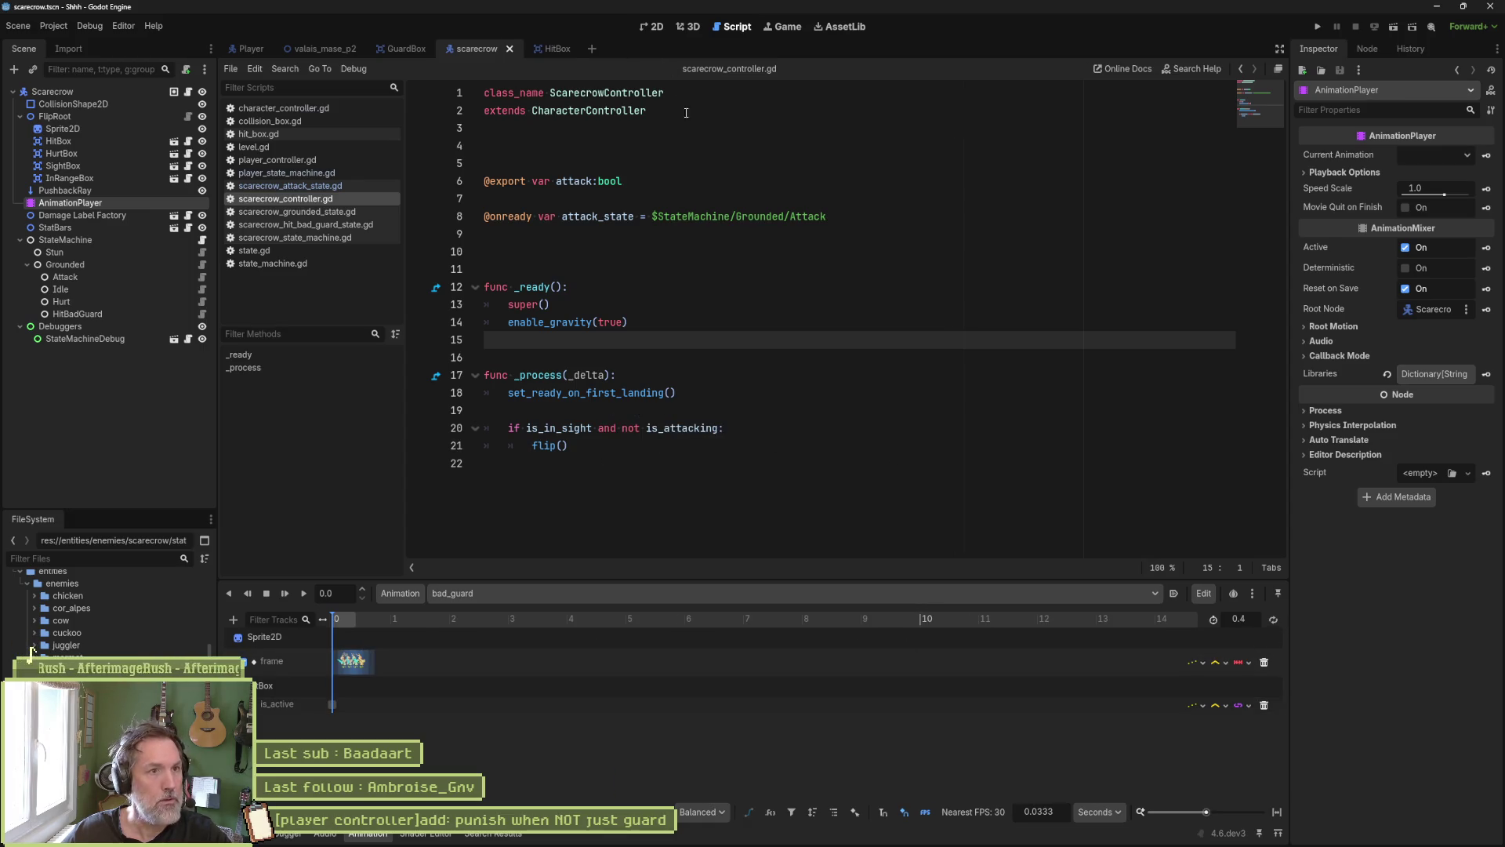
click(321, 49)
key(F6)
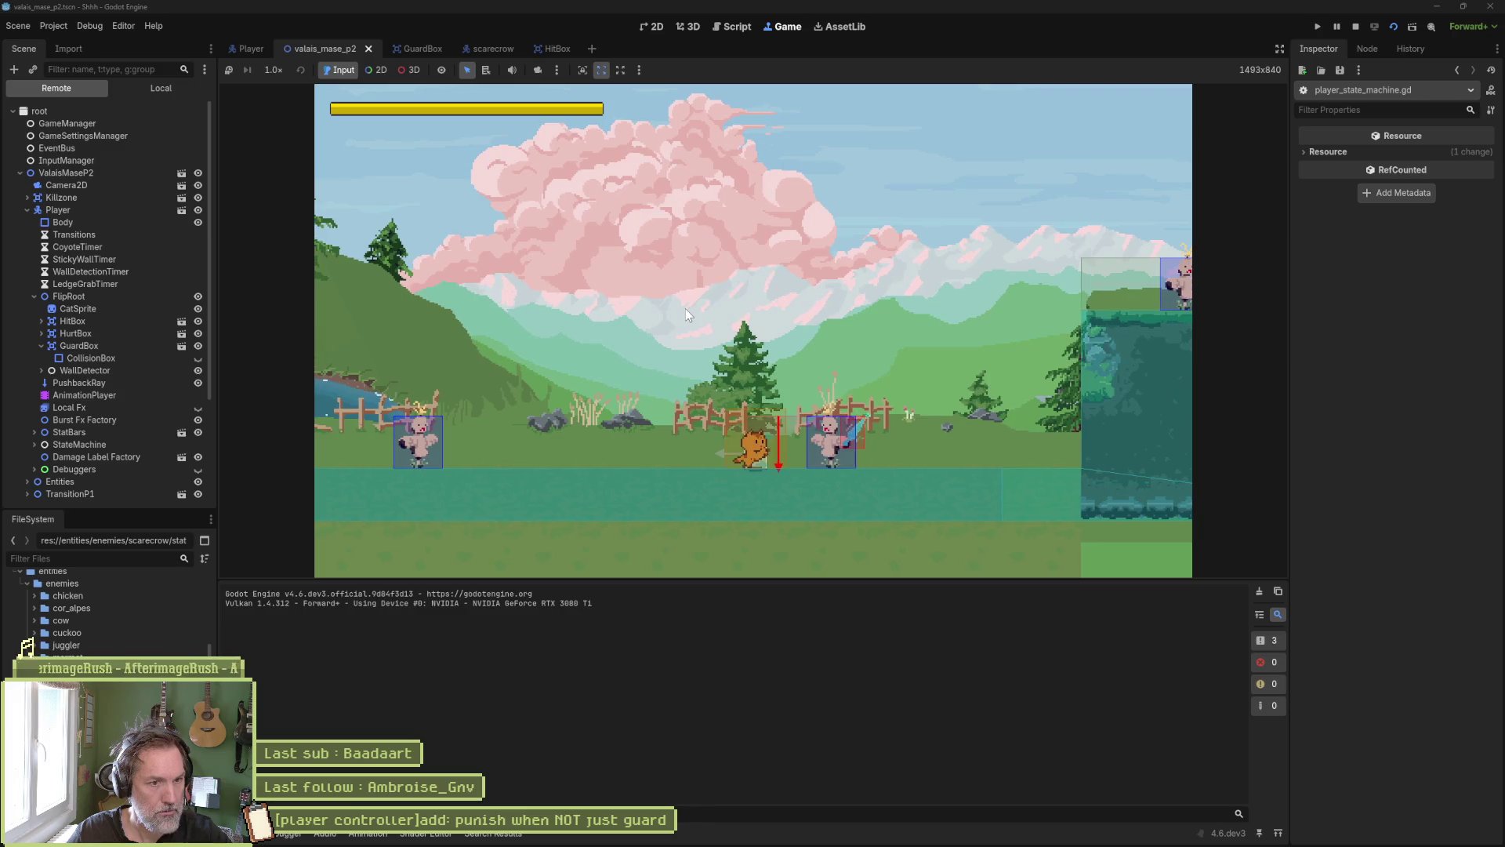
- Move the cat with A/D and guard scarecrow attacks with K, then stop and reopen the scarecrow scene
key(k)
key(d)
key(a)
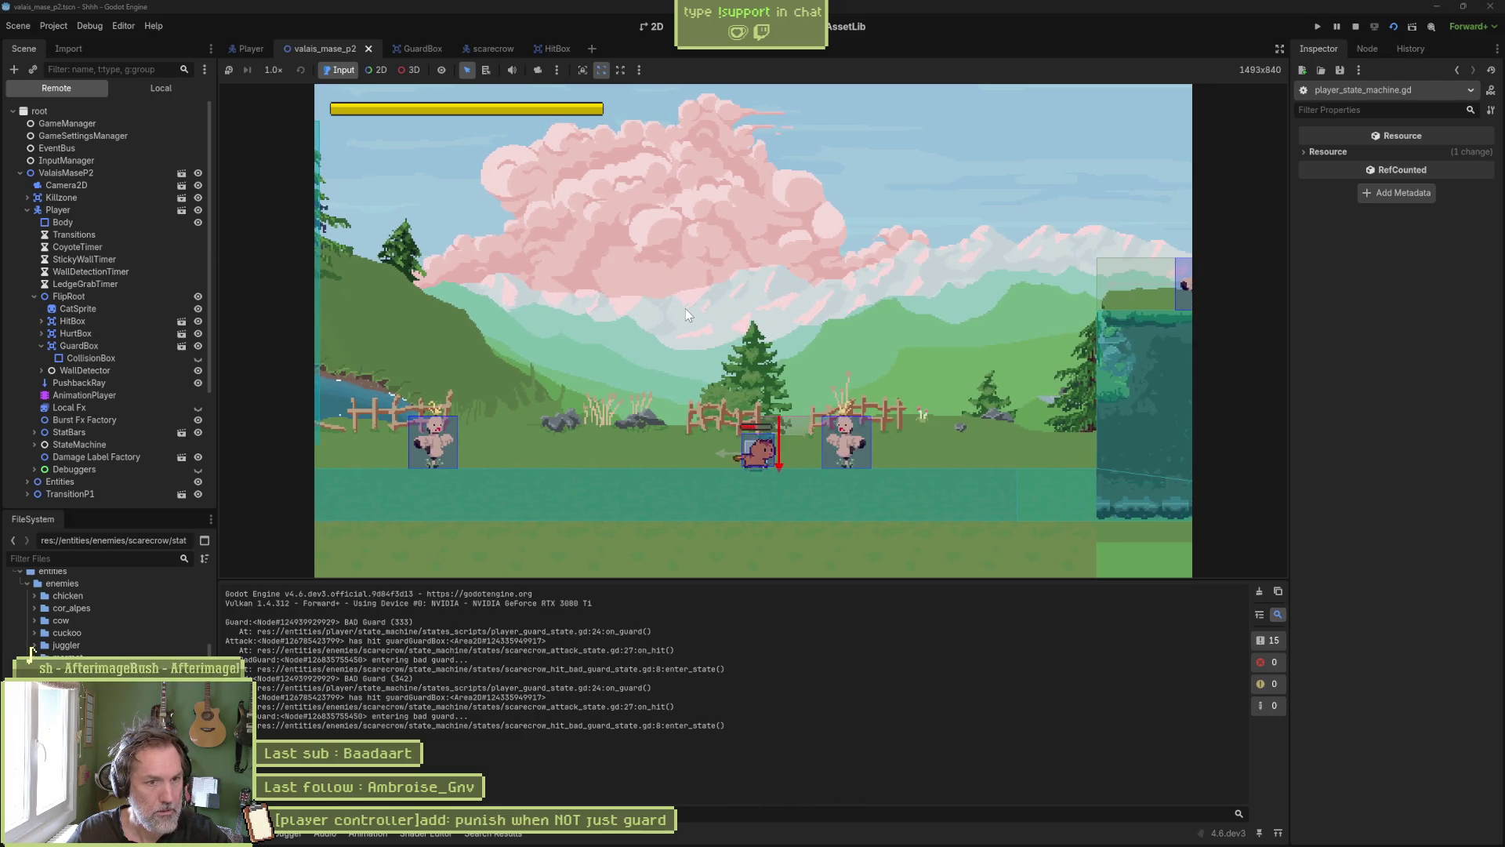
key(d)
key(k)
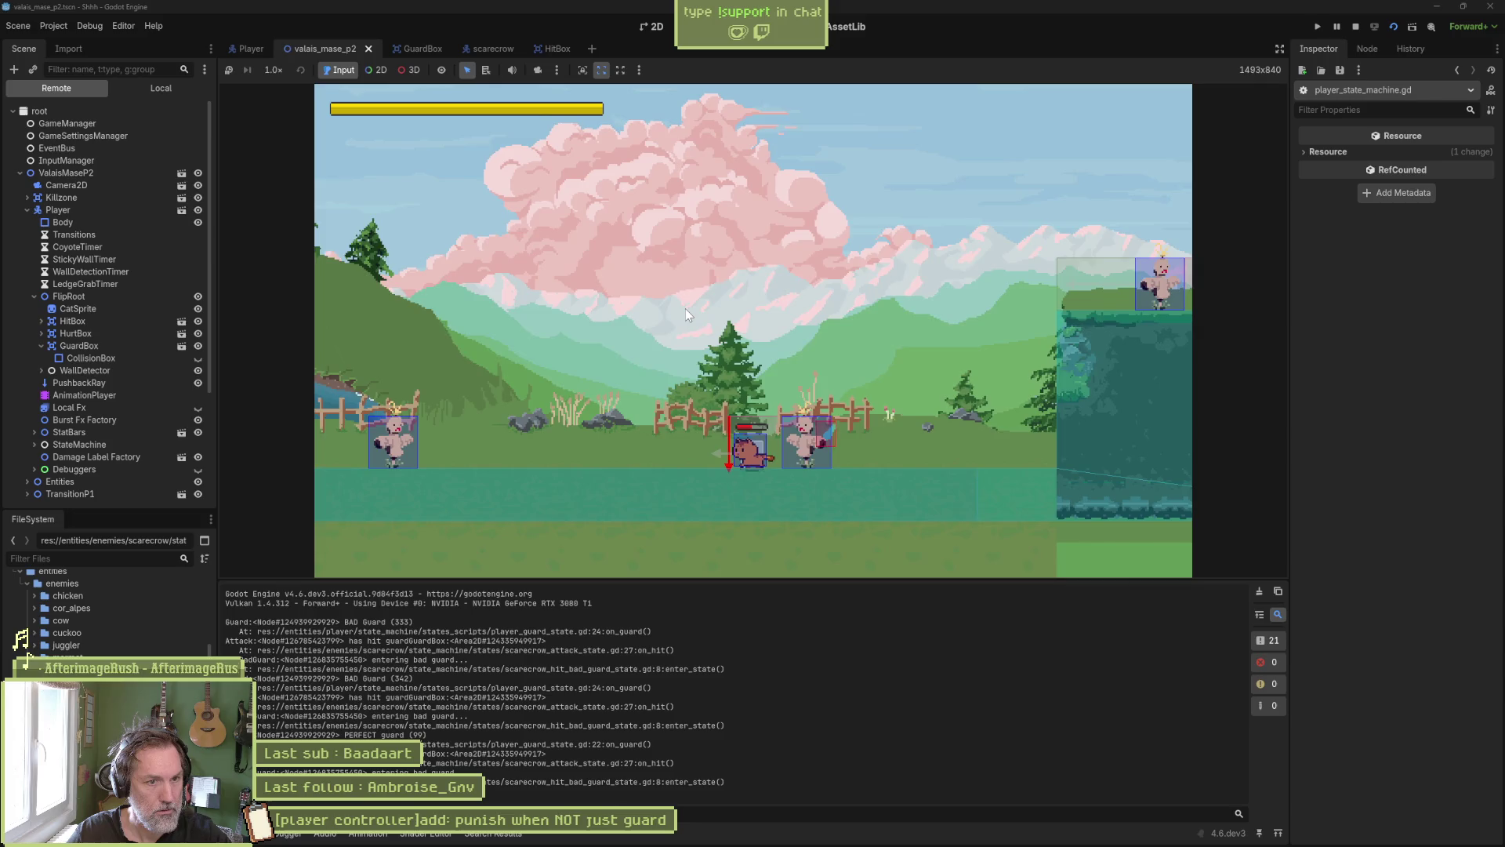
key(a)
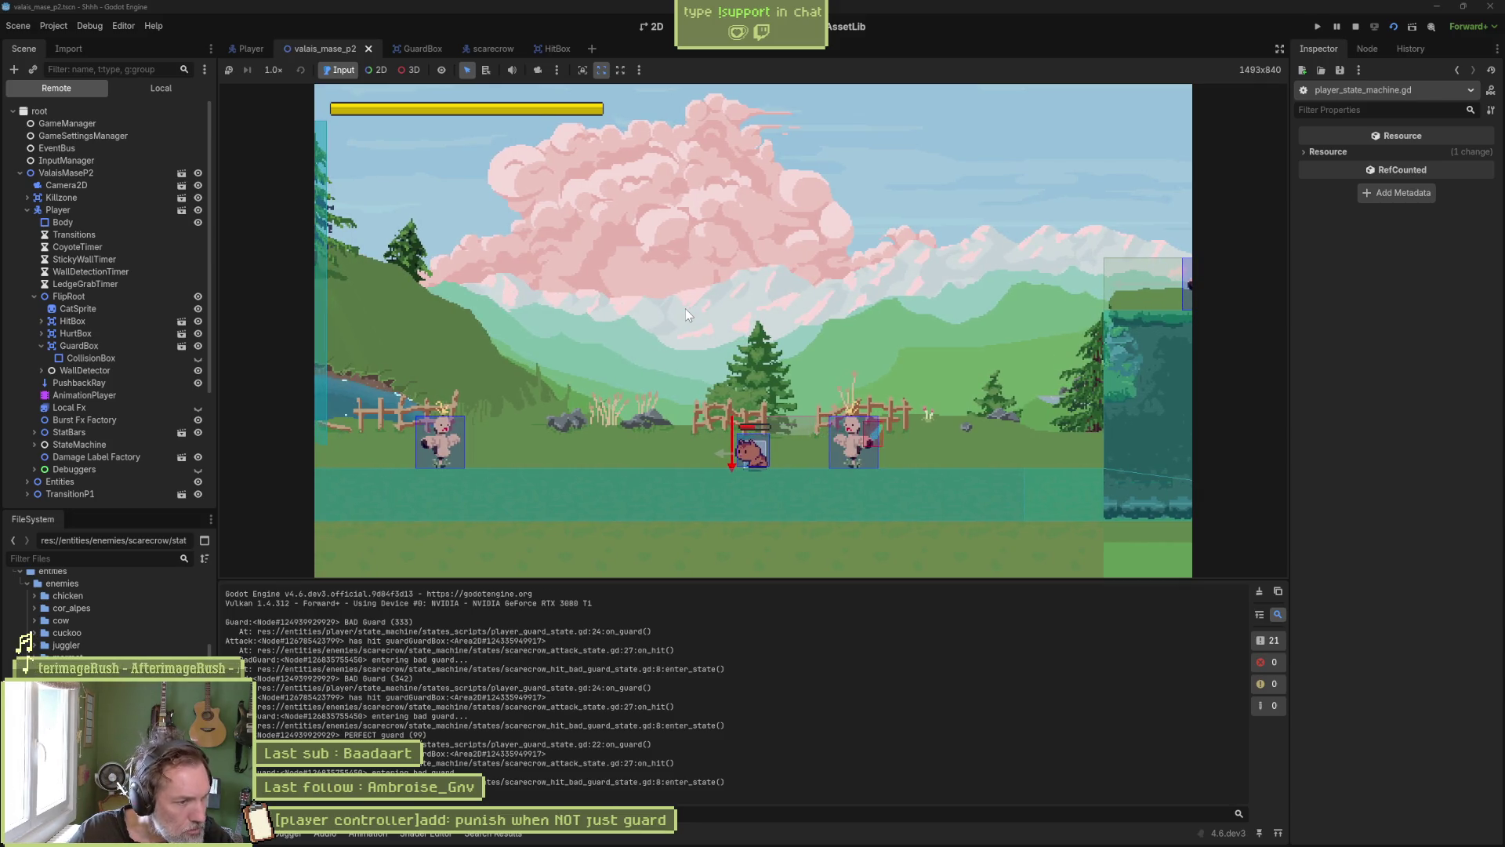
key(F8)
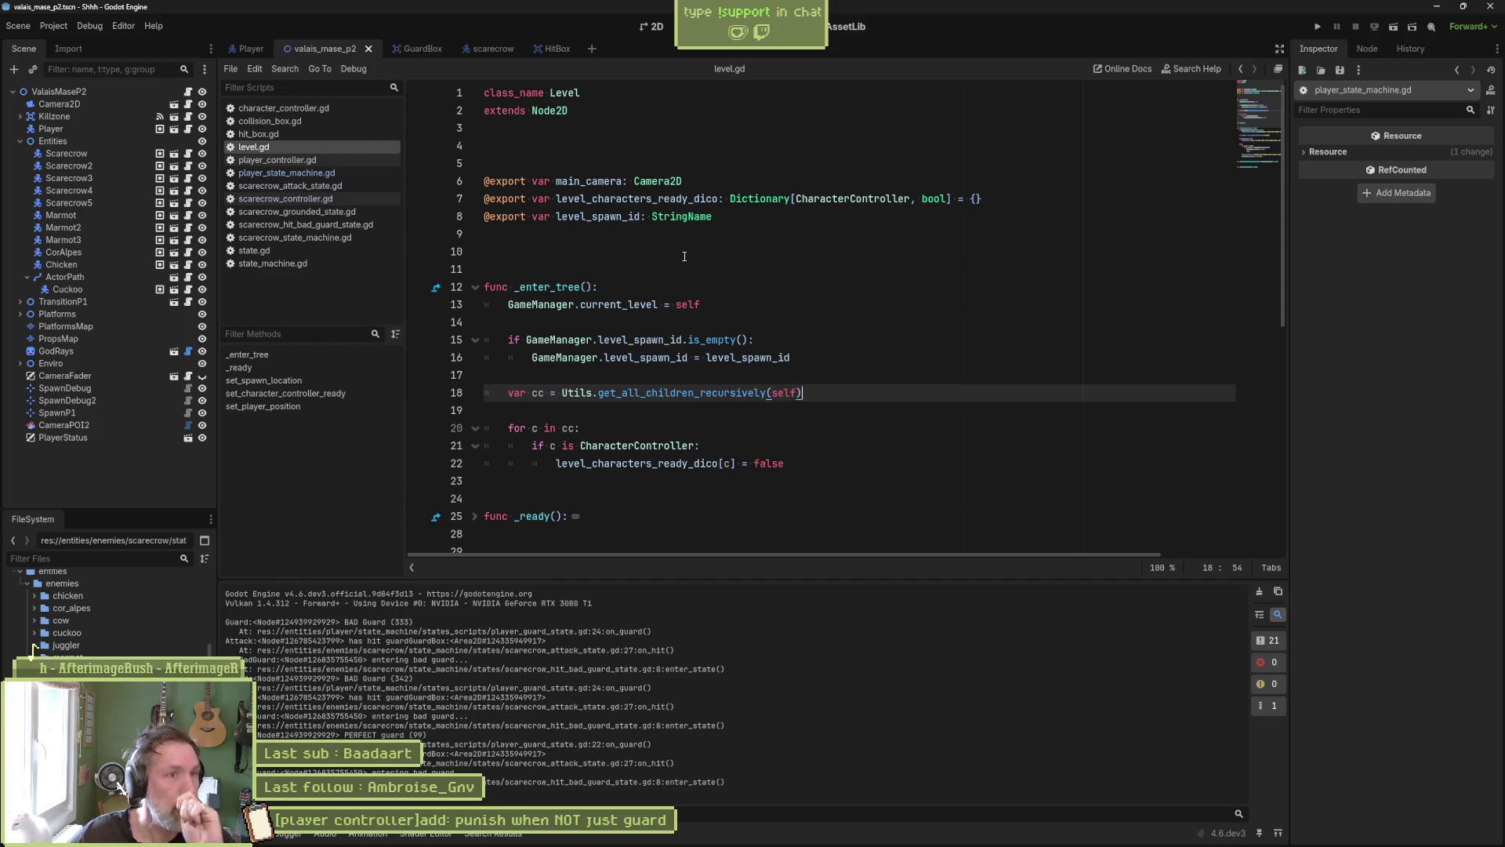
click(481, 49)
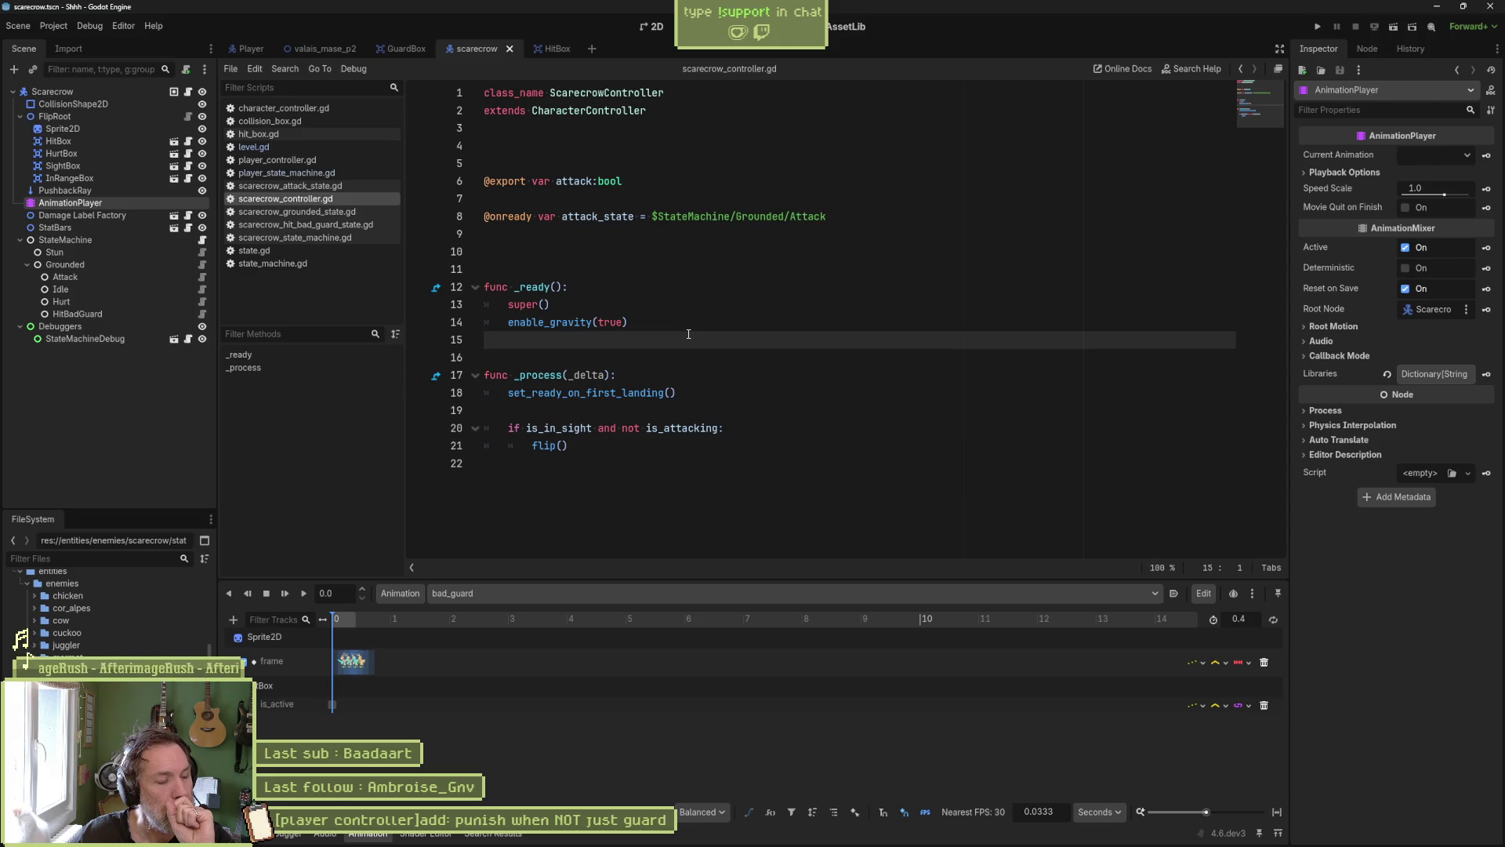
- Fit the bad_guard timeline to its 0.4 s length and open quick file search
click(1276, 811)
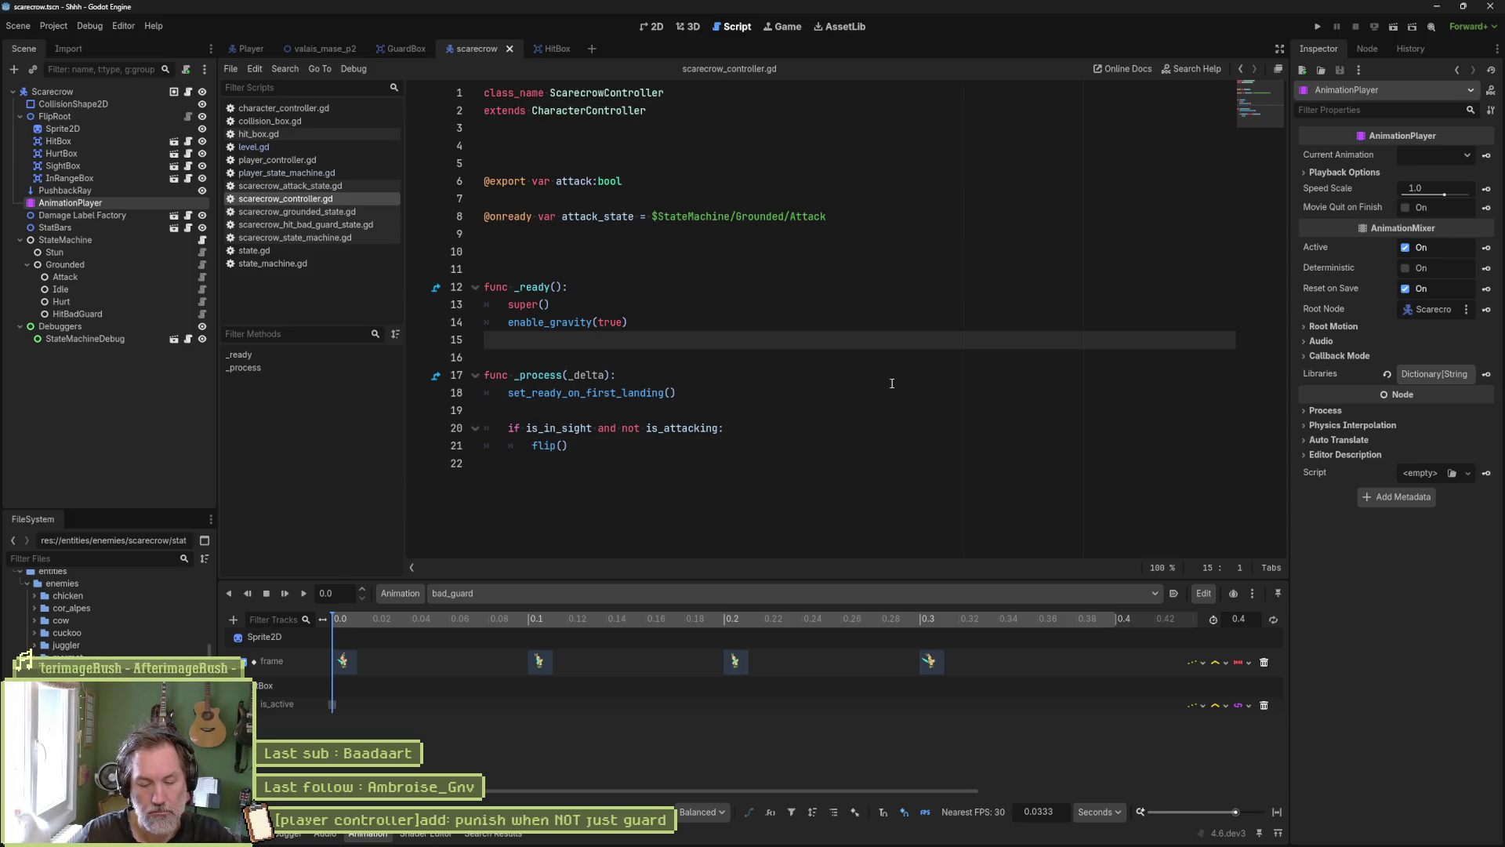
key(shift+alt+o)
- Find player_guard_state.gd by searching 'guard', open it, and select the on_guard function name
text(guard)
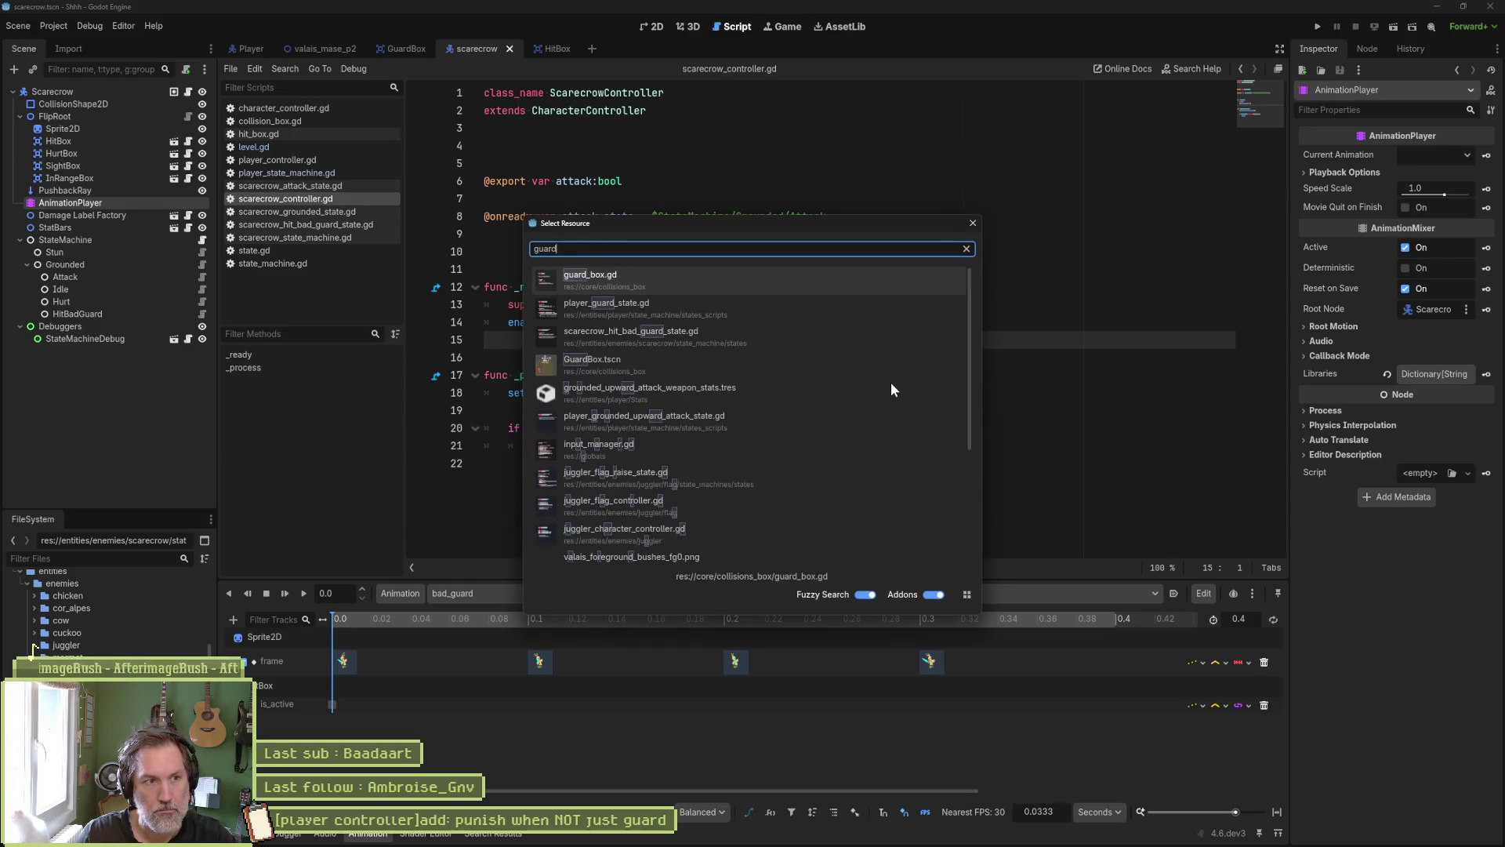
key(Down)
key(Return)
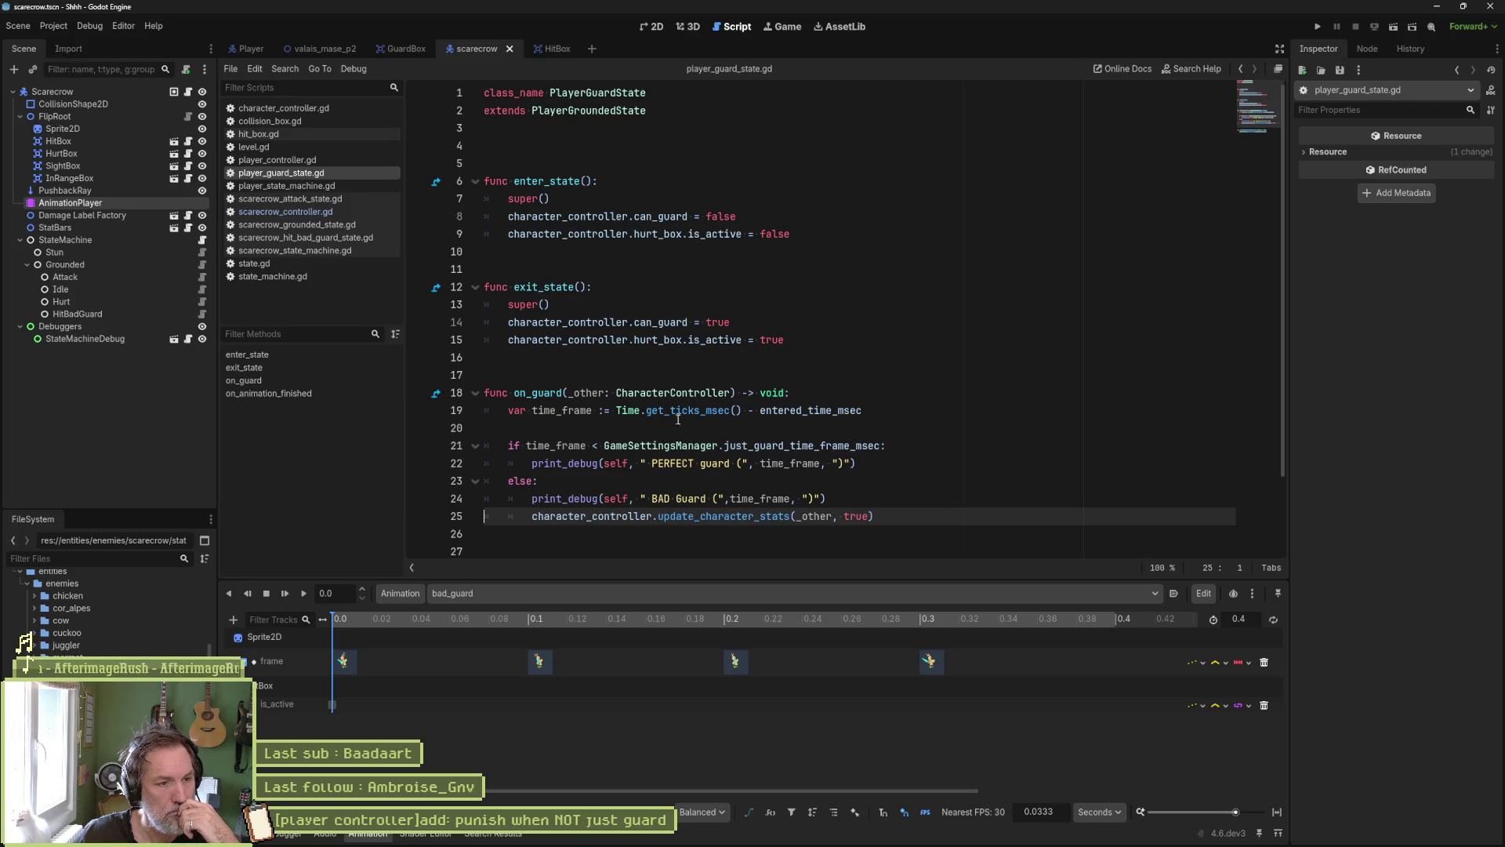
double_click(557, 395)
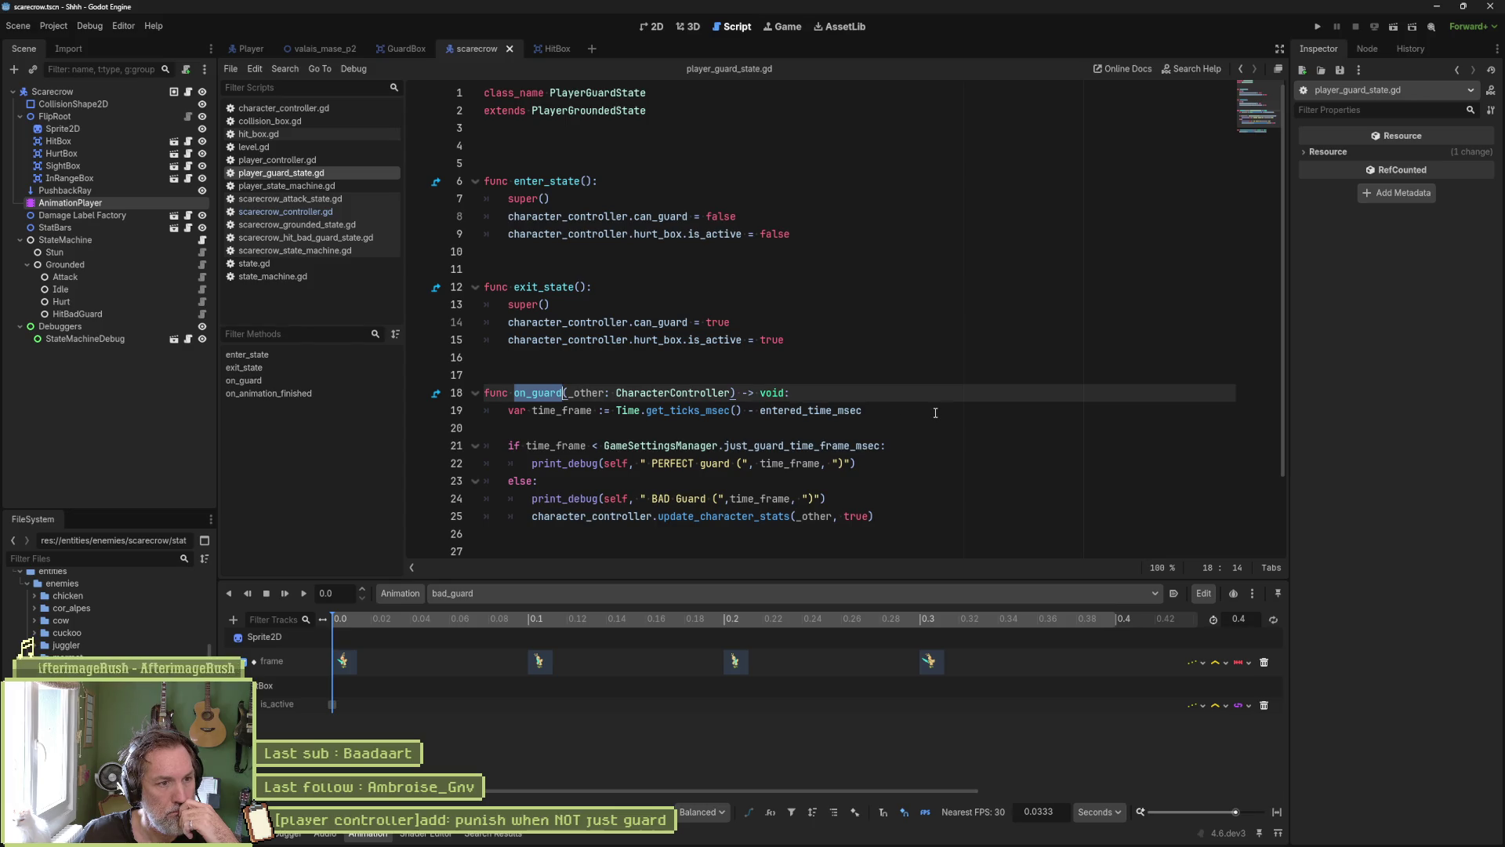
scroll(935, 412, down, 2)
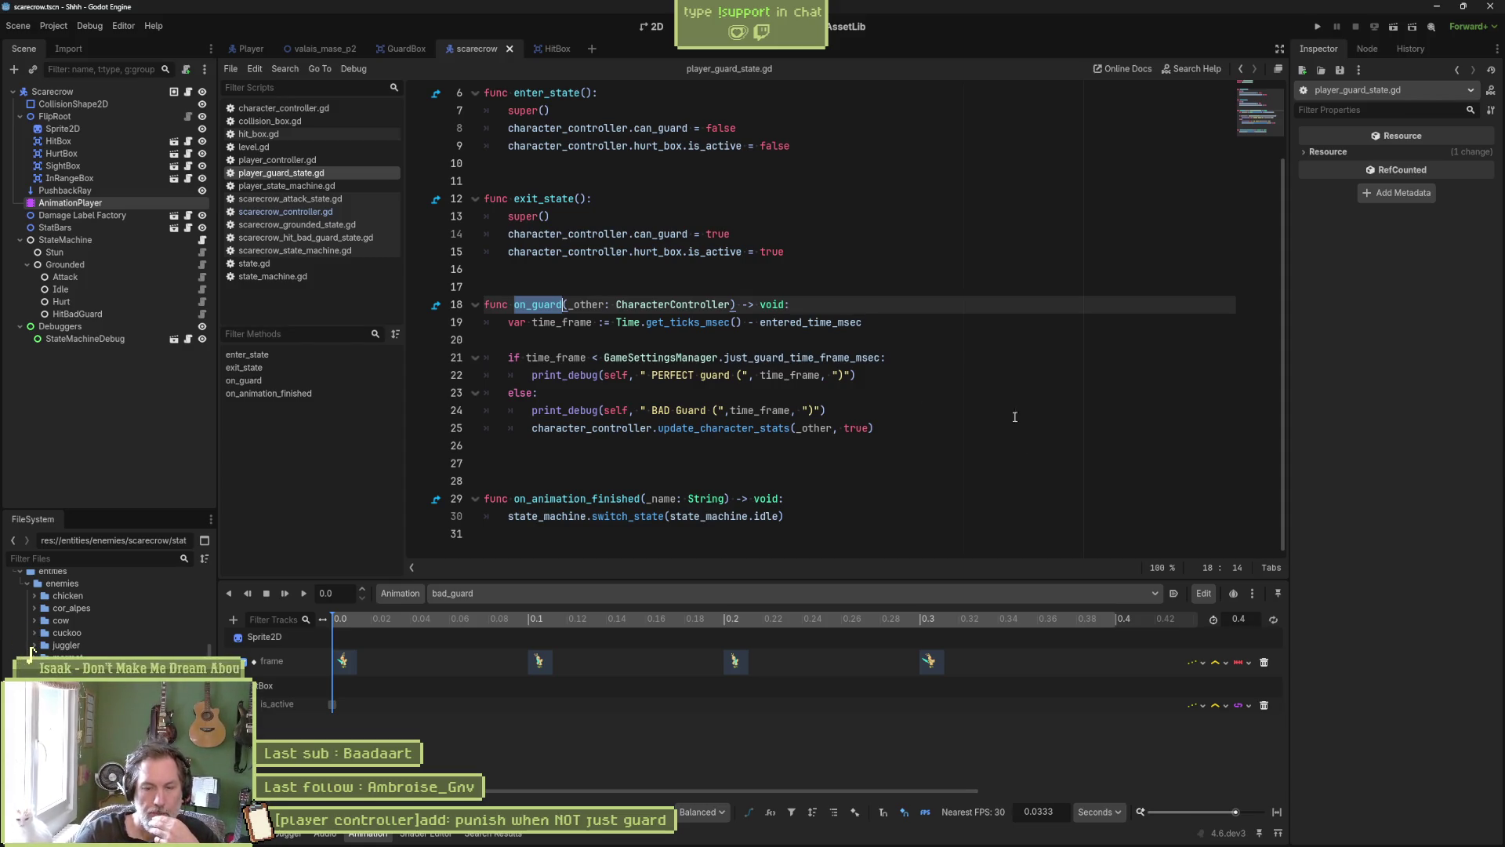
mouse_move(910, 845)
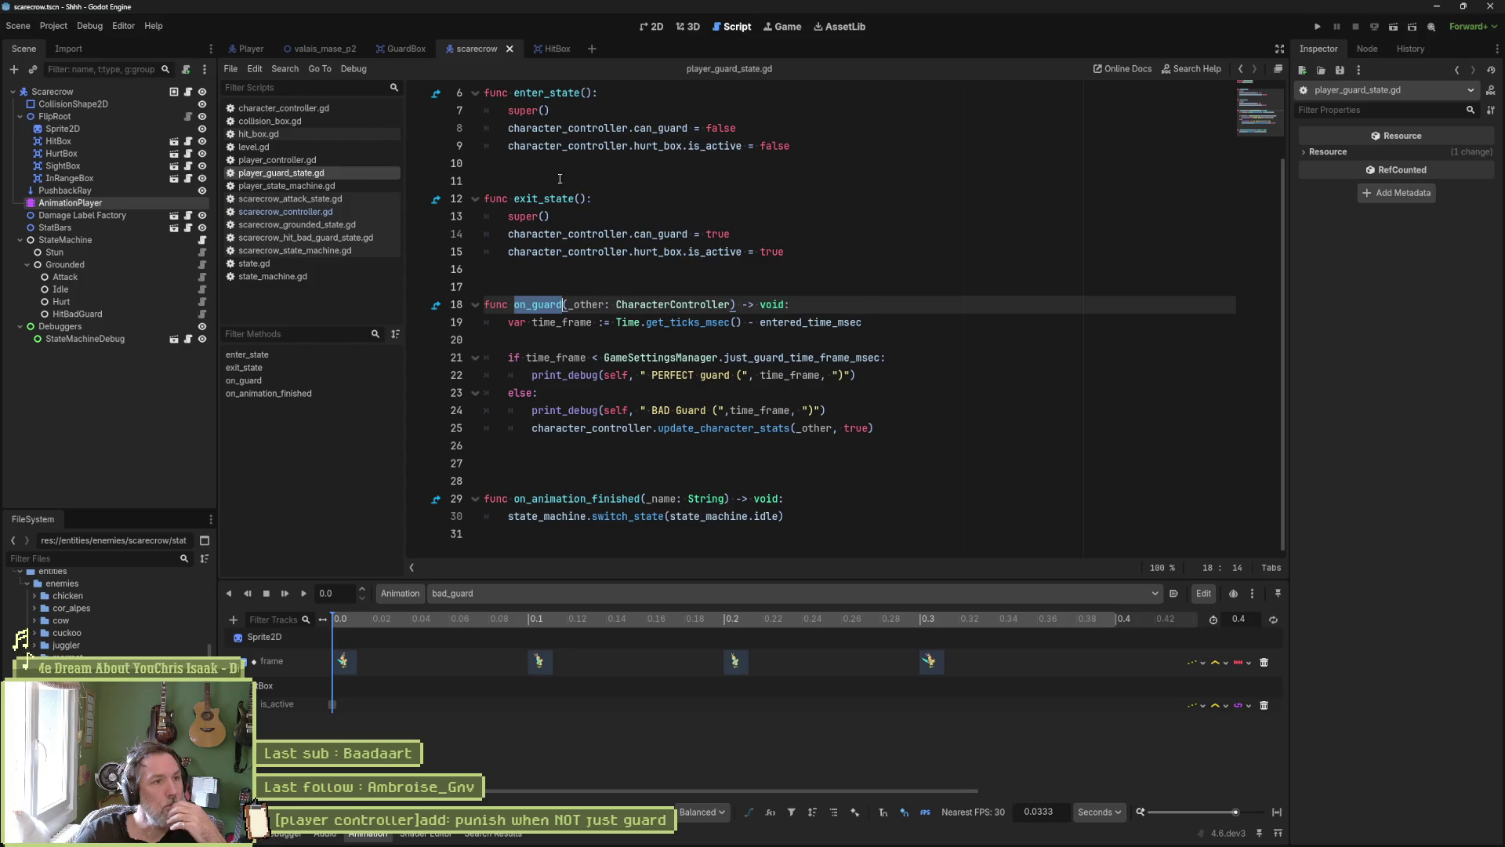
click(246, 53)
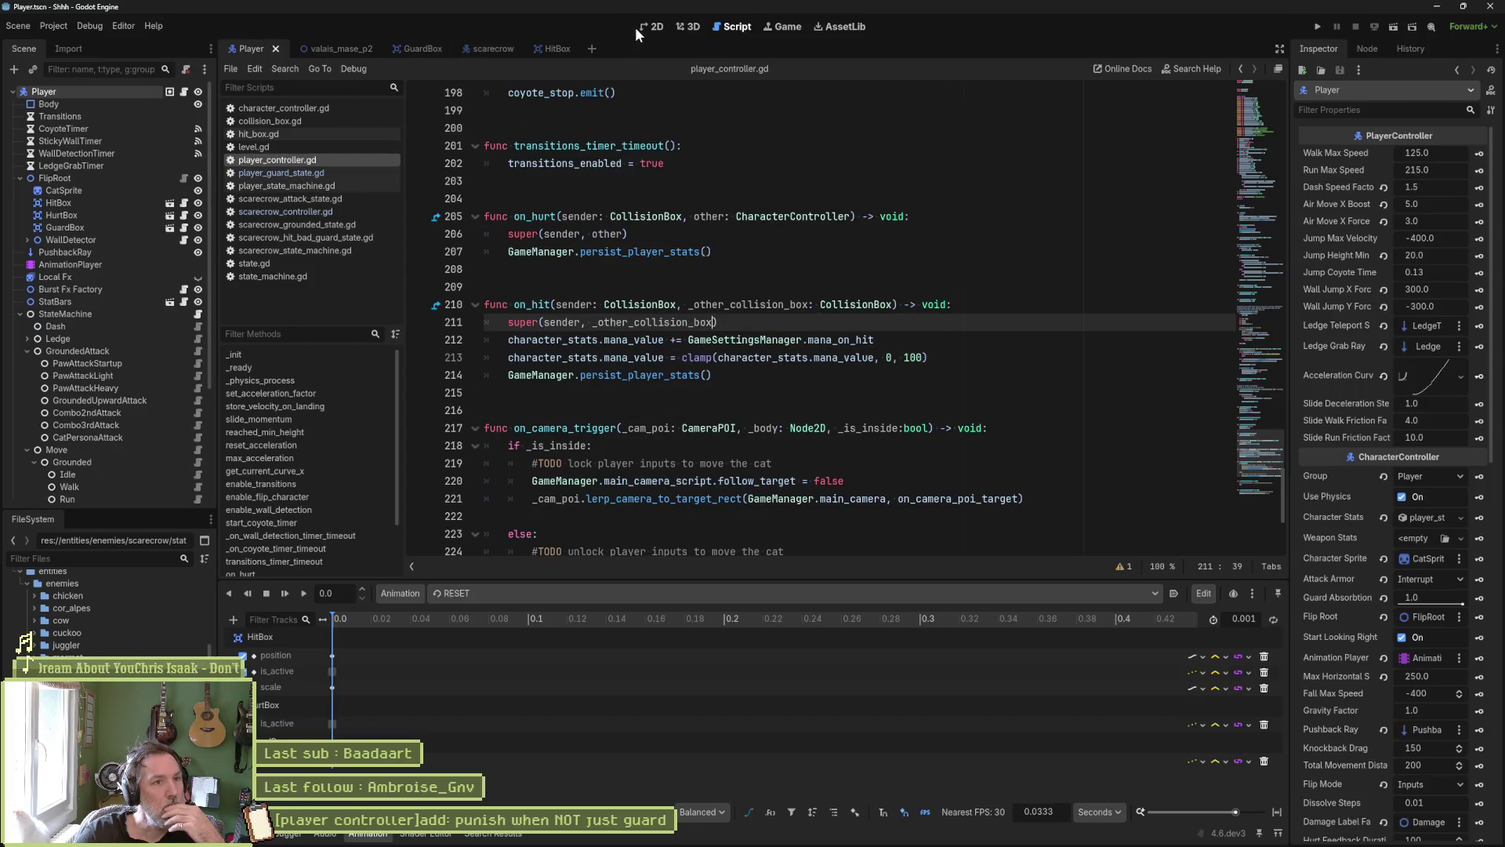
- View the Player scene in the 2D canvas, then switch to the script editor on player_controller.gd
click(649, 27)
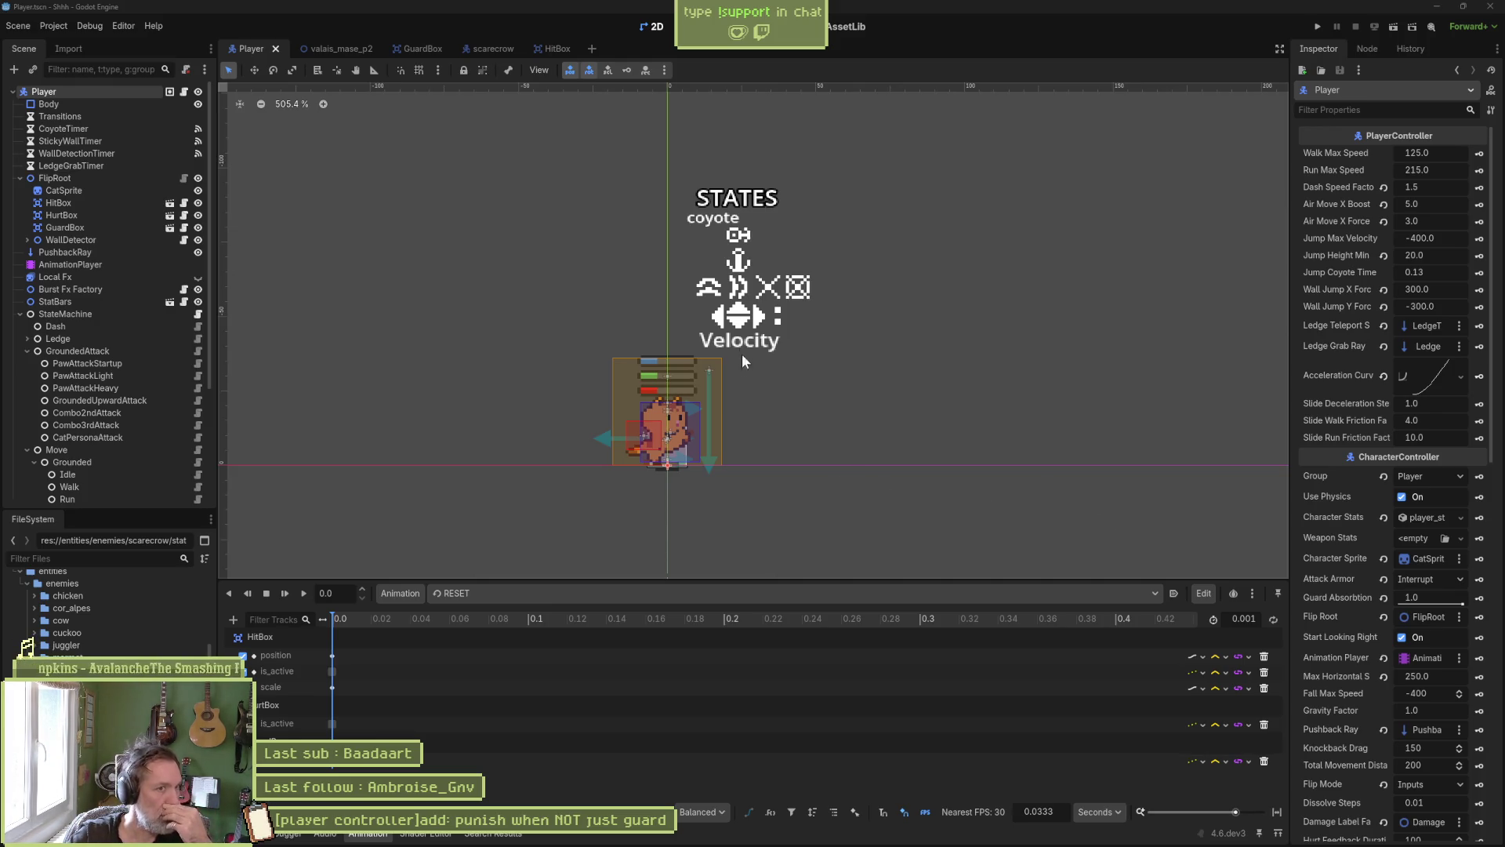
click(751, 26)
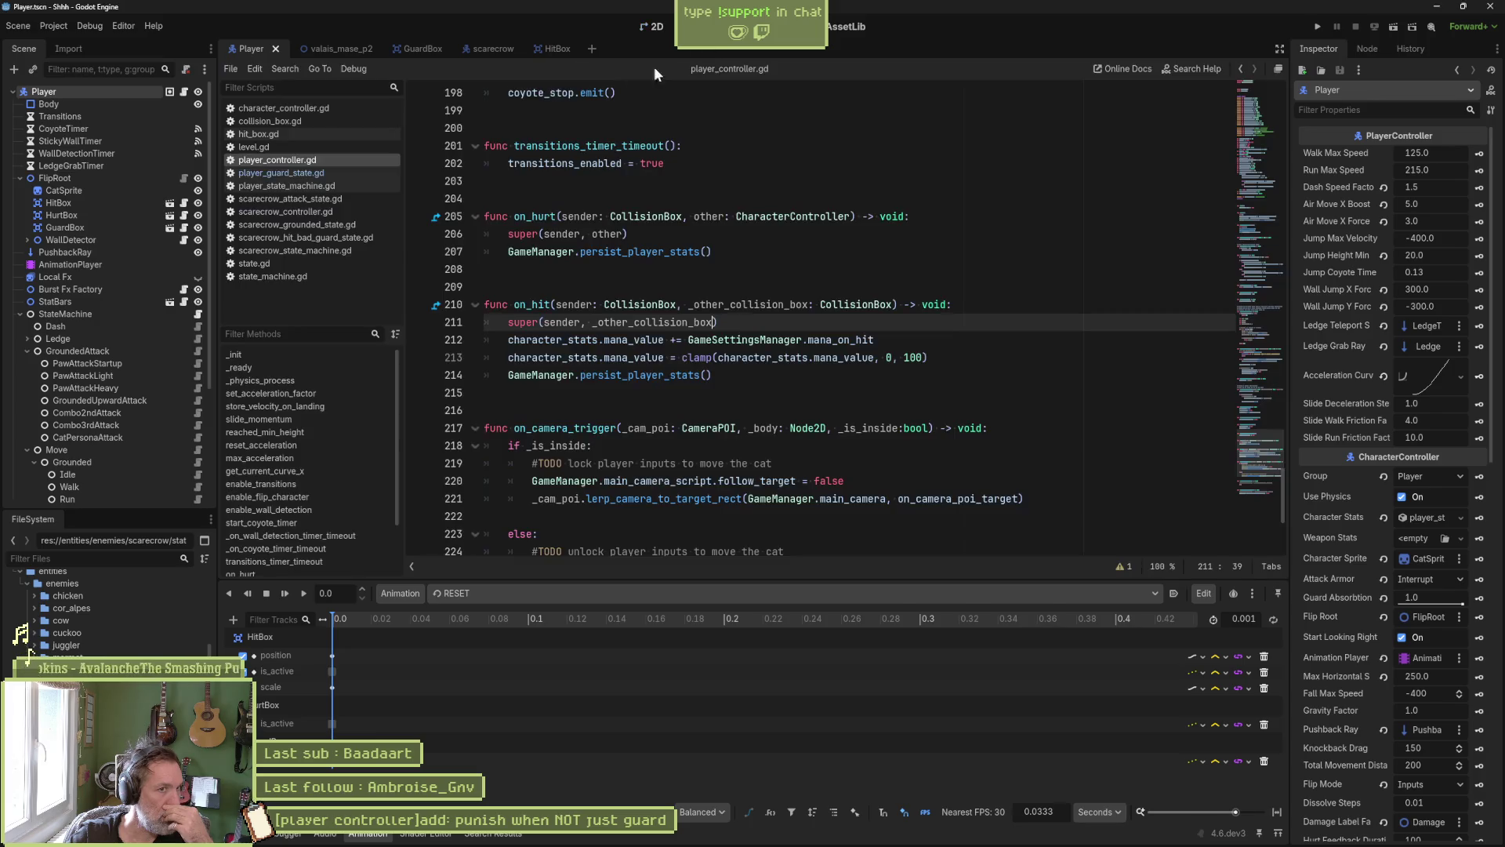
- Open collision_box.gd, then guard_box.gd from the script list
click(326, 120)
ctrl+click(692, 242)
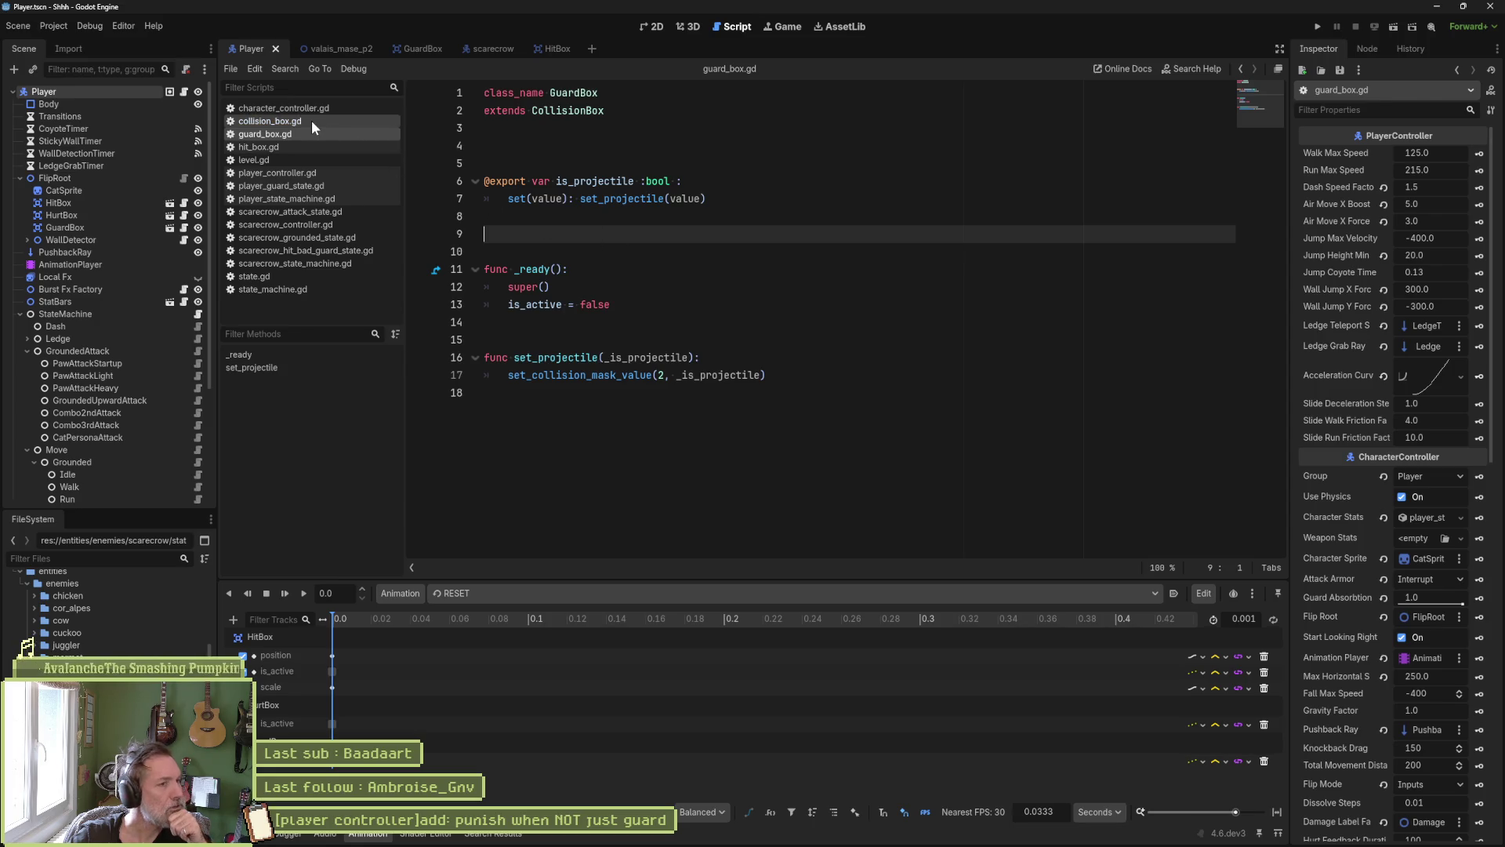
- Open player_guard_state.gd, view and close the Array documentation page, then return to collision_box.gd
click(347, 188)
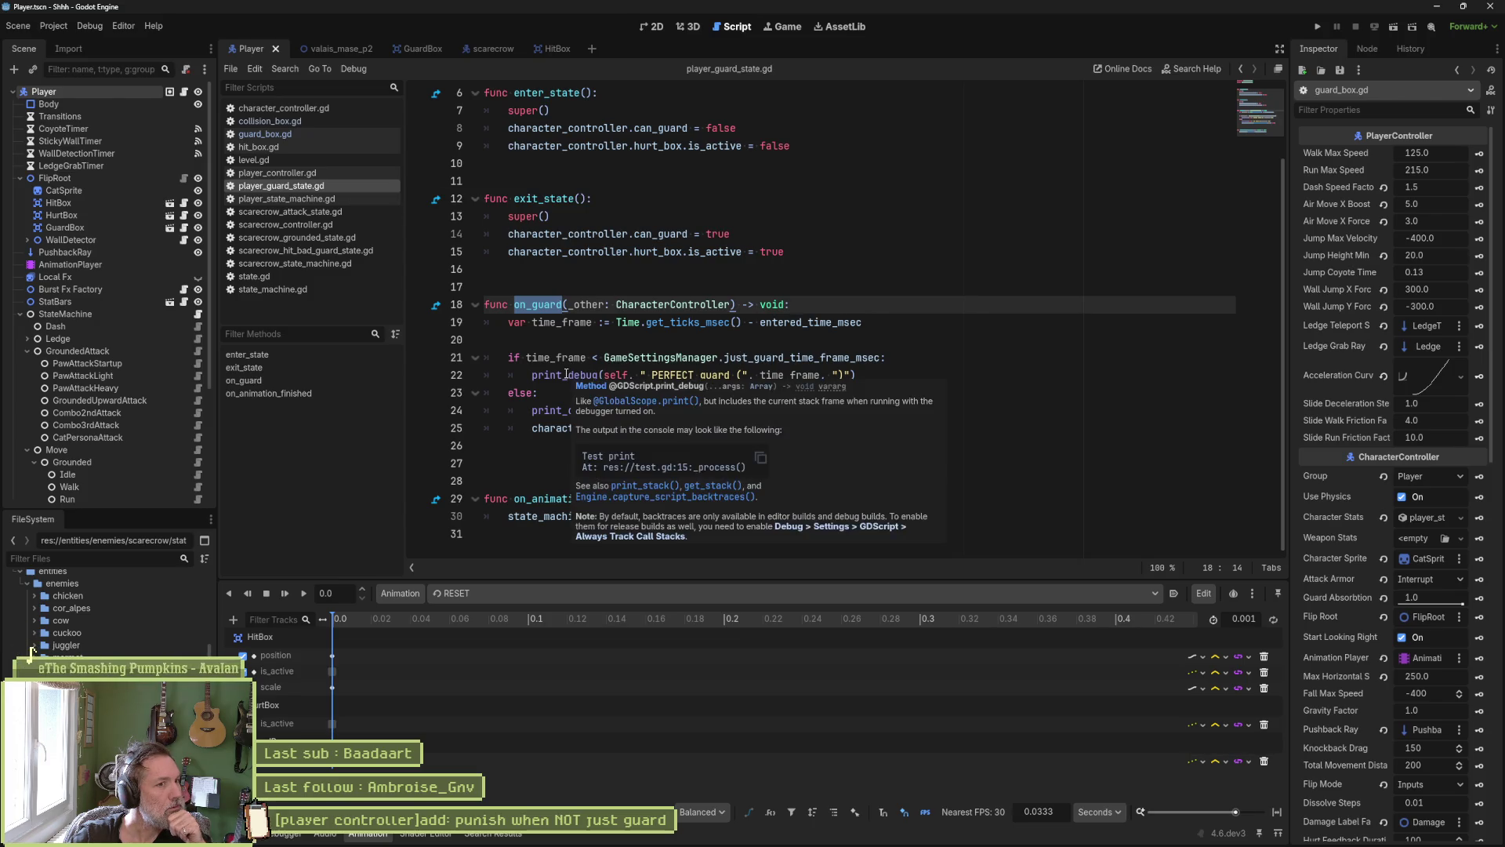
mouse_move(565, 374)
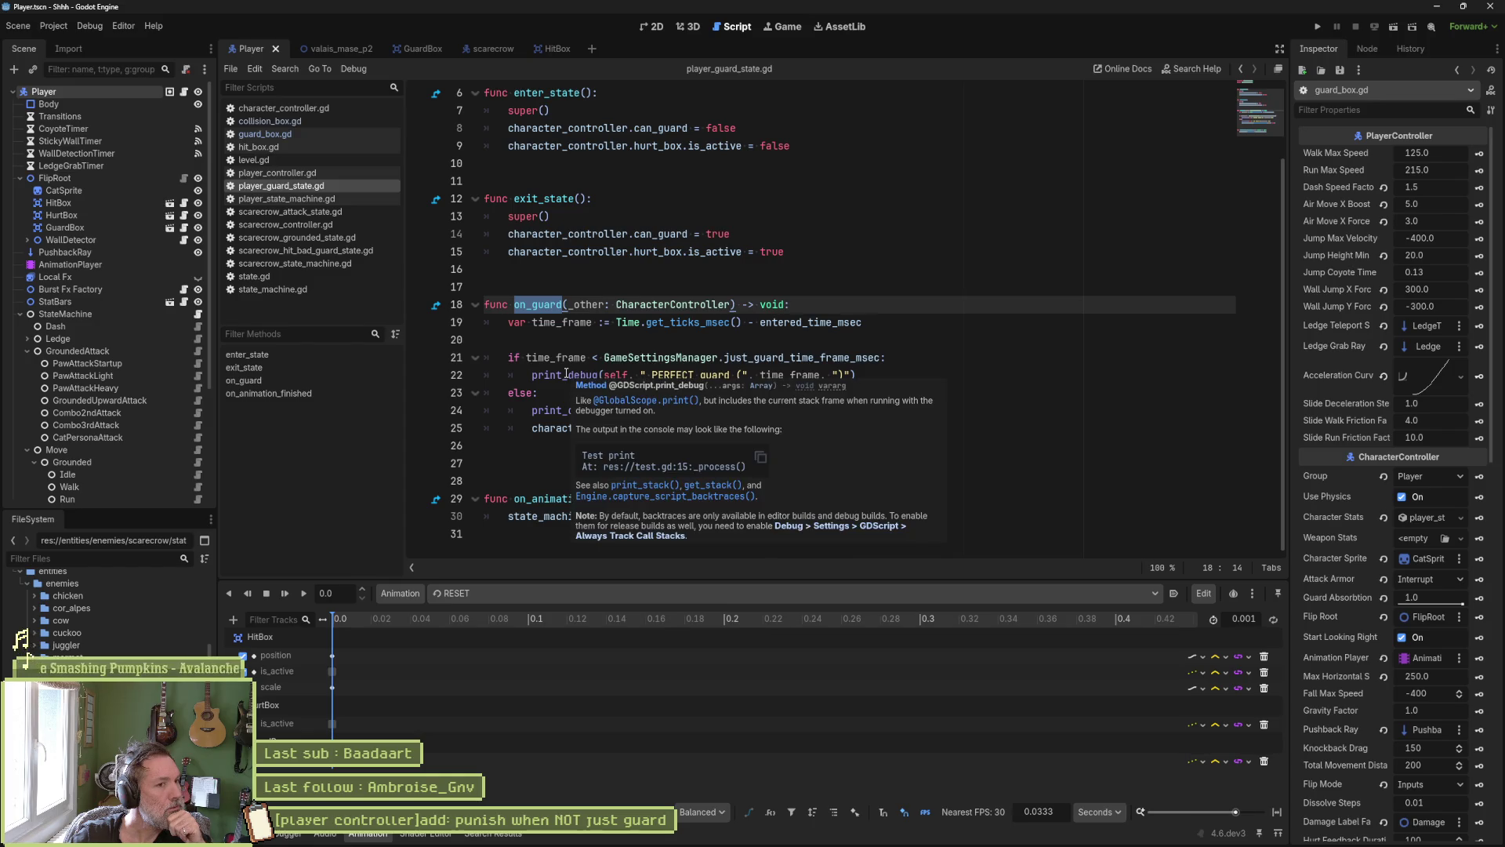
click(771, 386)
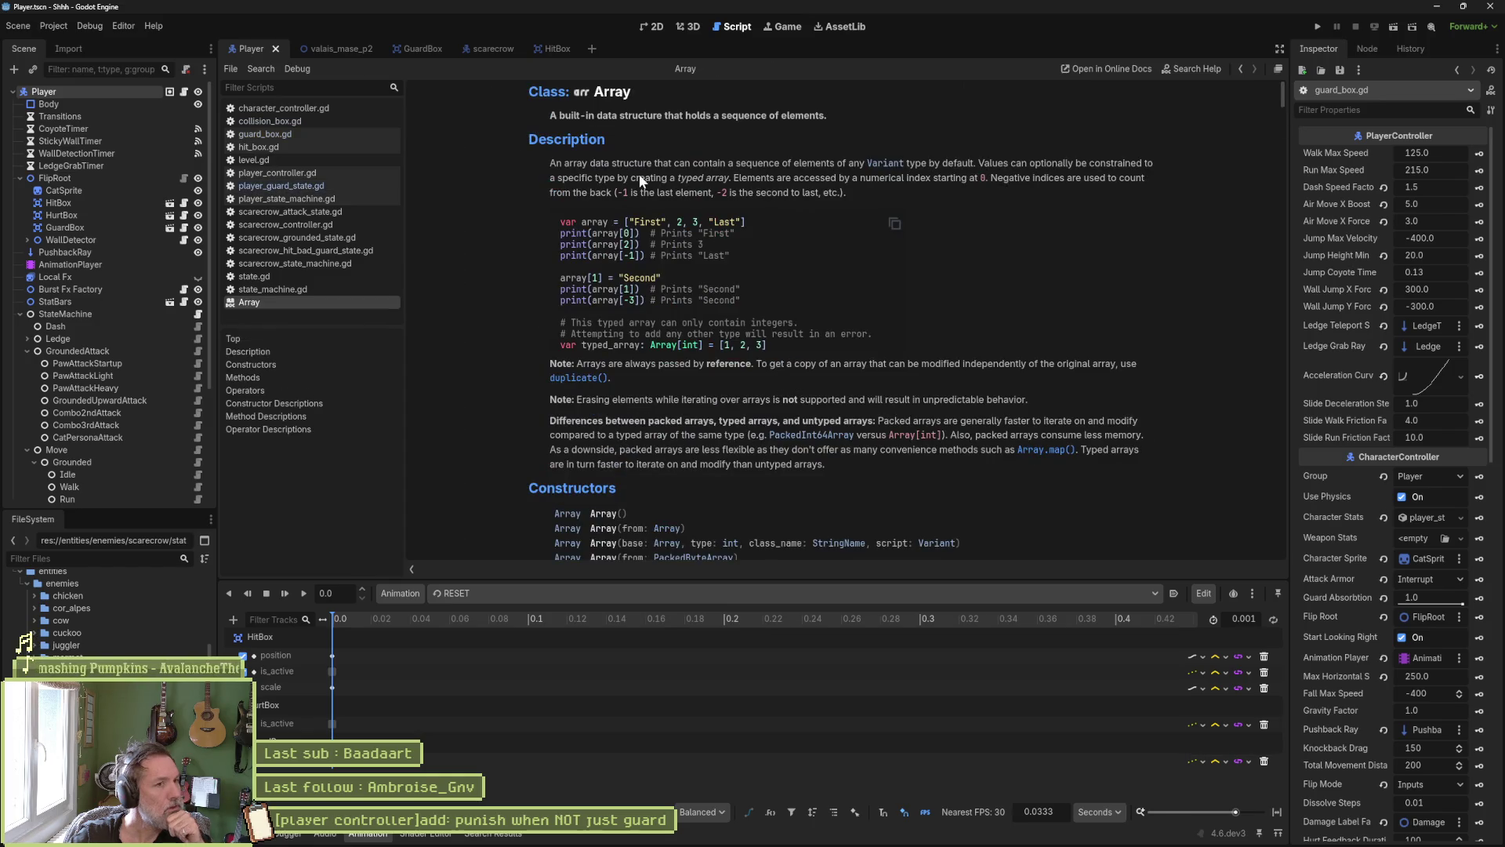
key(ctrl+w)
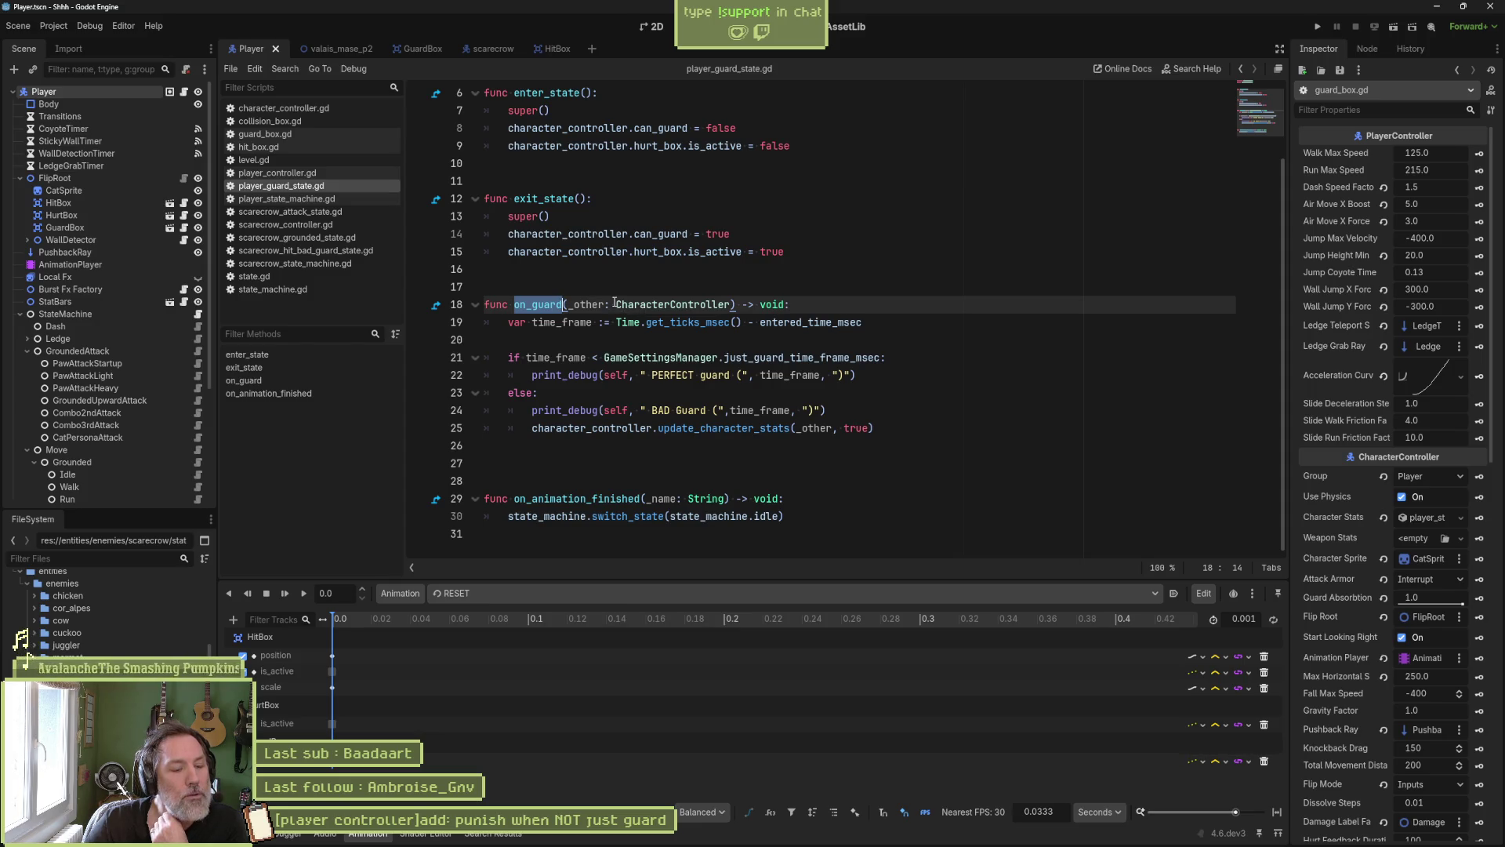
click(270, 122)
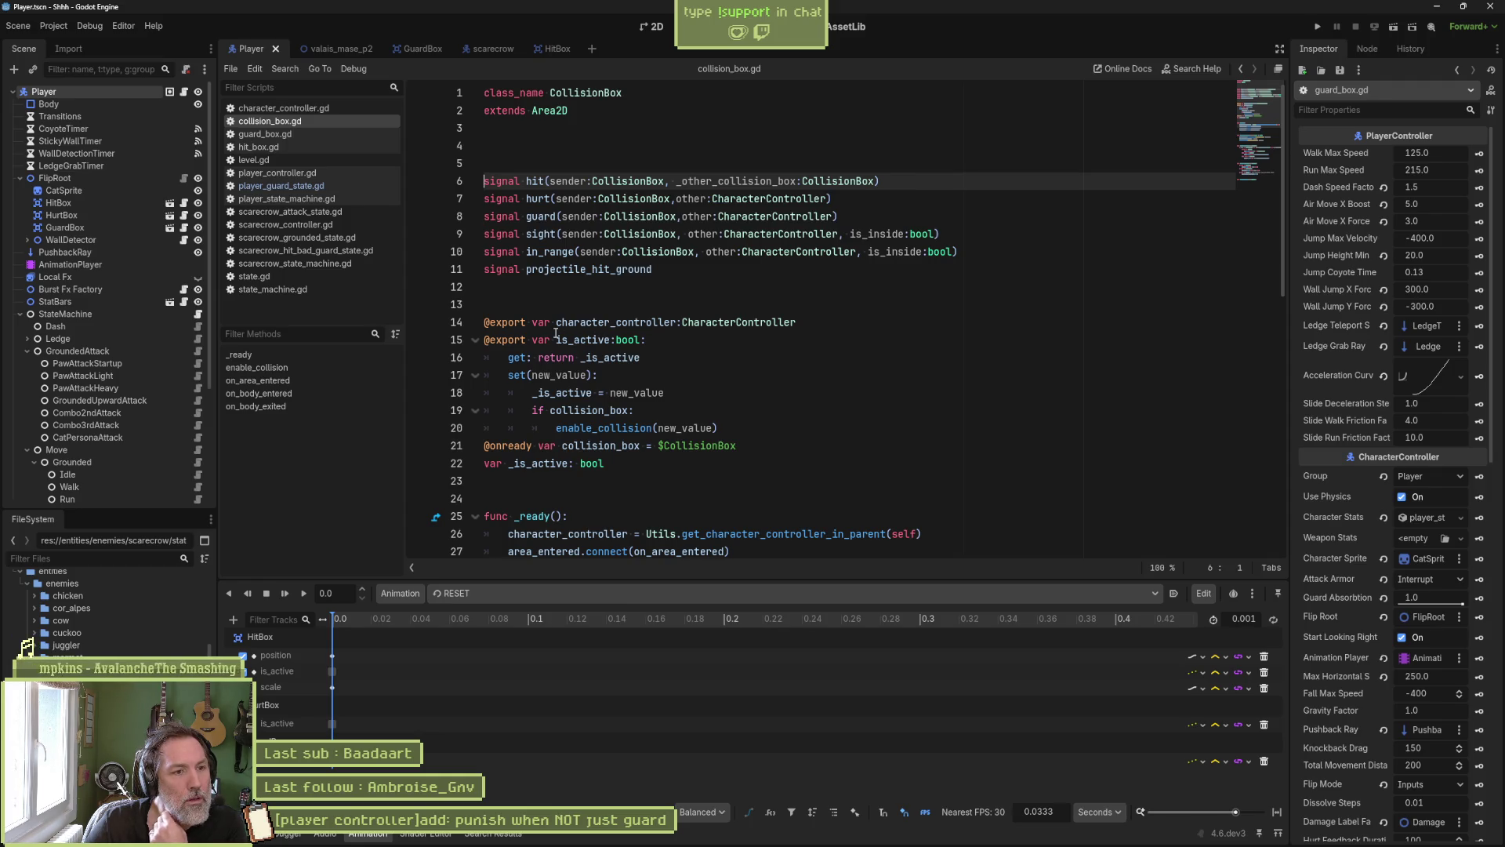
click(726, 428)
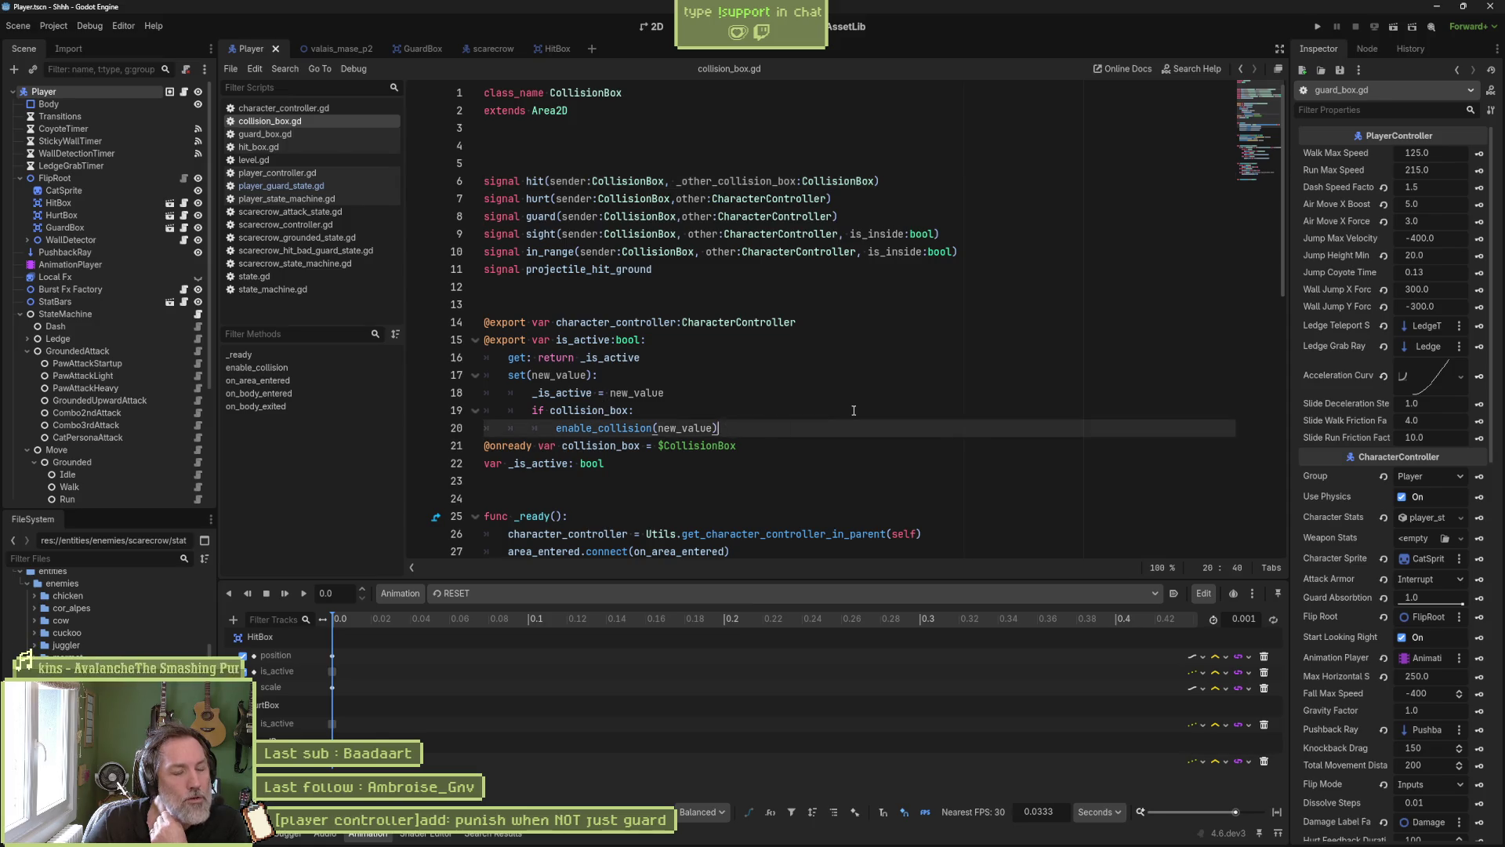
key(Return)
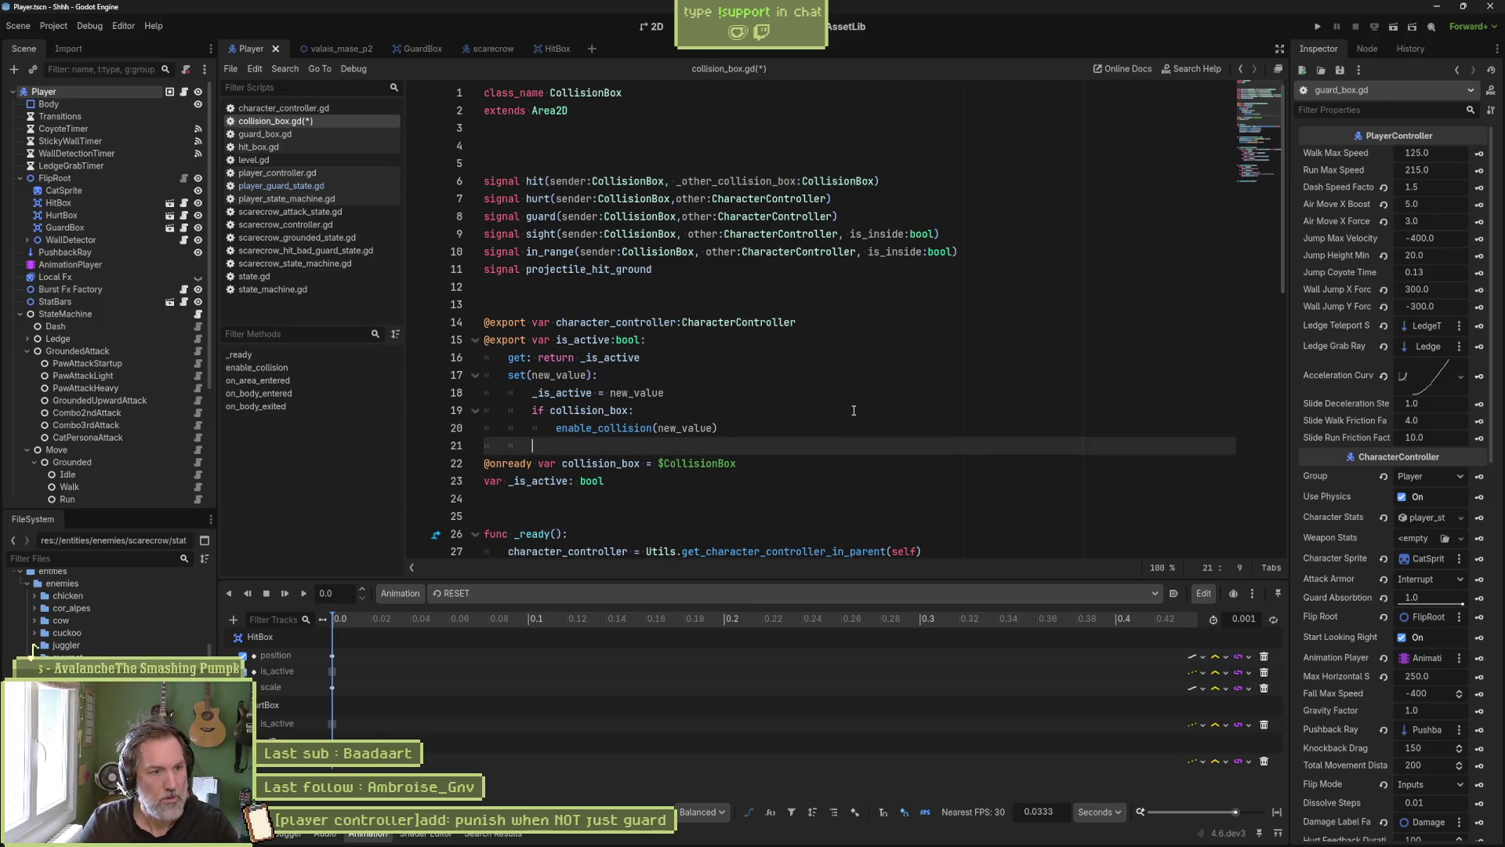
text(if)
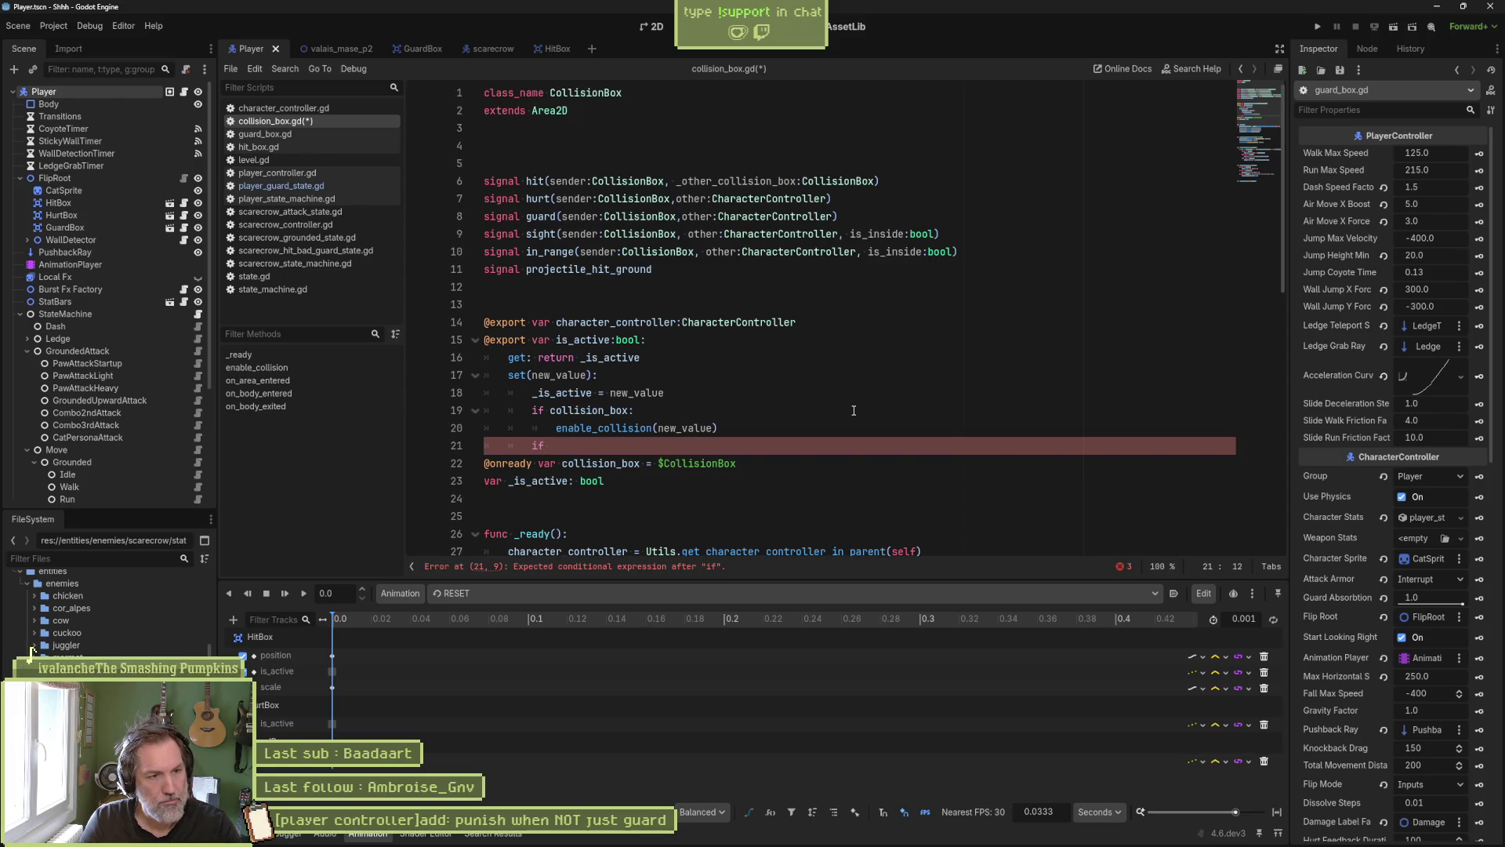
text( guard)
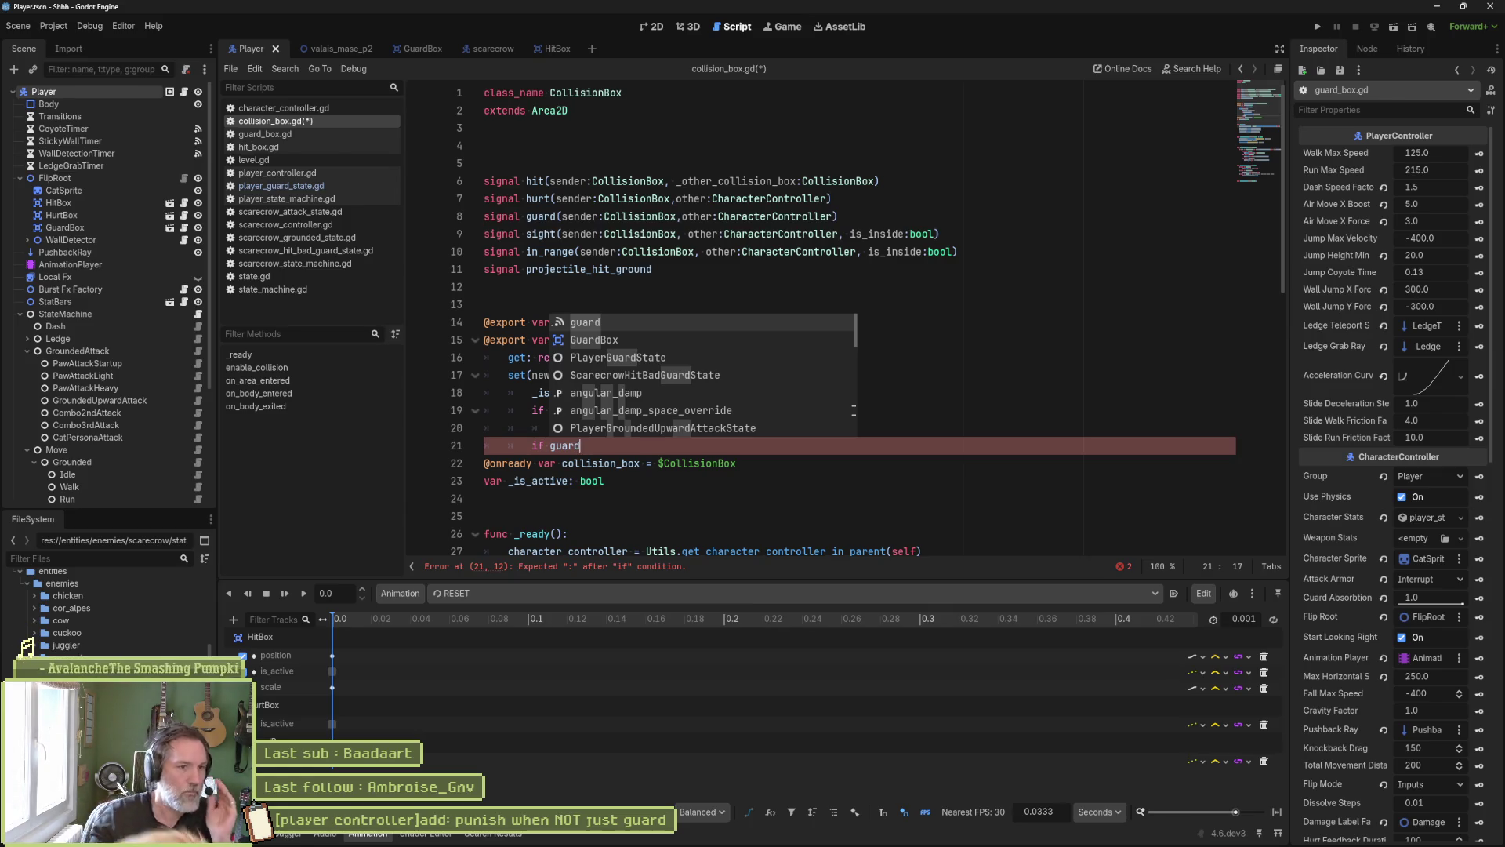
click(955, 354)
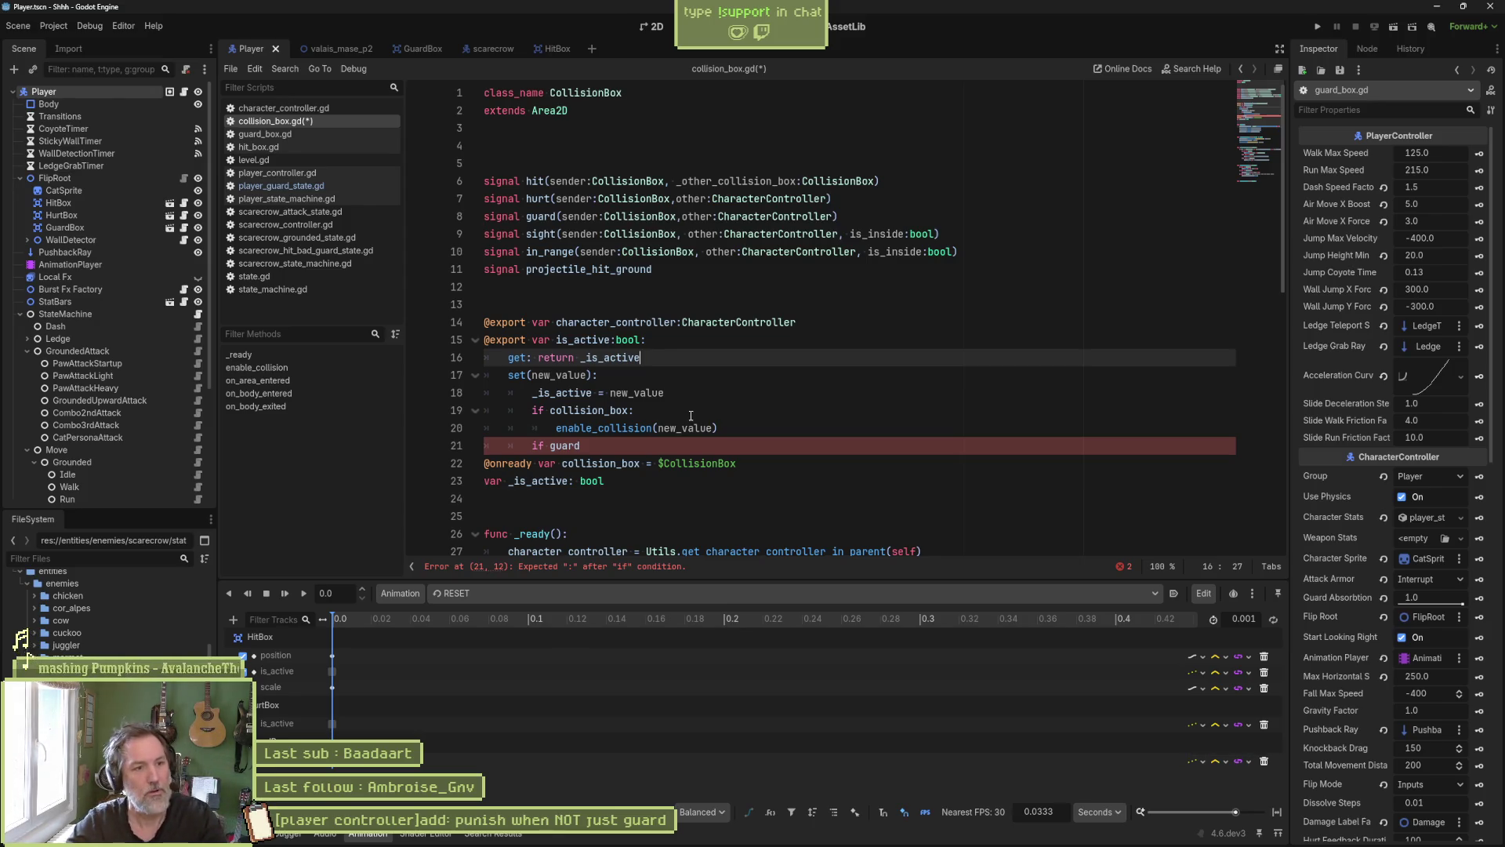
click(686, 446)
key(ctrl+z)
key(ctrl+z)
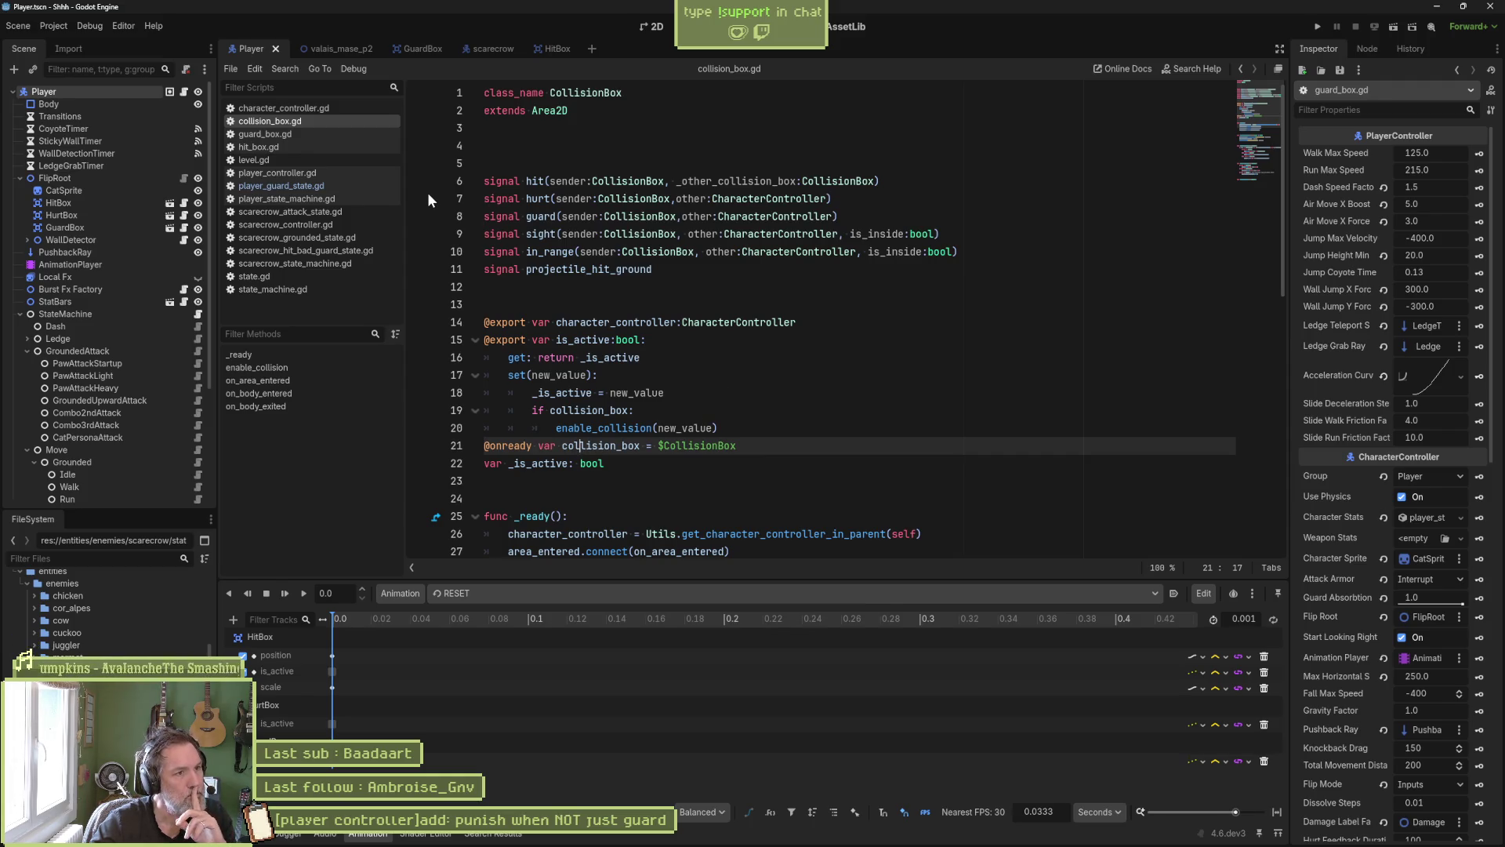
- Open guard_box.gd and place the caret on the blank line after _ready
click(315, 134)
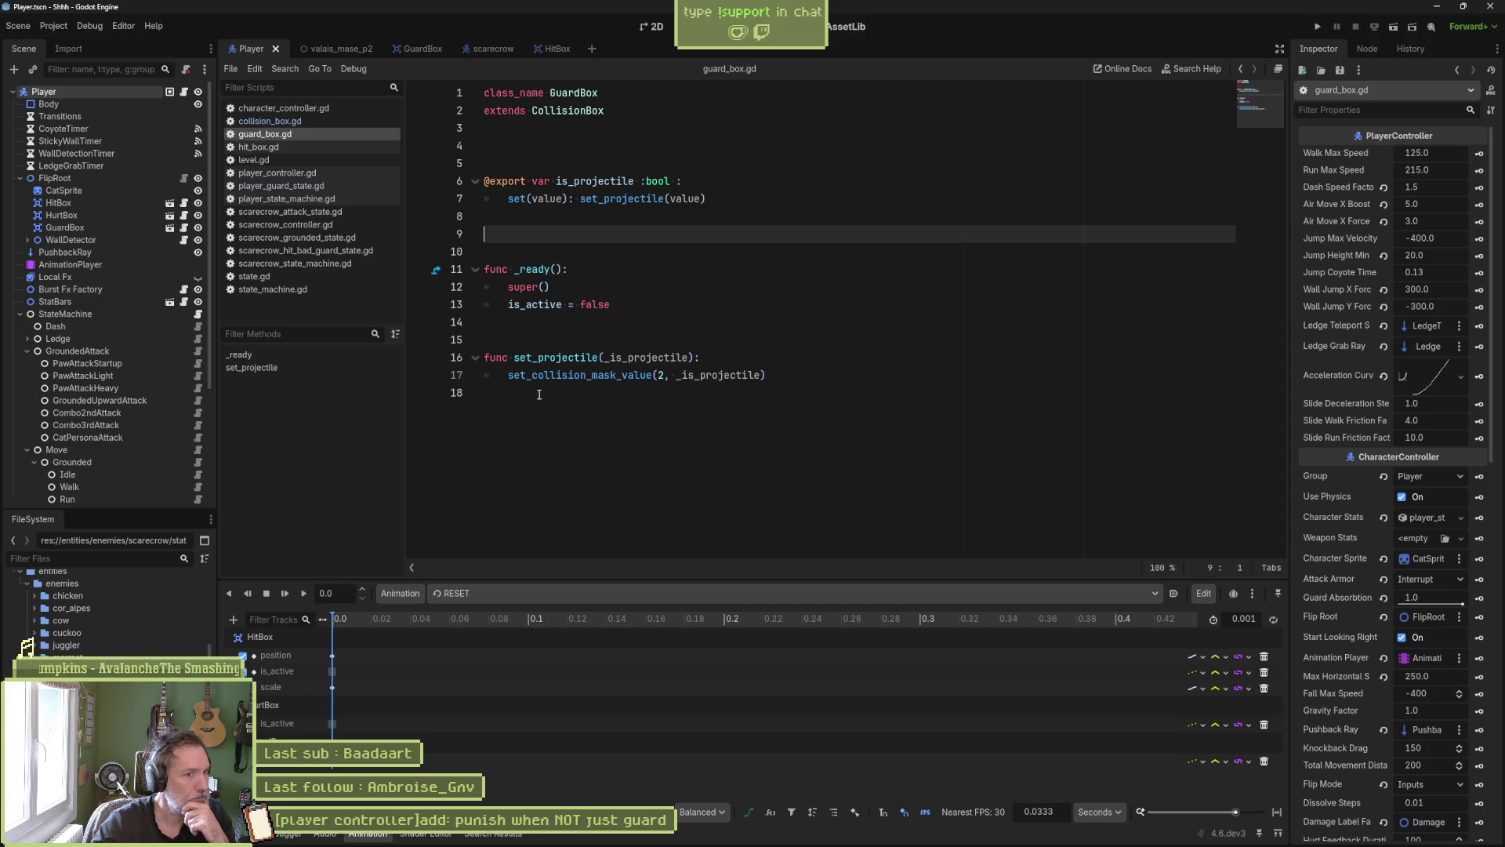
click(609, 324)
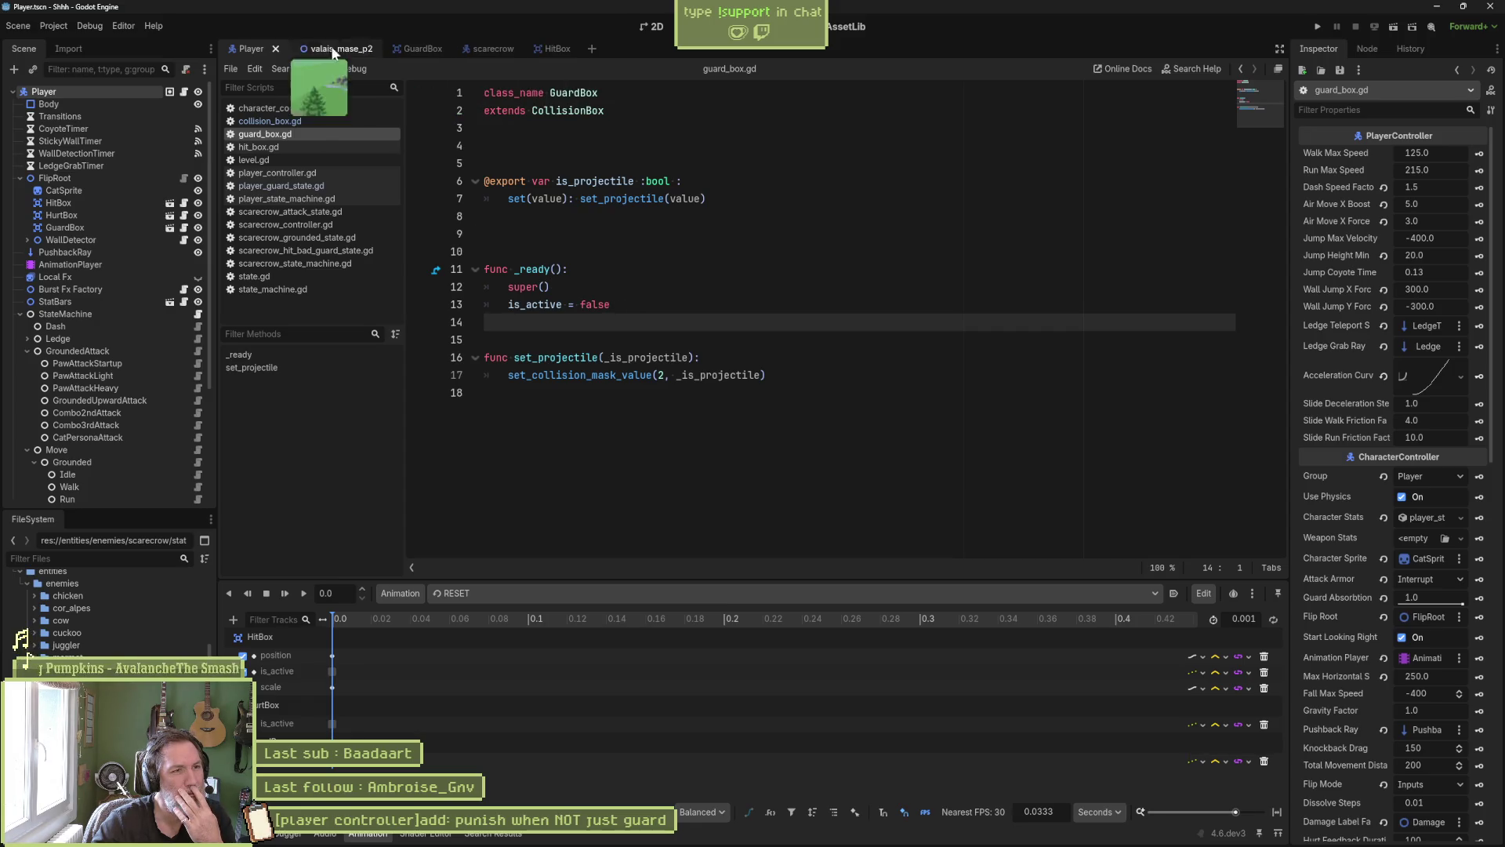
scroll(73, 407, down, 4)
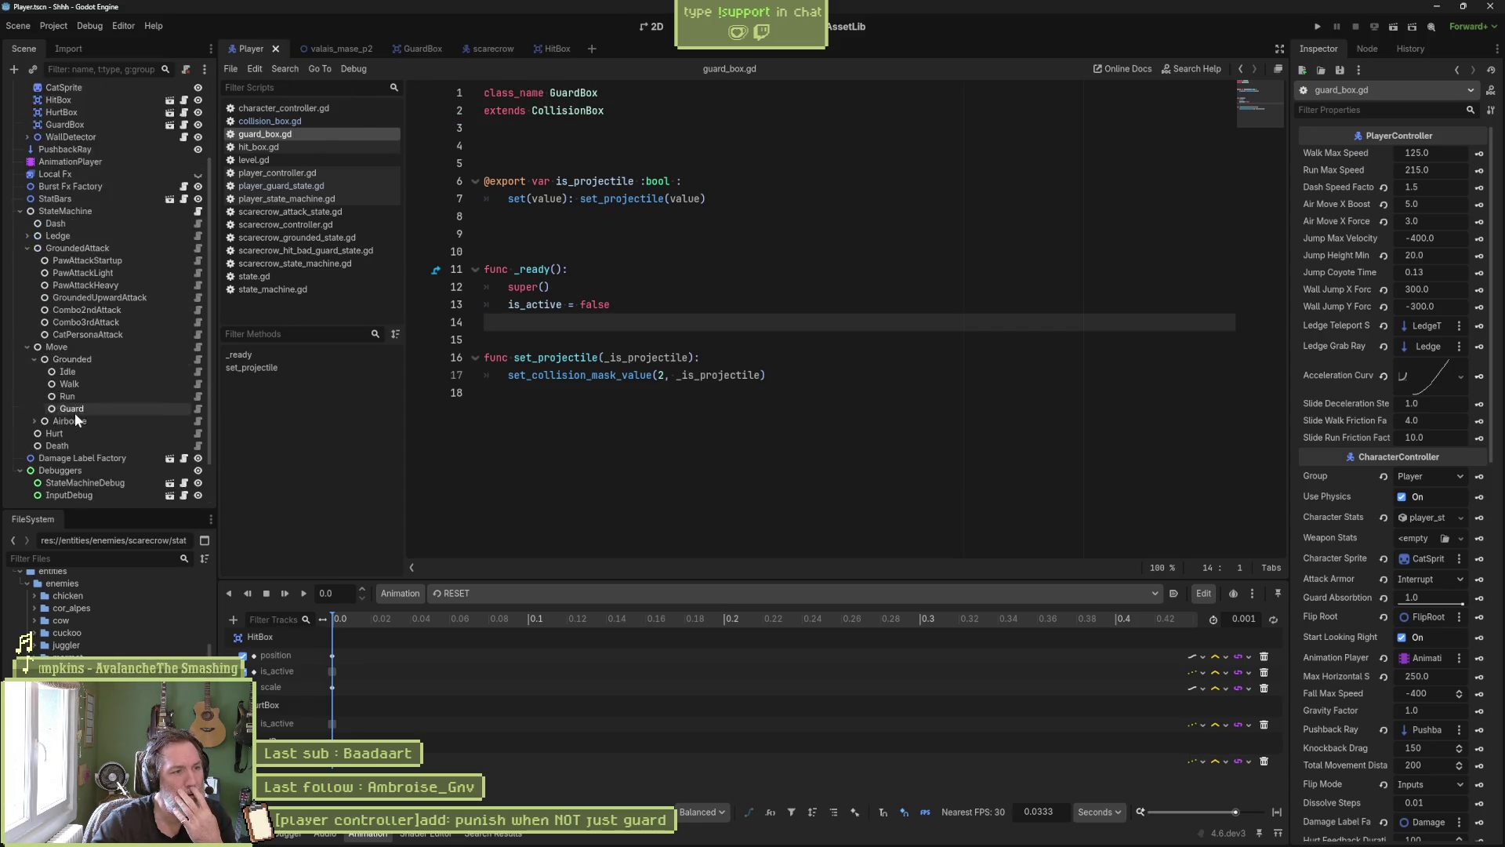
- Open the Guard state's script and select the can_guard and is_active lines near the top
click(198, 356)
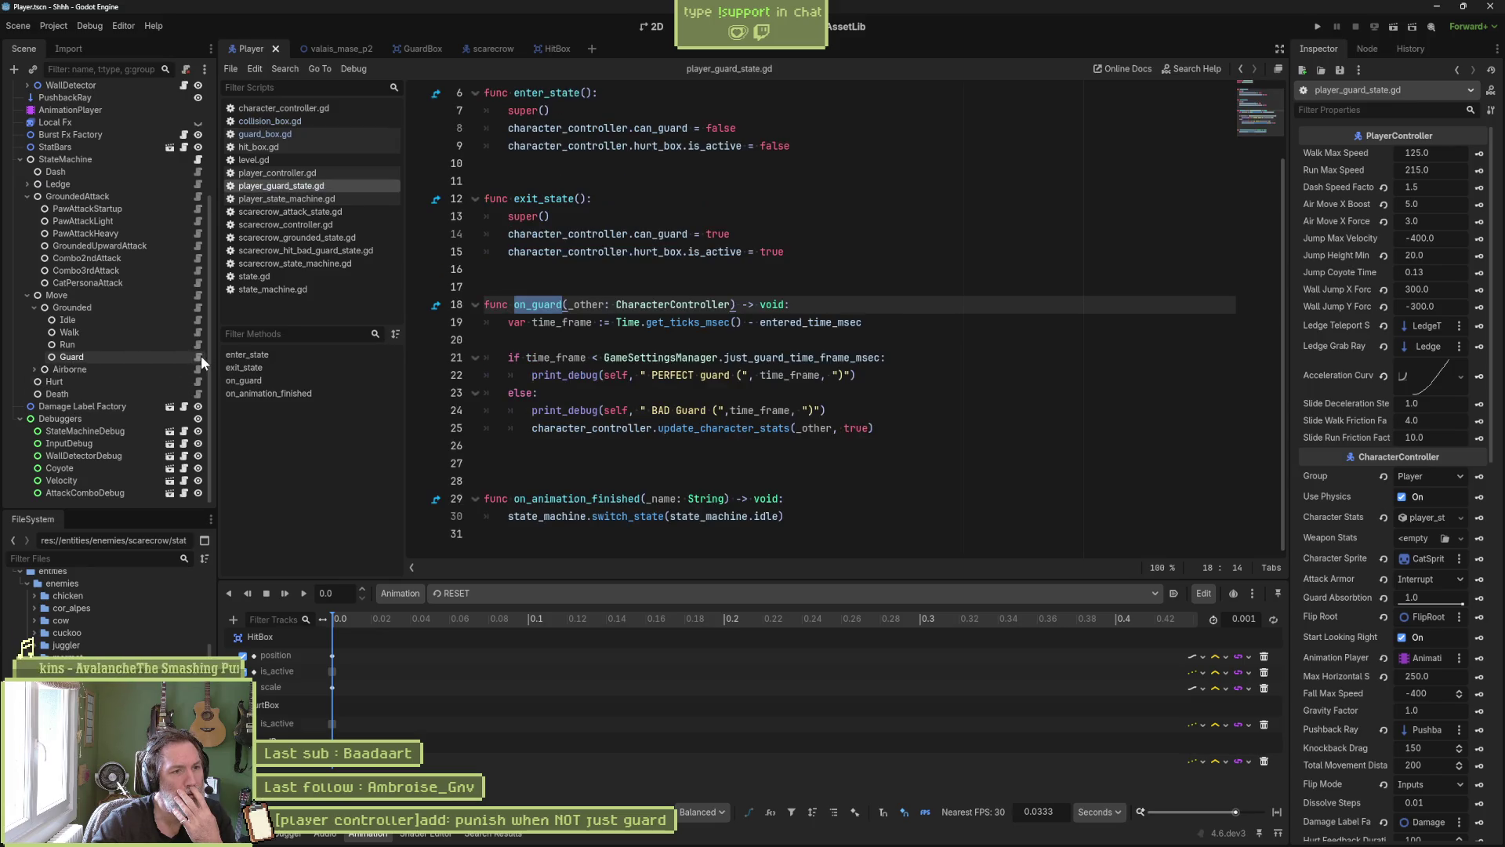
click(819, 375)
scroll(820, 236, up, 2)
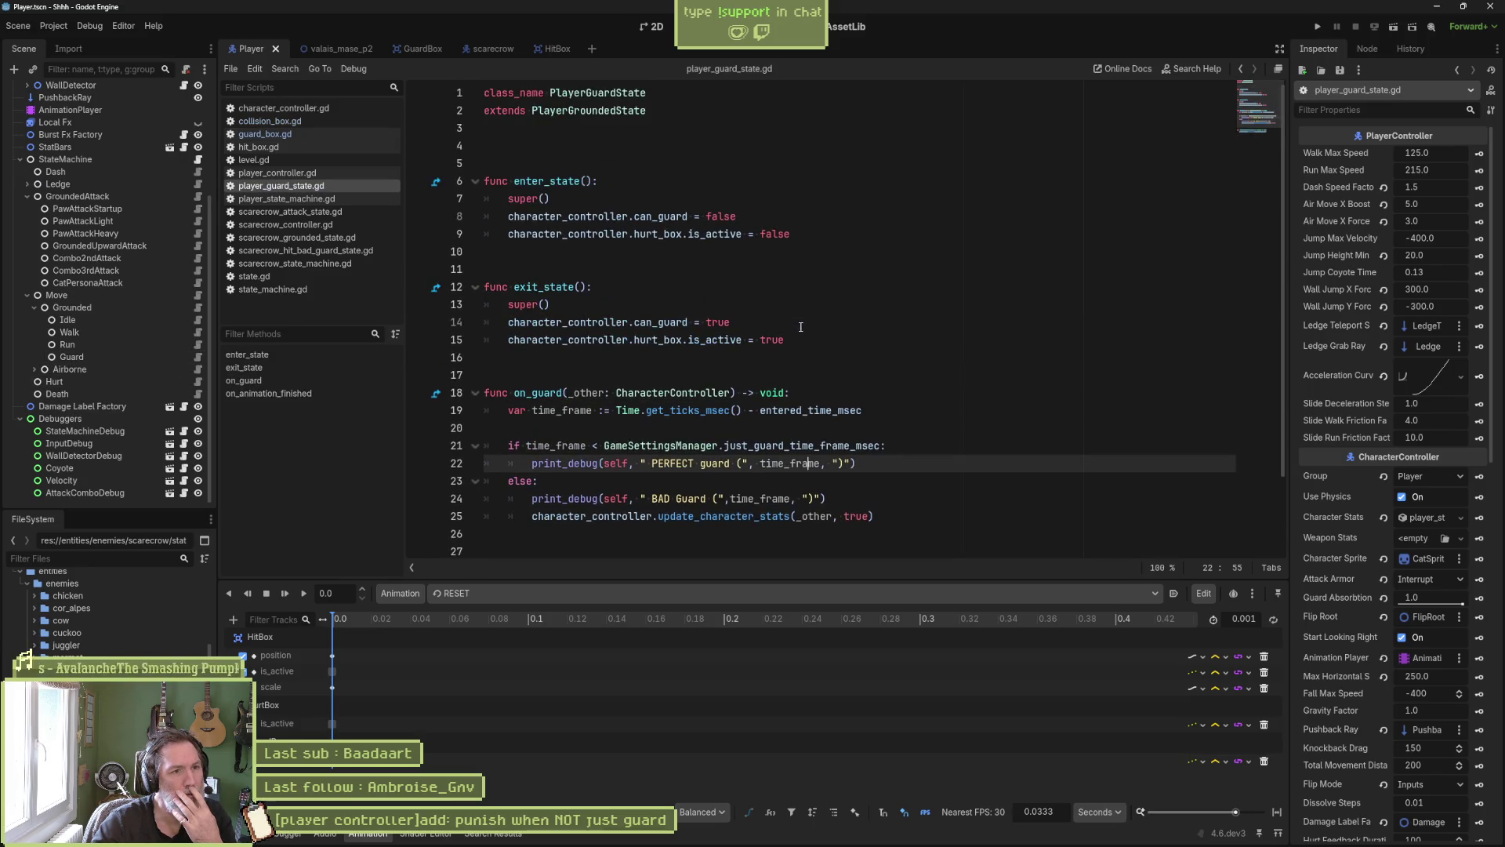
click(820, 236)
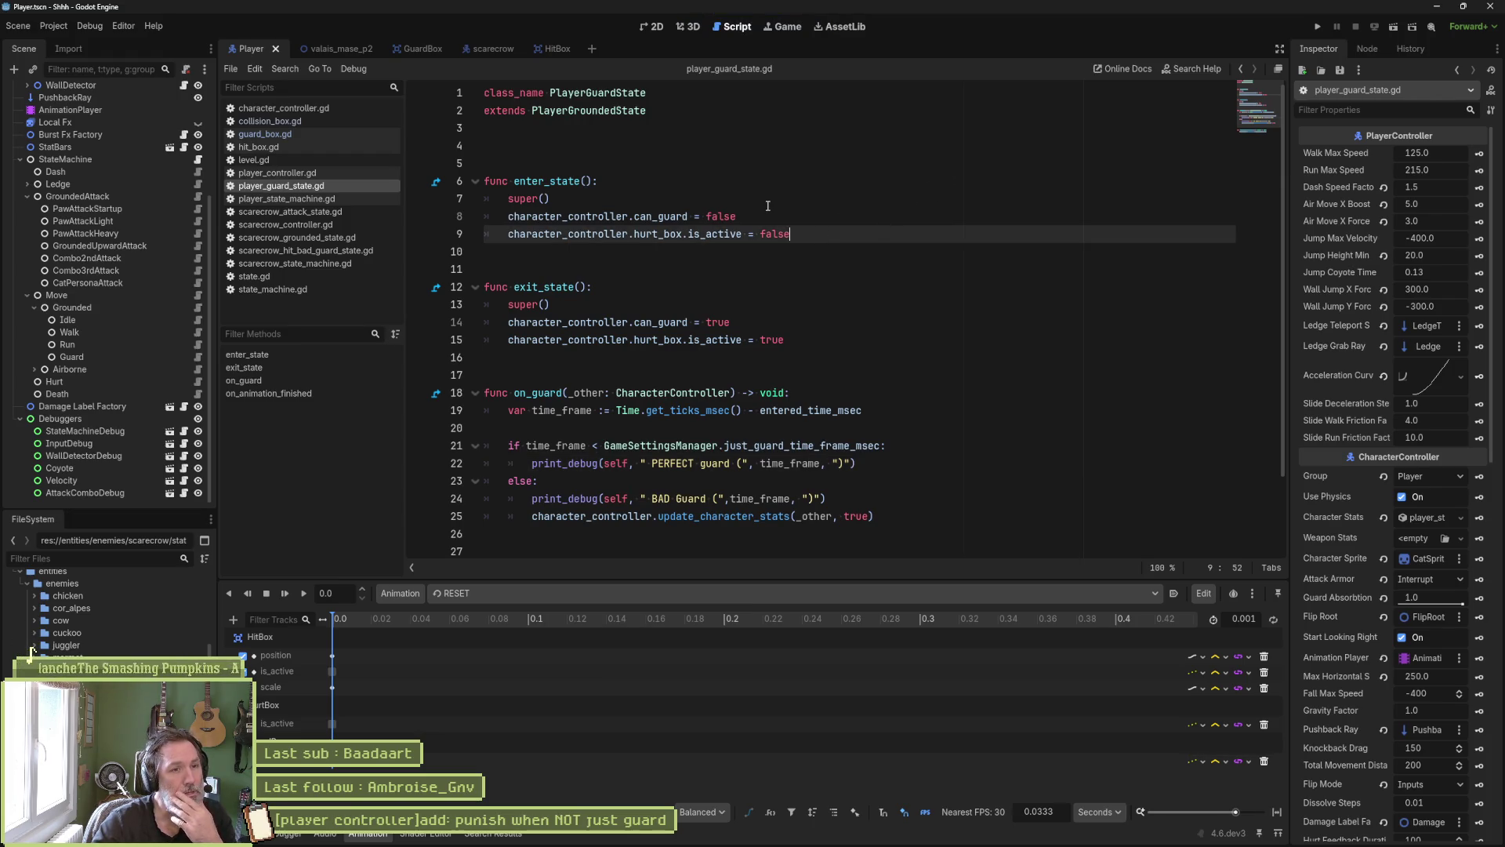
double_click(661, 217)
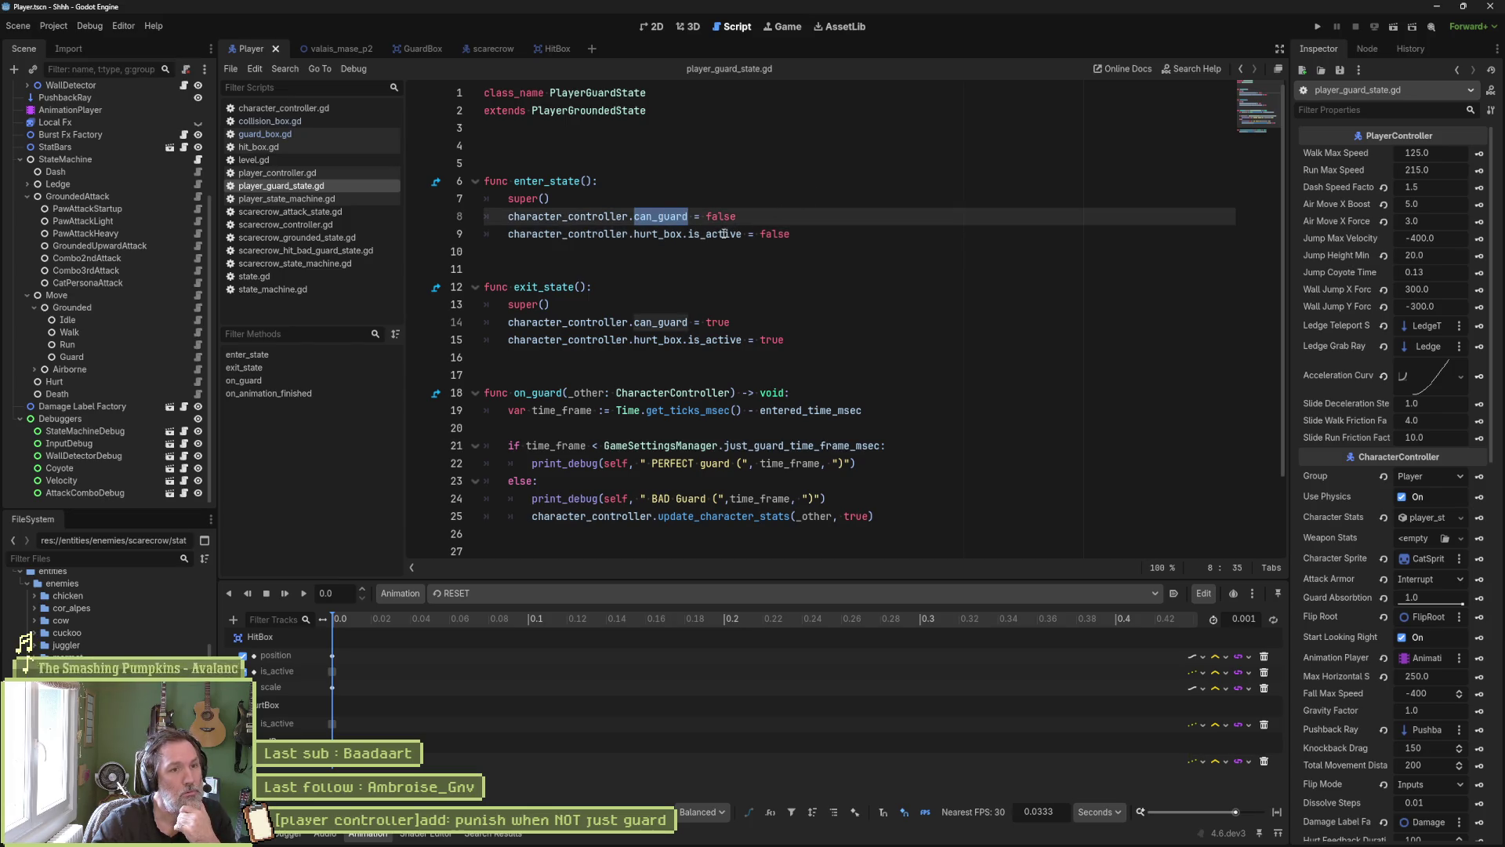
key(Down)
key(ctrl+shift+Right)
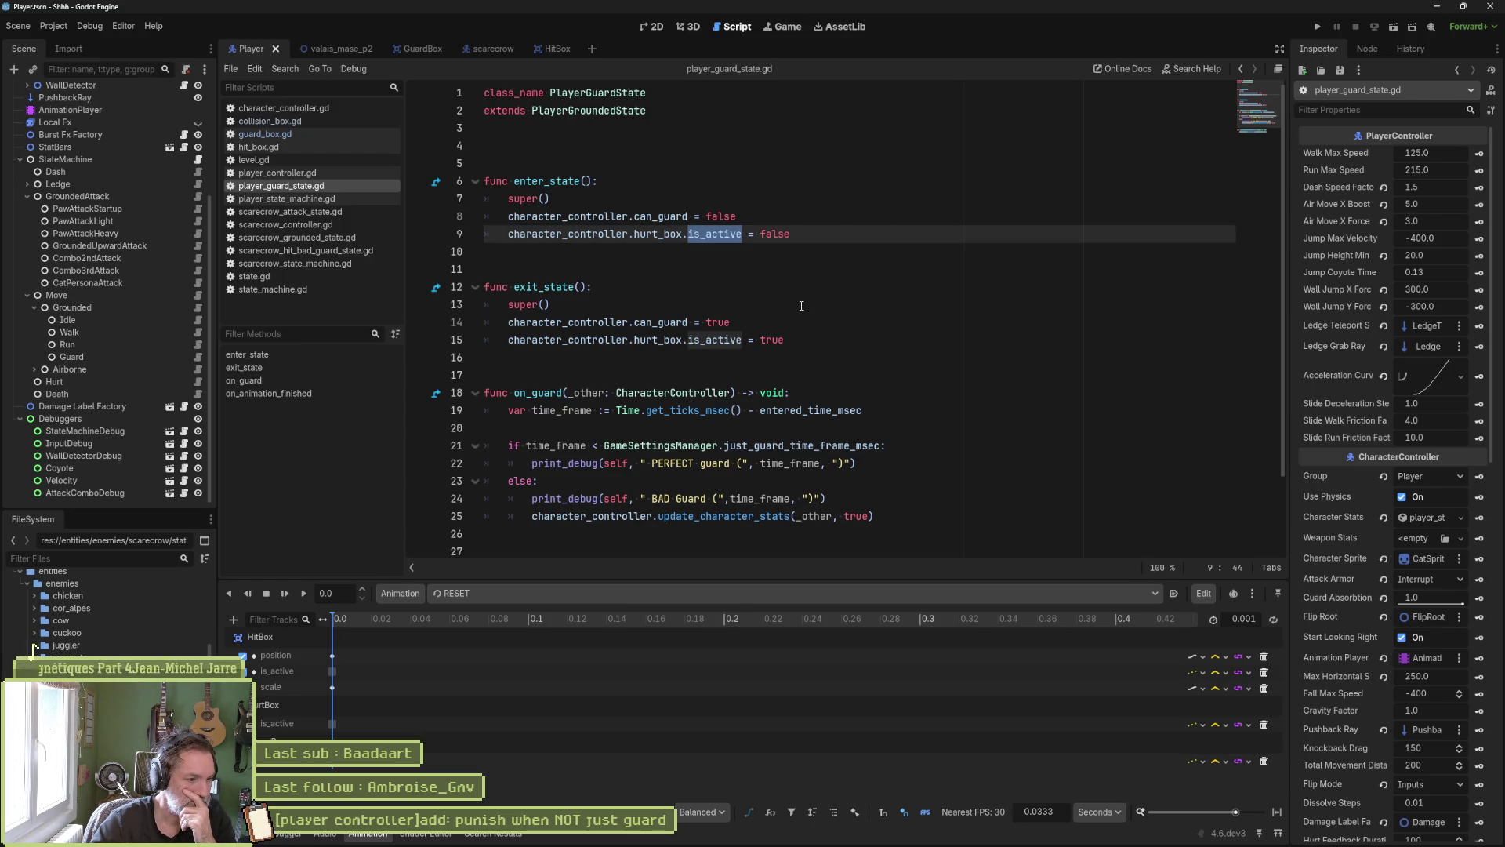
- Select and review the enter_state function, then go back to collision_box.gd
click(670, 201)
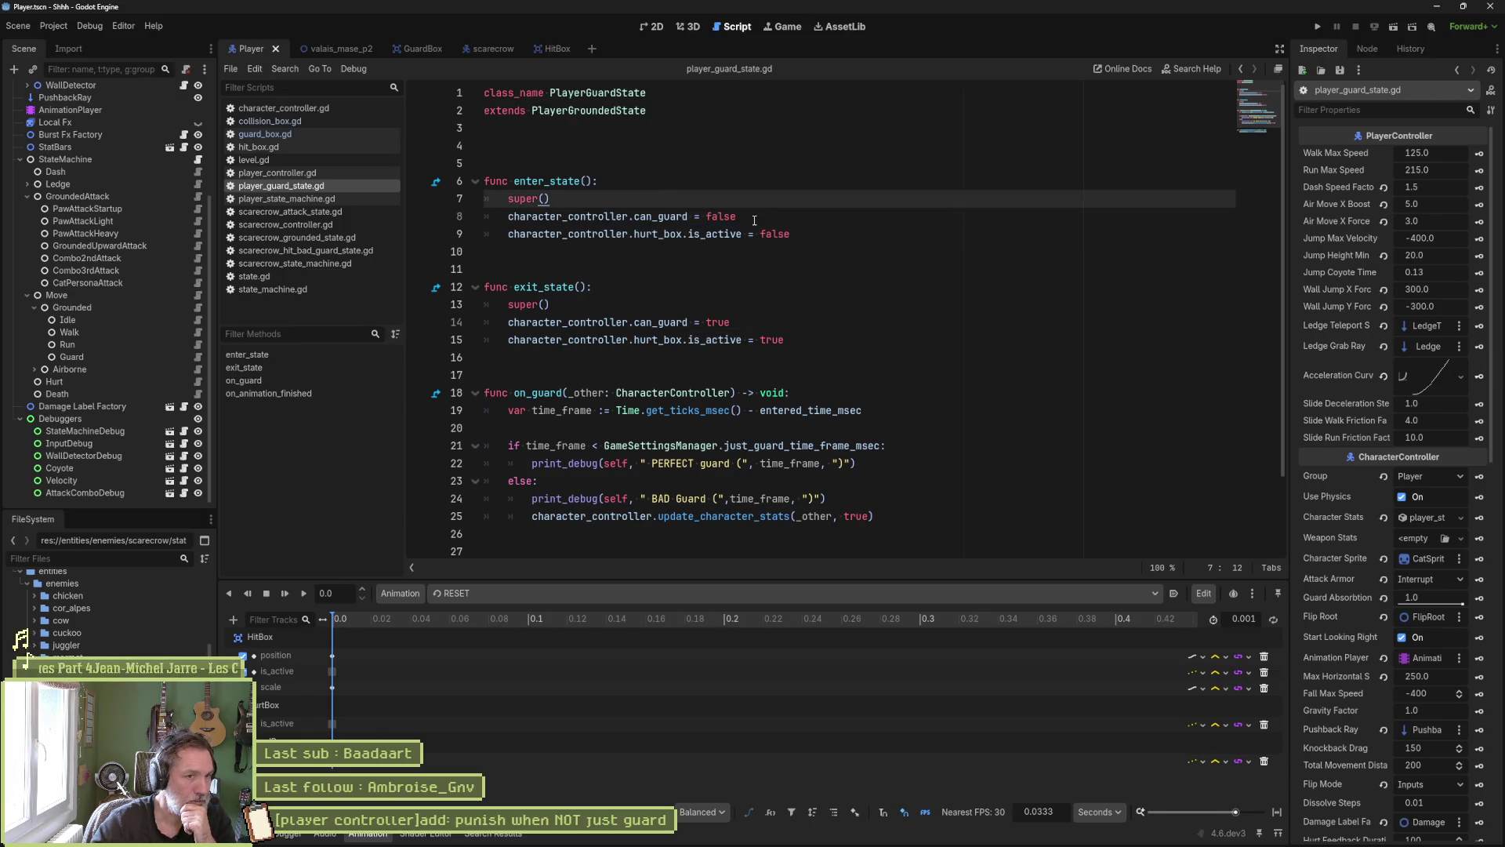
mouse_move(798, 233)
mouse_down()
mouse_move(819, 189)
mouse_move(798, 233)
mouse_move(801, 194)
mouse_up()
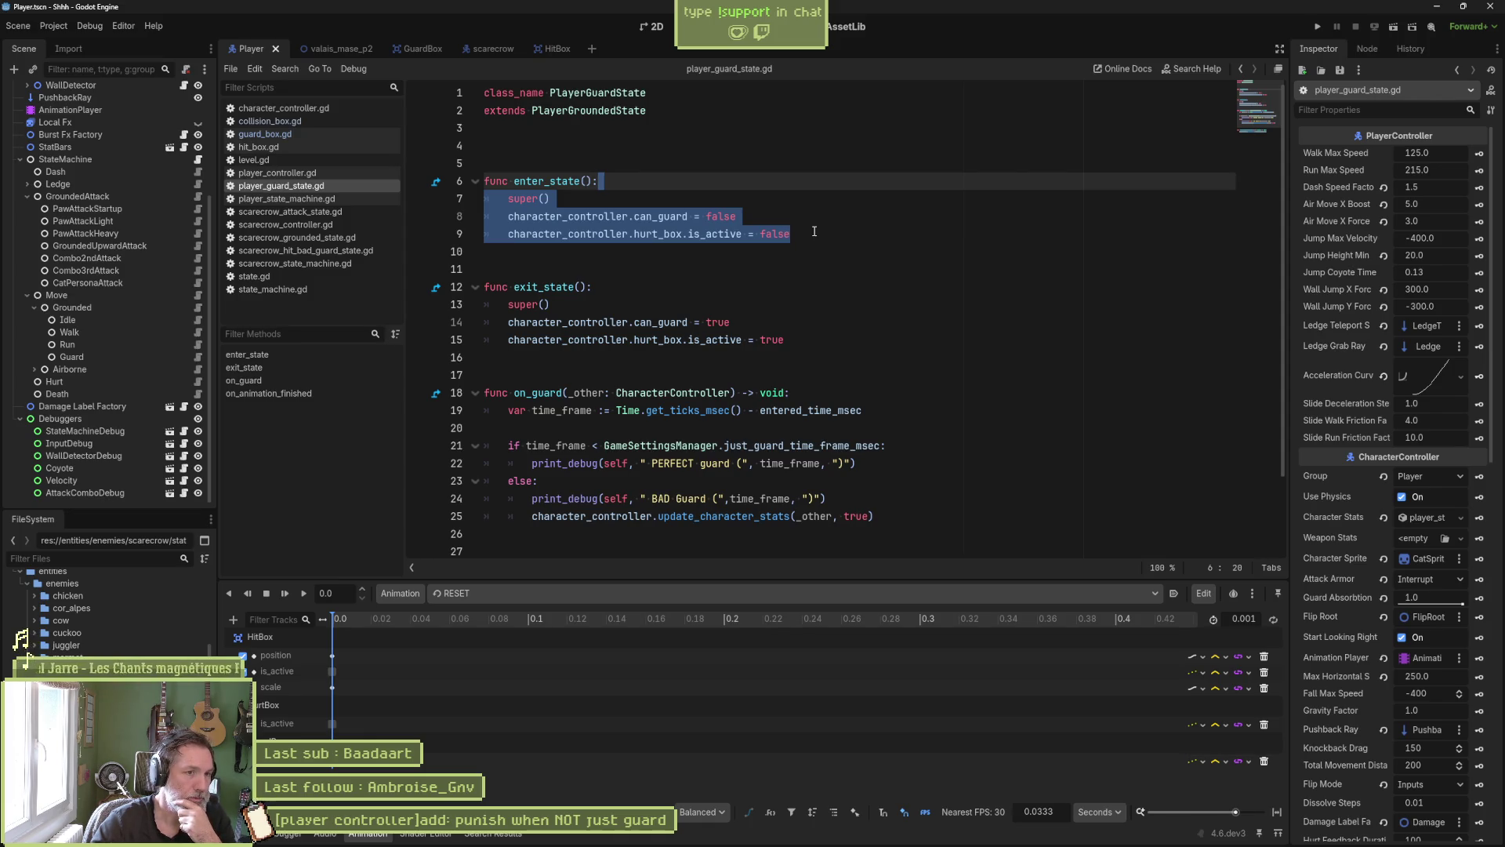
click(799, 239)
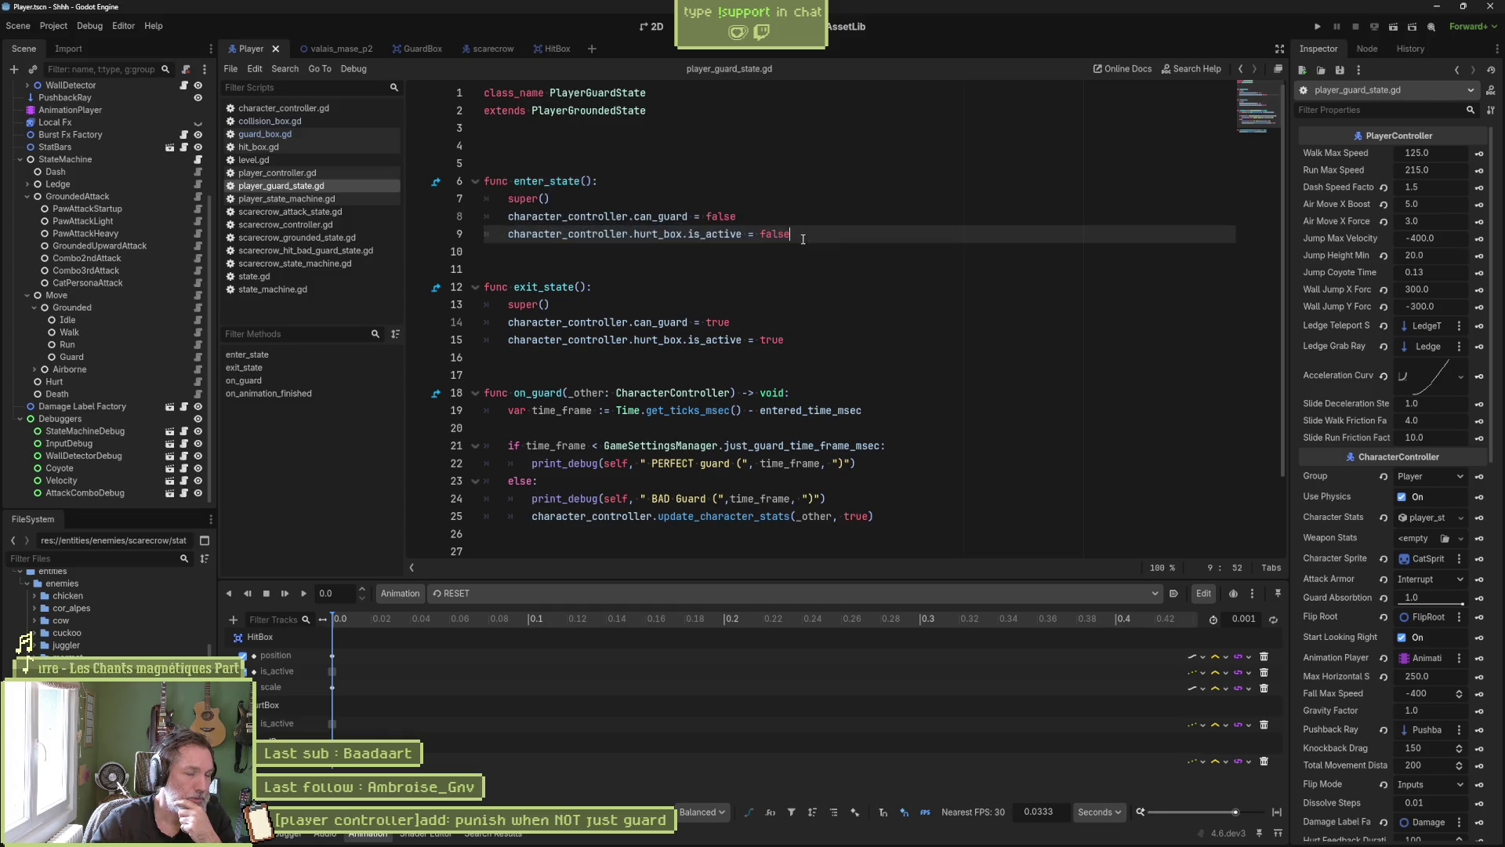
click(309, 124)
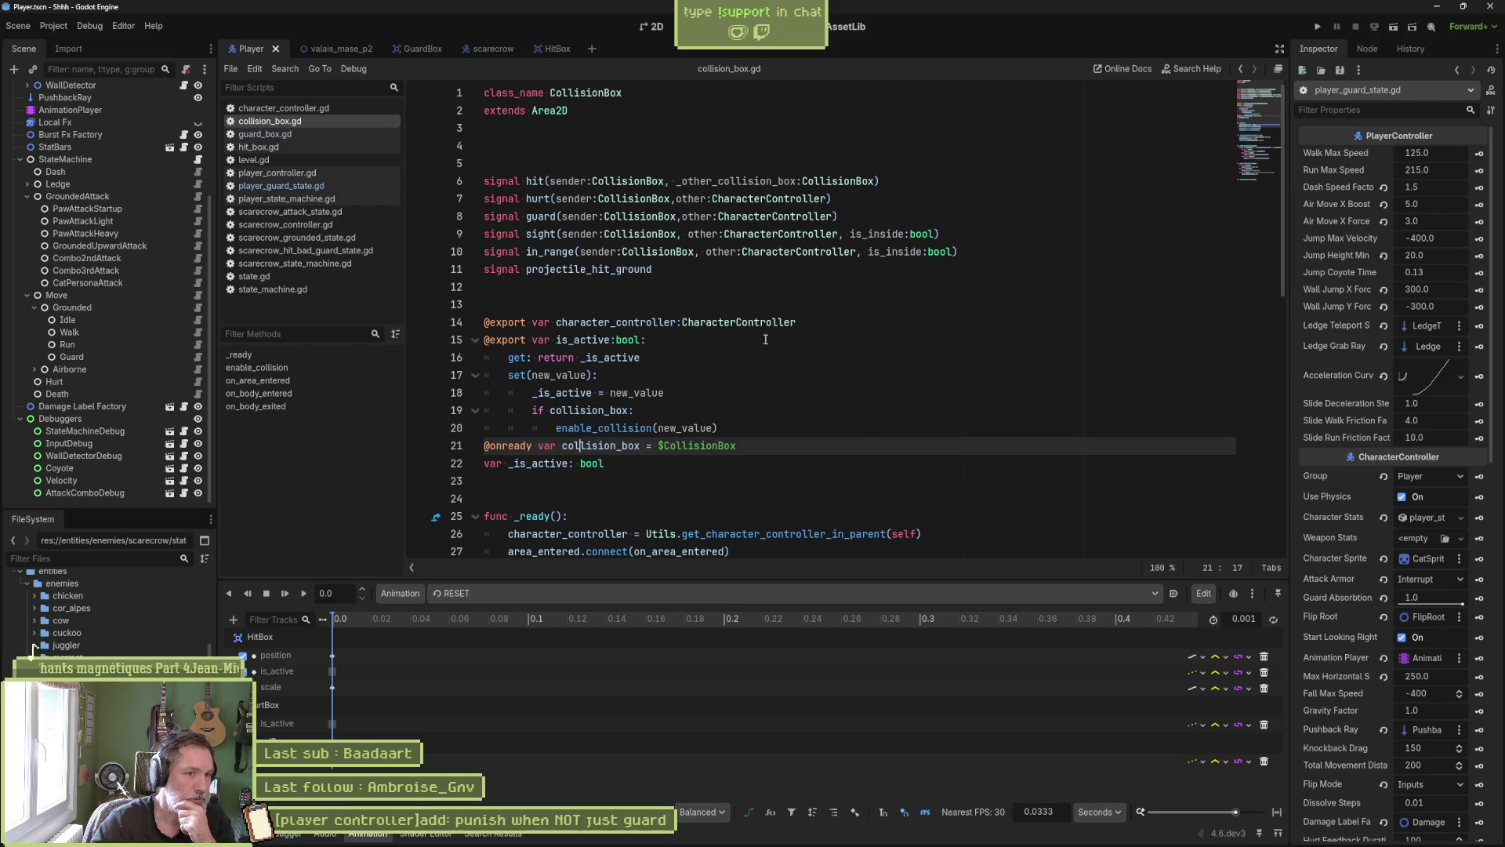
click(642, 359)
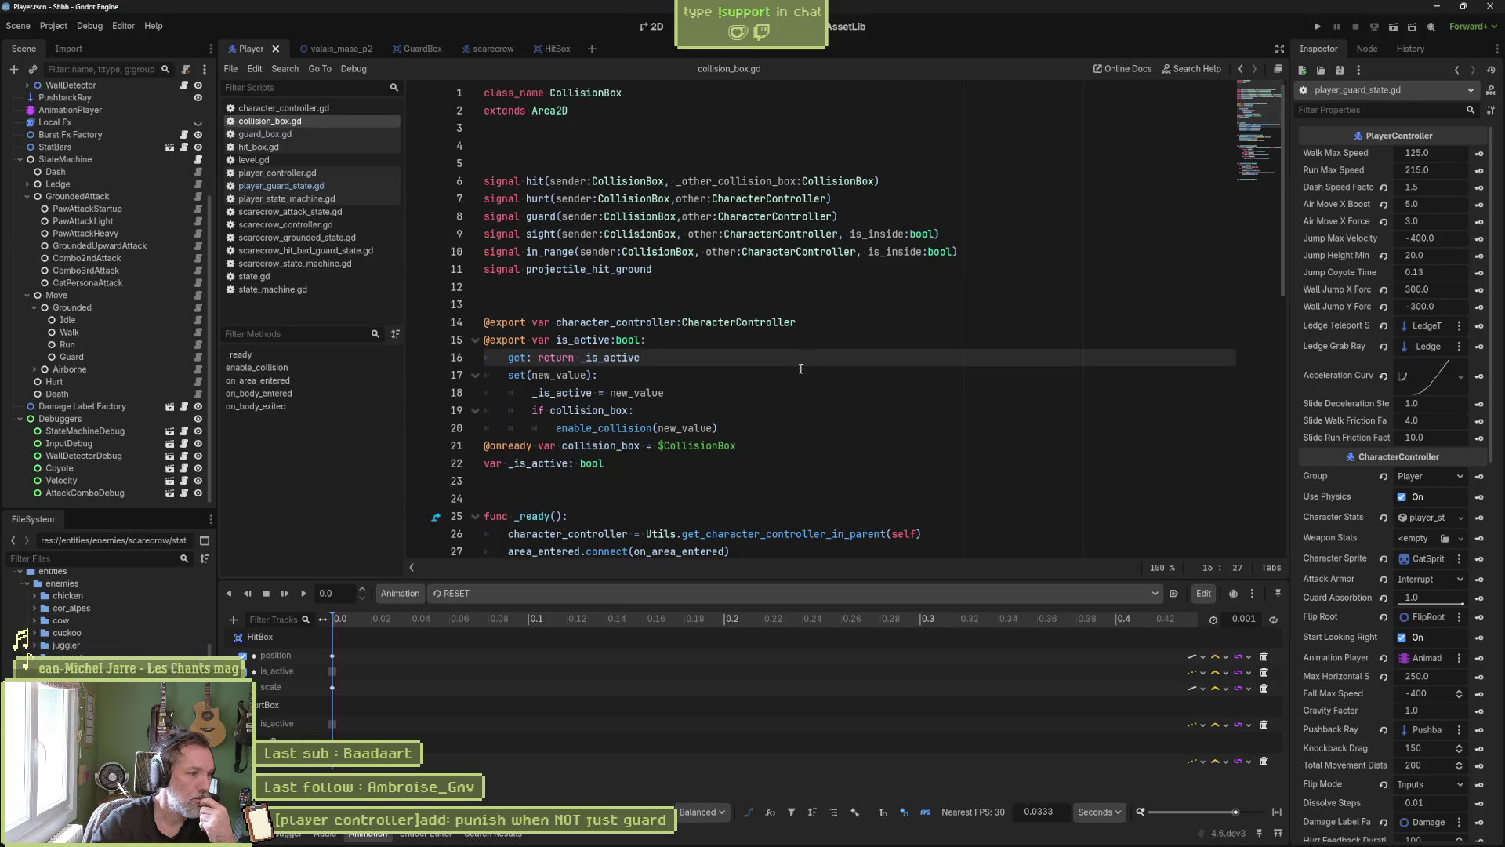
scroll(800, 367, down, 7)
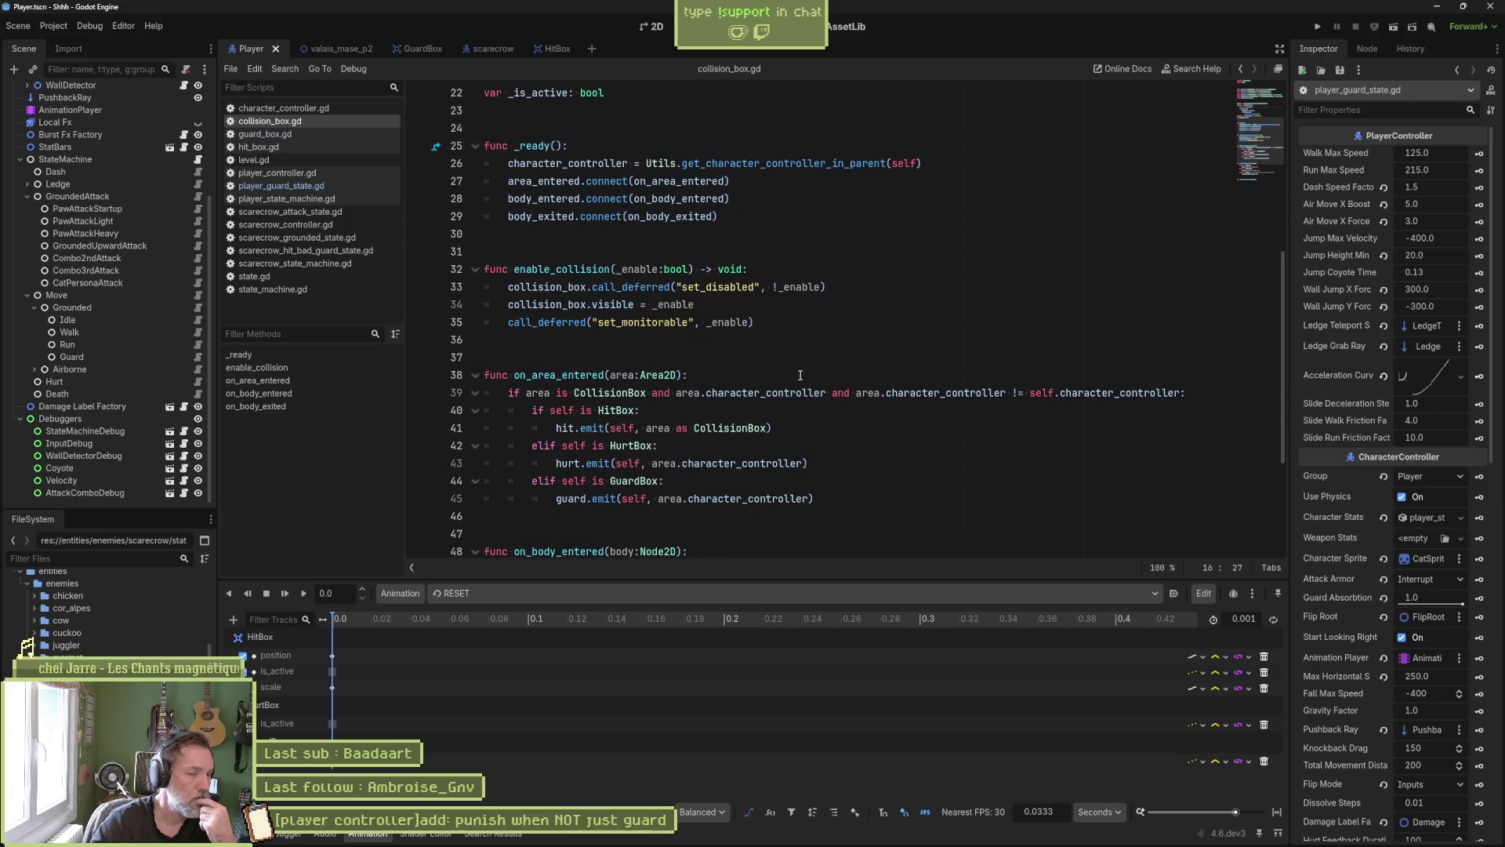
scroll(799, 376, down, 4)
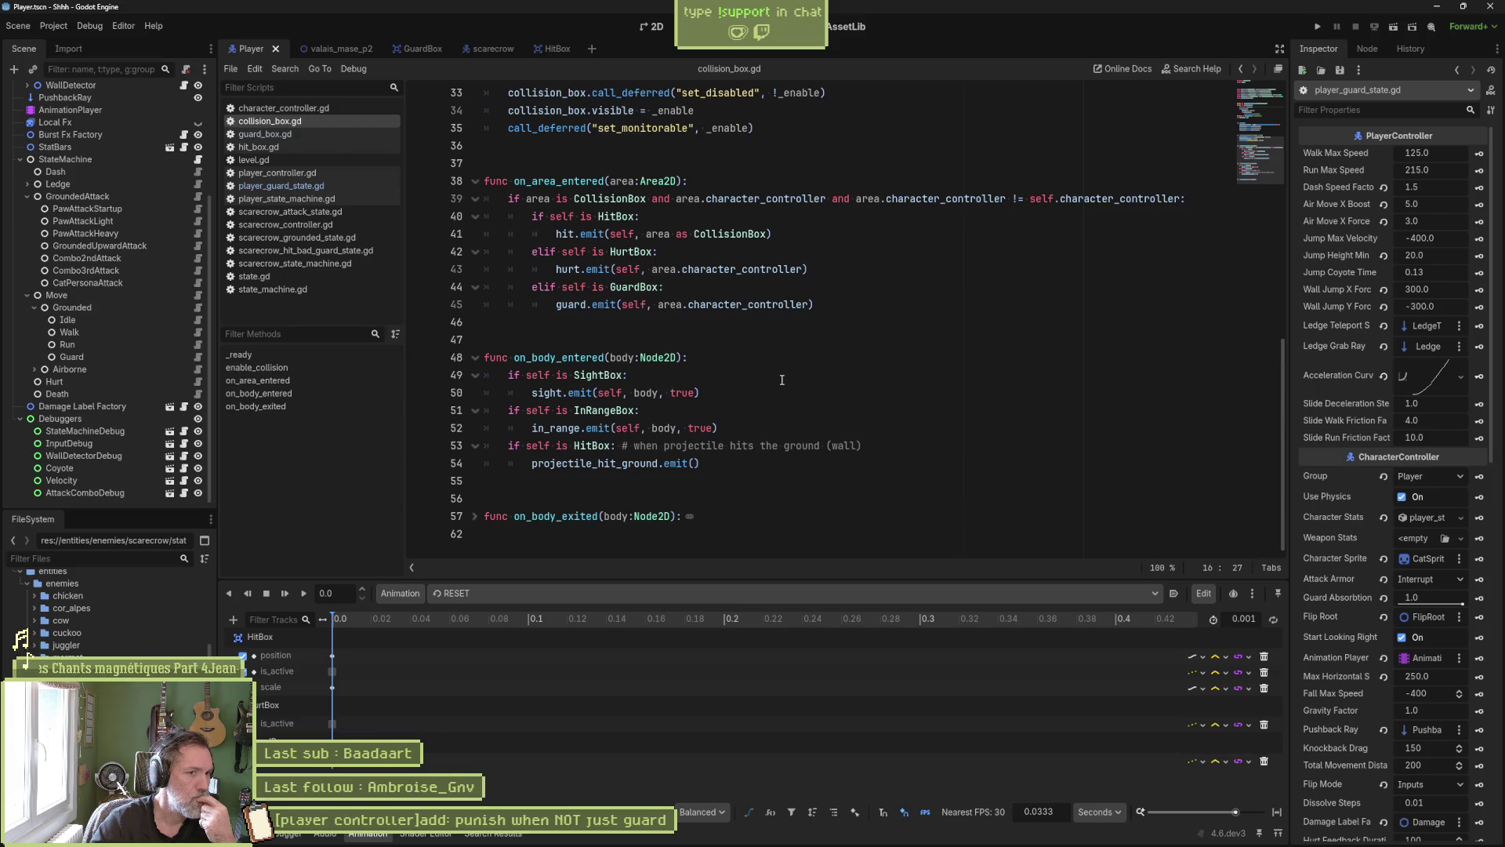
click(564, 234)
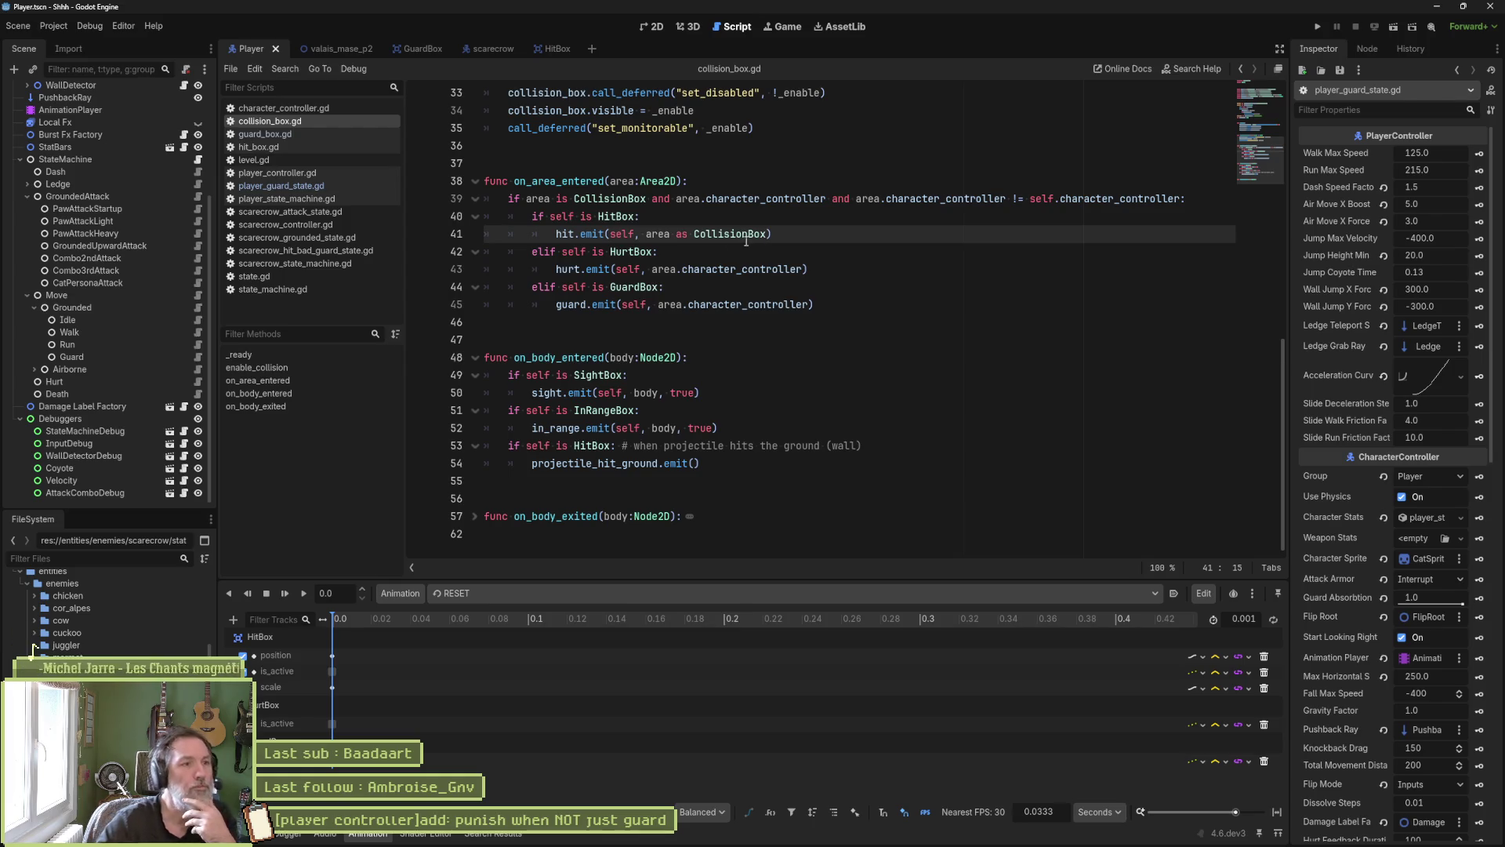
click(310, 135)
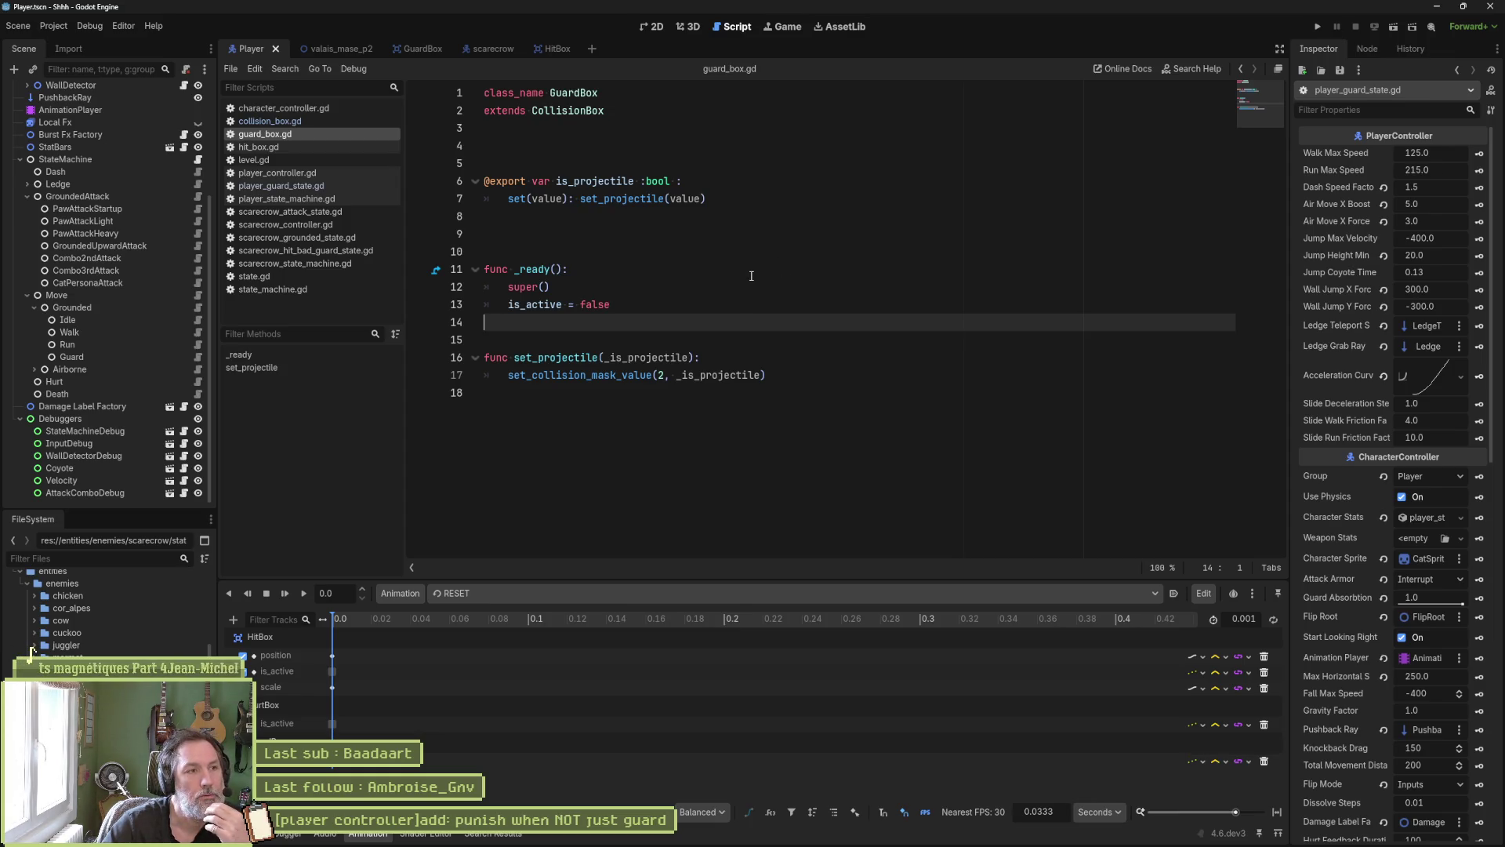
click(308, 123)
scroll(664, 283, up, 10)
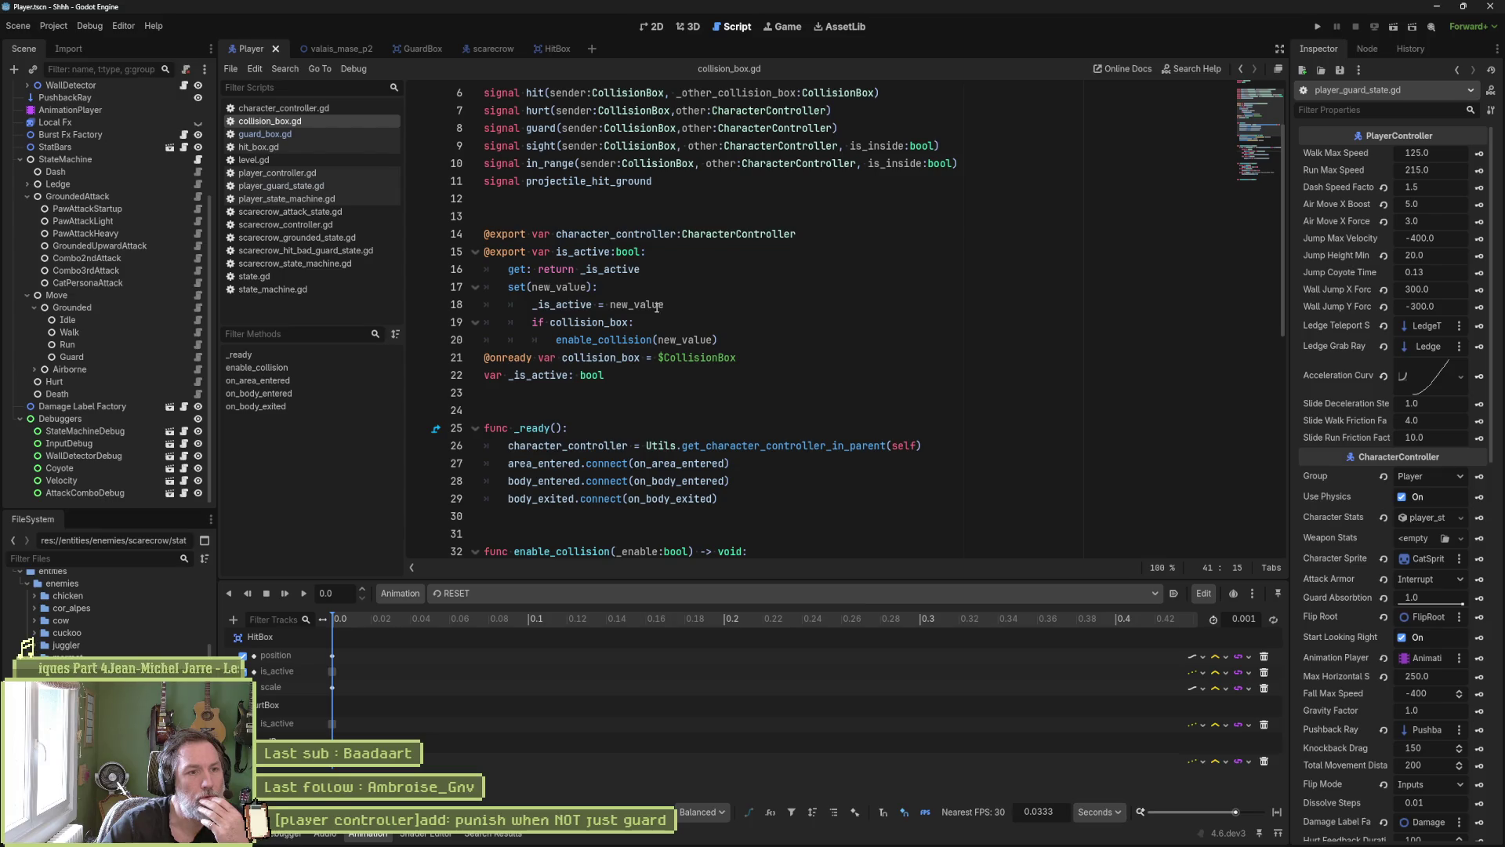
click(585, 322)
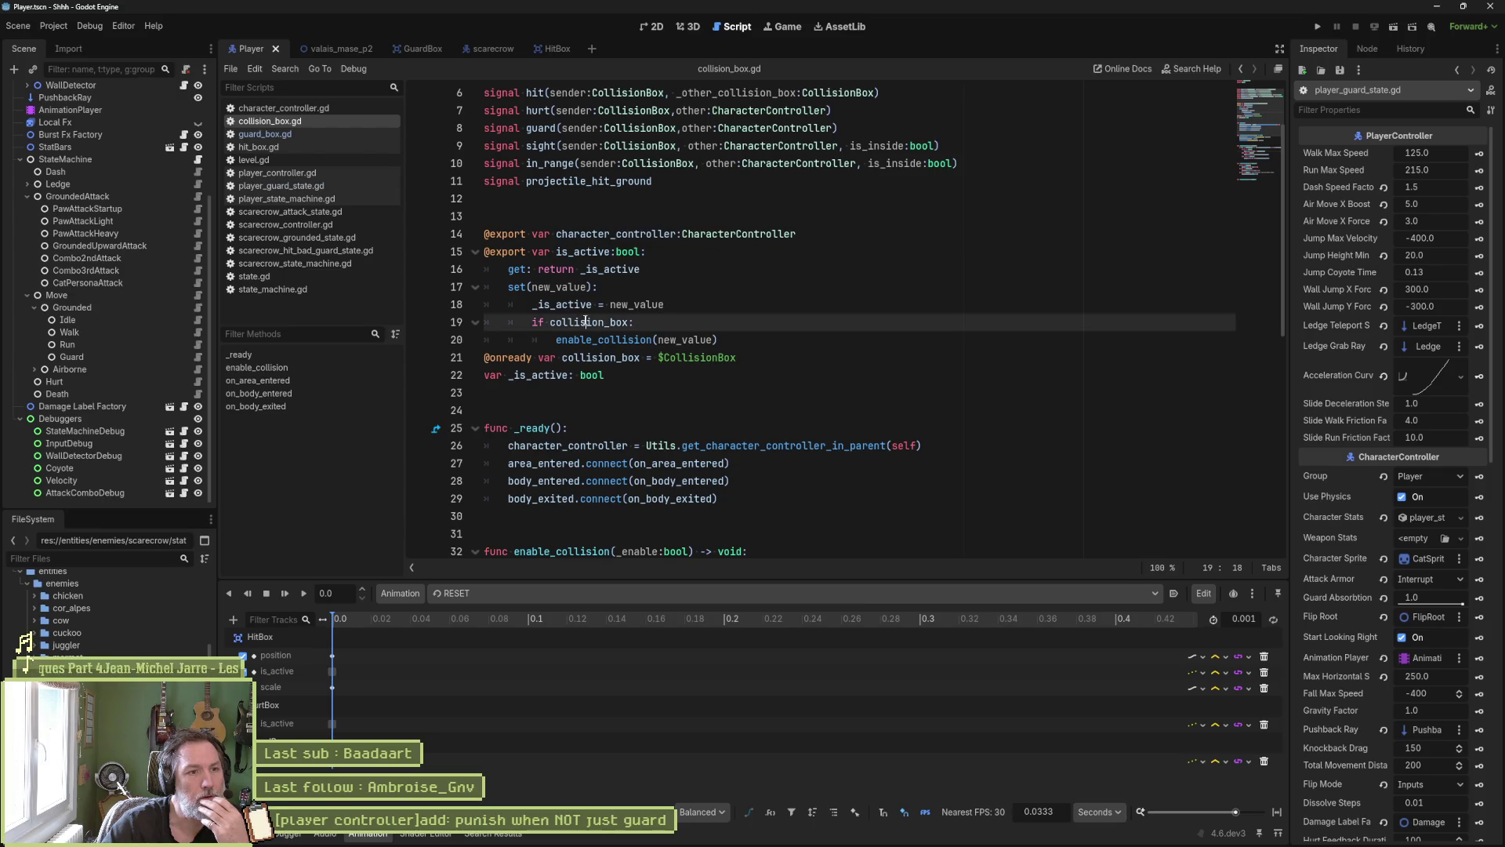
click(622, 339)
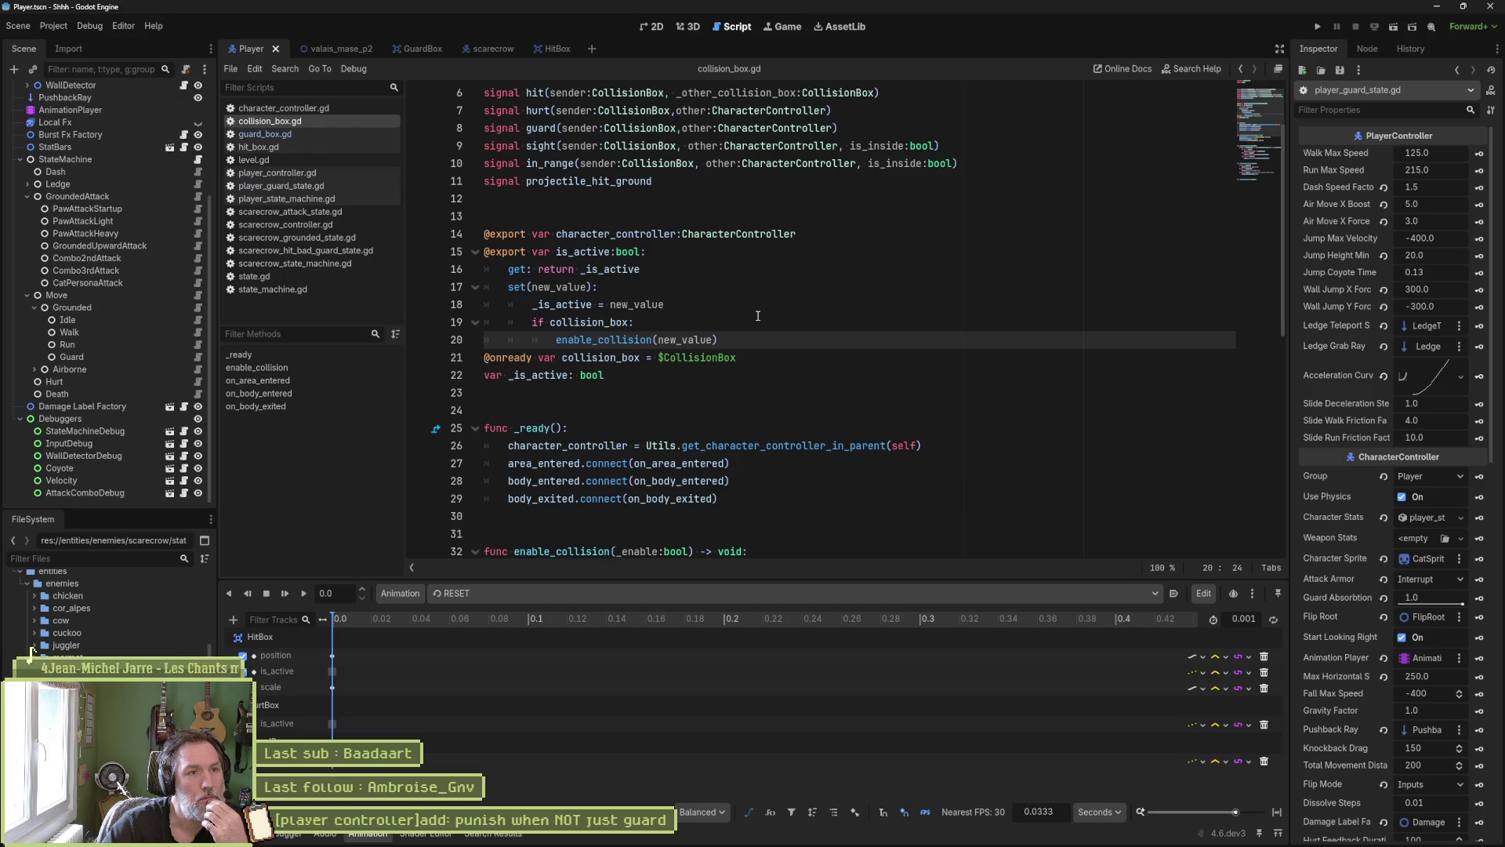
scroll(761, 316, down, 4)
scroll(759, 318, down, 5)
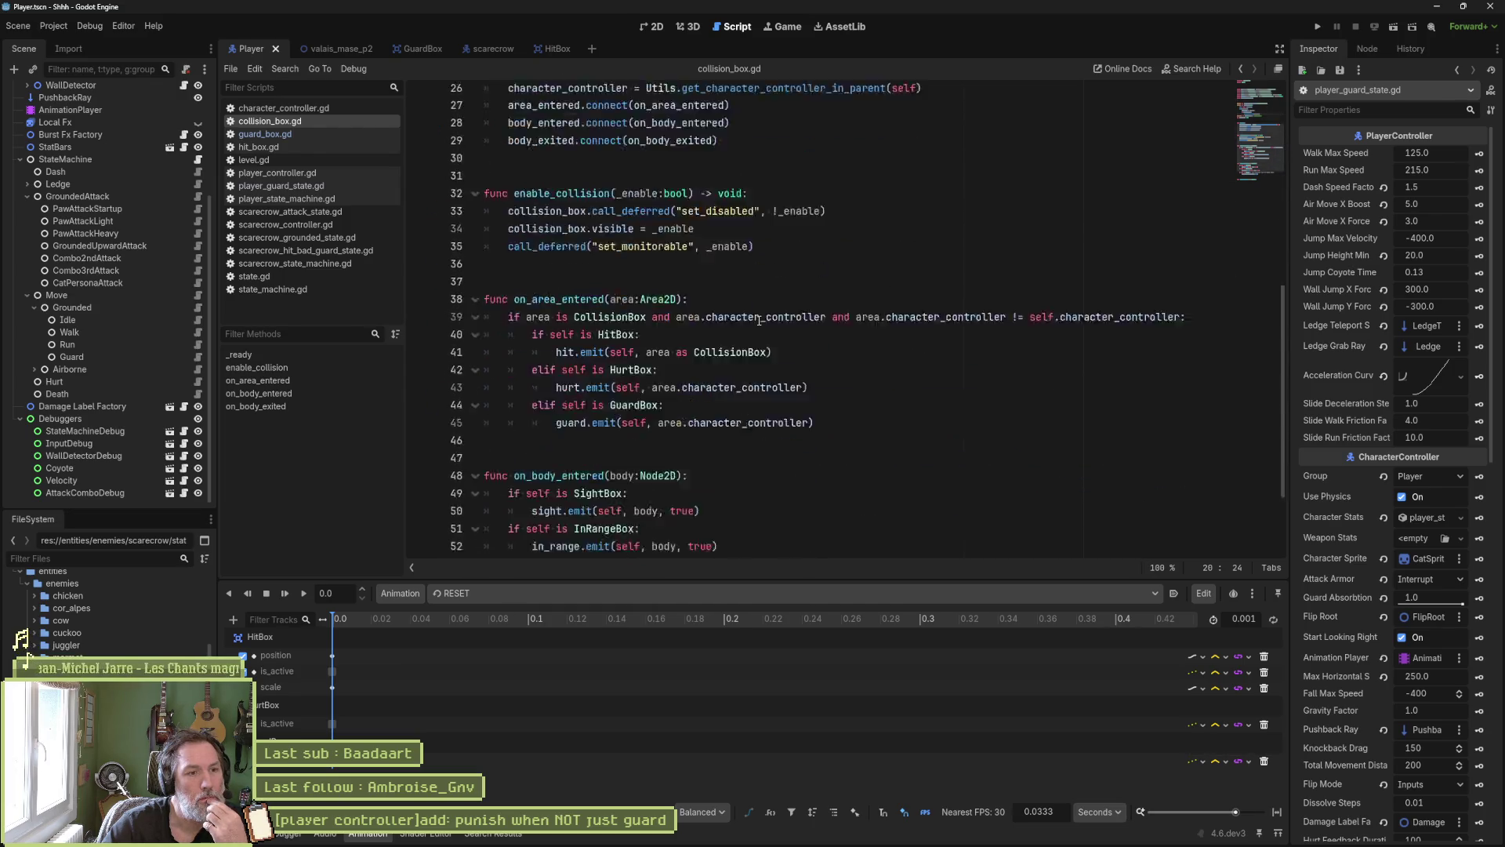
scroll(758, 318, up, 7)
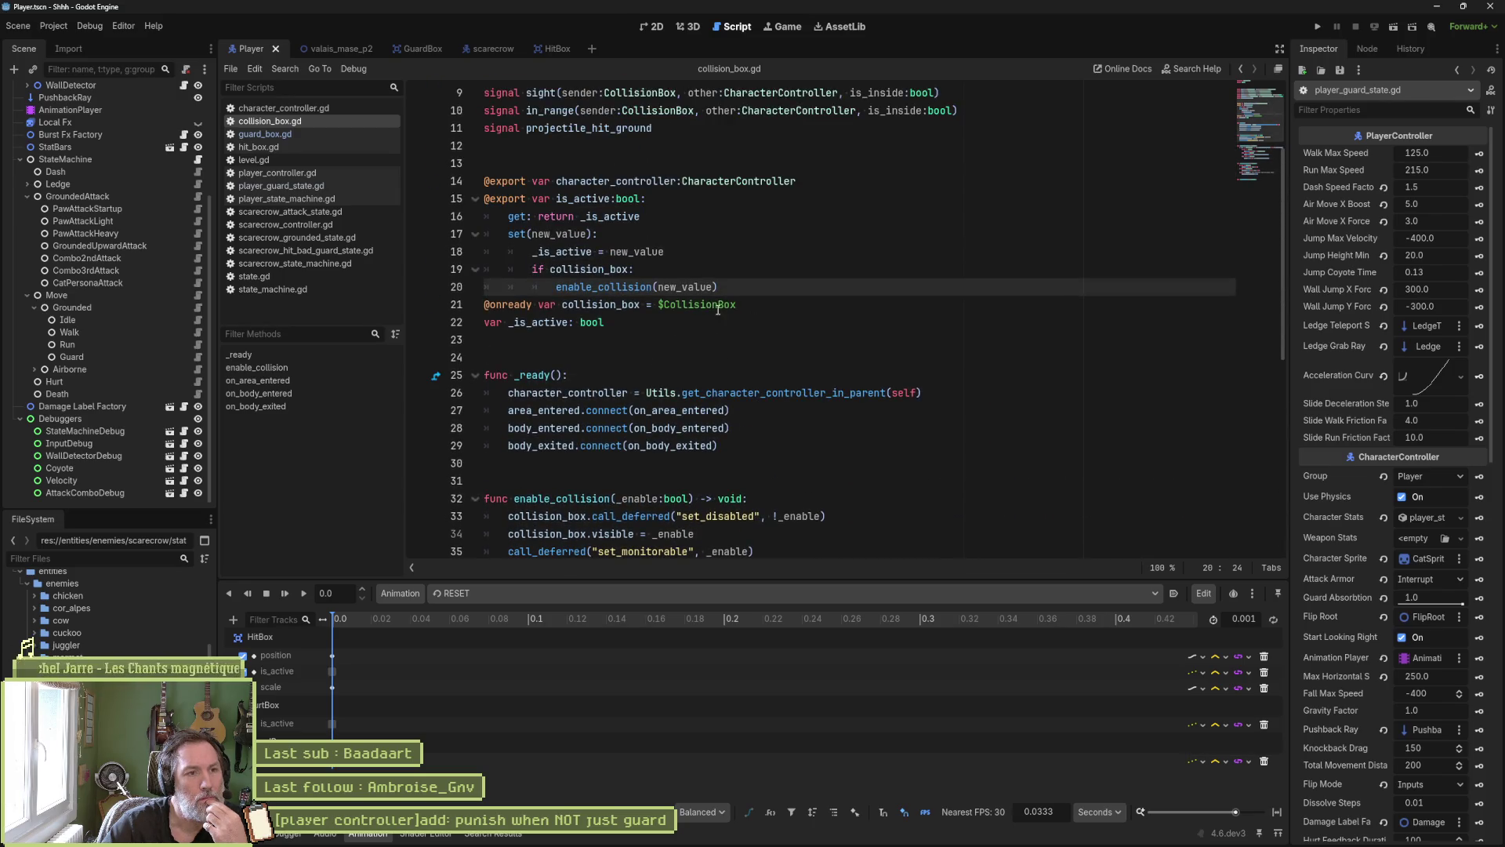
key(ctrl+d)
scroll(822, 351, down, 1)
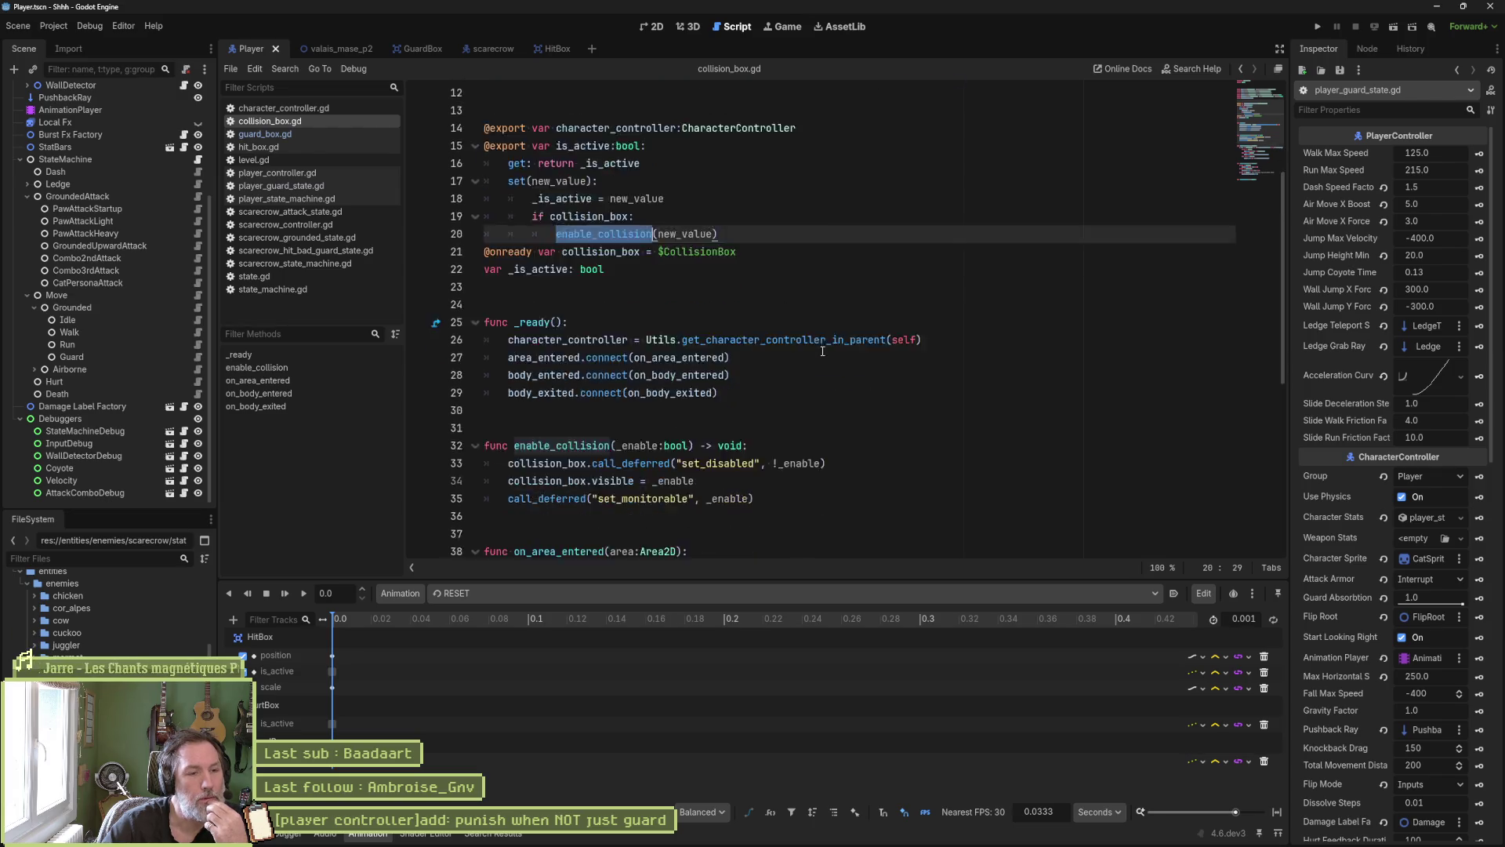
scroll(822, 351, down, 1)
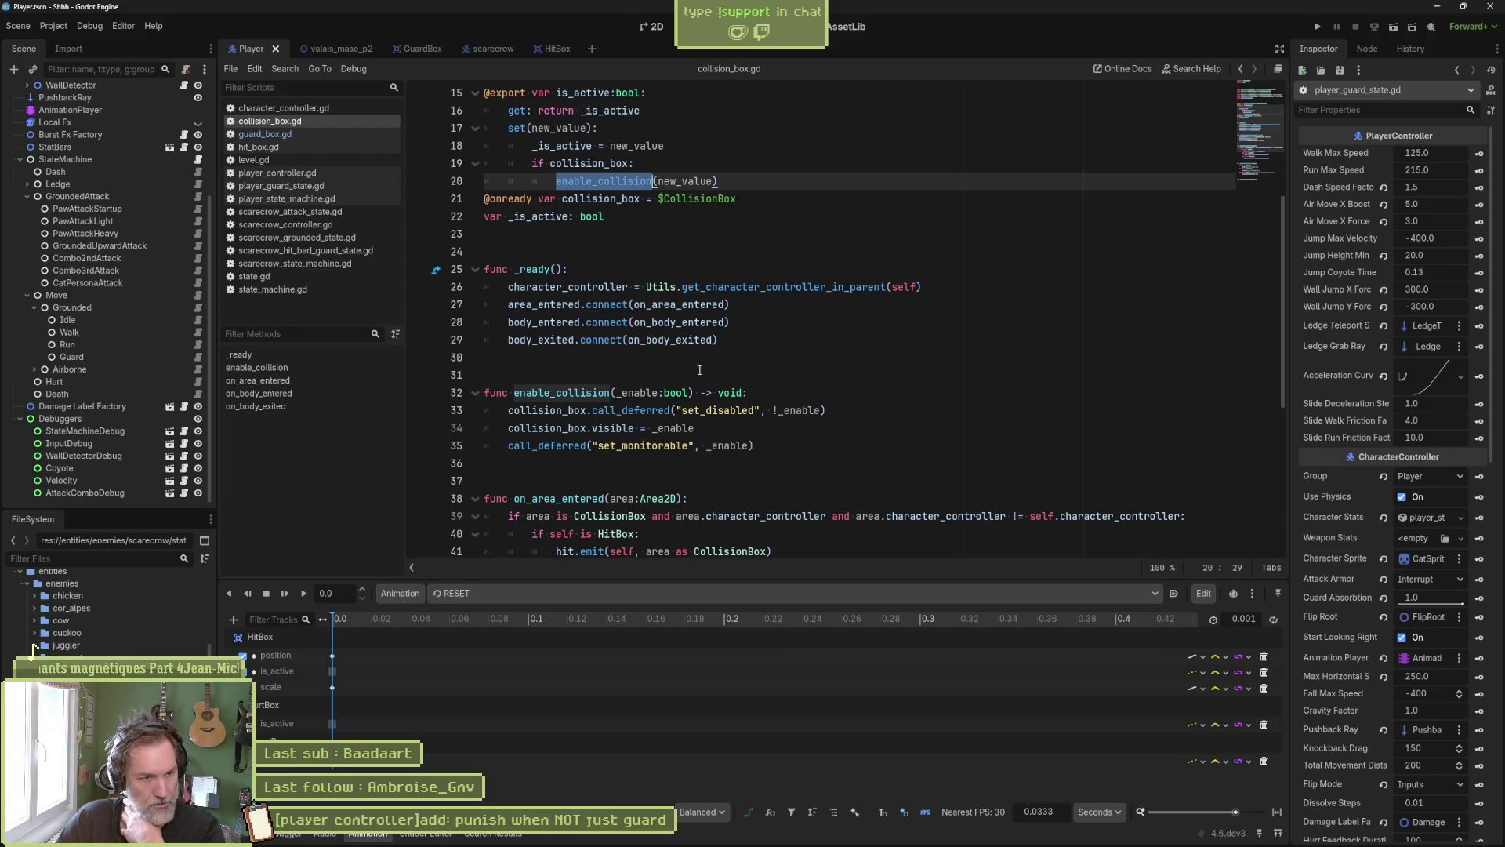
click(754, 393)
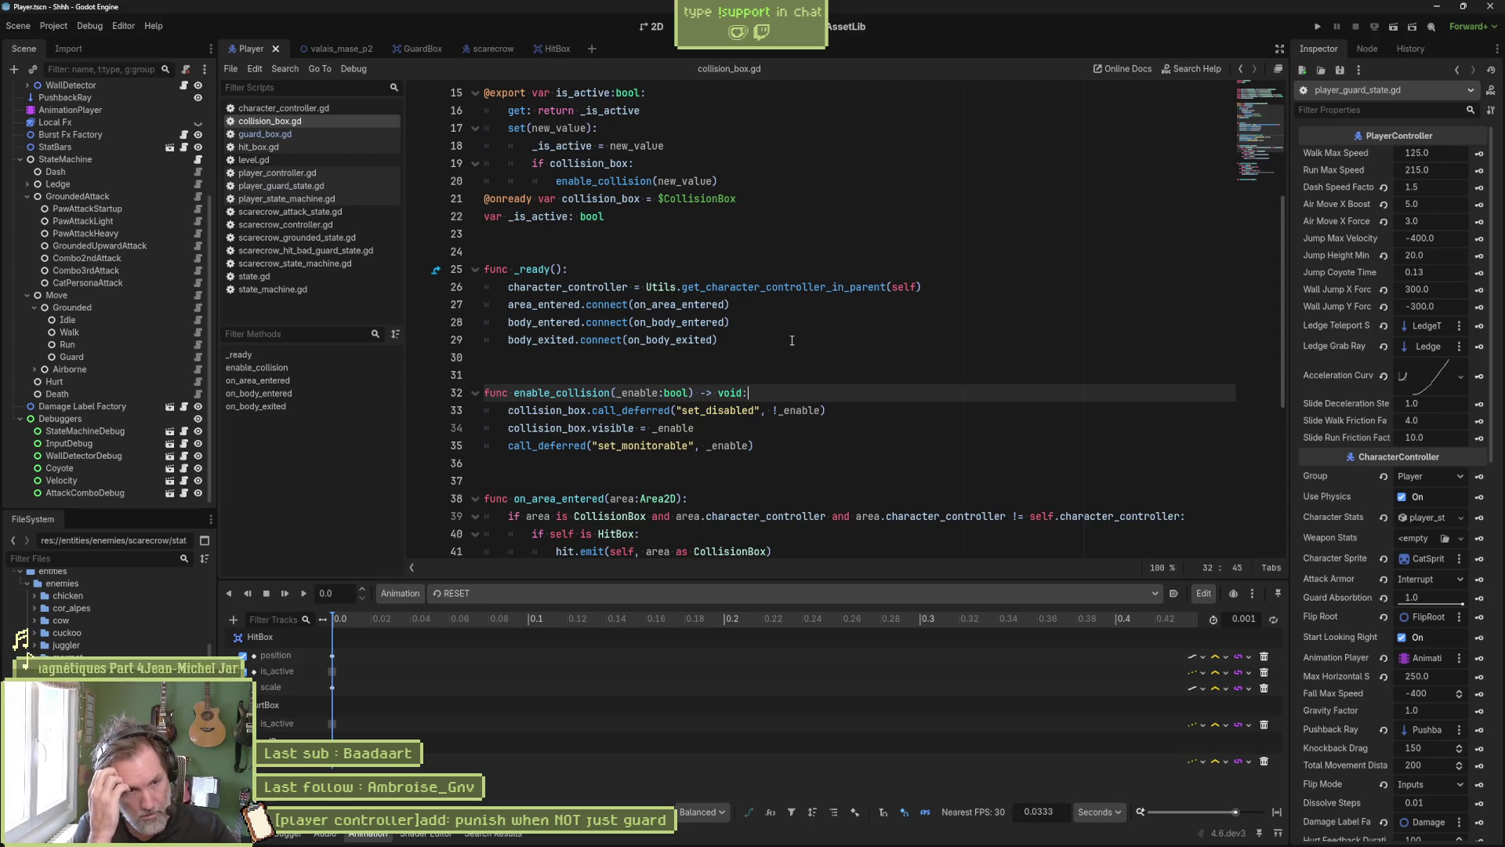
- In enable_collision, add 'if self is GuardBox:' printing ' enabling collision for guard box ' with _enable, and save
key(Return)
text(if )
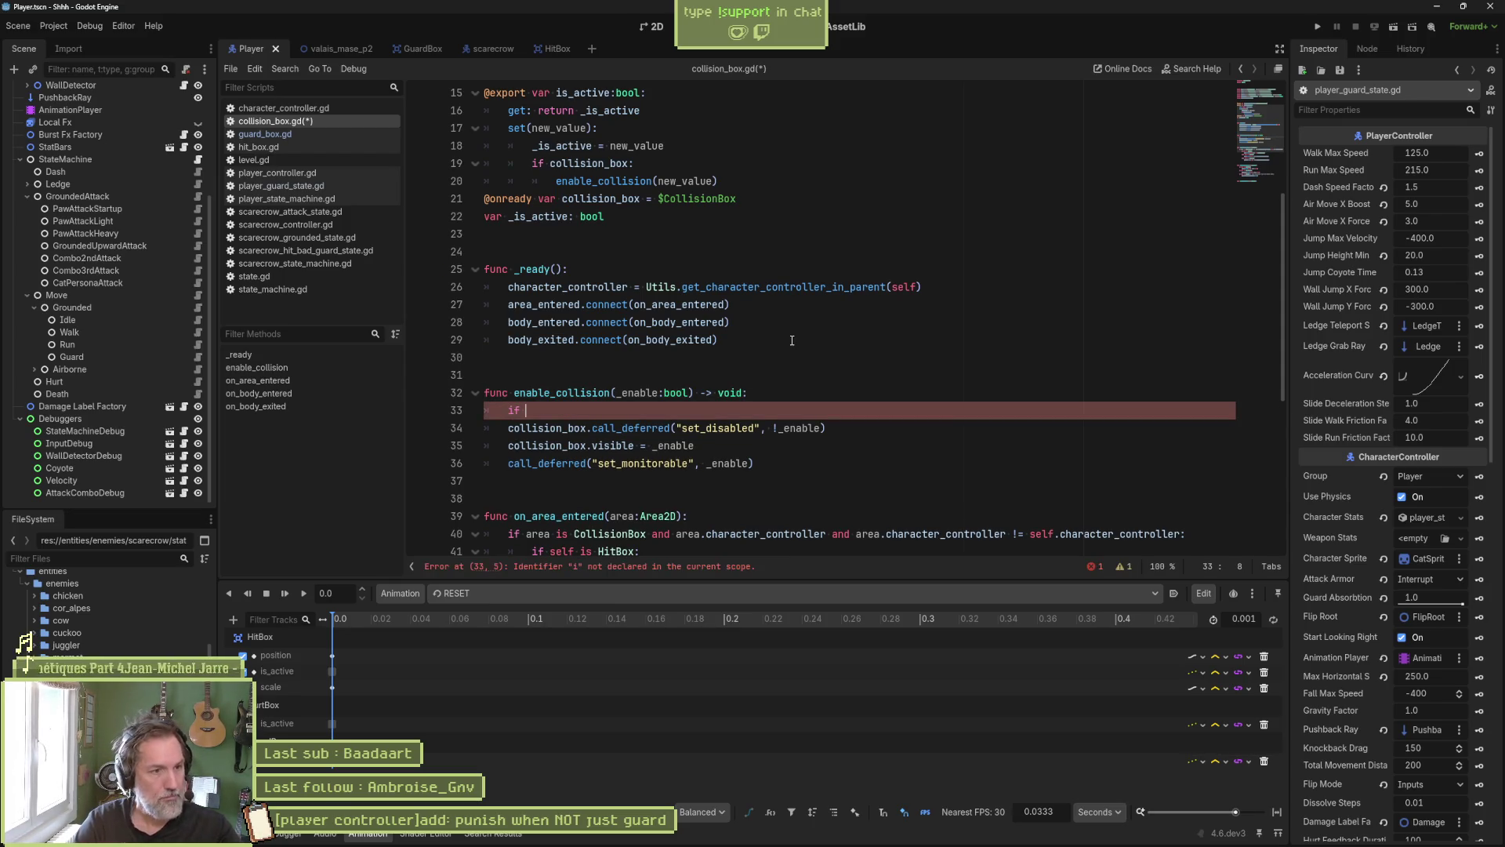
text(self is )
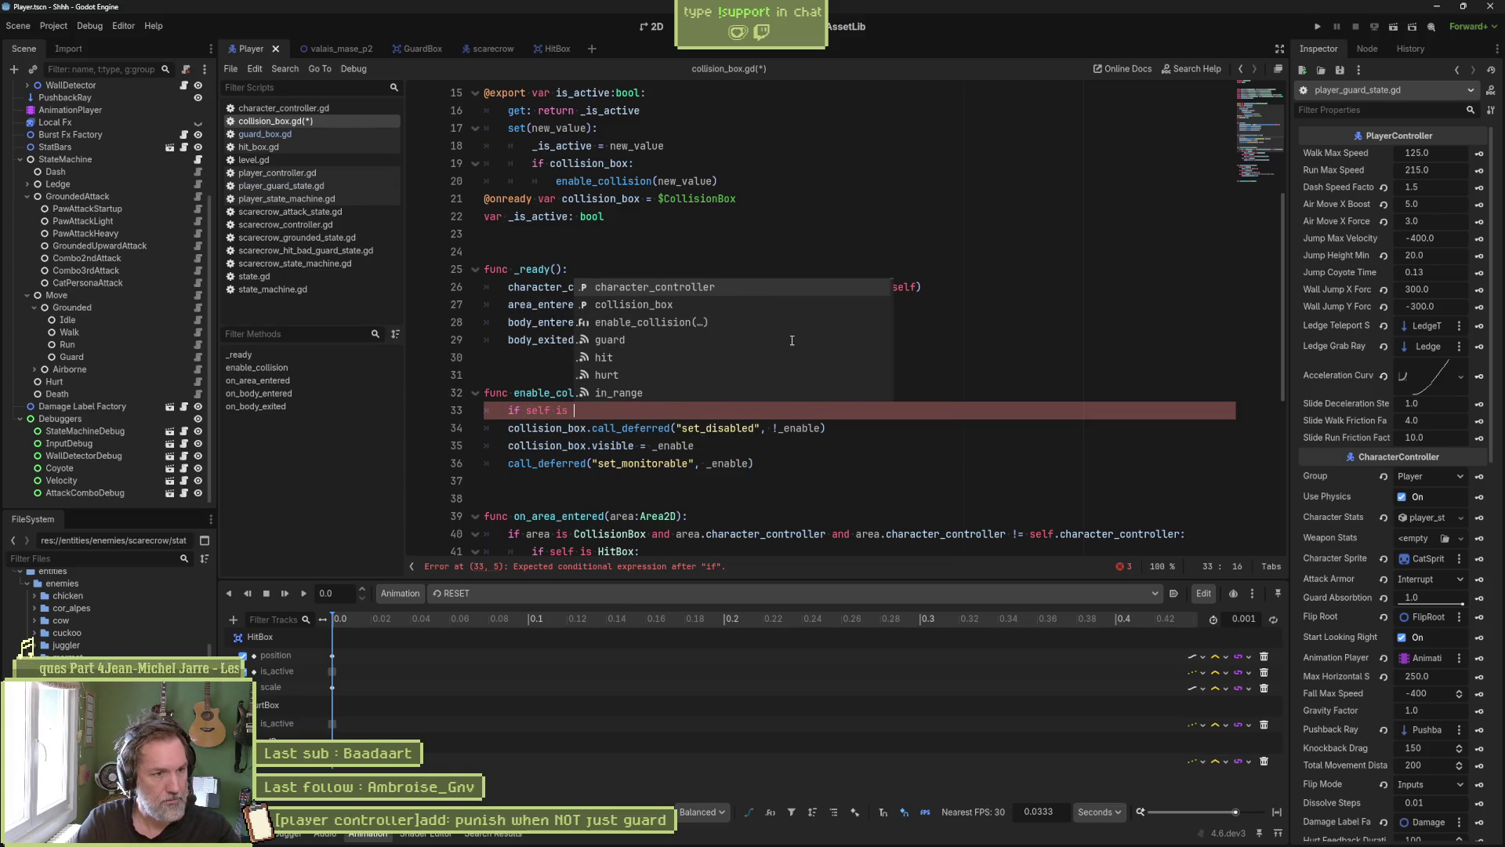
text(GuardBox:)
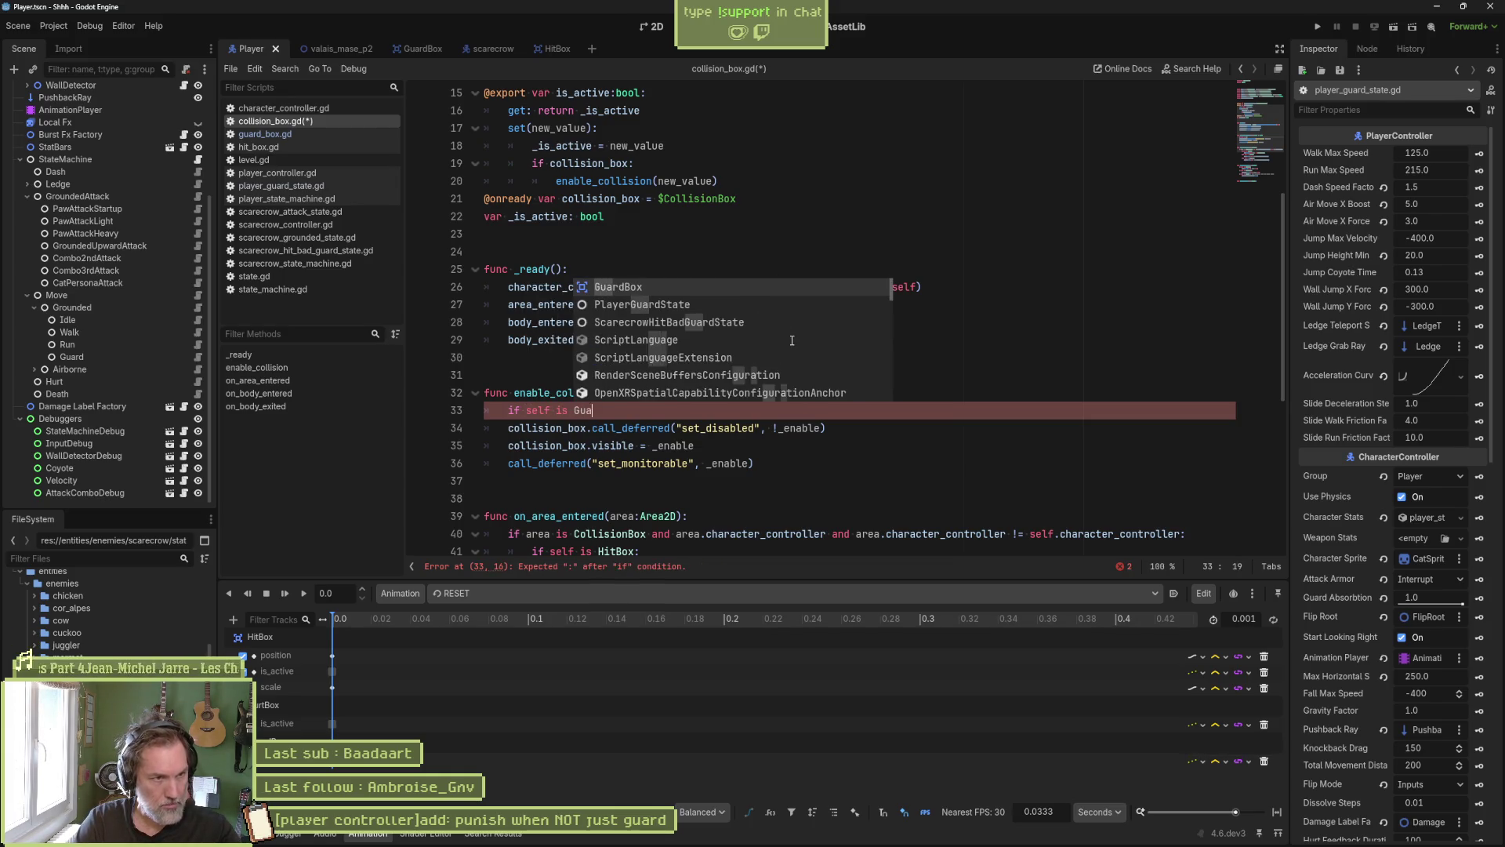
key(Return)
text(print_)
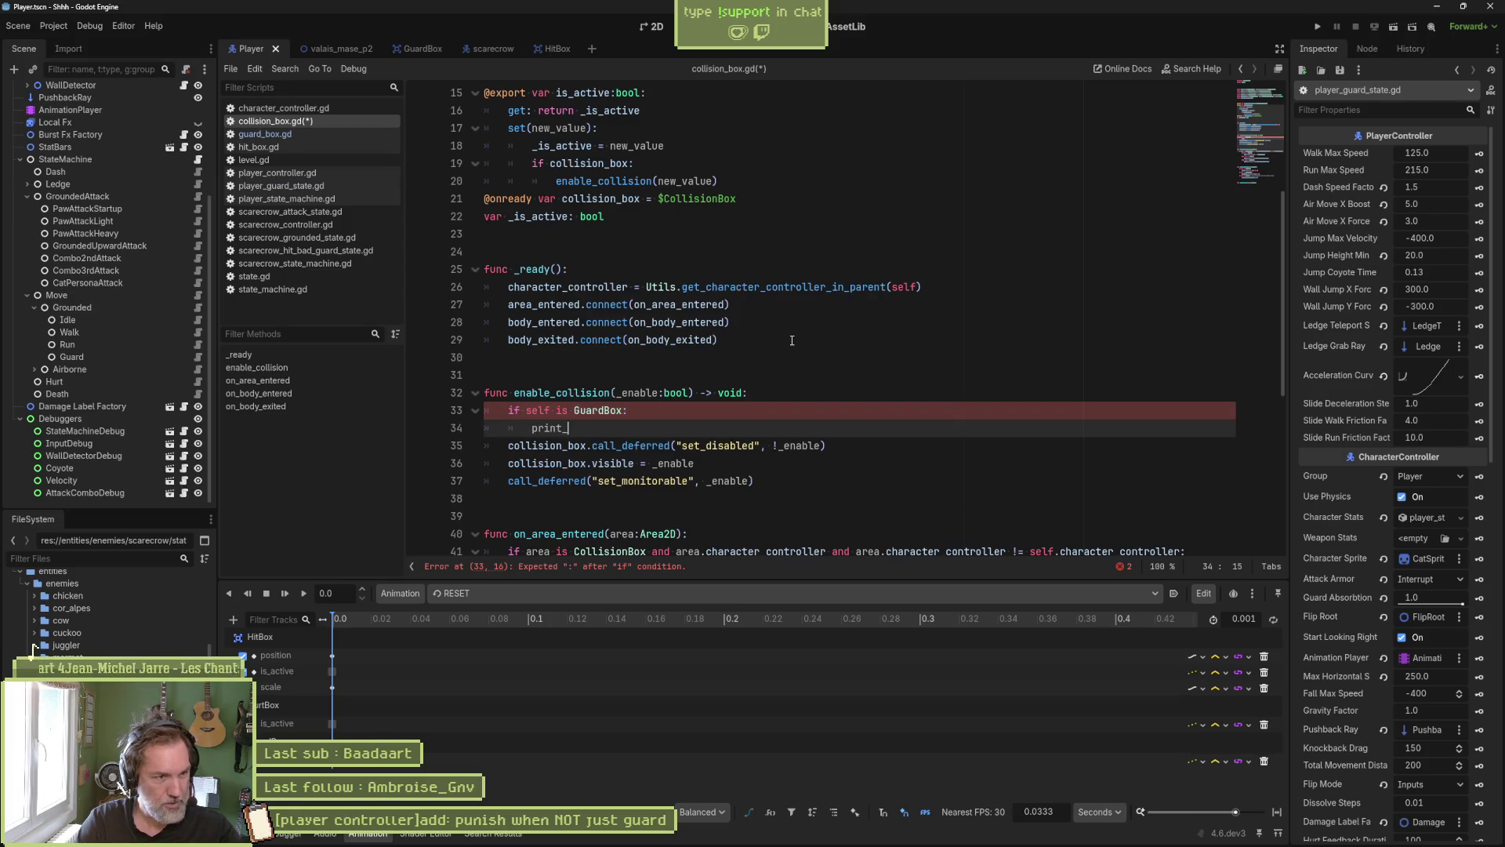
text(debug(self, )
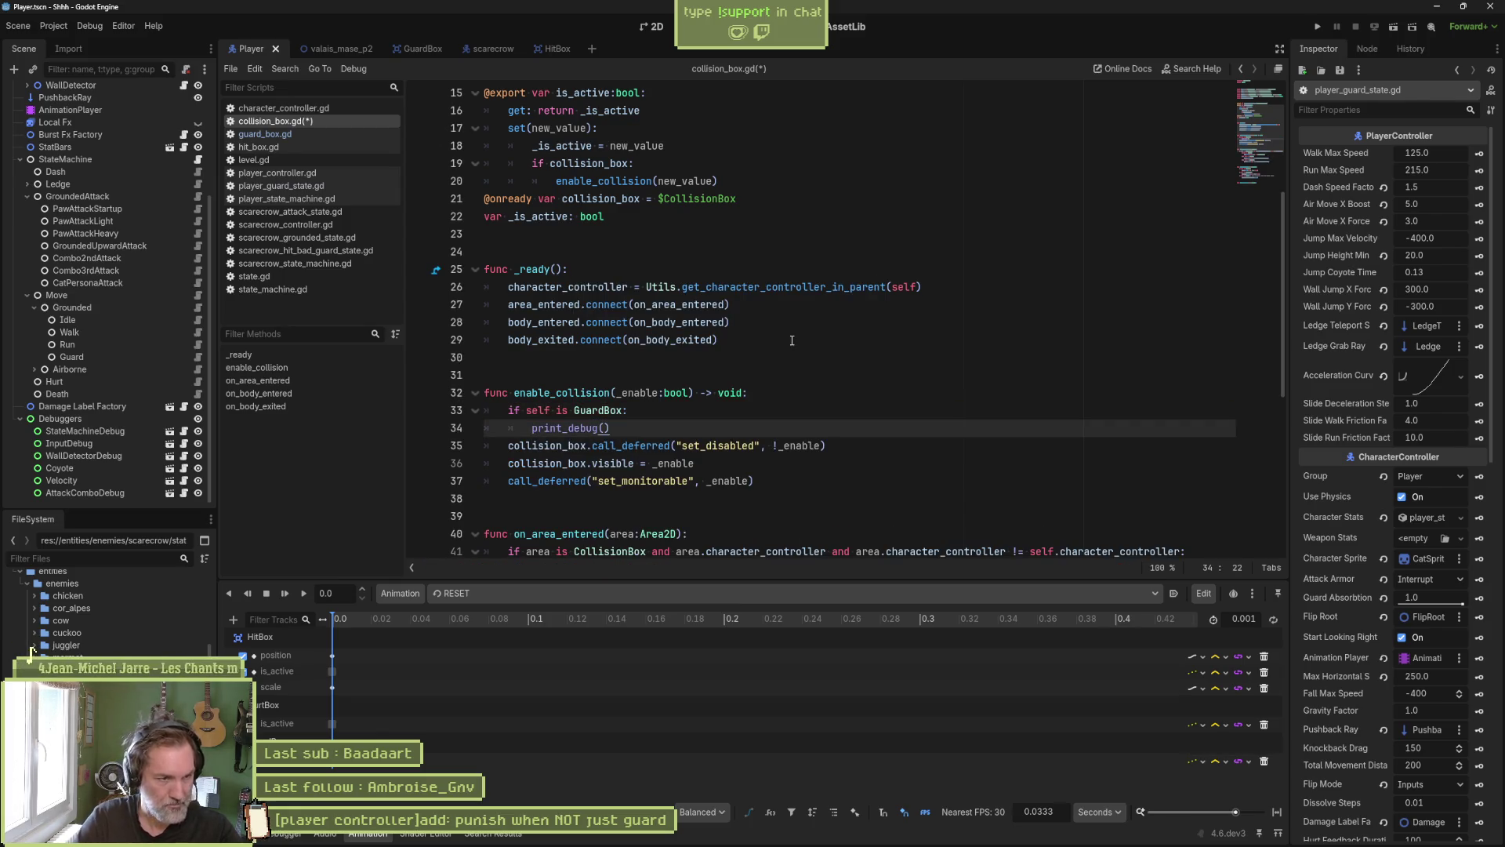
text(" enabling)
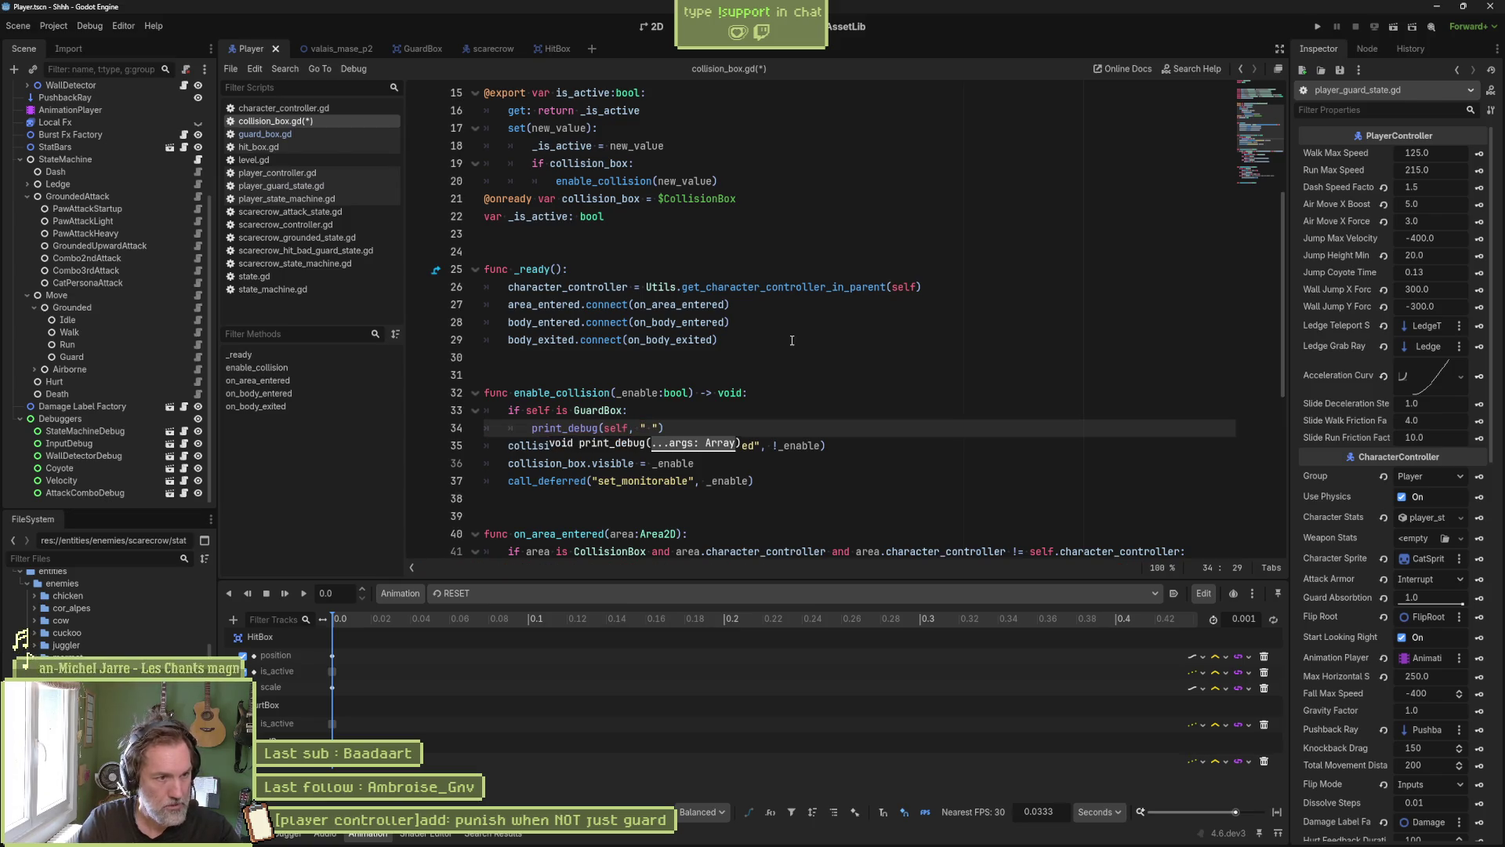
text( collision for guard)
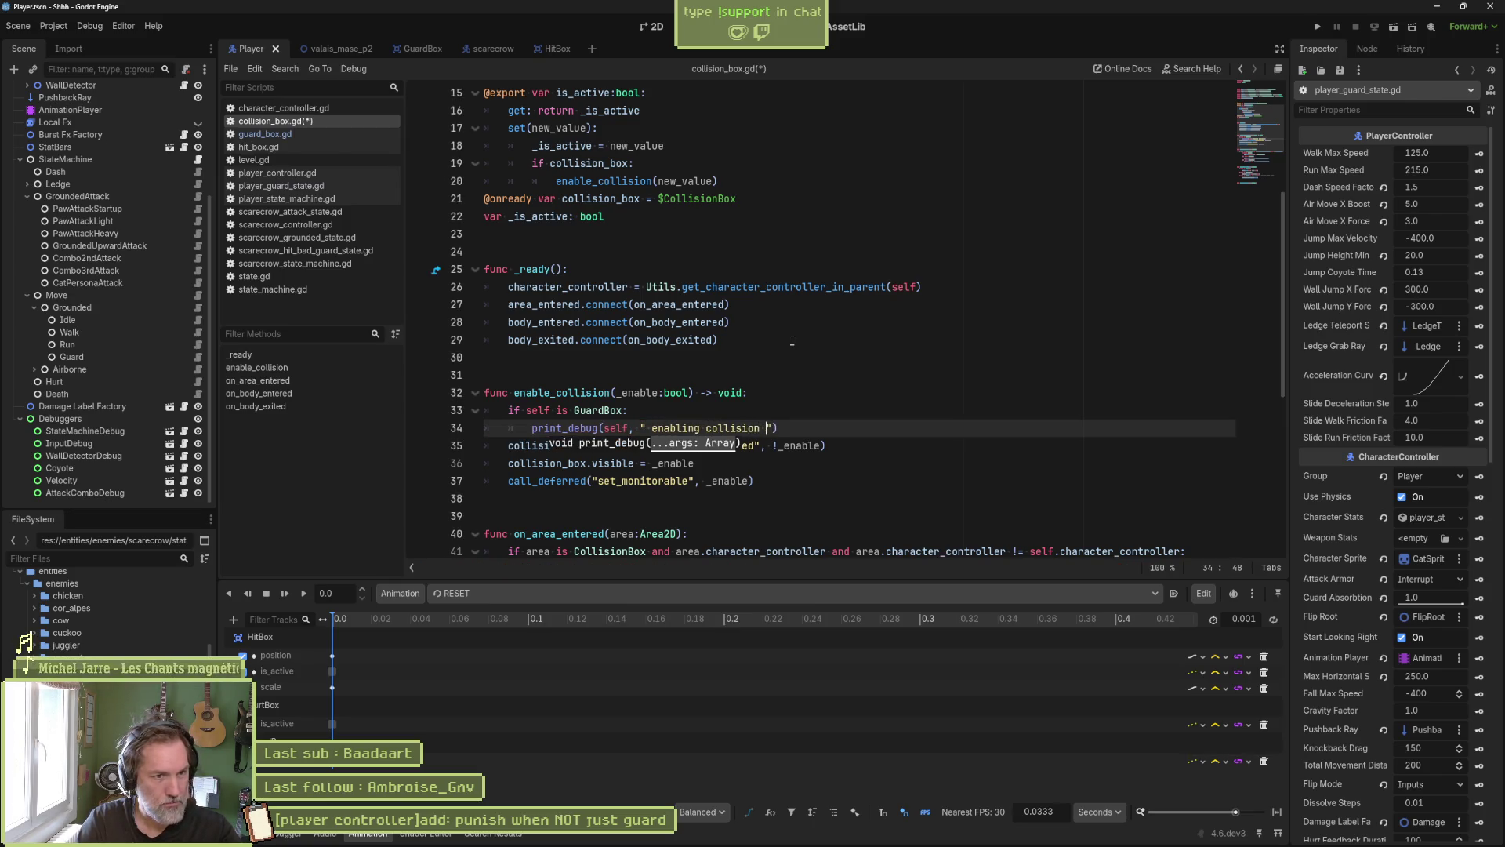
text( box ",)
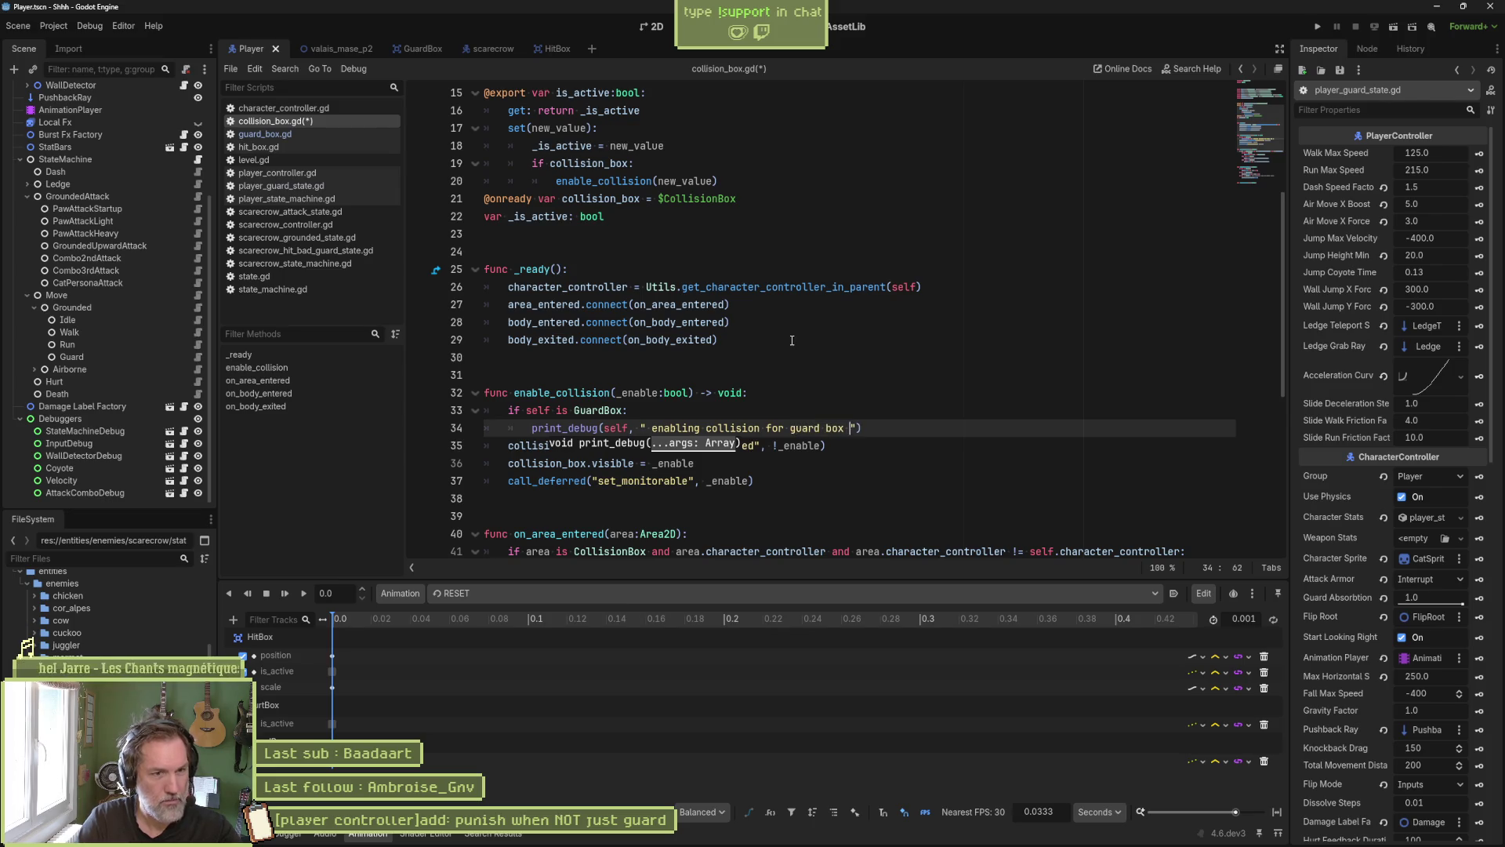
key(ctrl+s)
text(_enable)
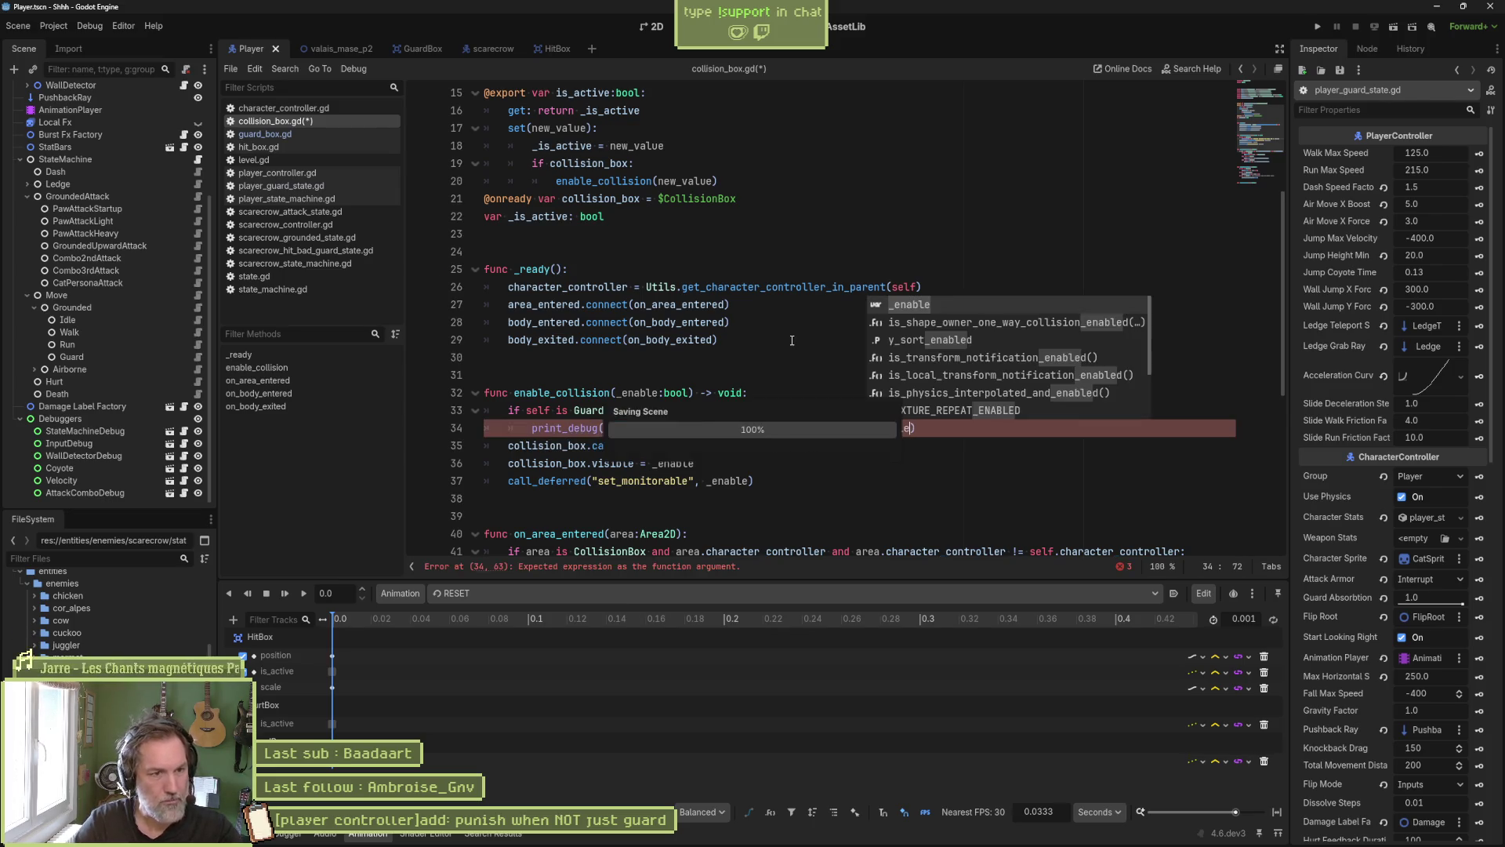
- Select the enable_collision function name and switch to guard_box.gd
click(580, 391)
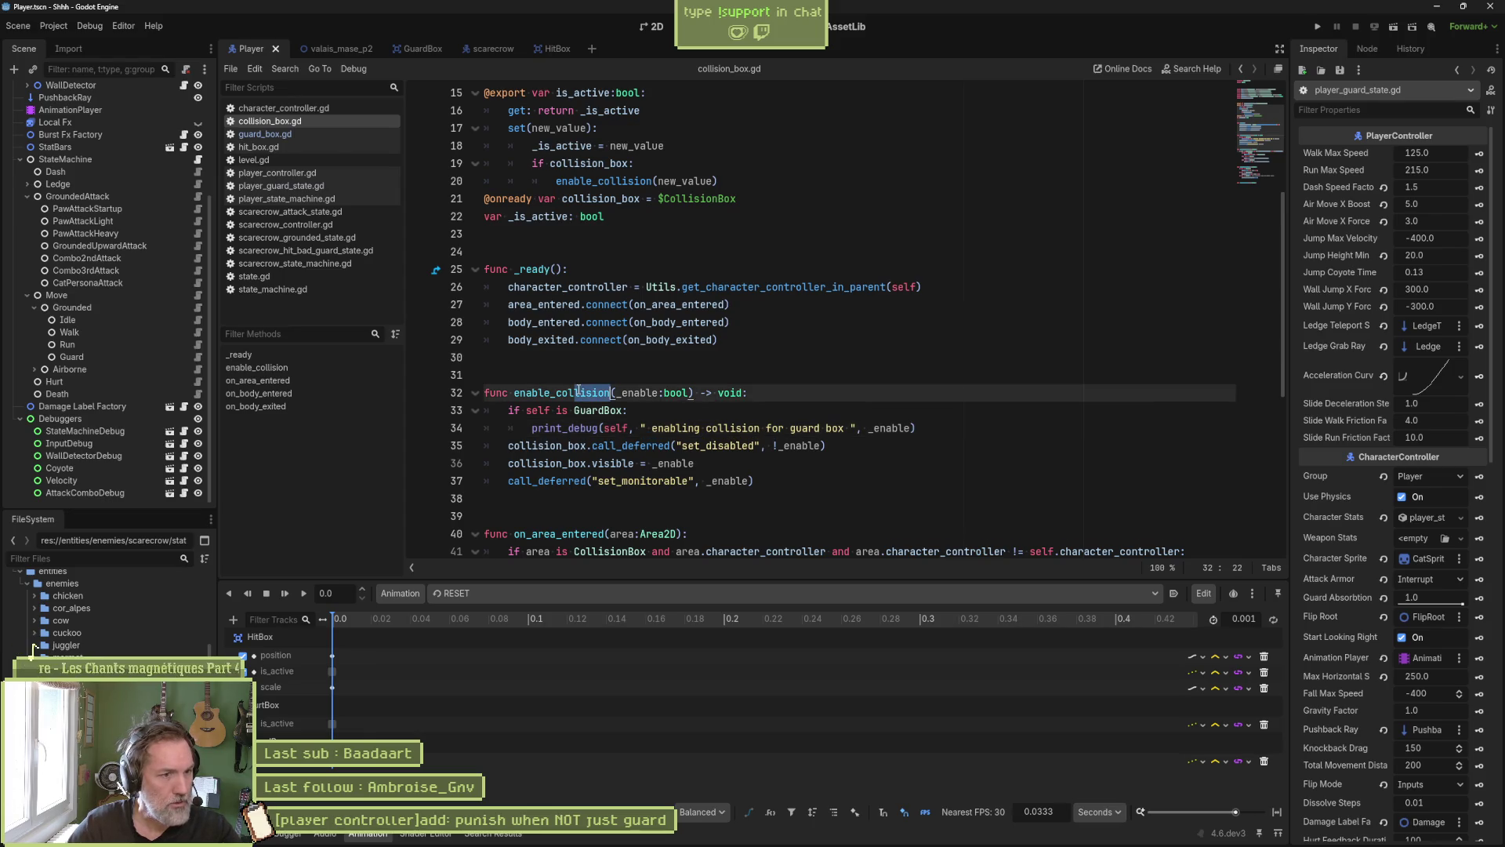
double_click(579, 391)
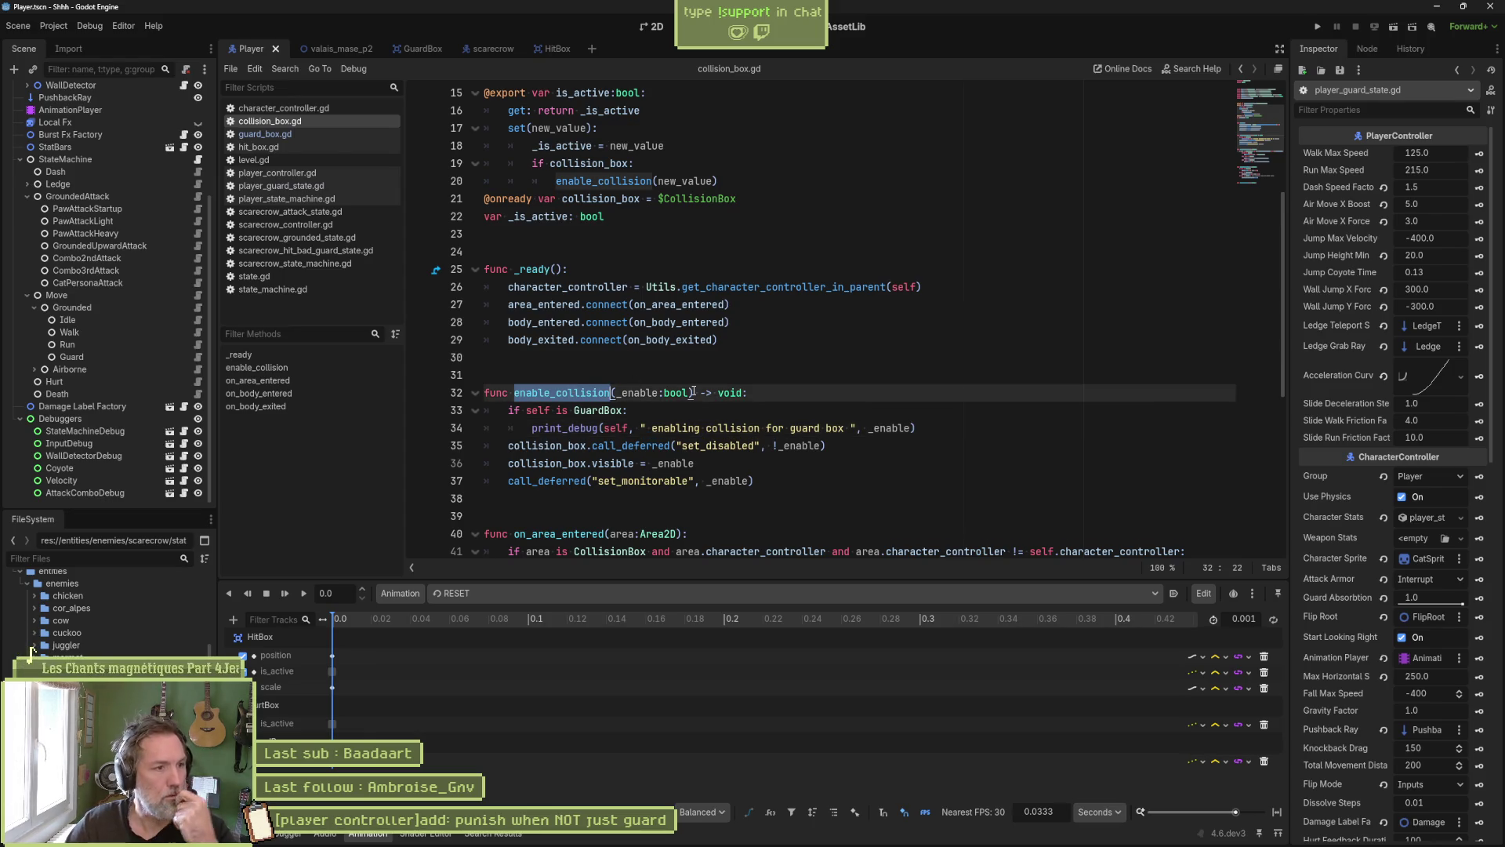
click(296, 135)
- Add enable_collision(true) after is_active = false in _ready, save, and run the valais_mase_p2 scene
click(673, 311)
key(Return)
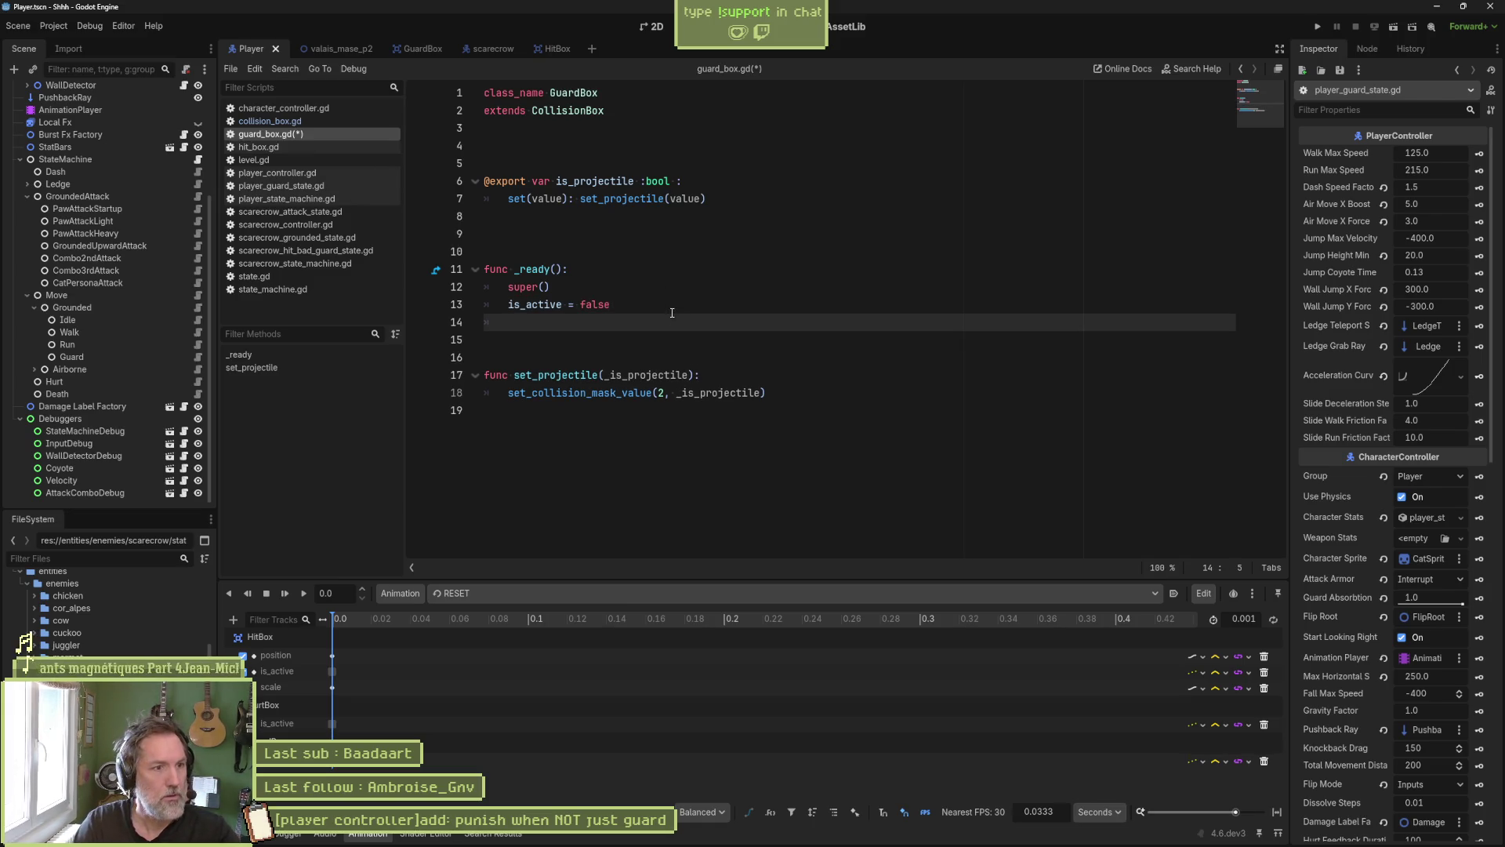
key(ctrl+v)
text(()
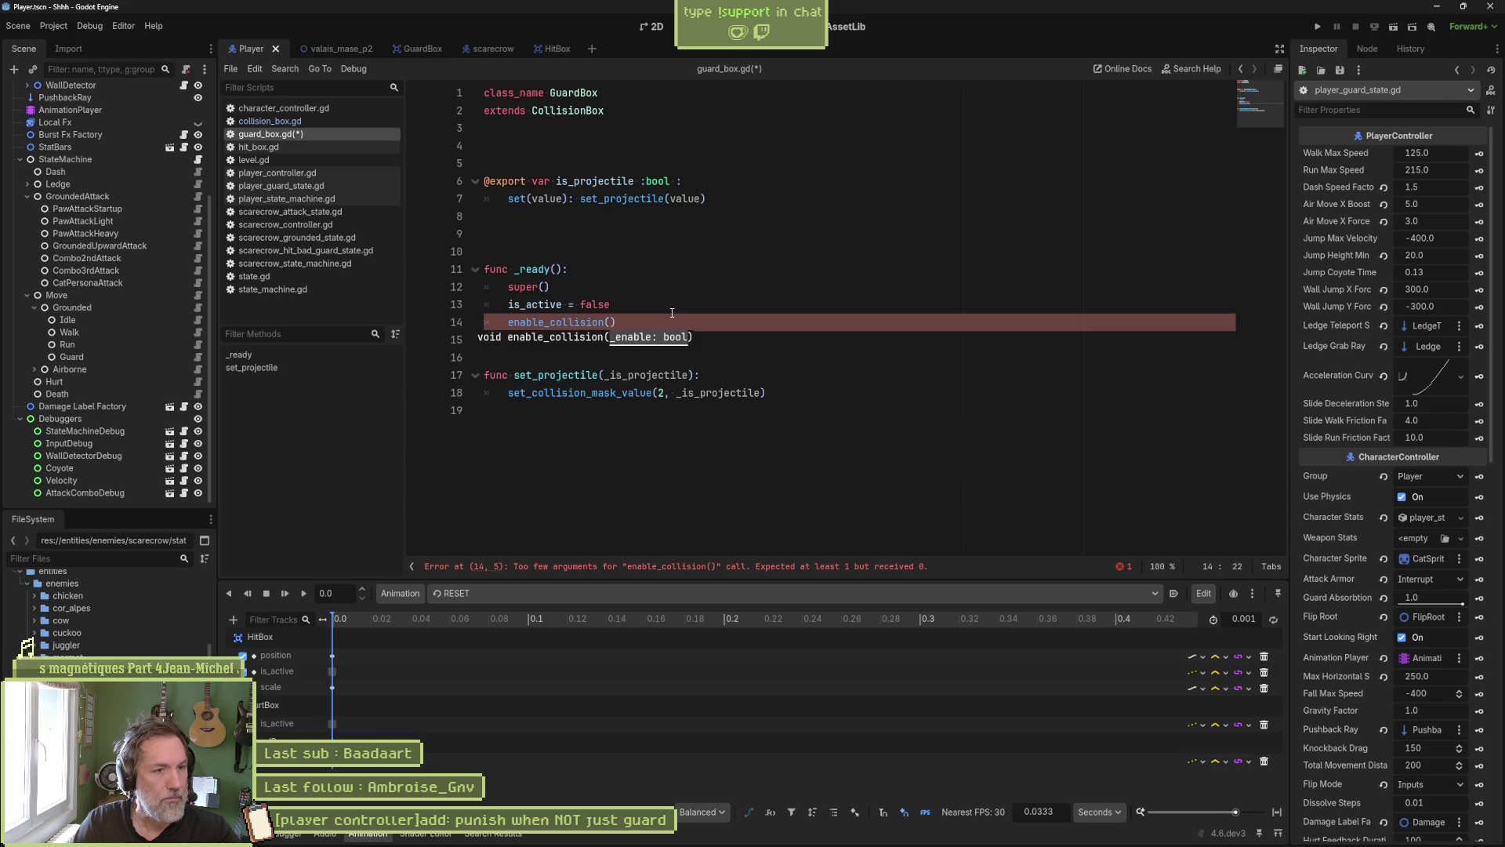
text(true)
key(ctrl+s)
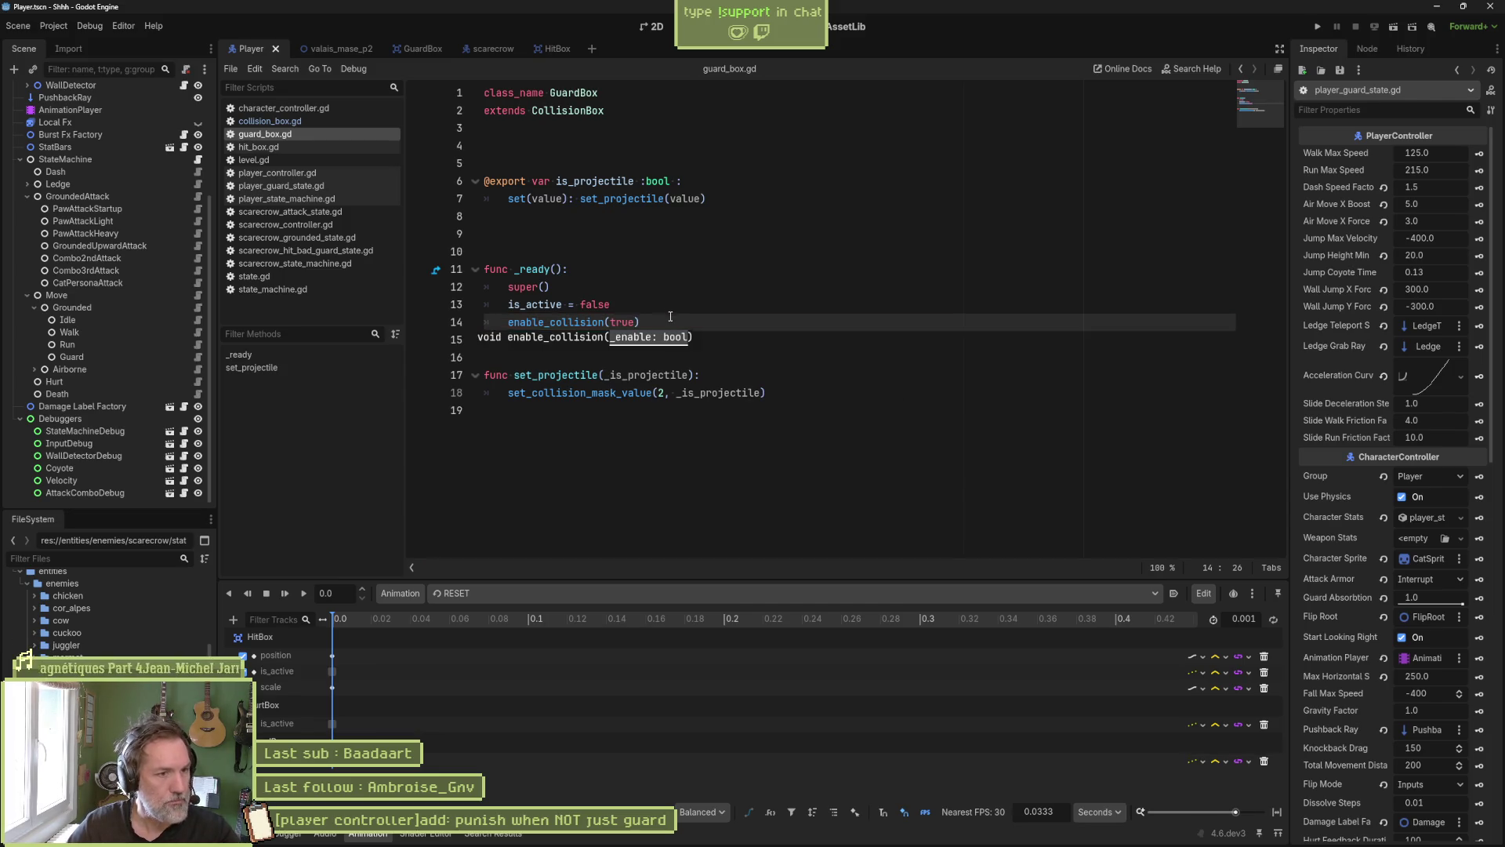
click(335, 49)
key(F6)
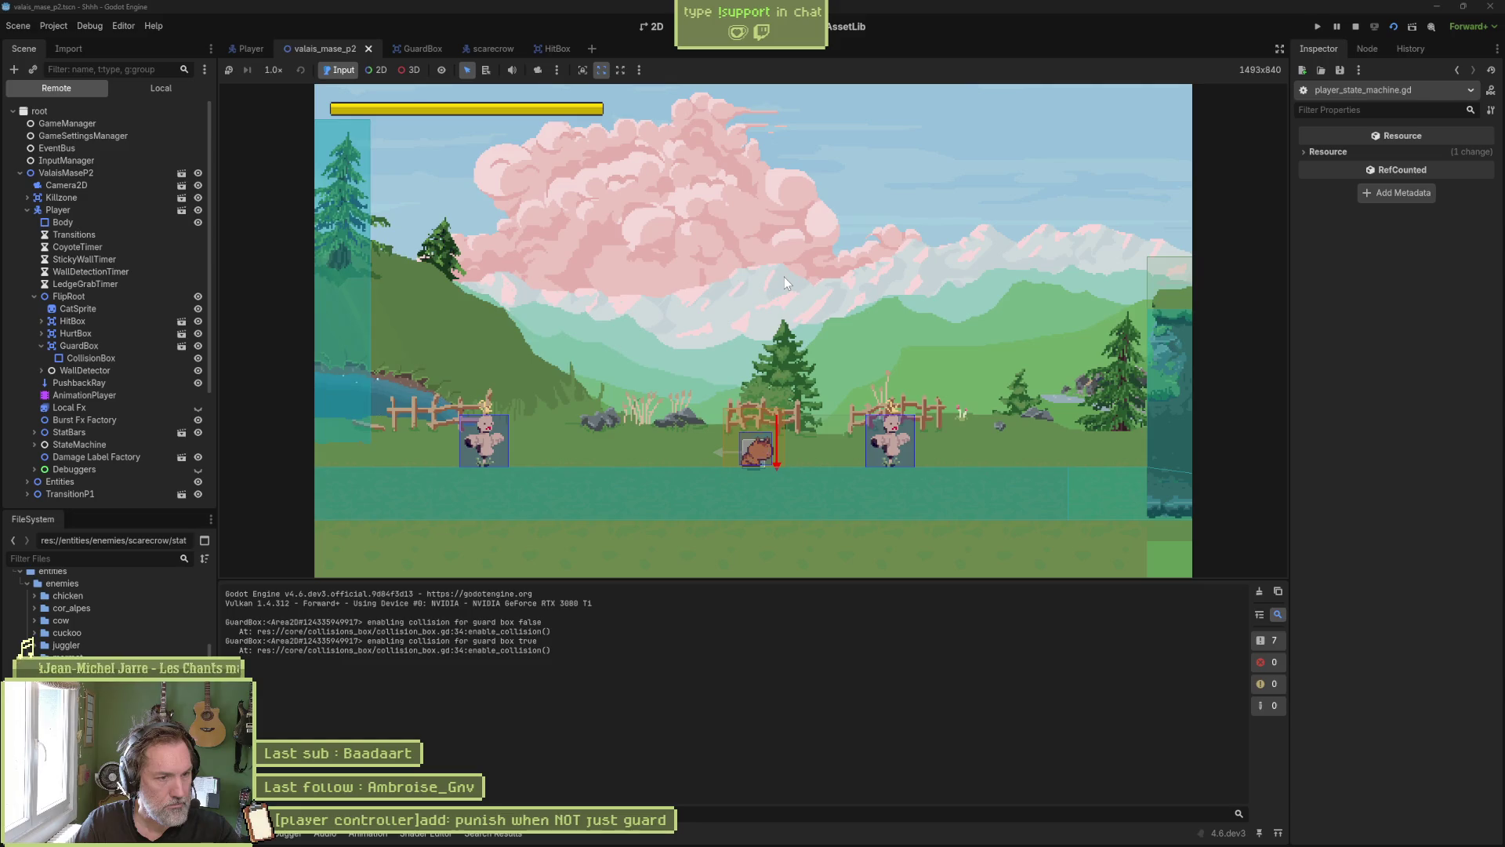
- Walk the cat right and left while watching guard-box collision logs, then stop the game with F8
key(Right)
key(Left)
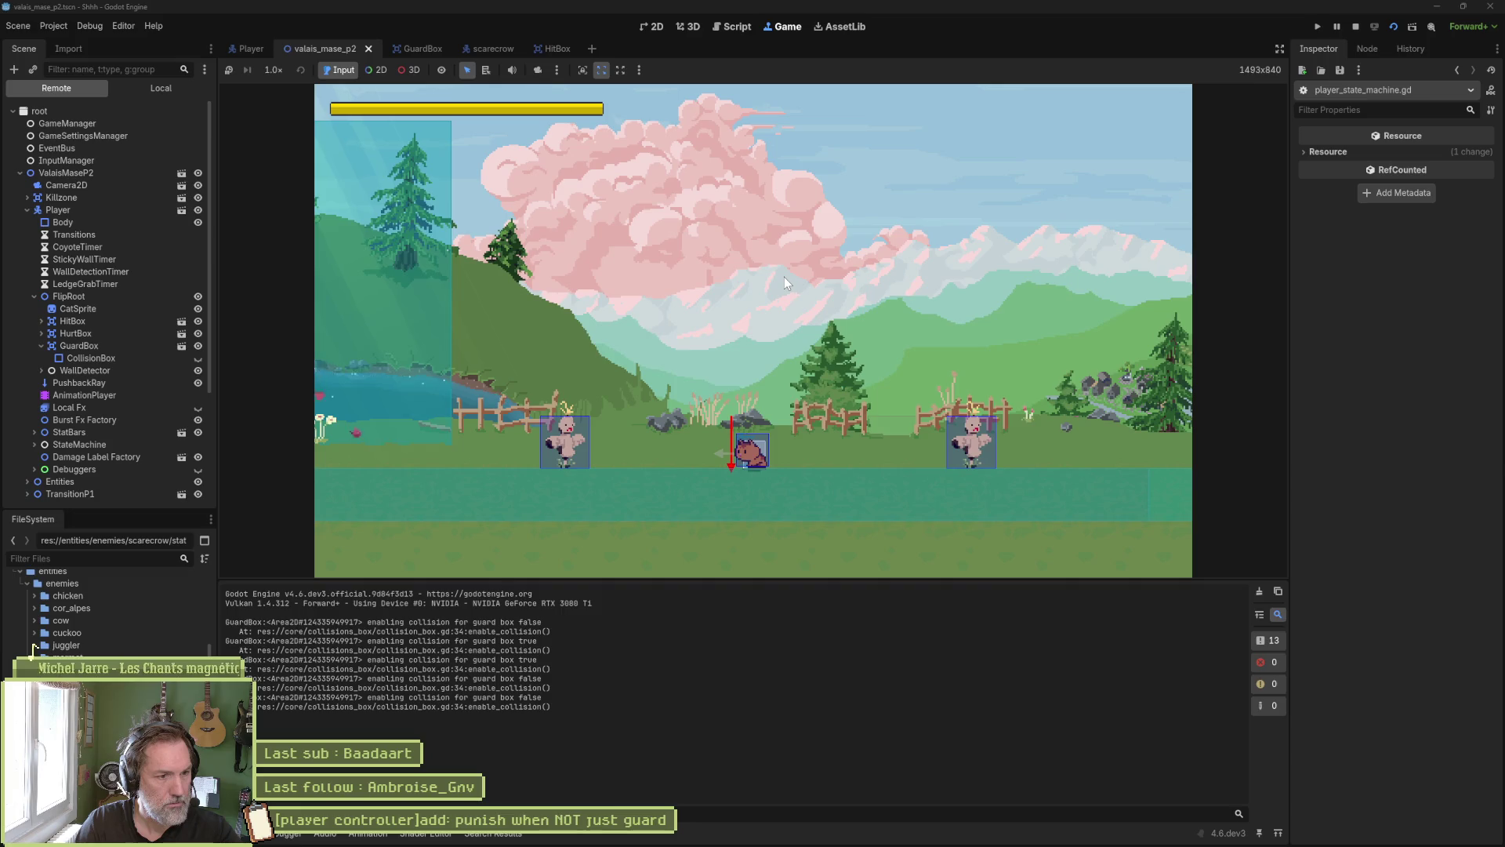
key(Right)
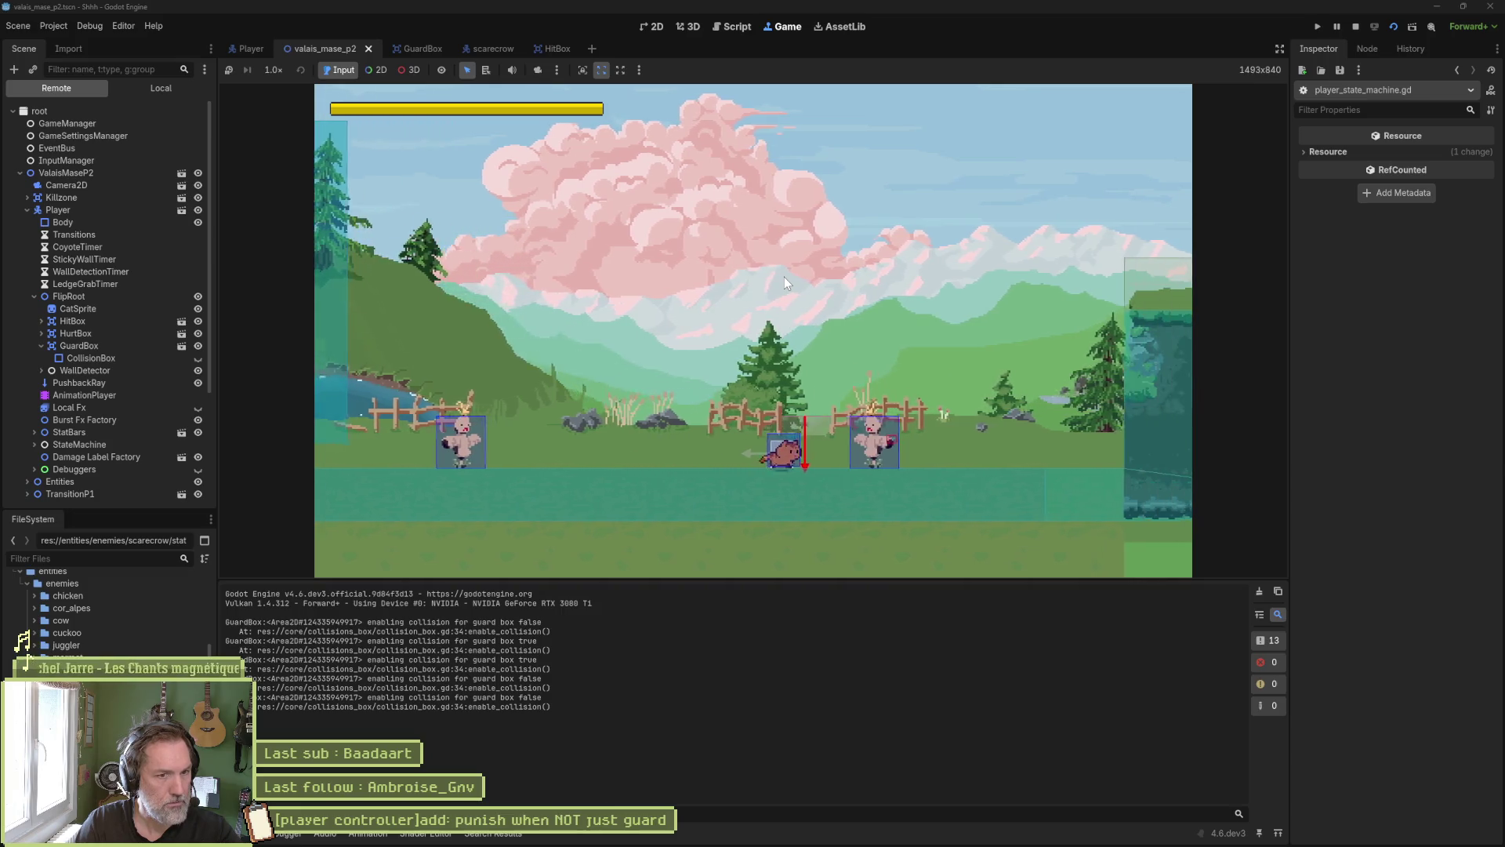
key(Right)
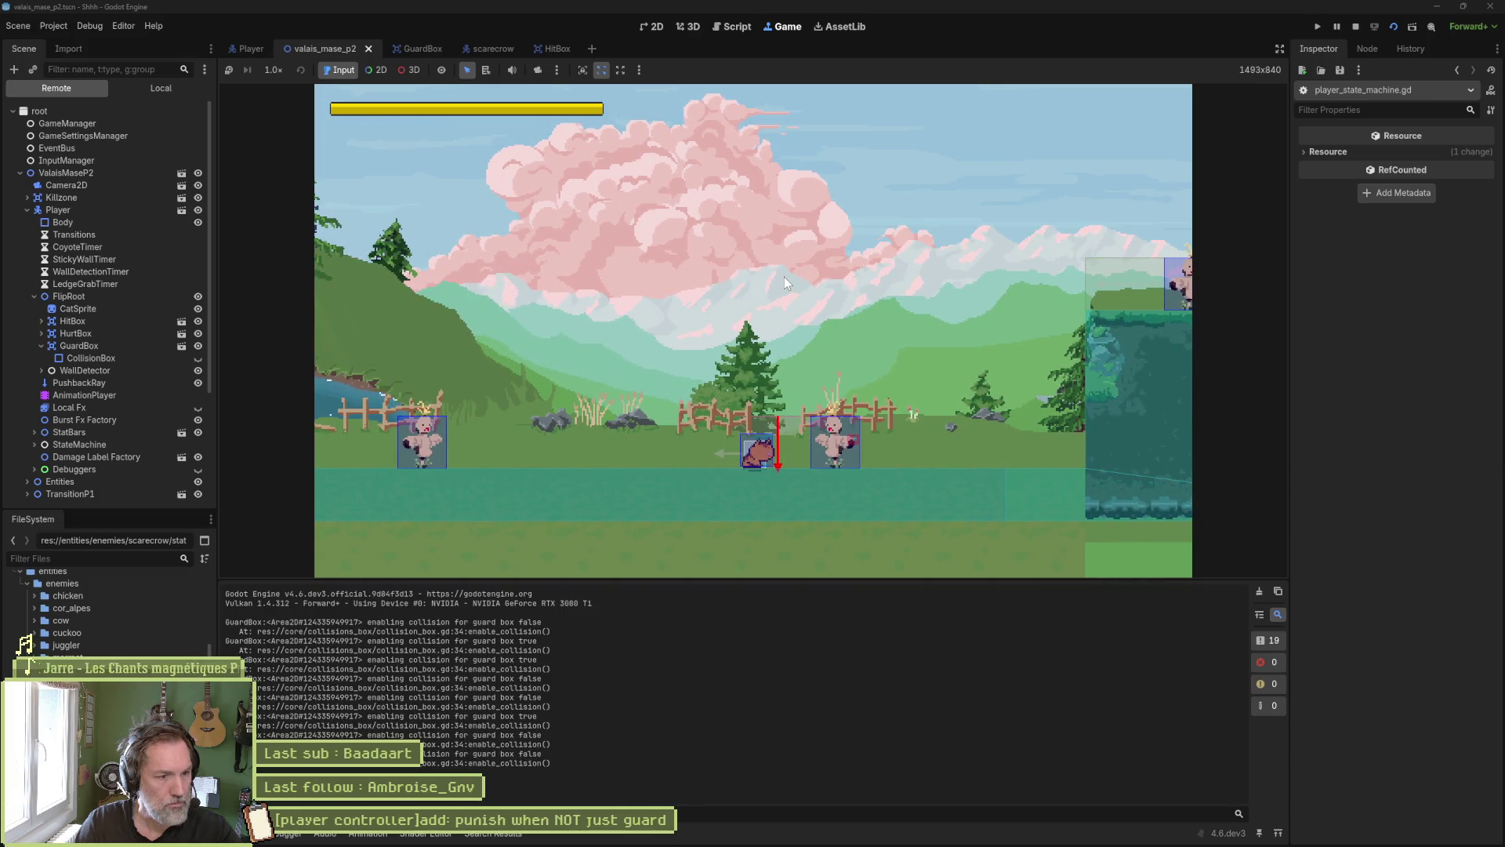
key(Left)
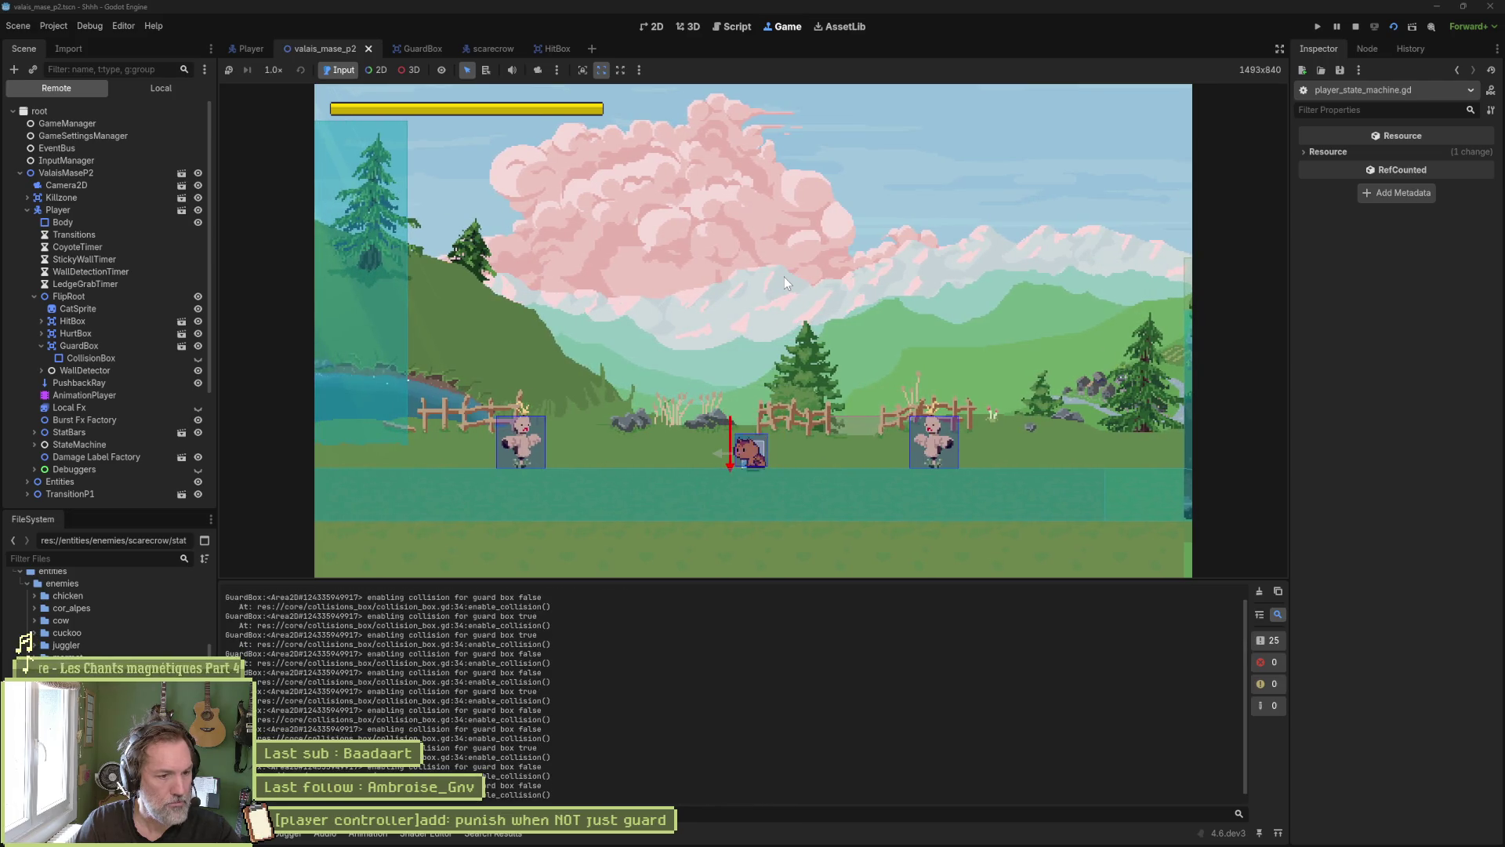
key(F8)
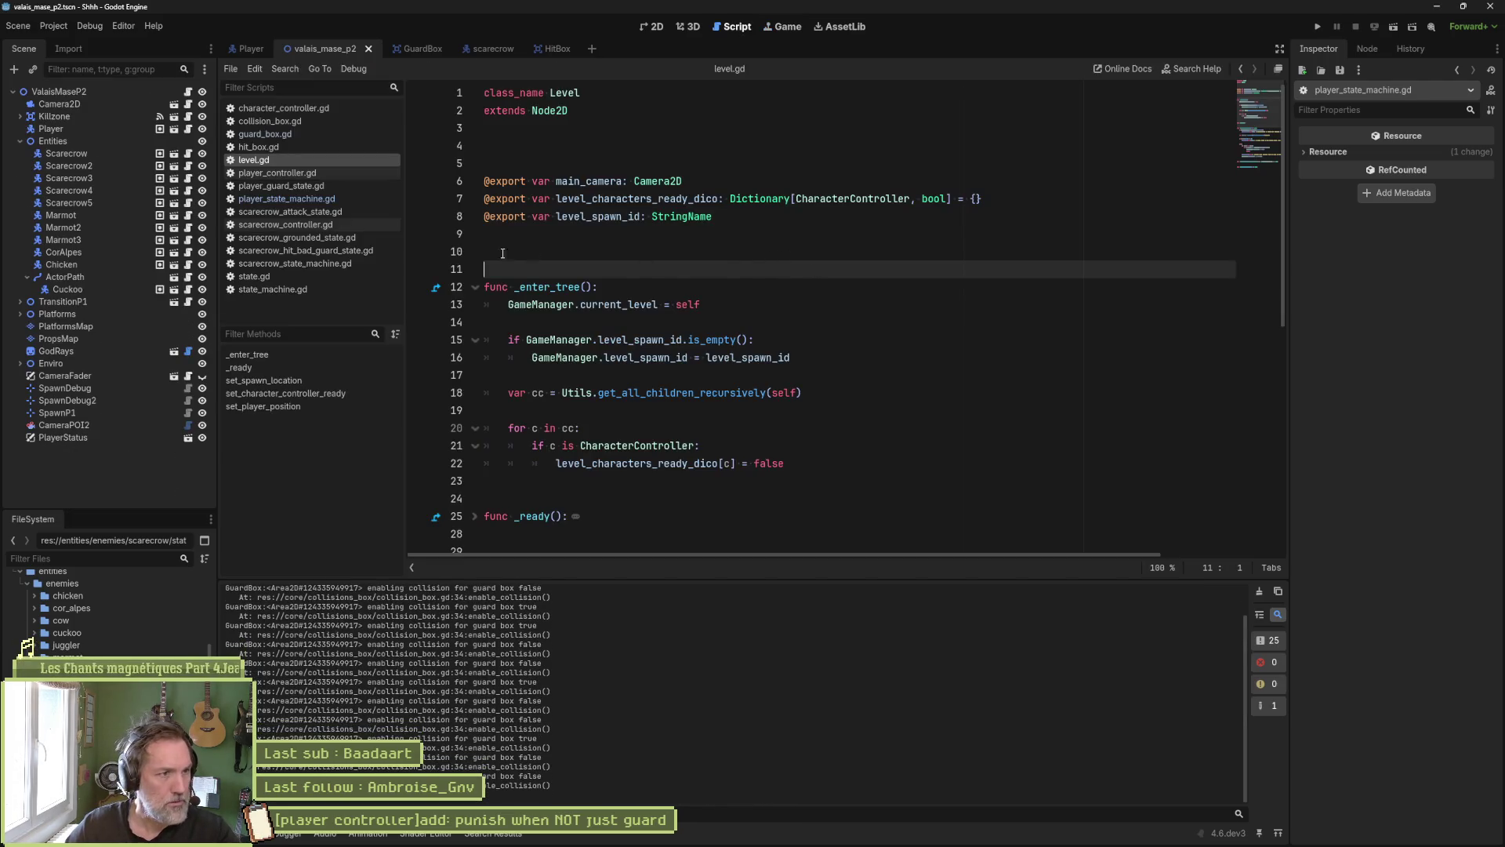
- Close the enable_collision call in guard_box.gd and jump to its definition in collision_box.gd
click(272, 135)
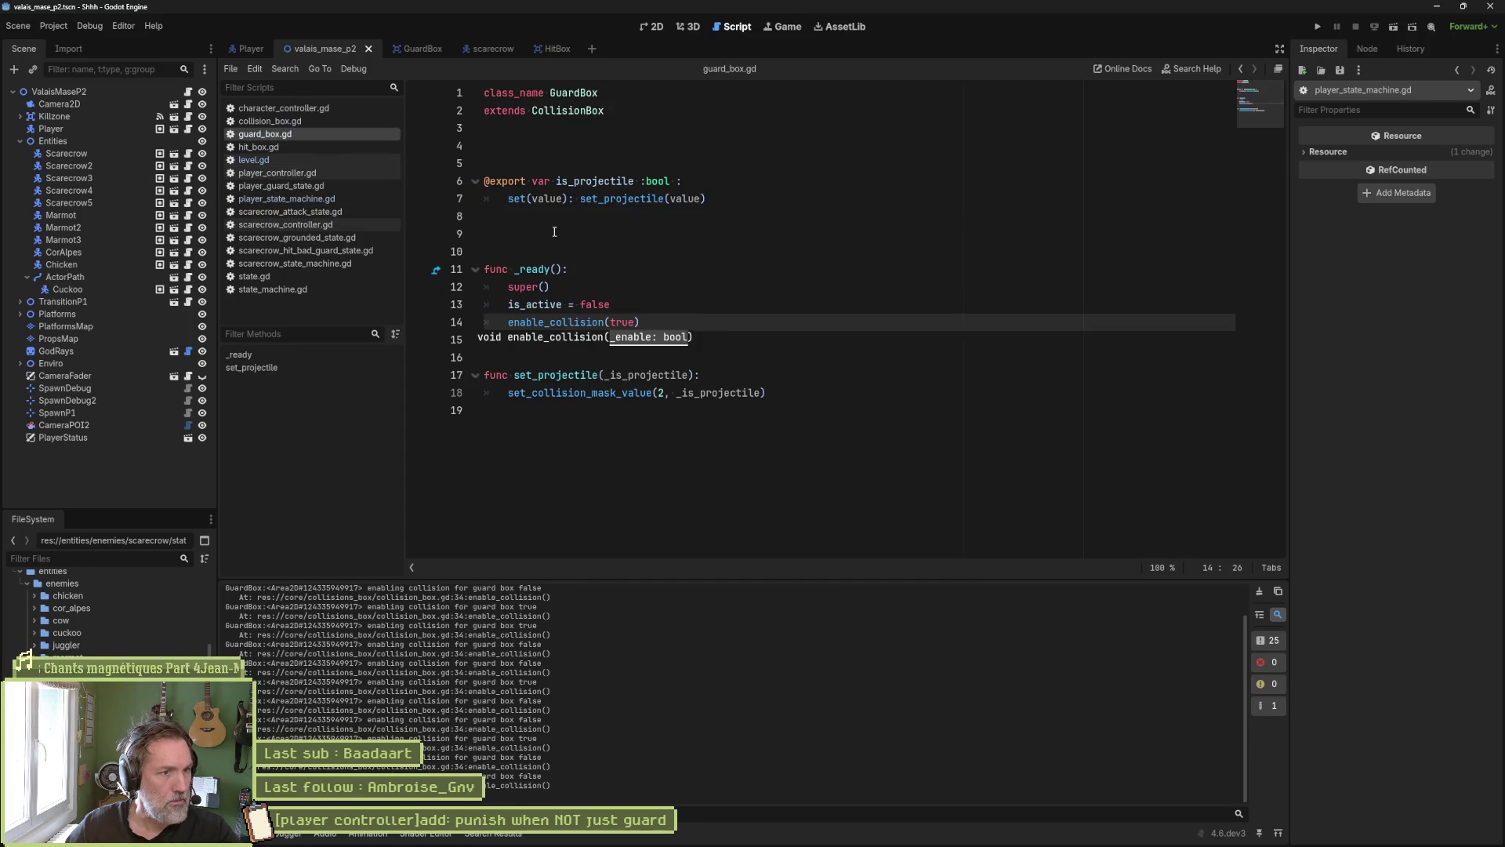
text())
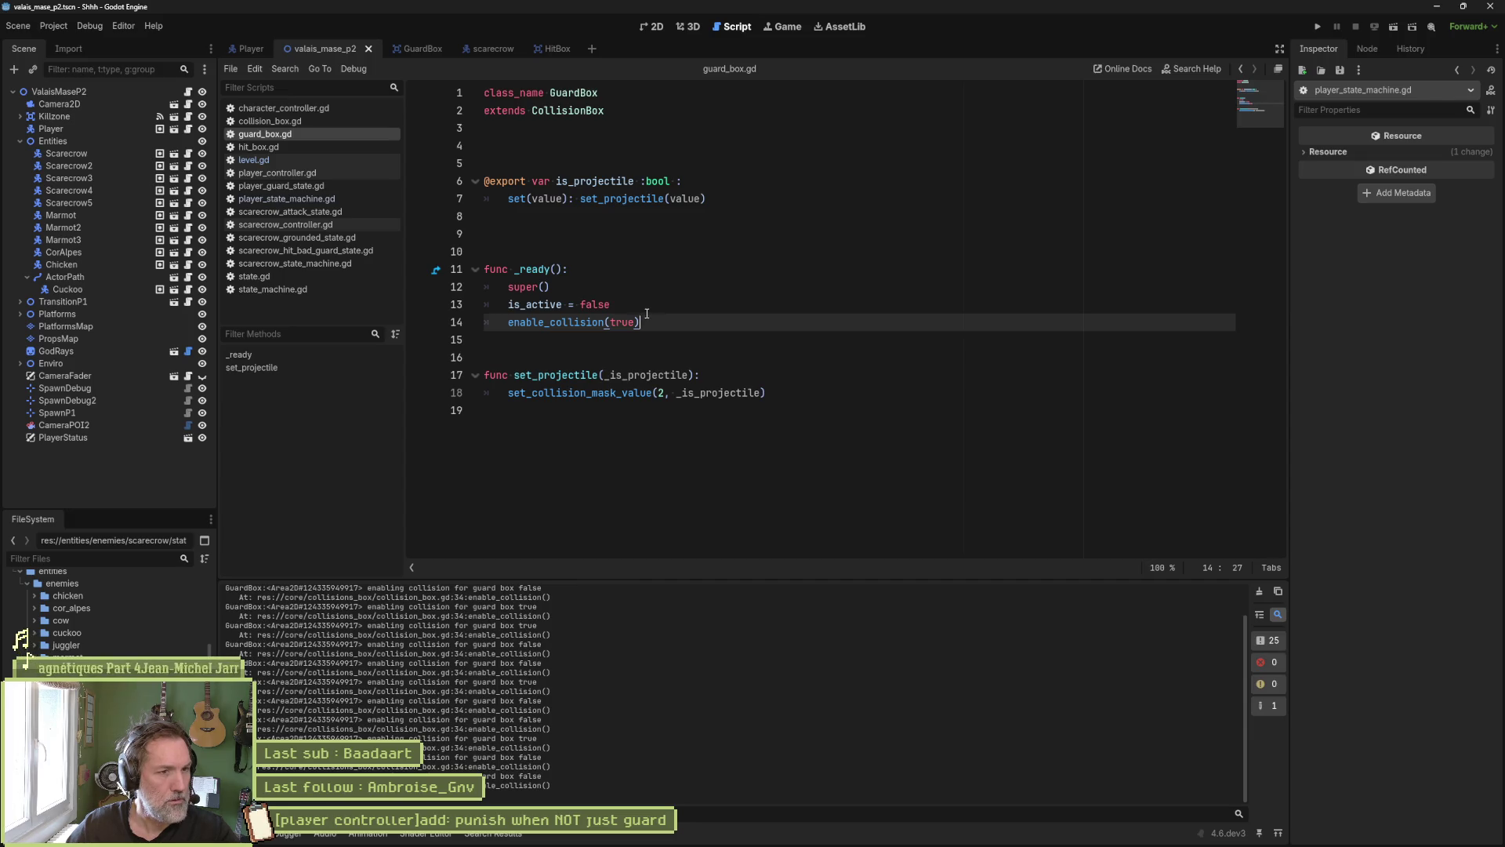
ctrl+click(594, 322)
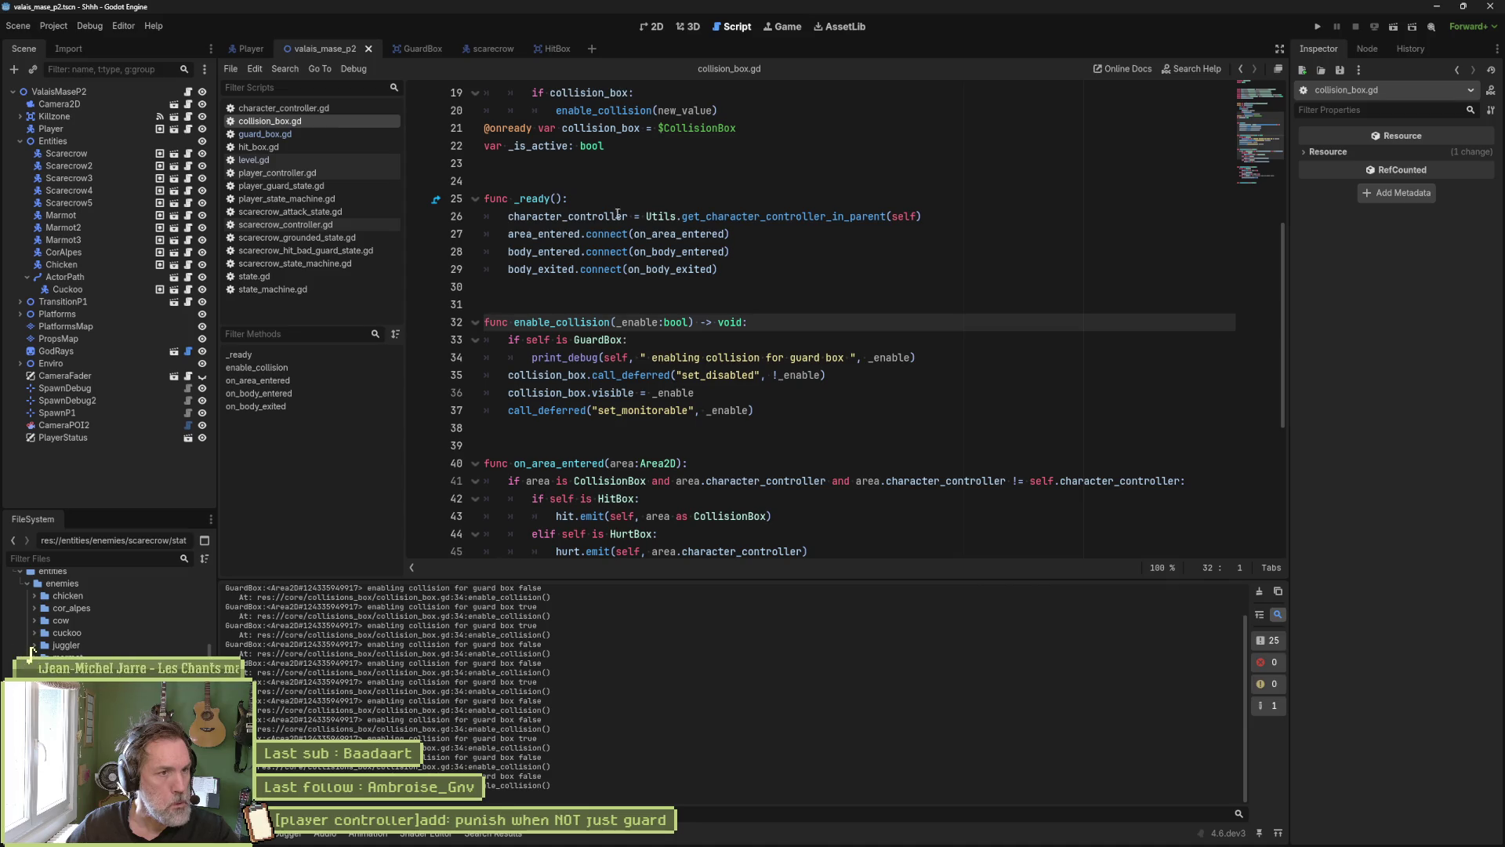
click(636, 157)
key(Left)
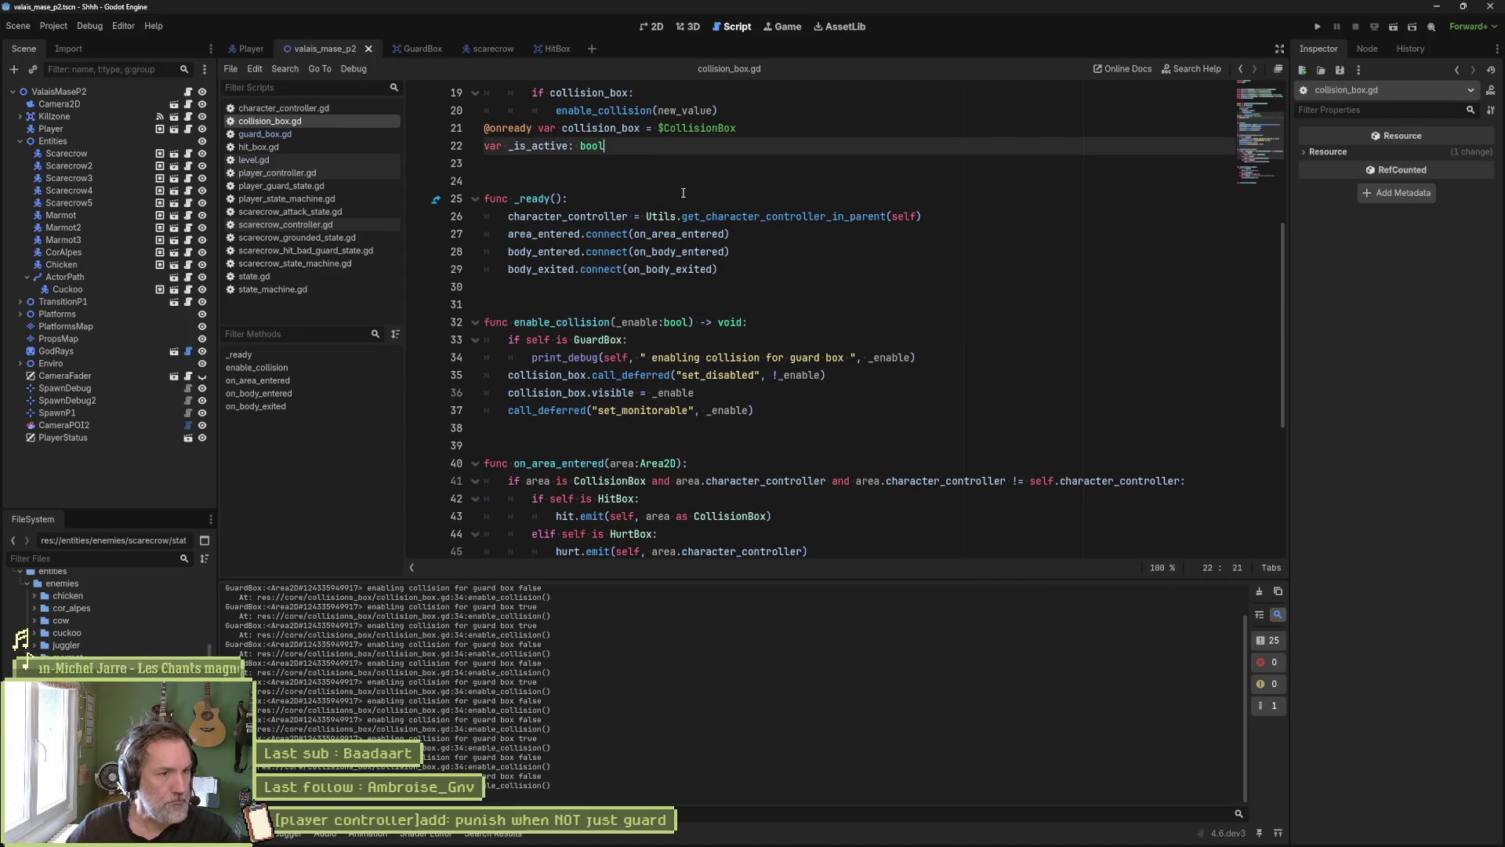
- Check the GuardBox condition in enable_collision, then return to guard_box.gd below the is_projectile setter
click(646, 341)
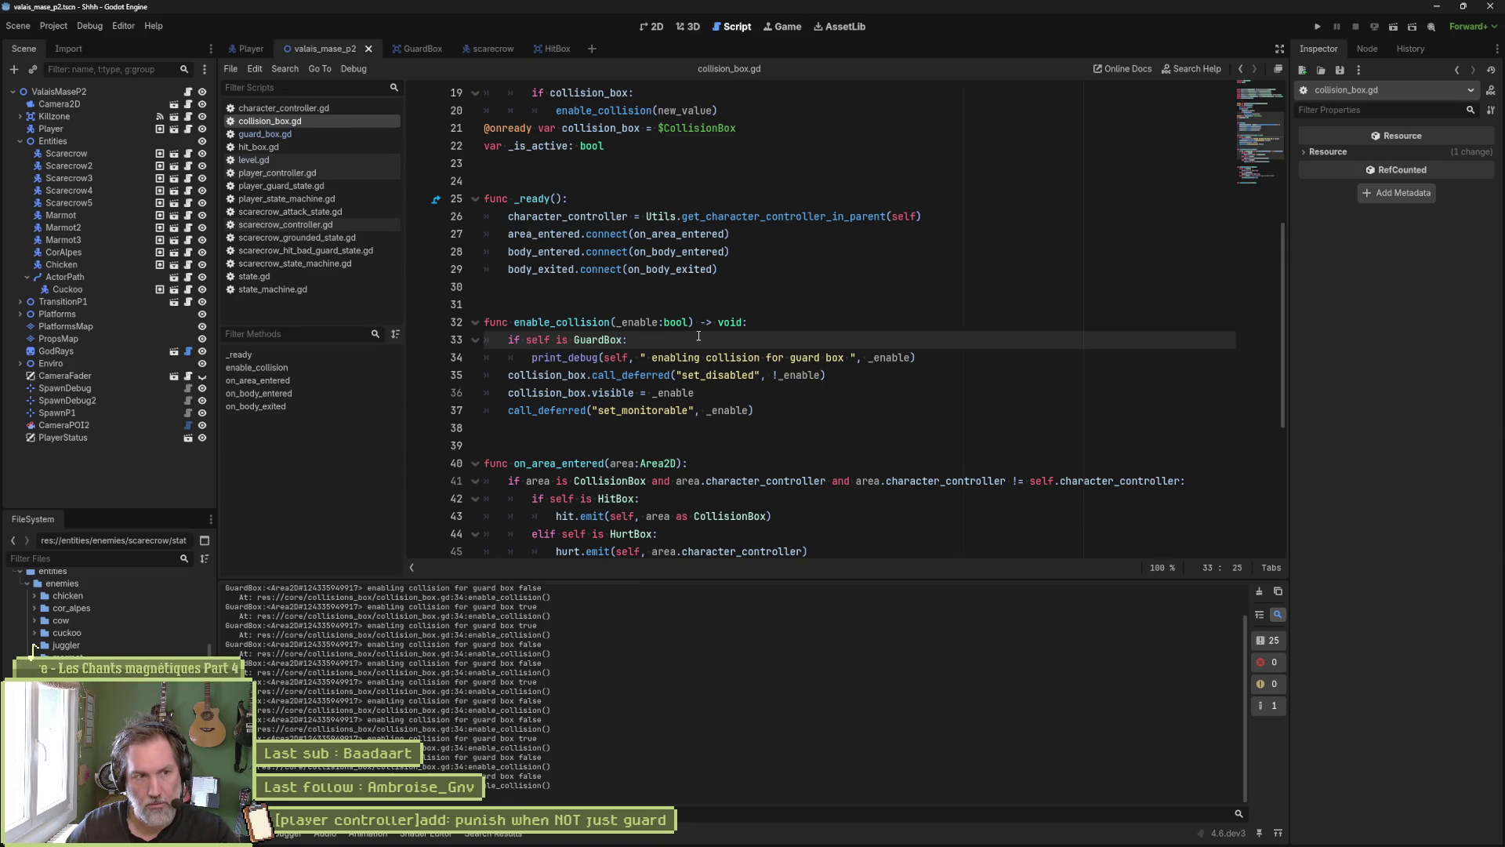
click(291, 134)
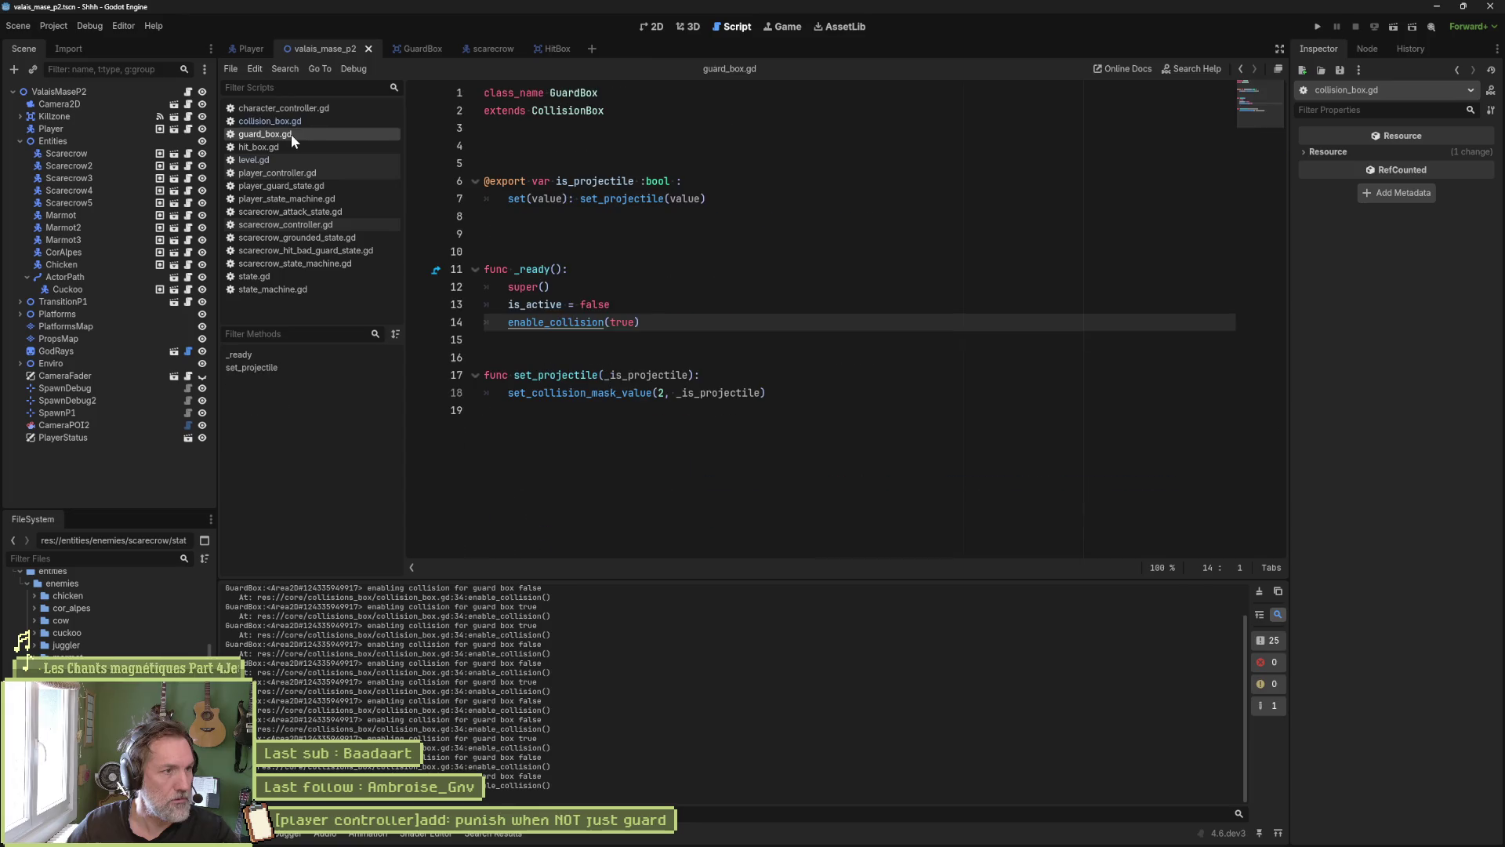
click(609, 224)
- Add 'var is_perfect := true' to guard_box.gd, save it, and go back to collision_box.gd
key(Return)
text(var )
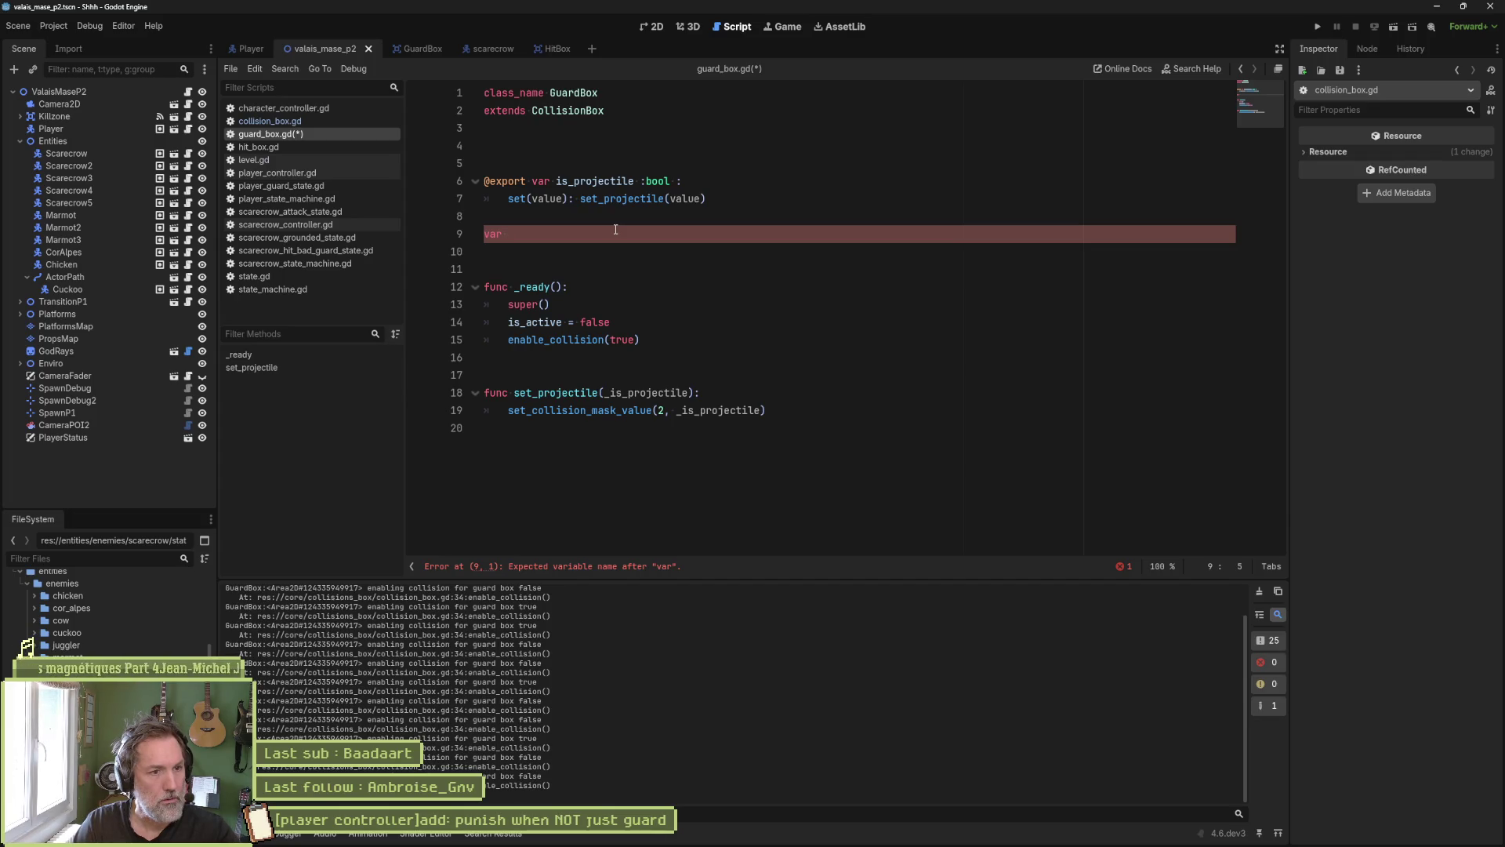
text(is_perfect)
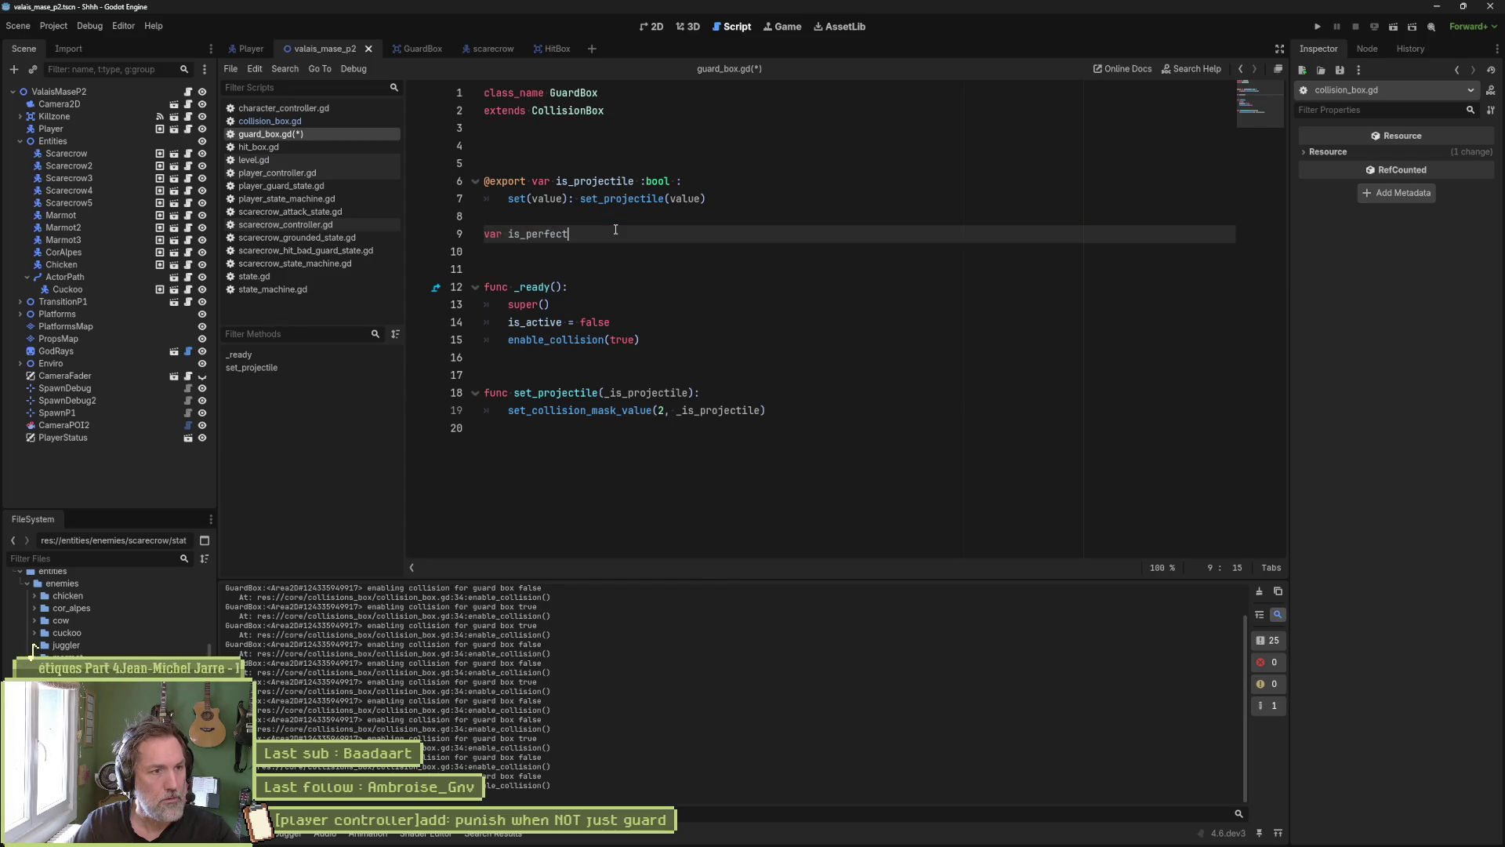
text( :=)
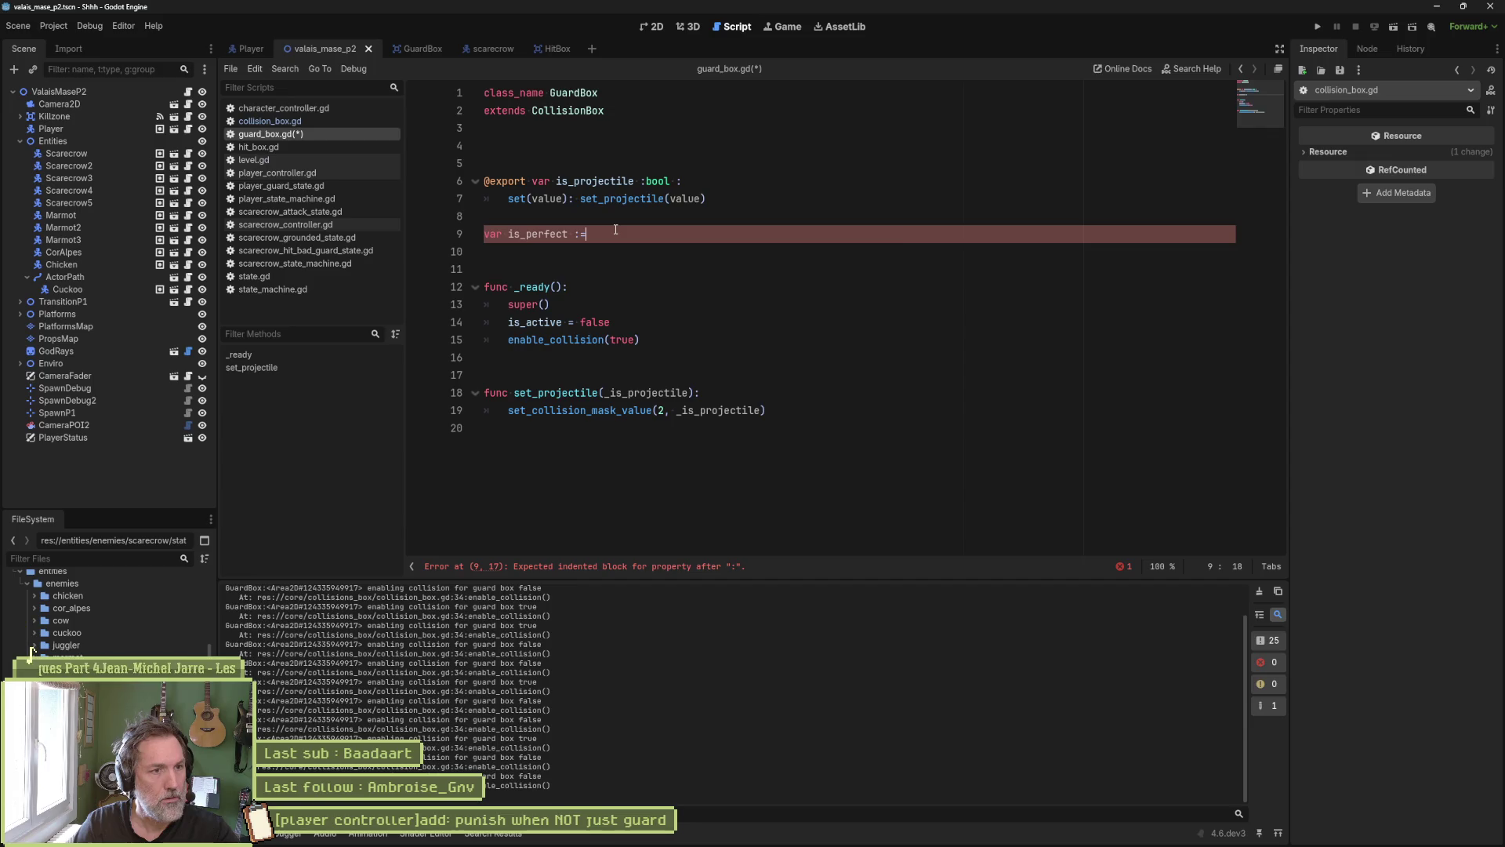
text( true)
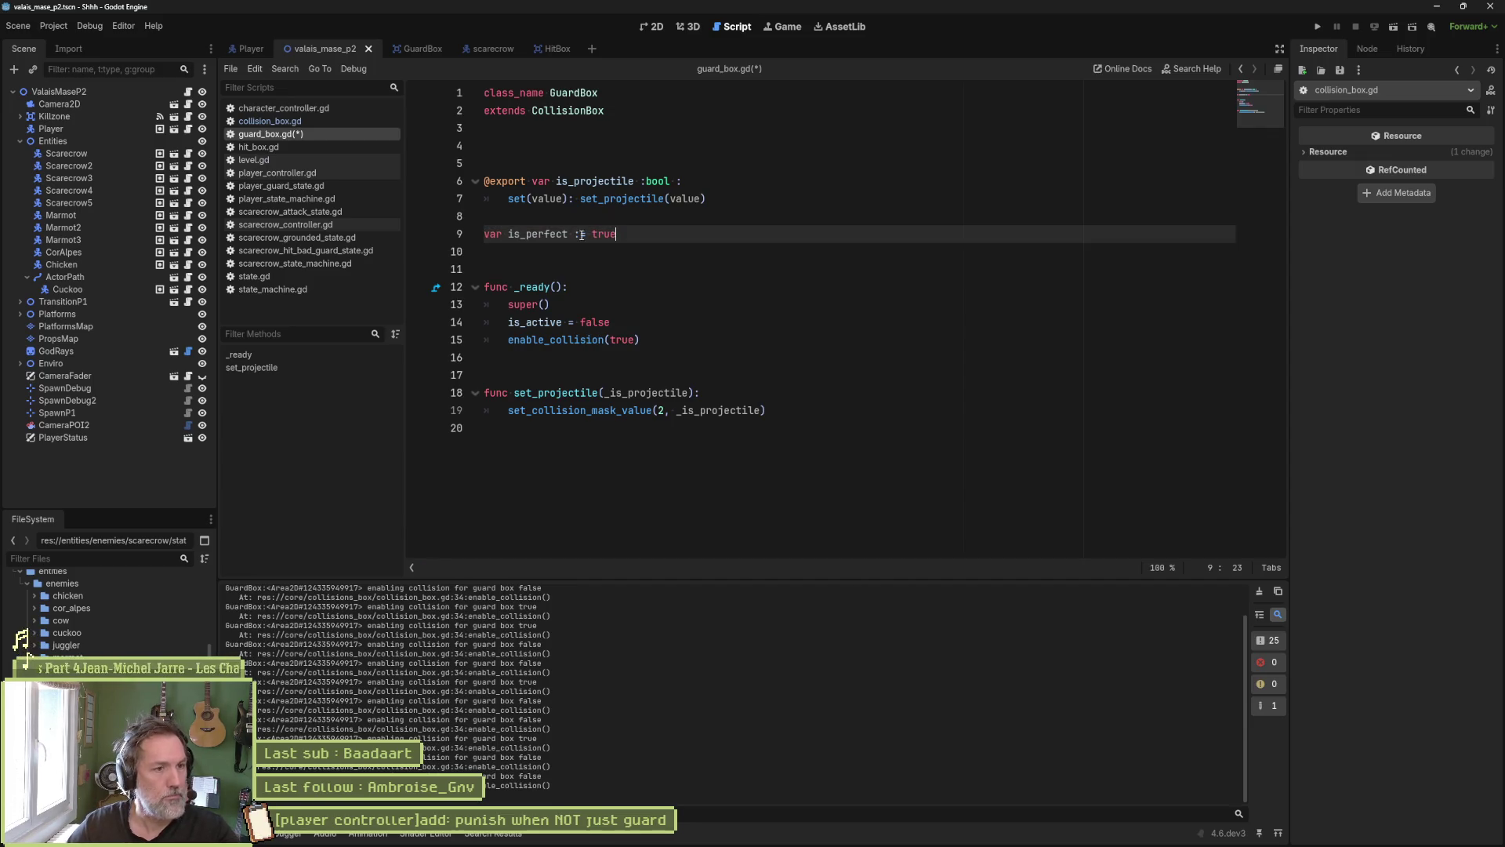
key(ctrl+s)
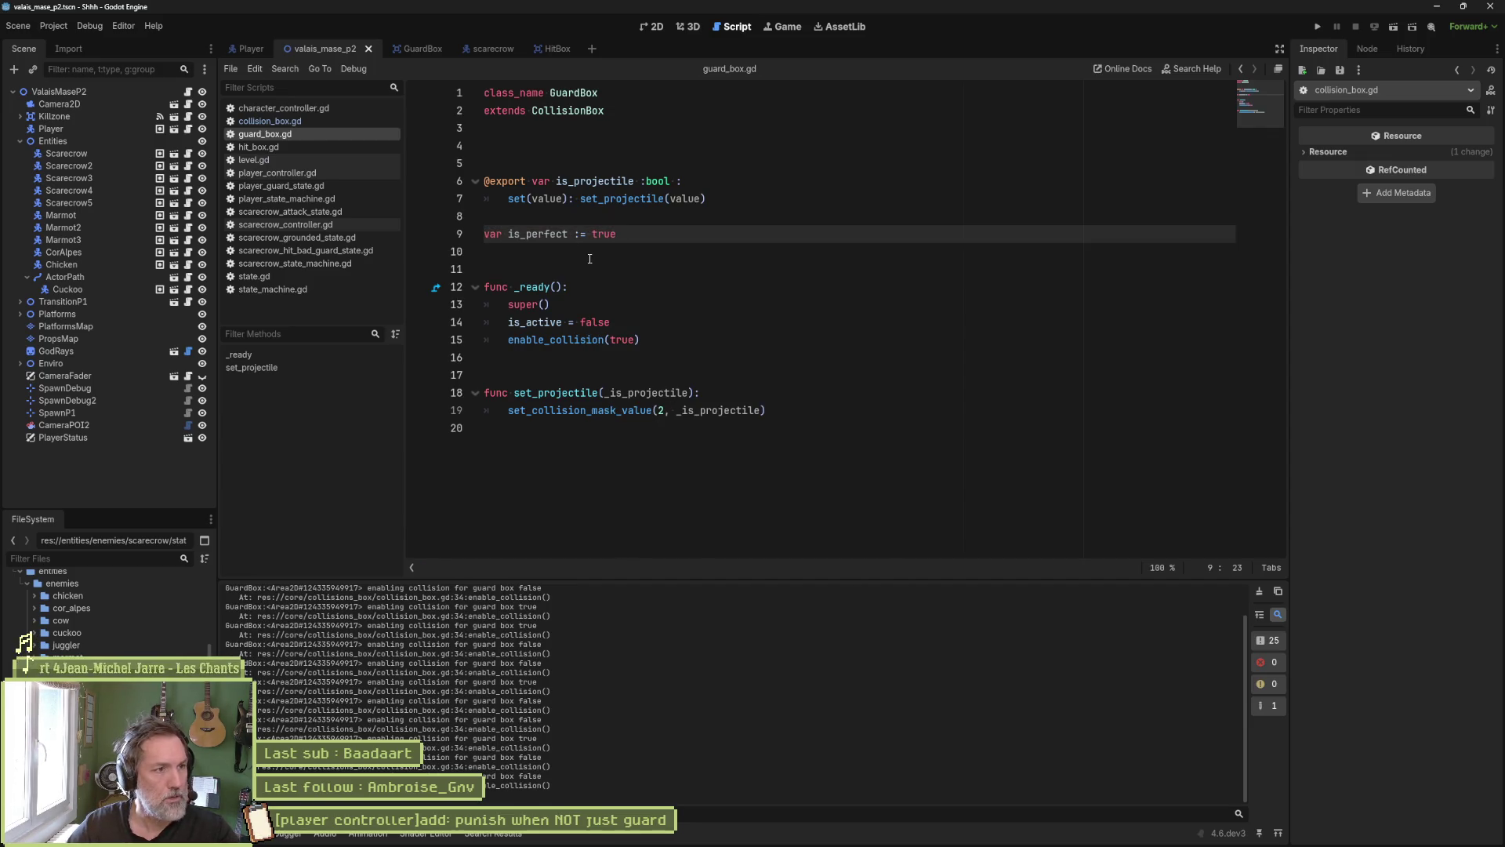
click(292, 120)
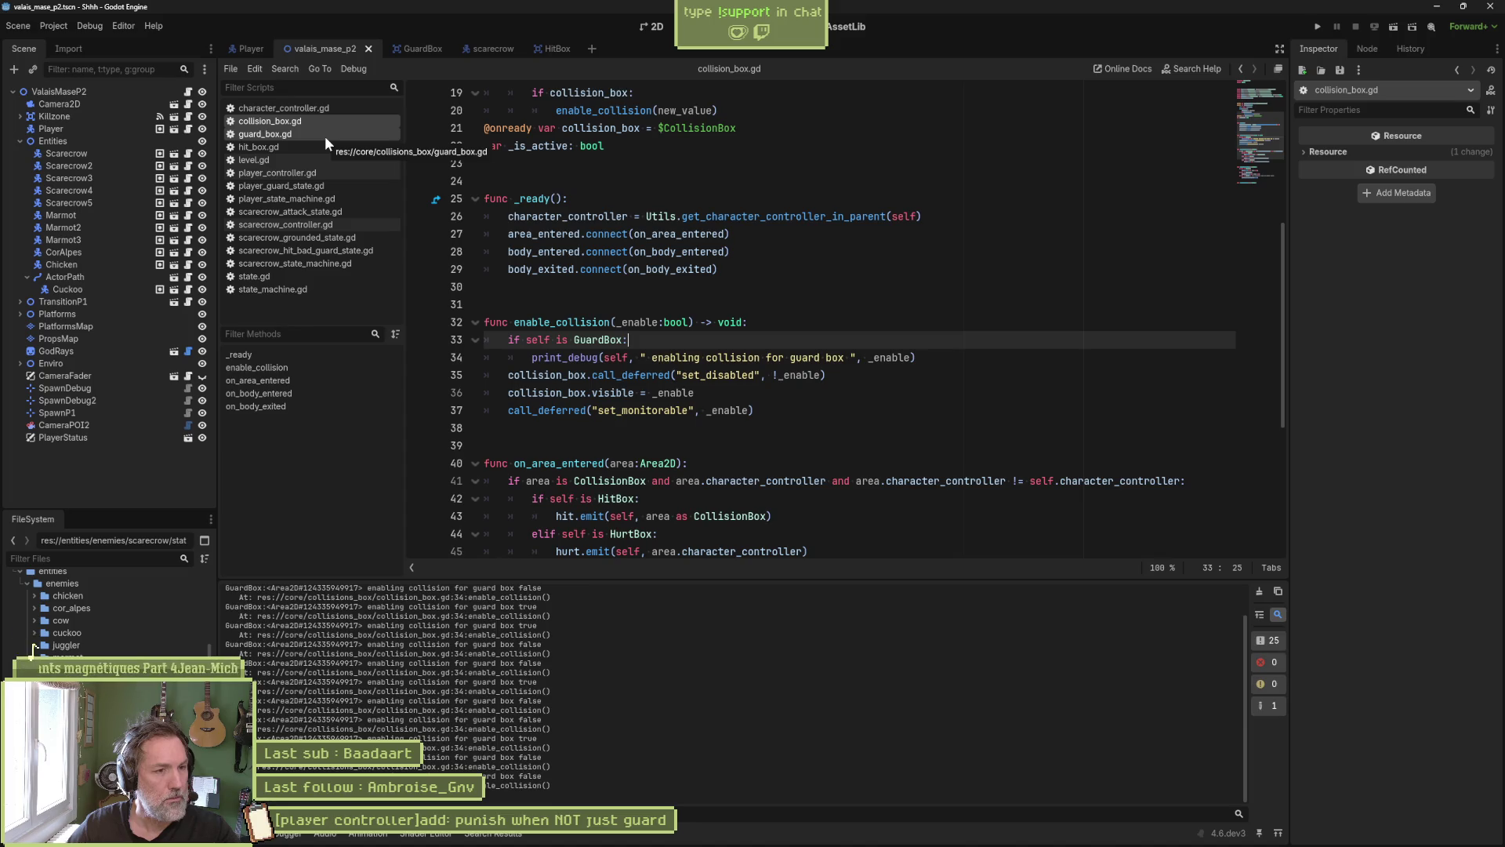
- Below the debug print, add 'var gb = self as GuardBox' and begin 'gb.', then go to guard_box.gd
click(941, 361)
key(Return)
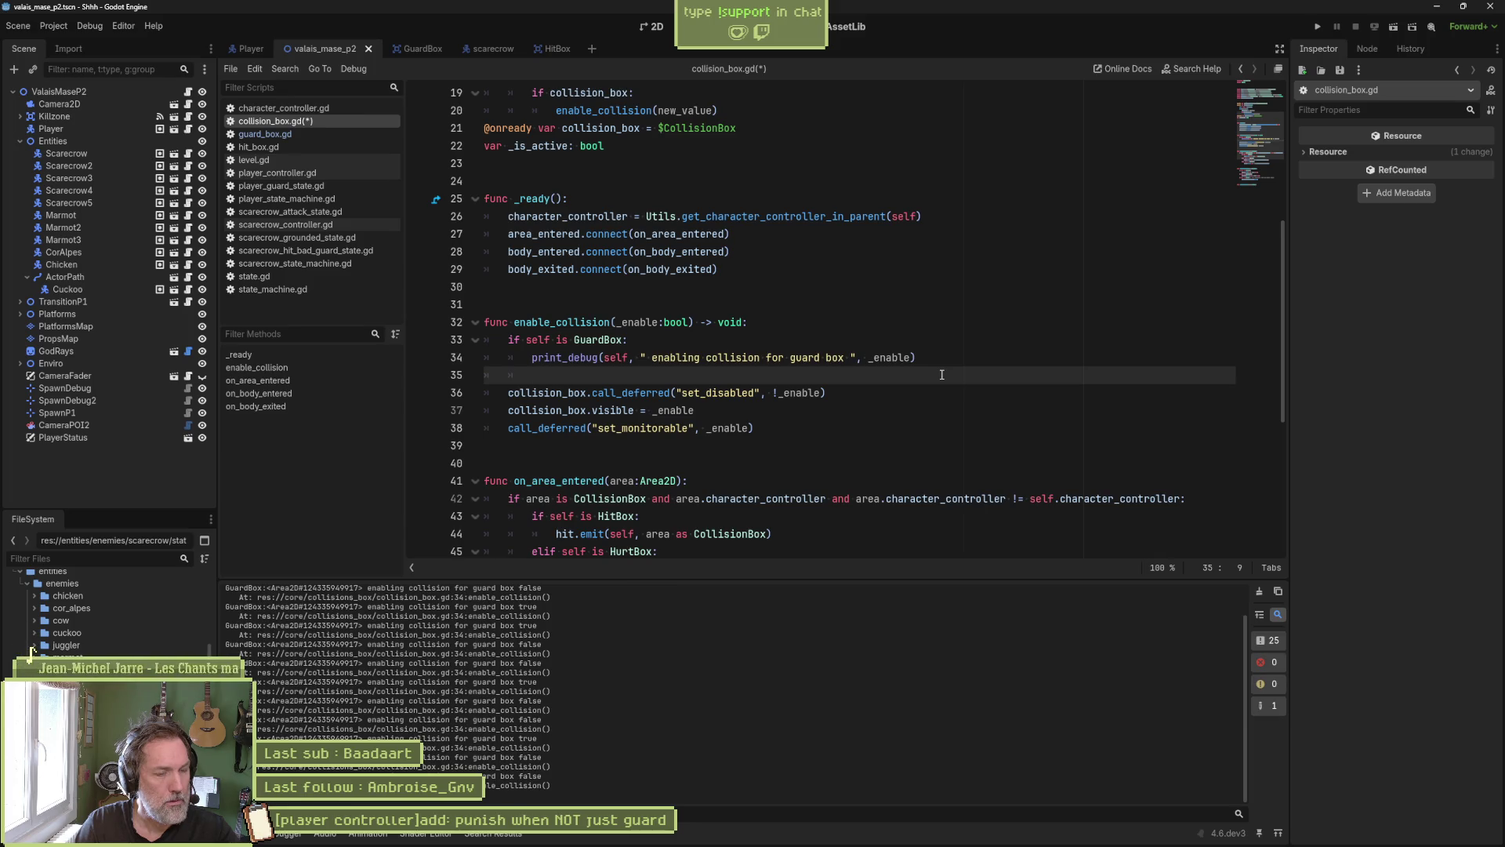
text(var )
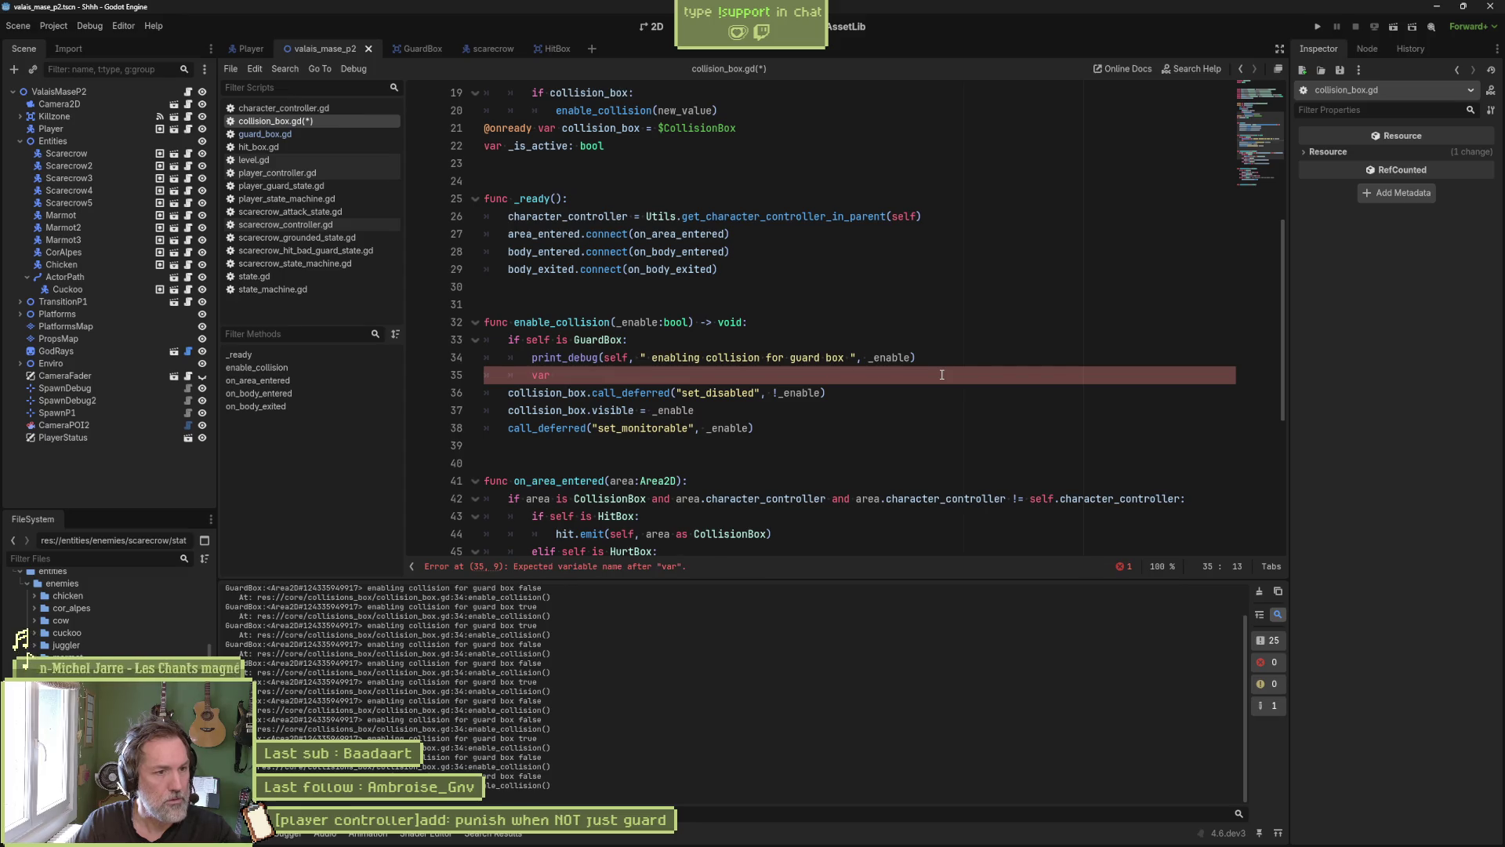
text(gb = )
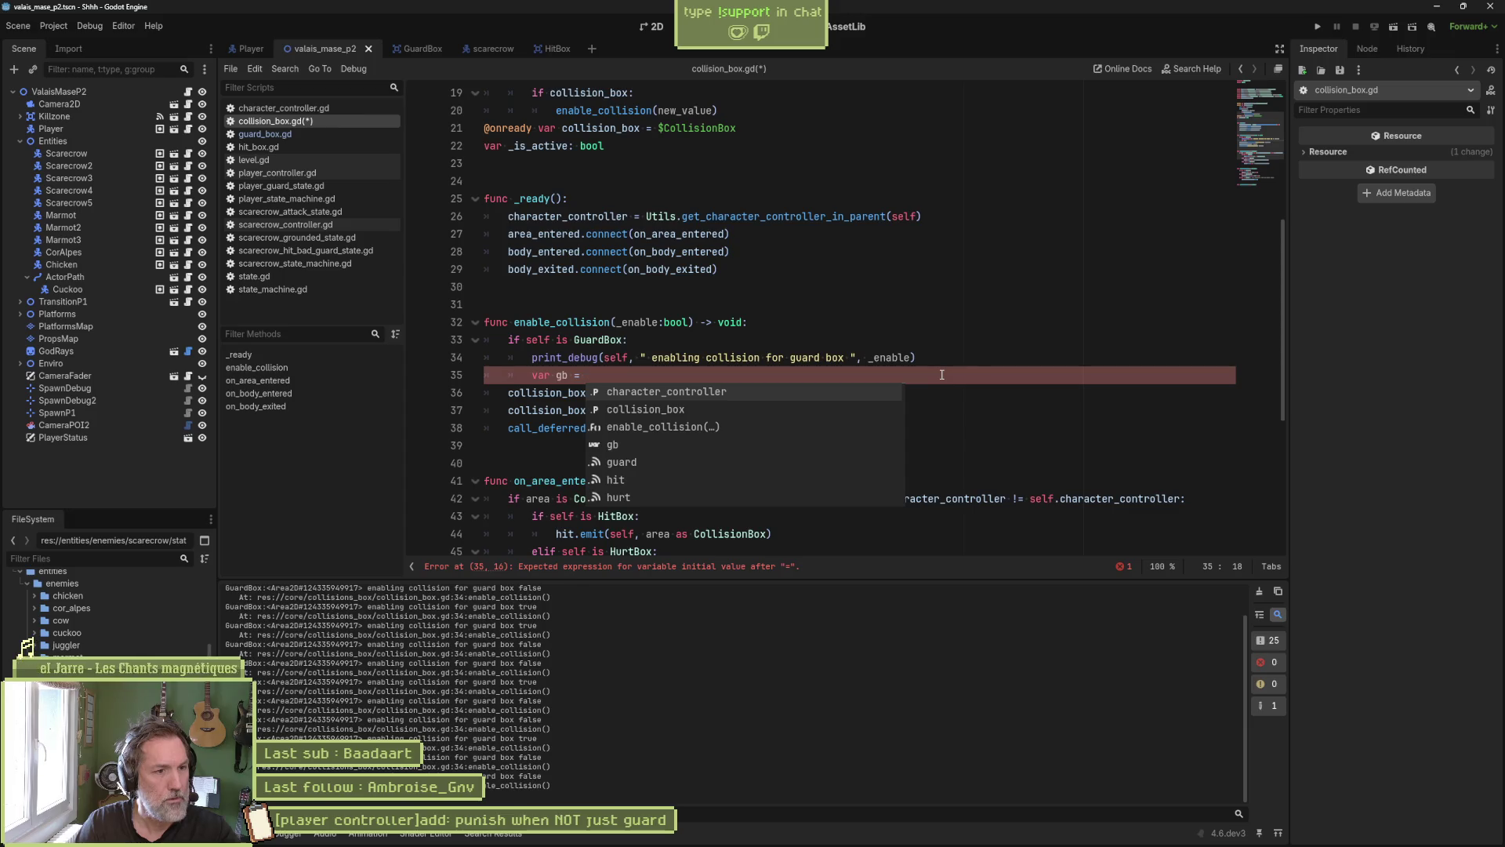
text(self)
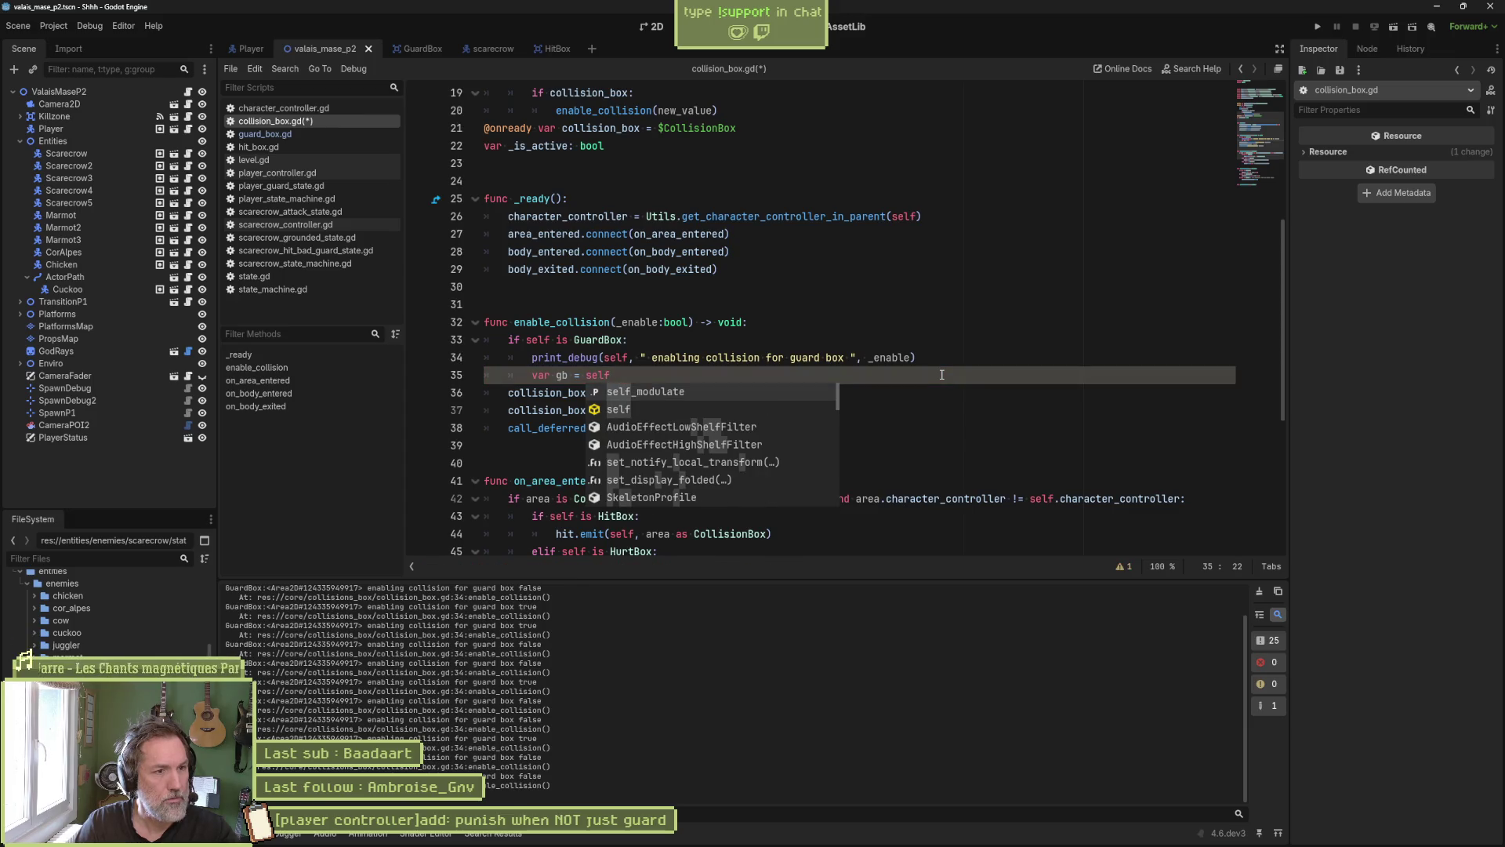
text( as GuardBox)
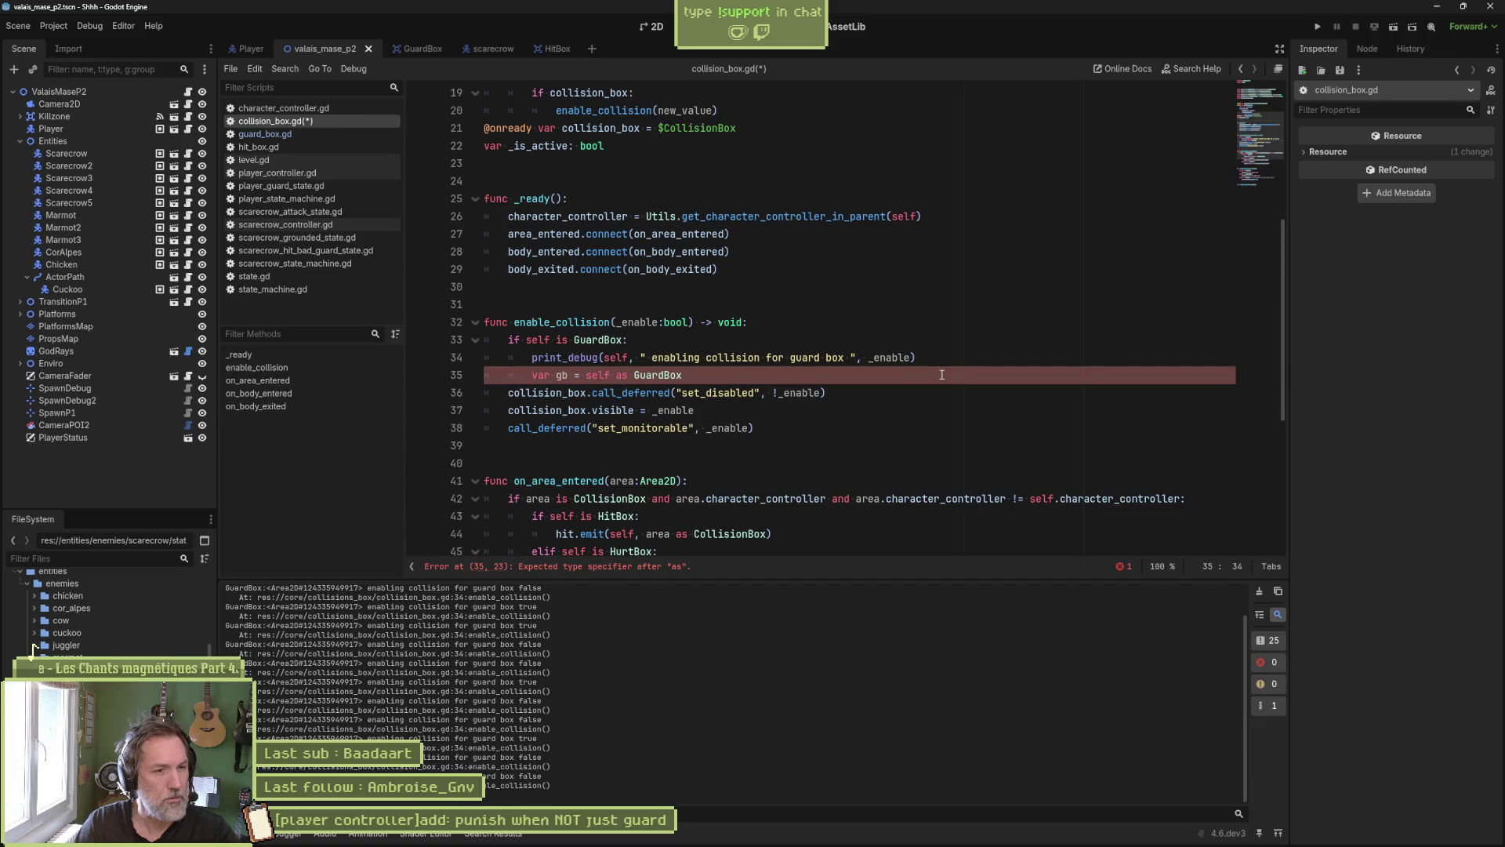
key(Return)
text(gb.)
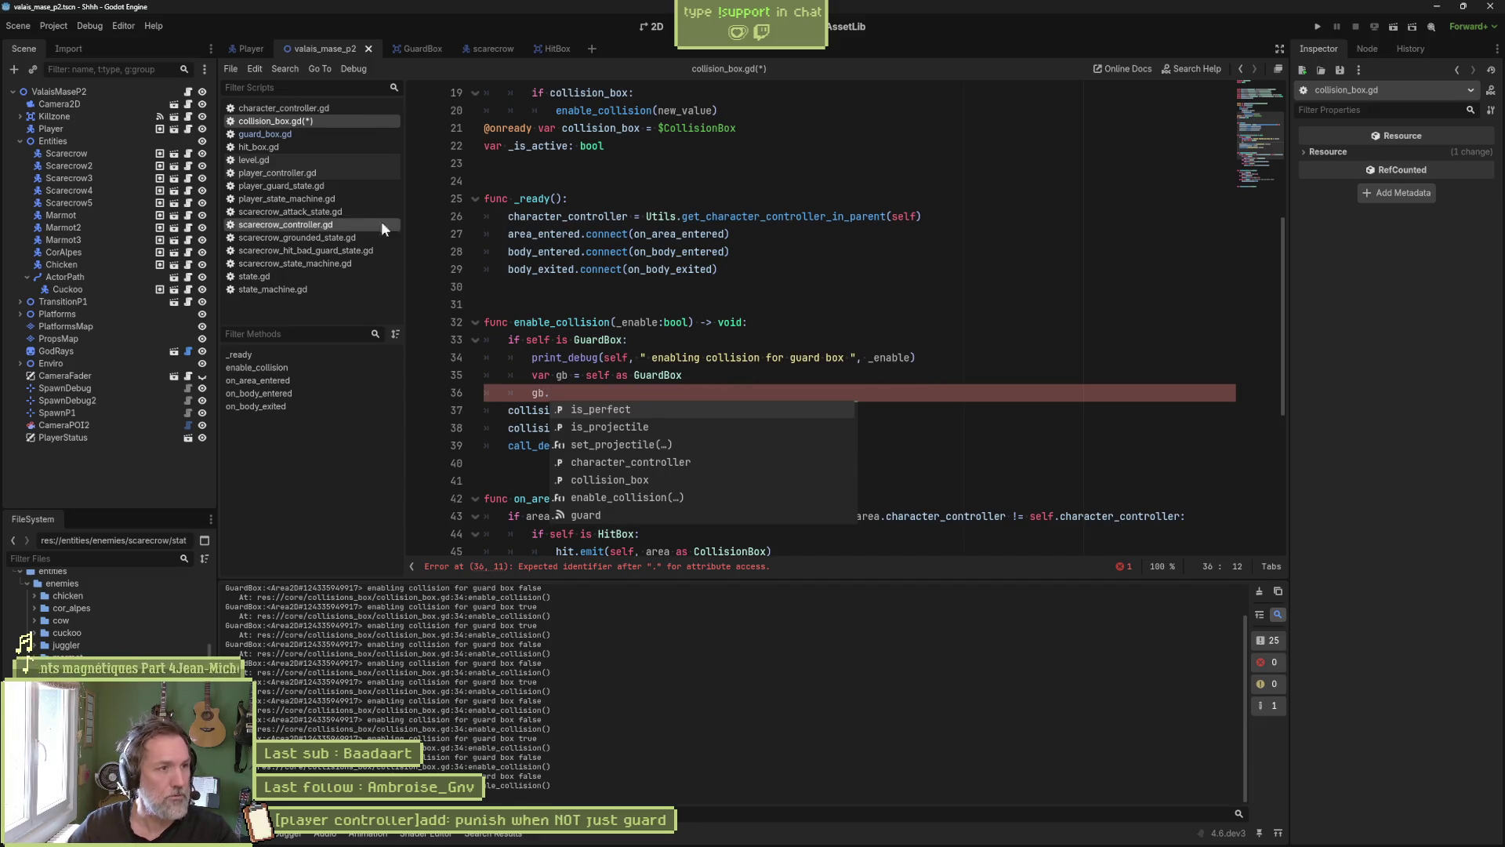
click(305, 135)
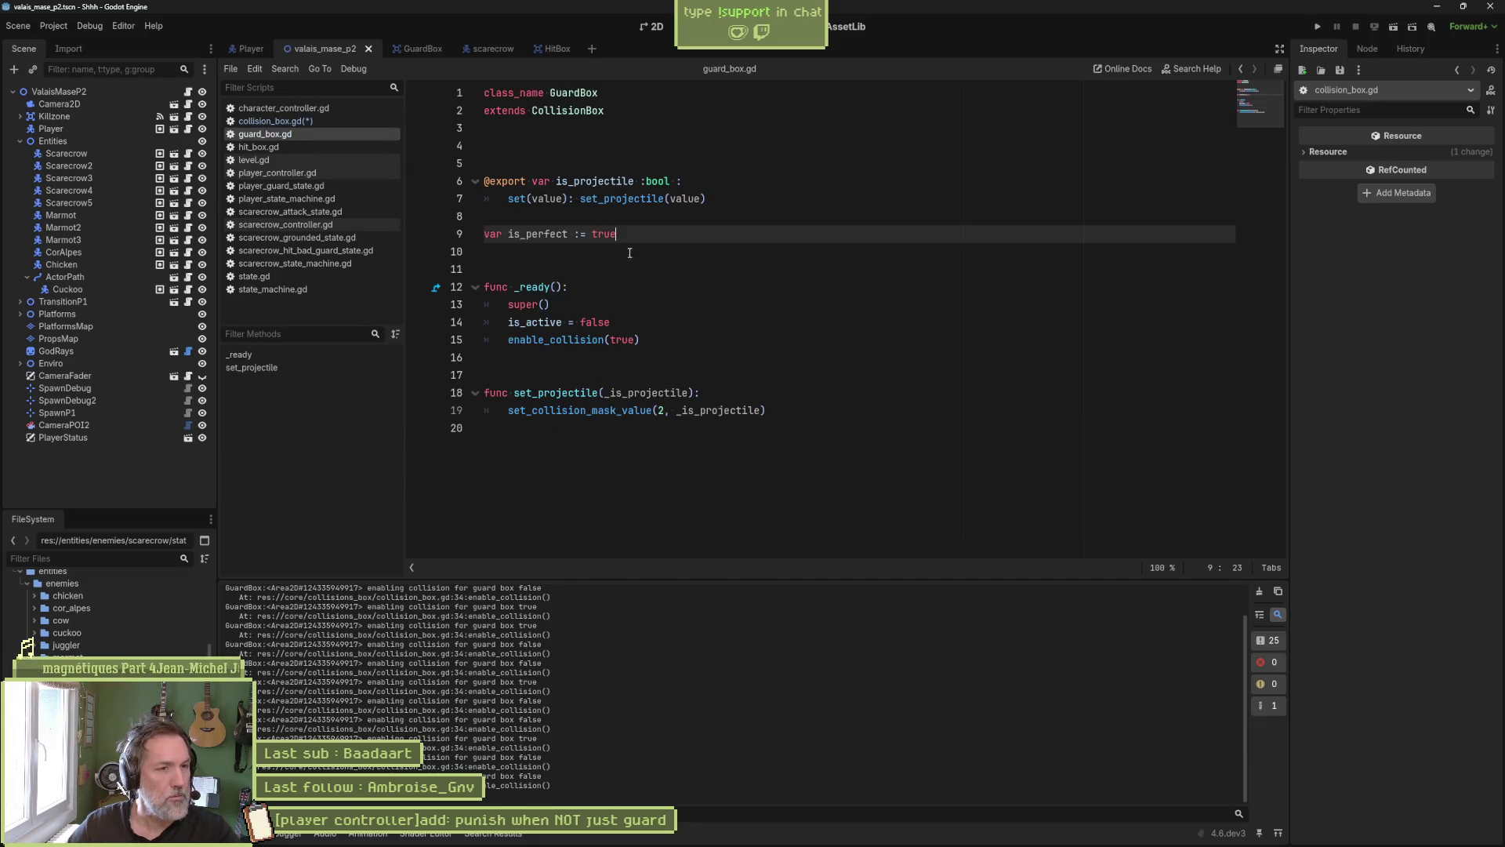
click(589, 366)
- Below _ready, add a 'func start_perfect_guard_timer() -> void:' stub containing 'pass' and save both scripts
key(Return)
key(Return)
key(Return)
key(Up)
key(Up)
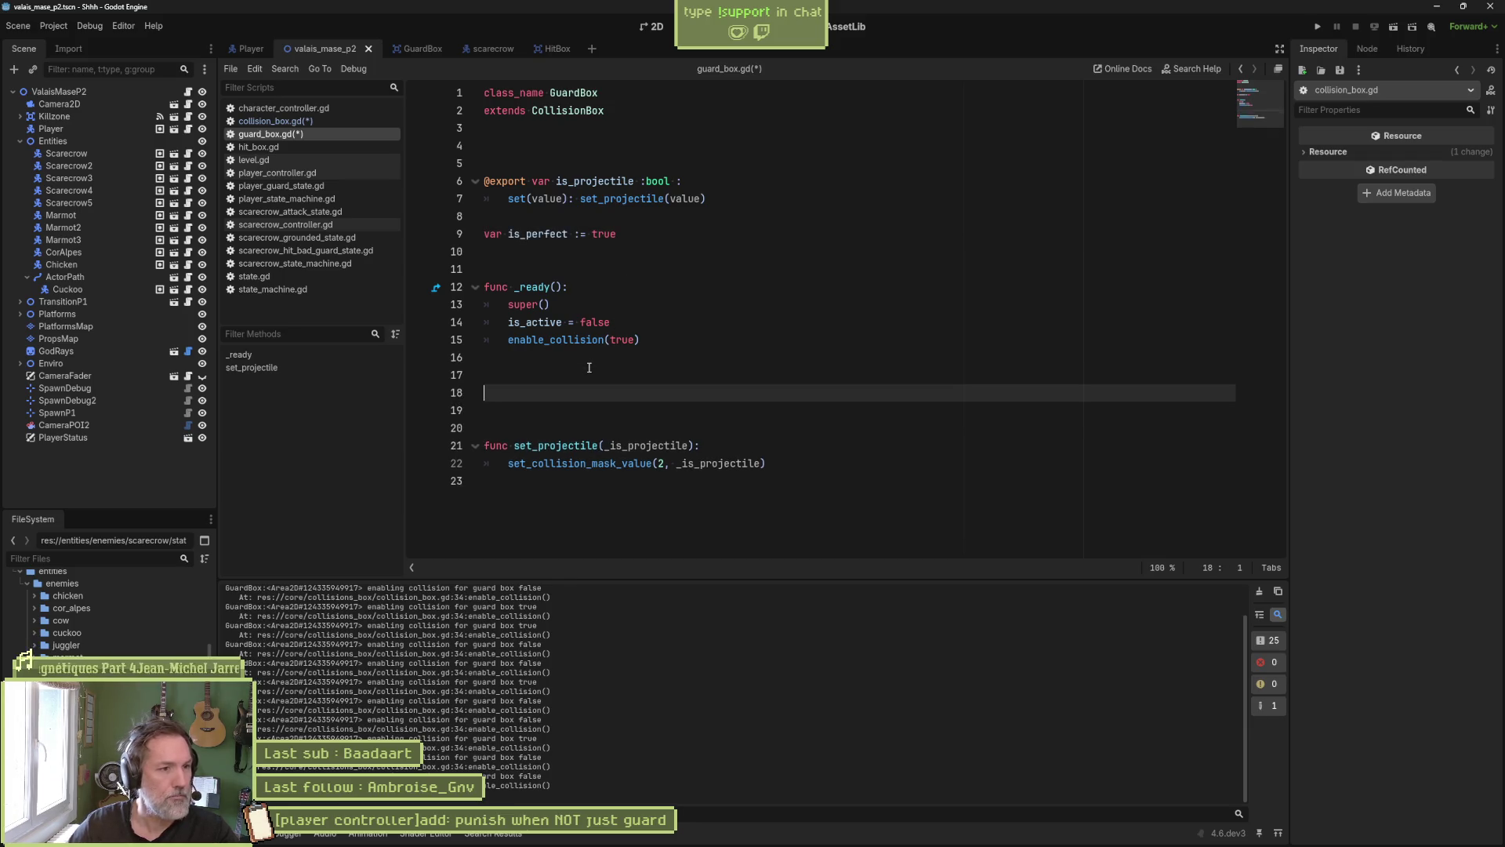
text(func )
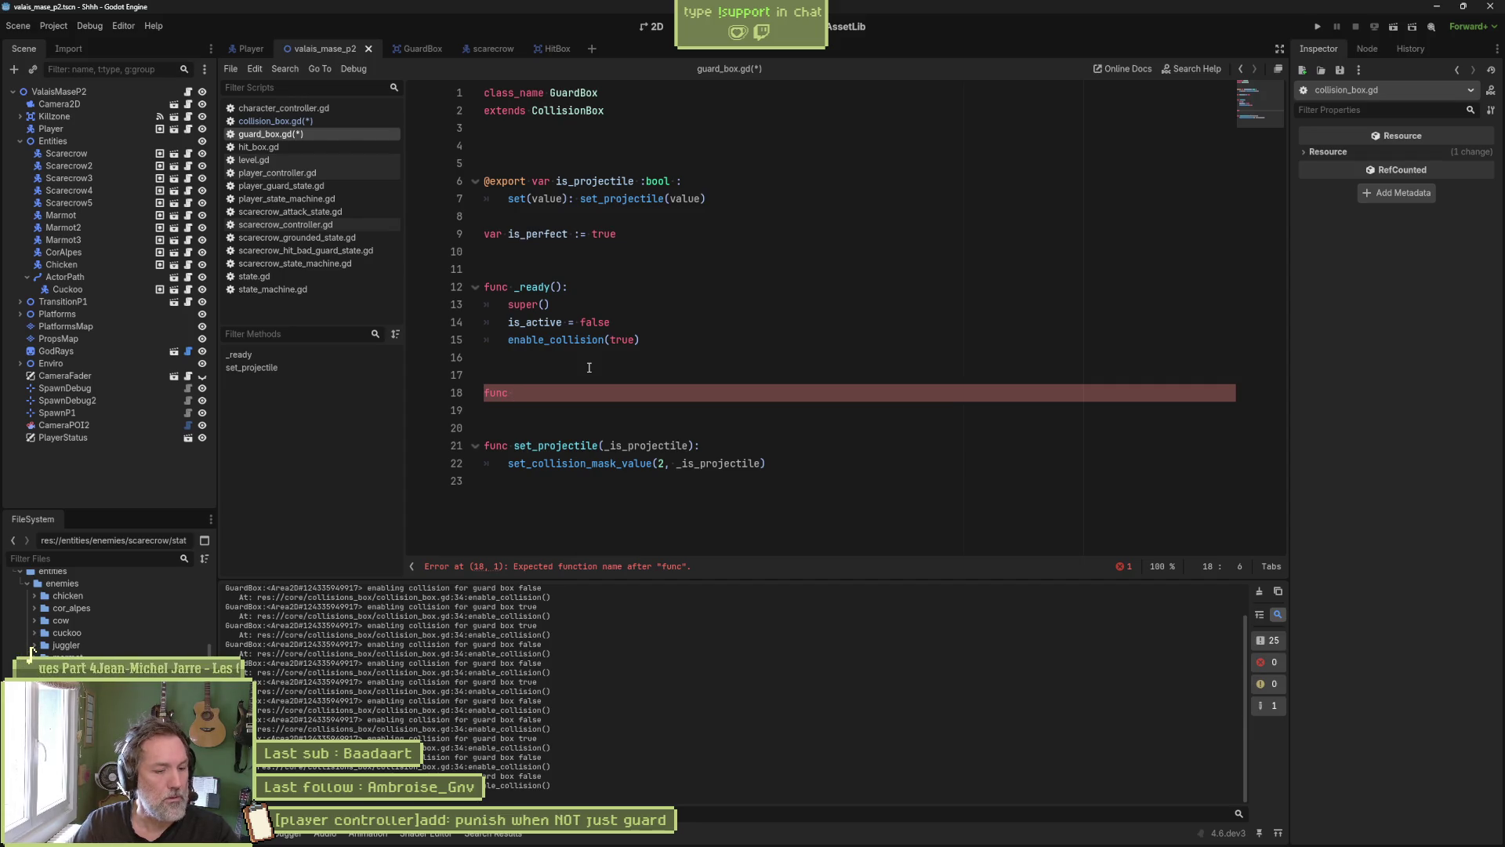
text(punish)
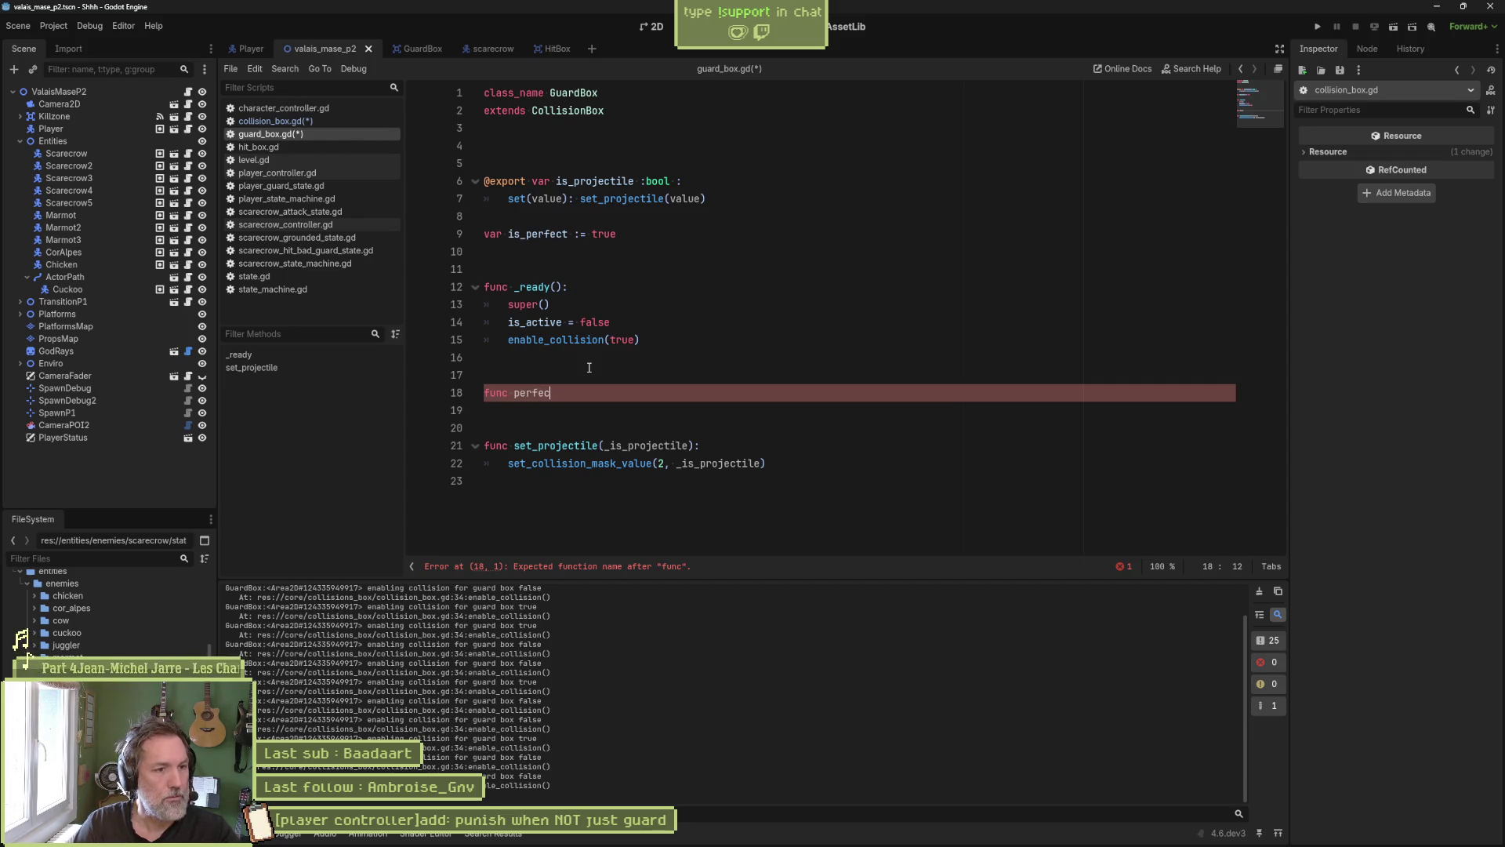
key(ctrl+BackSpace)
text(start_)
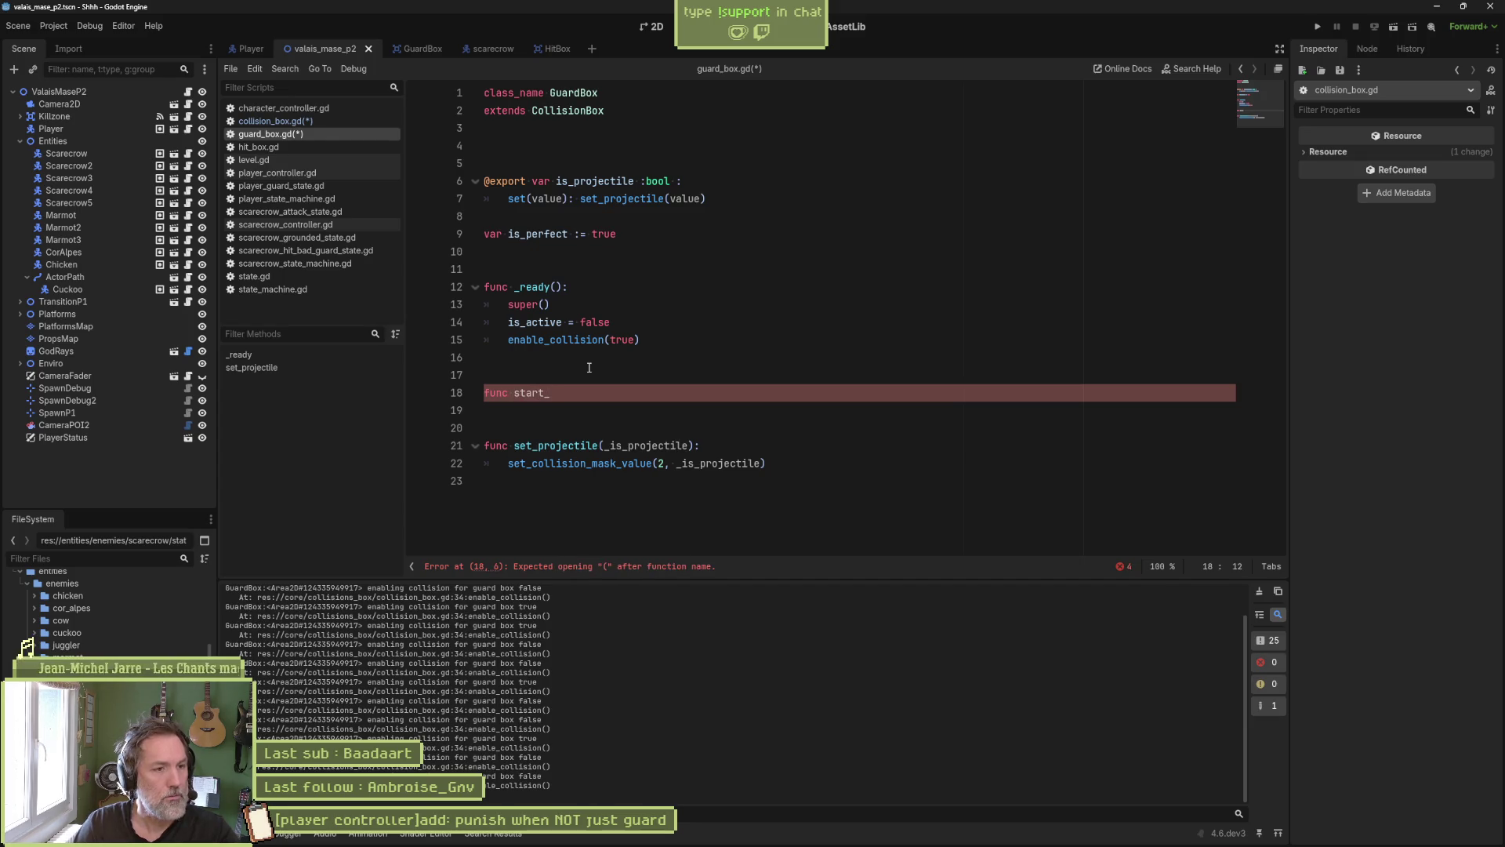
text(perfect)
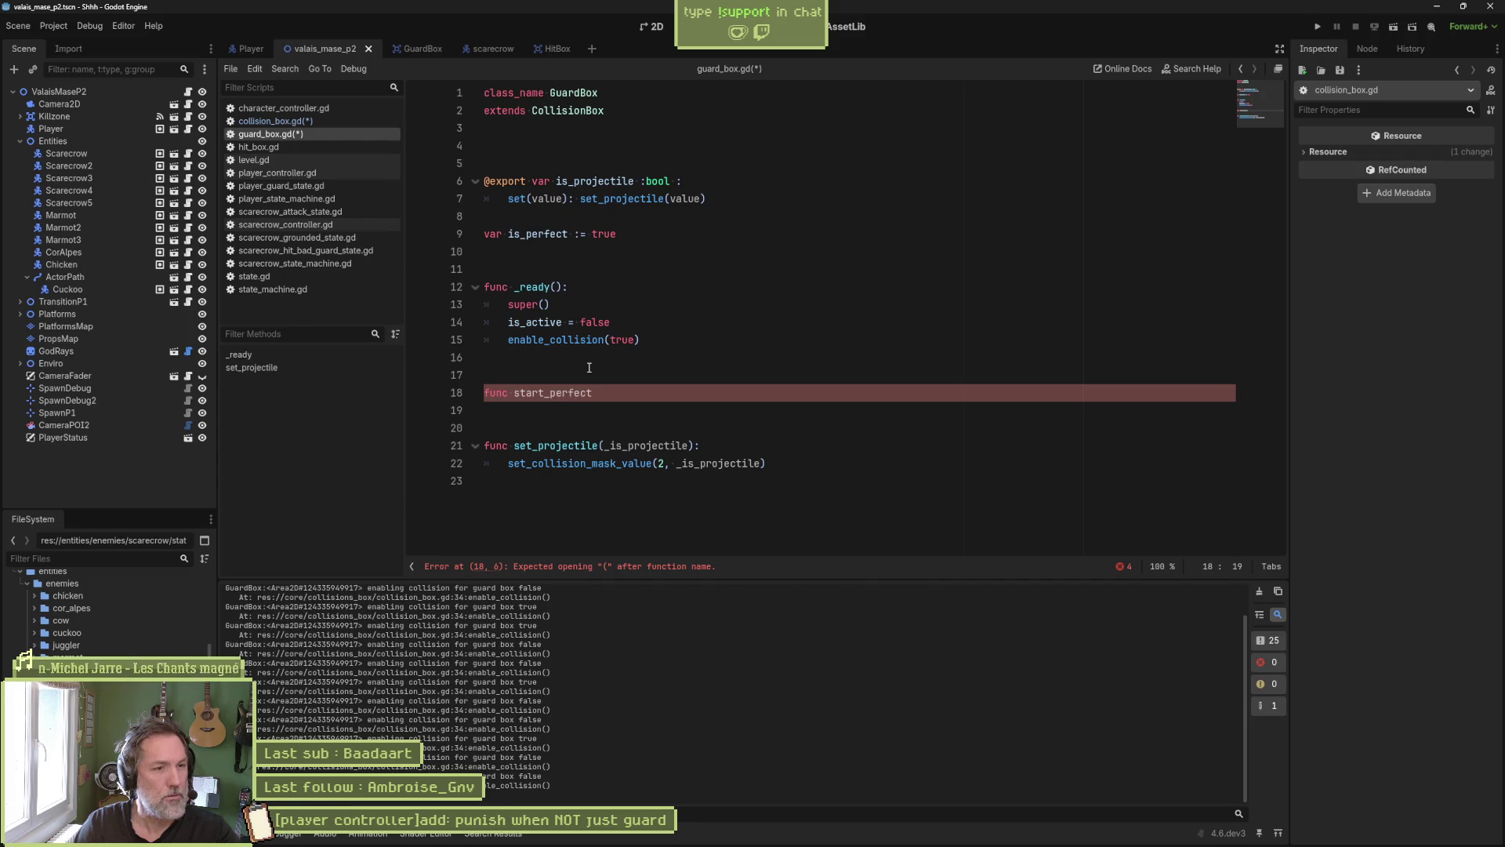
text(_guard_timer()
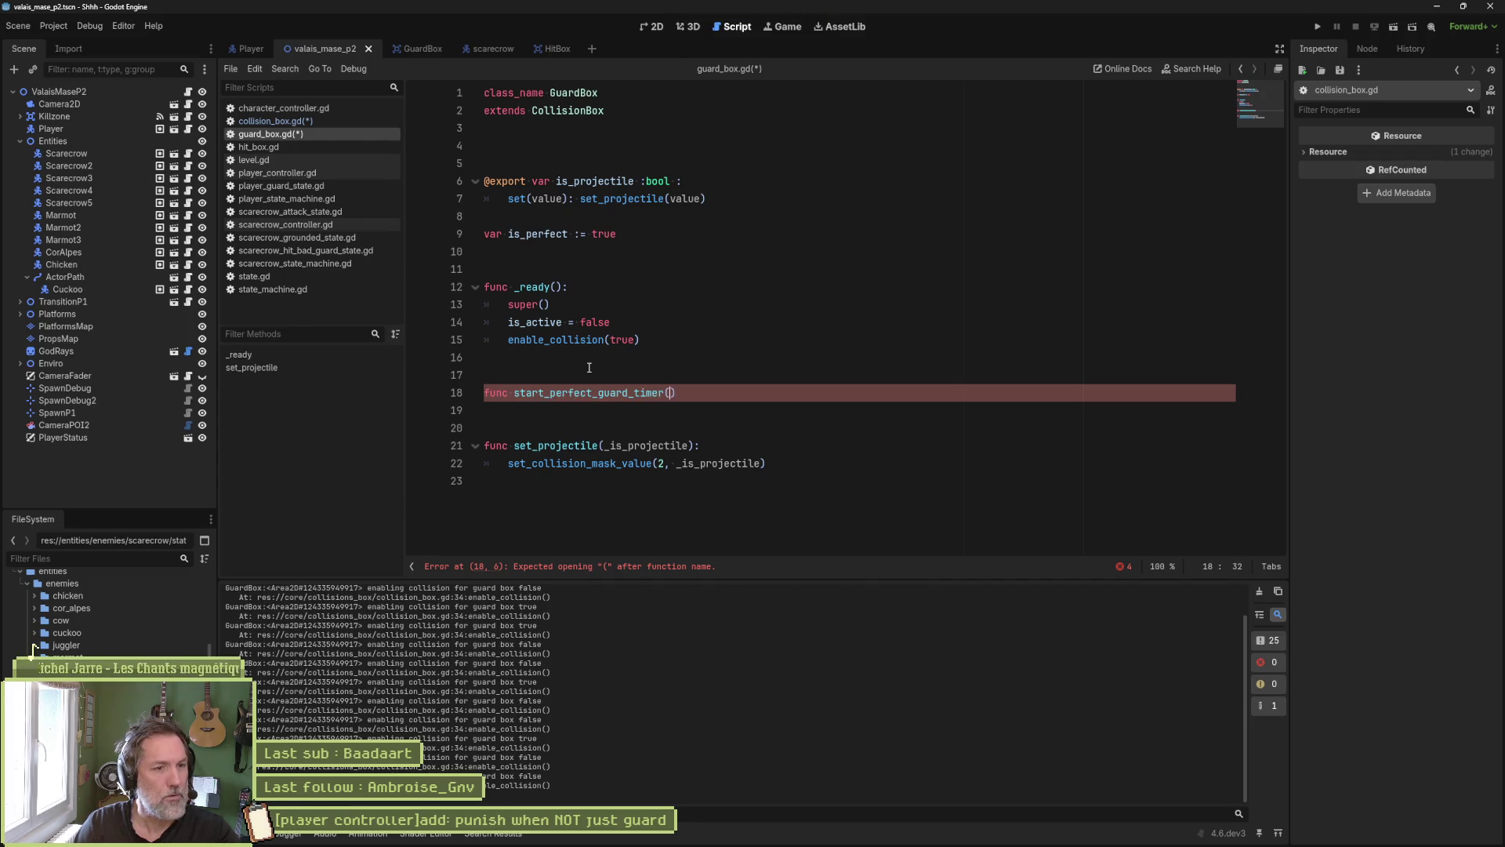
text() -> void:)
key(Return)
text(pass)
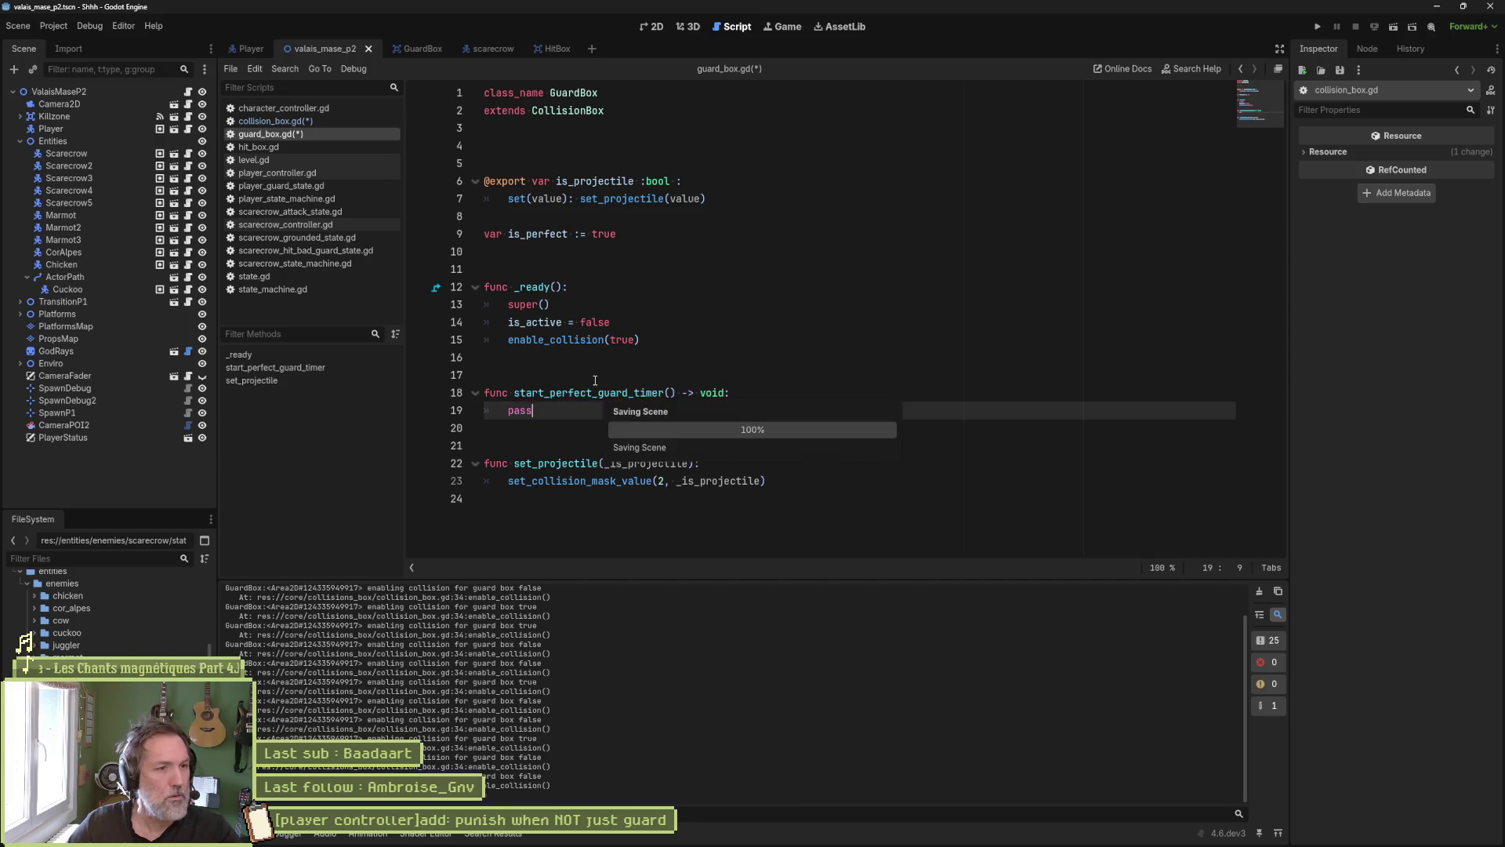
key(ctrl+s)
click(299, 121)
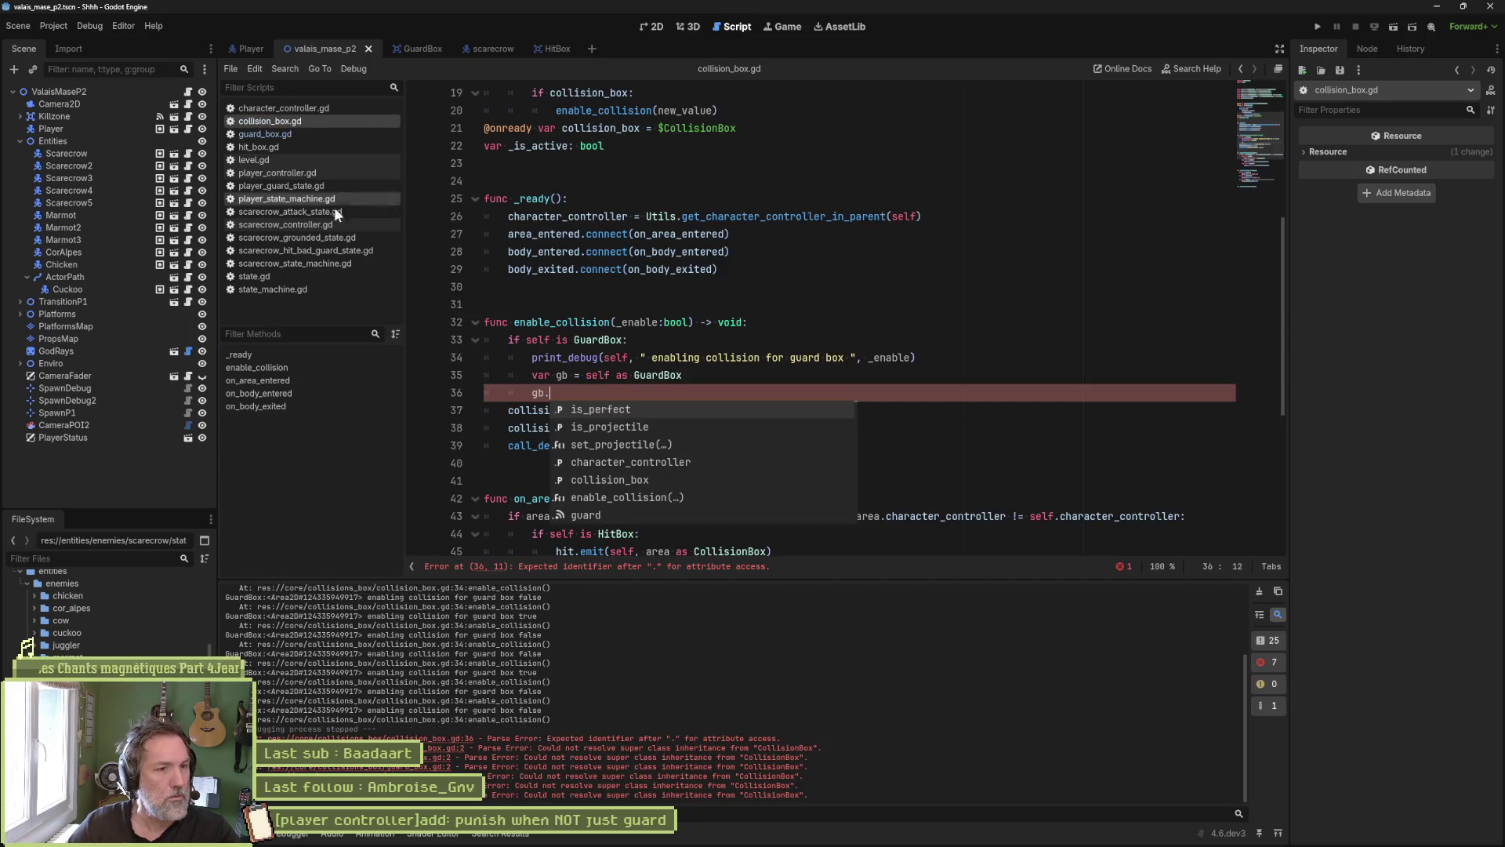
- Make the GuardBox branch call gb.start_perfect_guard_timer() and save collision_box.gd
key(Return)
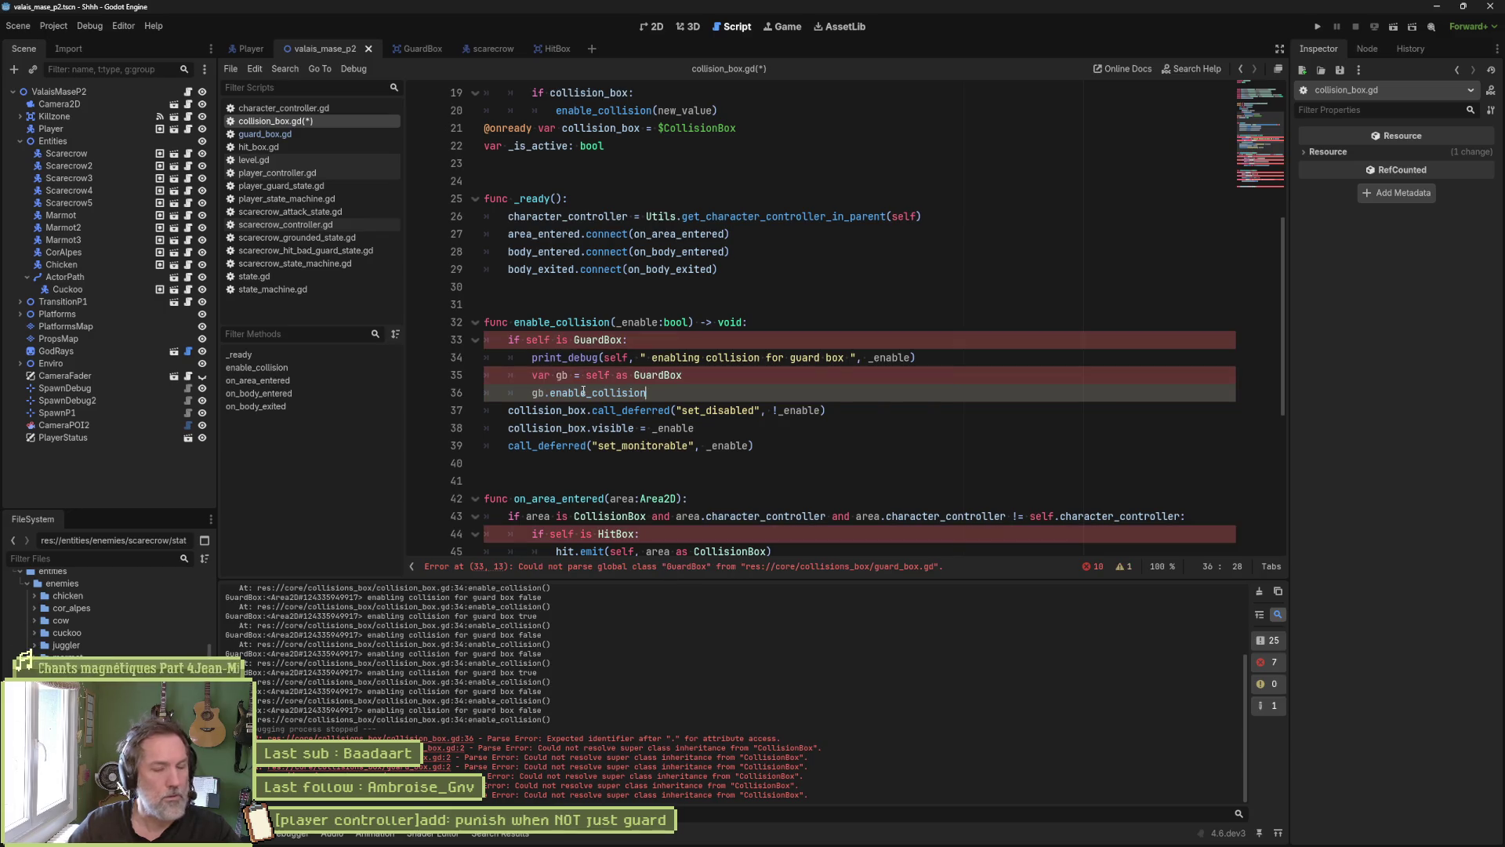
key(ctrl+BackSpace)
text(s)
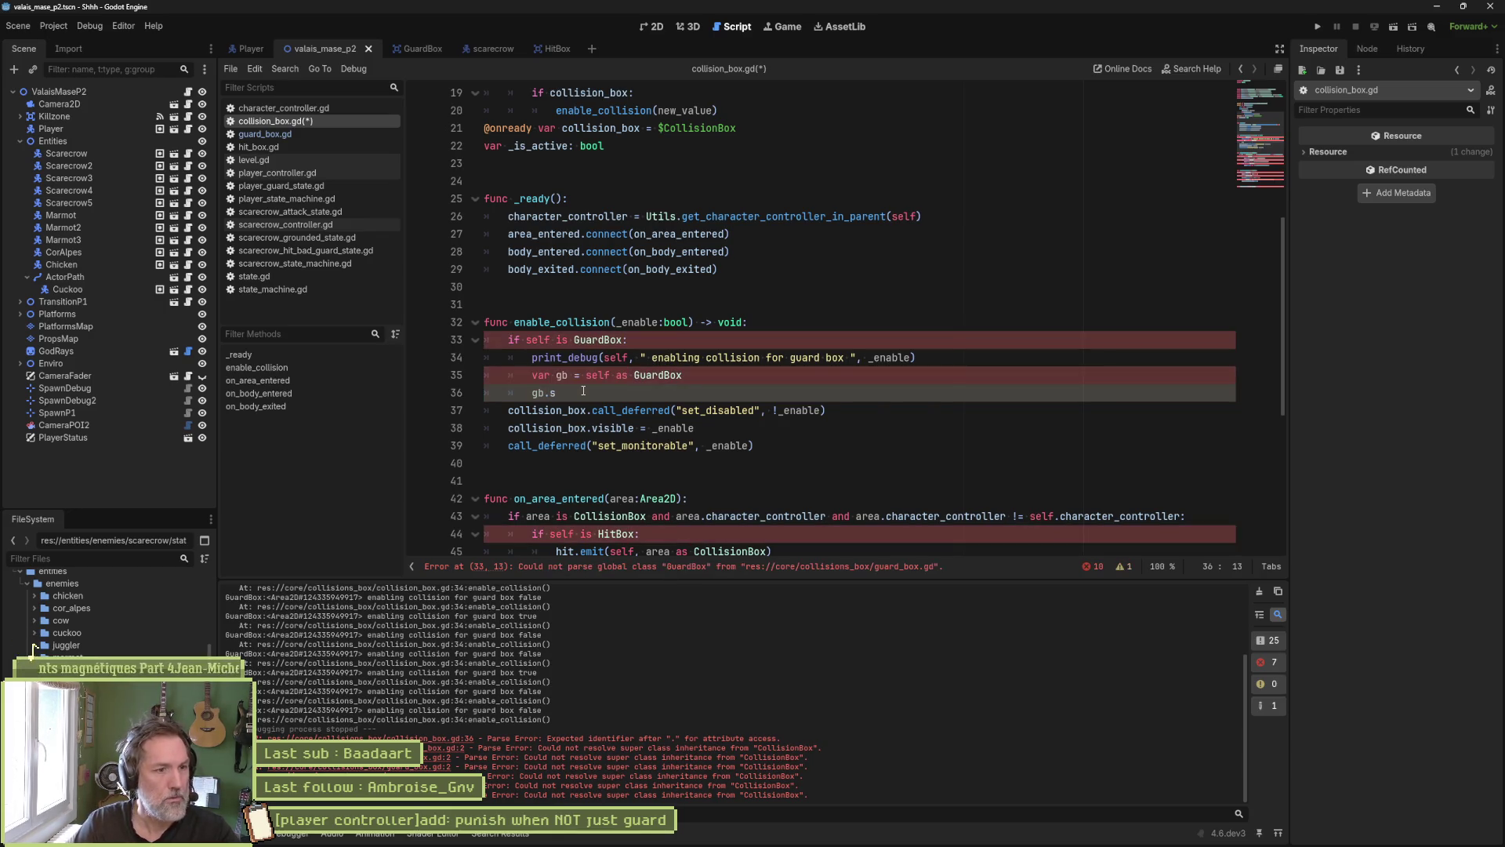
text(t)
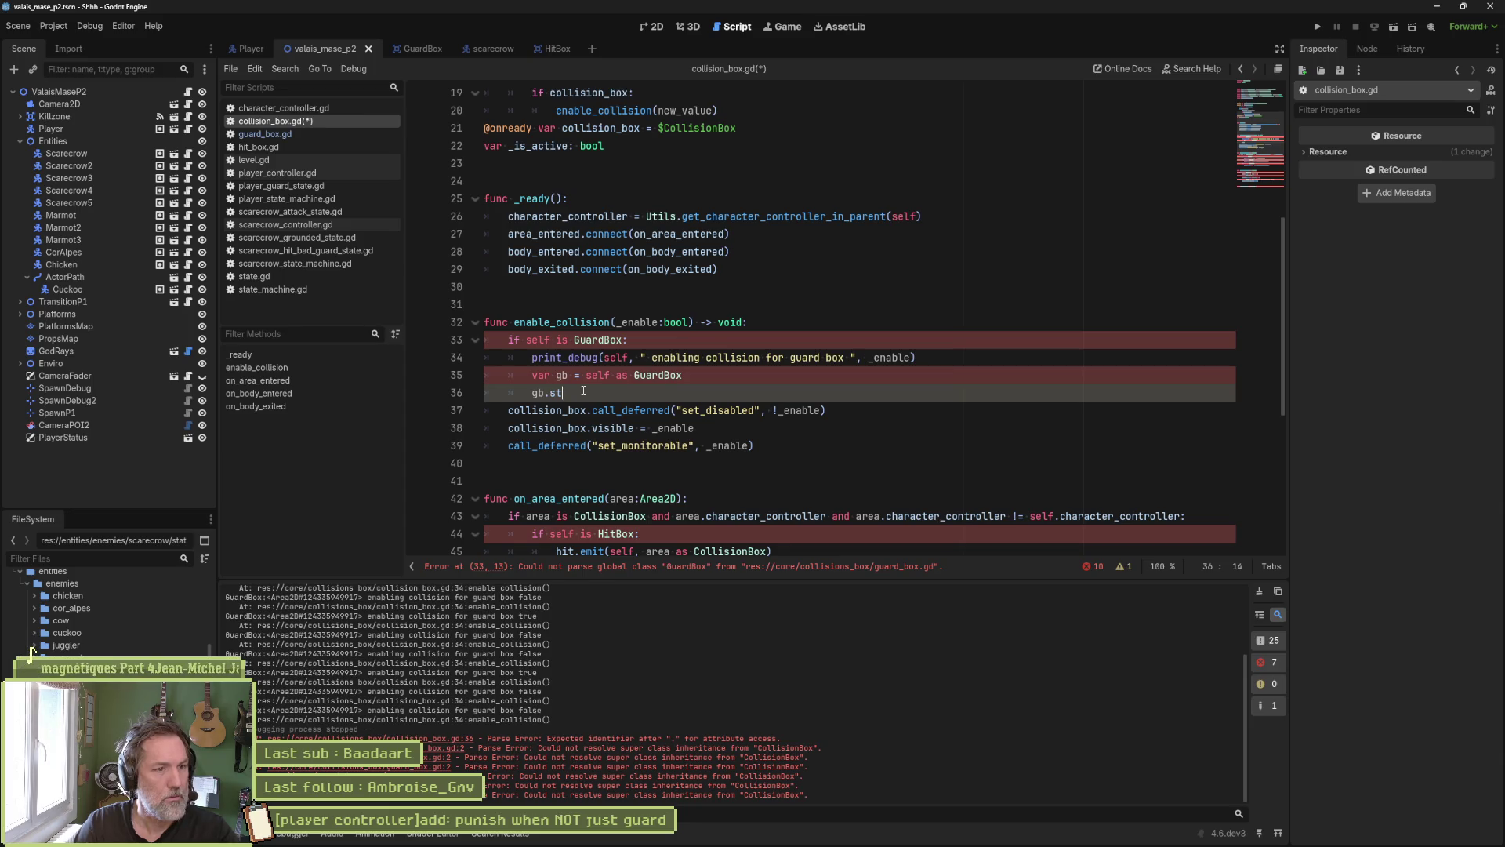
click(310, 135)
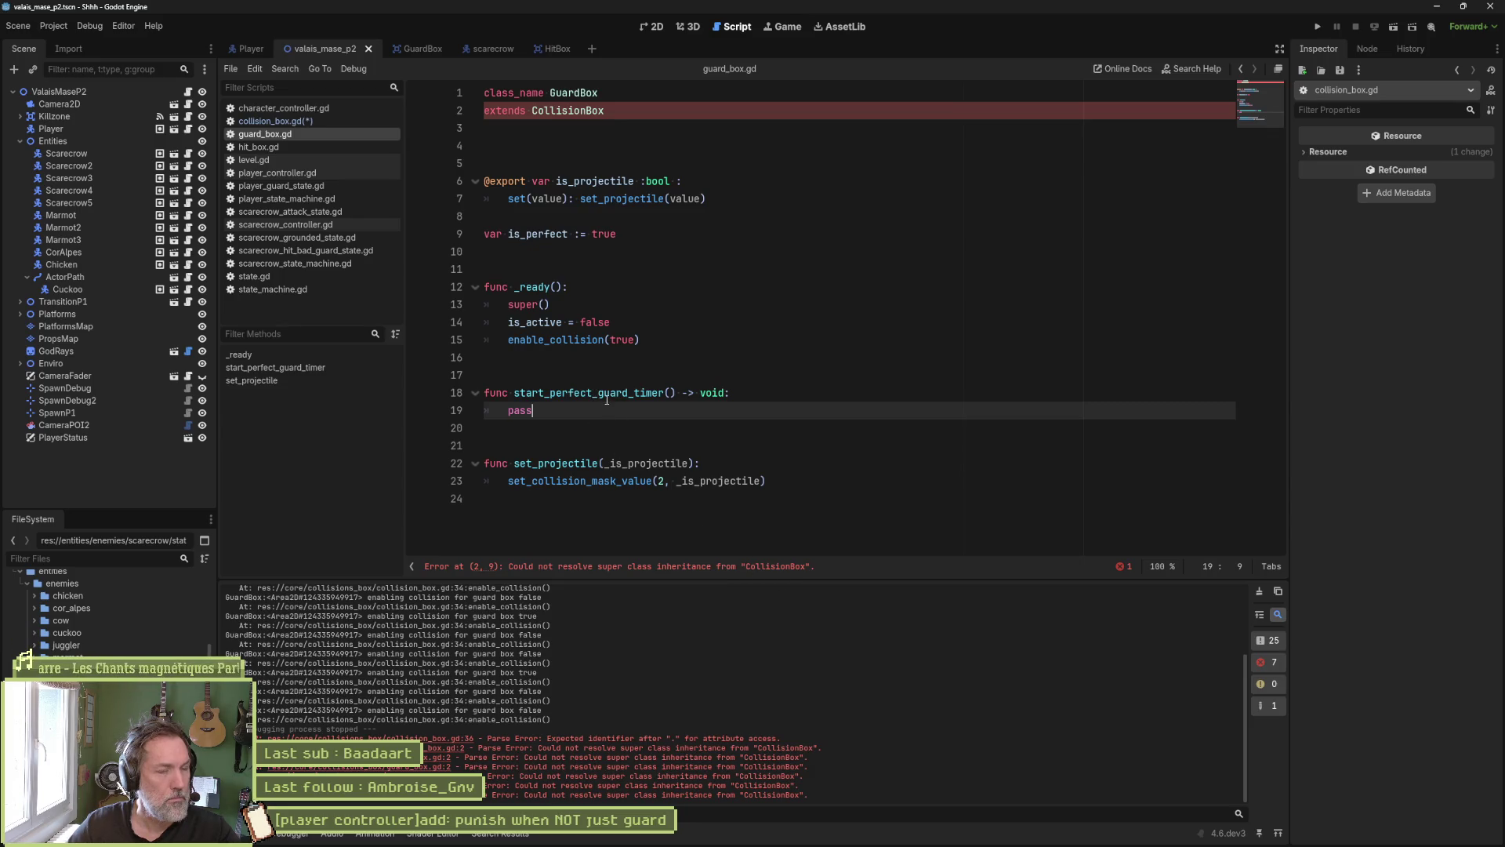
click(270, 121)
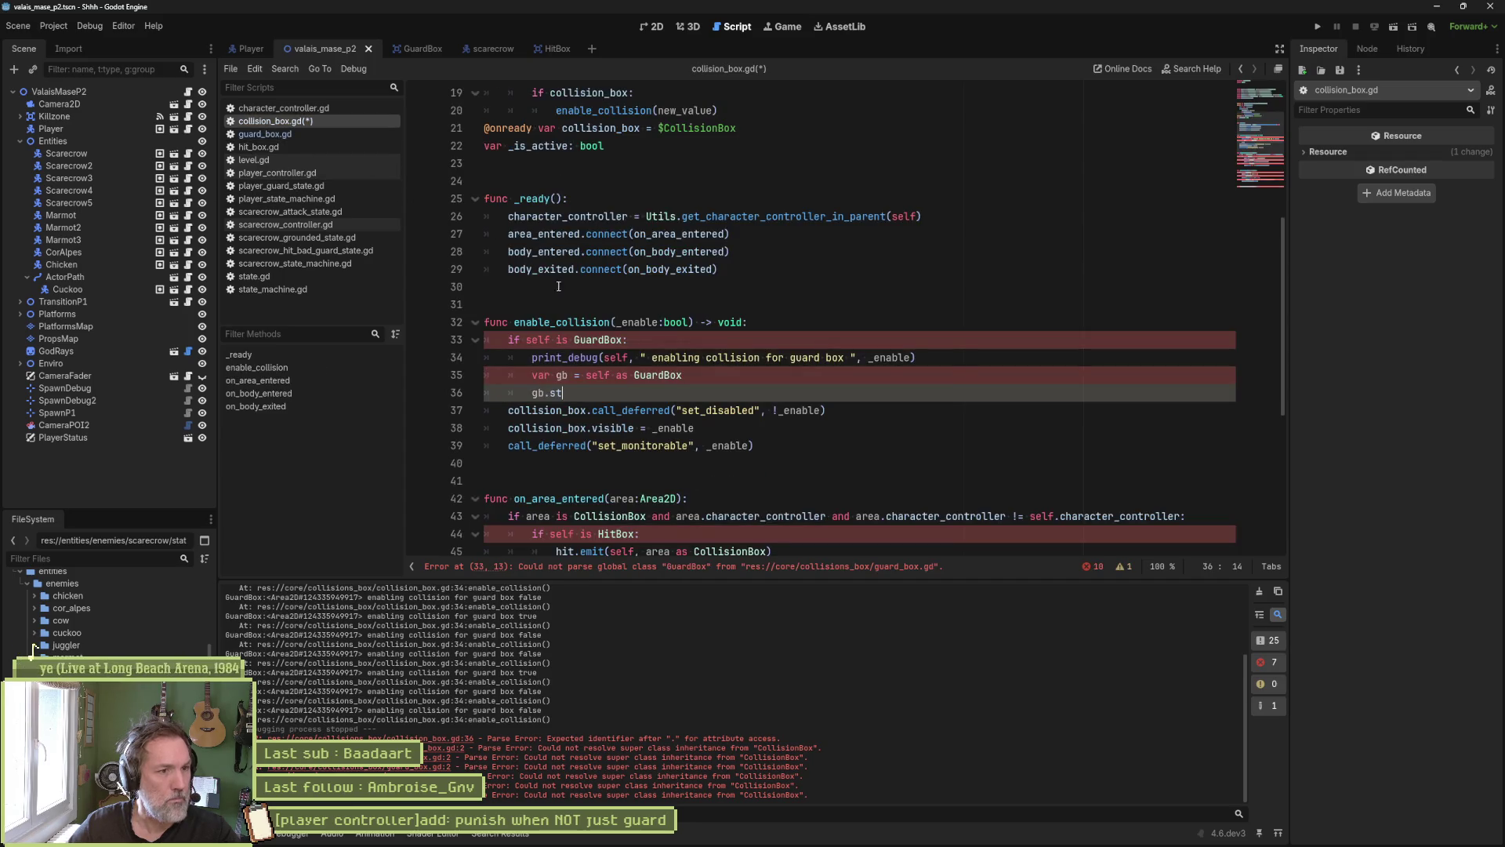
text(ar)
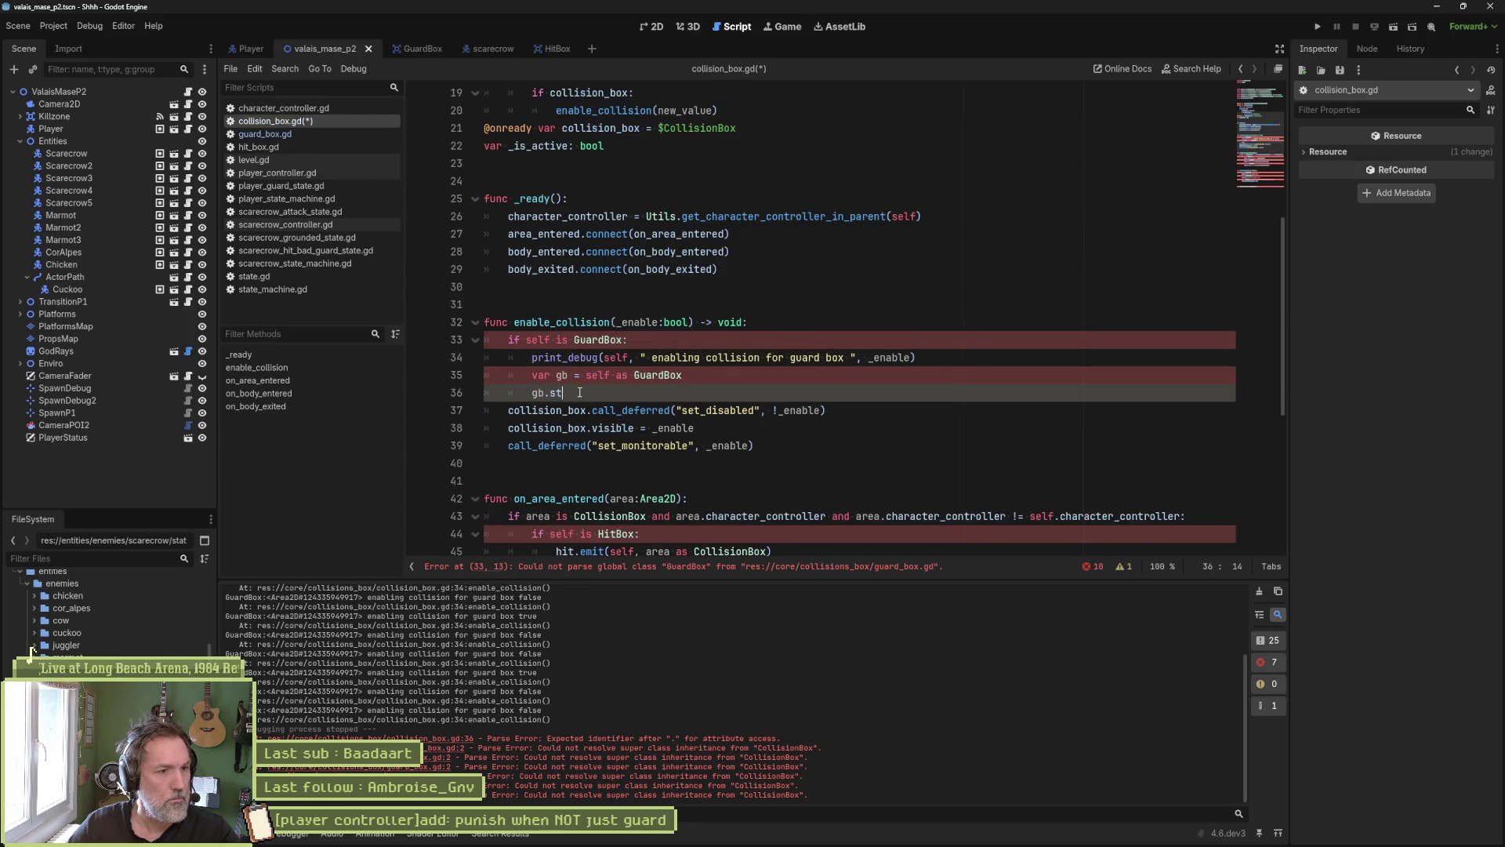
text(t_perf)
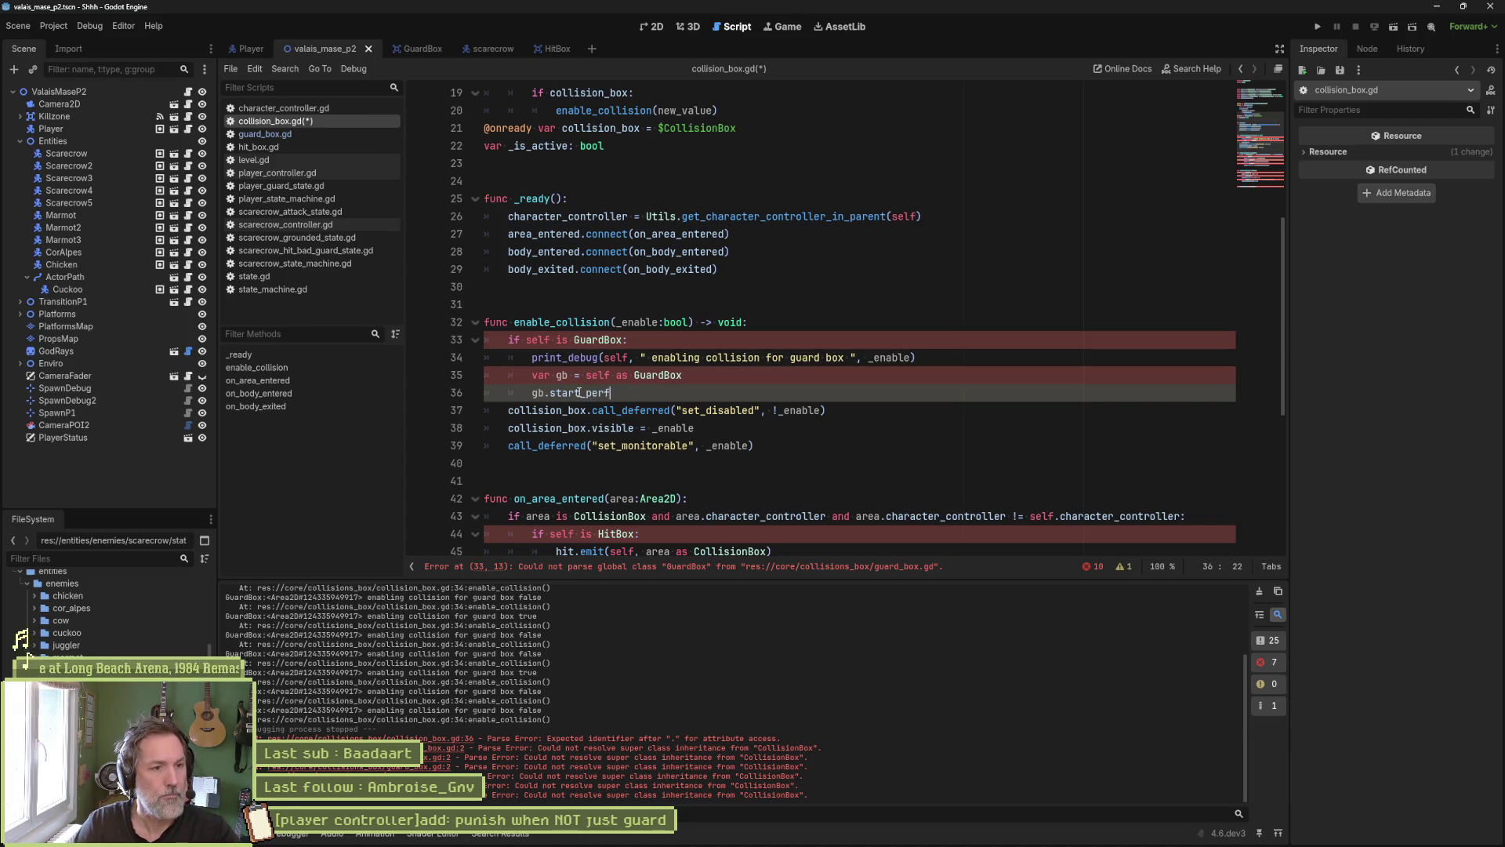
text(ect_guard_timer())
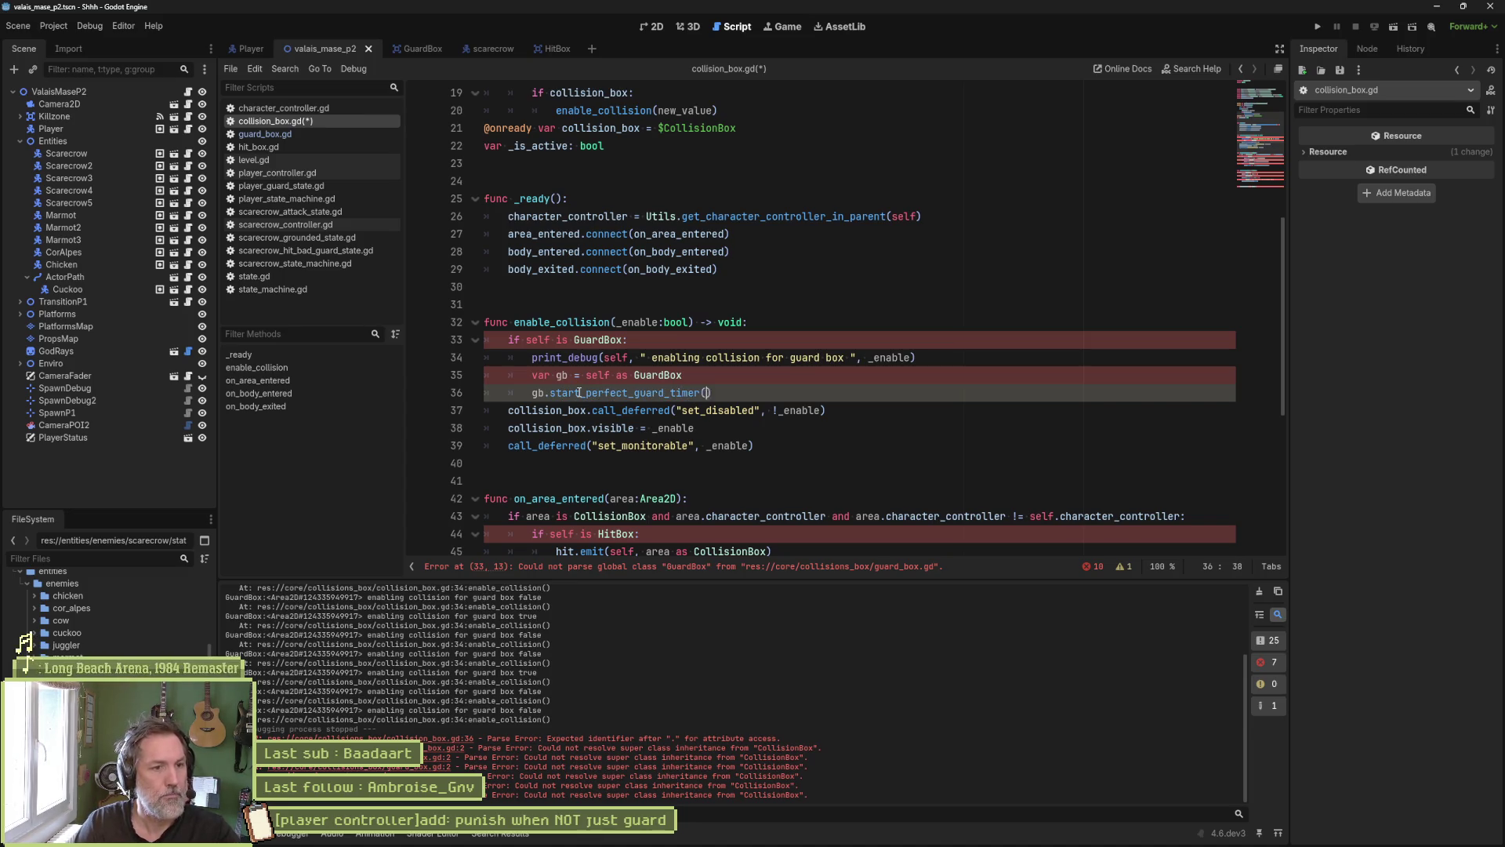
key(ctrl+s)
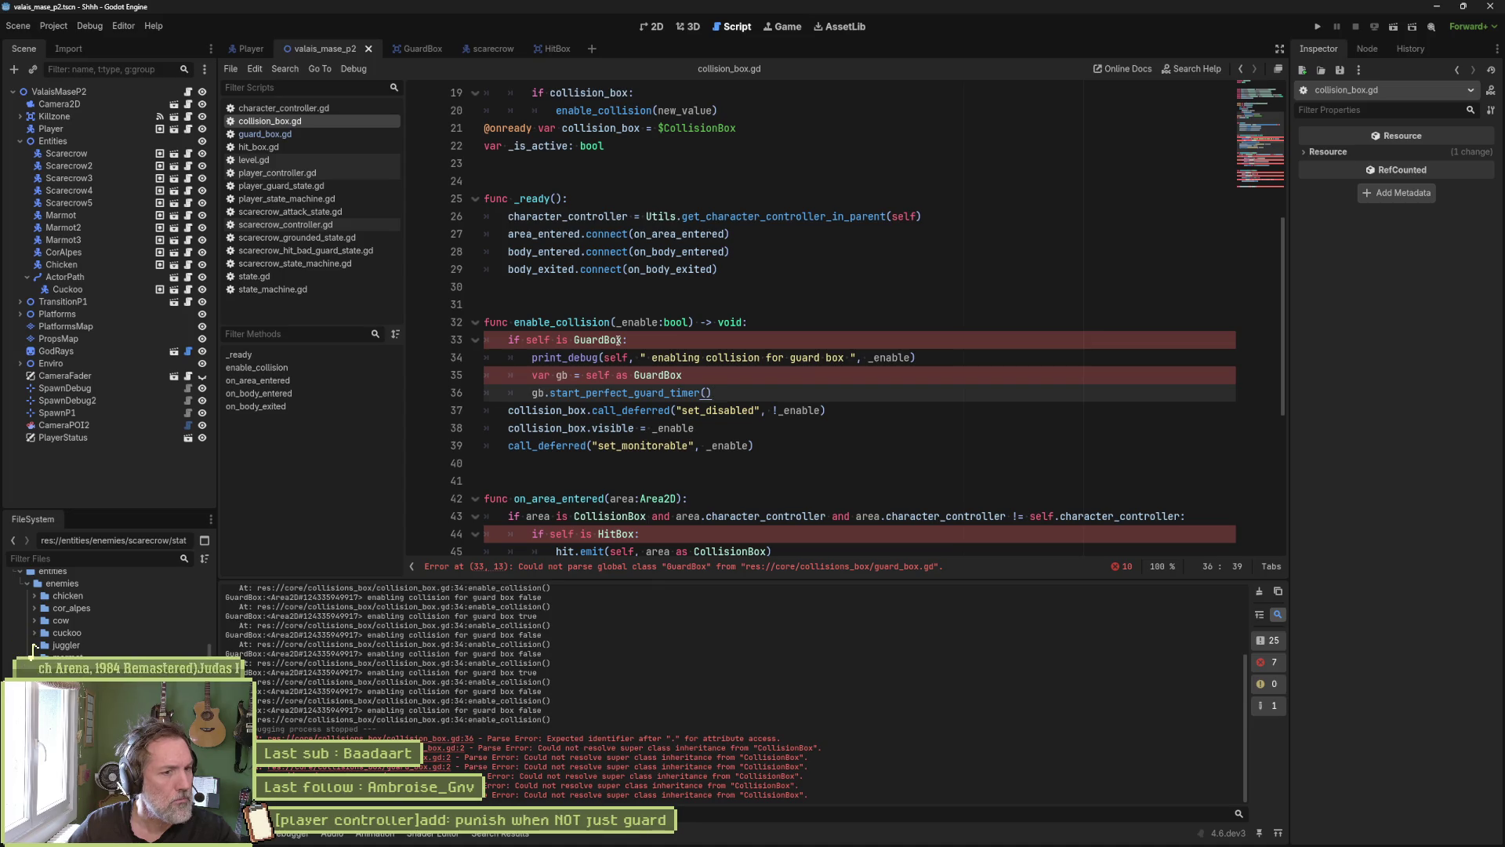
click(304, 138)
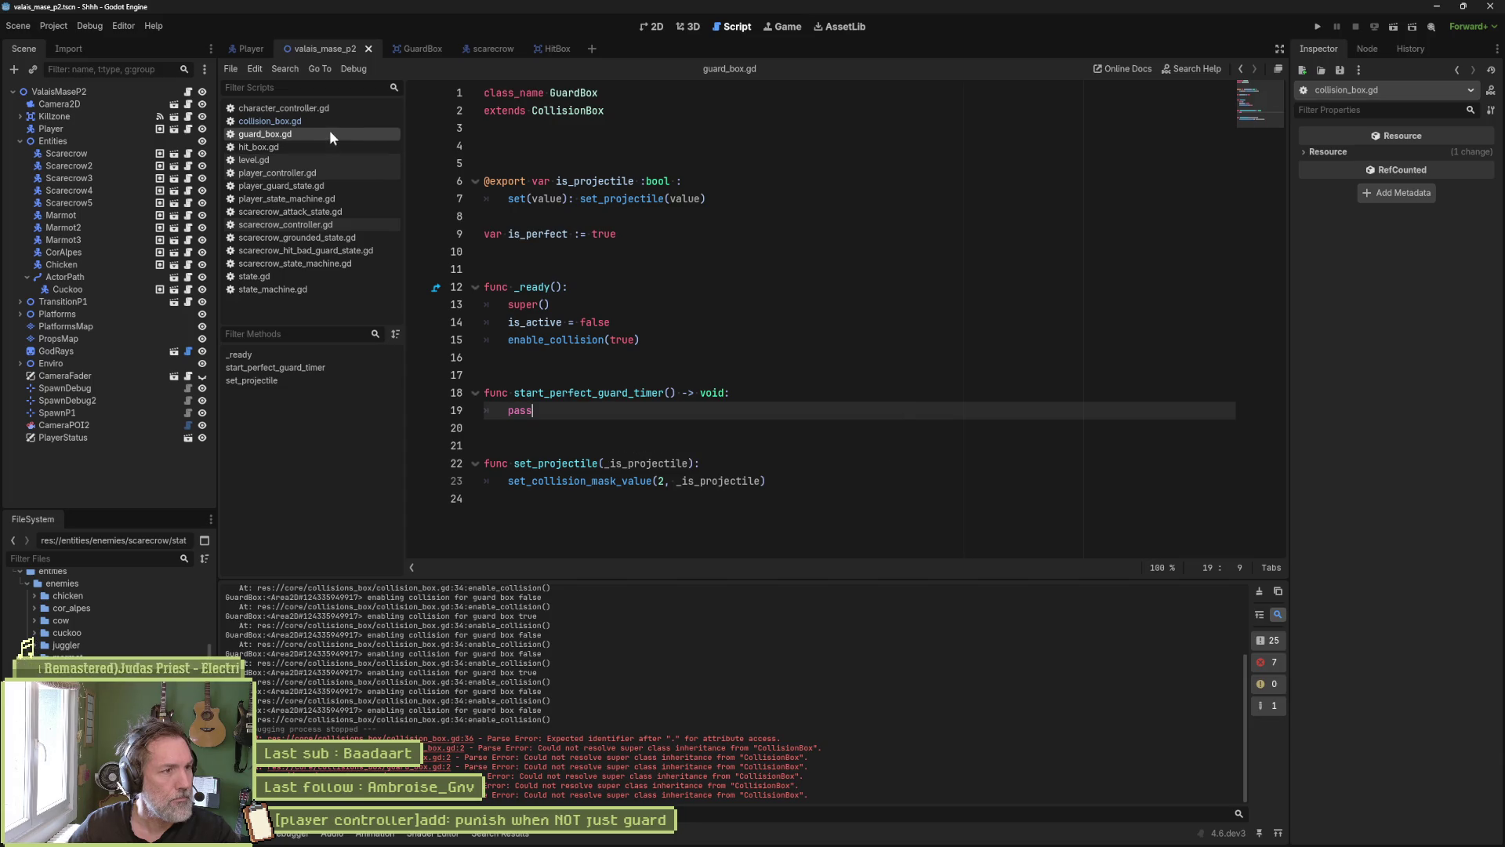
click(323, 121)
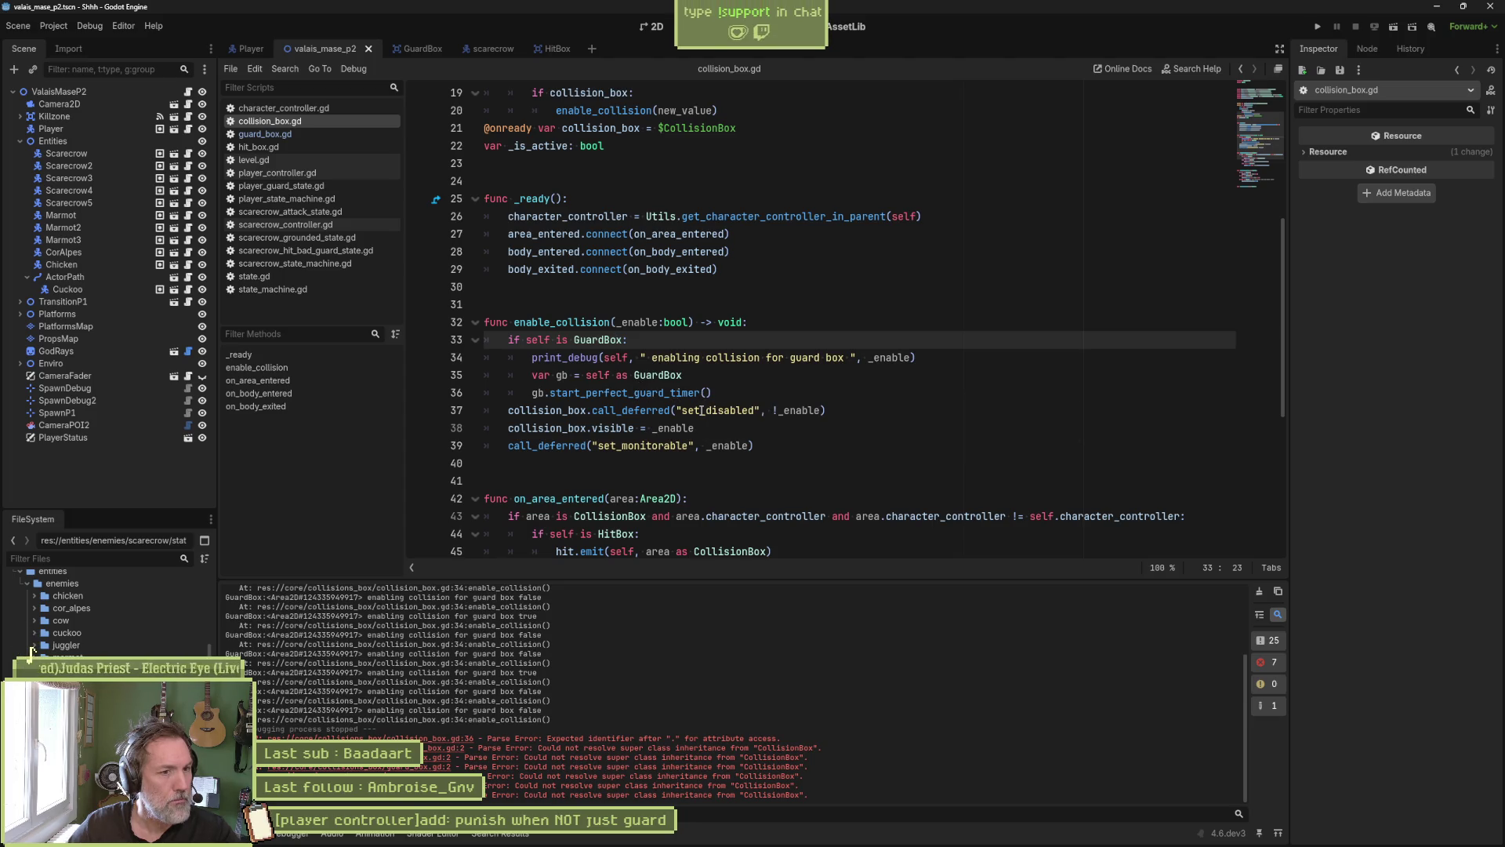
- Move the print_debug line from enable_collision into start_perfect_guard_timer, replacing pass
click(690, 357)
key(ctrl+shift+k)
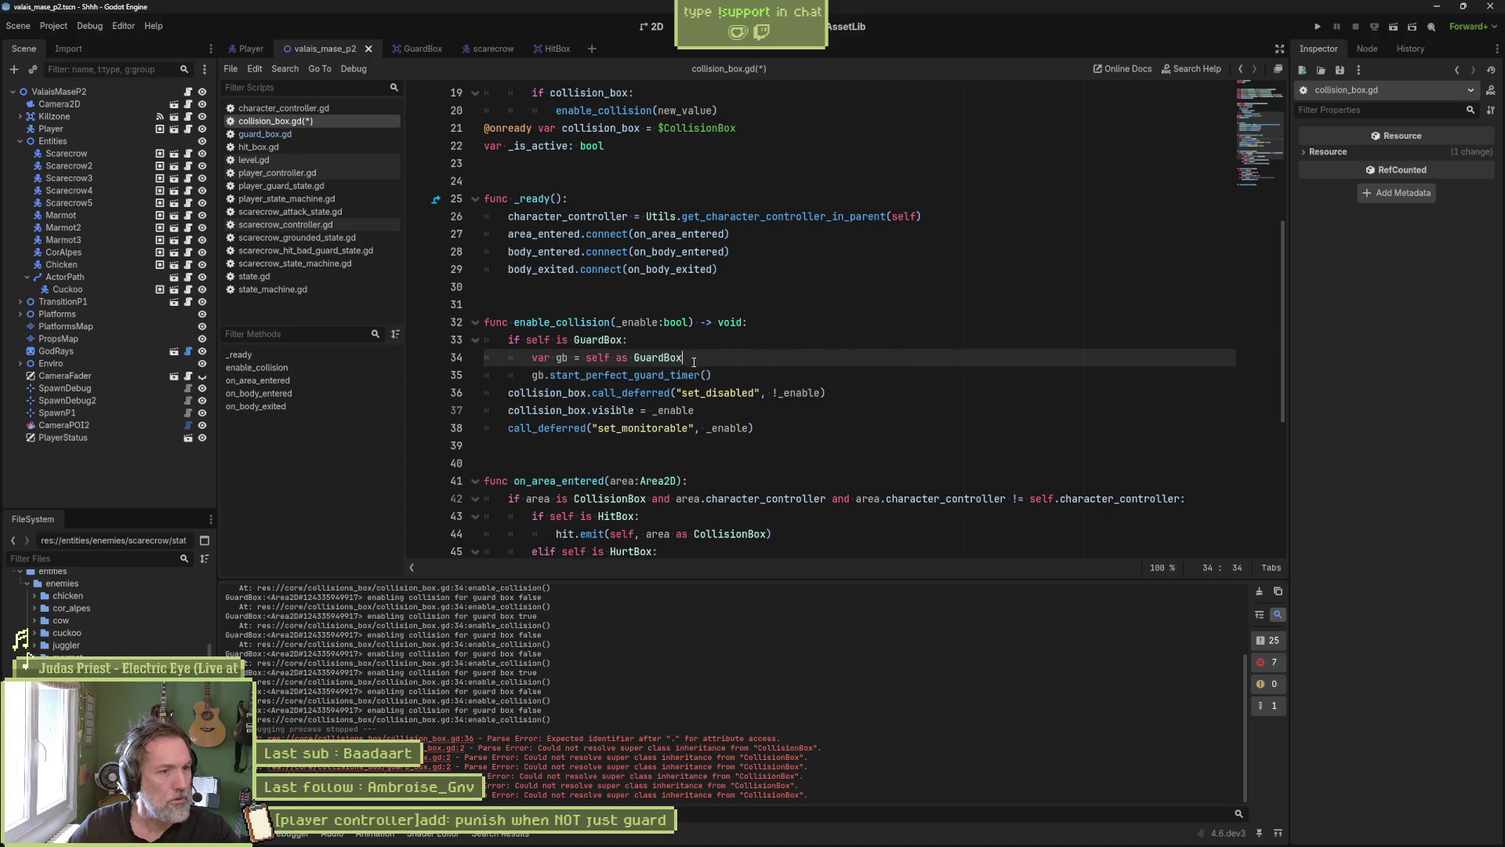
ctrl+click(675, 376)
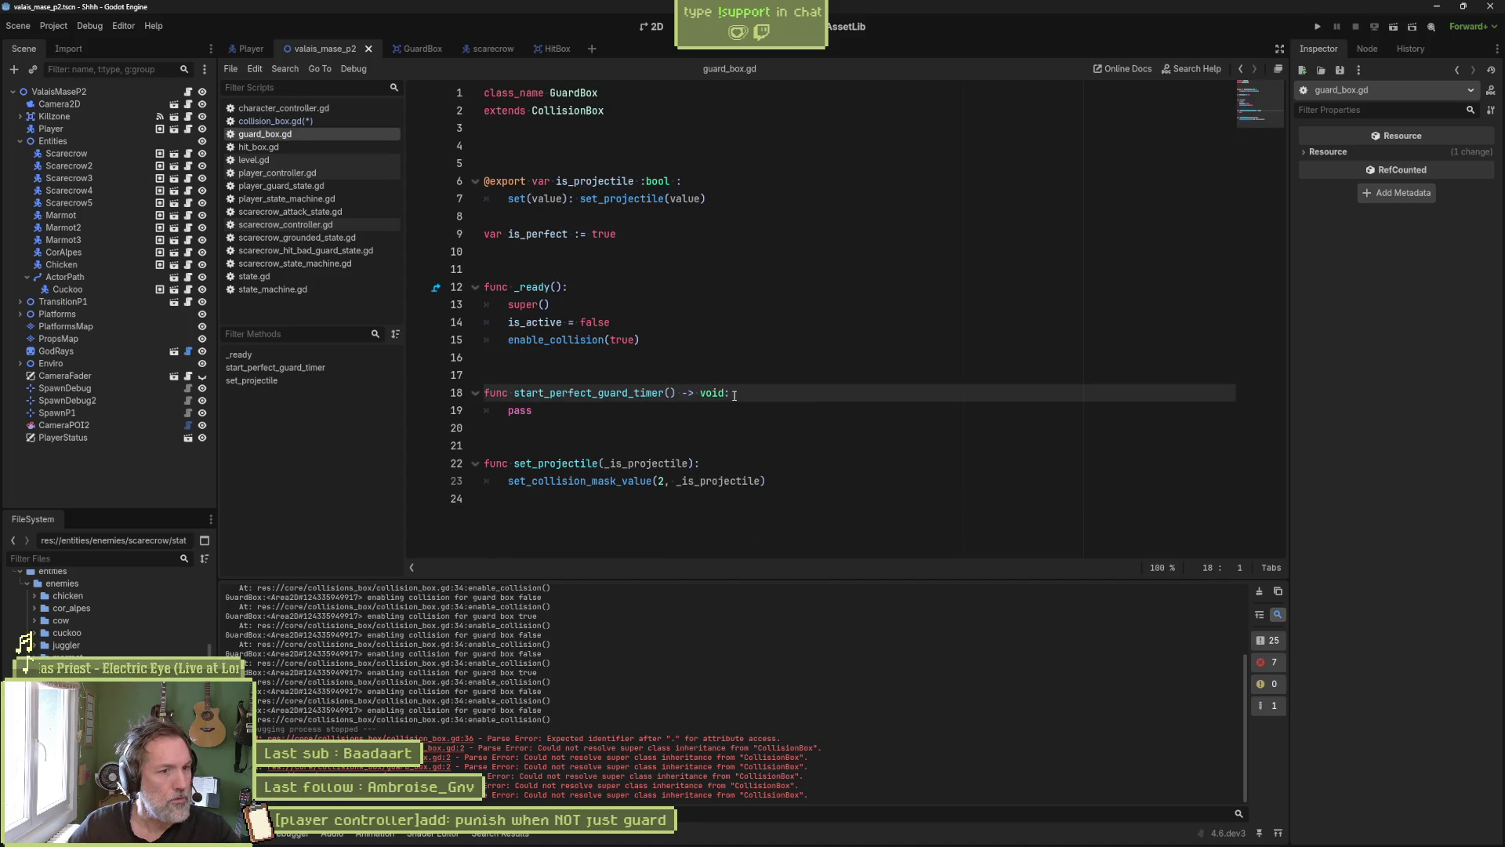
key(Return)
text(print_debug(self, " enabling collision for guard box ", _enable))
key(Up)
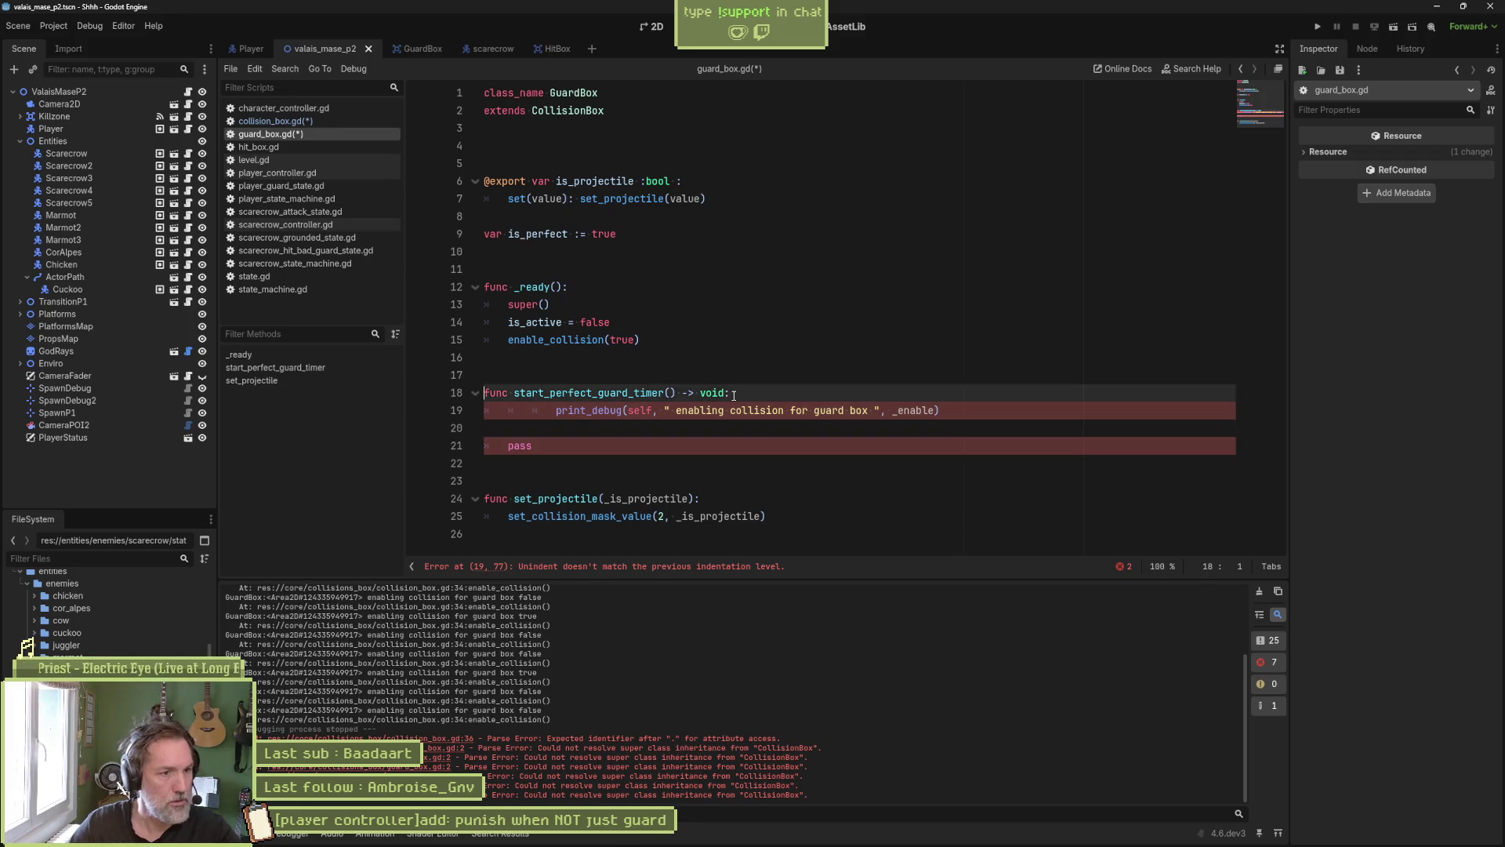
key(Delete)
key(Delete)
key(Down)
key(ctrl+shift+k)
key(ctrl+shift+k)
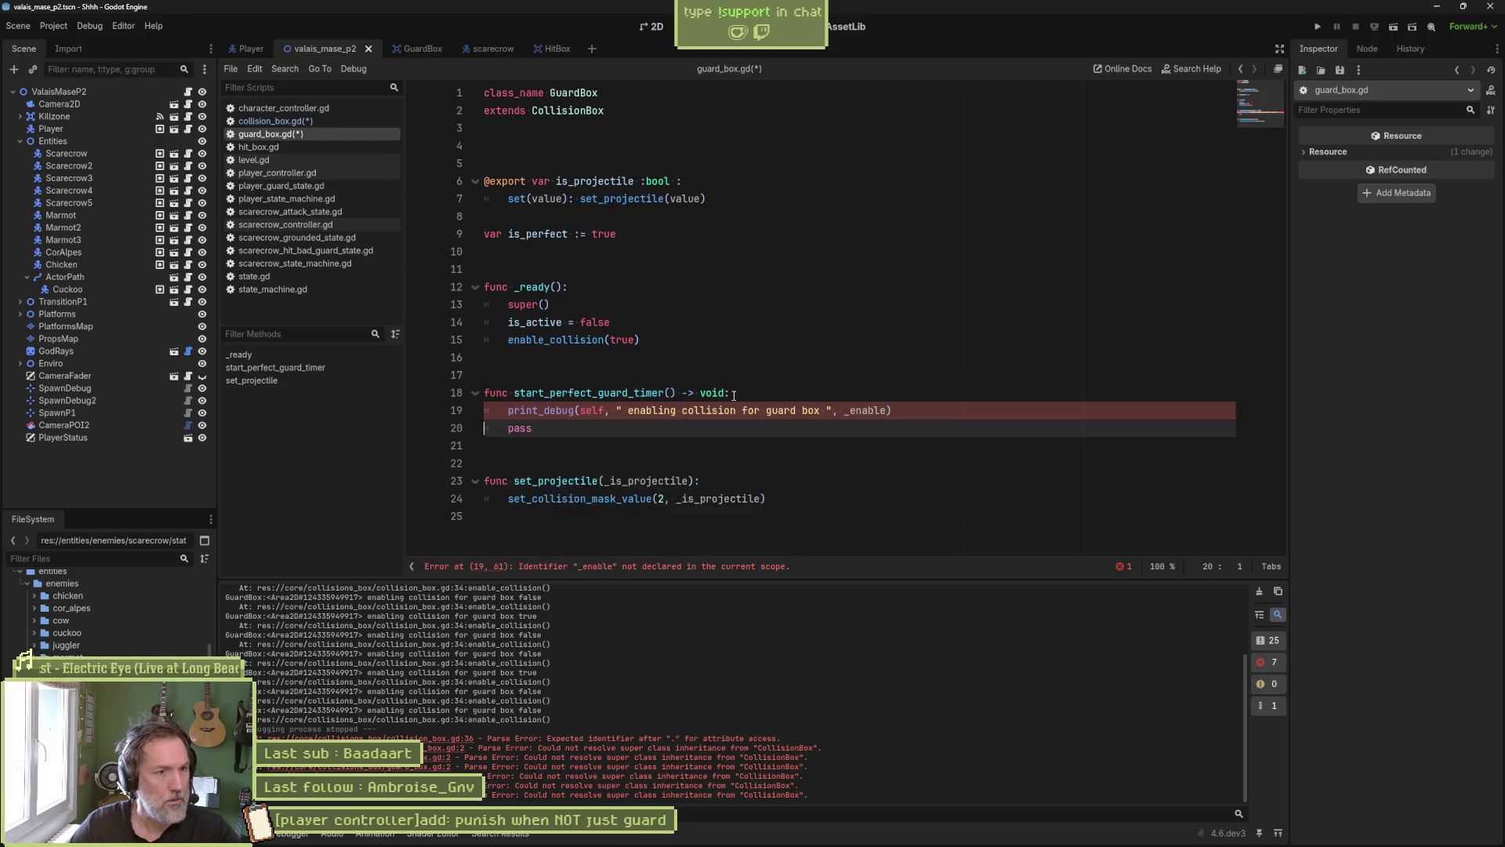
- Change the printed message to 'starting timer', remove the _enable argument, and save all scripts
click(627, 413)
shift+click(819, 411)
text(starting timer)
key(End)
key(Left)
key(BackSpace)
key(BackSpace)
key(BackSpace)
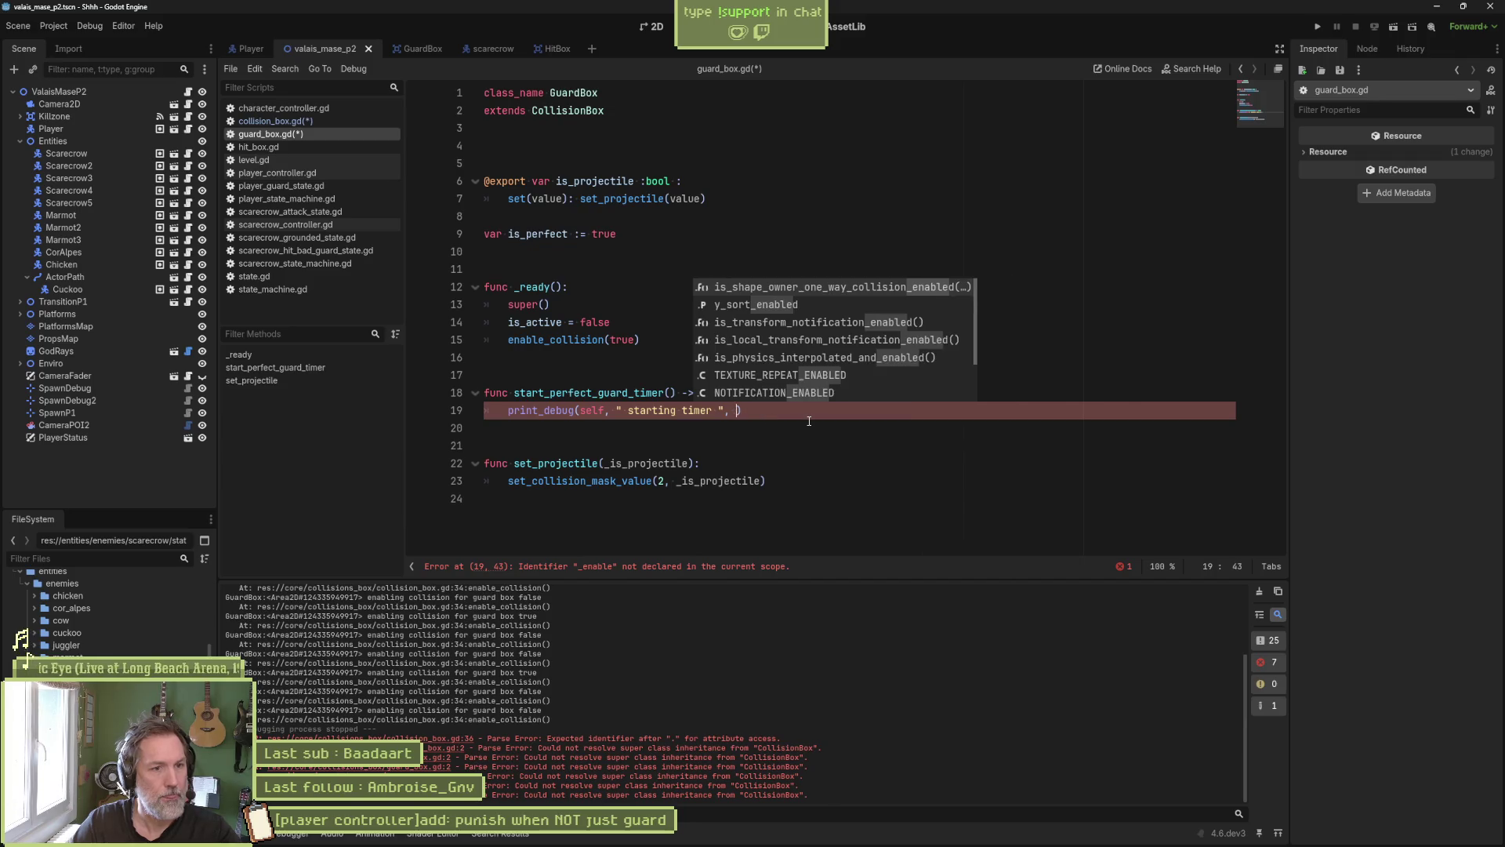
key(BackSpace)
key(BackSpace)
key(ctrl+s)
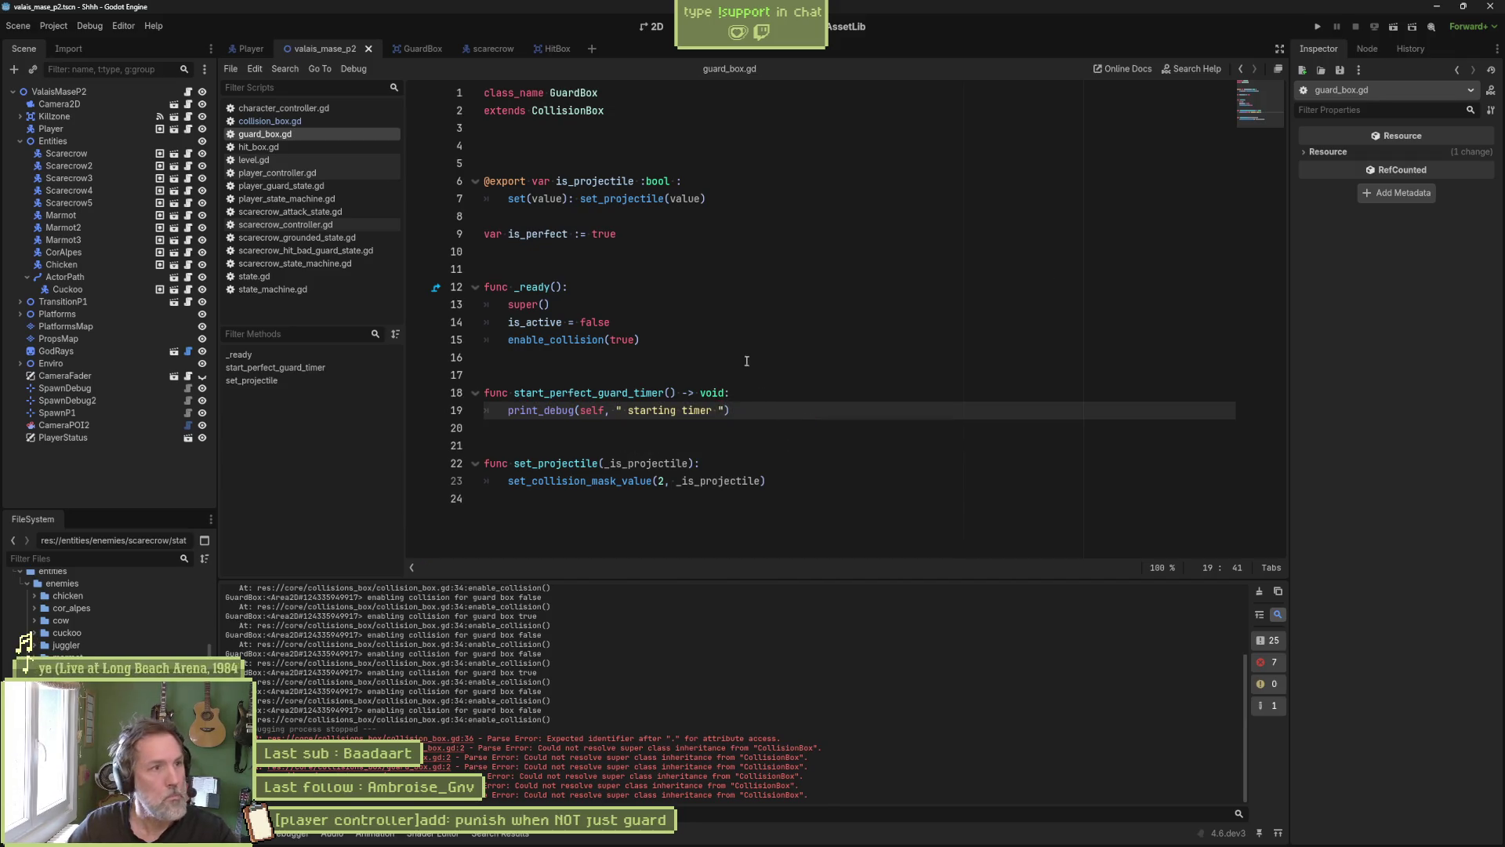
key(F6)
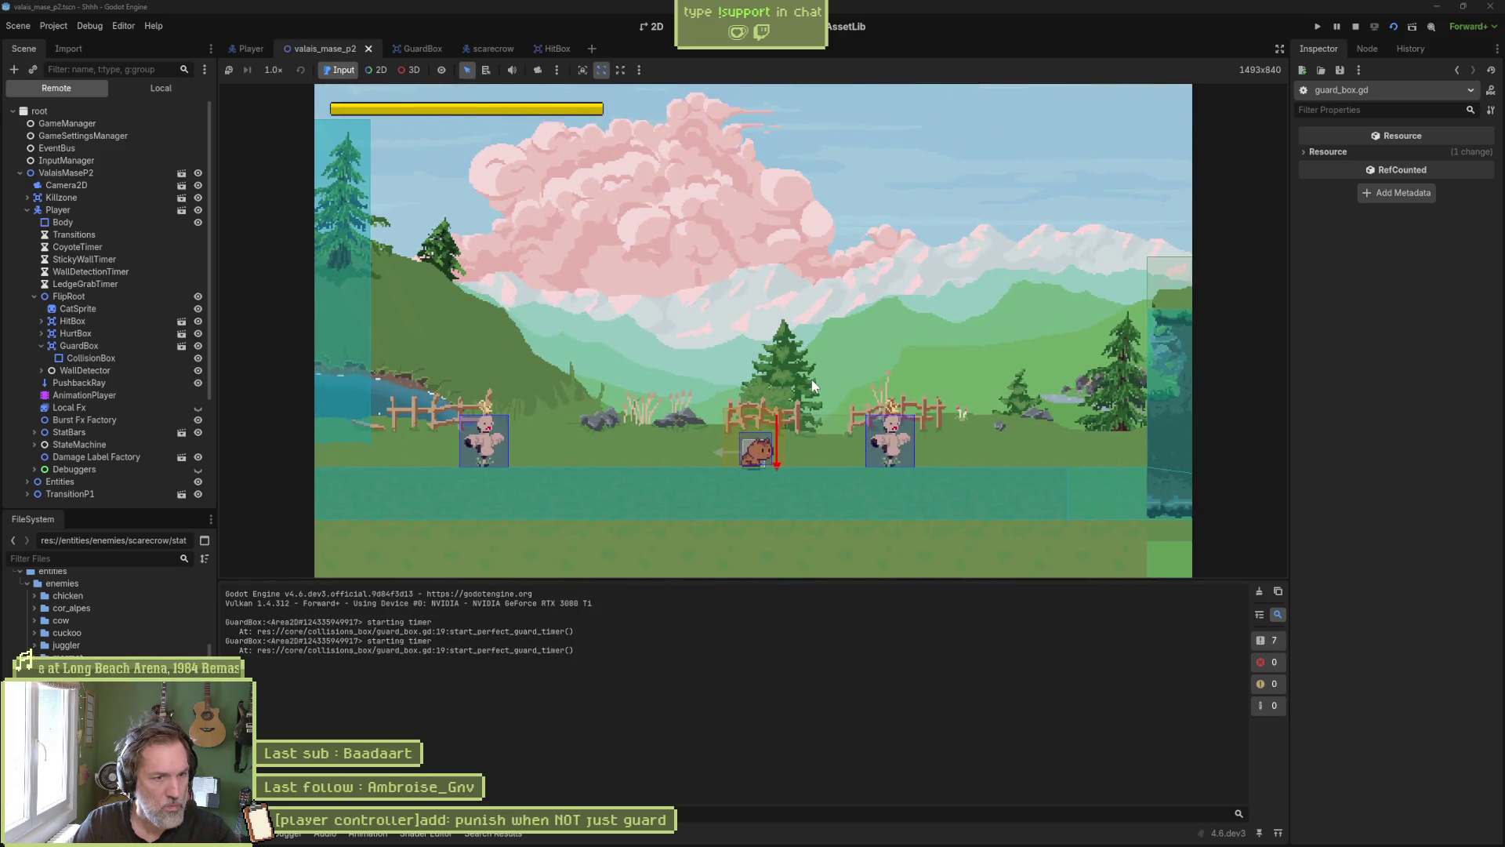
- Guard twice with the K key so the output logs 'starting timer', then stop the game
key(k)
key(k)
key(k)
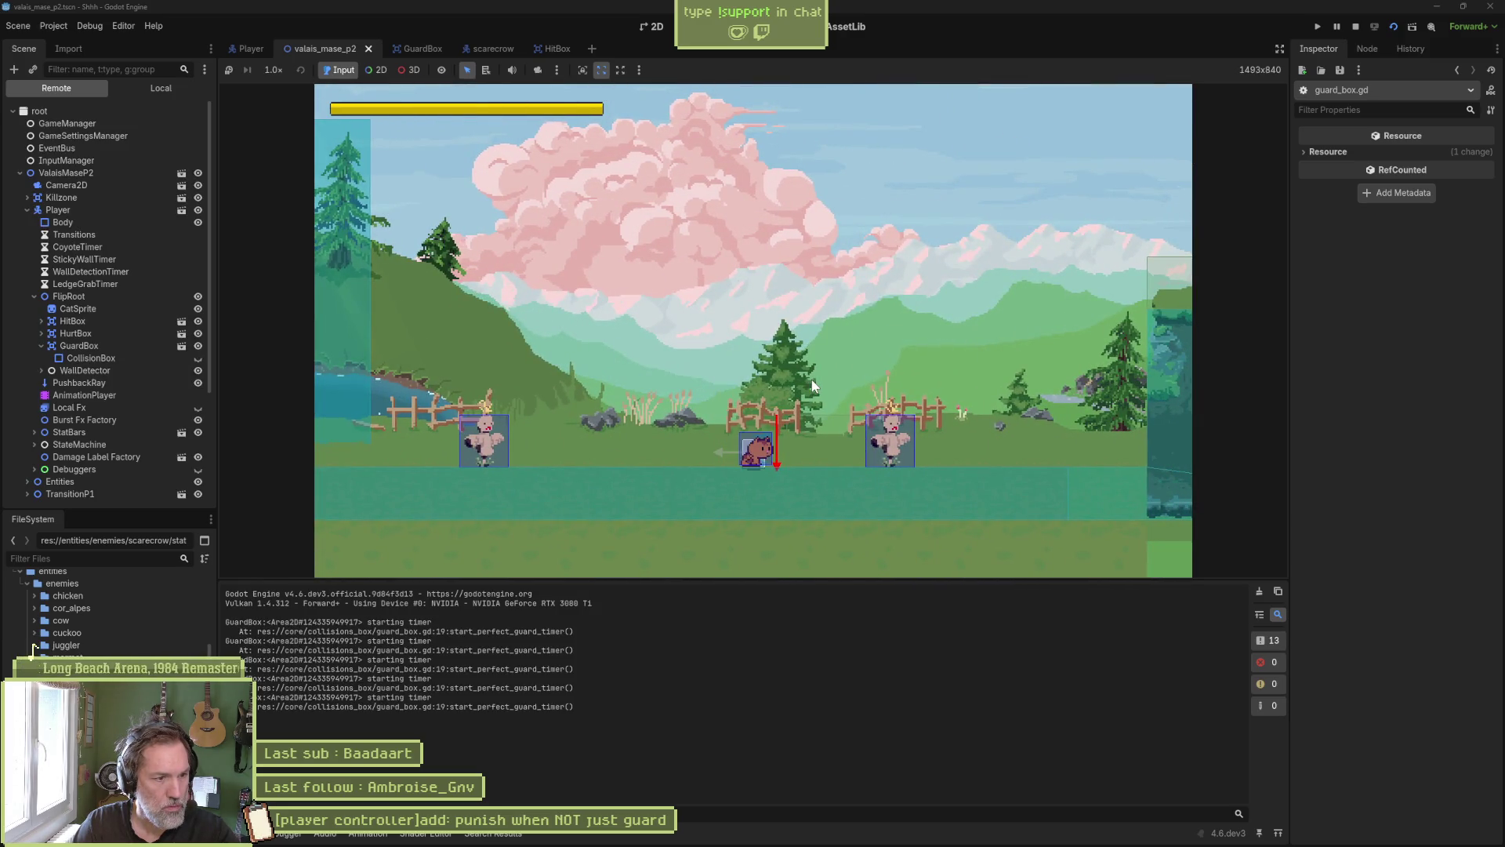
key(k)
key(k)
key(k)
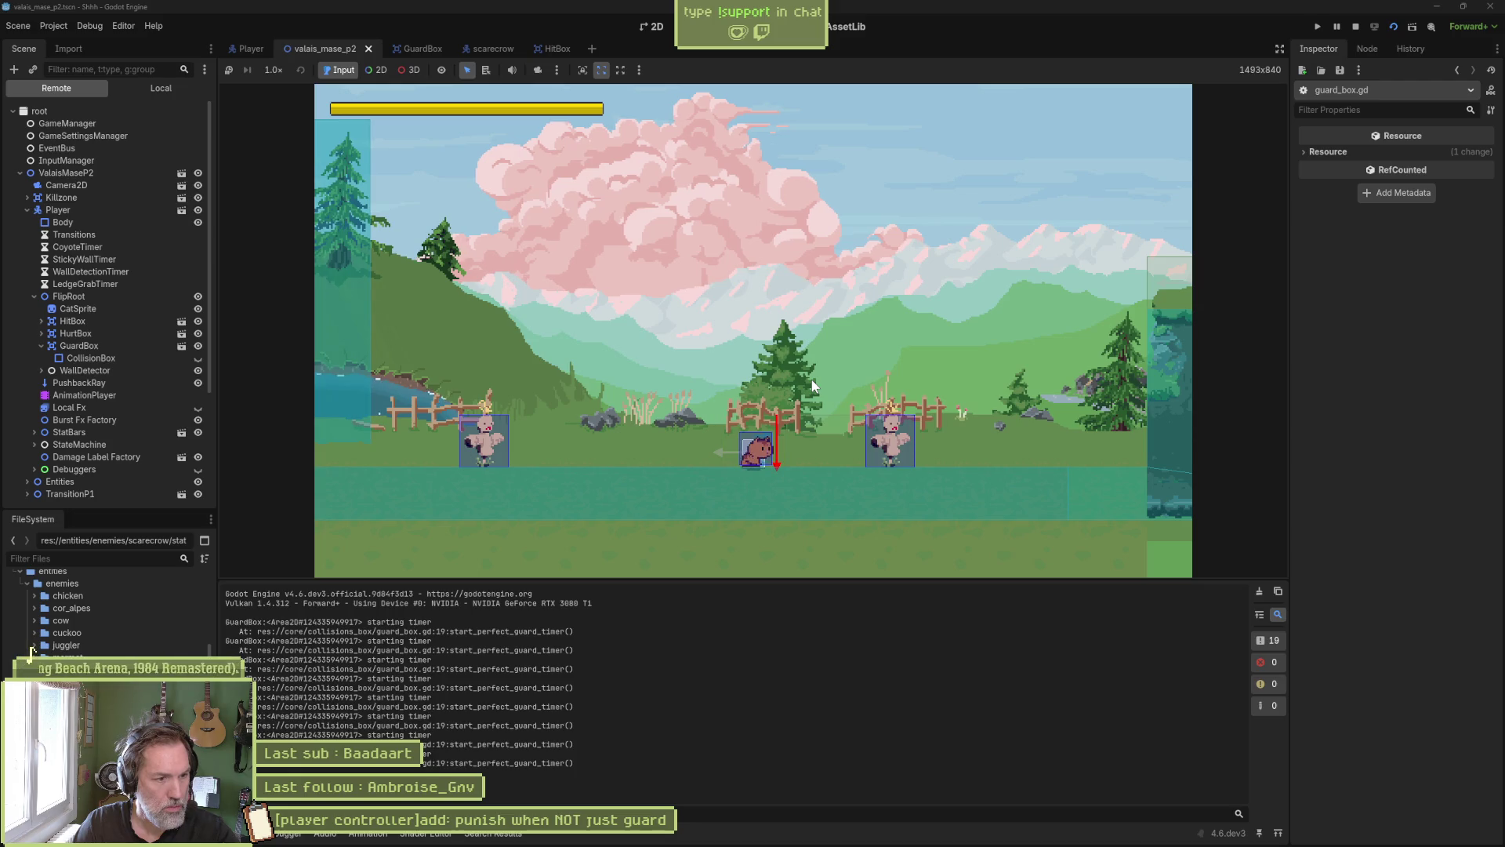
key(F8)
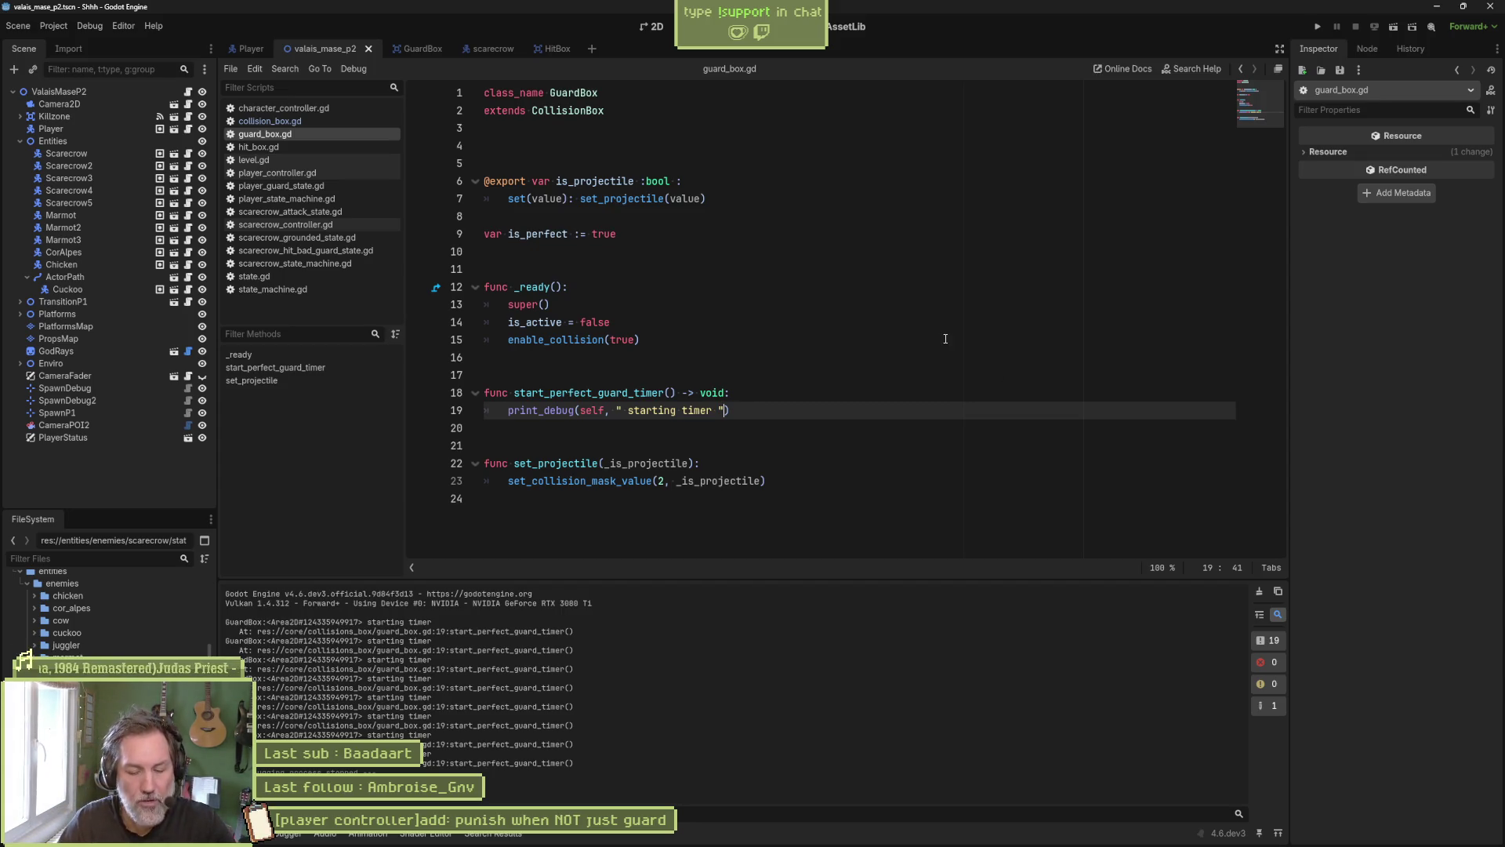
- Declare 'var start_time: int' below is_perfect in guard_box.gd
click(644, 227)
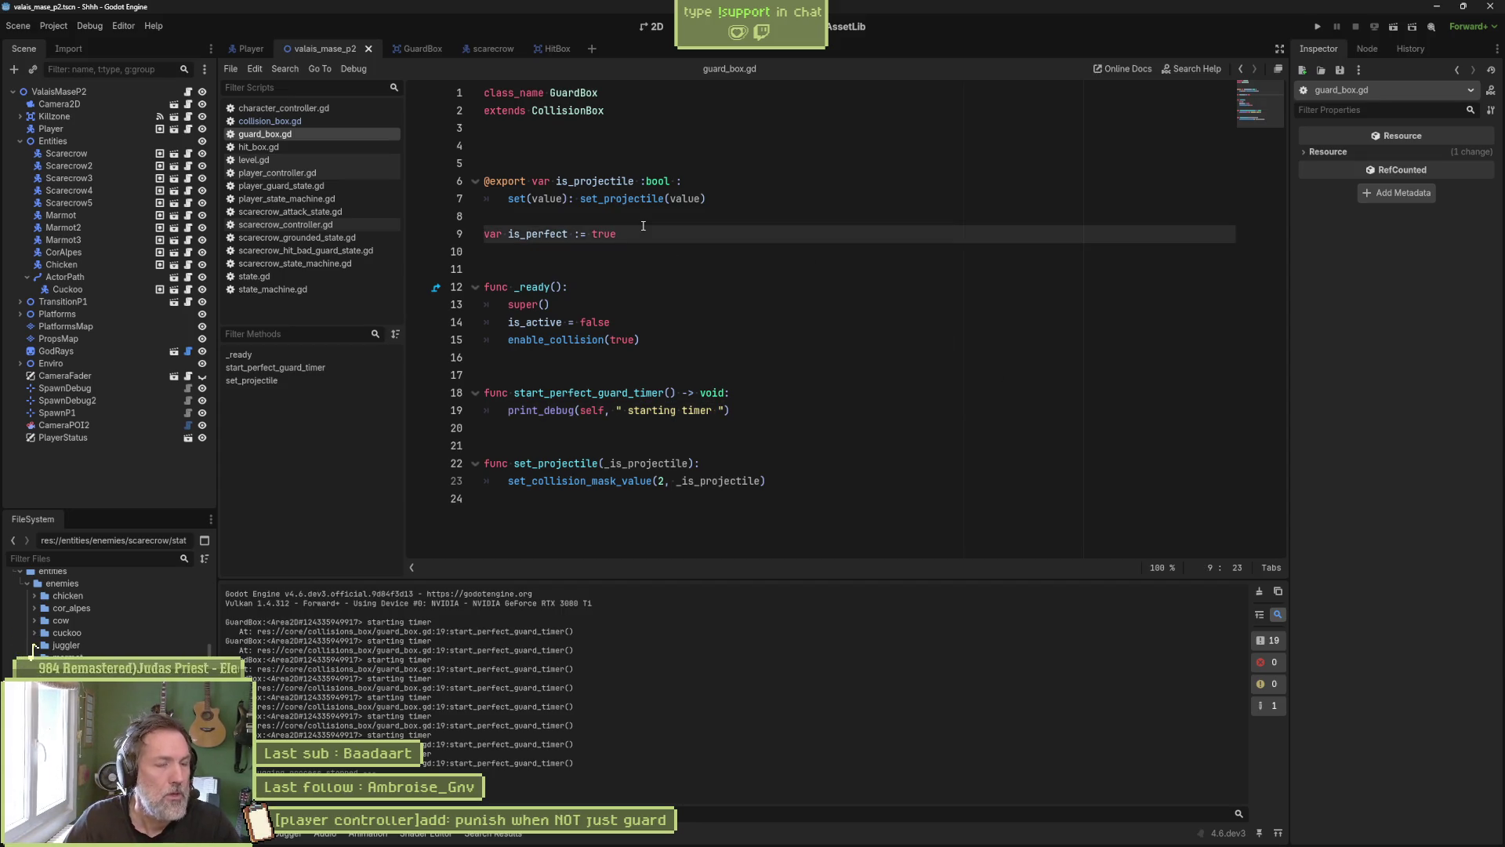
key(Return)
text(var start_)
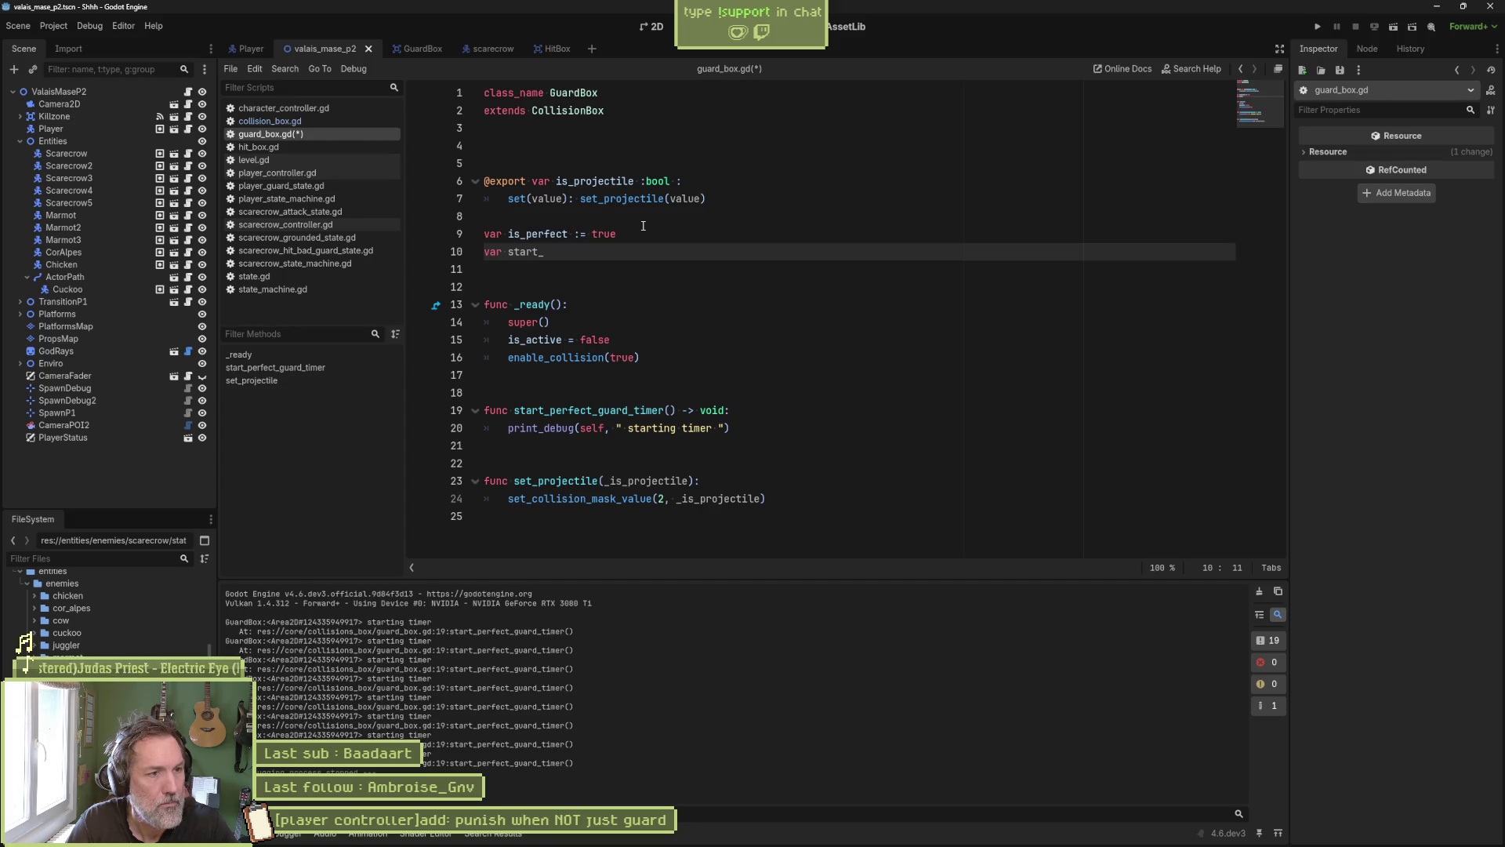
text(time:)
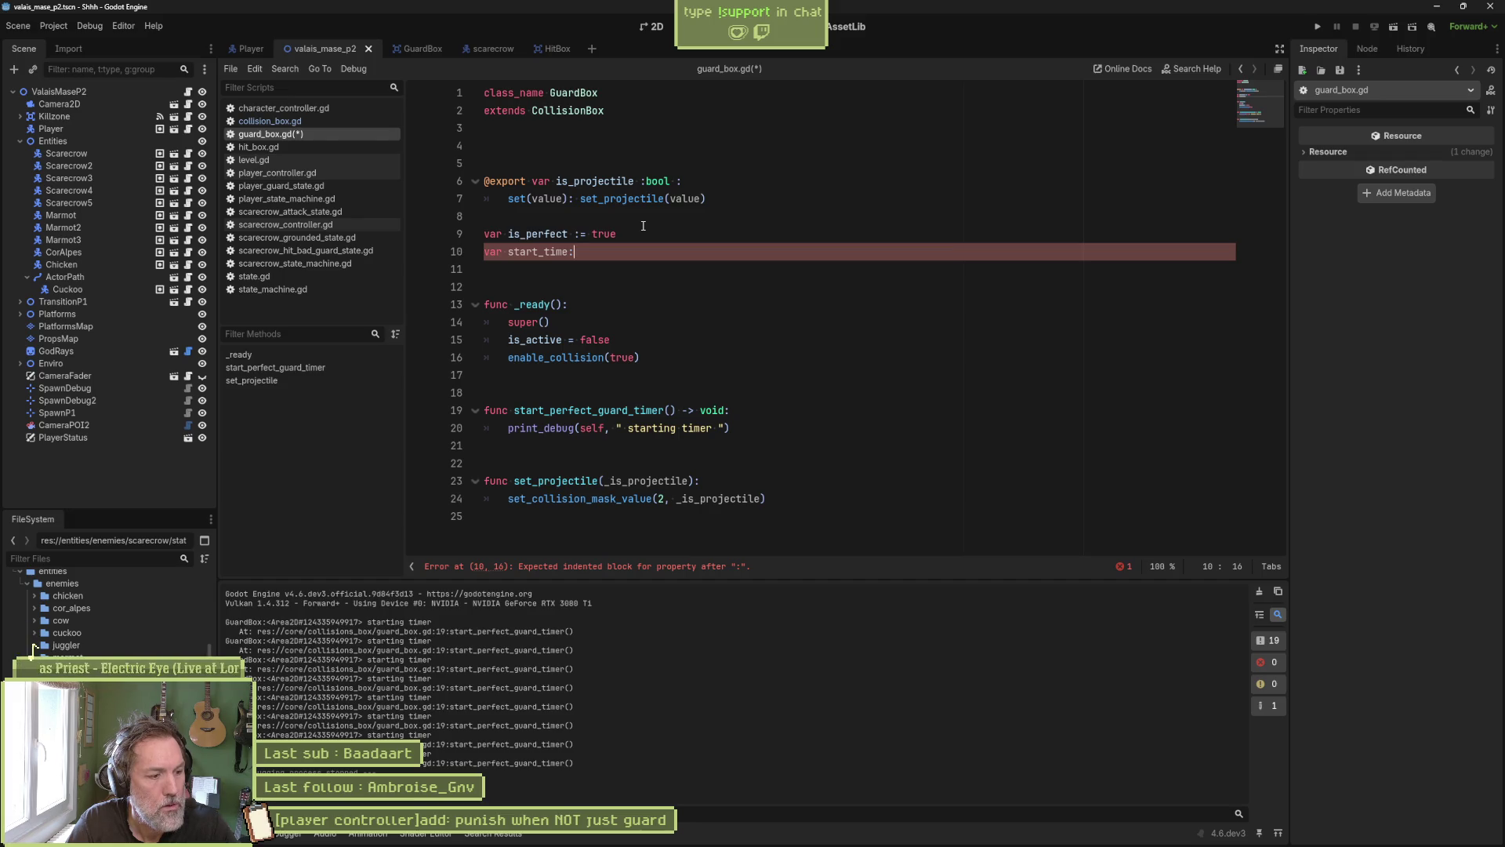
text( int)
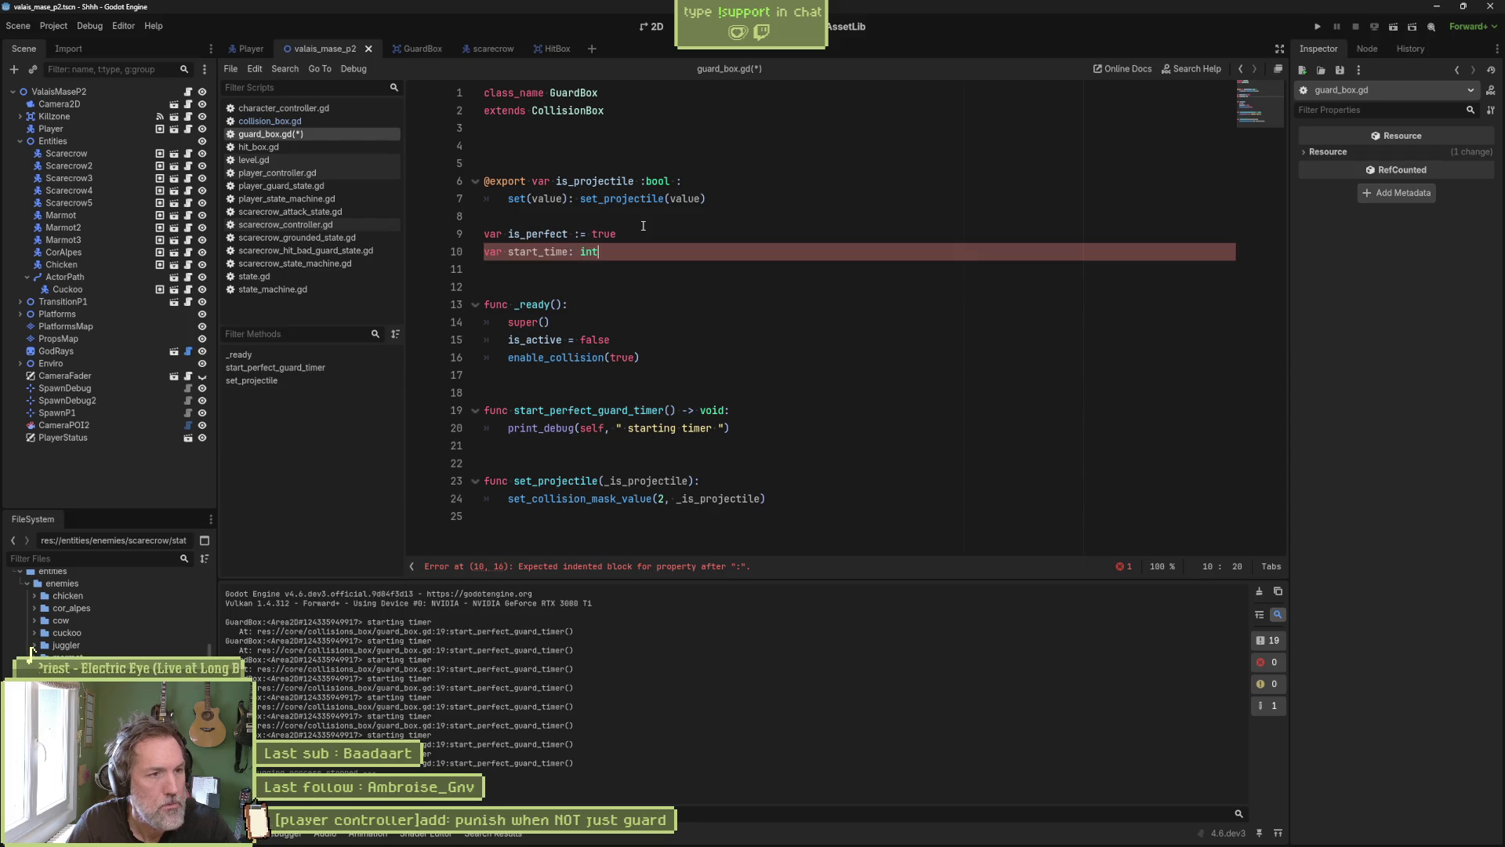
key(Escape)
key(Down)
key(Down)
key(Down)
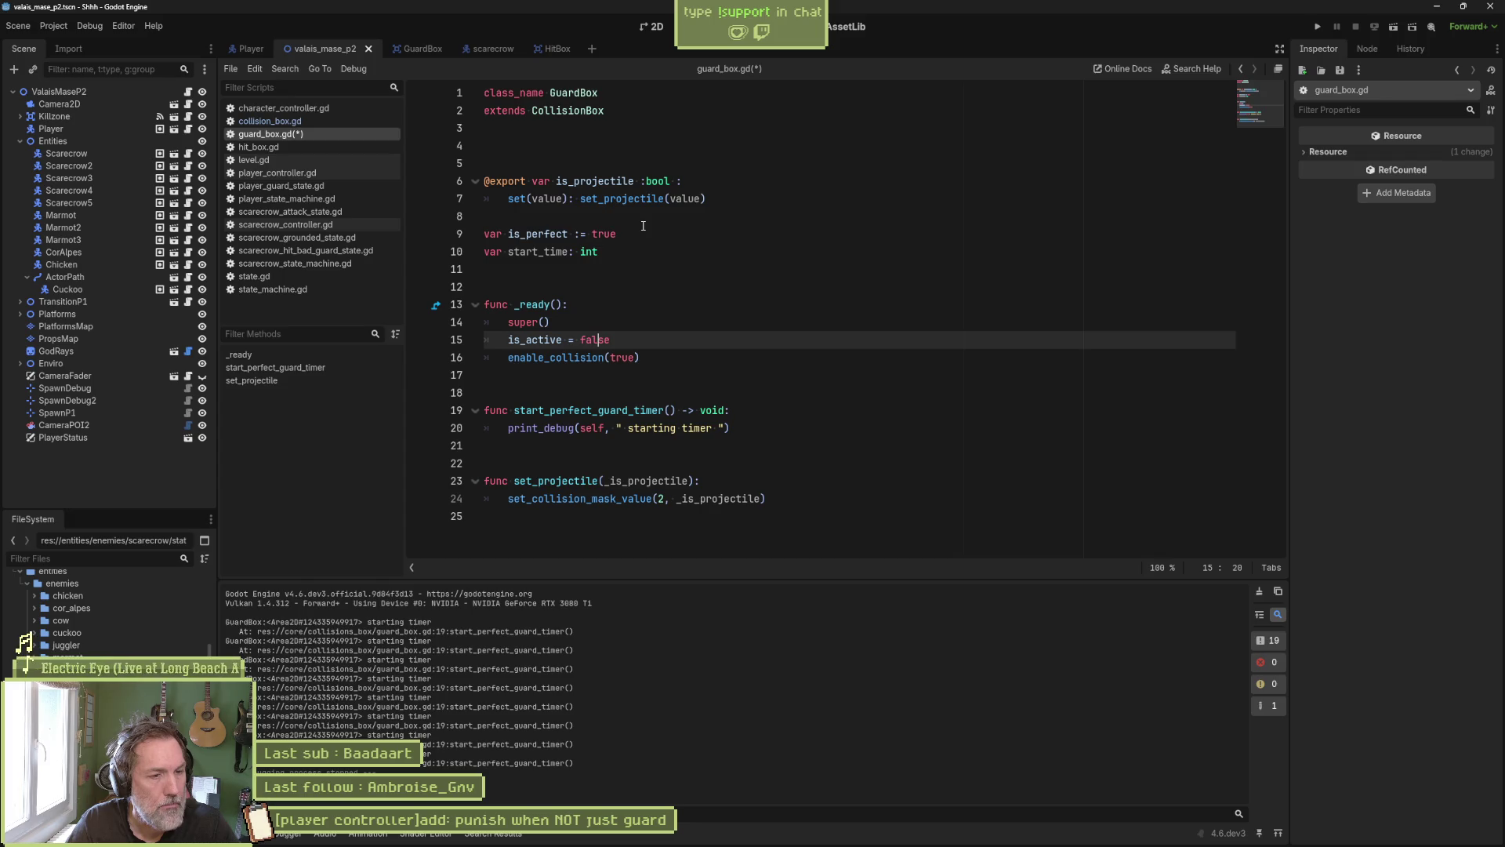
- Add 'start_time = Time.get_ticks_msec()' after the print_debug line in start_perfect_guard_timer
click(742, 423)
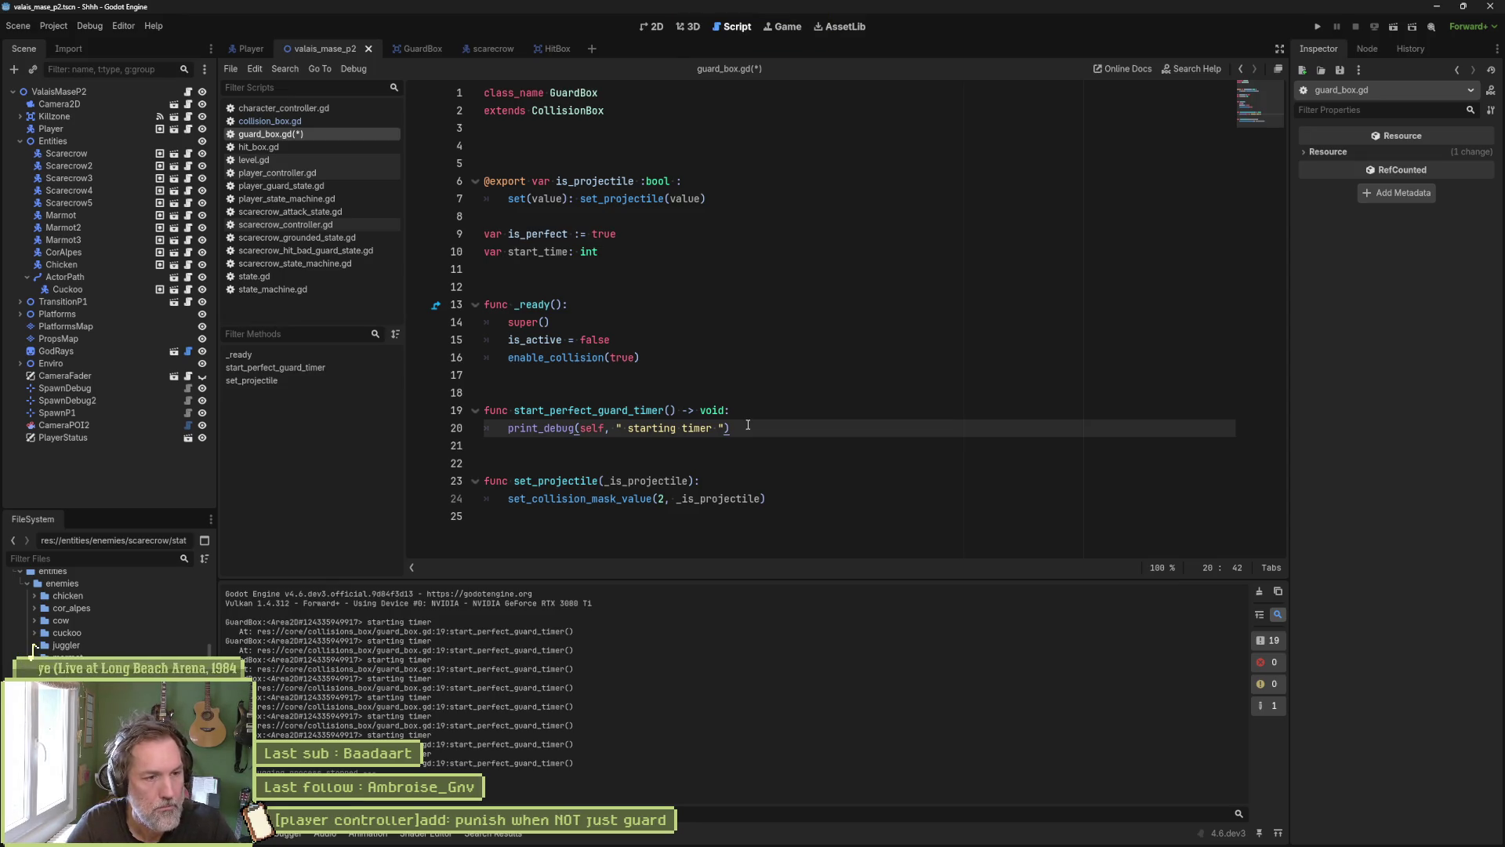
key(Return)
text(st)
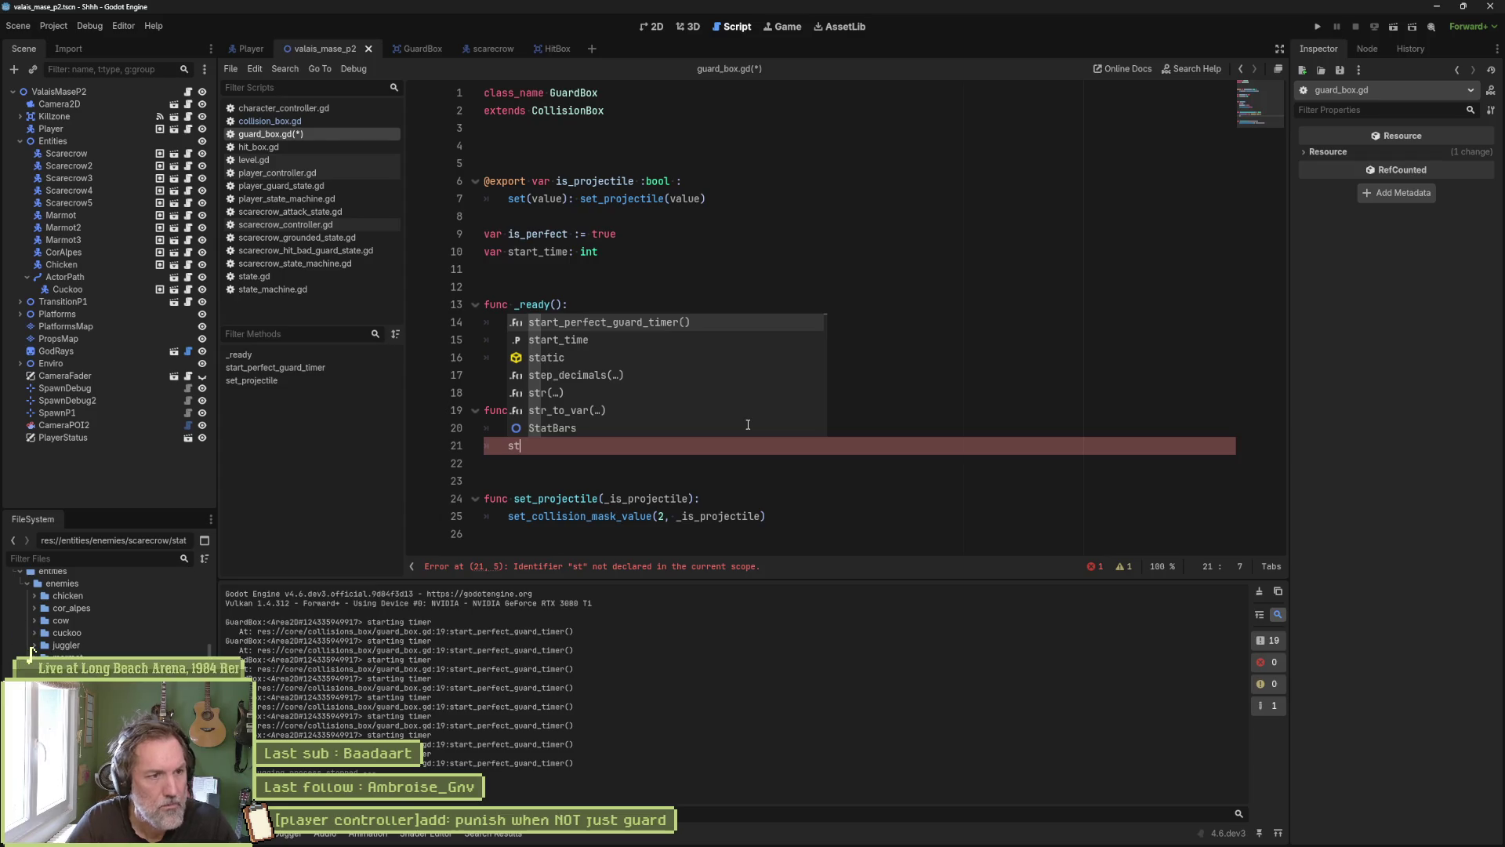
text(art_time = Time.get_ticks_ms)
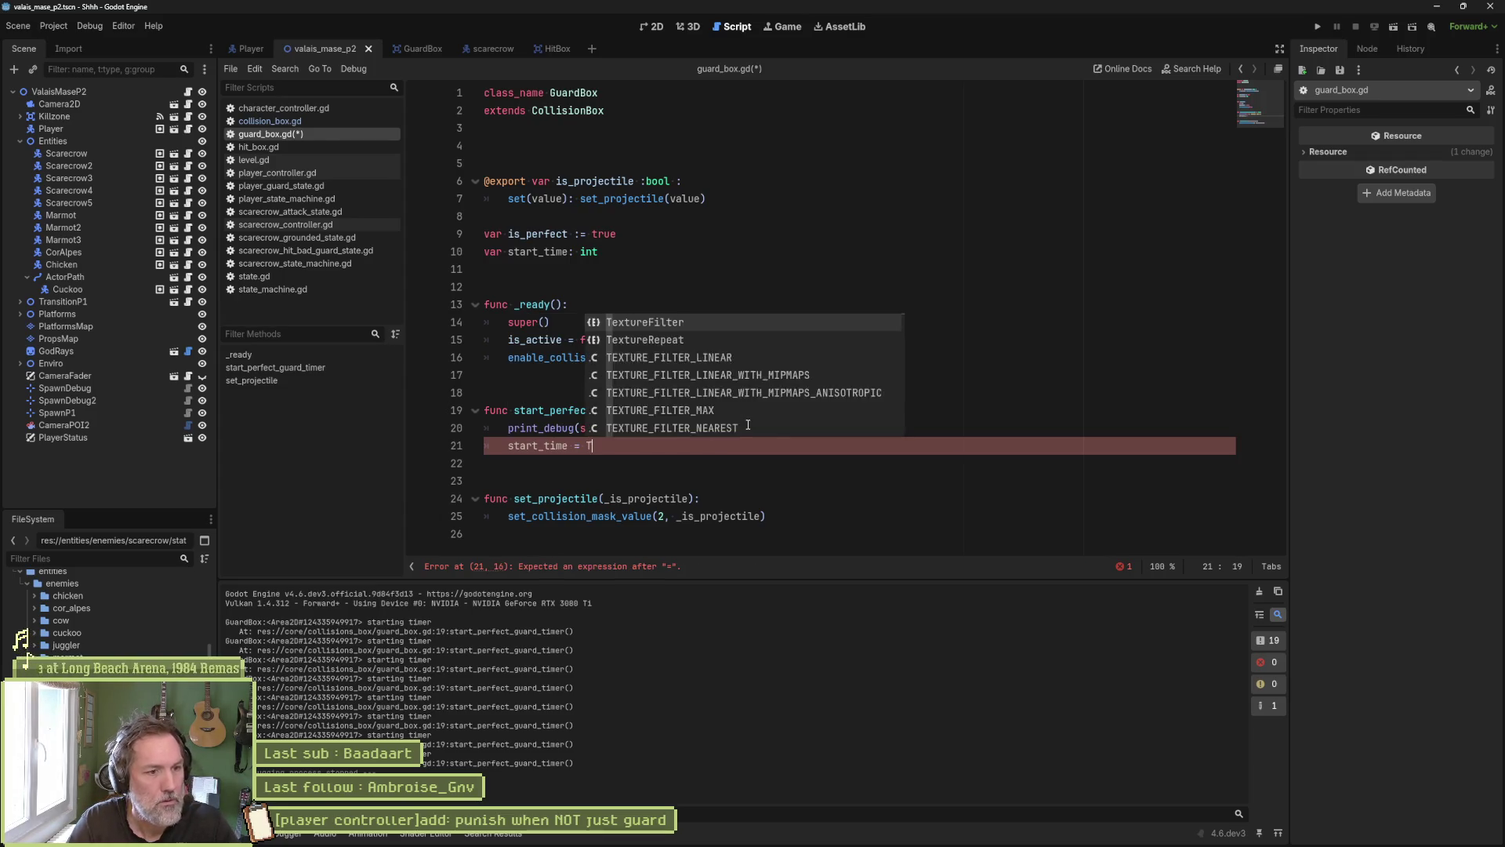
key(Return)
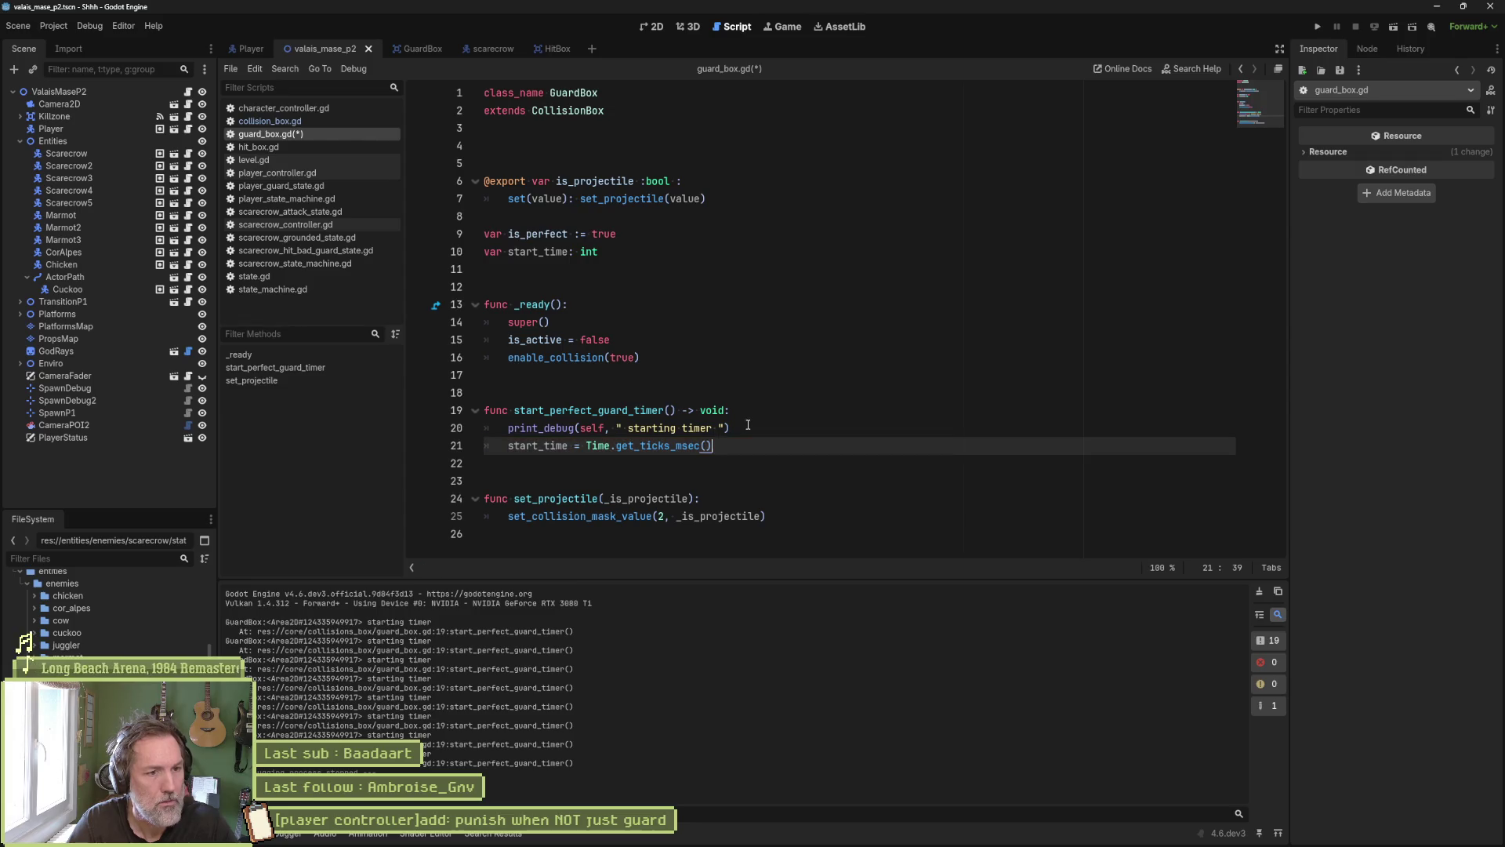
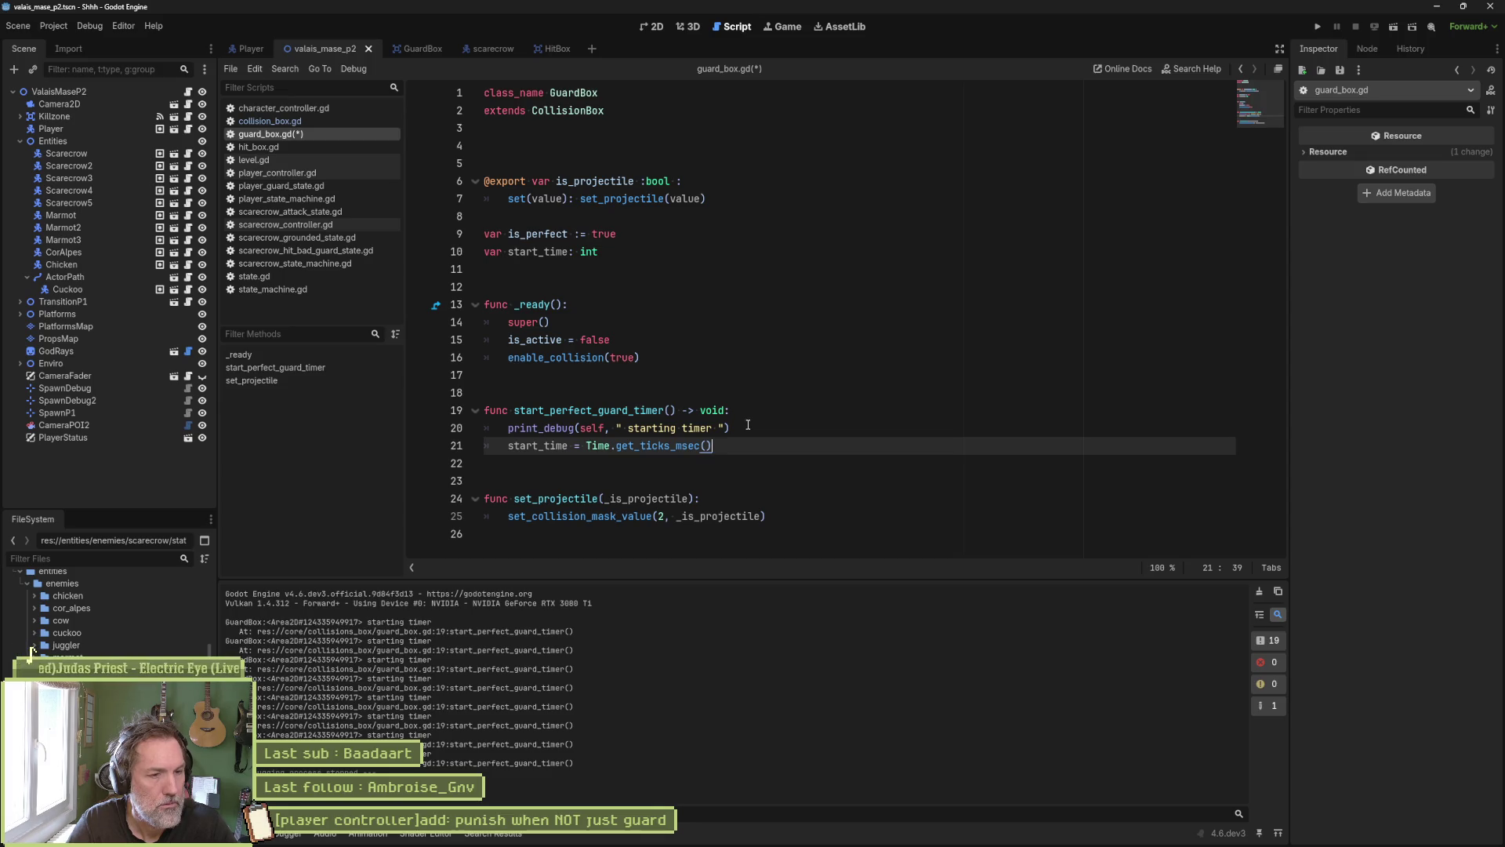
- Add 'is_perfect_timer_running = true' after the start_time assignment in start_perfect_guard_timer
key(Return)
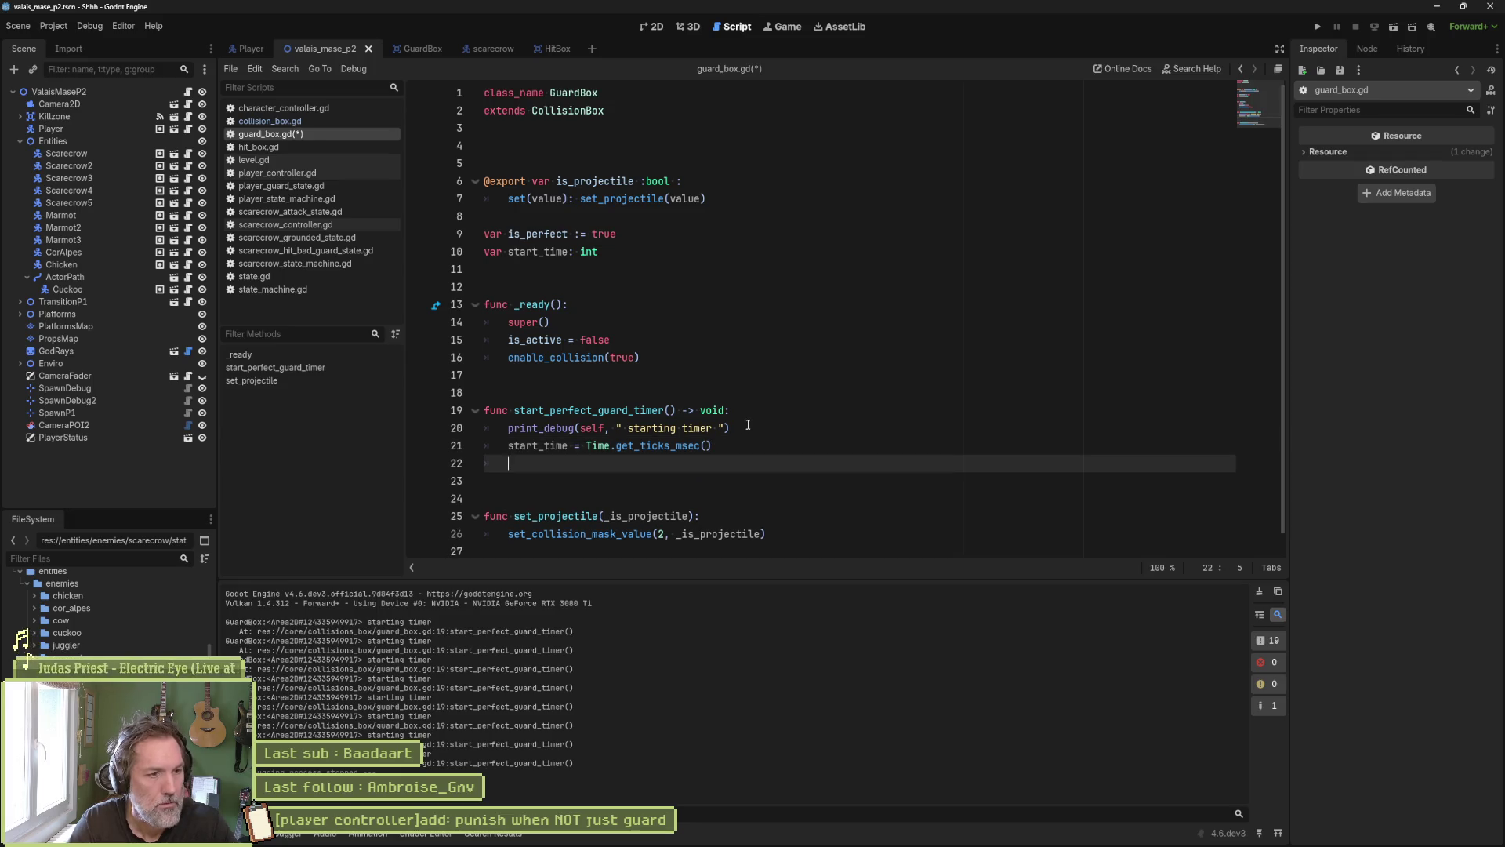
text(p)
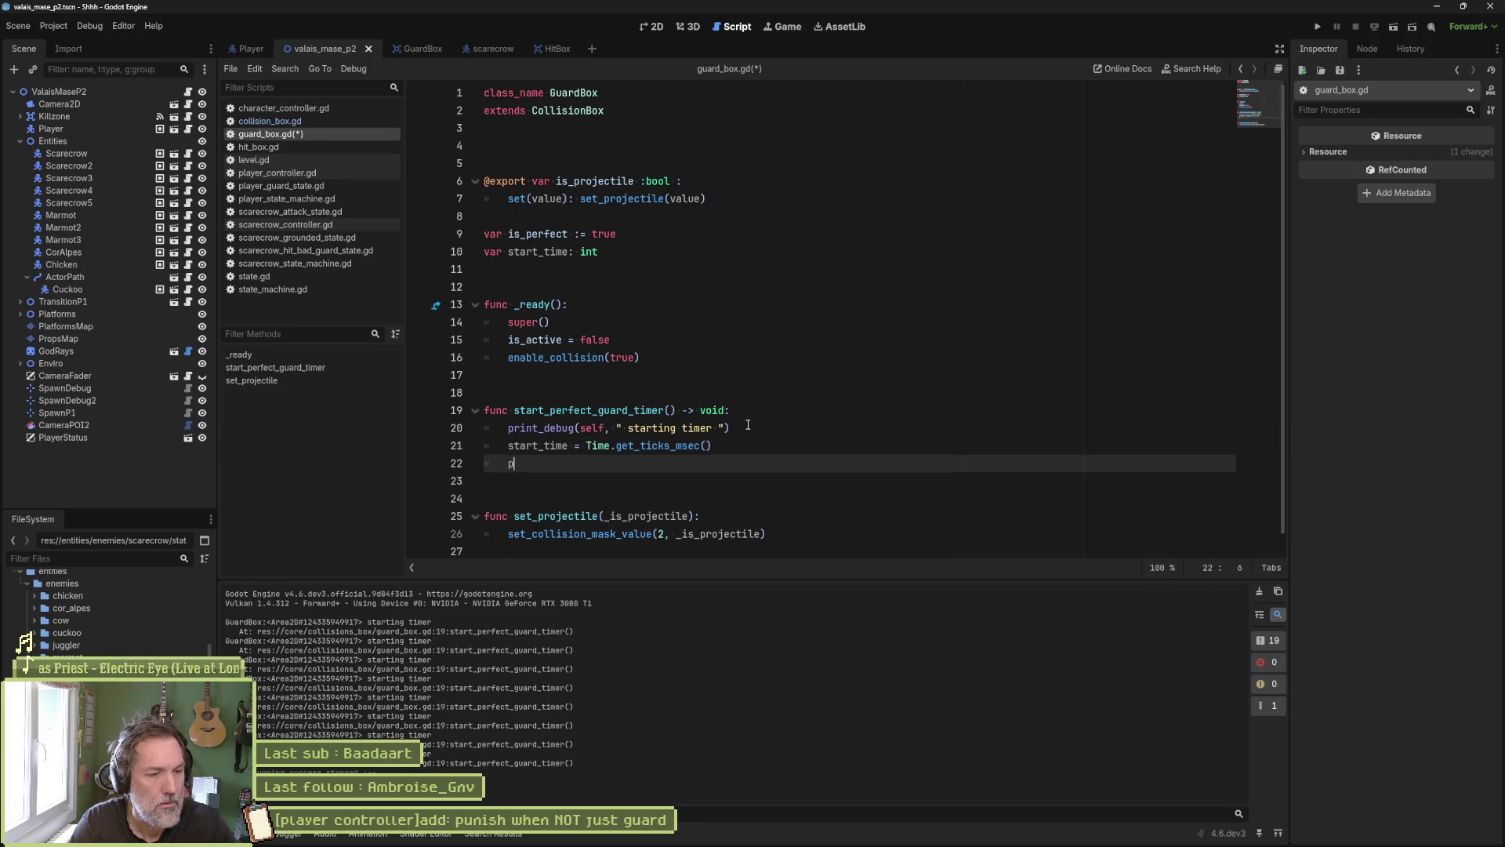
text(erfe)
key(BackSpace)
text(fect_timer_)
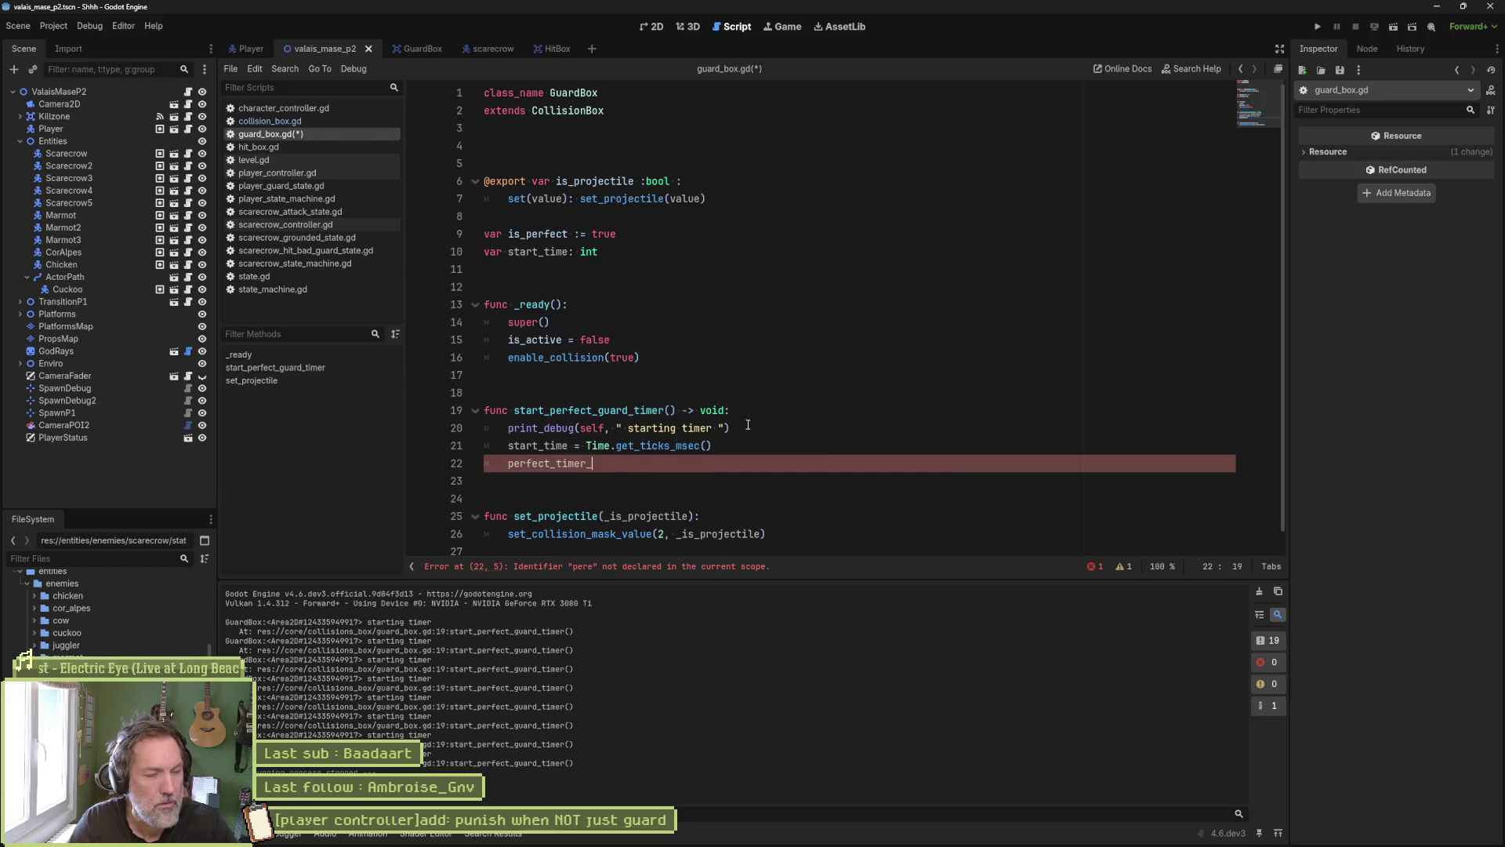
text(runnin)
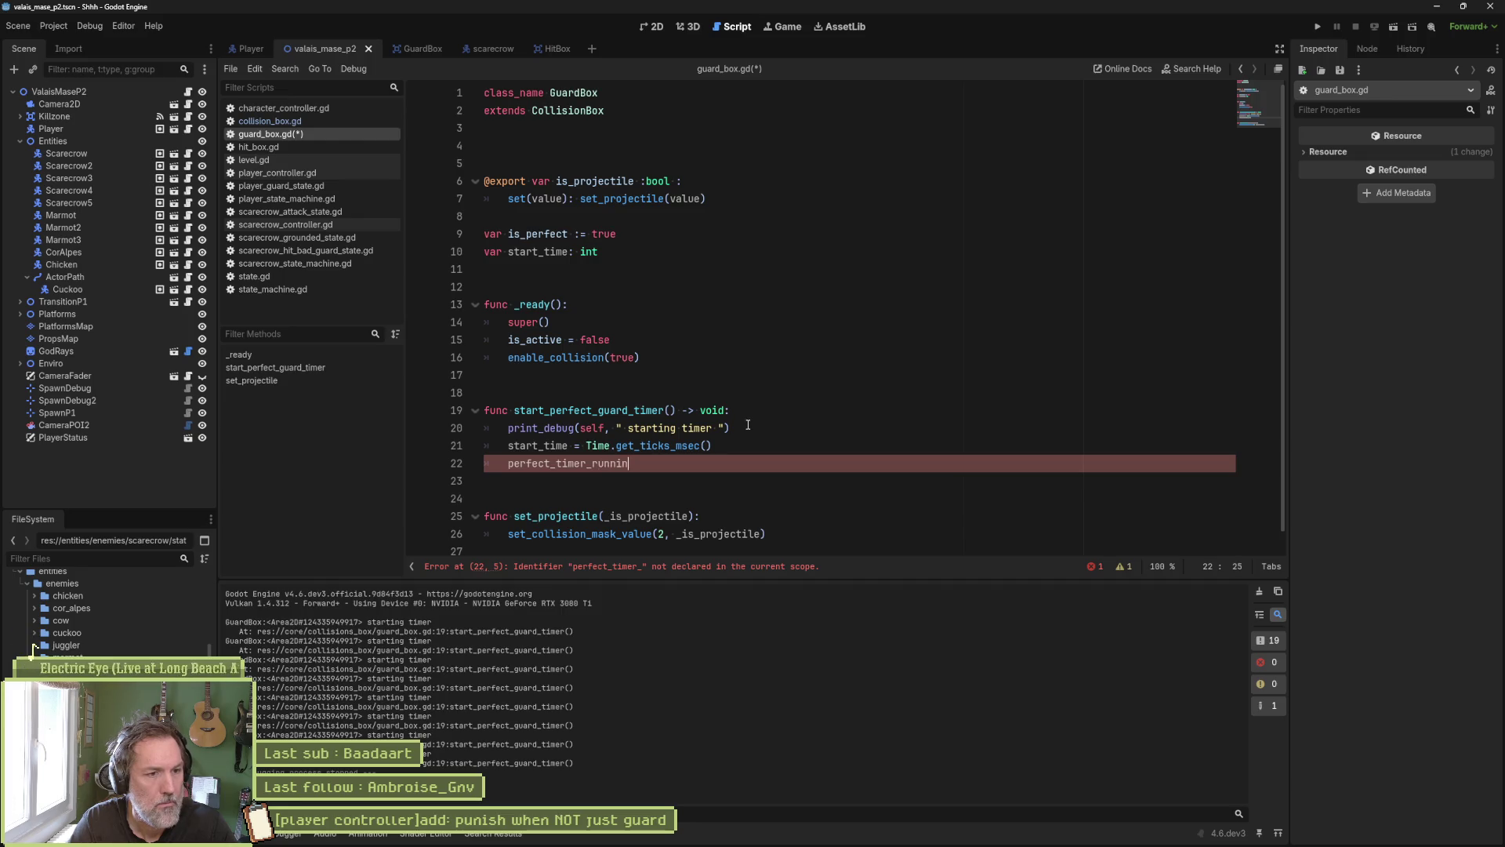
text(g = true)
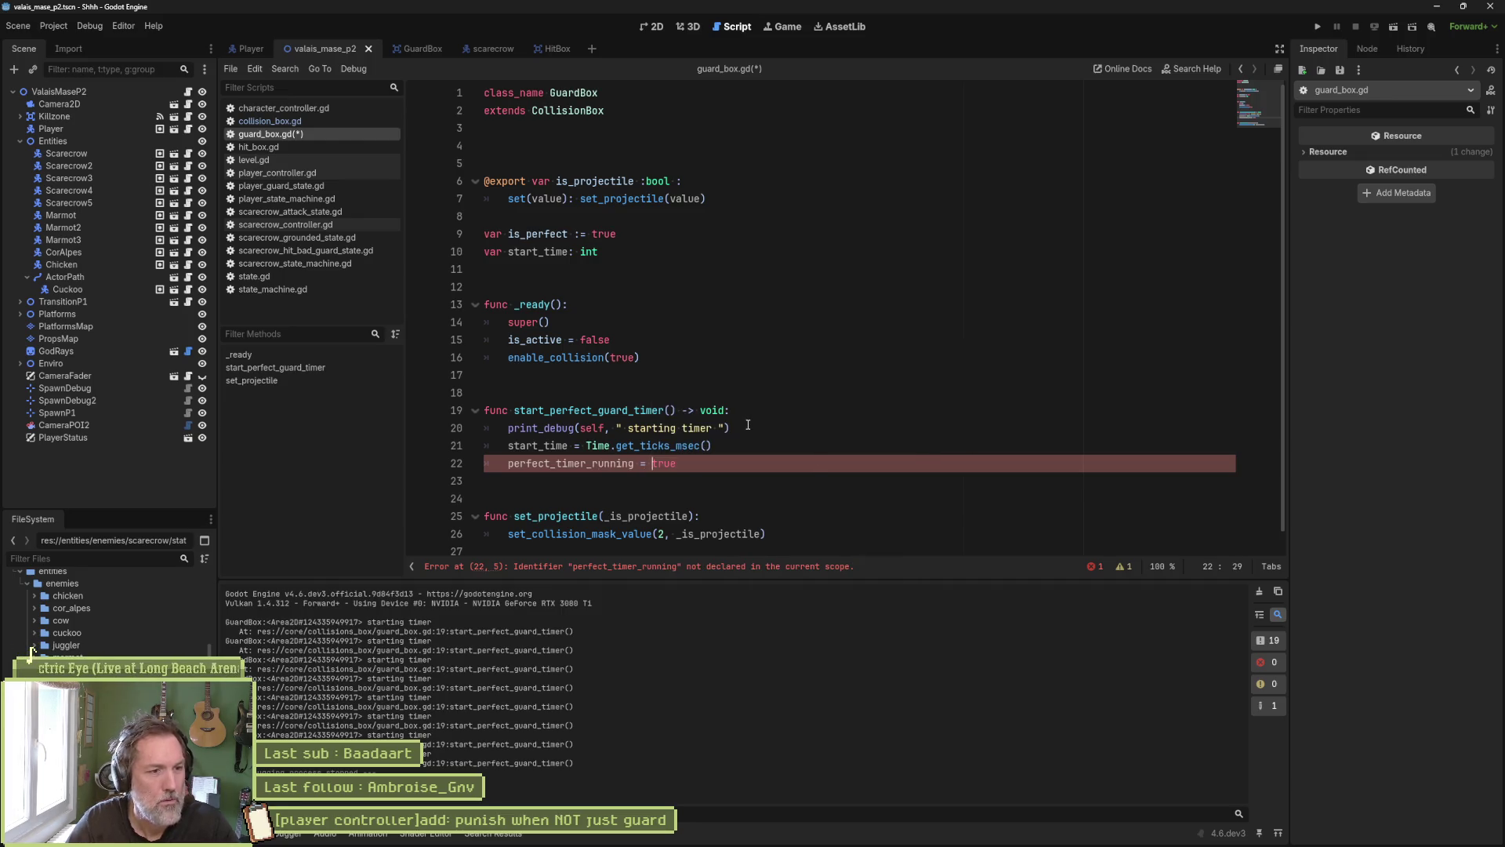
key(Home)
text(is_)
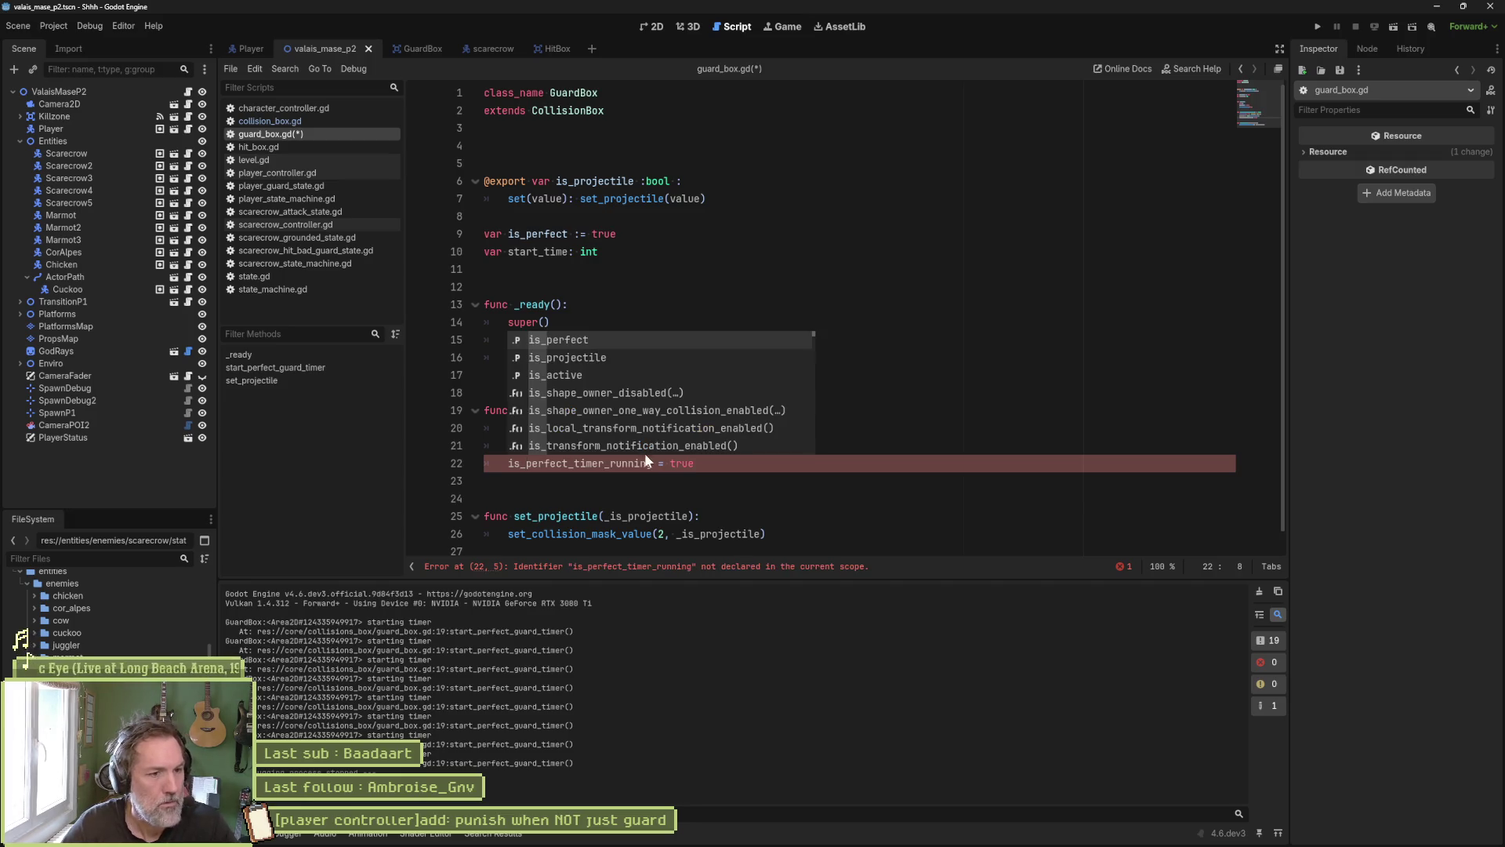
key(Escape)
key(ctrl+Left)
key(ctrl+shift+Right)
- Declare 'var is_perfect_timer_running := false' below the start_time declaration
key(ctrl+c)
click(677, 250)
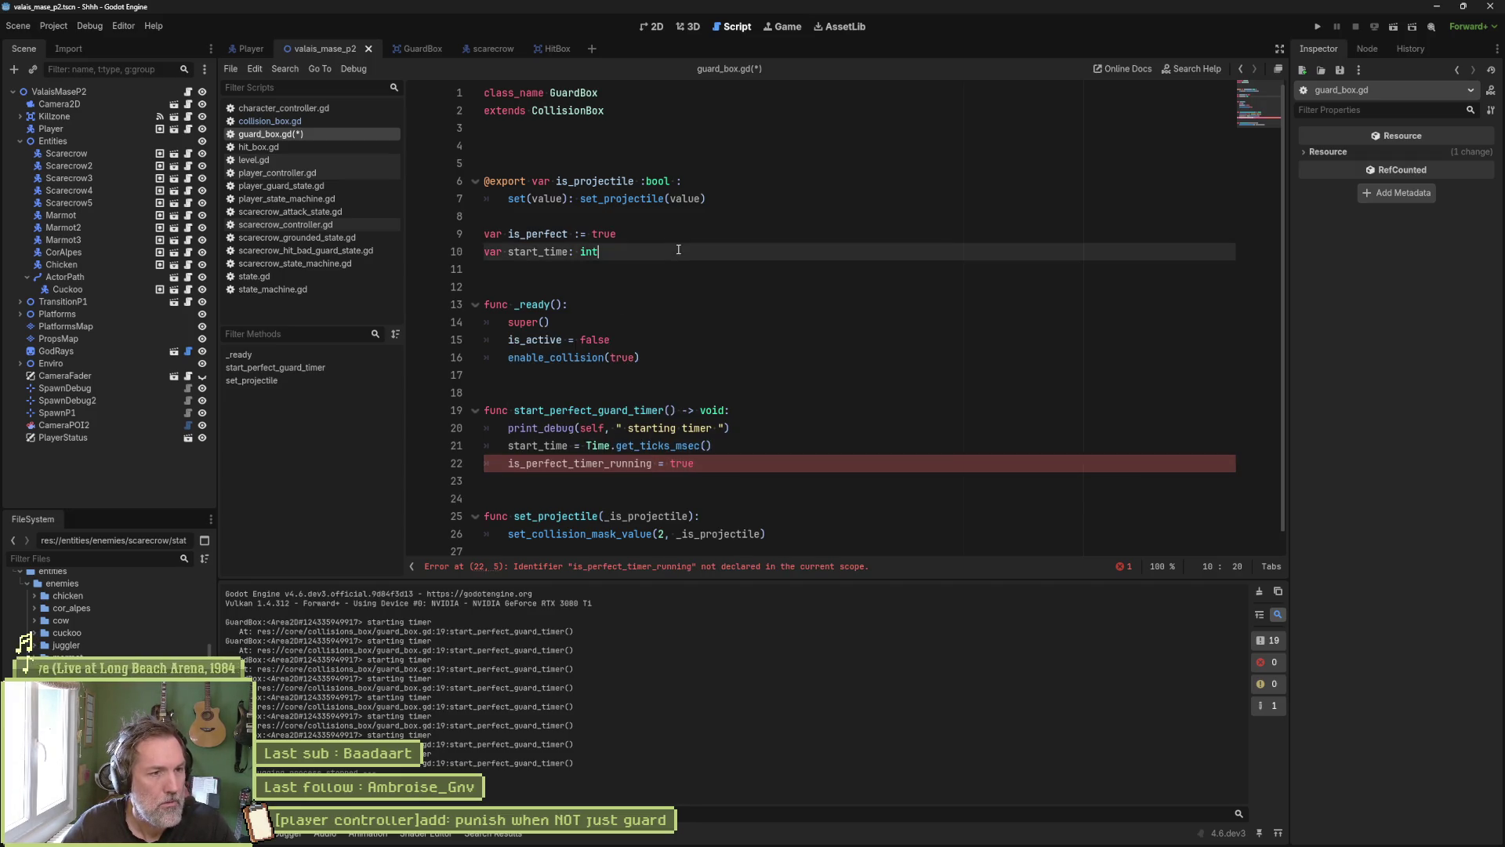
key(Return)
text(var)
key(ctrl+v)
text(:)
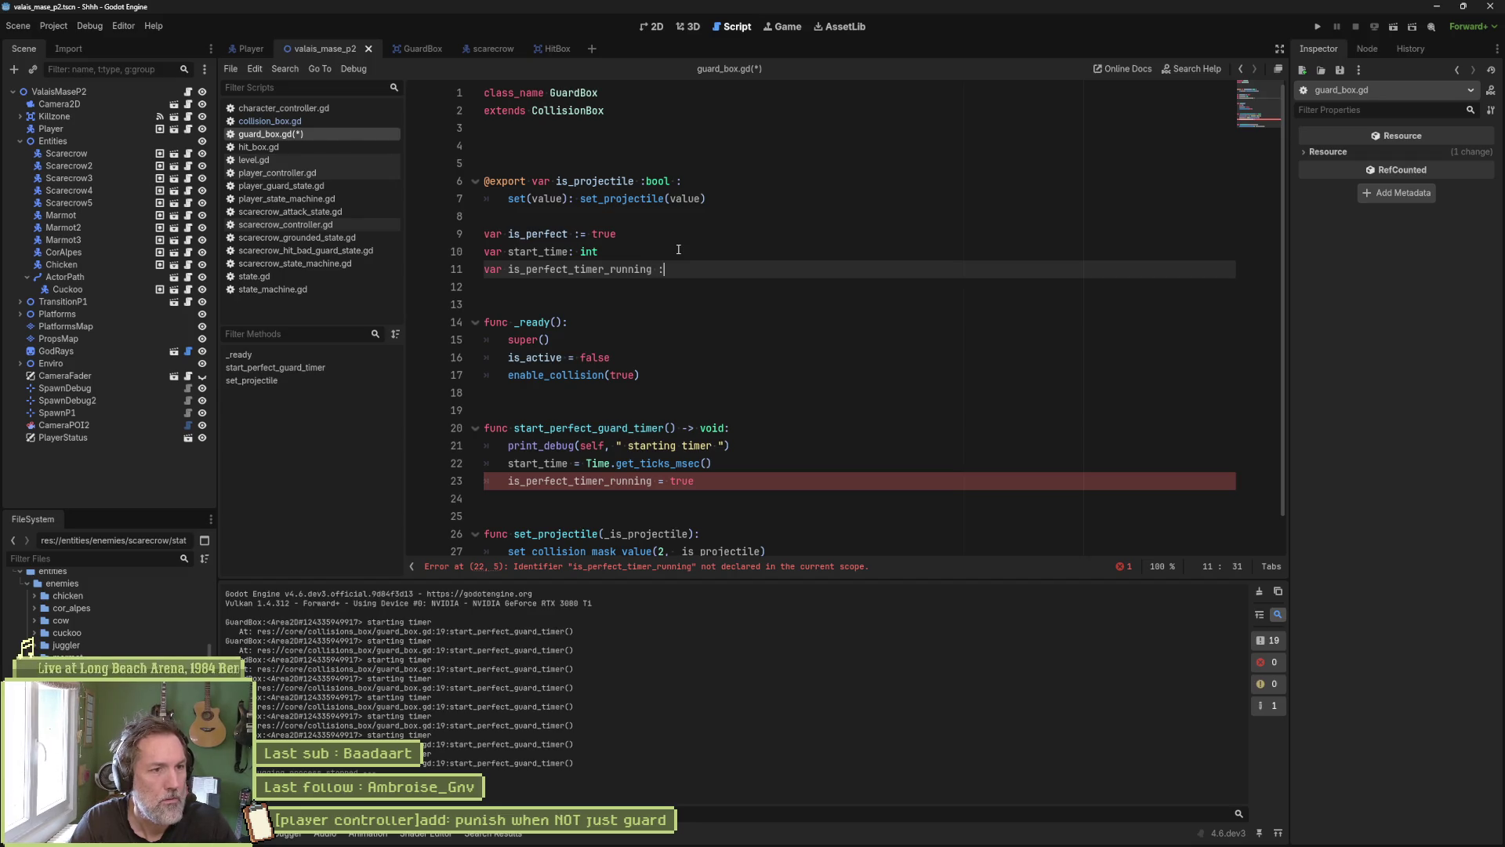
text(= false)
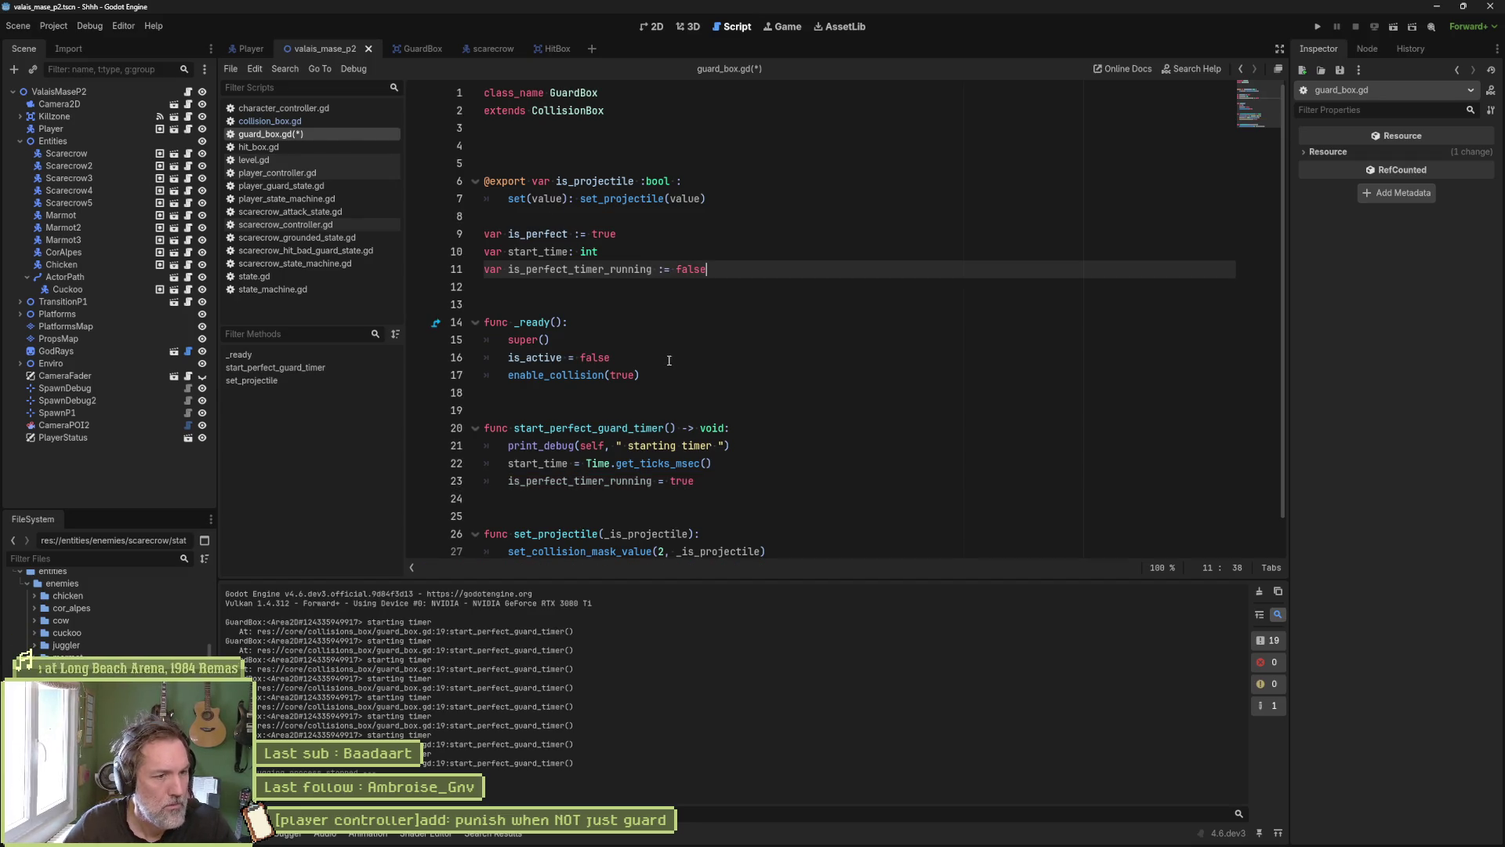
click(722, 400)
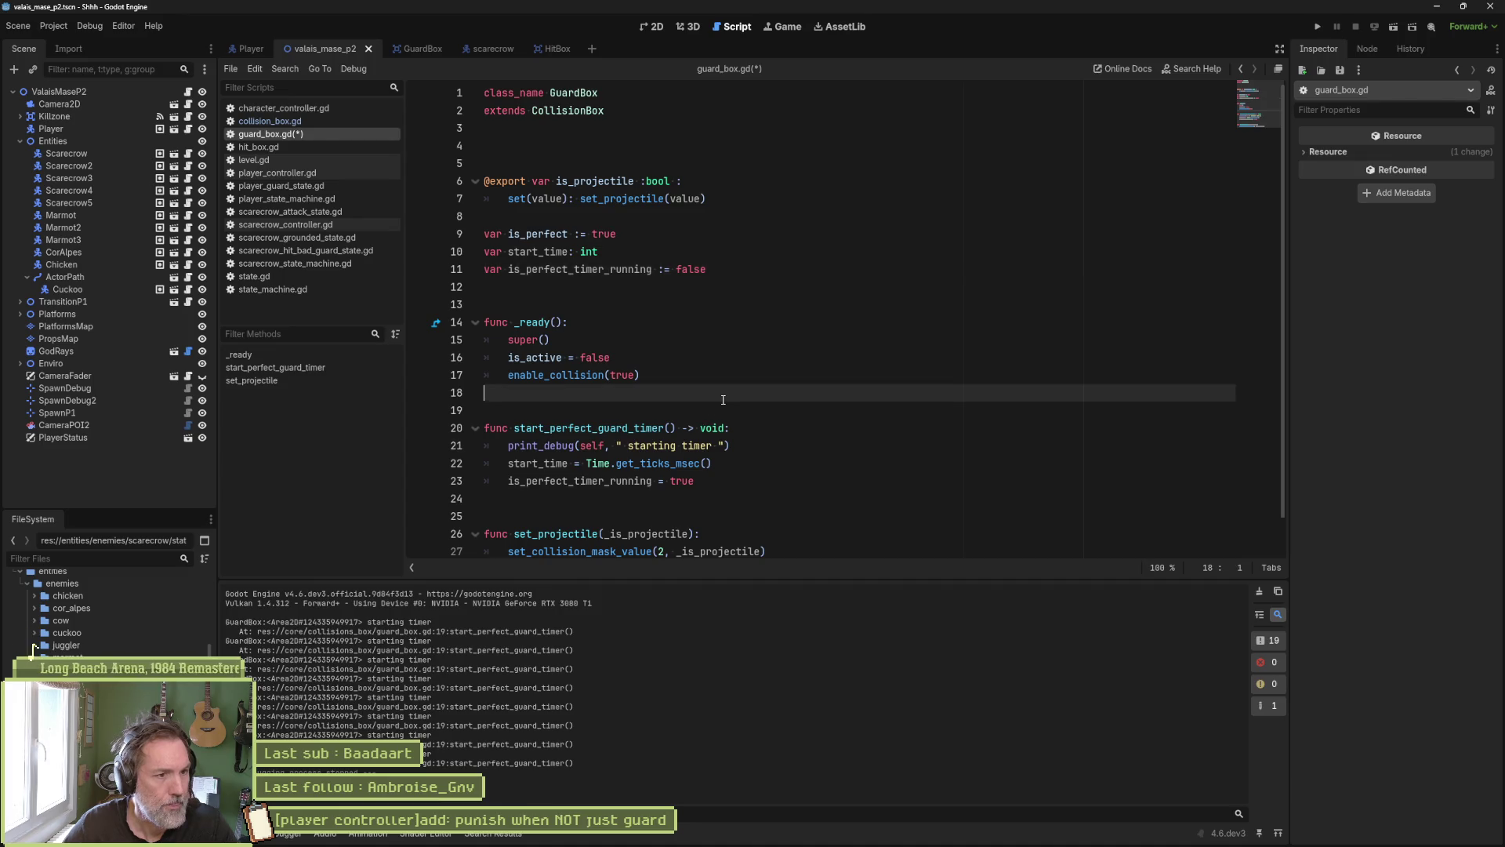
- Write func _process(_delta) that prints "perfect timer running..." with print_debug while is_perfect_timer_running is set
key(Return)
key(Return)
key(Return)
key(Up)
text(func _pro)
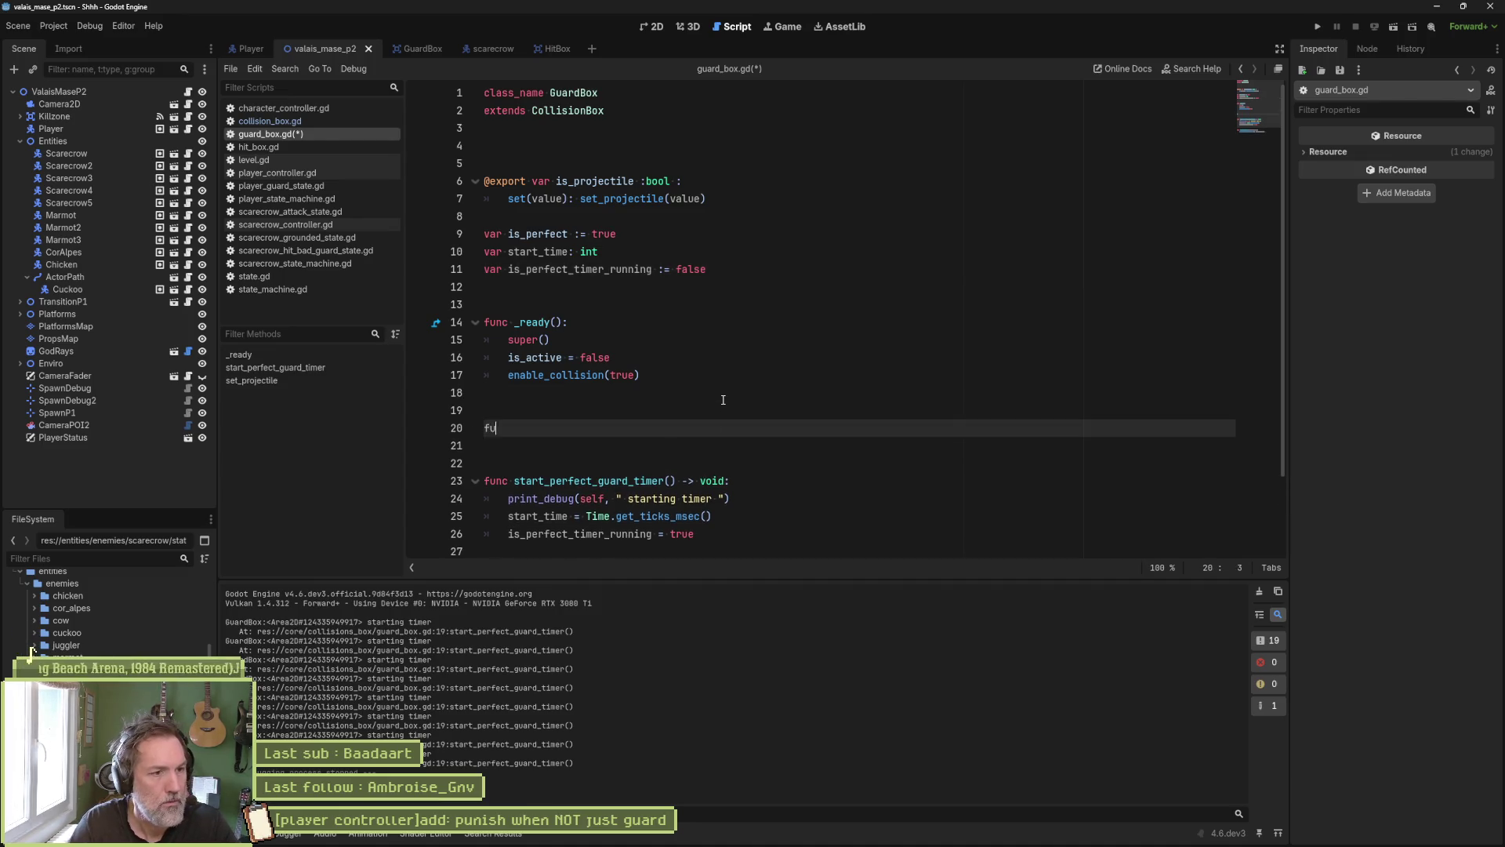
key(Return)
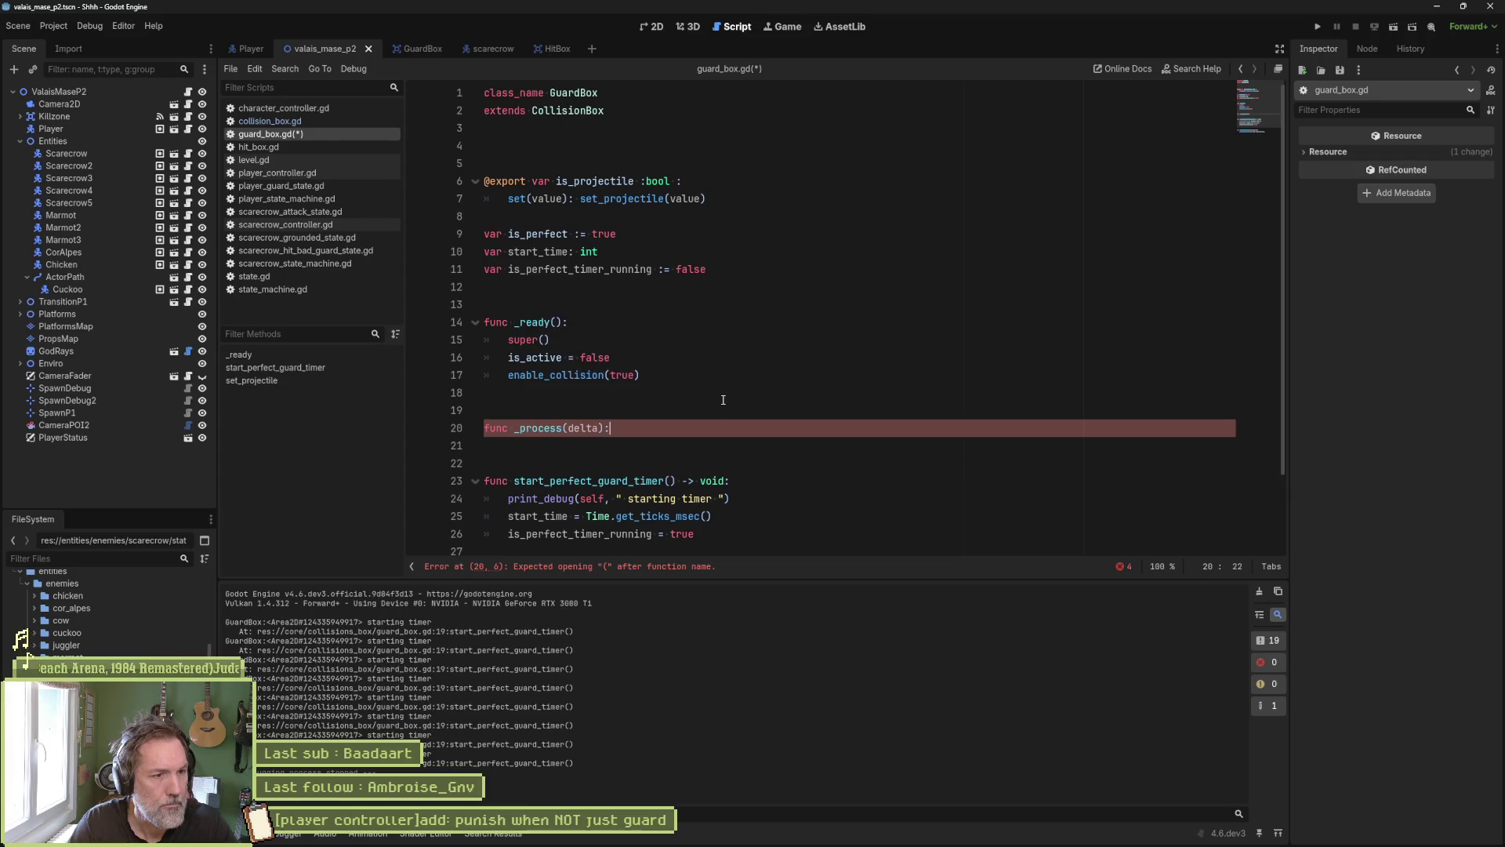
text(_)
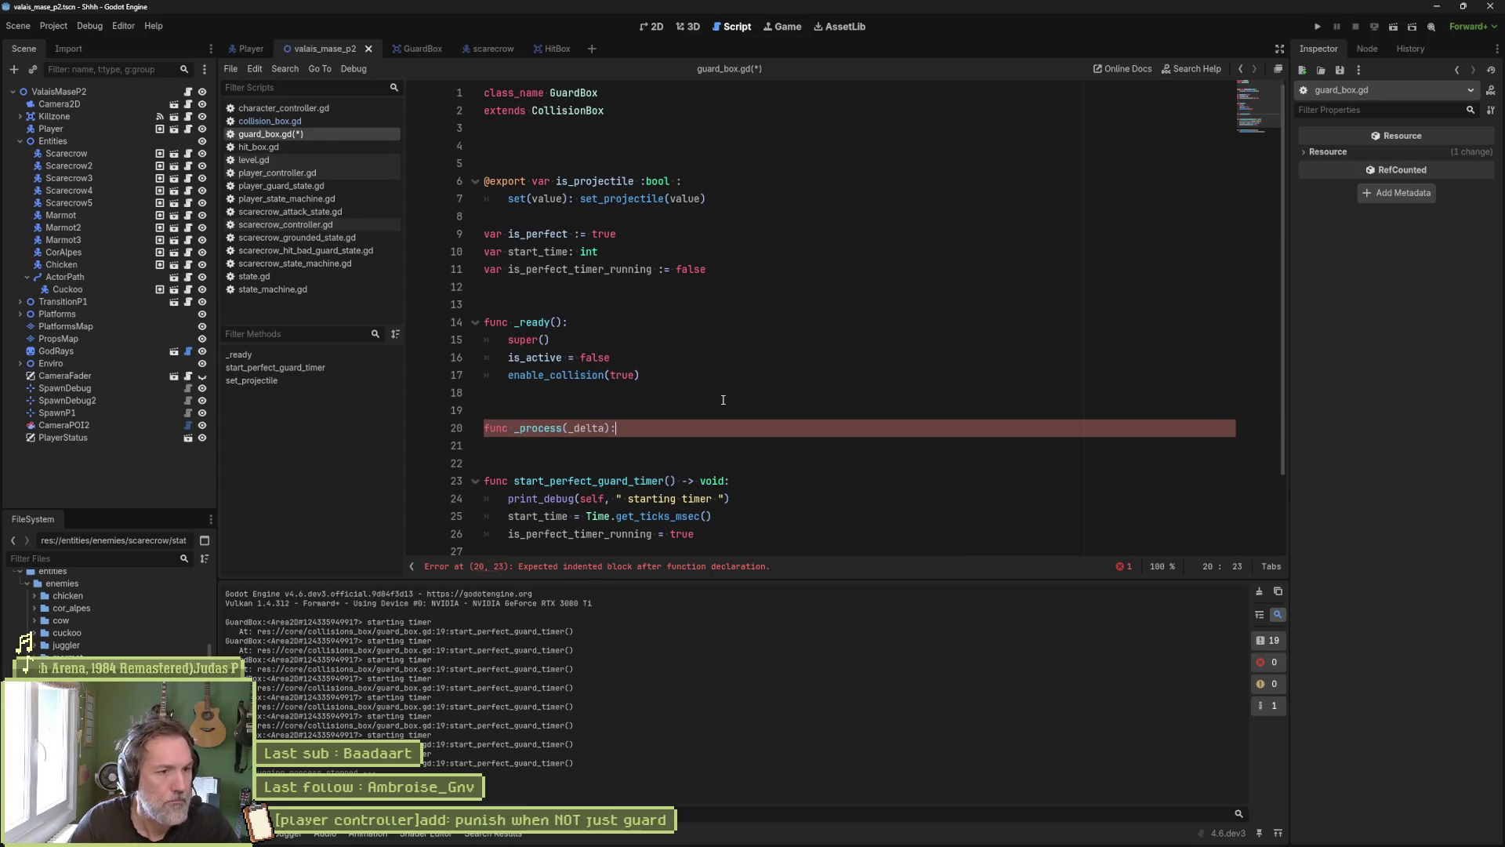
key(Return)
text(f is_perfect_timer_running:)
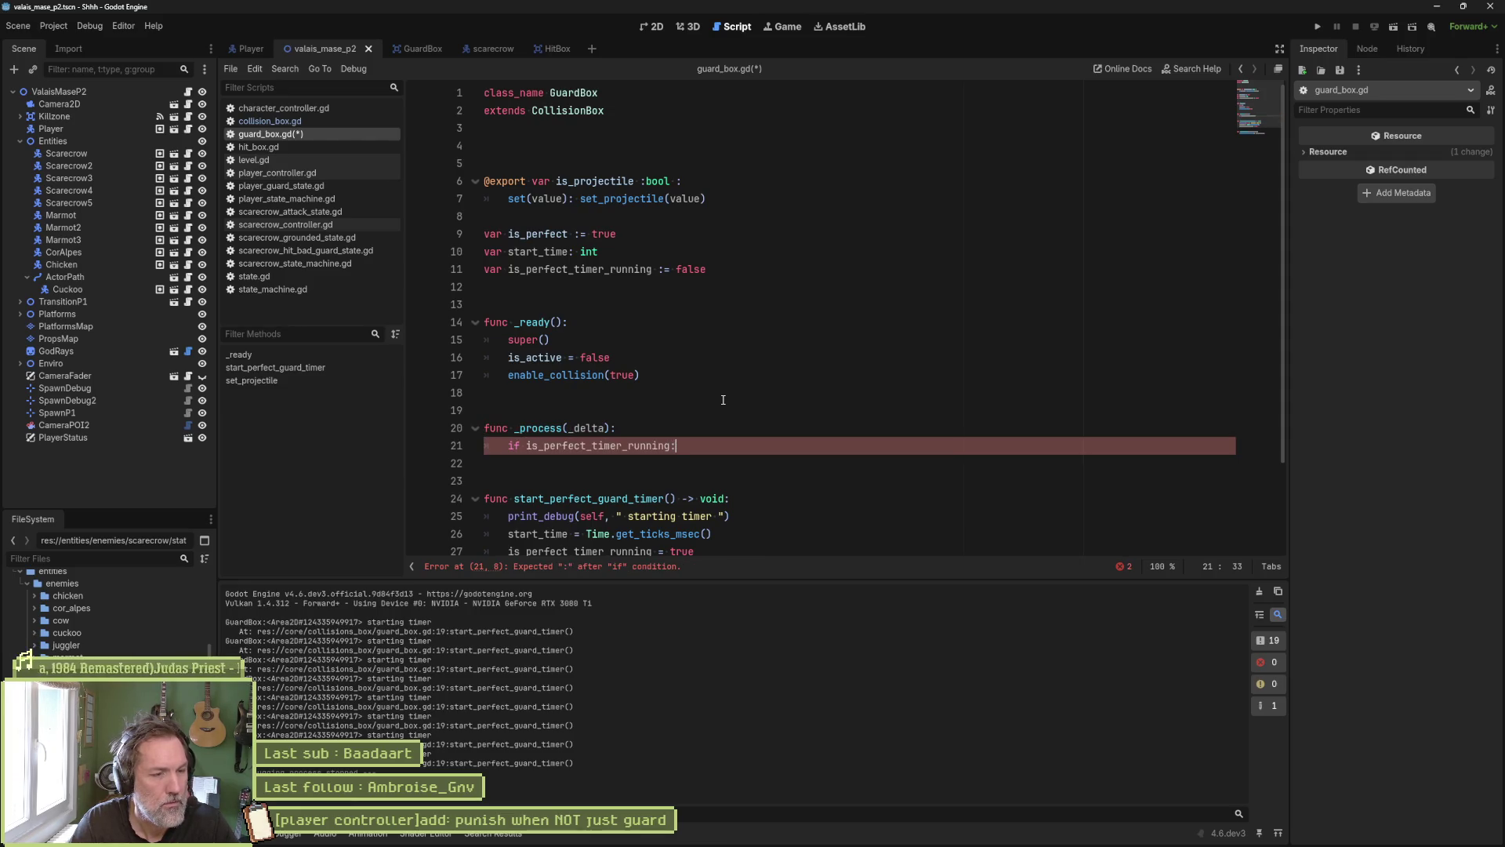
key(Return)
text(print_debug())
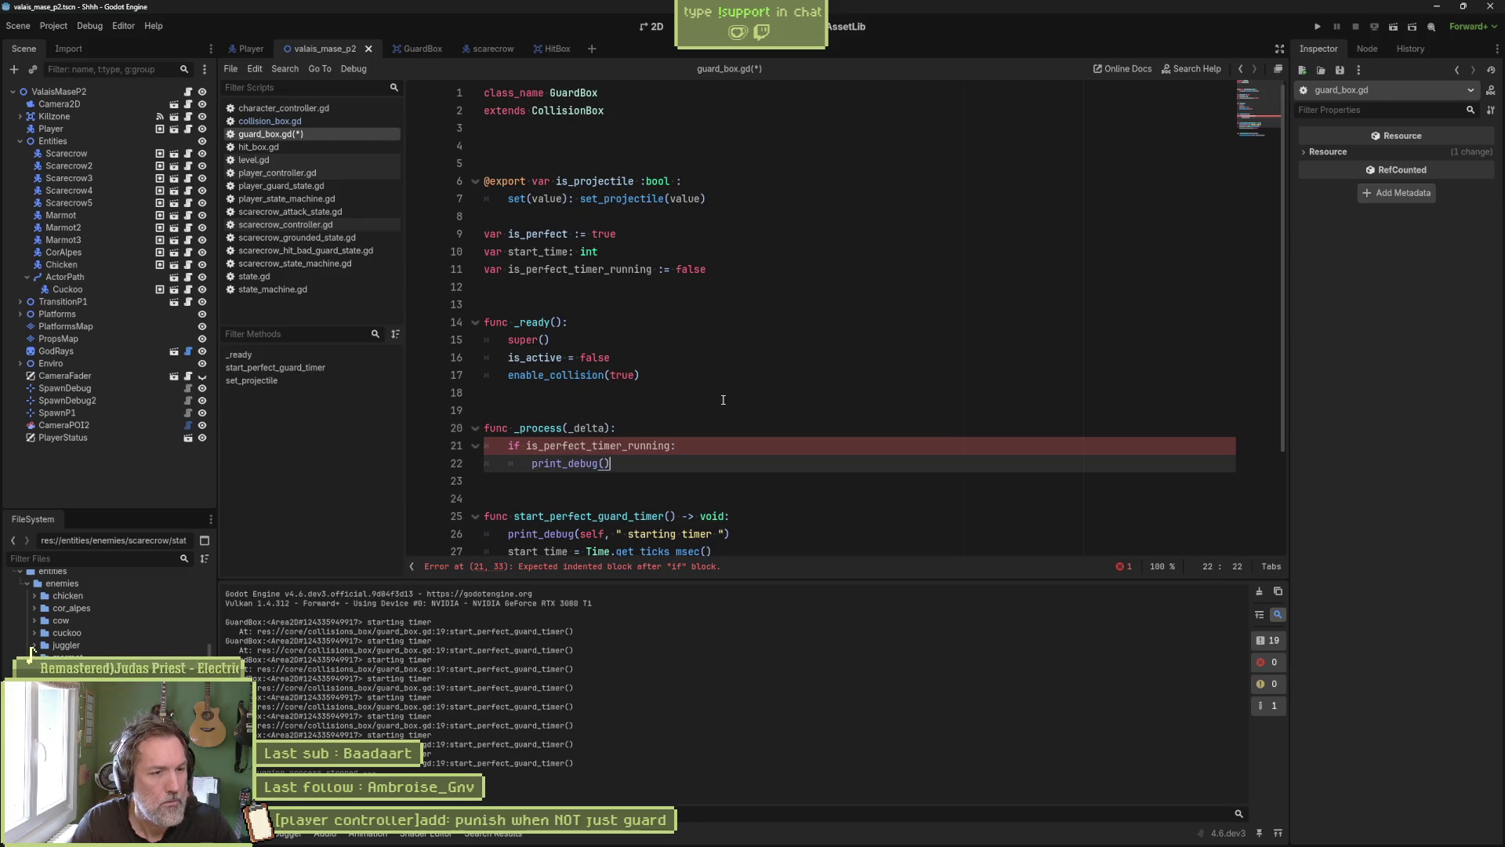
key(Left)
text(self, " perfe)
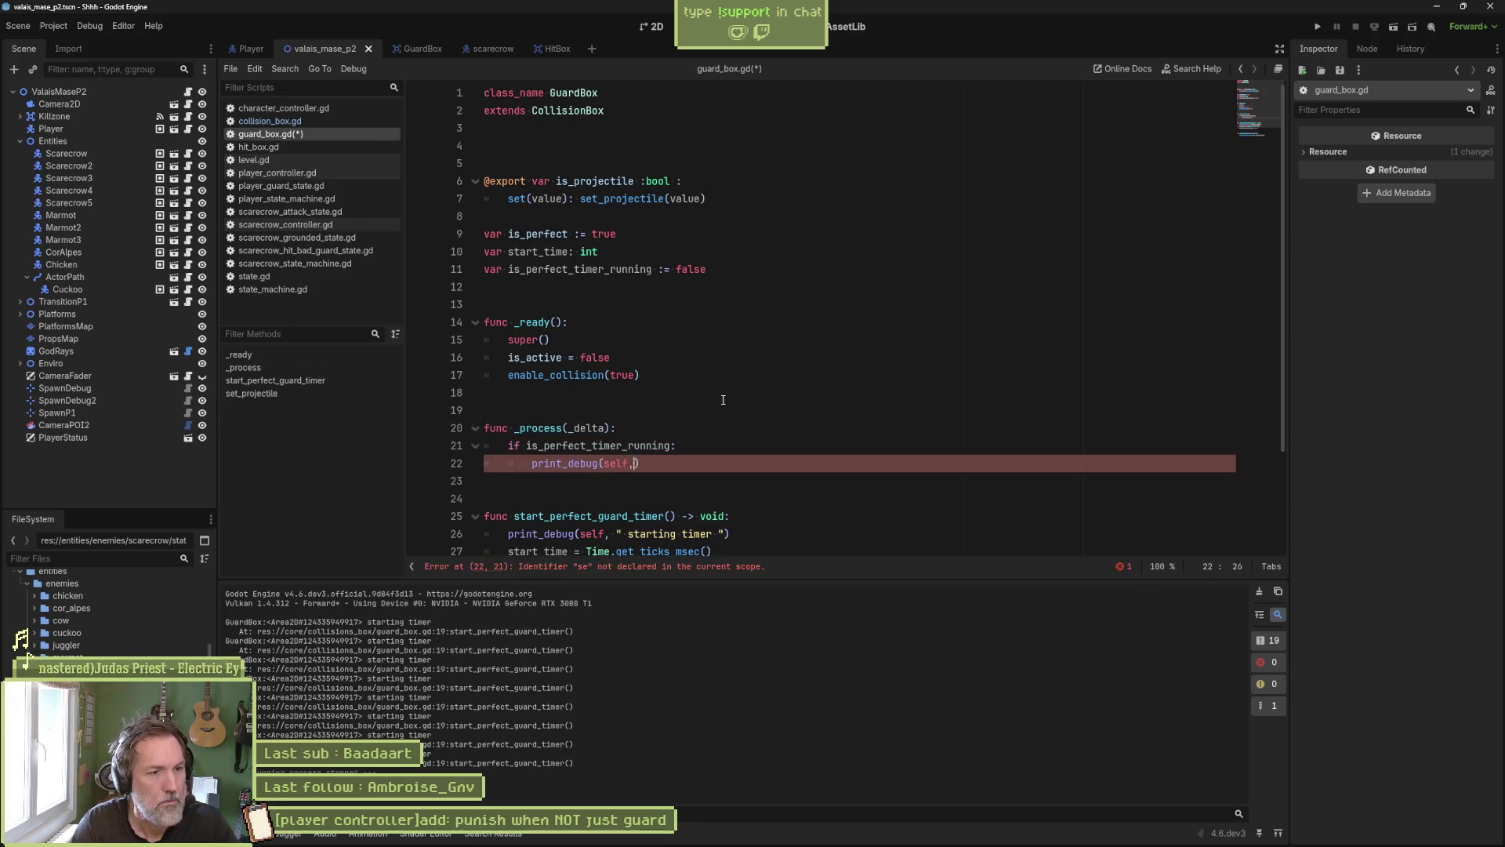
text(ct timer running...)
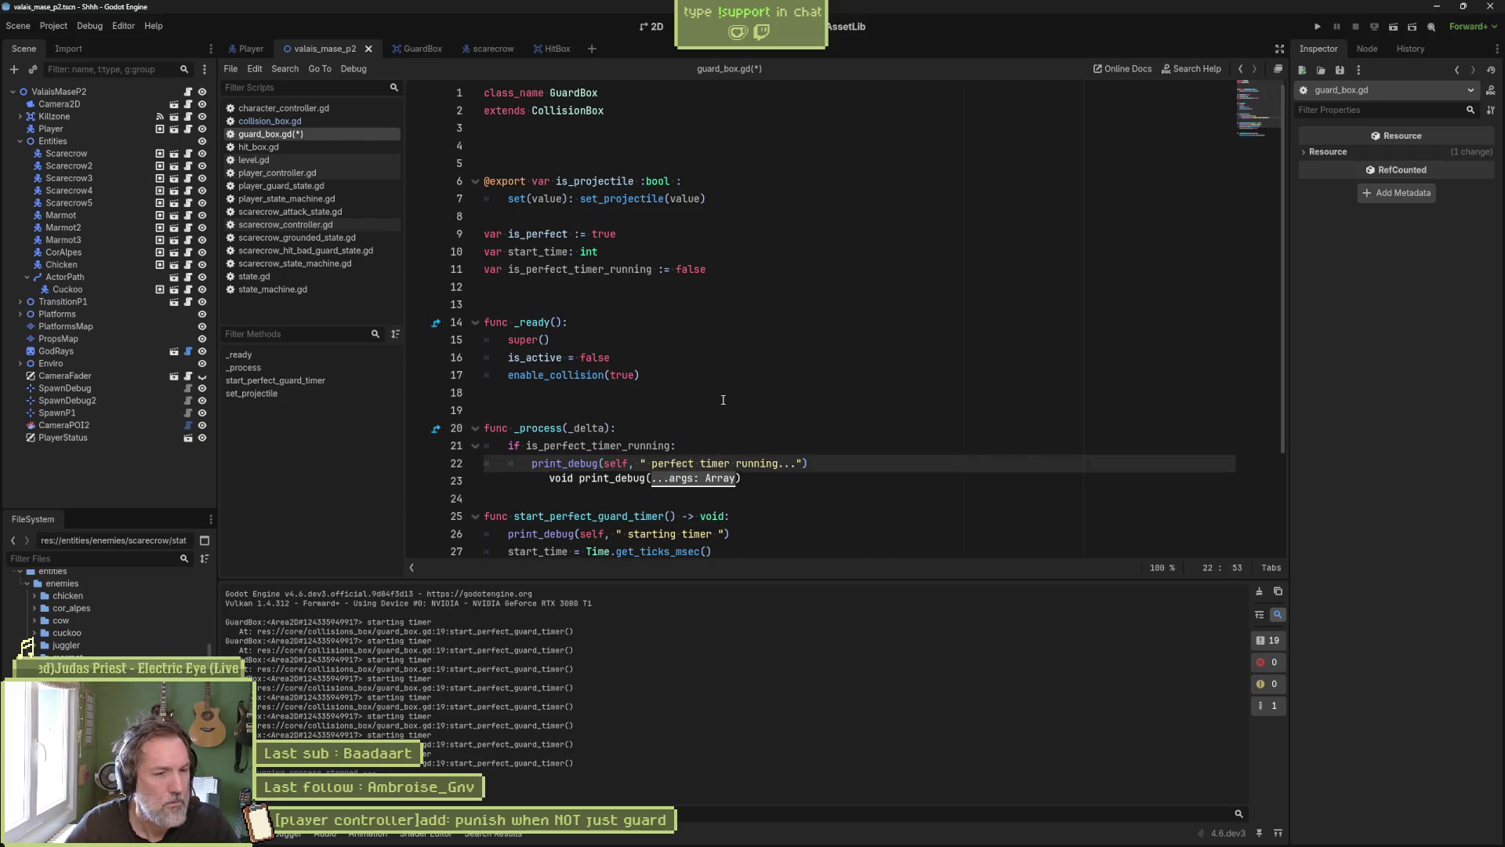
- Append '@', Time.get_ticks_msec() to the starting-timer message and save guard_box.gd
scroll(737, 408, down, 1)
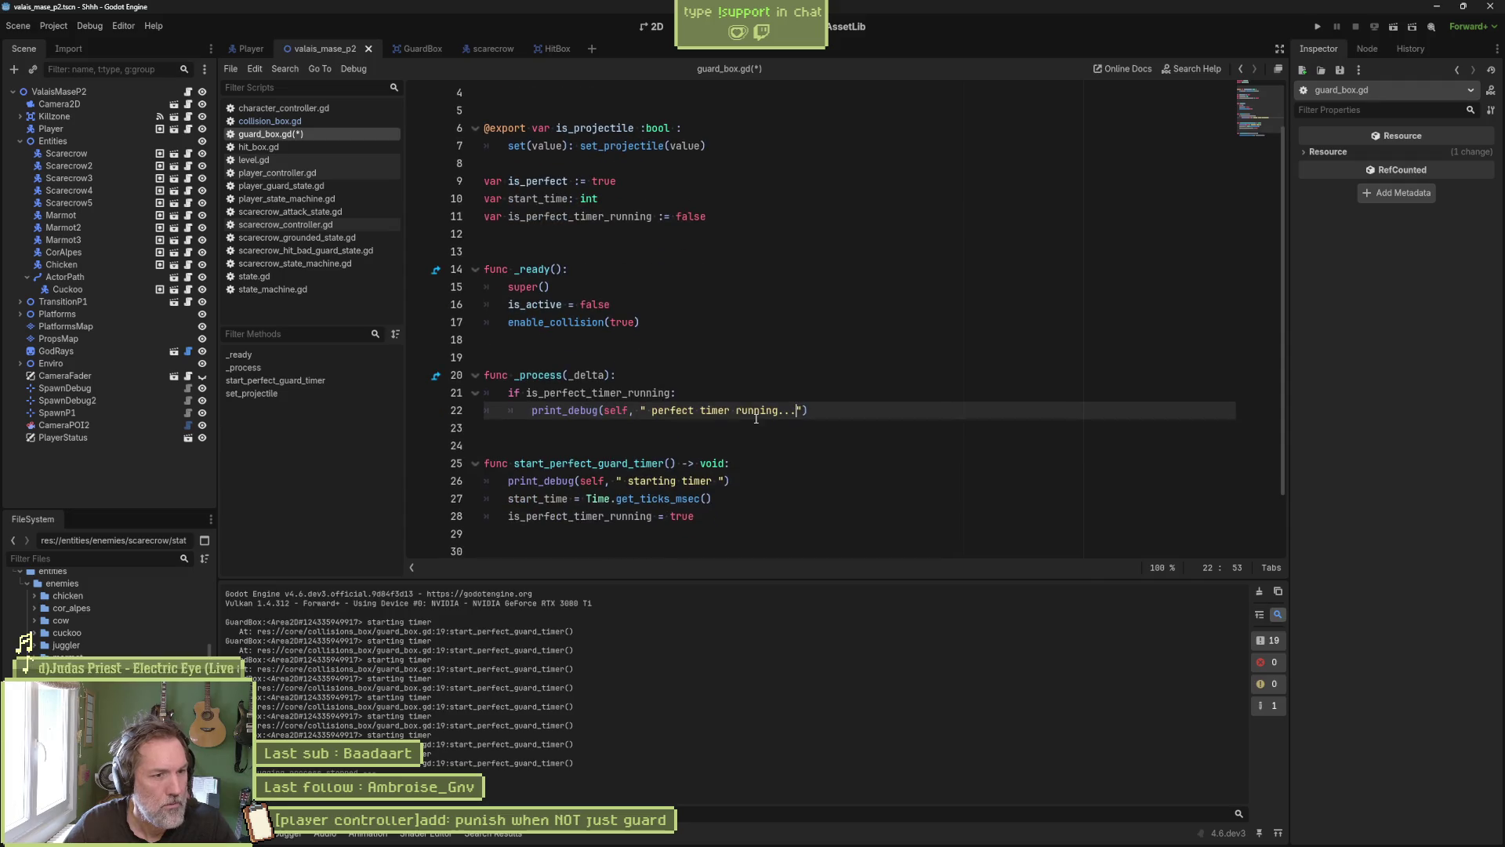
click(719, 480)
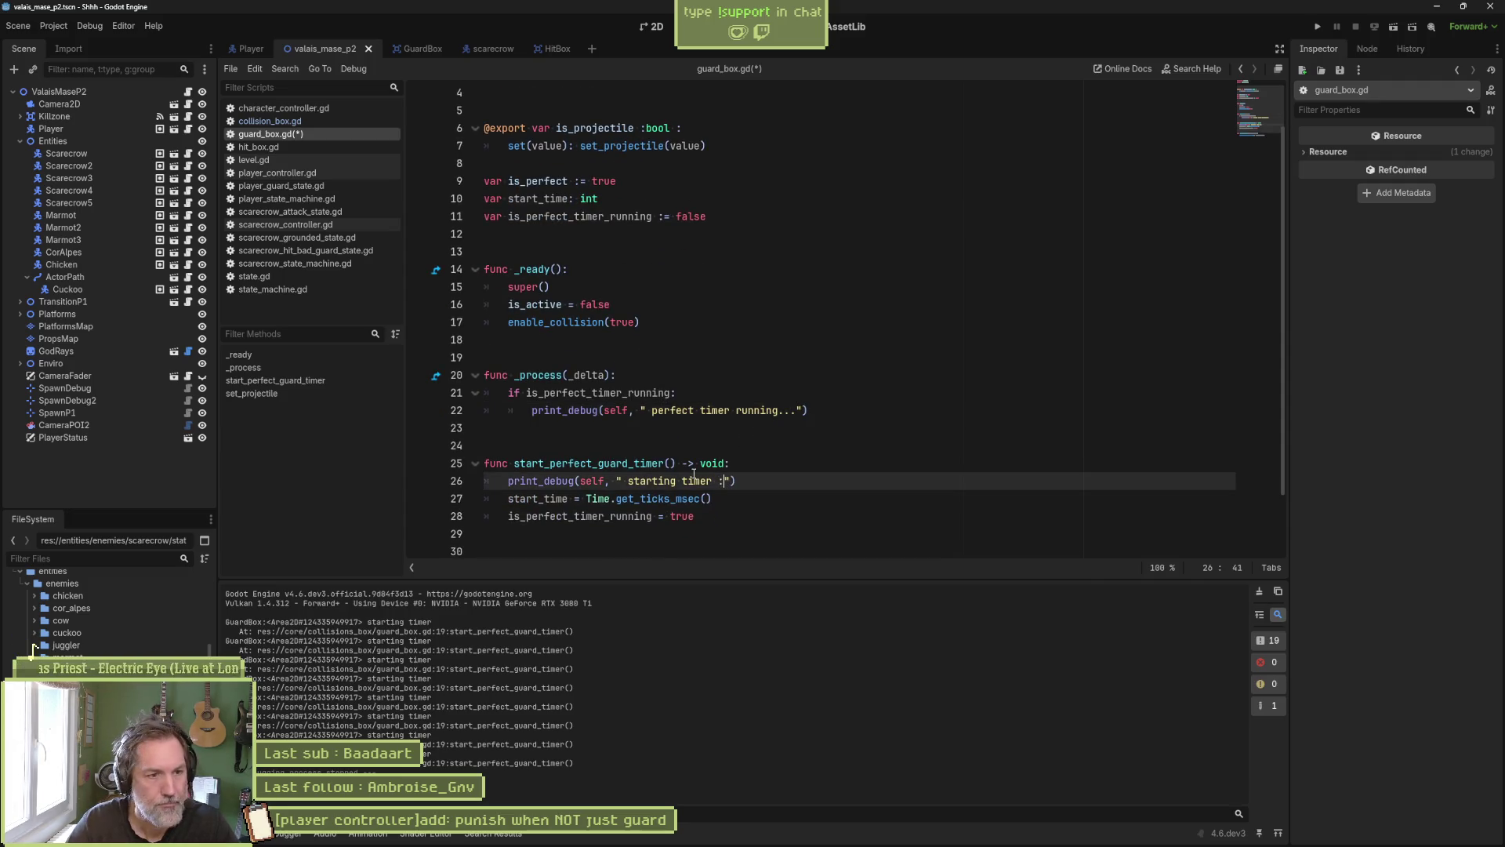
text(@", )
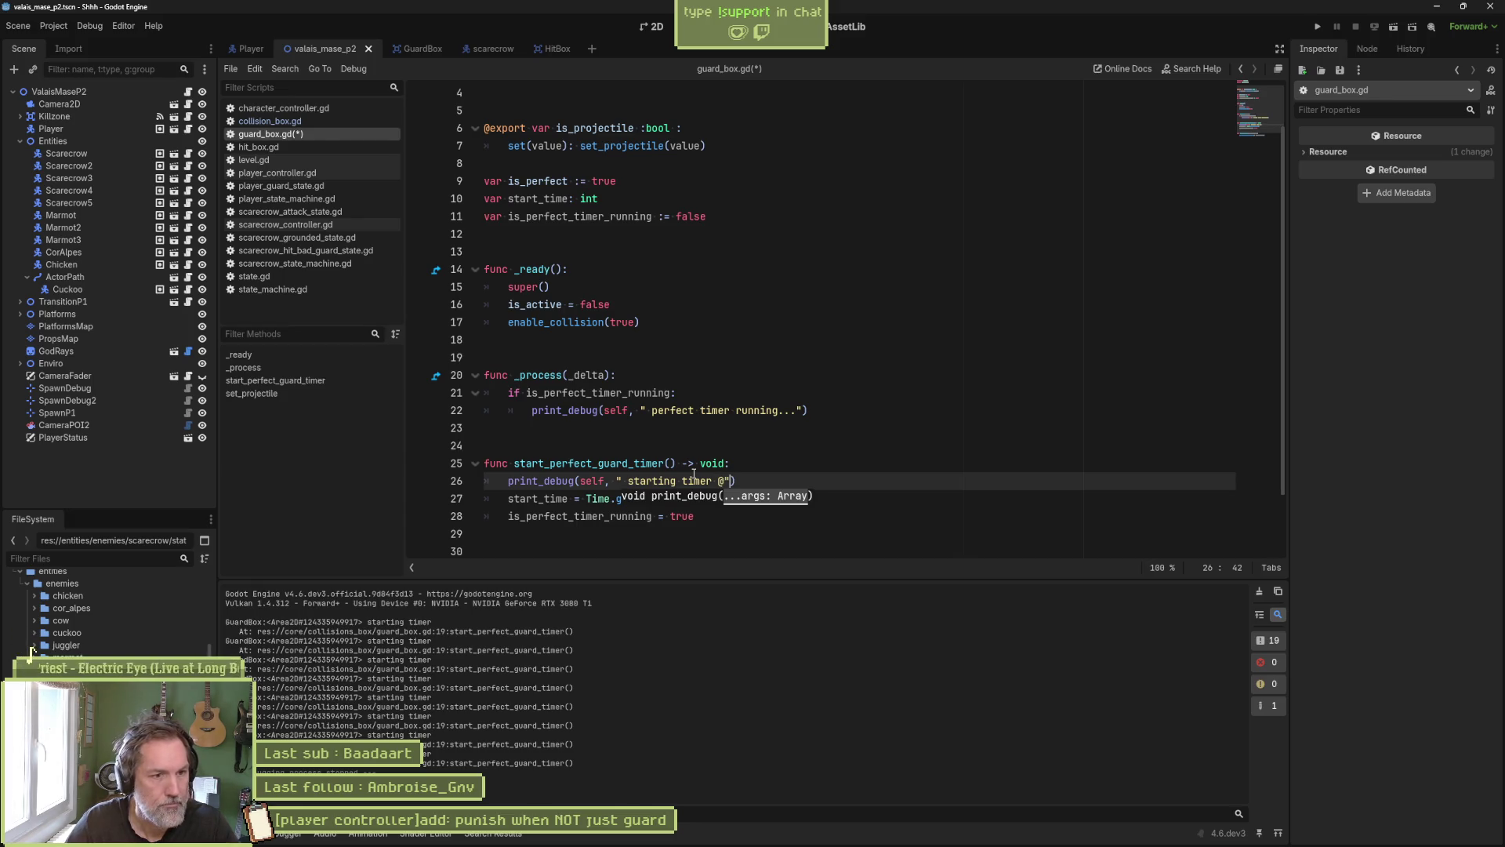
text(Time.get_ticks_msec())
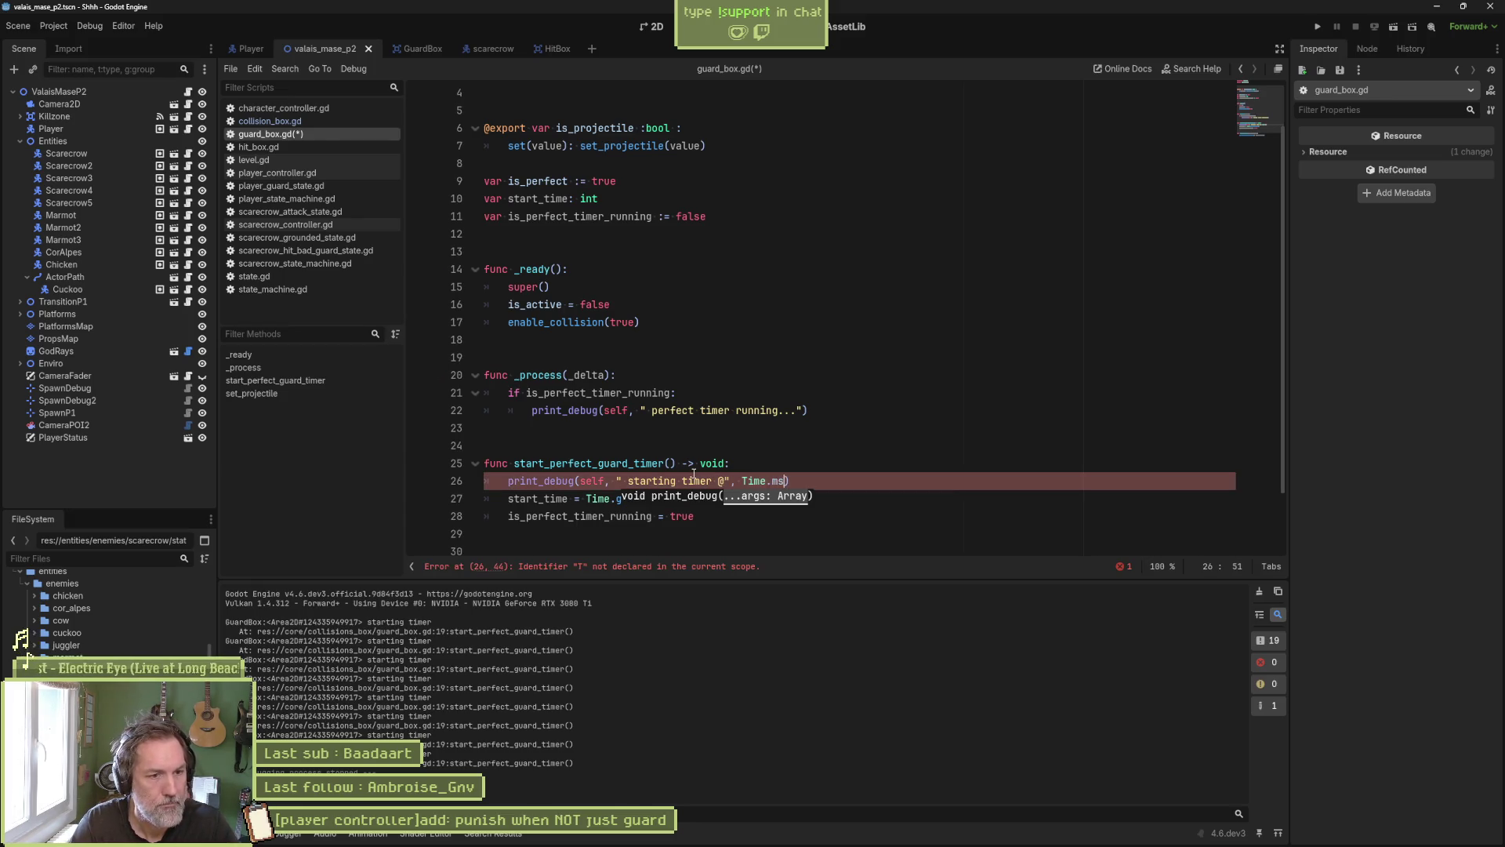
key(ctrl+s)
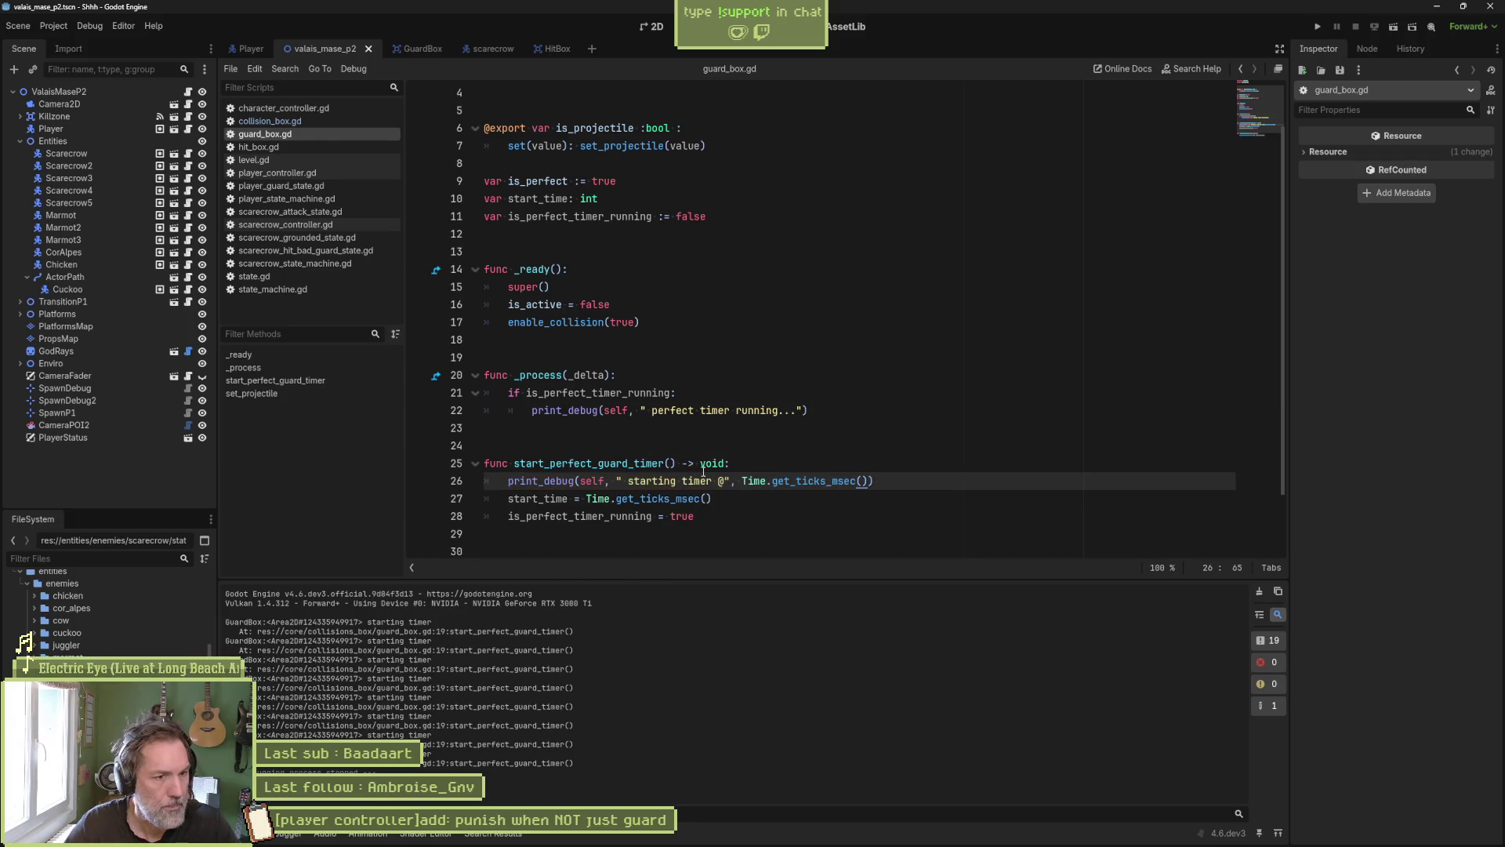
click(796, 410)
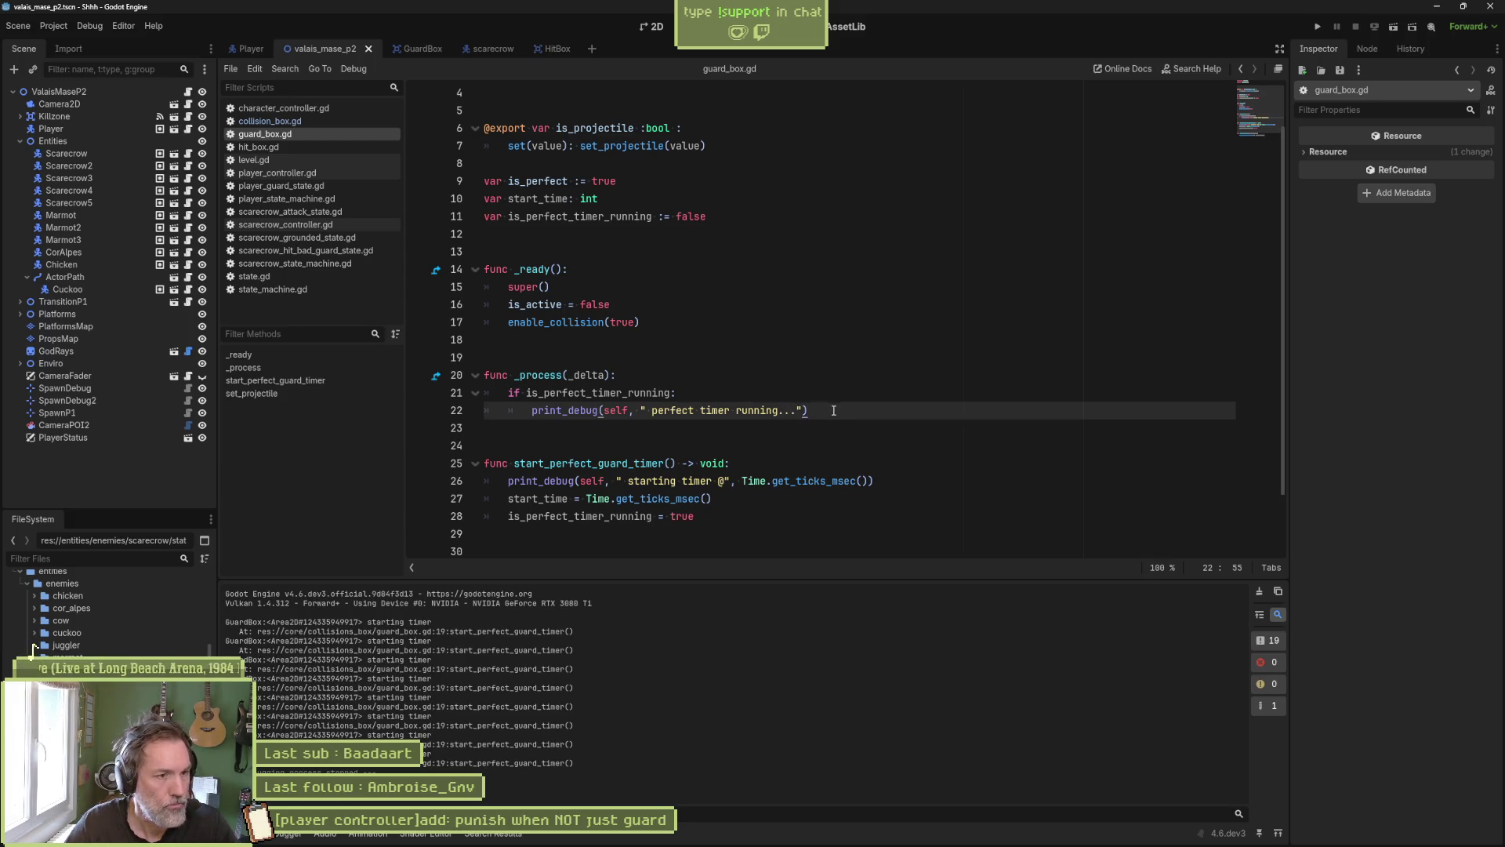
- Add 'if Time.get_ticks_msec() - start_time > 150' that sets is_perfect_timer_running = false
key(Return)
text(if )
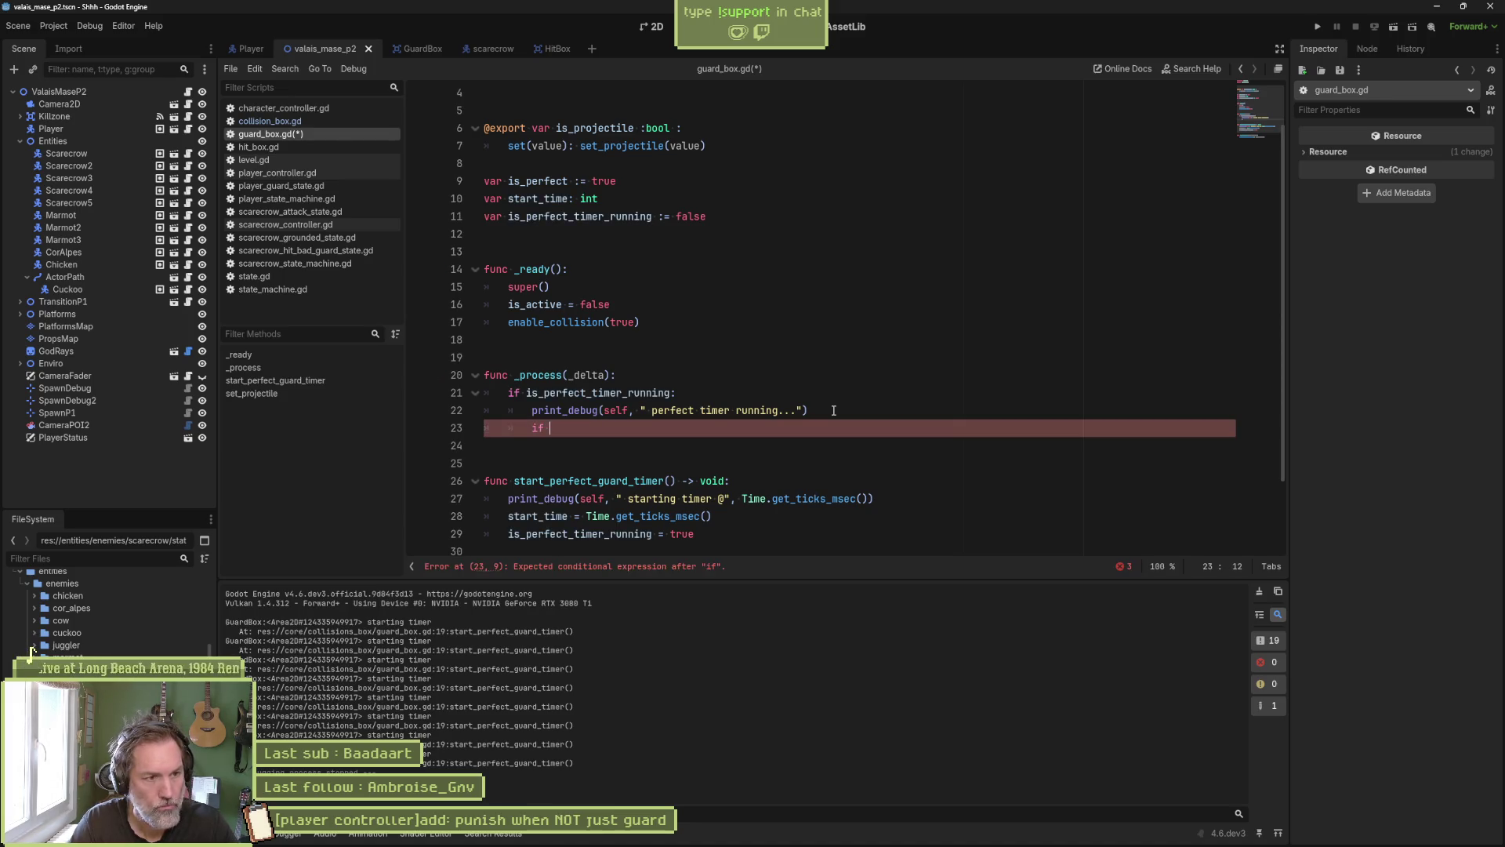
text(Time.Month)
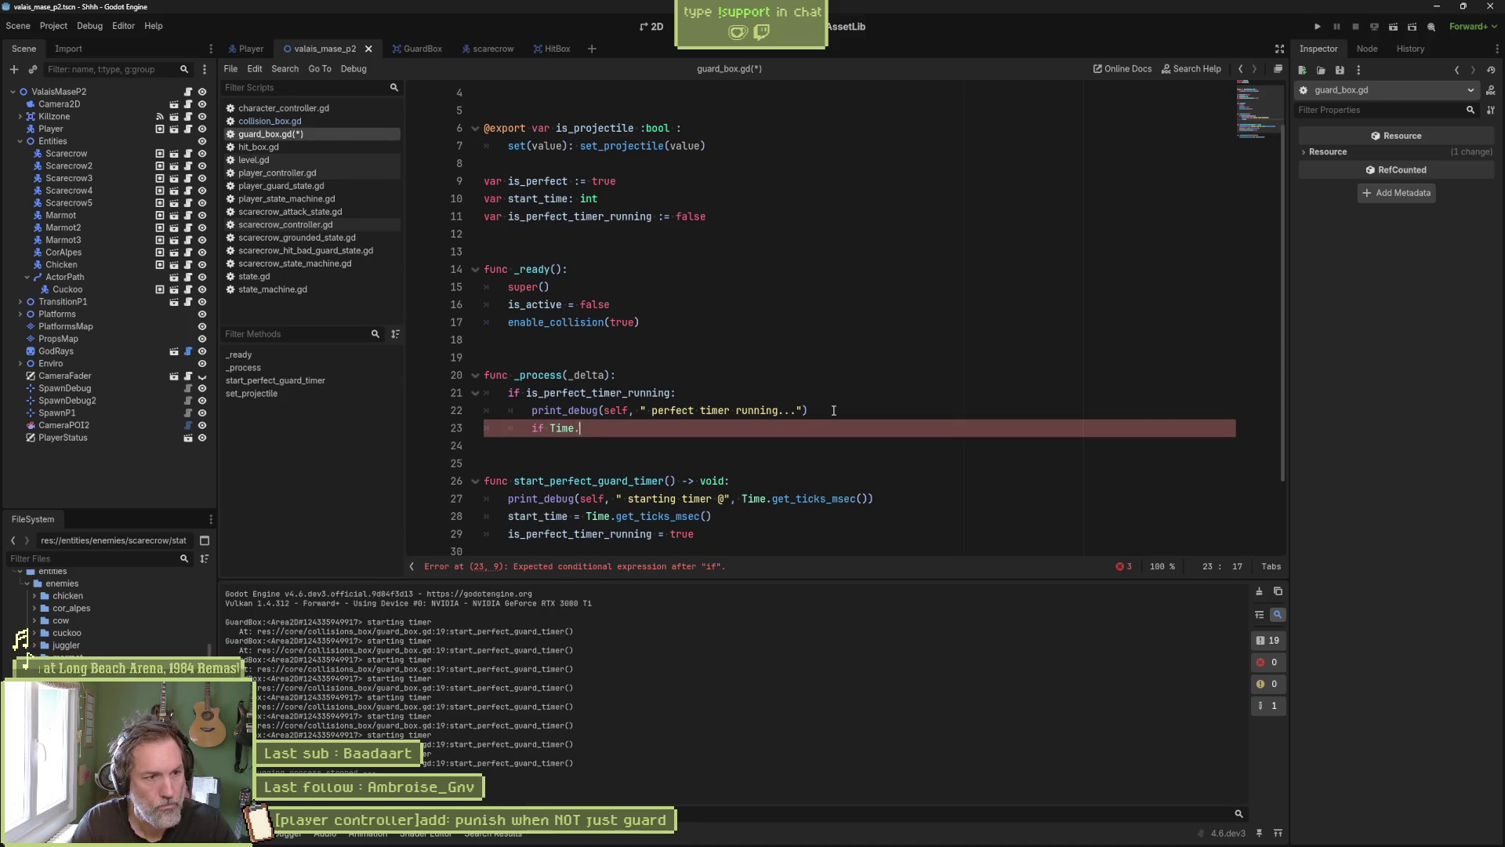
key(ctrl+BackSpace)
text(get_)
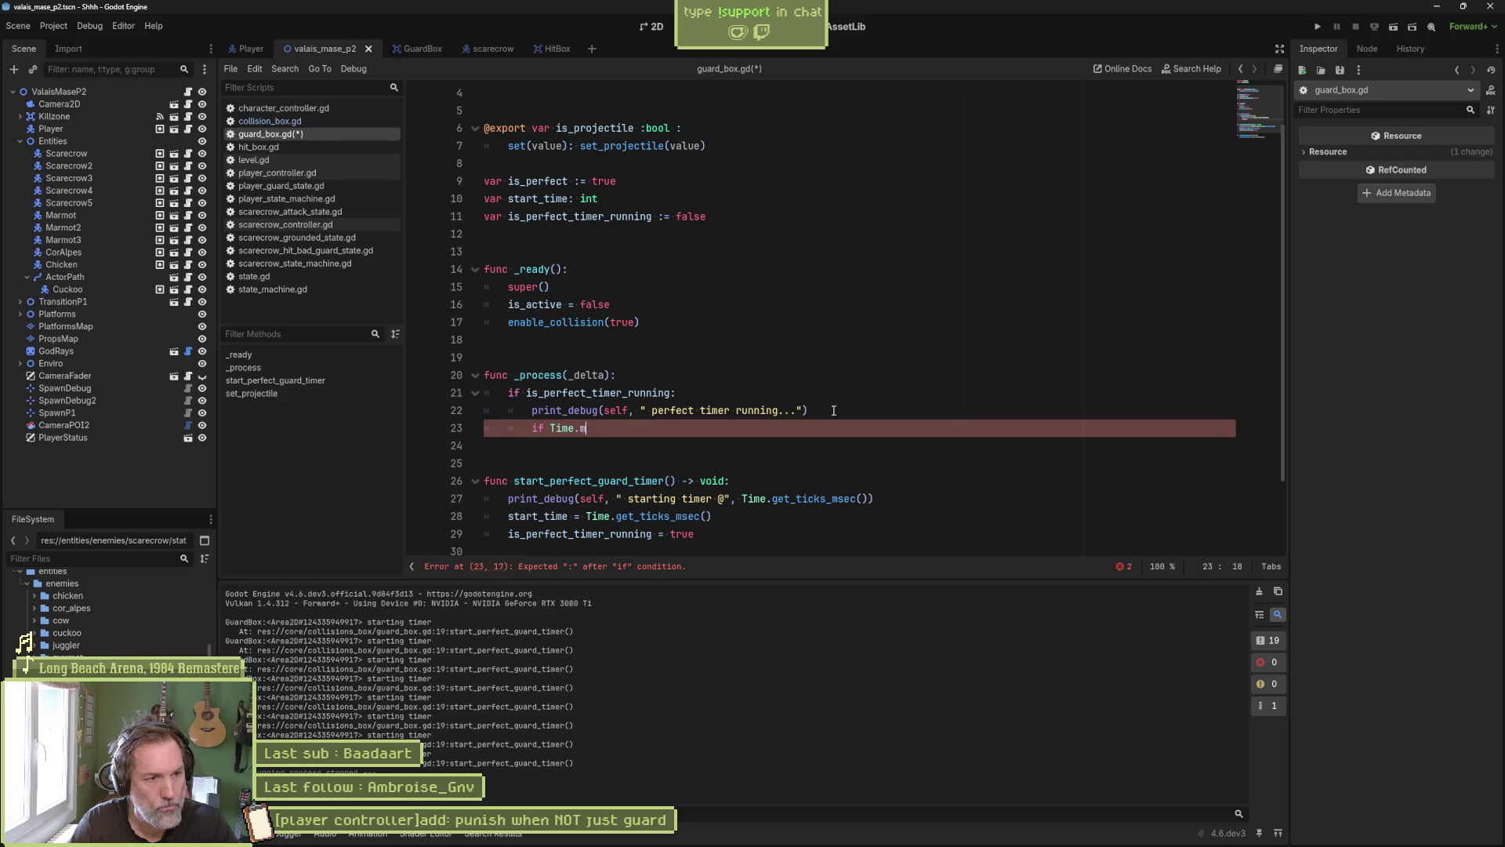
key(Return)
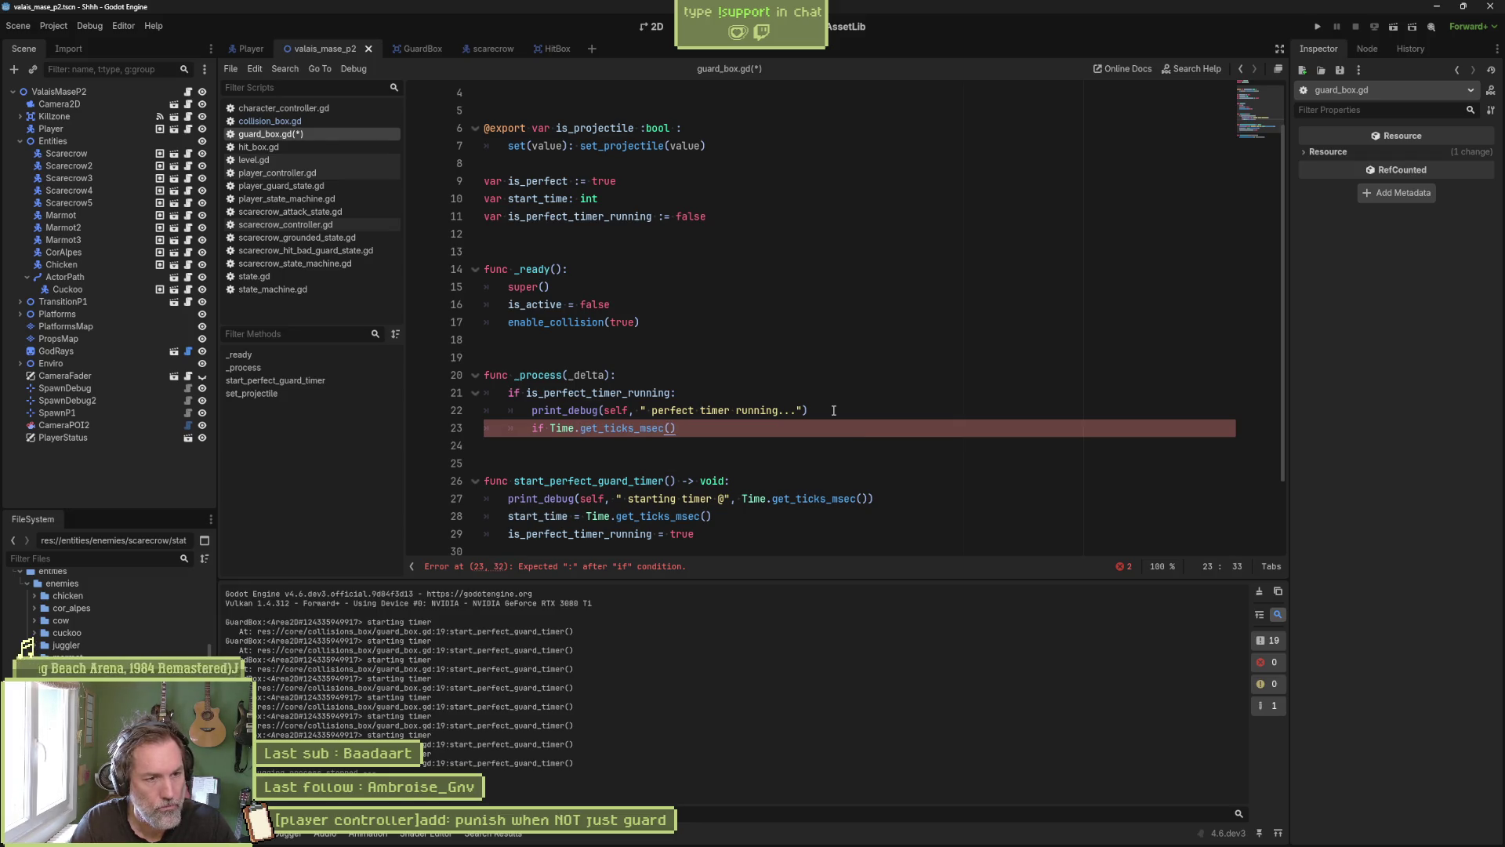
text(- start_time)
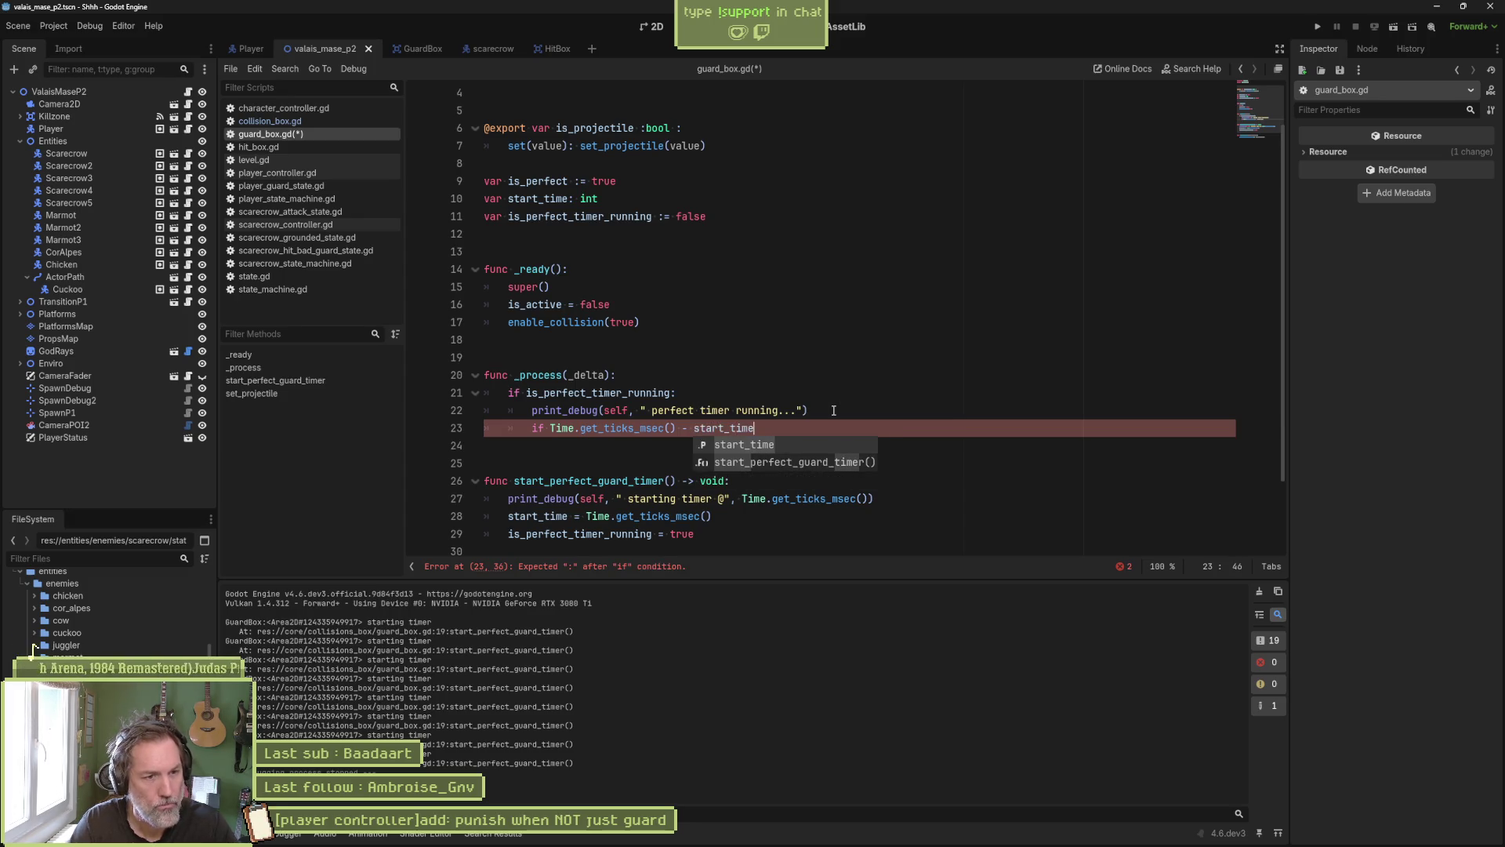
text( >)
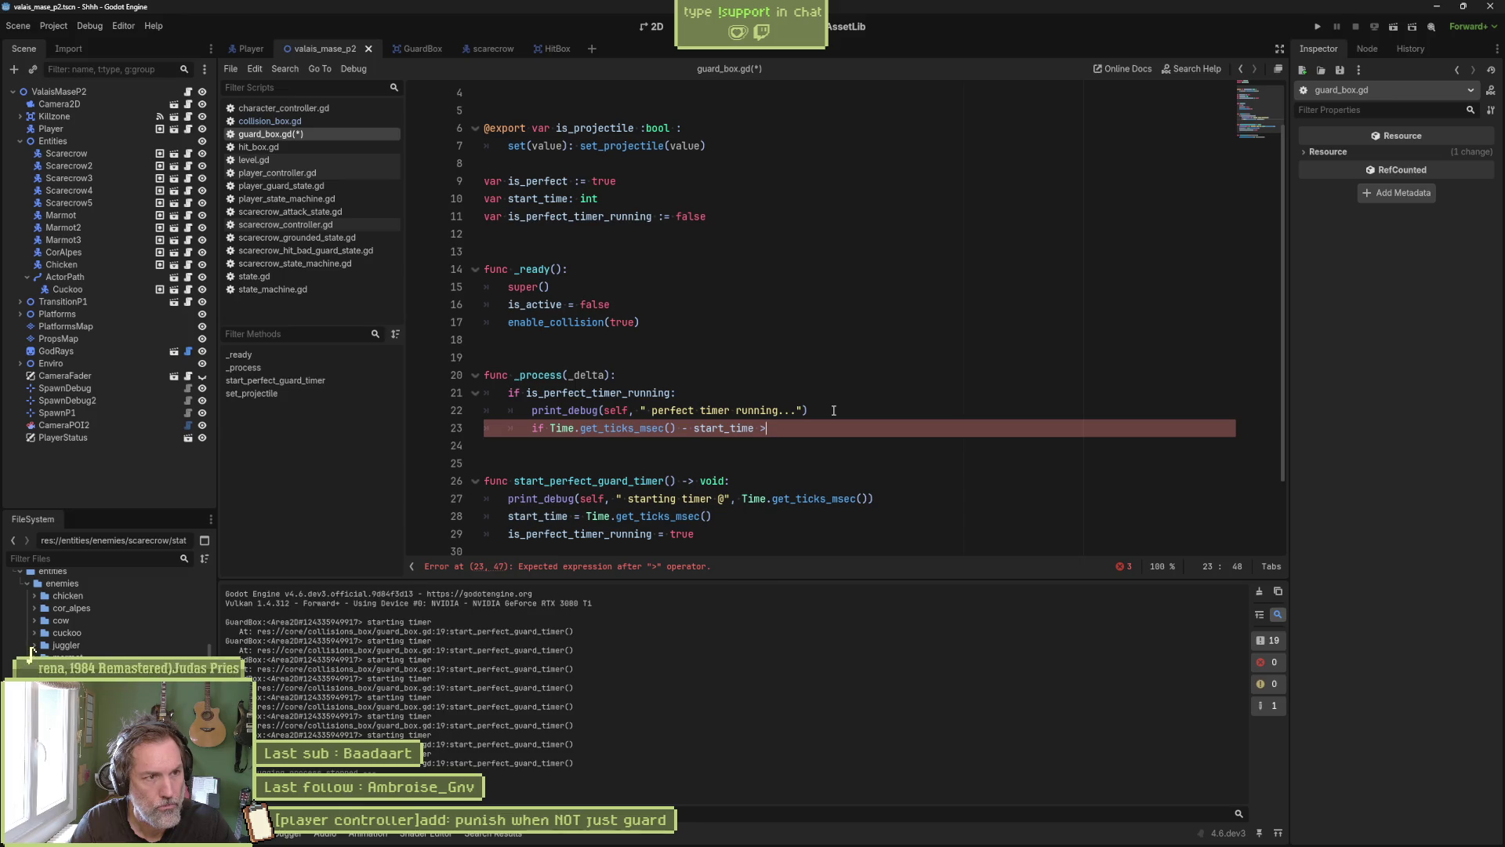
text( 150:)
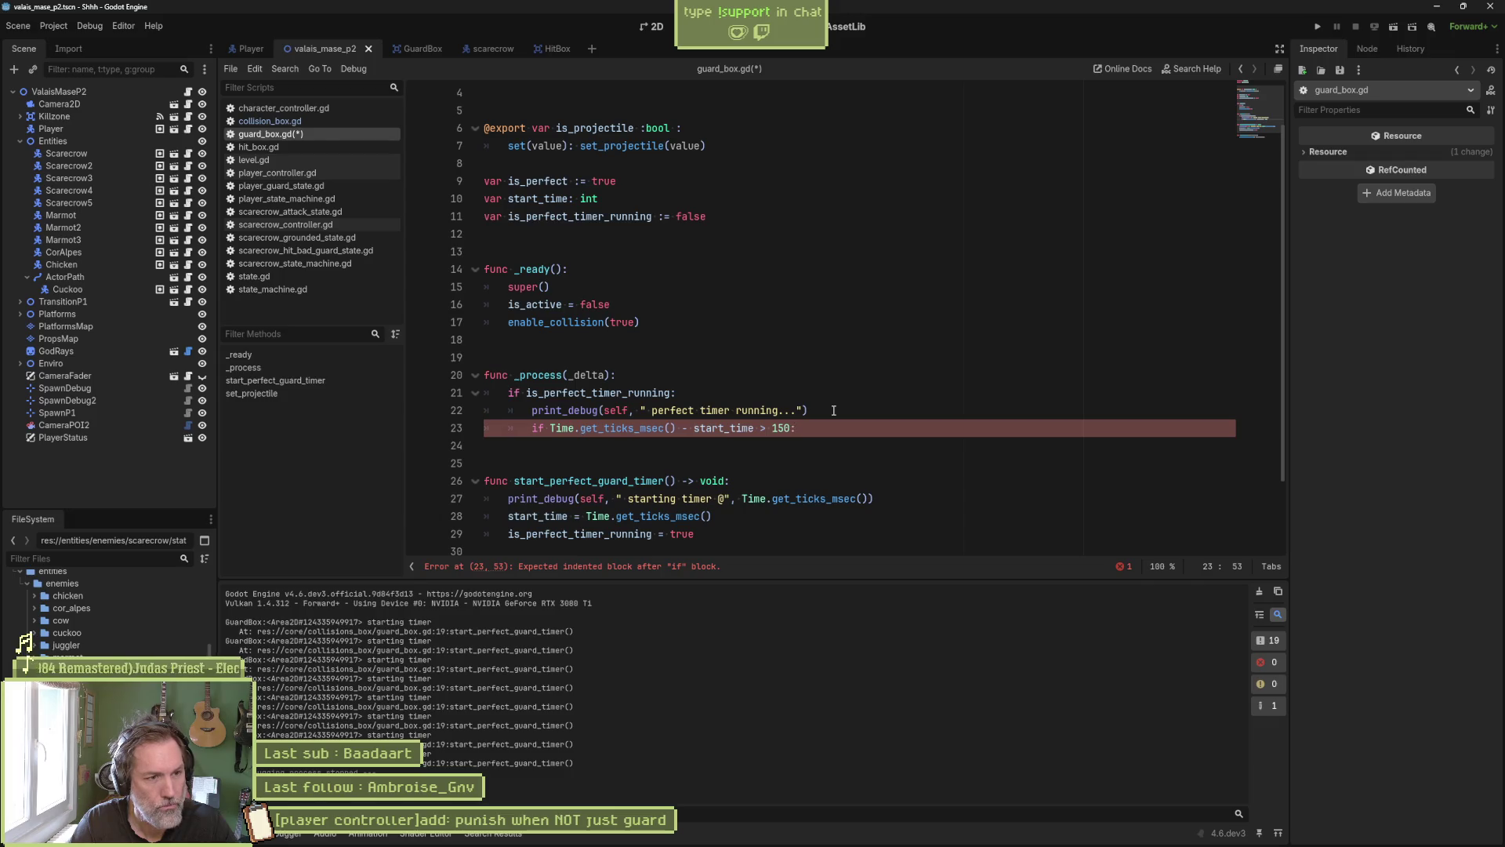
key(Return)
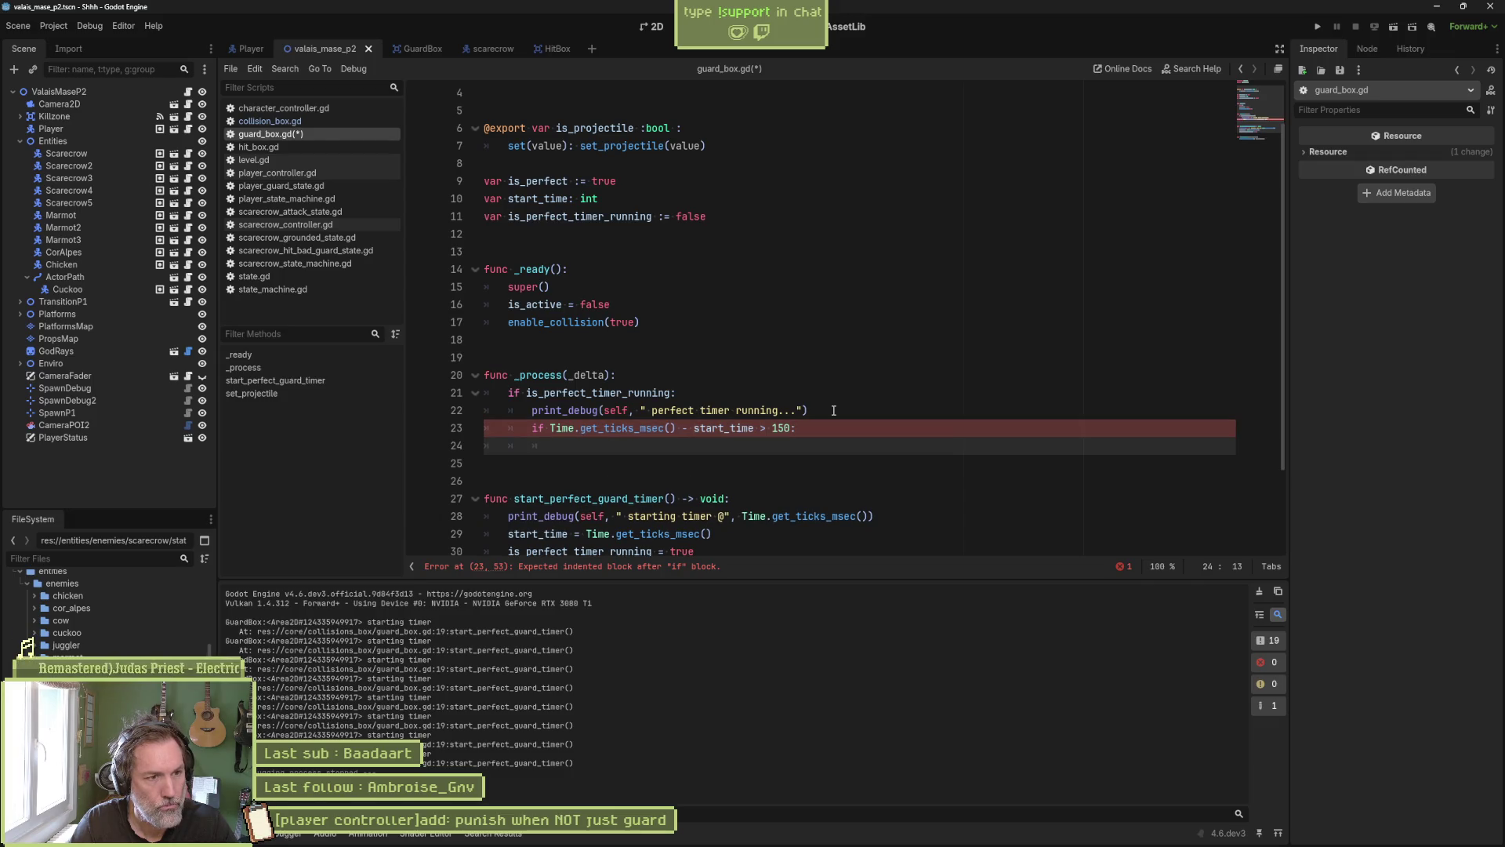
double_click(586, 221)
key(ctrl+c)
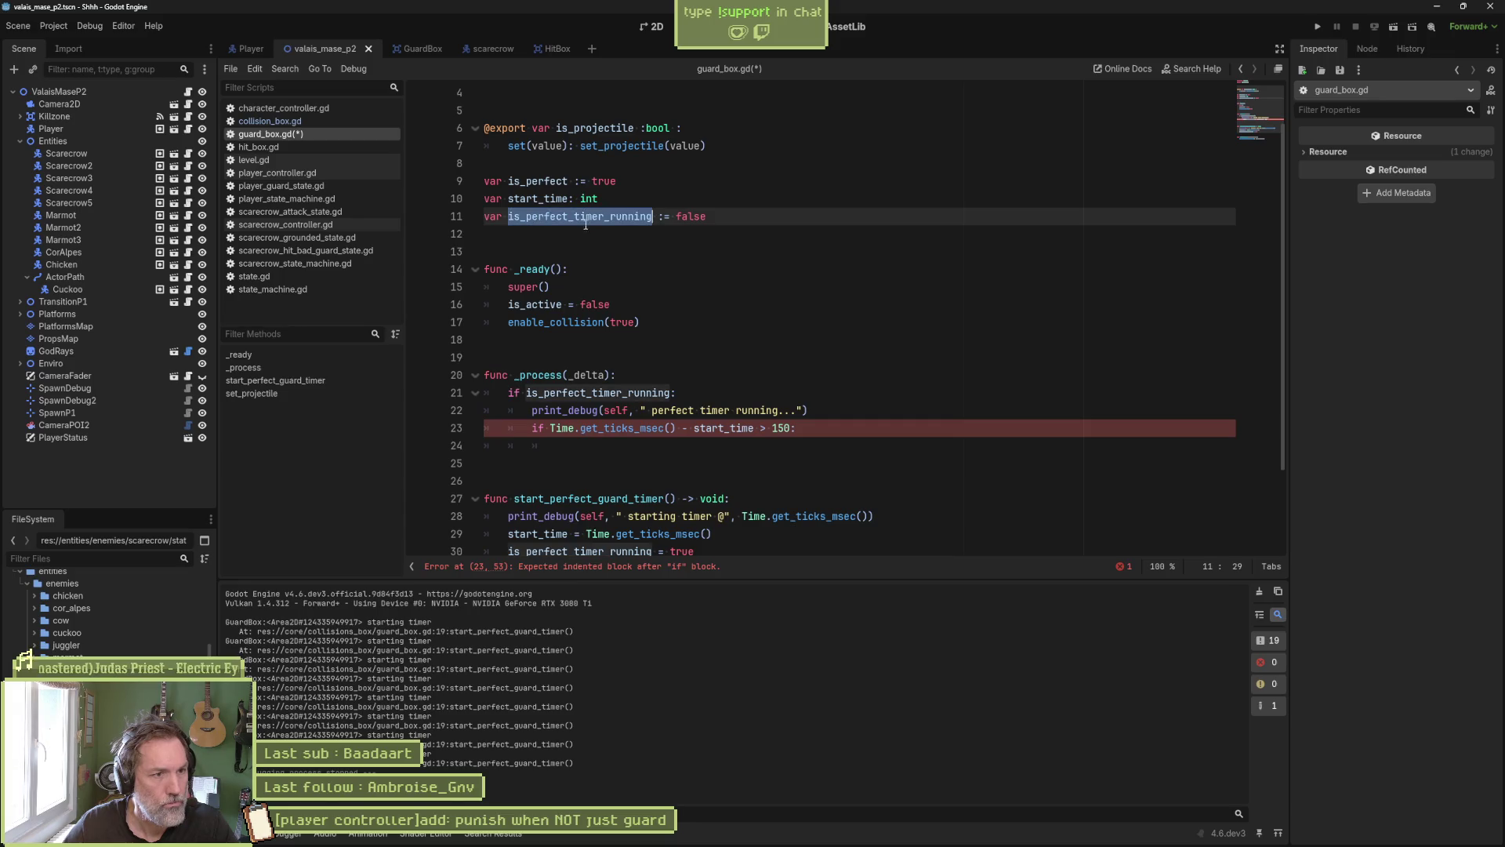
click(672, 449)
key(ctrl+v)
text(= false)
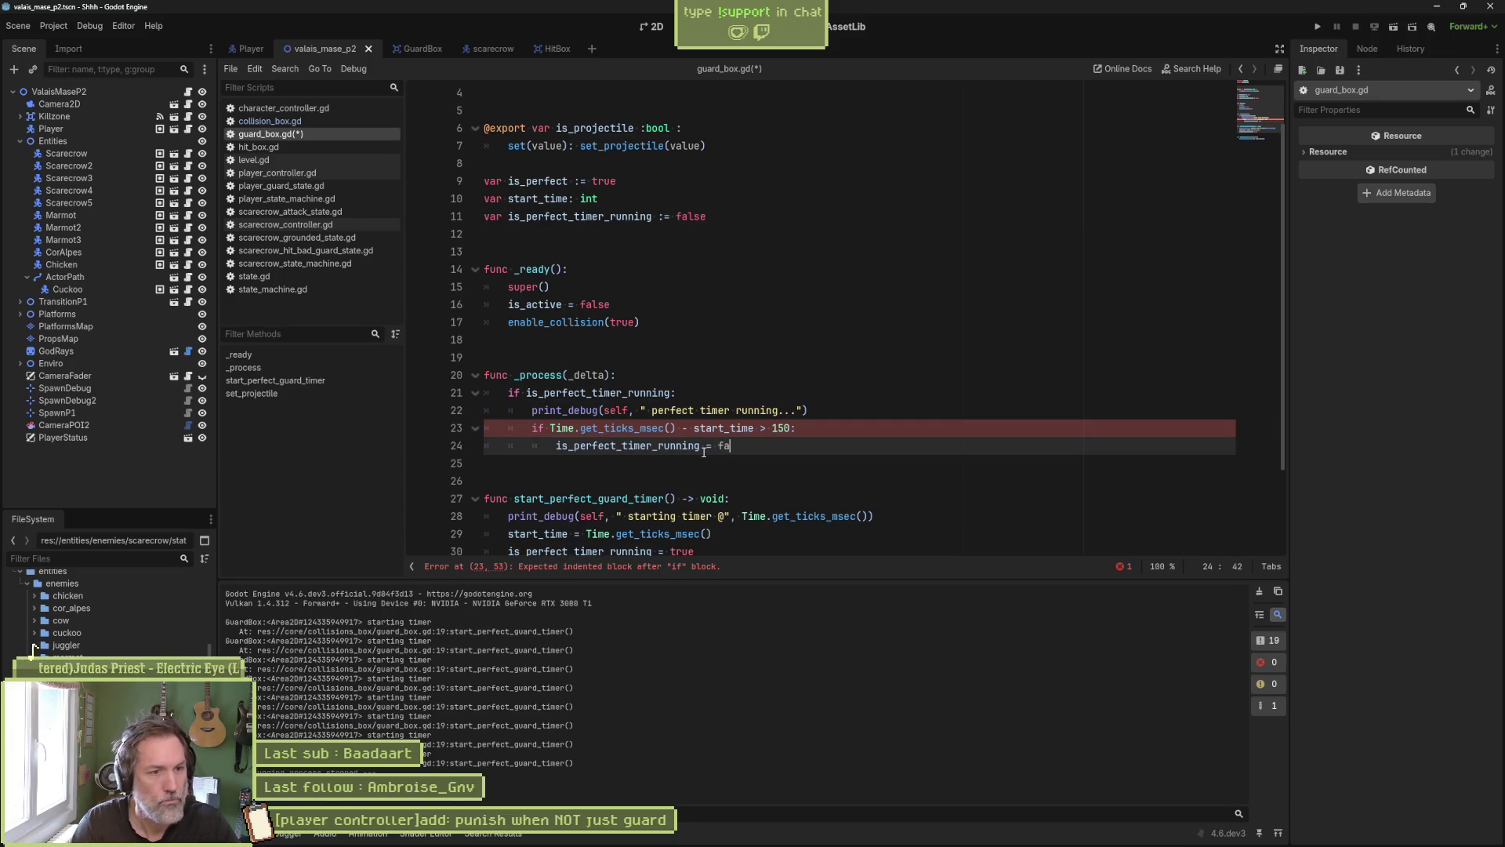
- Under the 150 ms check, print_debug "perfect timer finished @" with Time.get_ticks_msec(), then save
drag(839, 412, 849, 396)
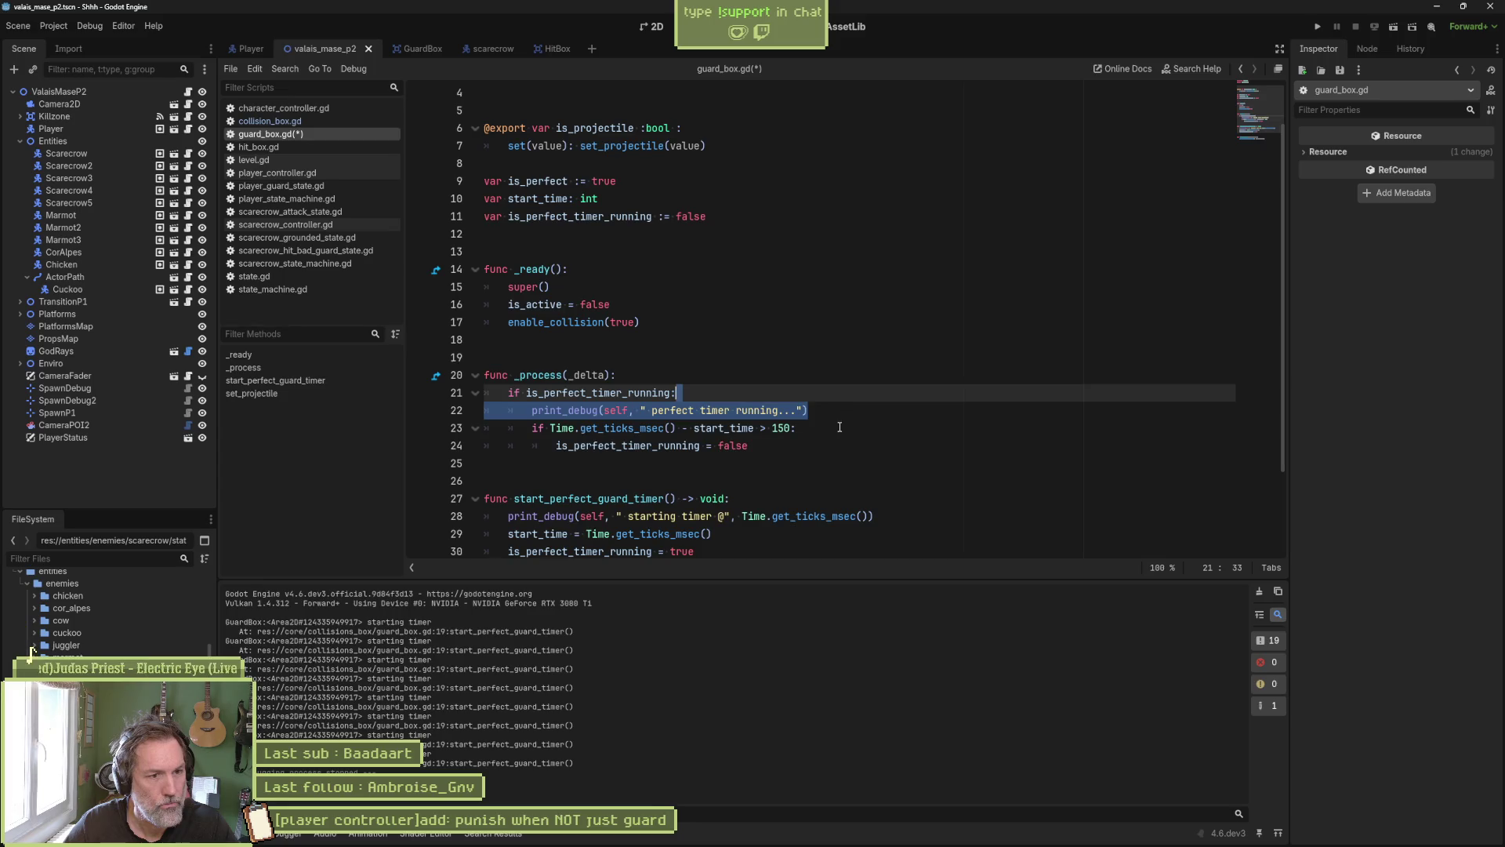
key(ctrl+c)
click(837, 428)
key(ctrl+v)
click(533, 445)
key(Tab)
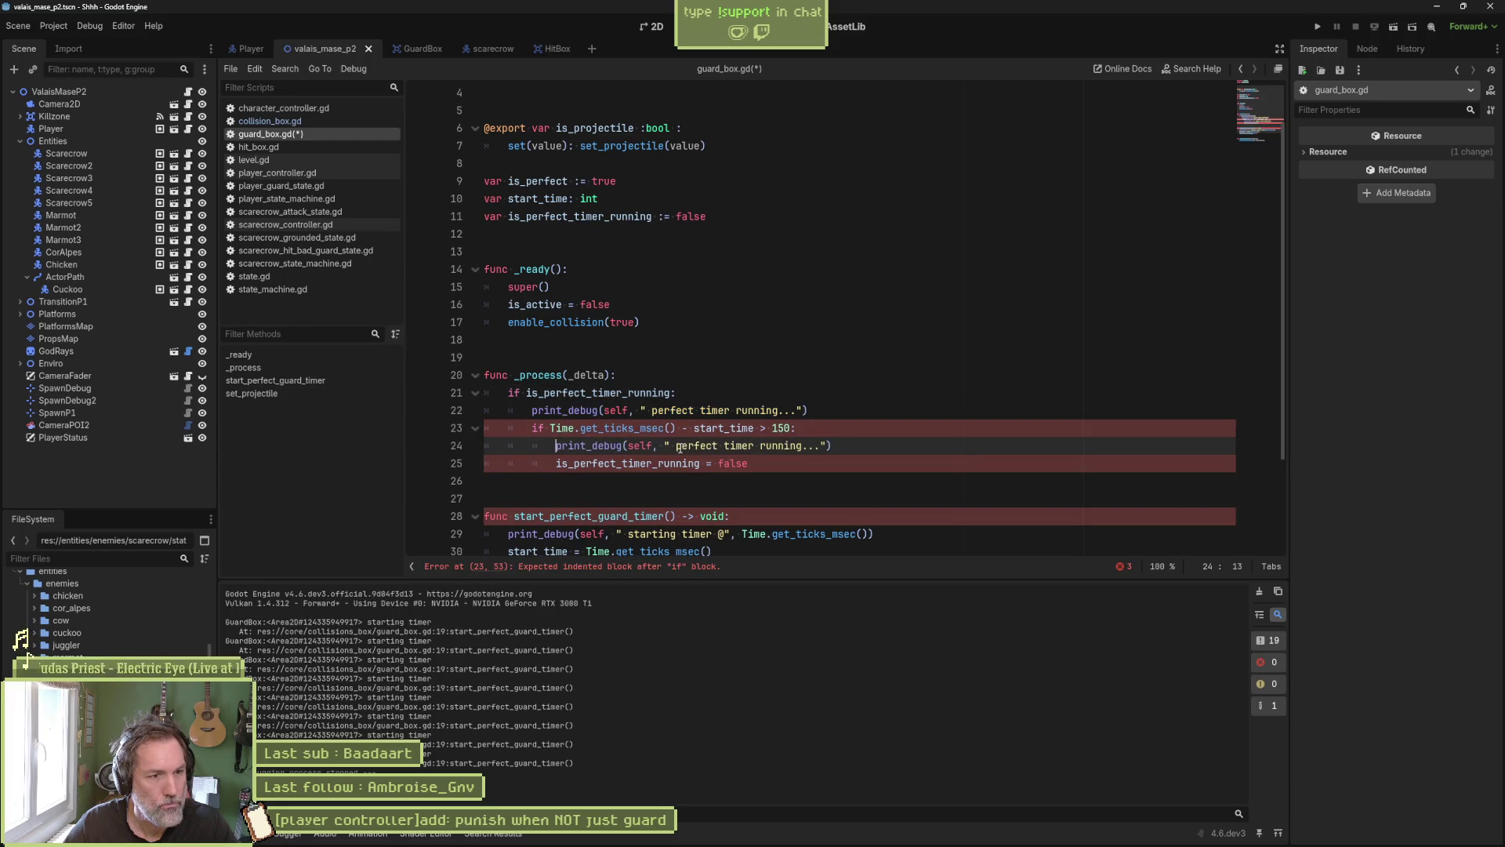
double_click(774, 445)
text(finishe)
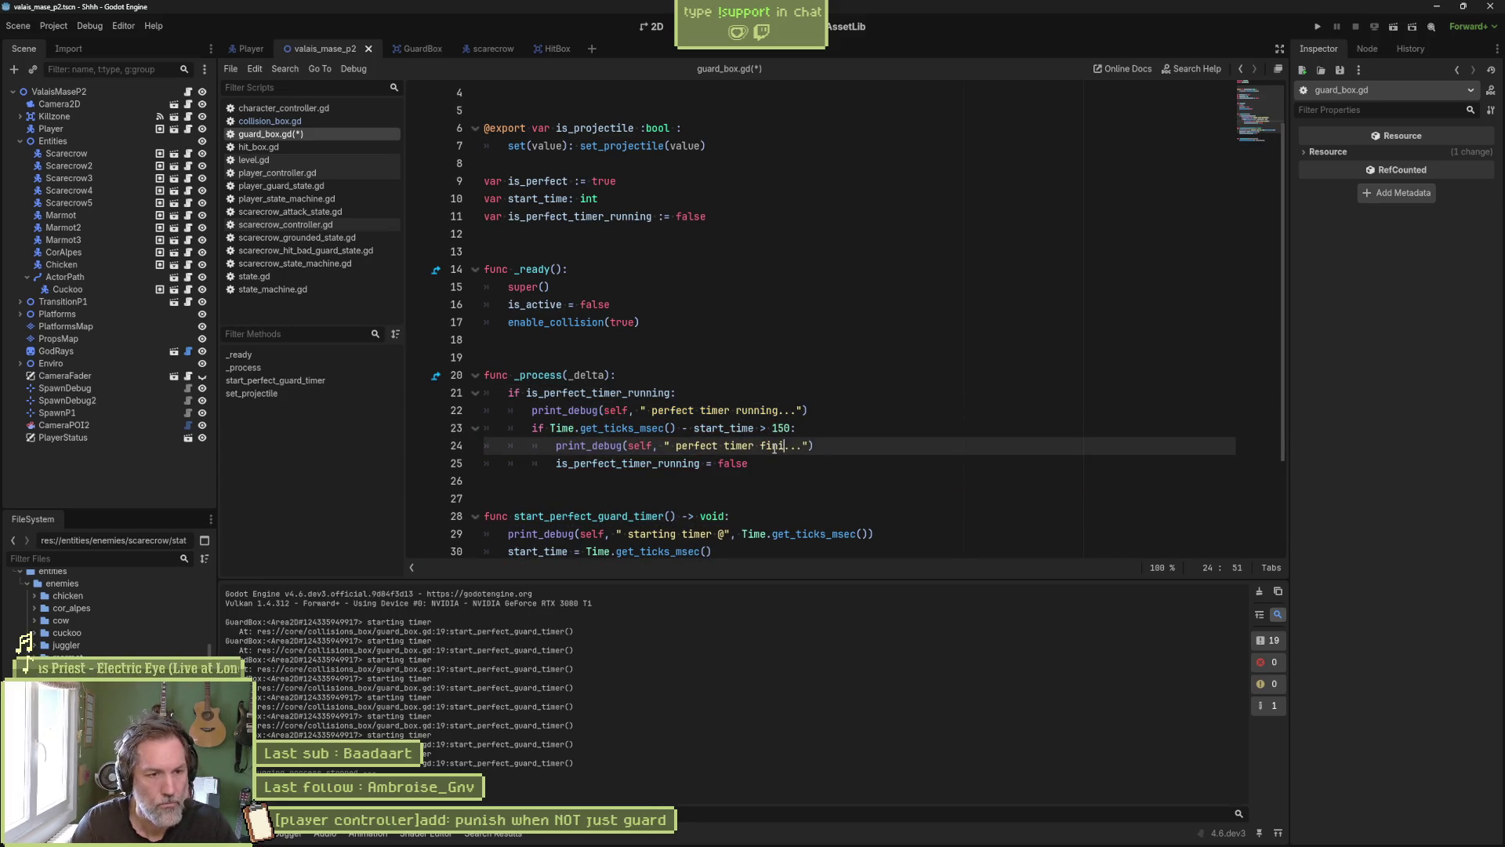
text(d a)
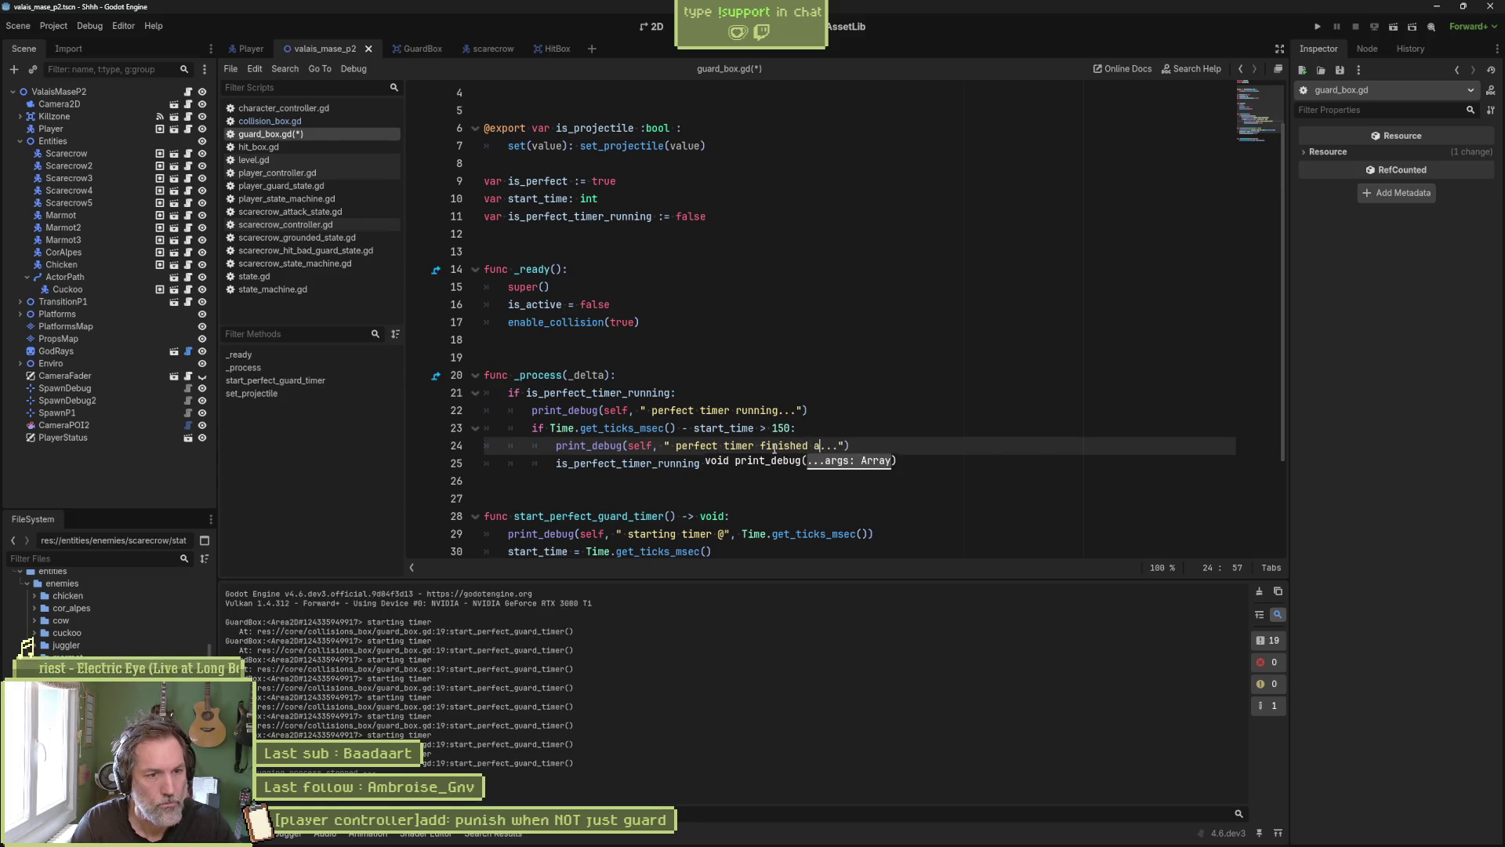
text(@", T)
text(ime, msec)
key(BackSpace)
key(BackSpace)
key(BackSpace)
text(.get_t)
key(Return)
key(ctrl+s)
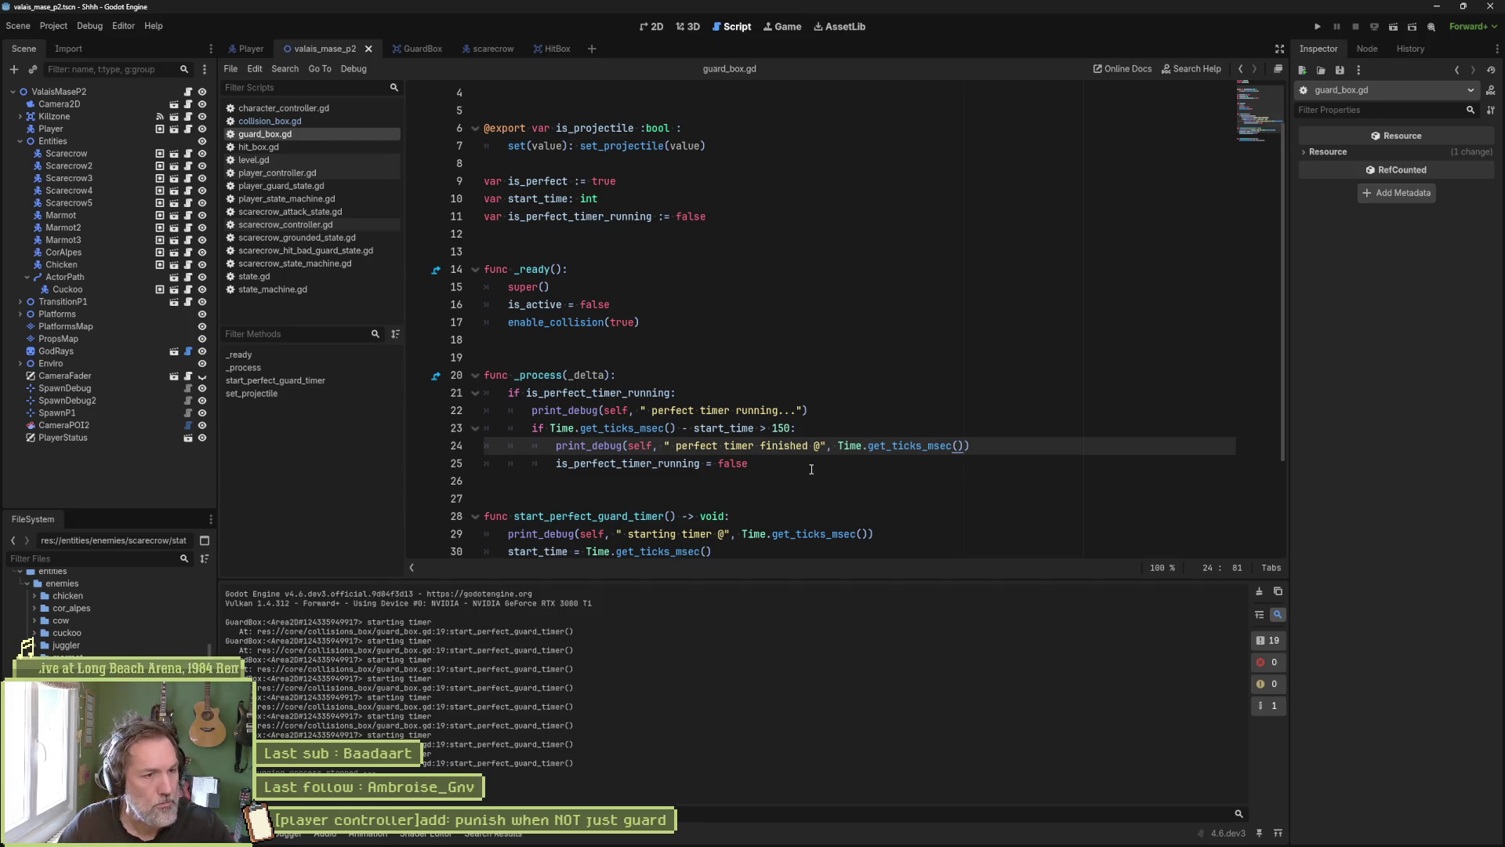
scroll(793, 445, down, 1)
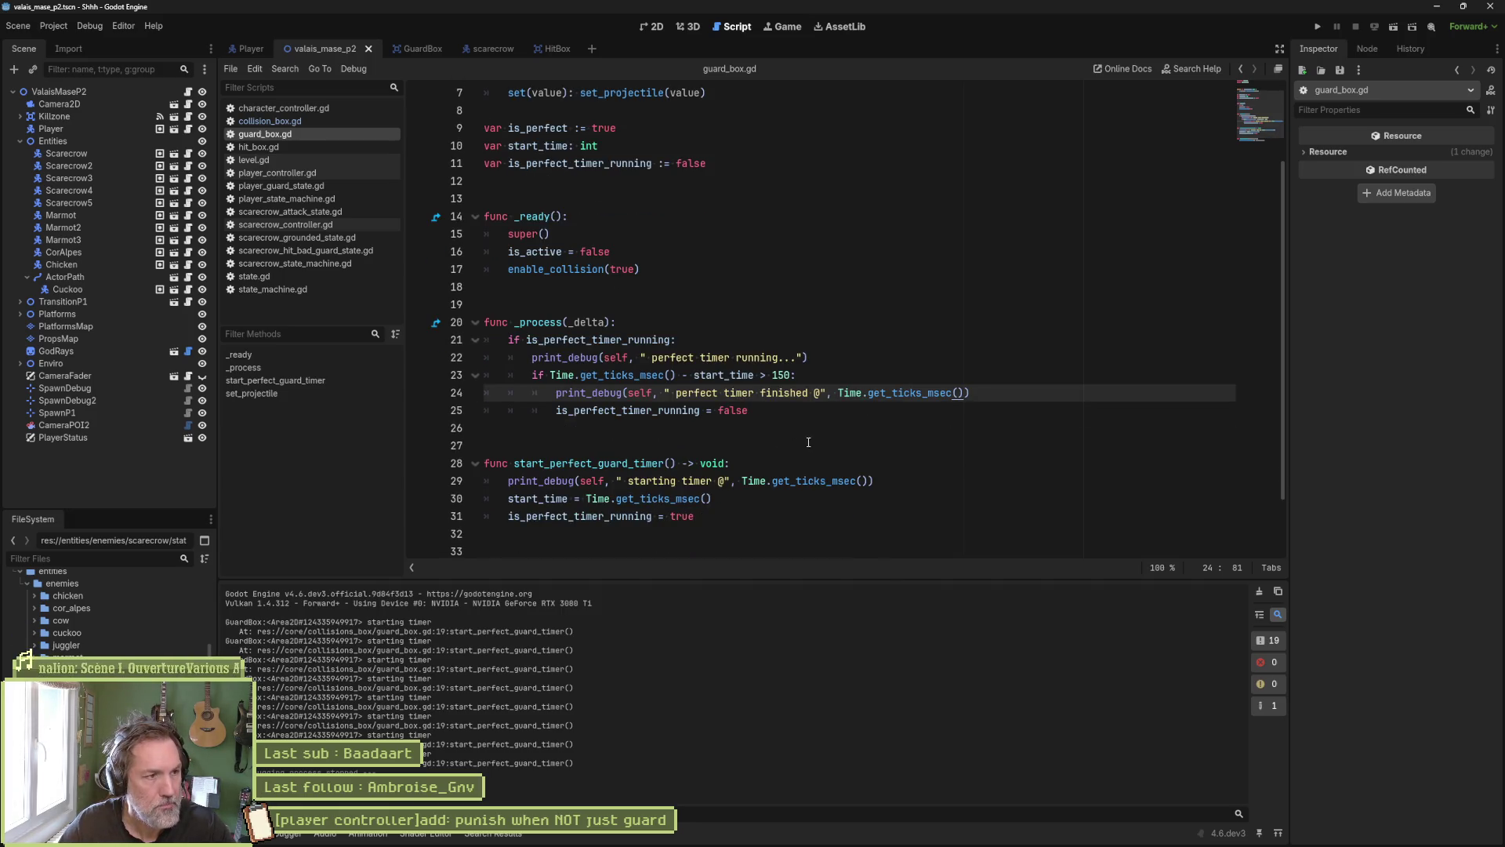
key(F5)
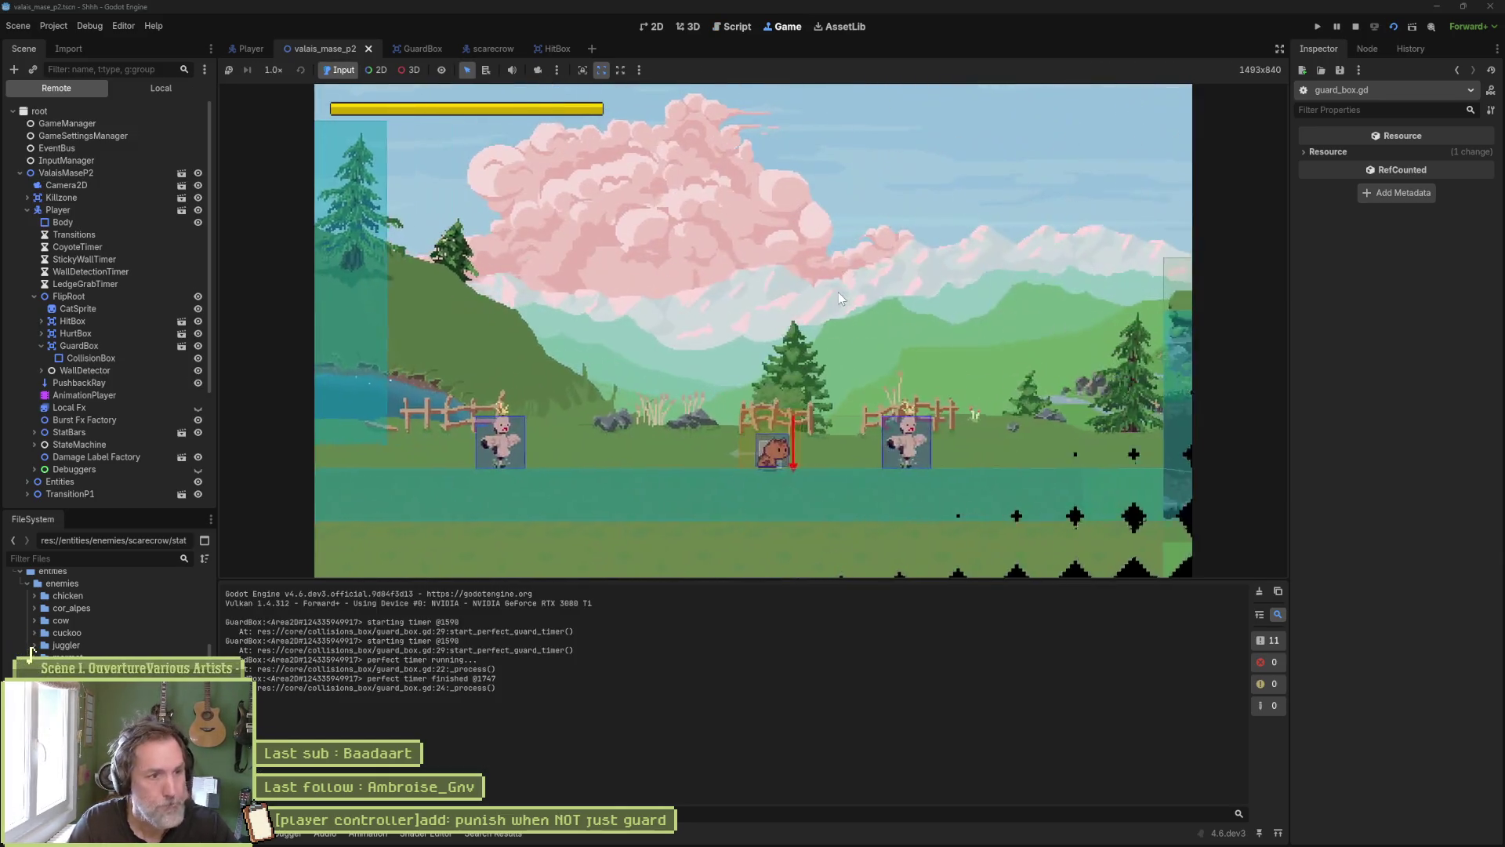
key(Left)
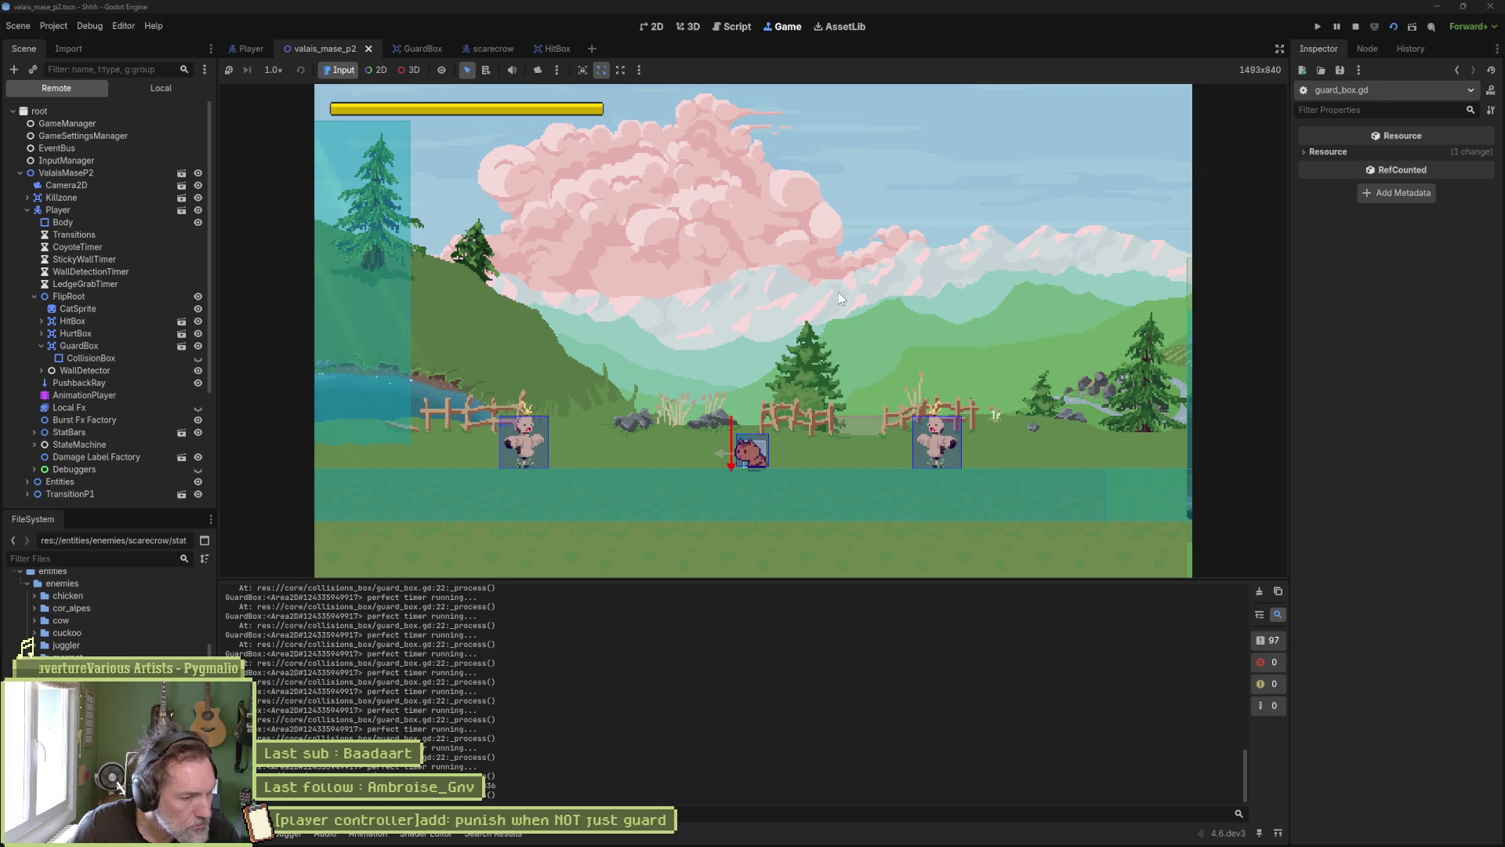
key(F8)
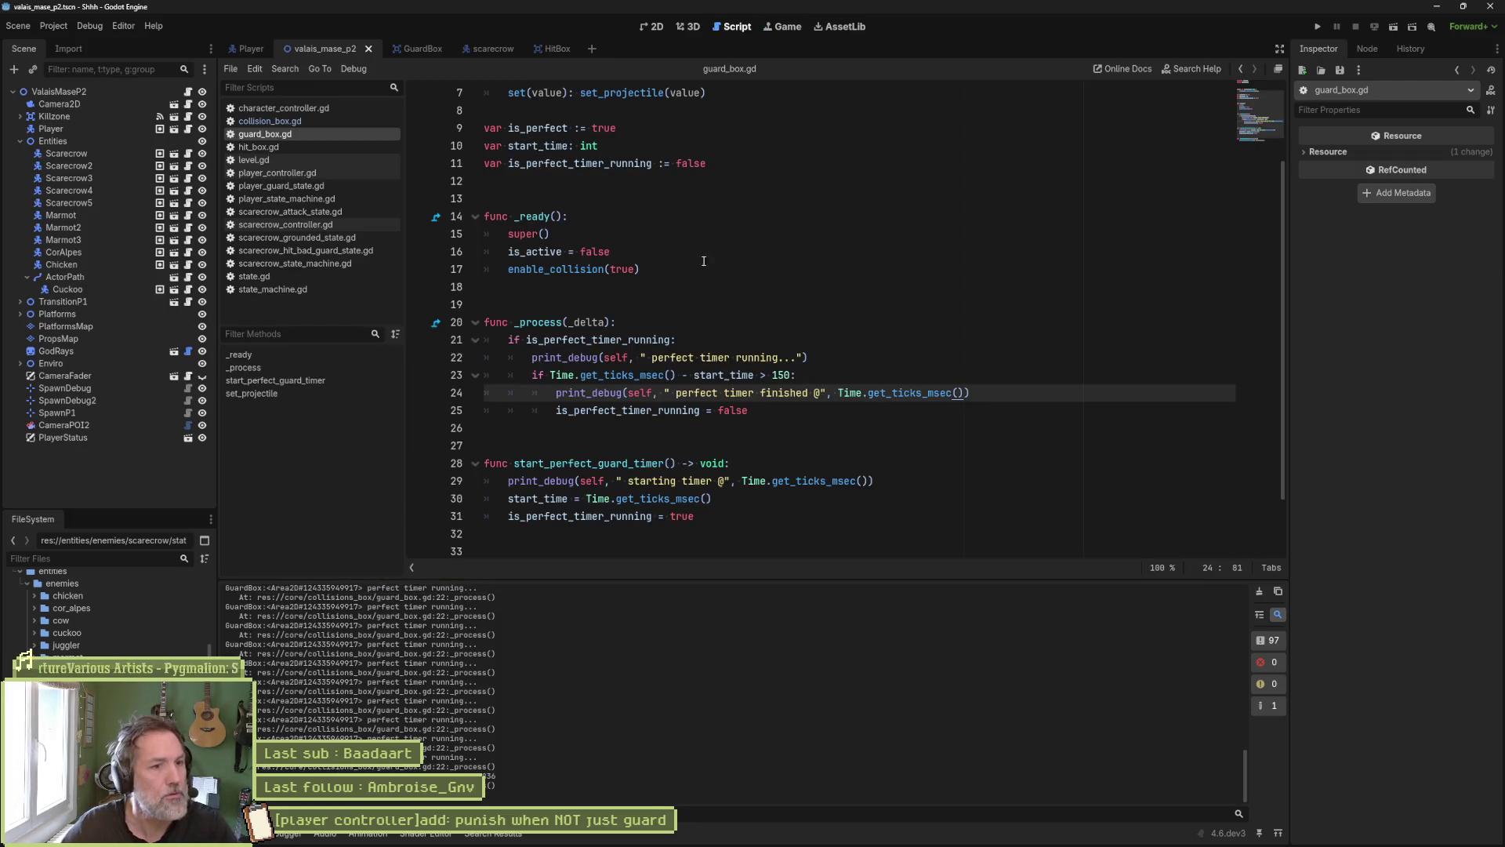
- Delete the per-frame "perfect timer running" print_debug line and run the game with F5
click(740, 357)
key(ctrl+shift+k)
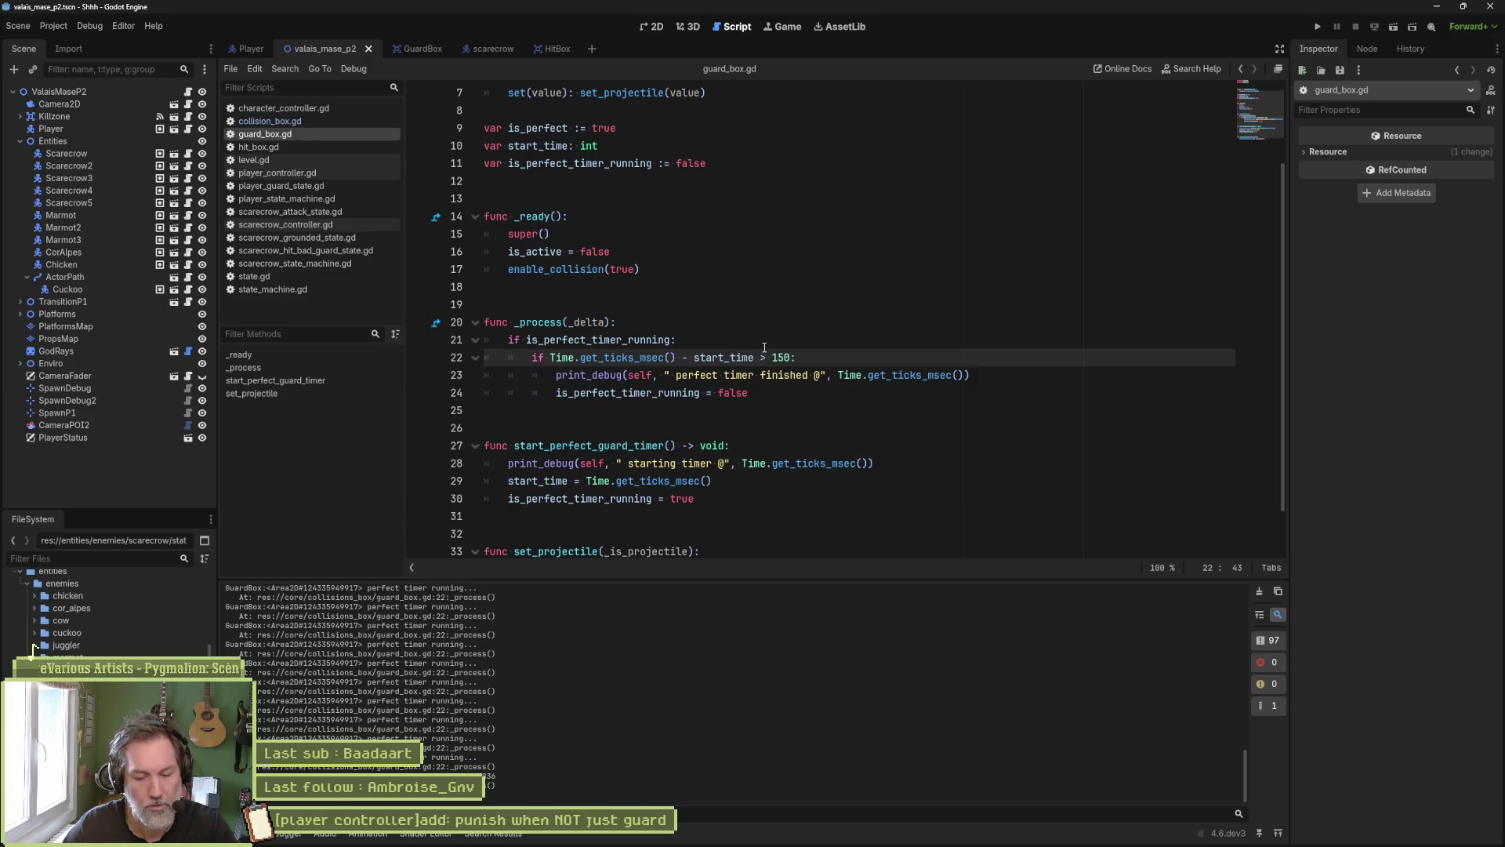
key(F5)
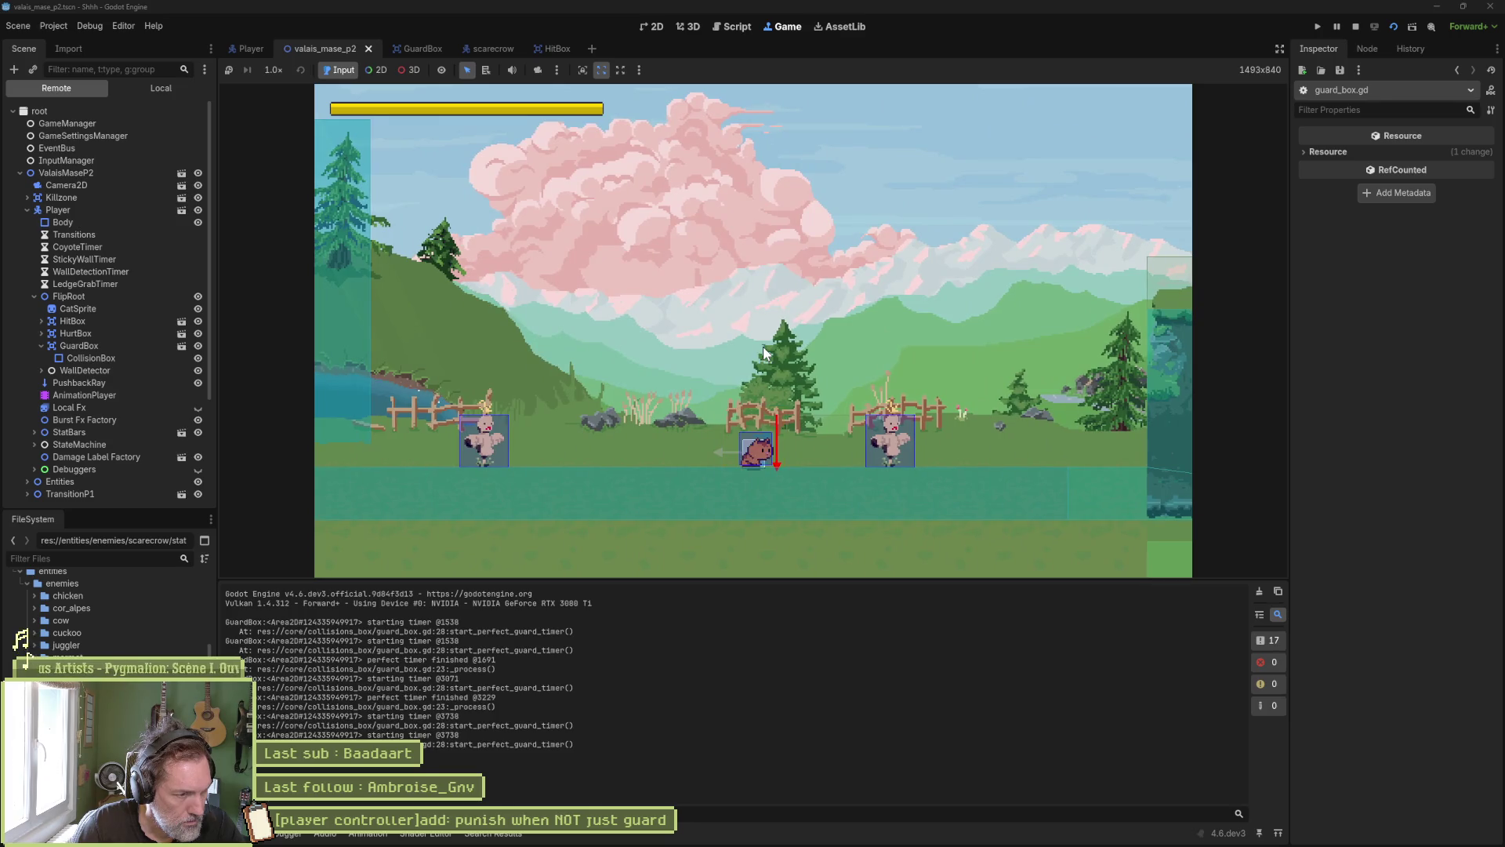
- Raise and drop the cat's guard with Shift several times, stop the game, and open collision_box.gd
key(shift)
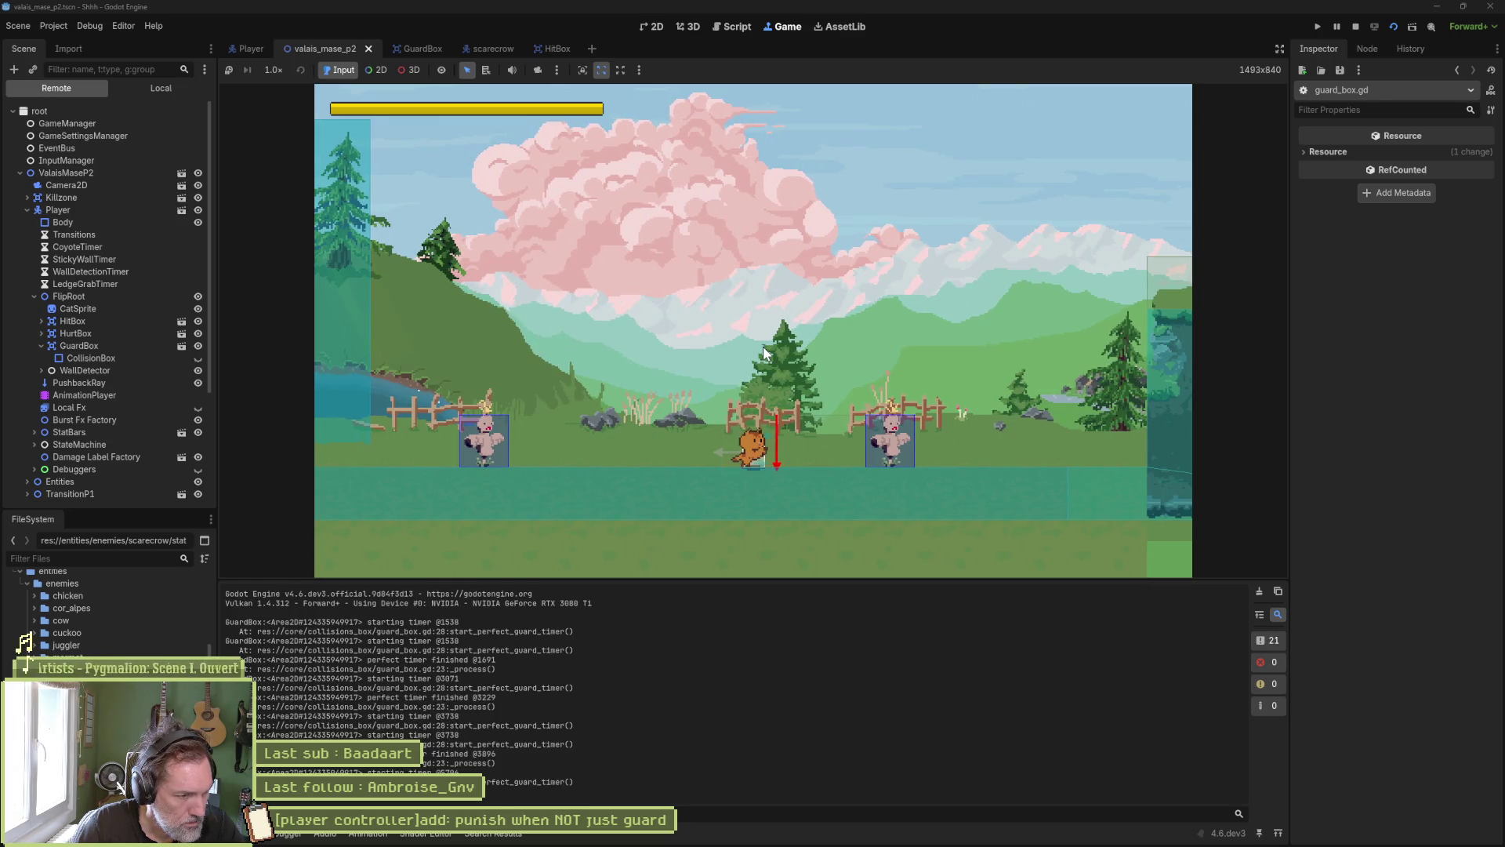
key(shift)
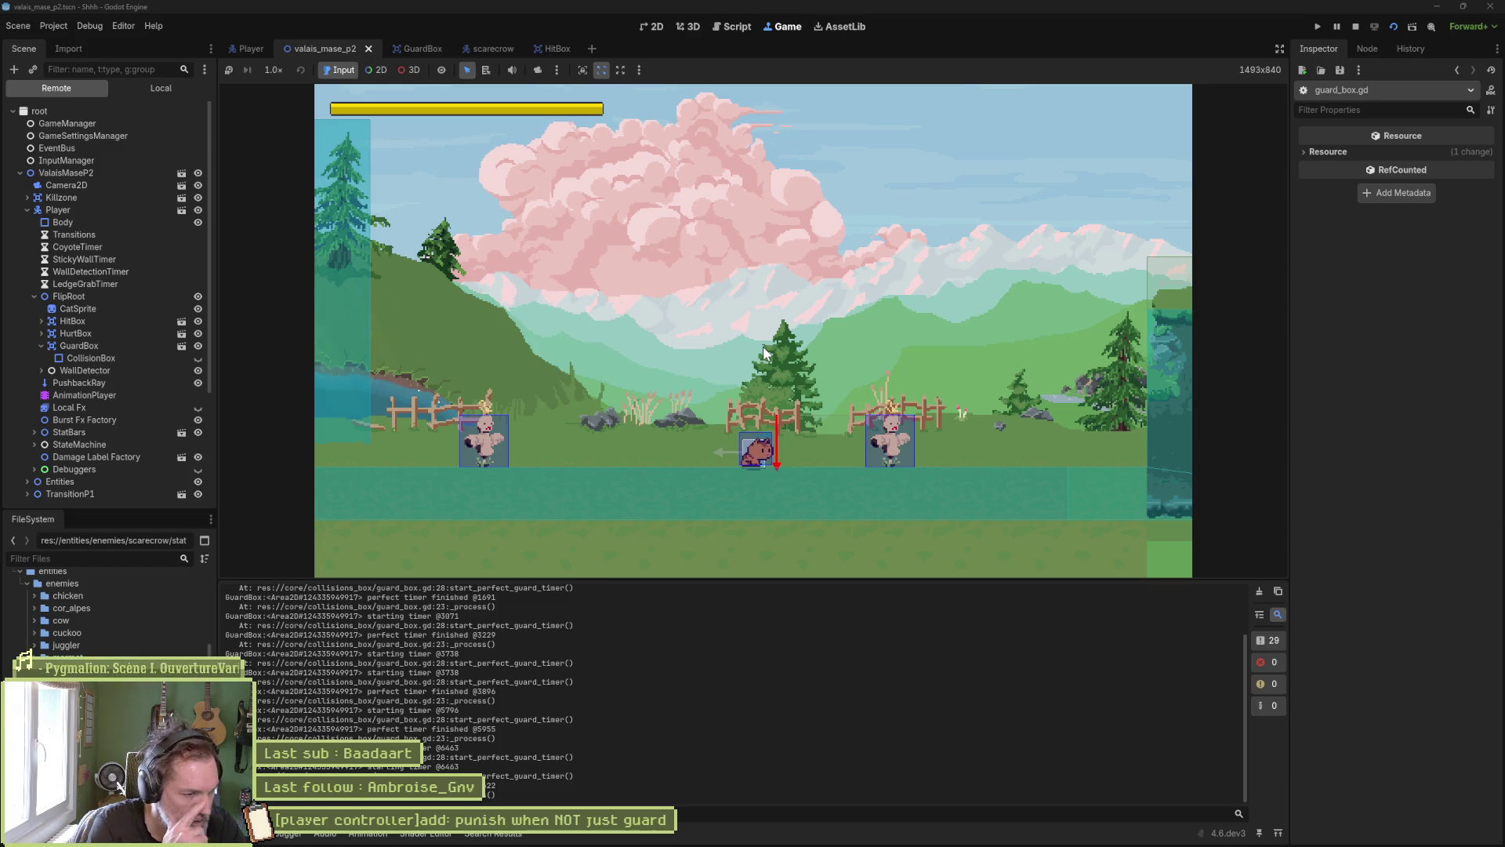
key(shift)
key(shift)
key(shift)
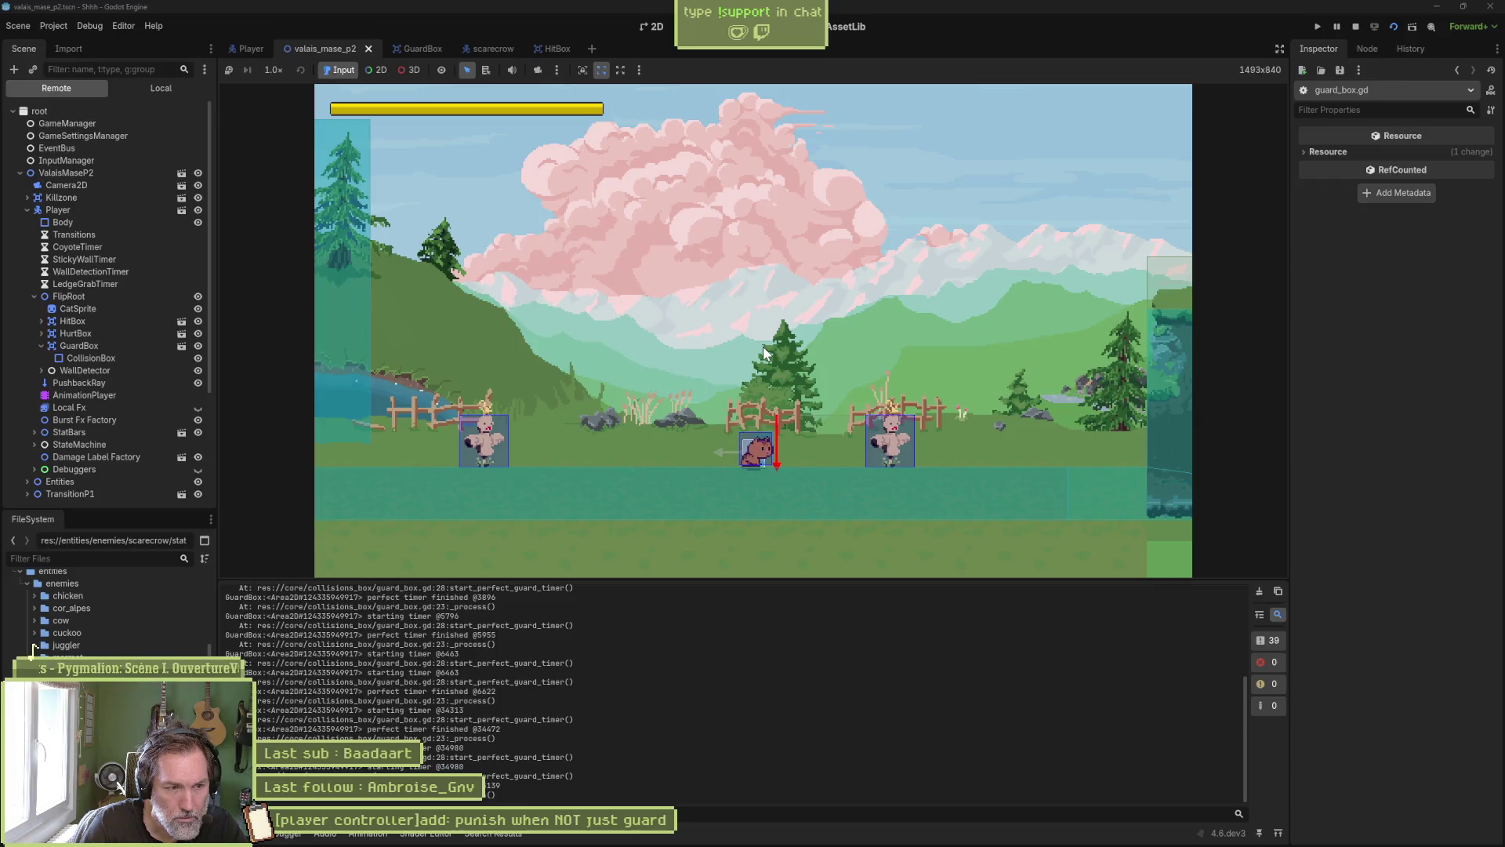
key(shift)
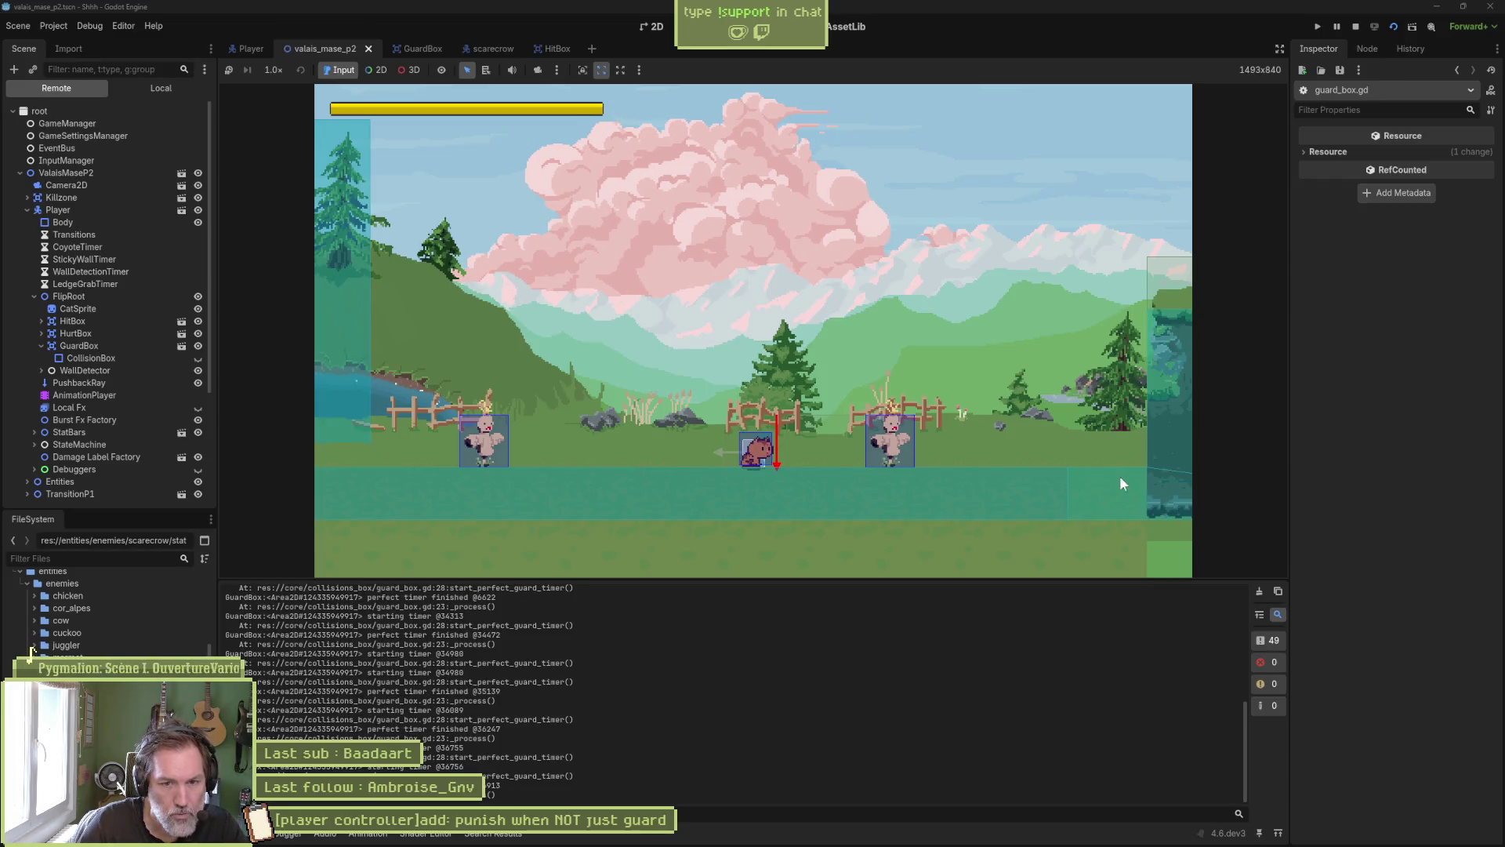
click(1259, 592)
key(shift)
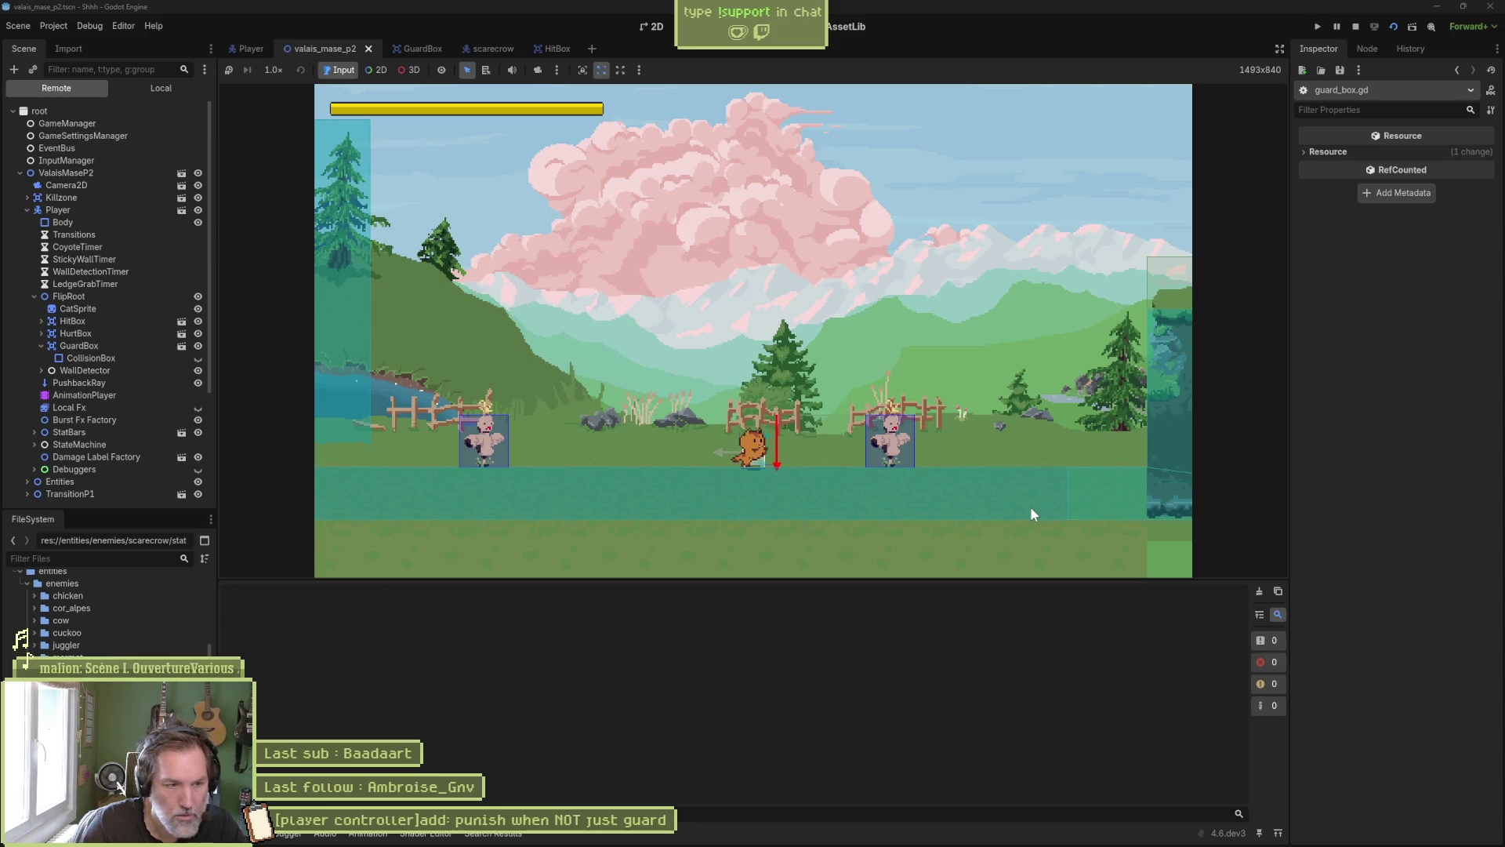
key(shift)
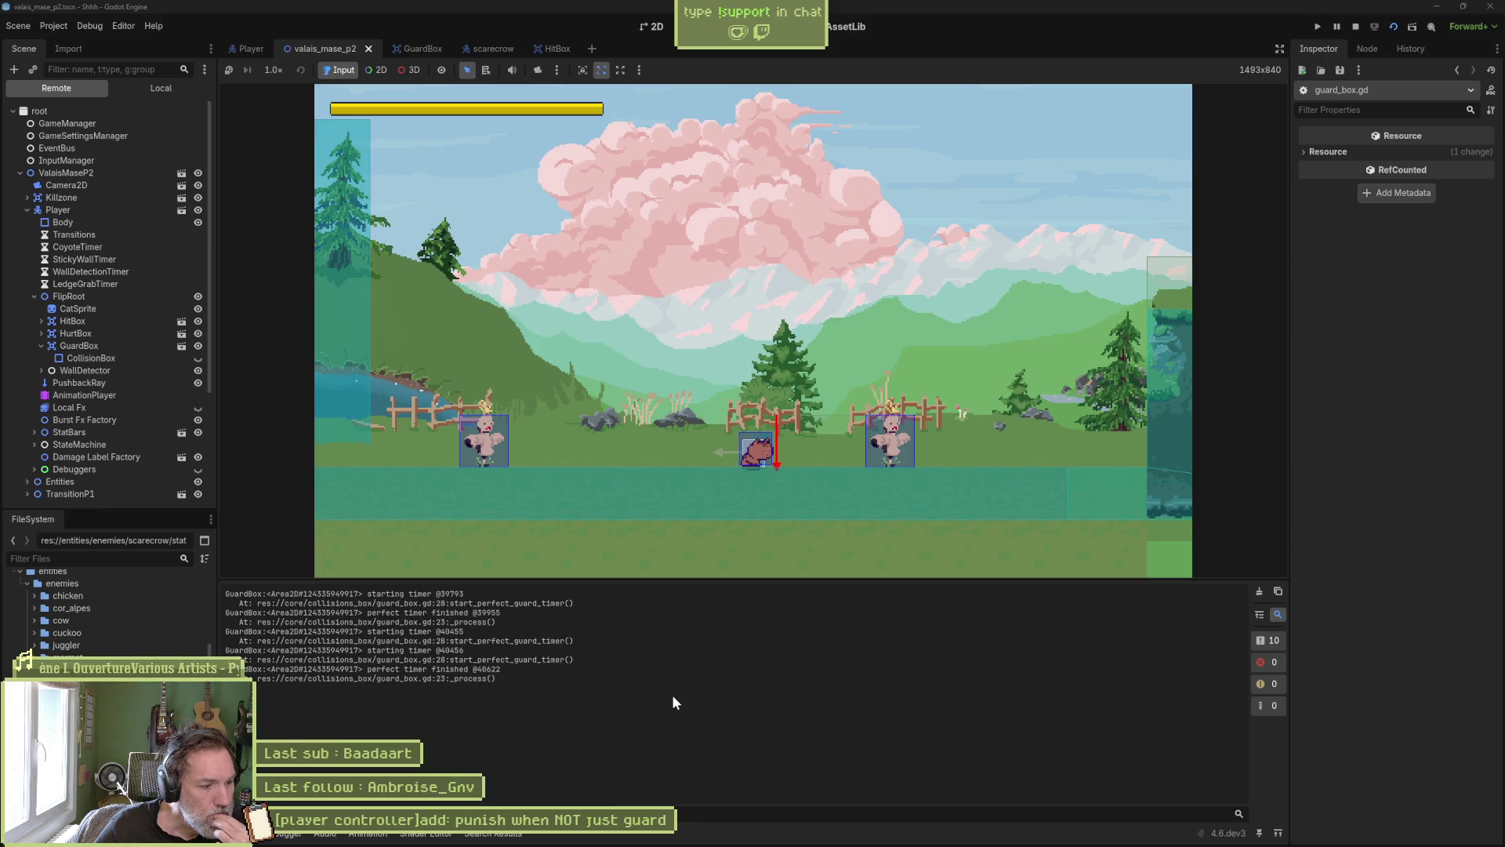
click(1355, 27)
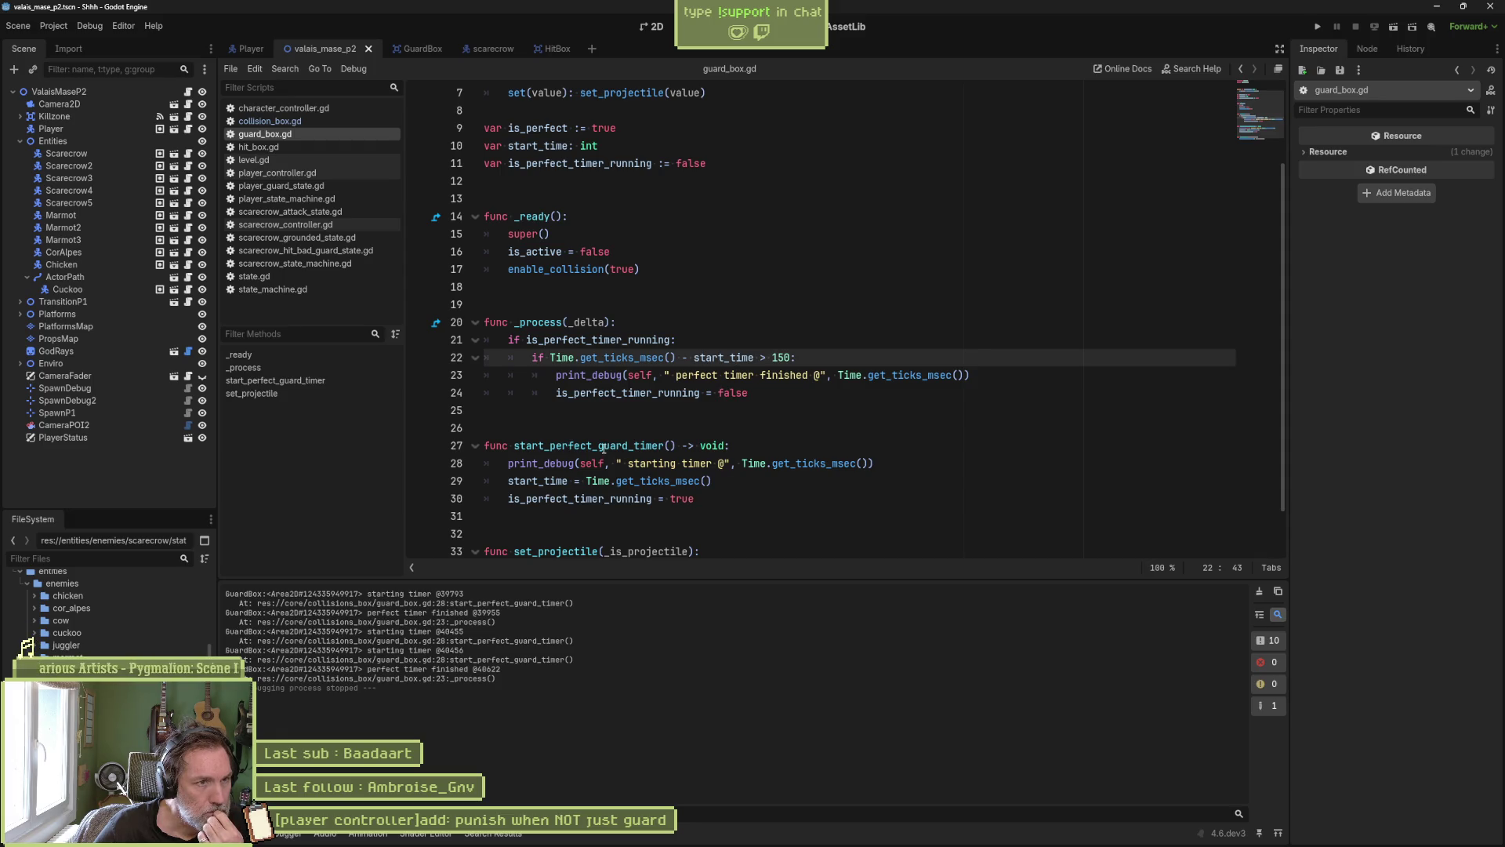
double_click(604, 446)
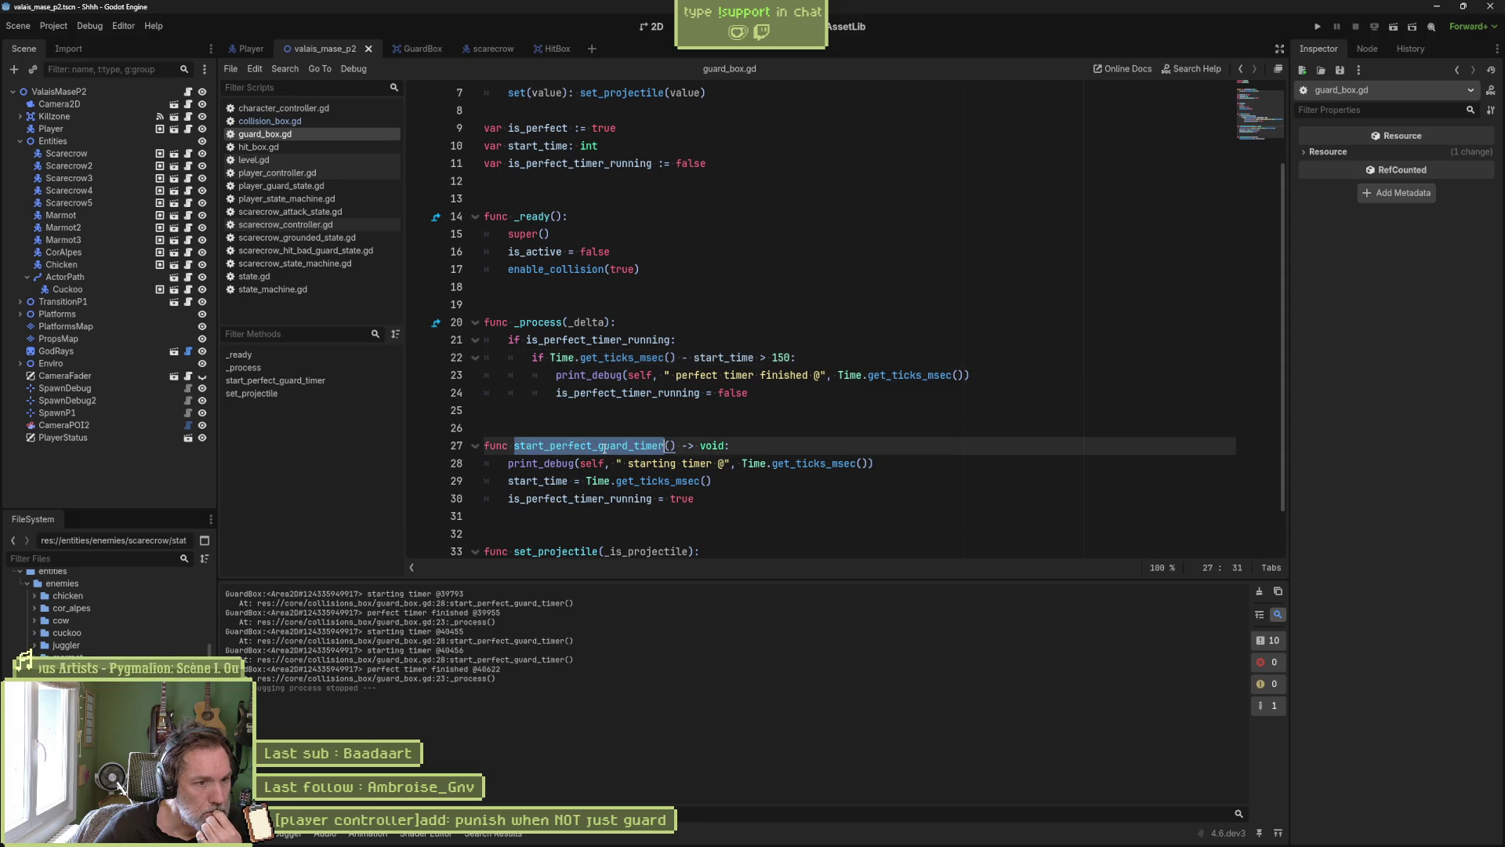
click(317, 119)
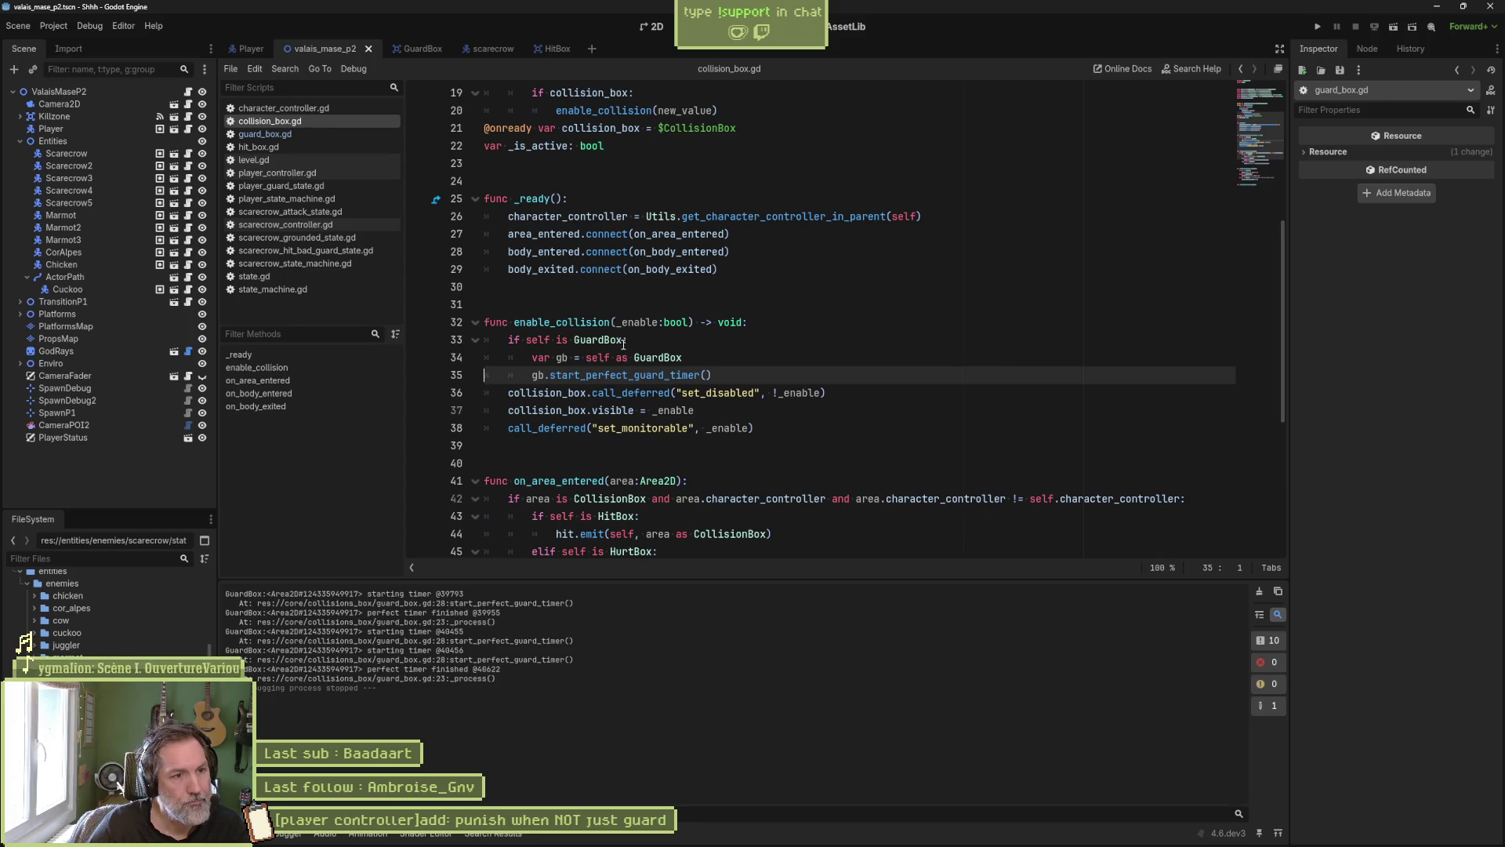
- Change line 33's condition to 'if self is GuardBox and _enable:' and save collision_box.gd
click(624, 342)
text(and _enabler)
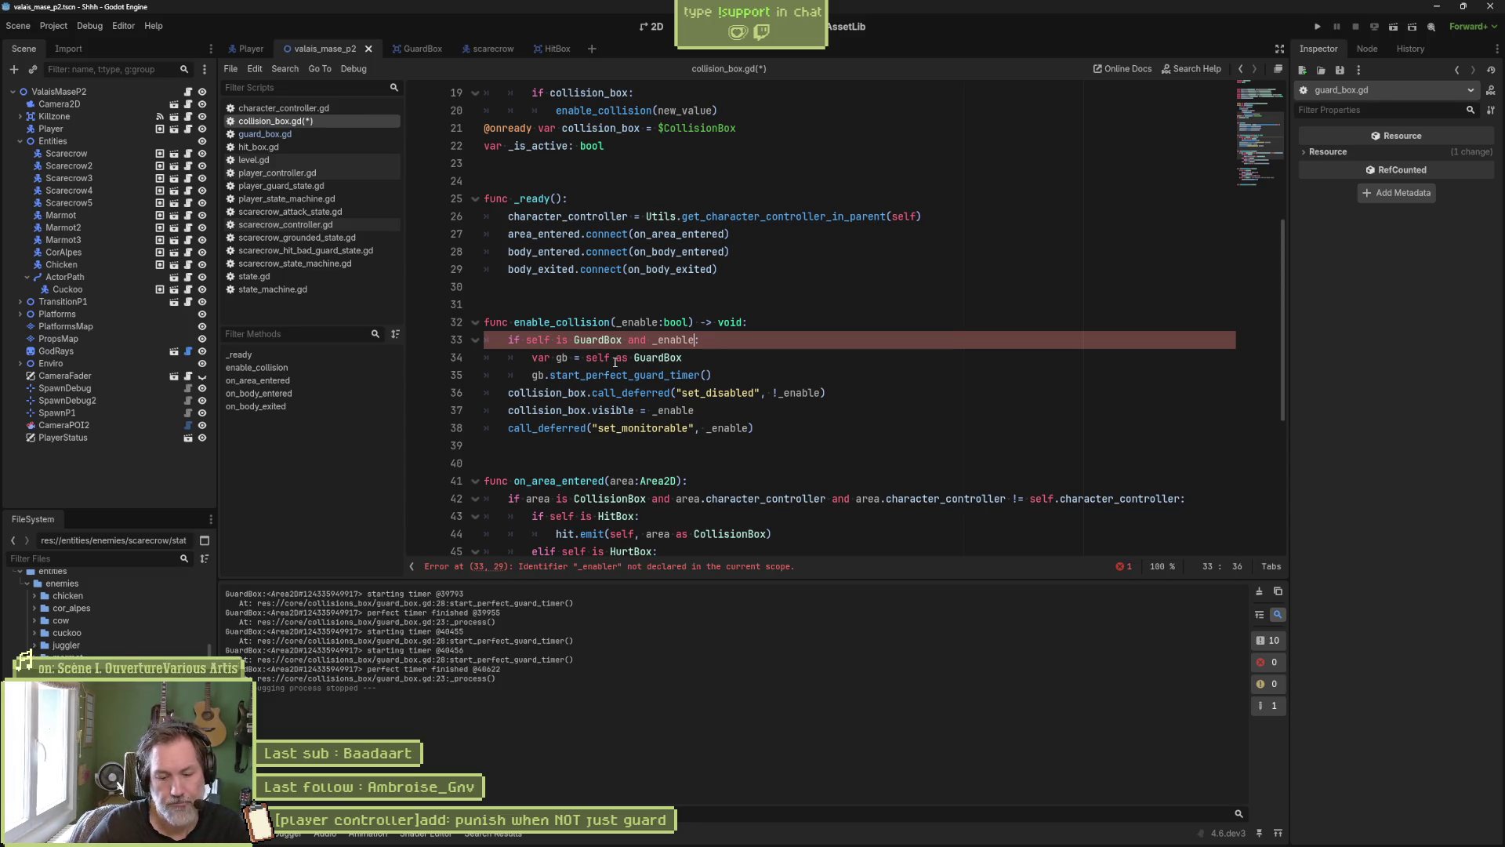
key(ctrl+s)
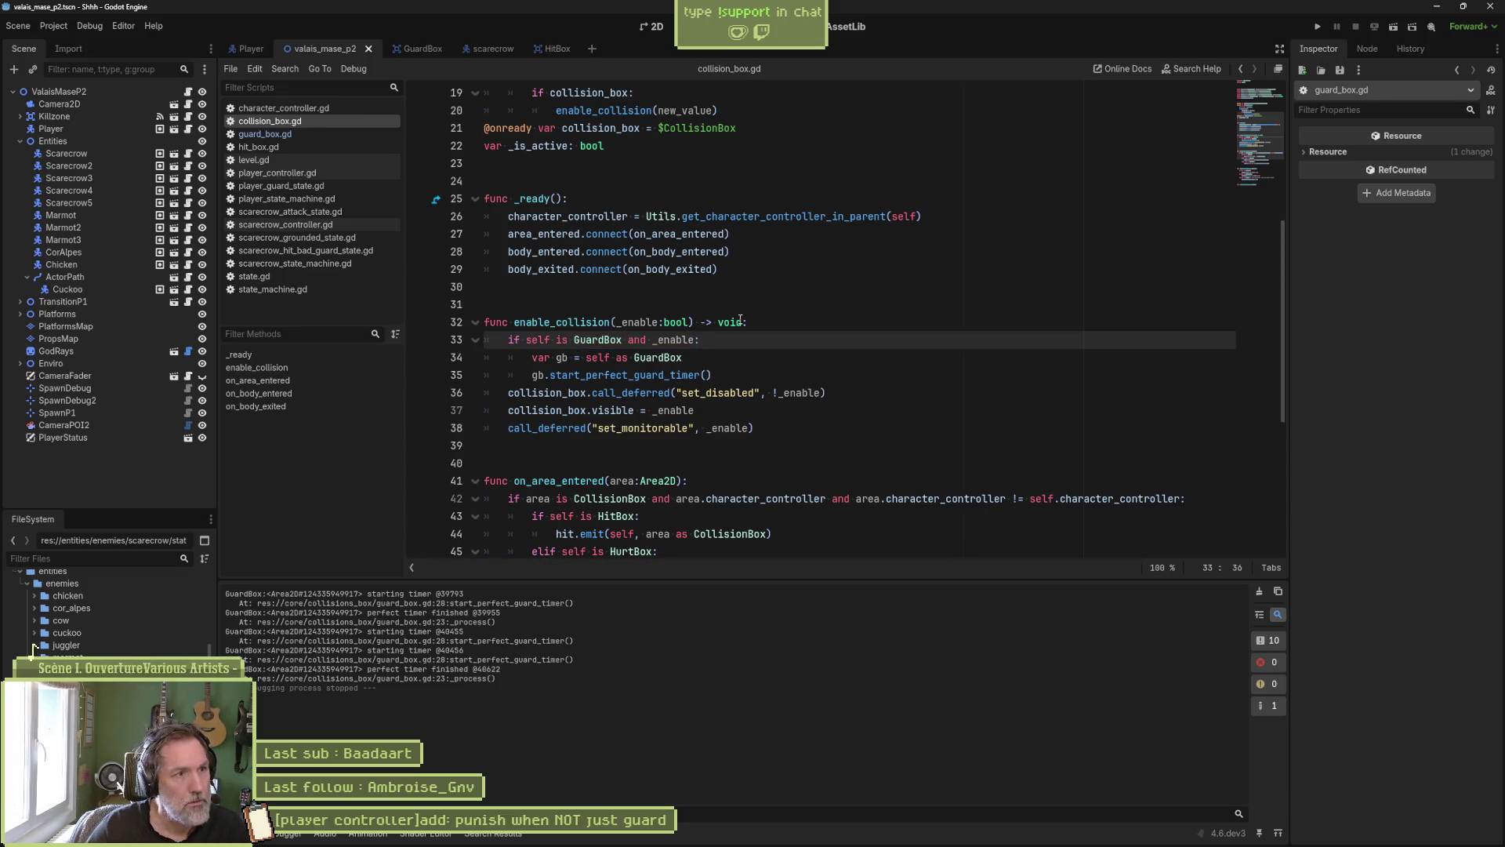
- Run the game, clear the output, guard once with K, and stop the game
key(F5)
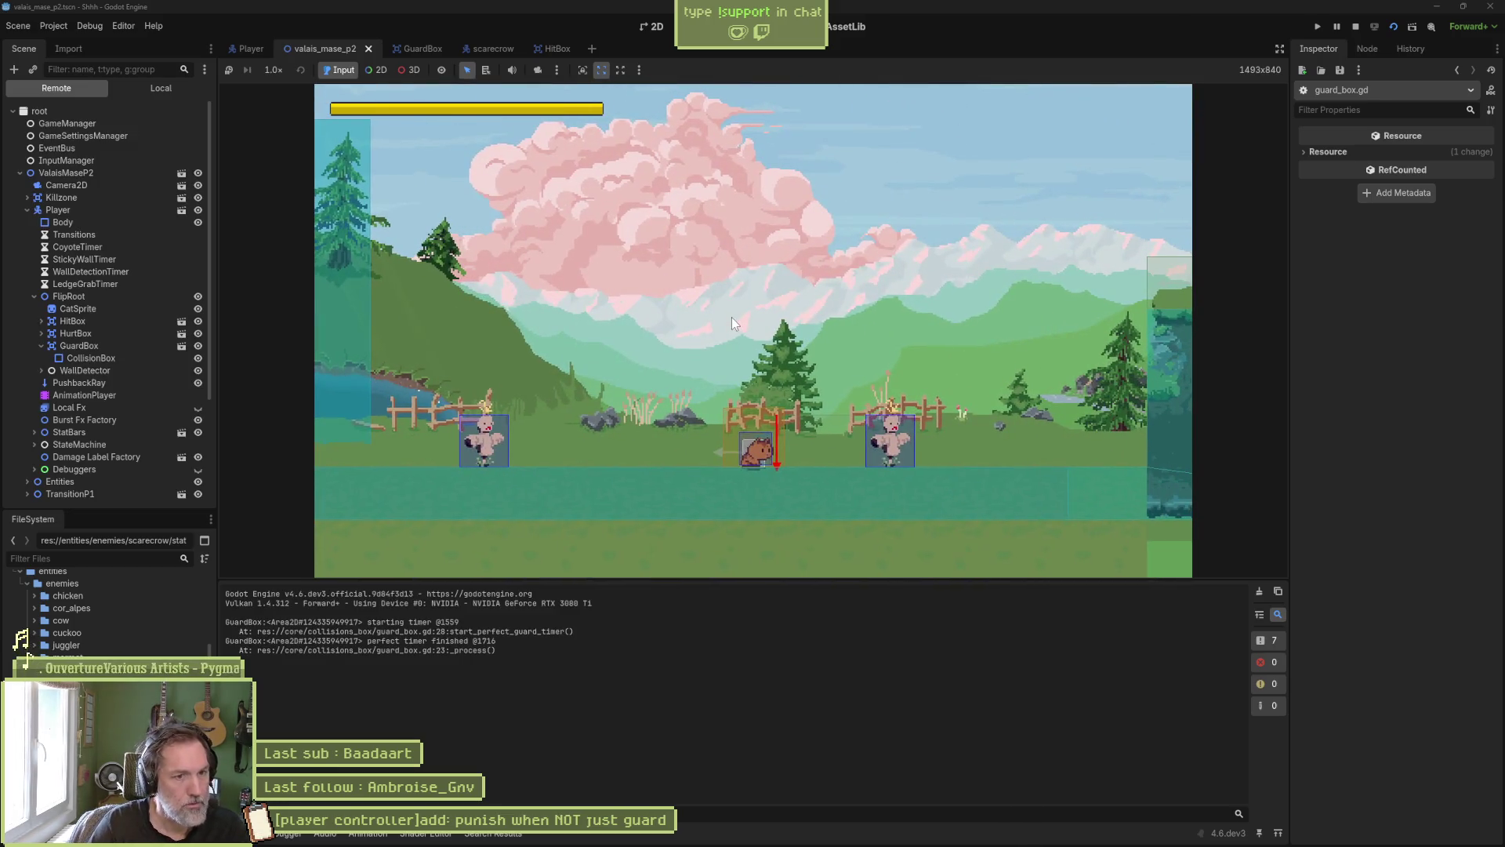
click(1258, 591)
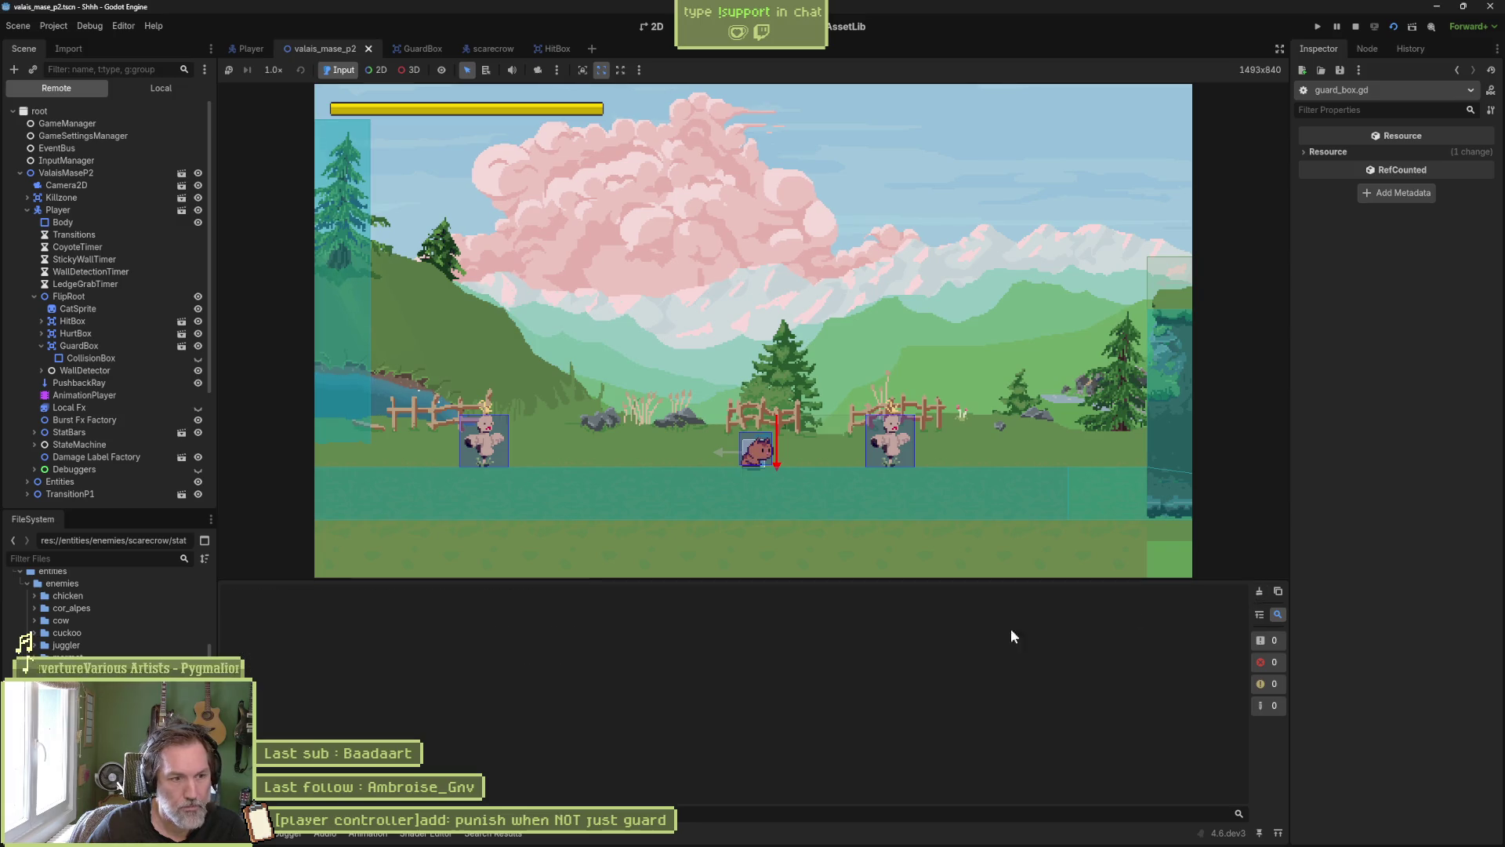
key(k)
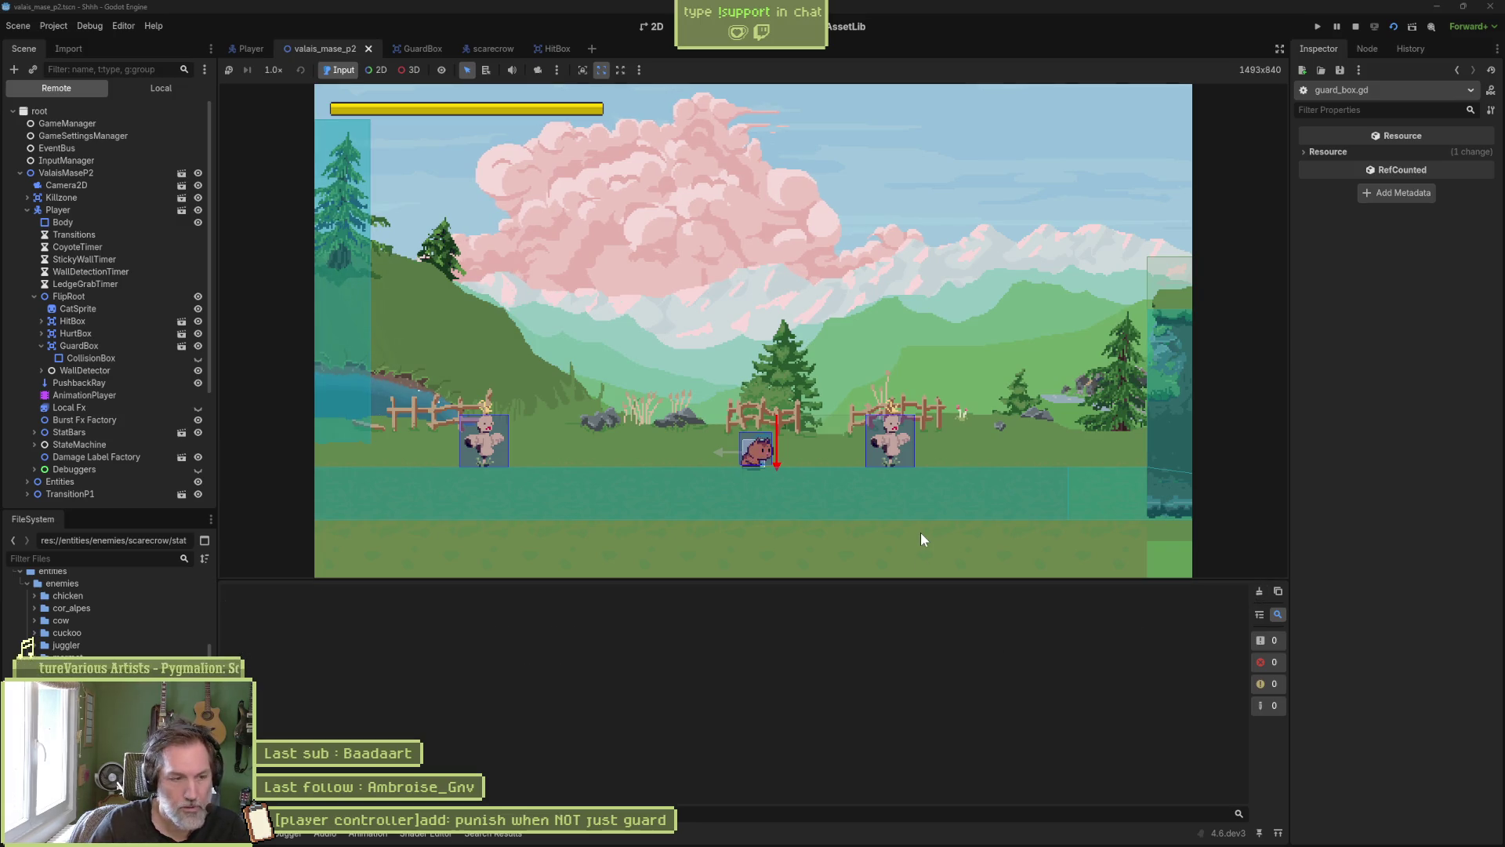
key(k)
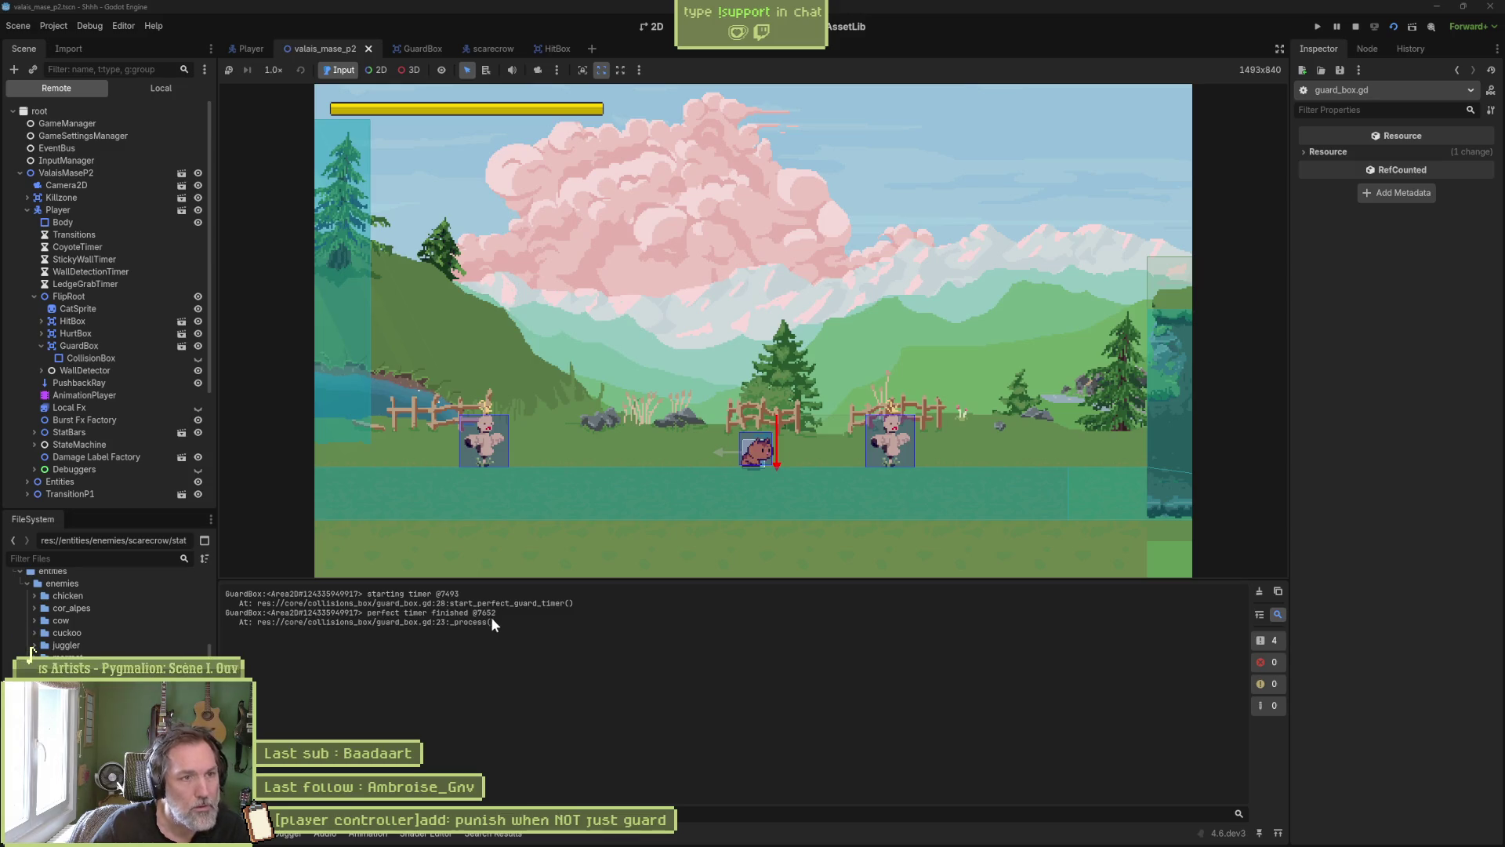
click(1355, 26)
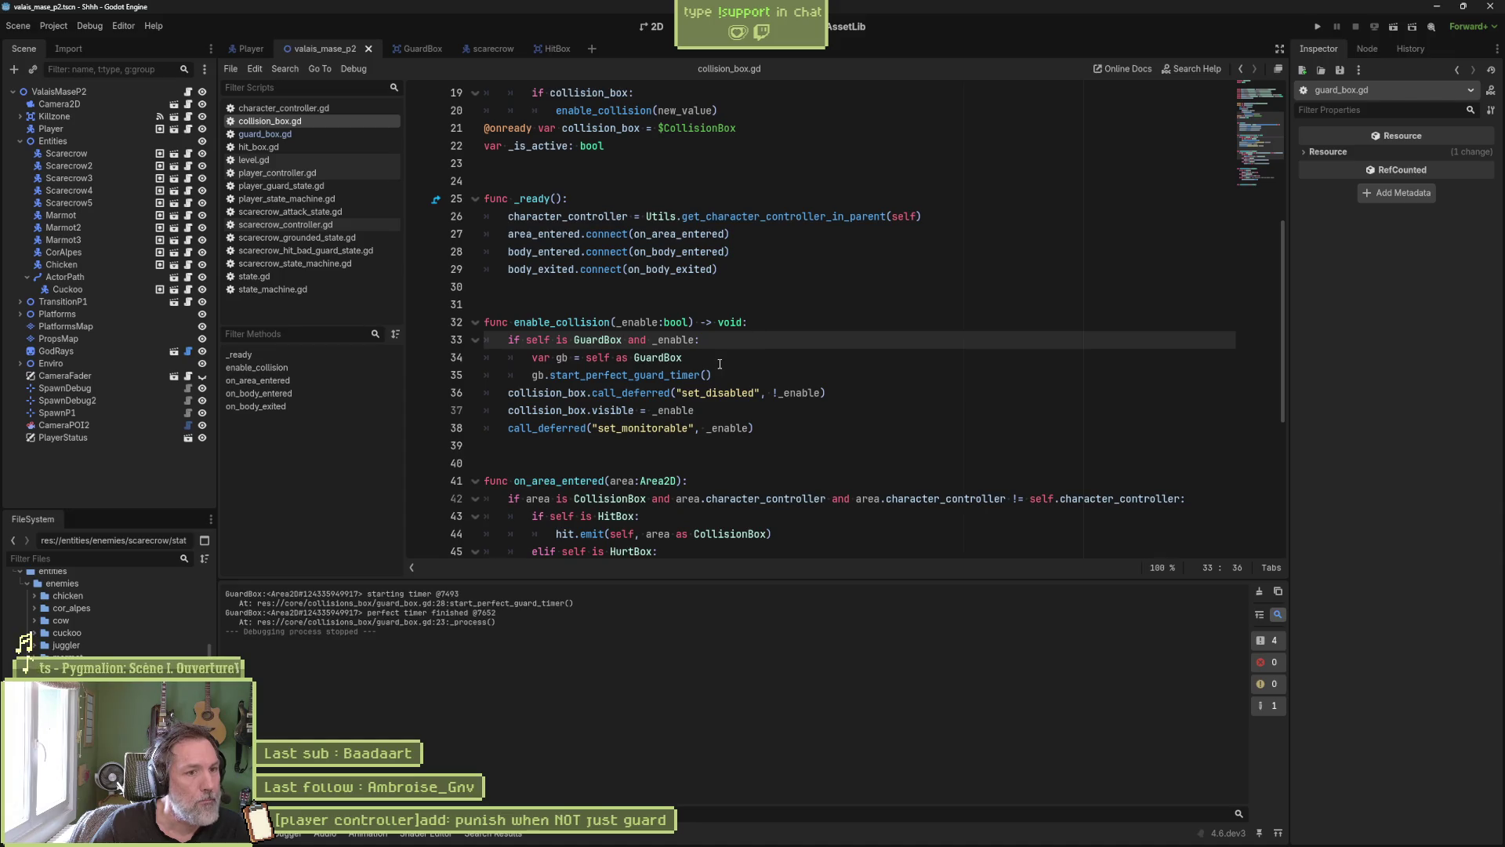
- Add 'is_perfect = false' below the perfect-timer-finished line in _process
ctrl+click(676, 375)
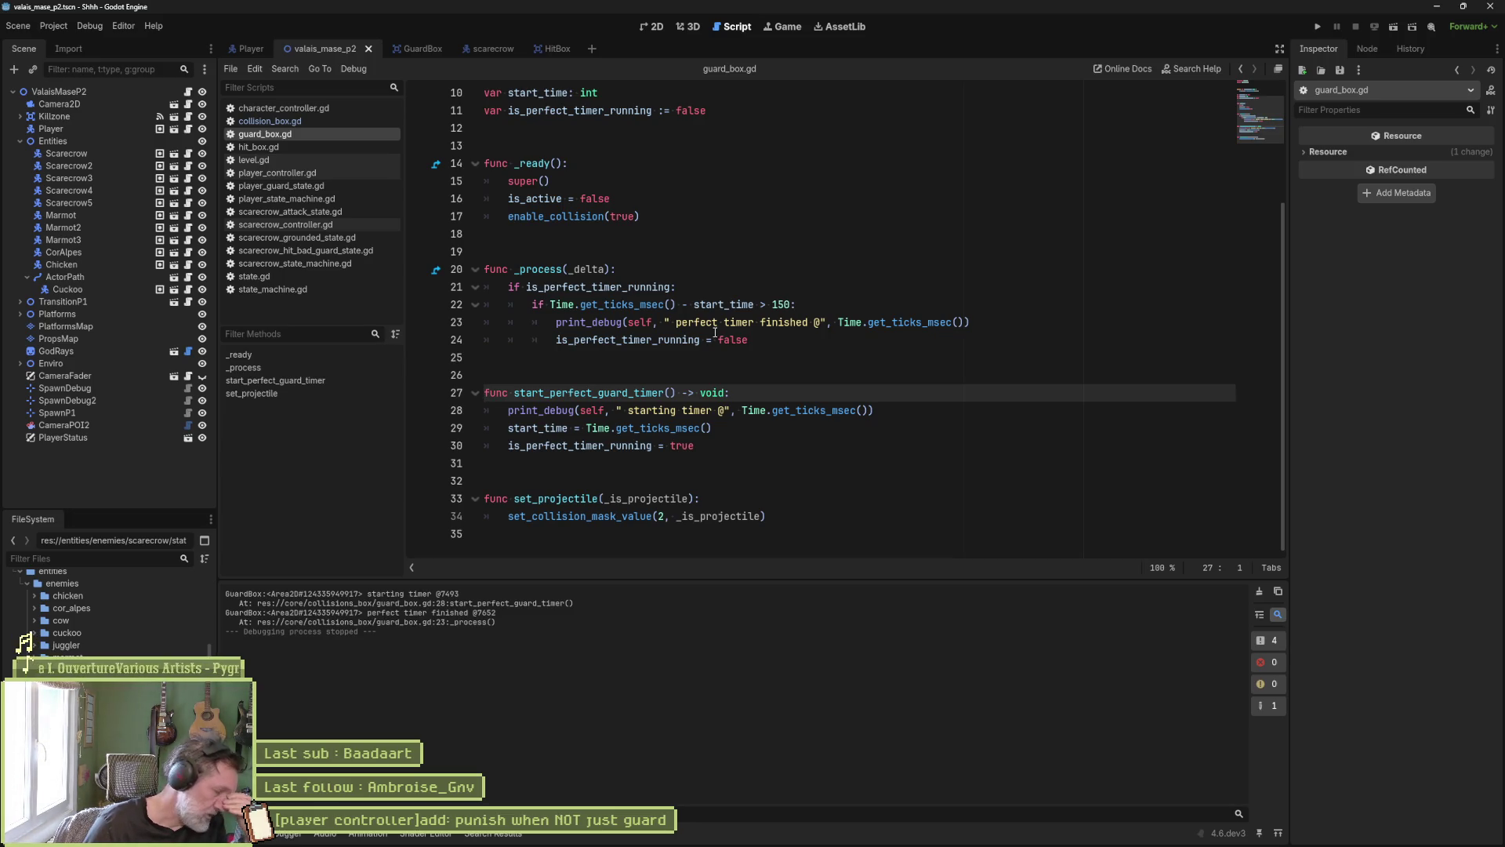
scroll(699, 276, up, 1)
scroll(699, 271, up, 1)
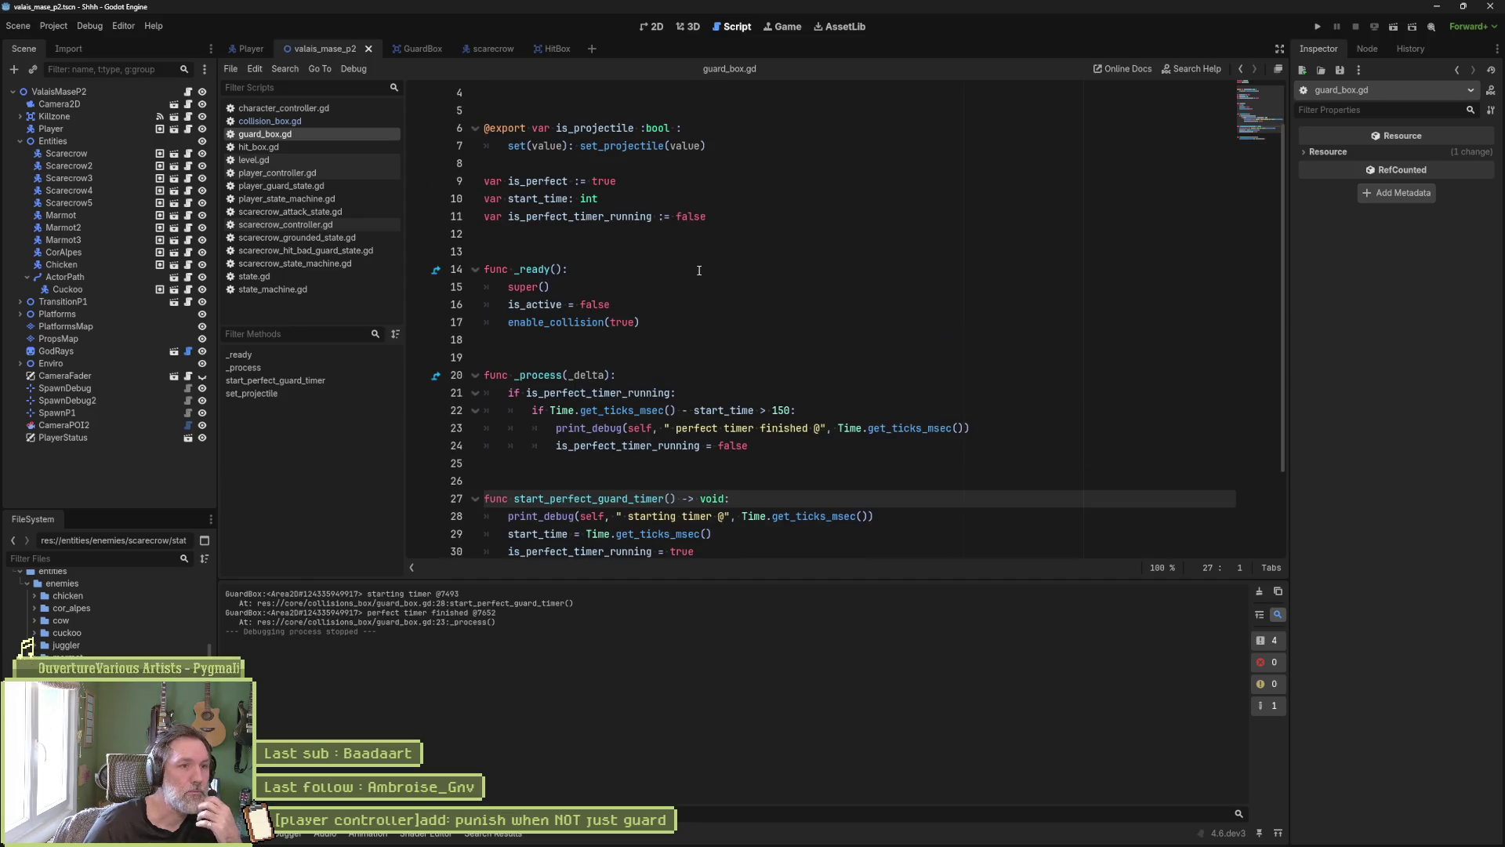
double_click(555, 186)
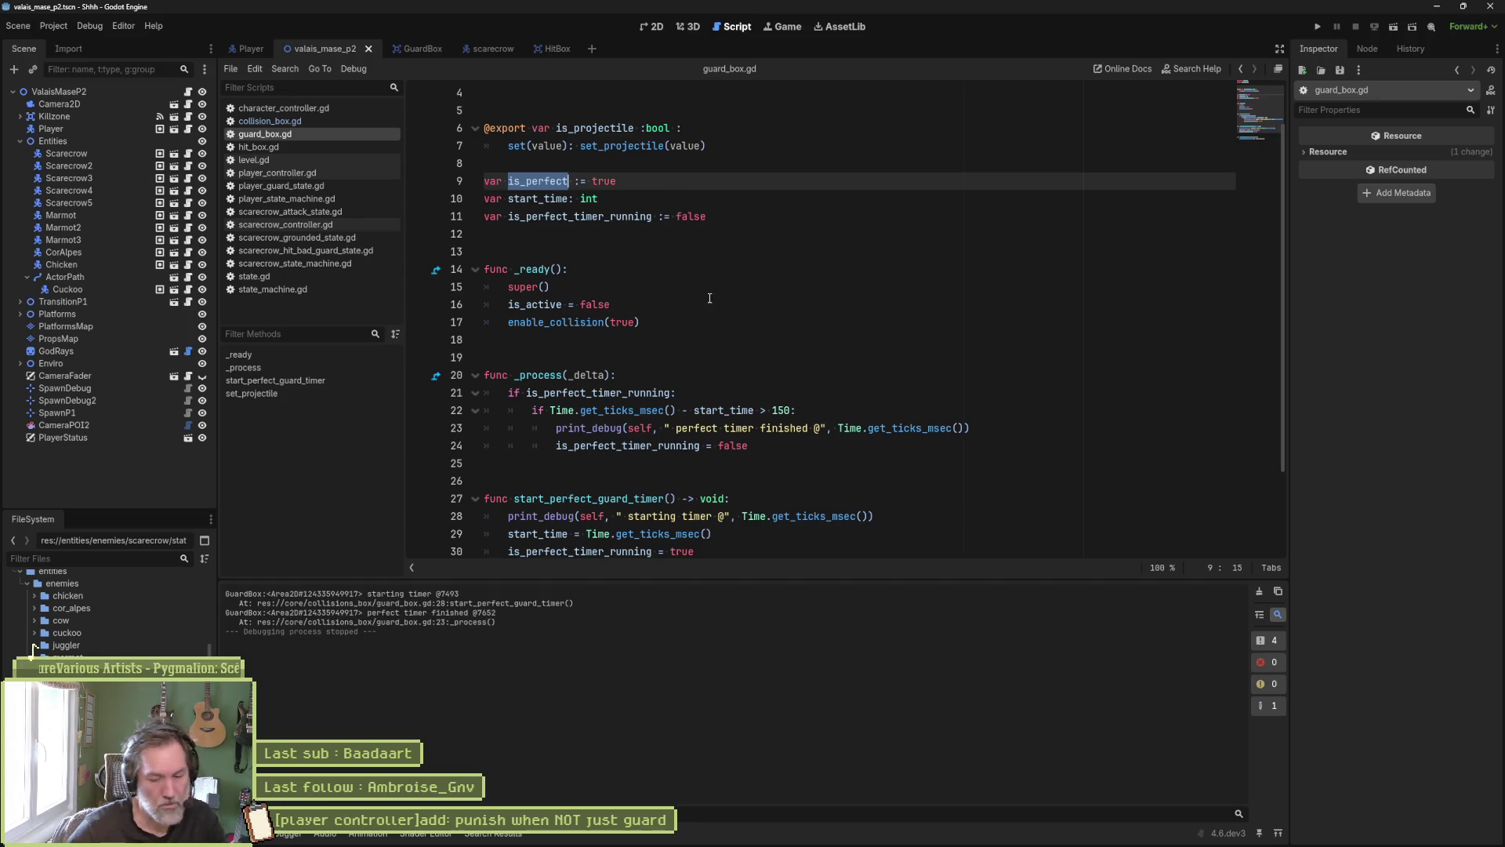
scroll(784, 287, down, 1)
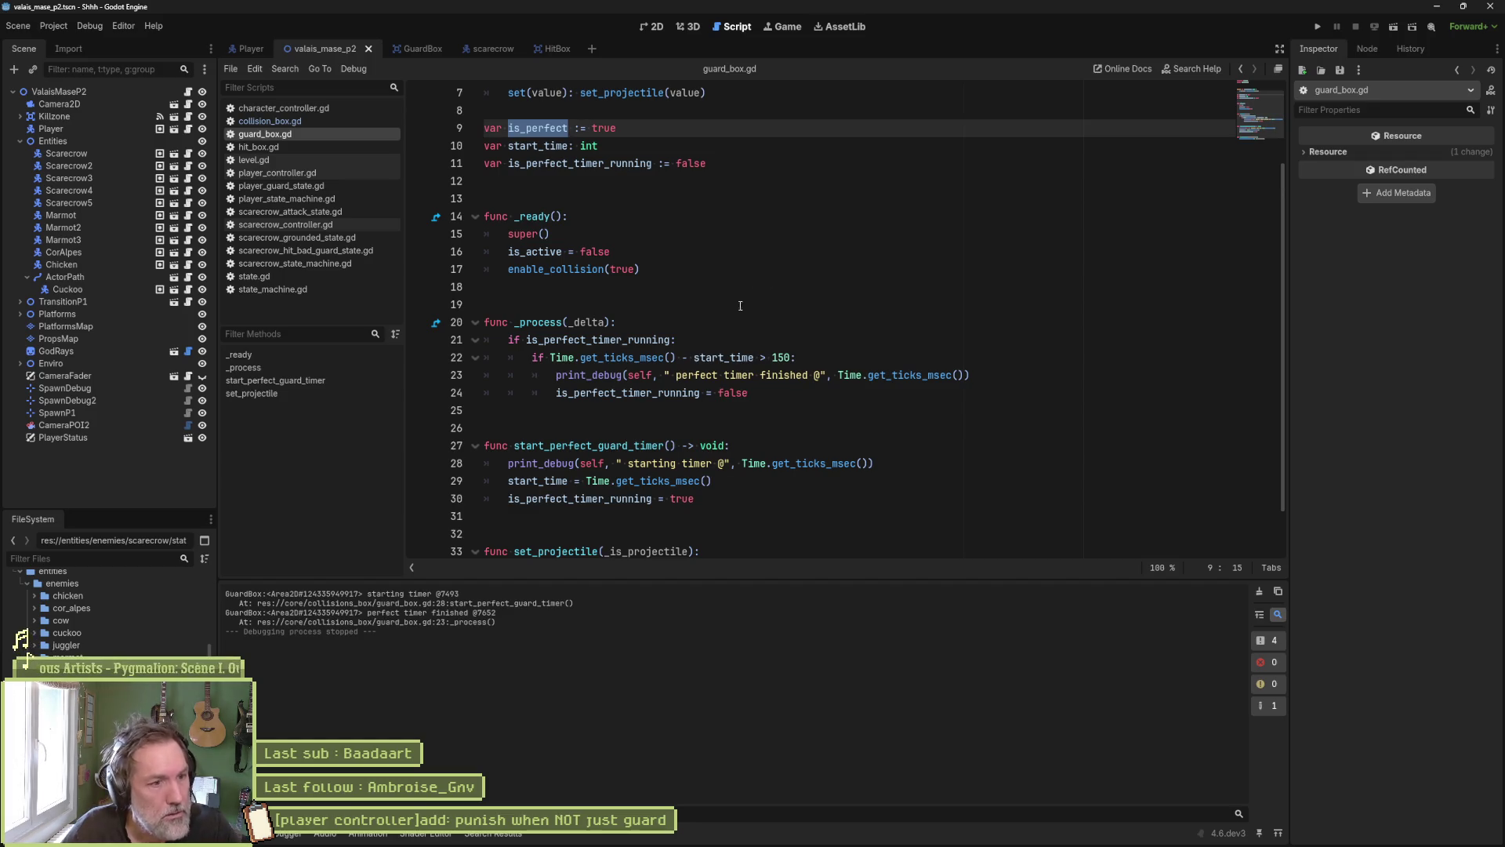
scroll(729, 388, down, 1)
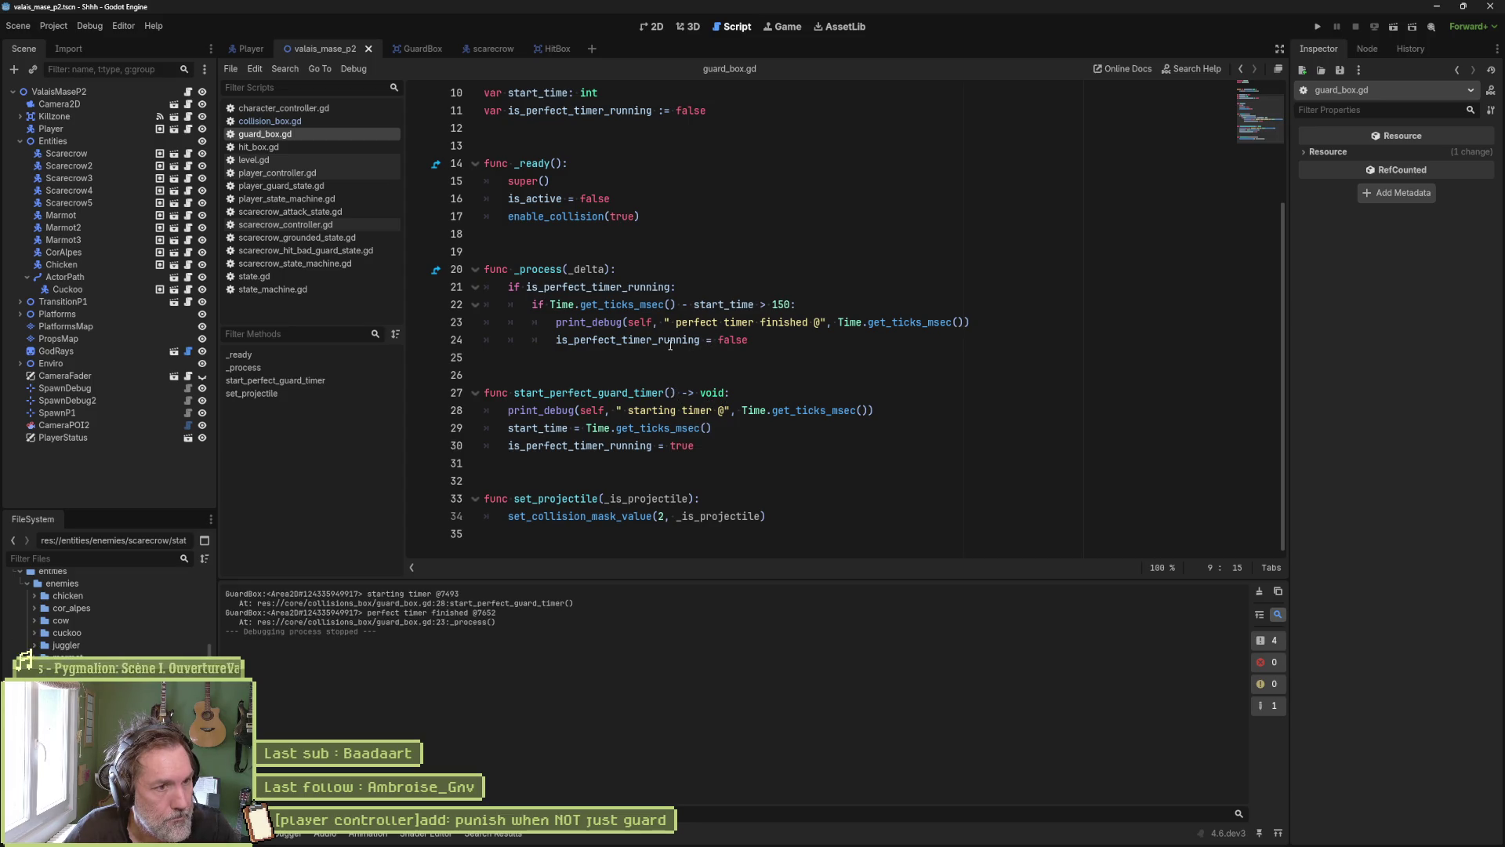
click(751, 339)
key(Return)
text(is_perfect = false)
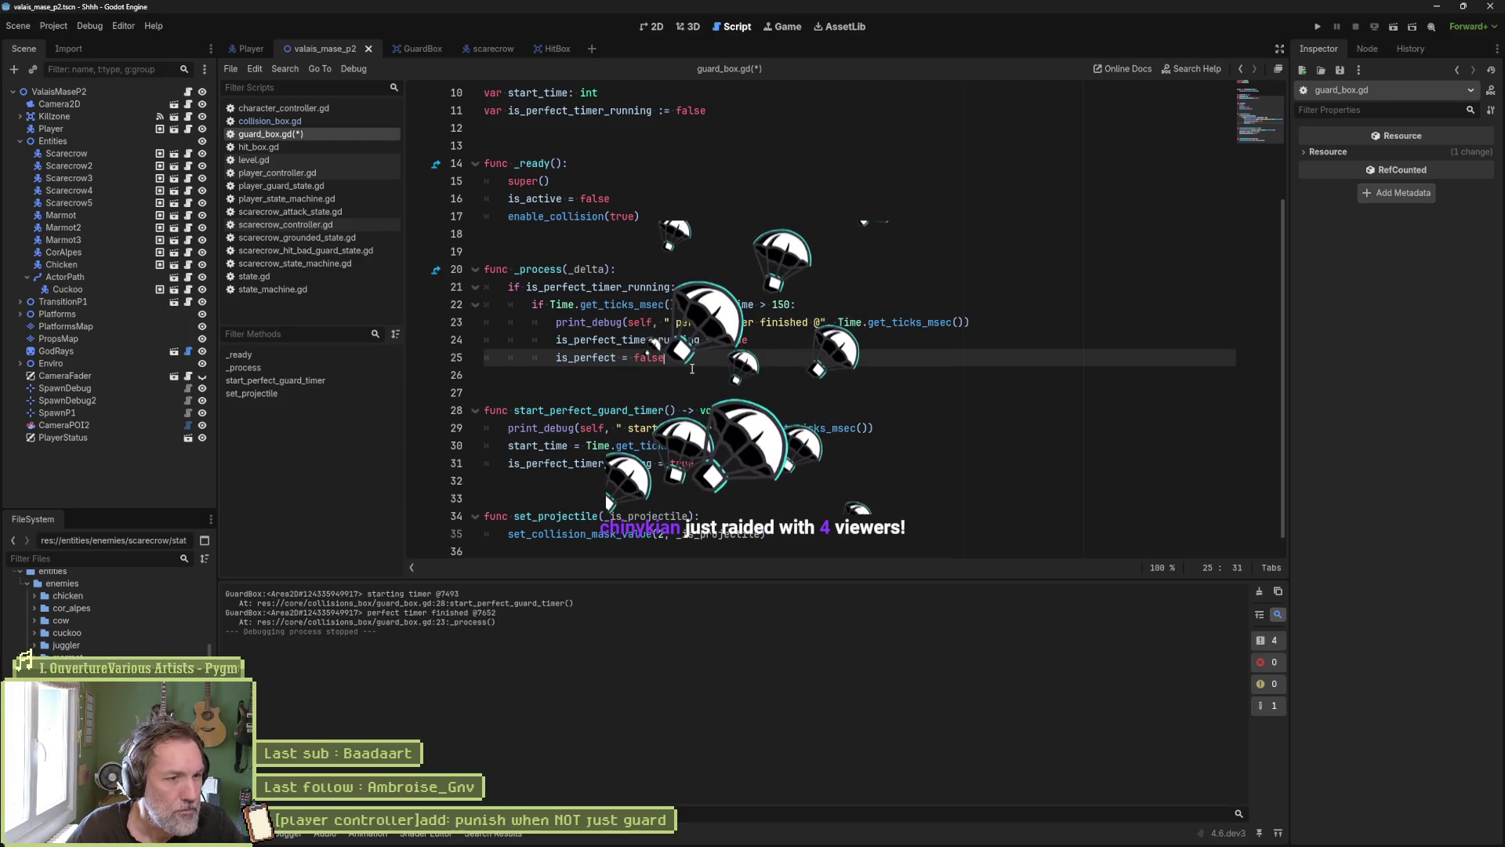
- Copy that line into start_perfect_guard_timer as 'is_perfect = true' and save guard_box.gd
key(shift+Up)
key(shift+End)
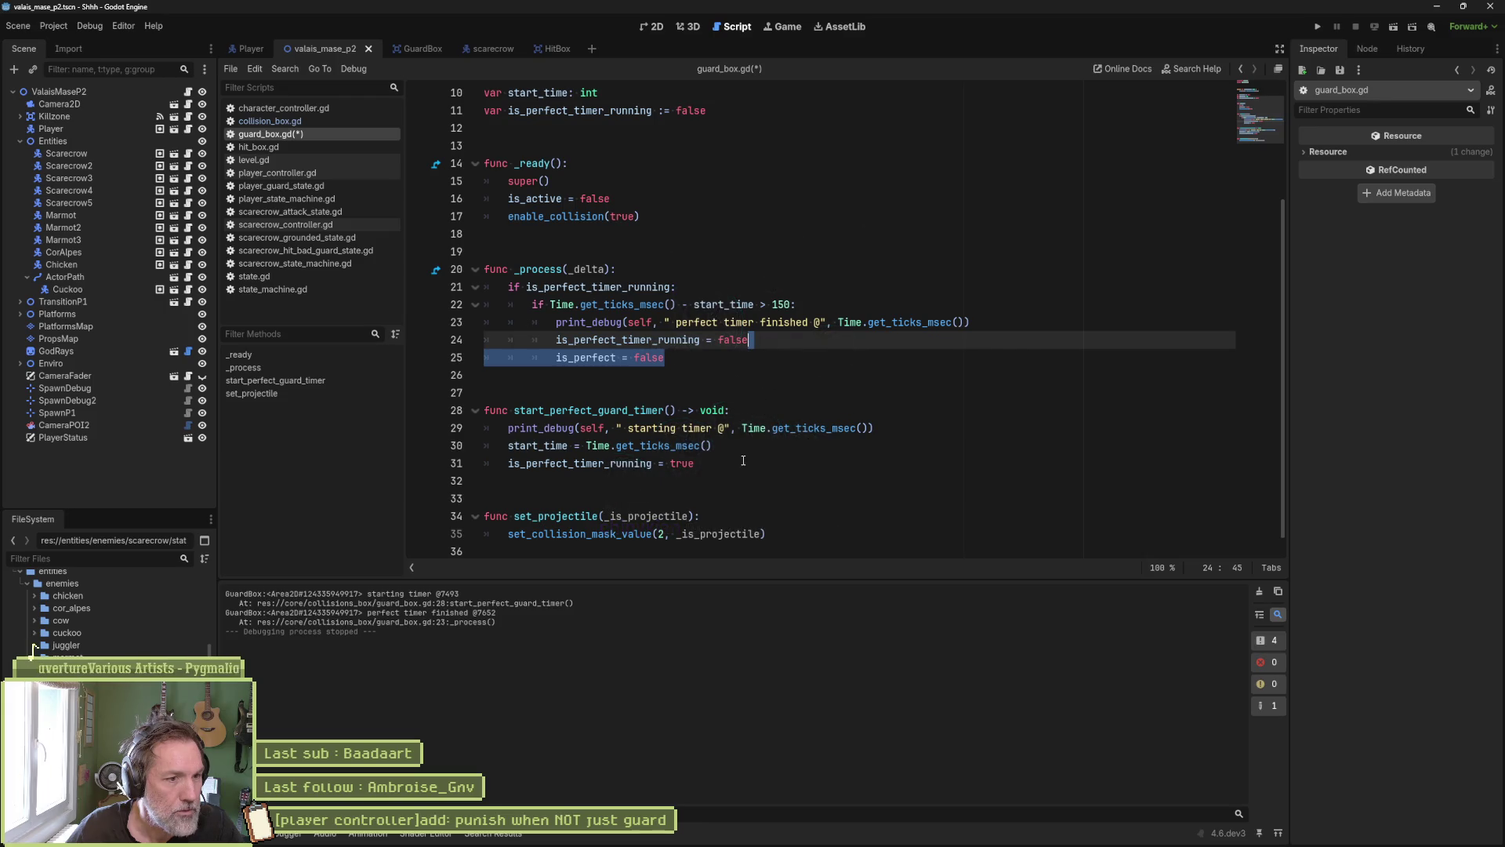
key(ctrl+c)
click(735, 464)
key(ctrl+v)
key(shift+Tab)
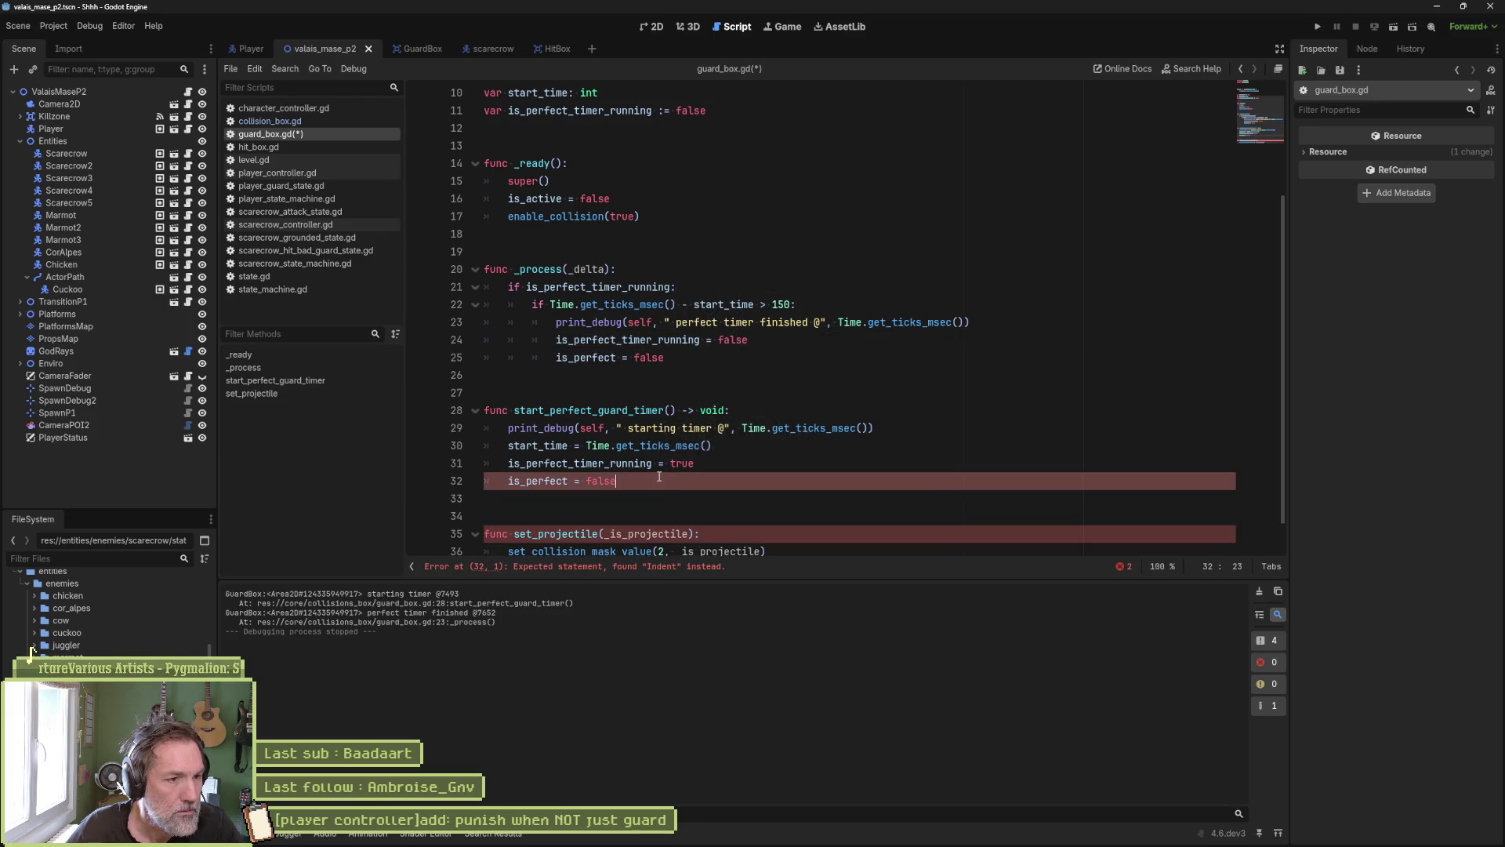
double_click(600, 481)
text(true)
key(ctrl+s)
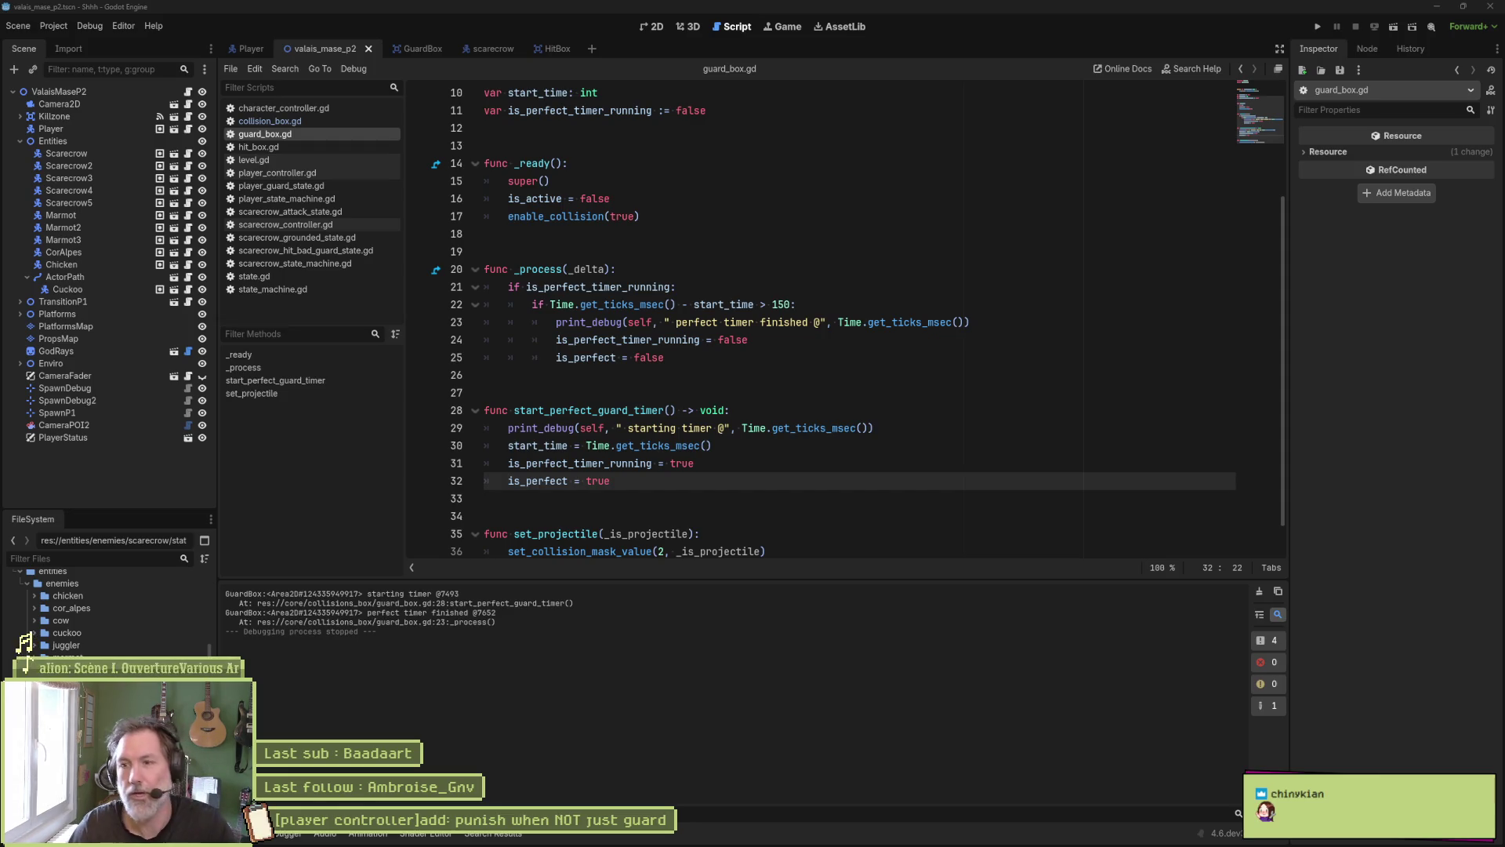
key(alt+Tab)
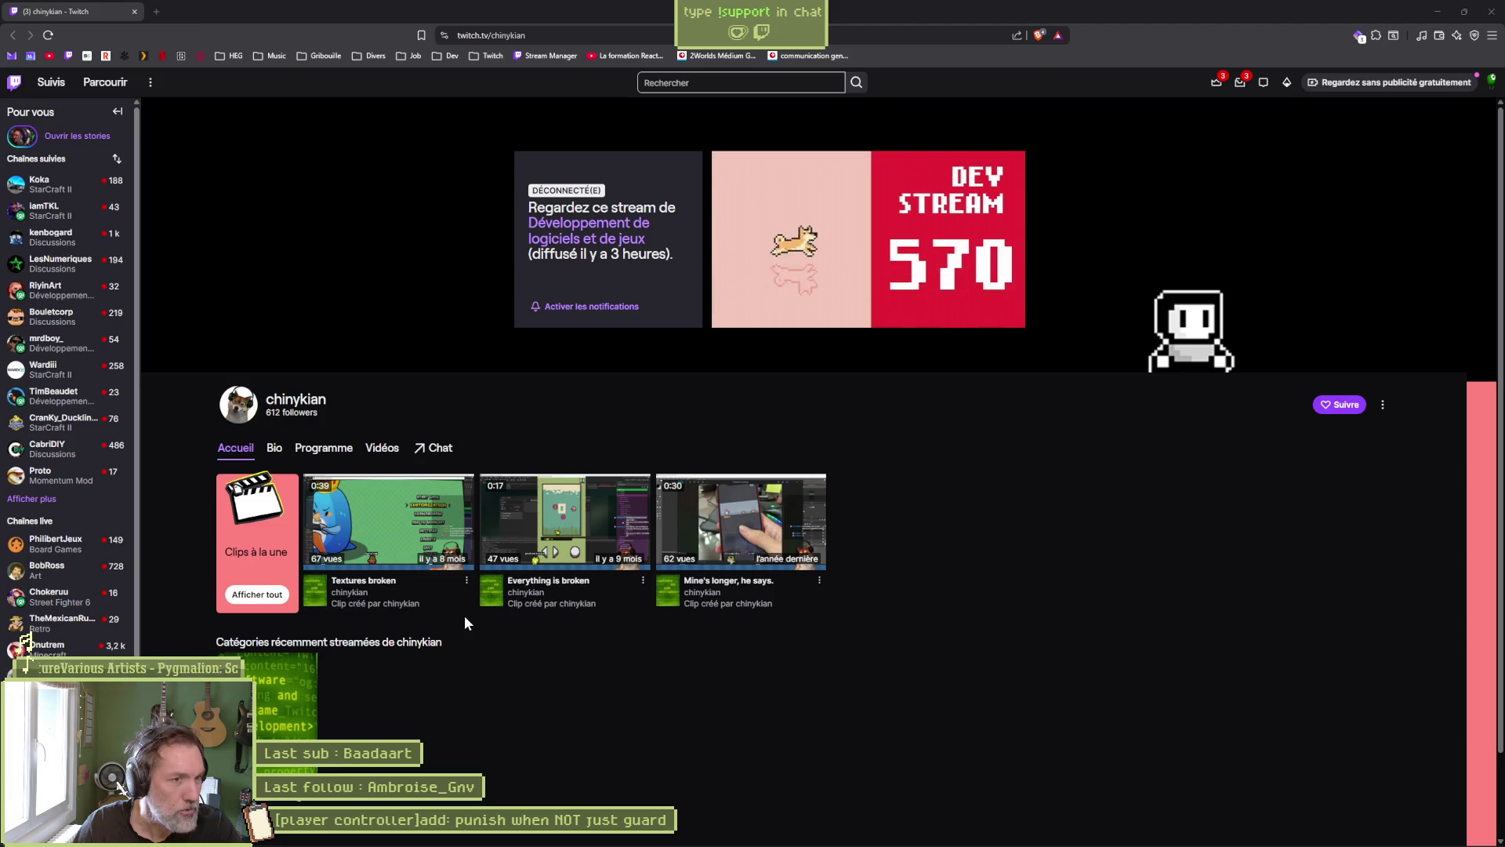
- Play the 'Textures broken' Twitch clip and skip ahead to about 18 seconds
click(388, 527)
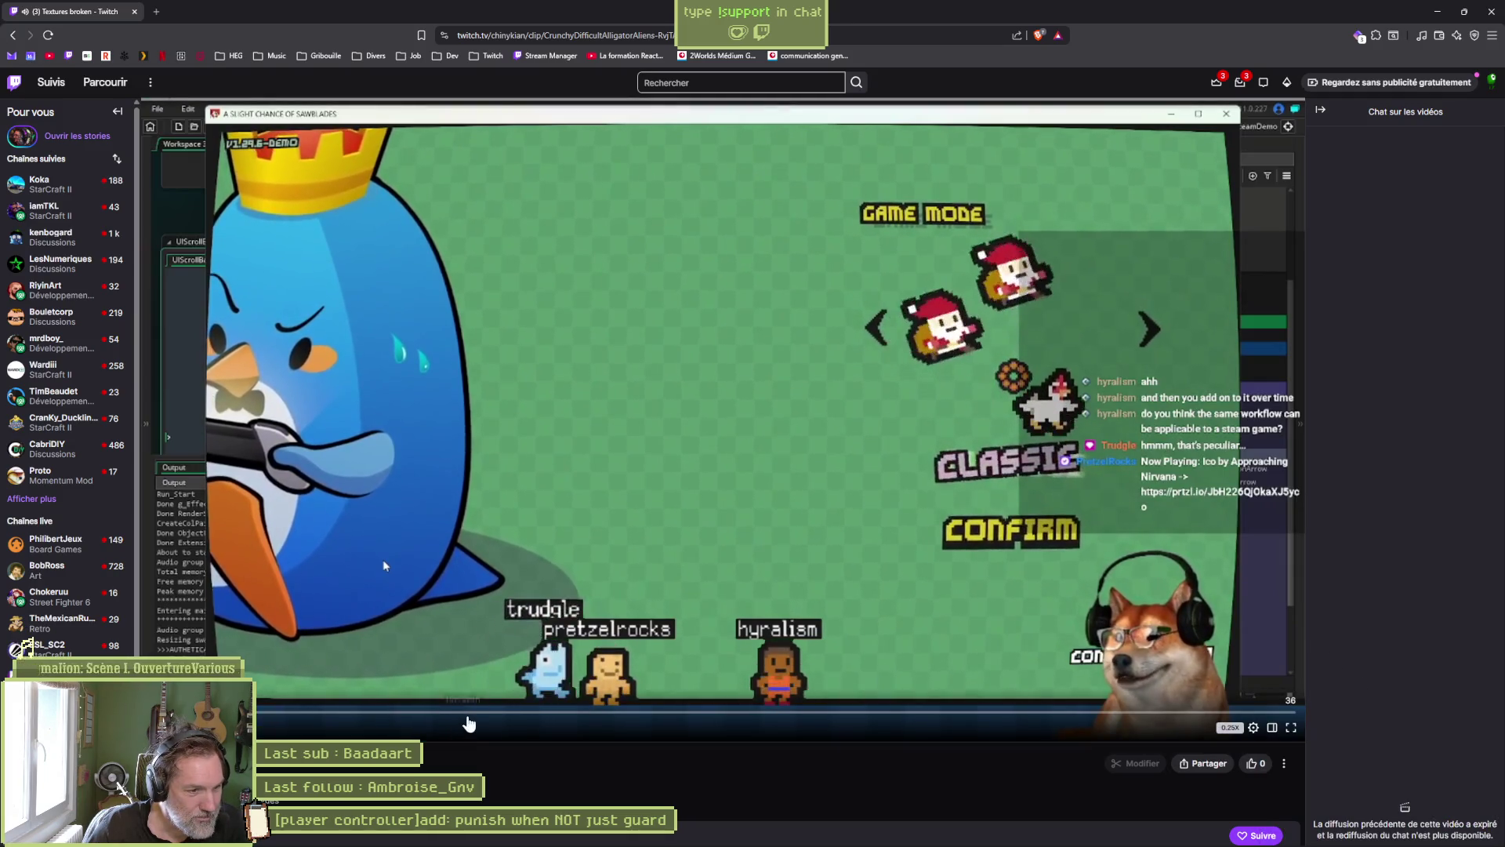
click(472, 713)
drag(476, 716, 662, 714)
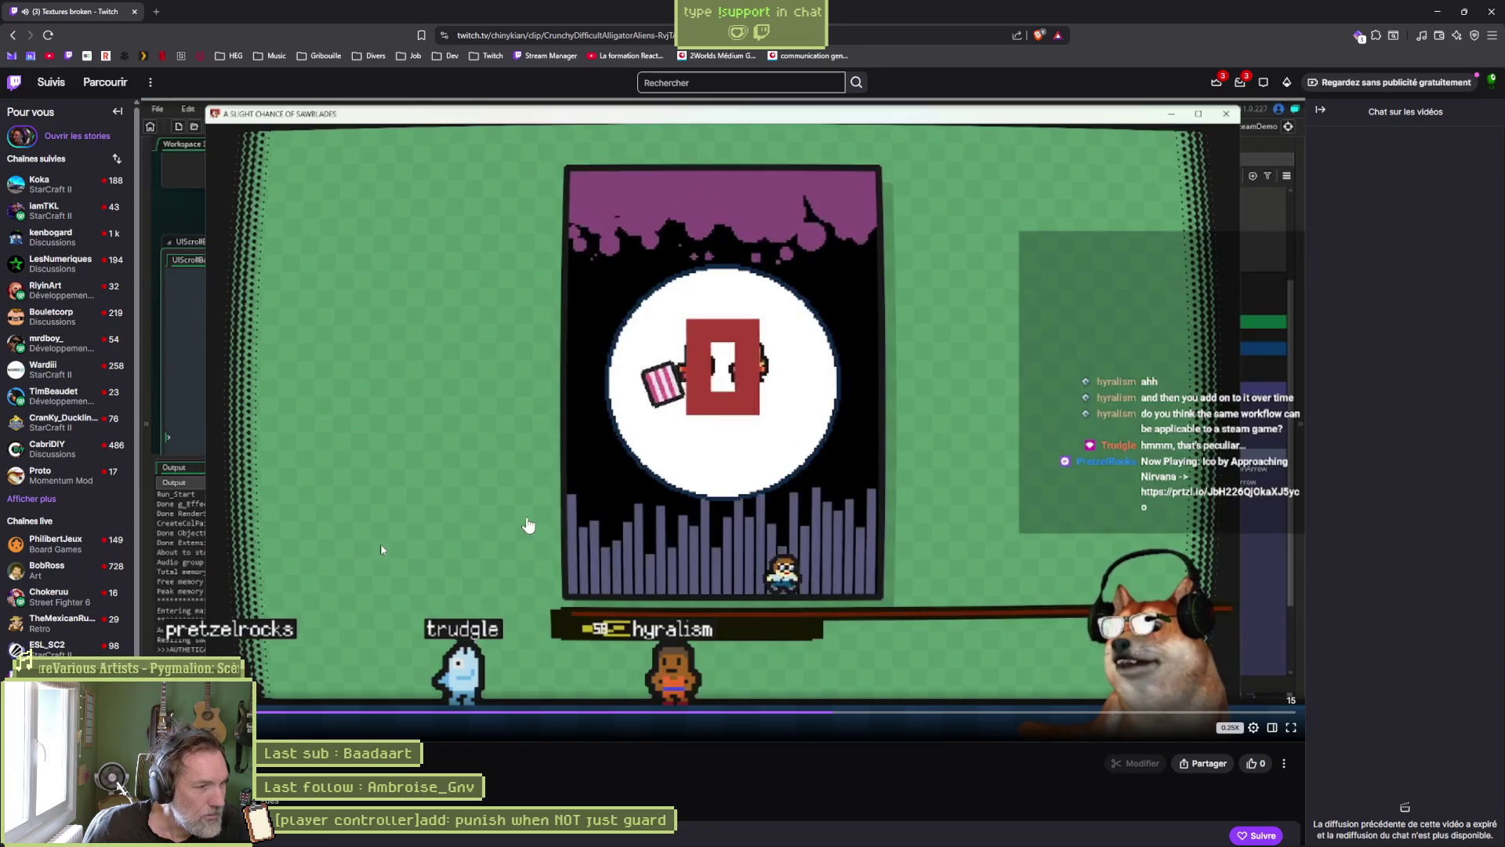
key(alt+Tab)
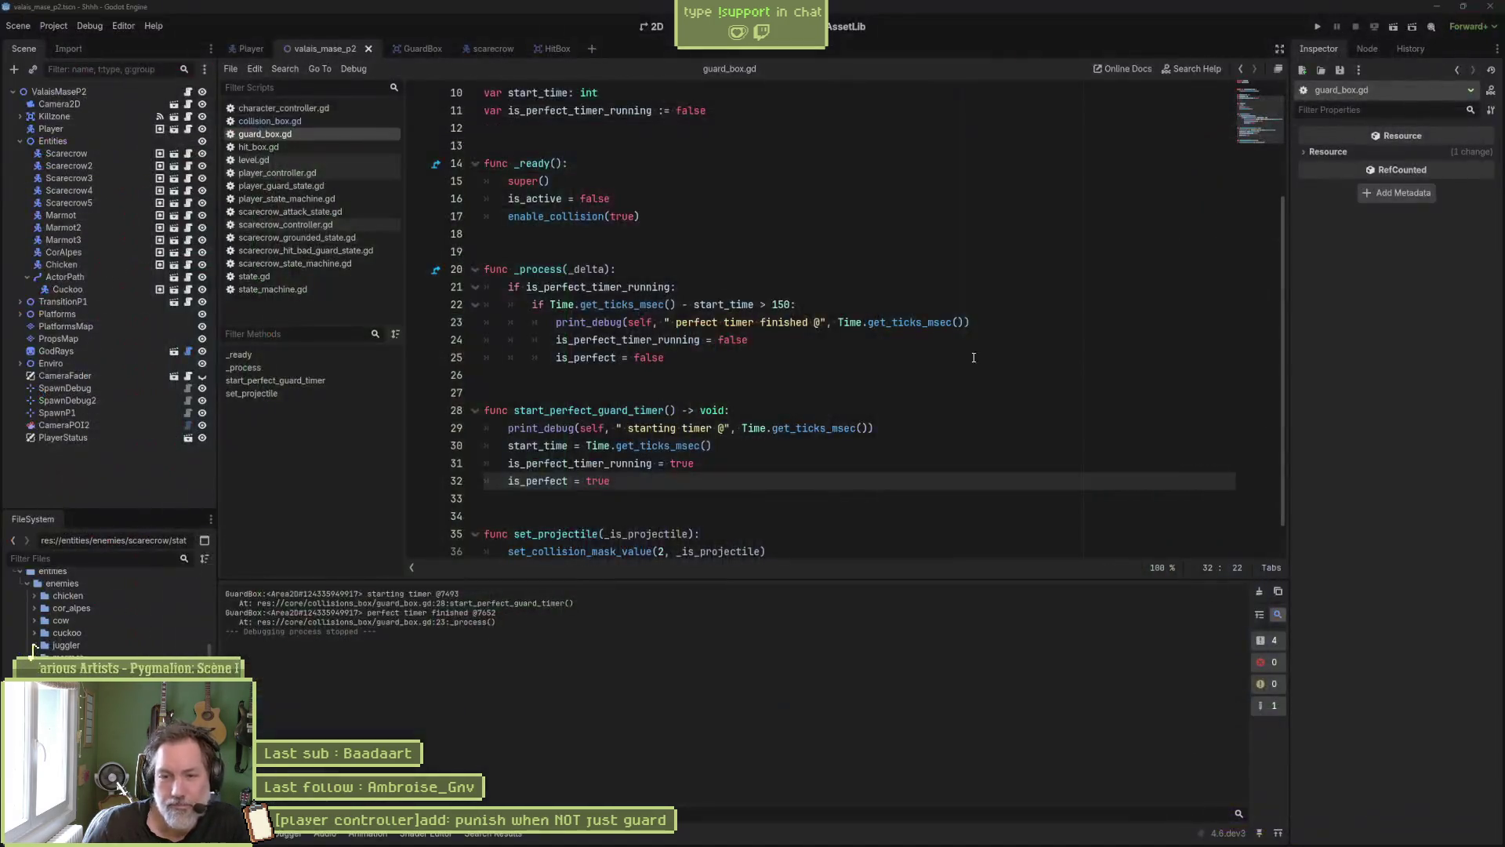
- Review start_perfect_guard_timer's is_perfect = true line, then show valais_mase_p2 in the 2D view
click(696, 414)
click(692, 487)
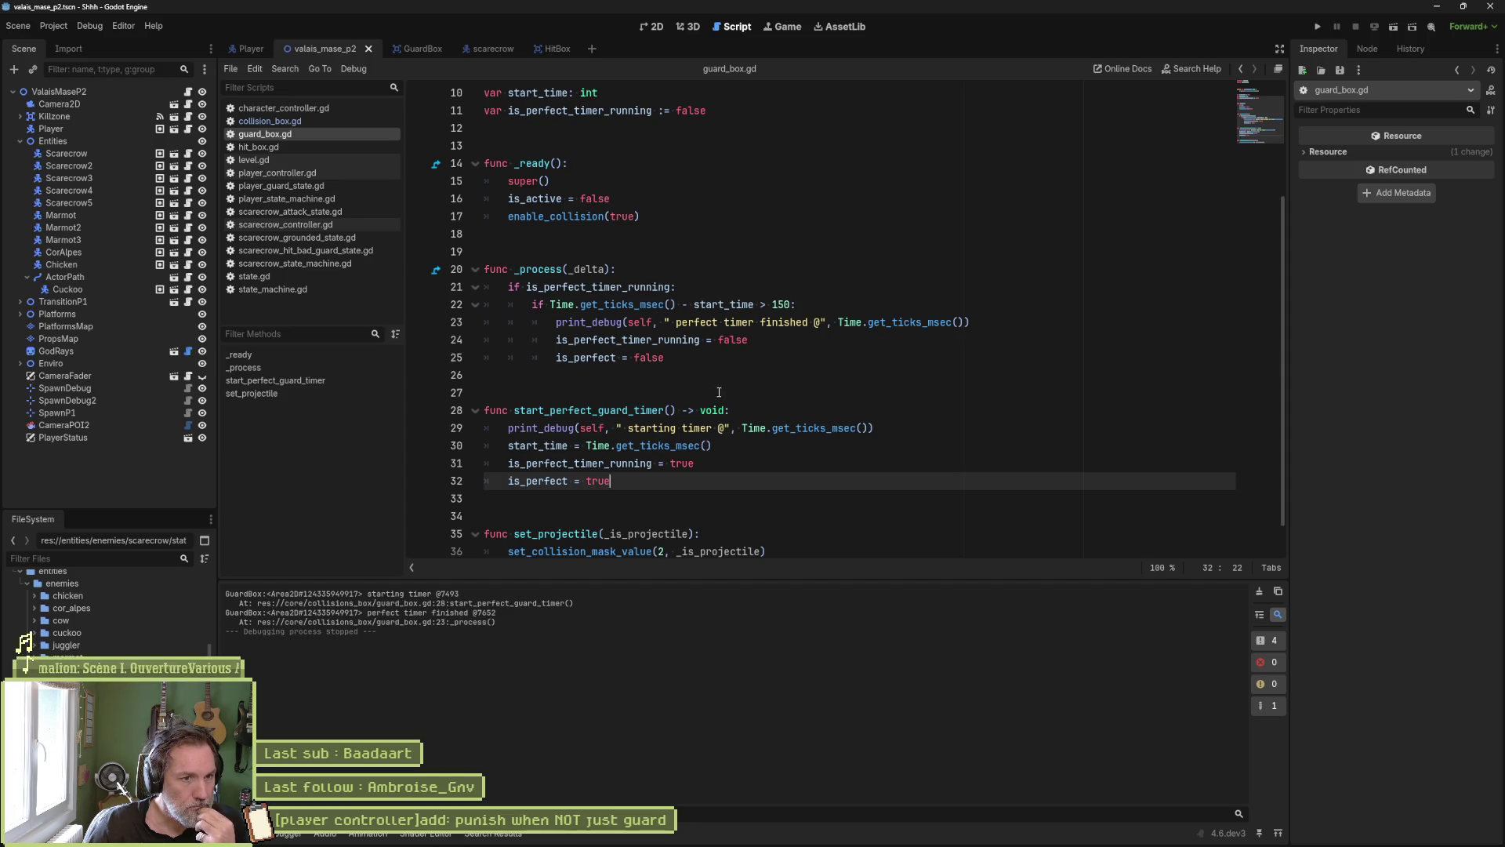
click(653, 31)
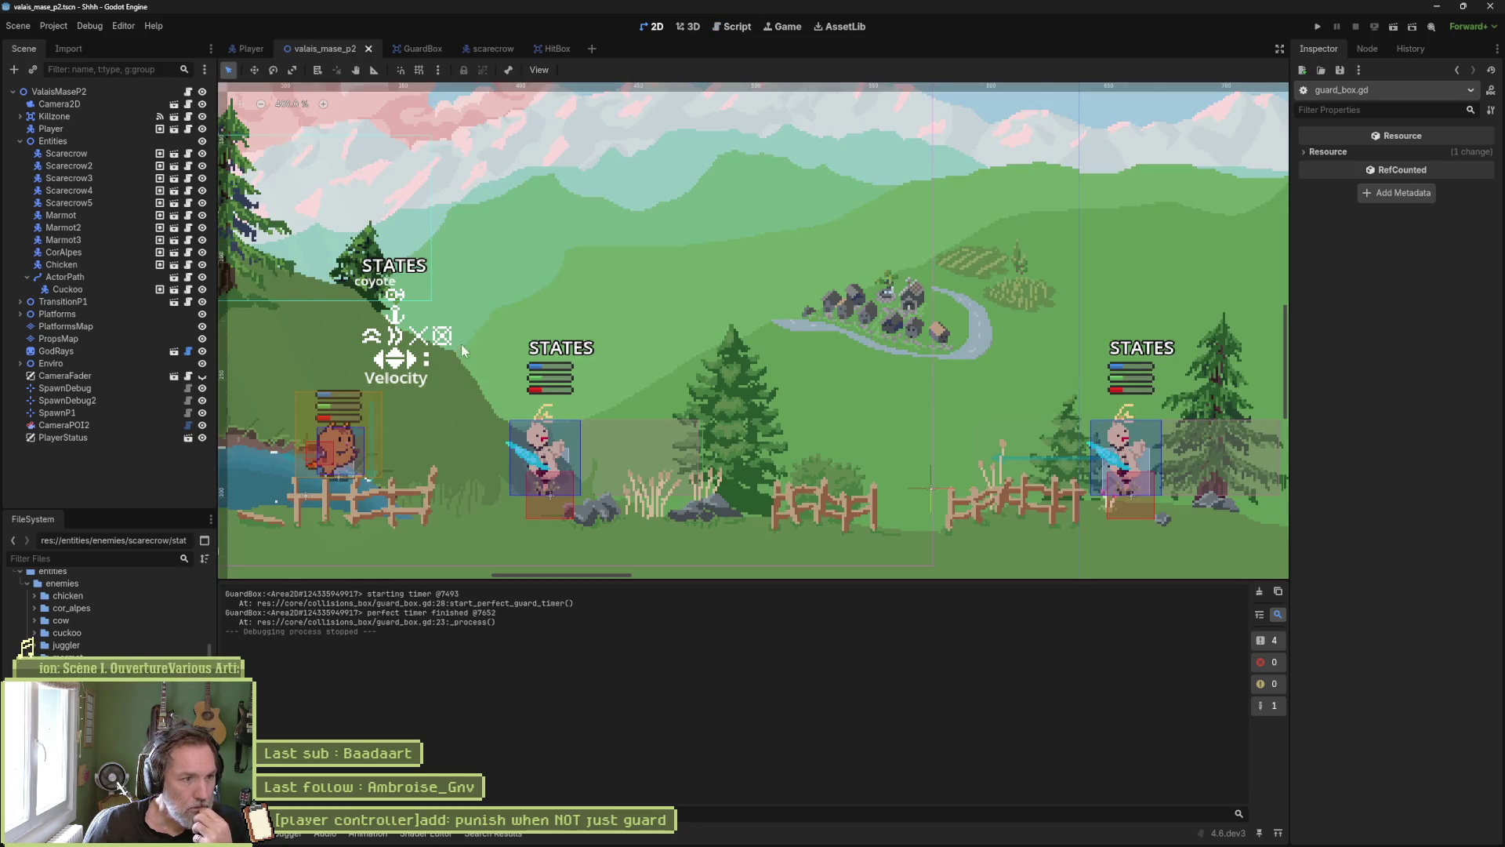
- Open the Player scene, then scarecrow_attack_state.gd, highlighting GuardBox in on_hit on line 26
click(251, 49)
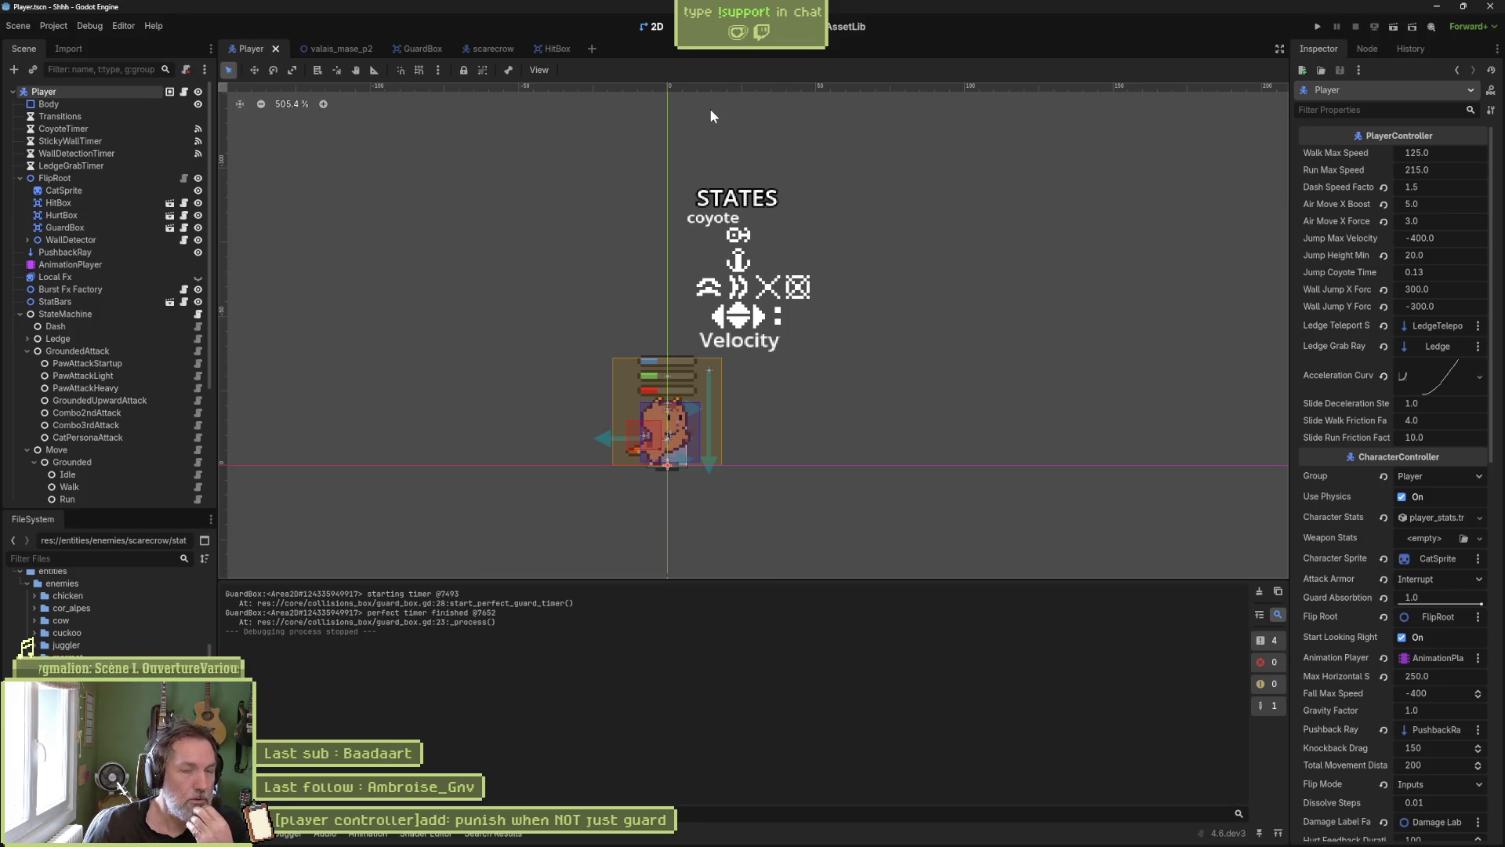
key(ctrl+F3)
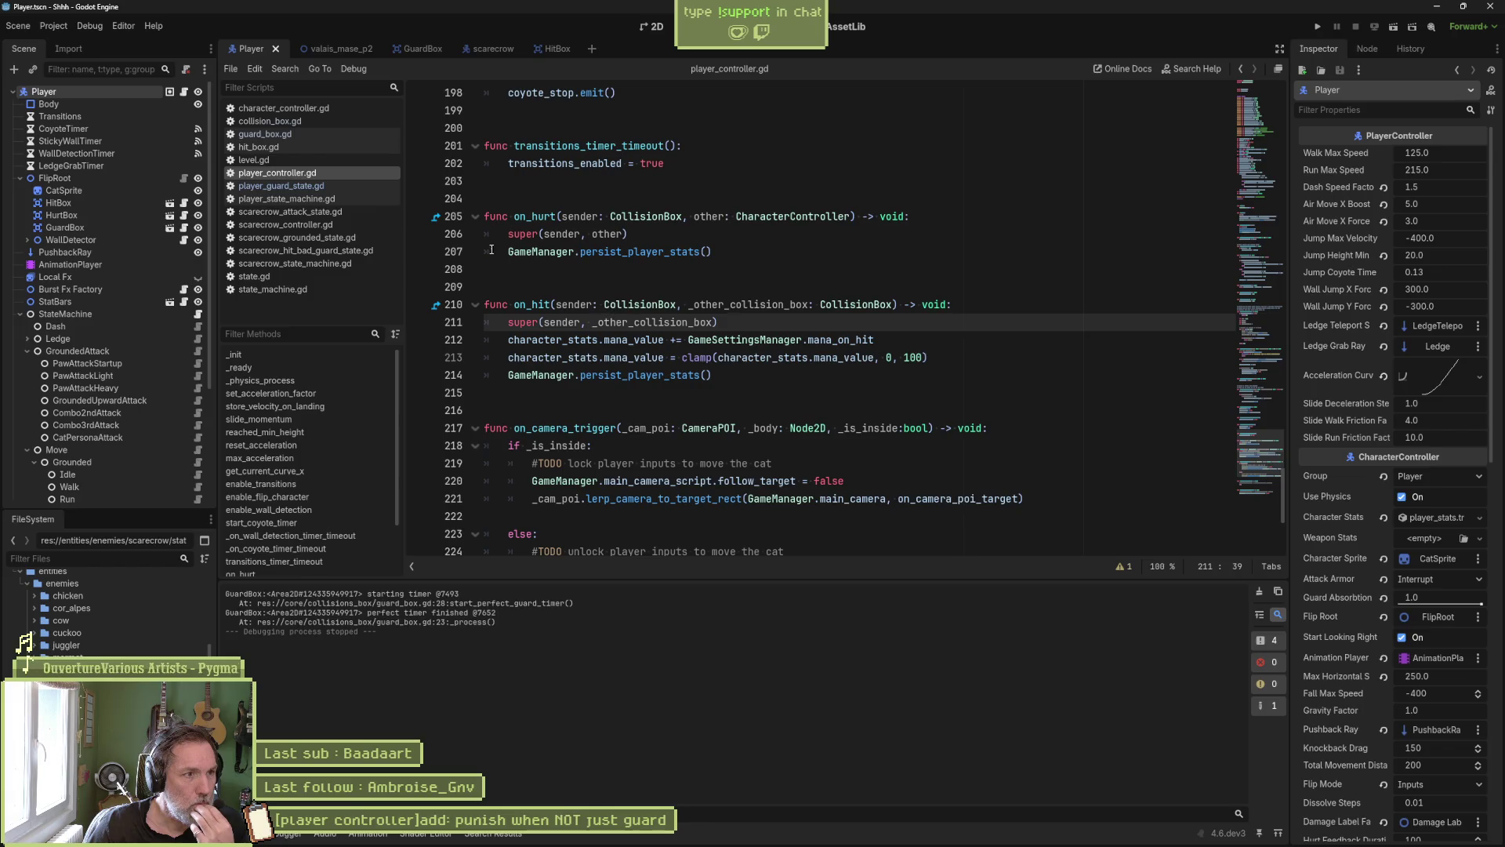
click(304, 212)
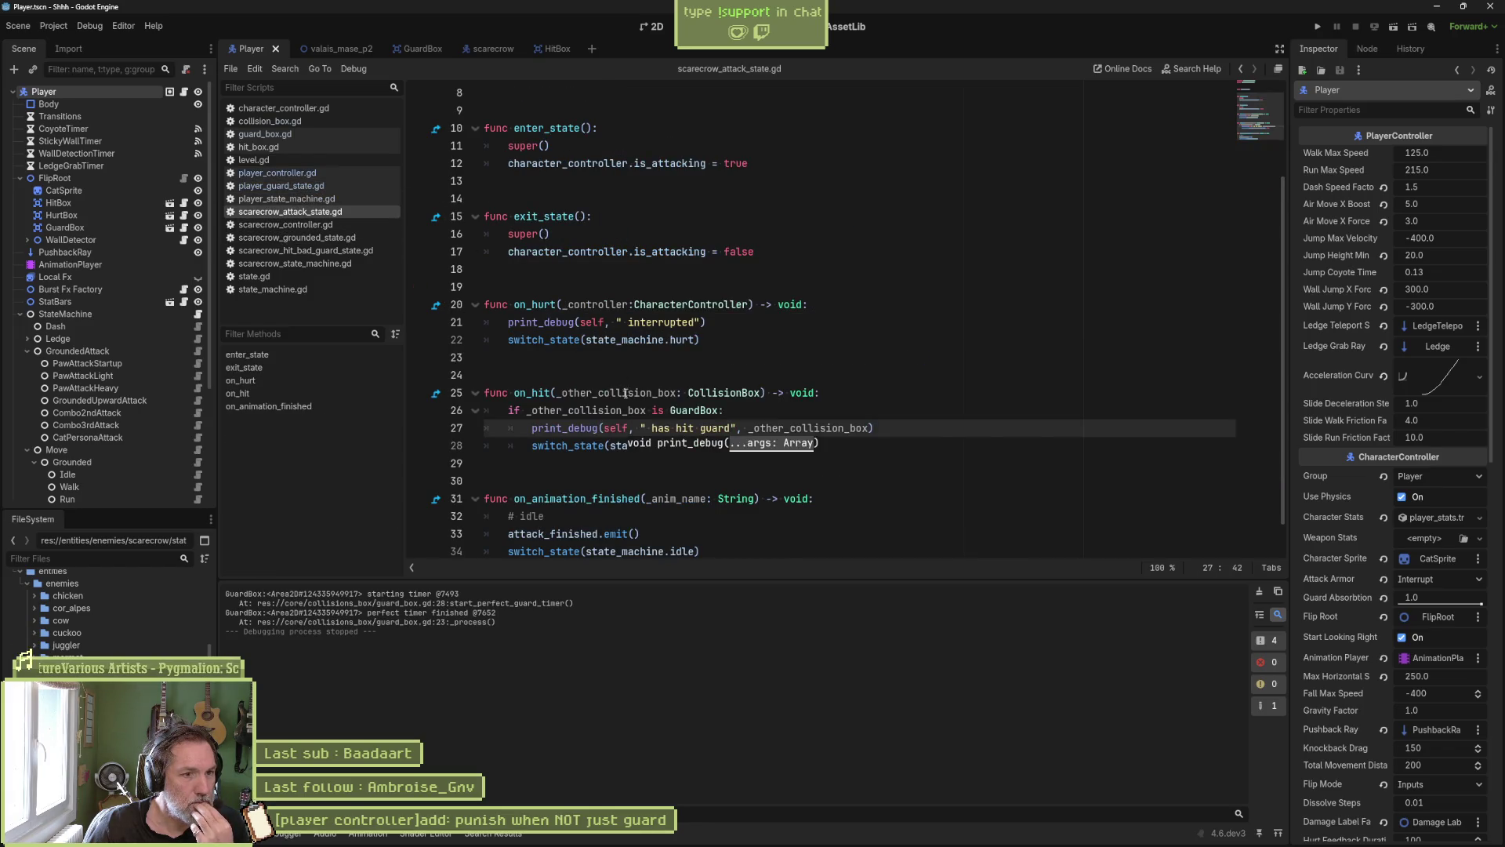
double_click(693, 410)
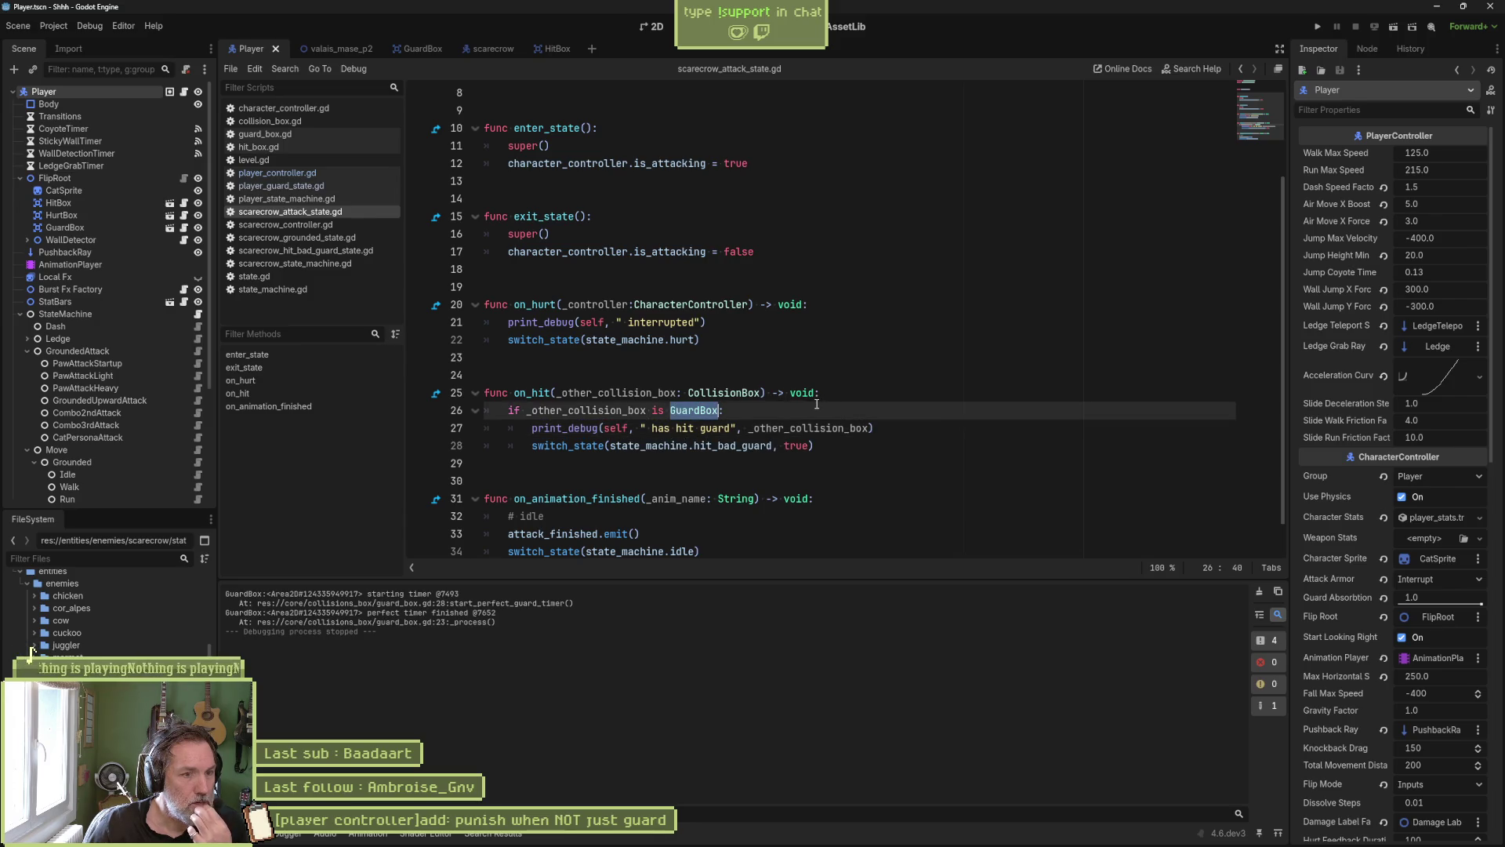
- Run valais_mase_p2 with F6, walk the cat right, guard two scarecrow hits with Down, and review the output
click(342, 49)
key(F6)
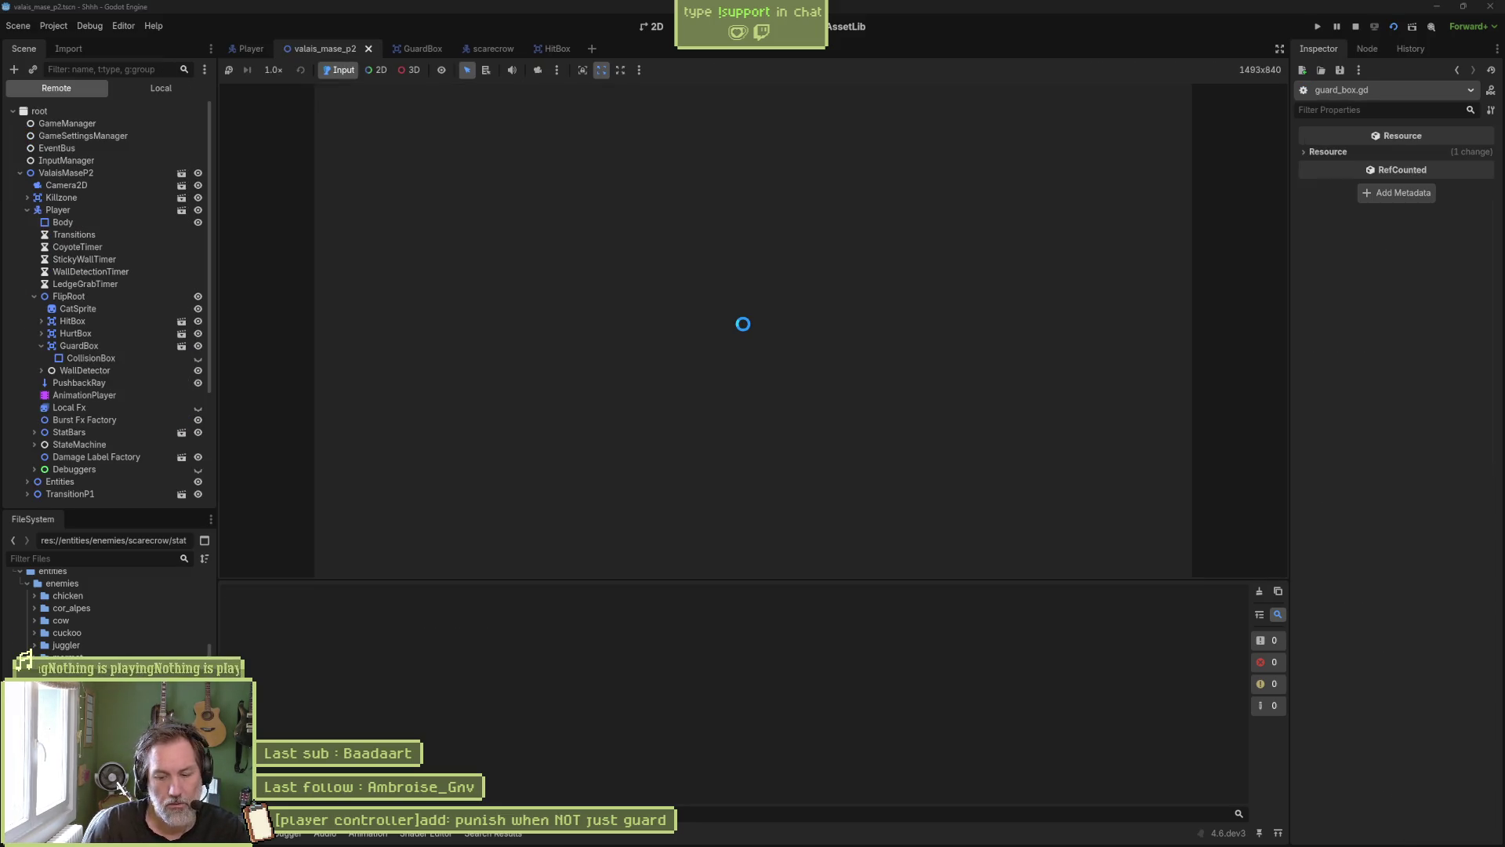
key(Right)
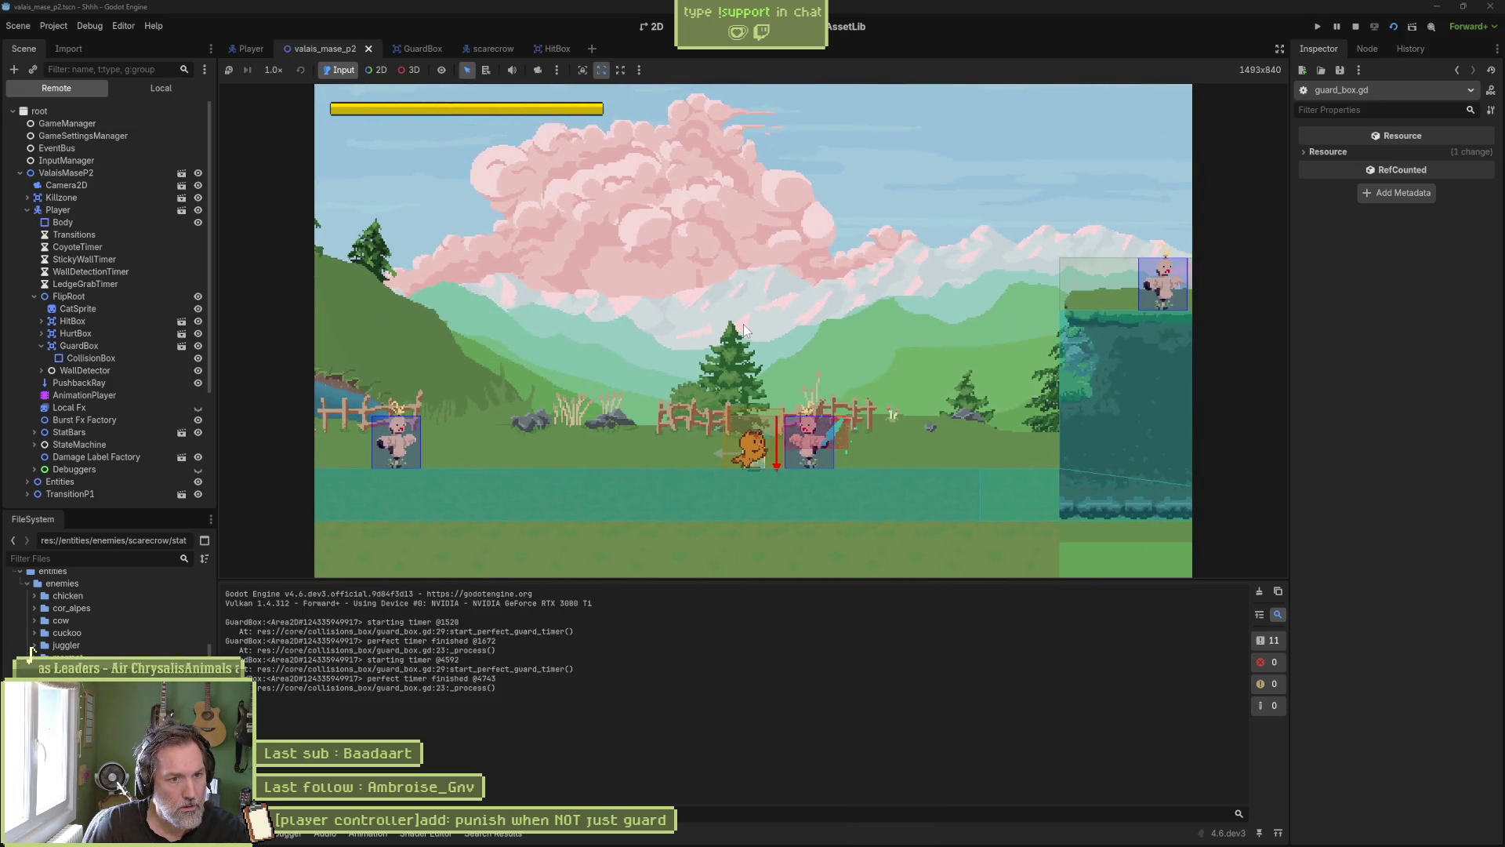
key(Down)
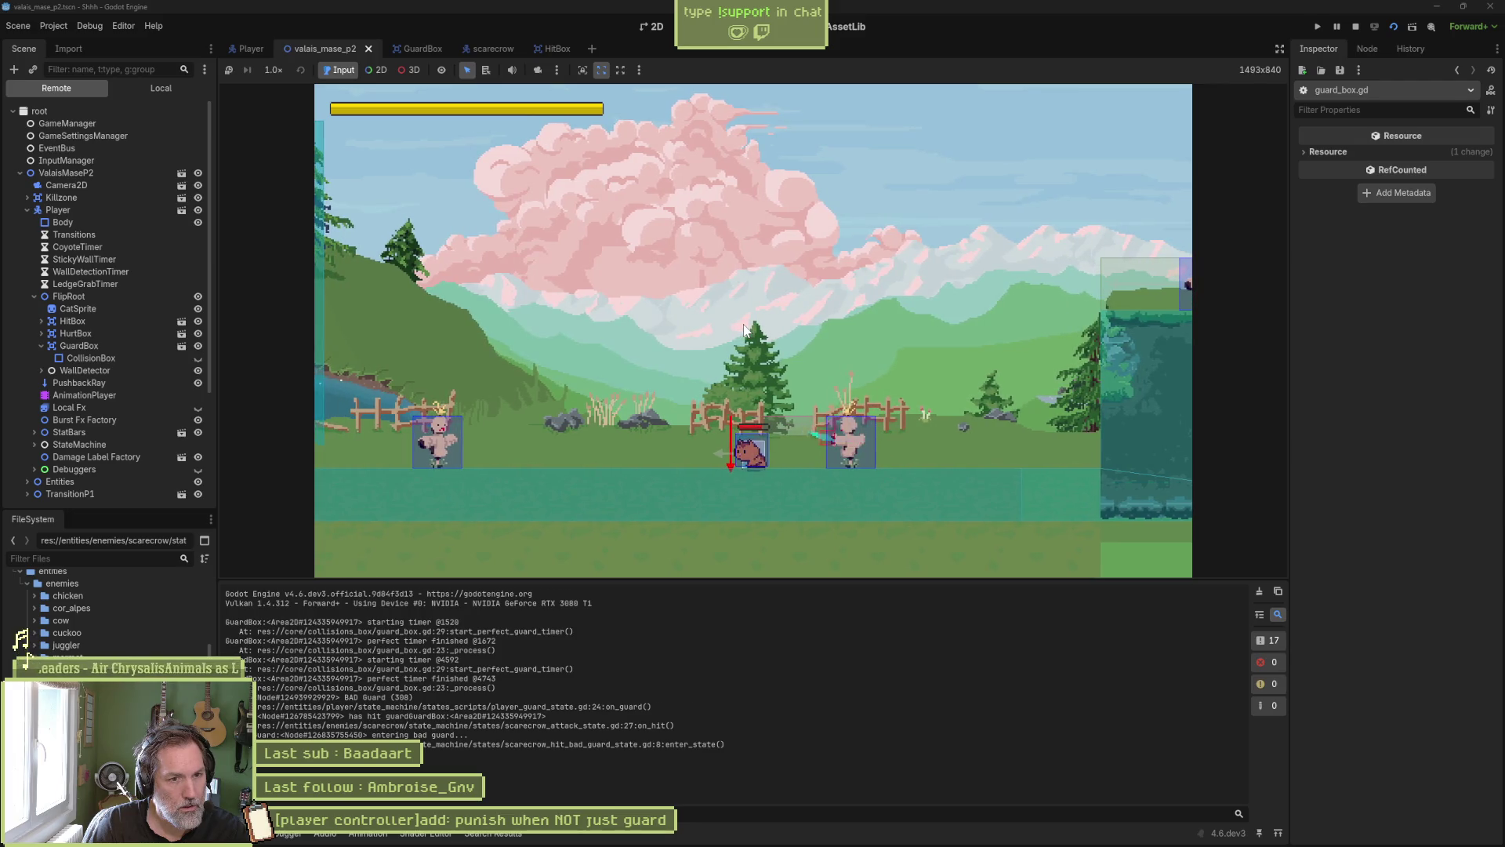
key(Down)
key(Left)
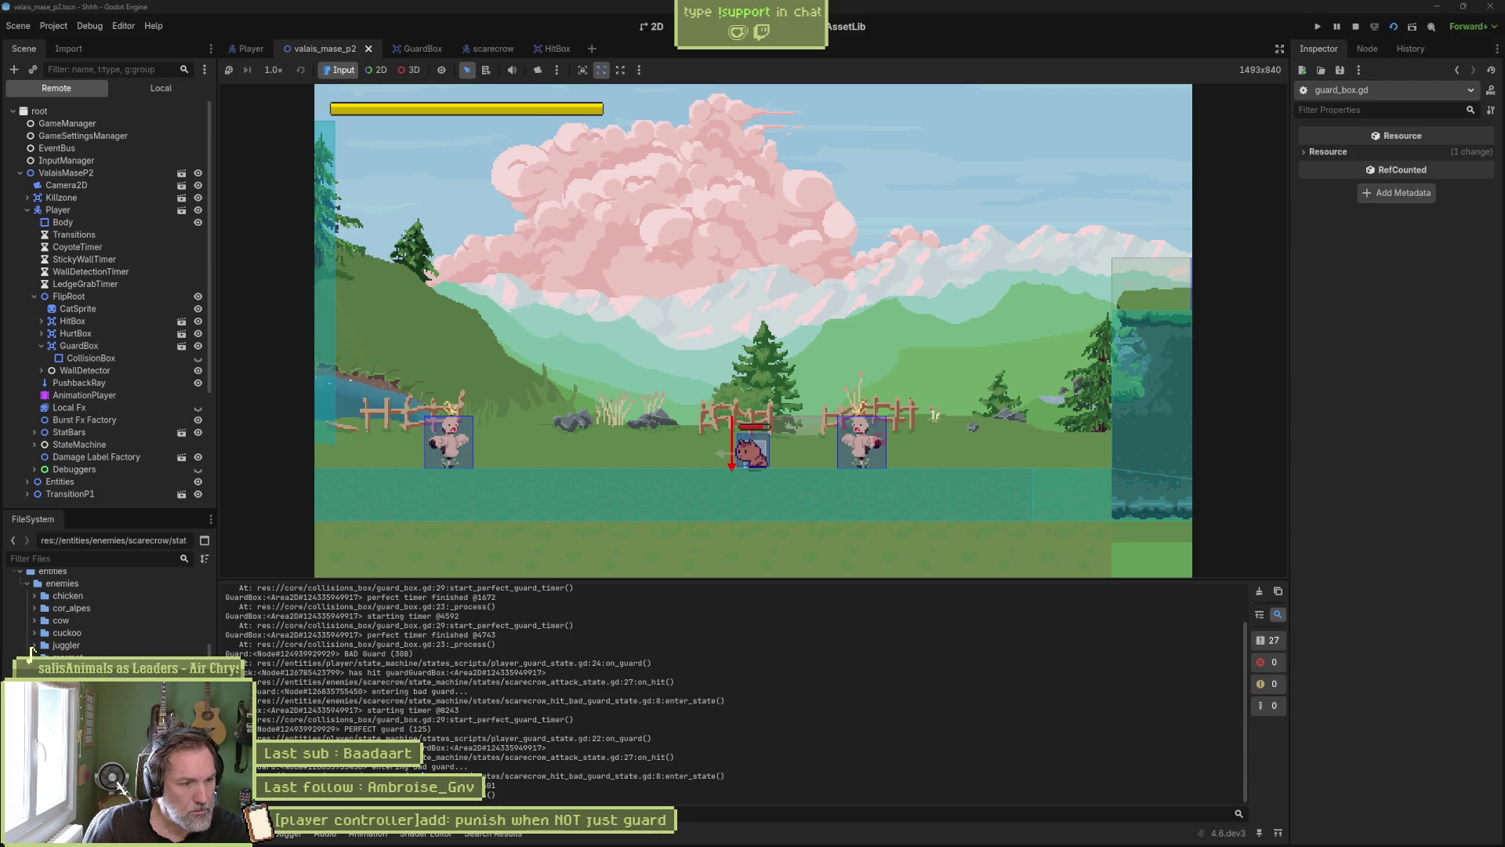
drag(373, 766, 468, 766)
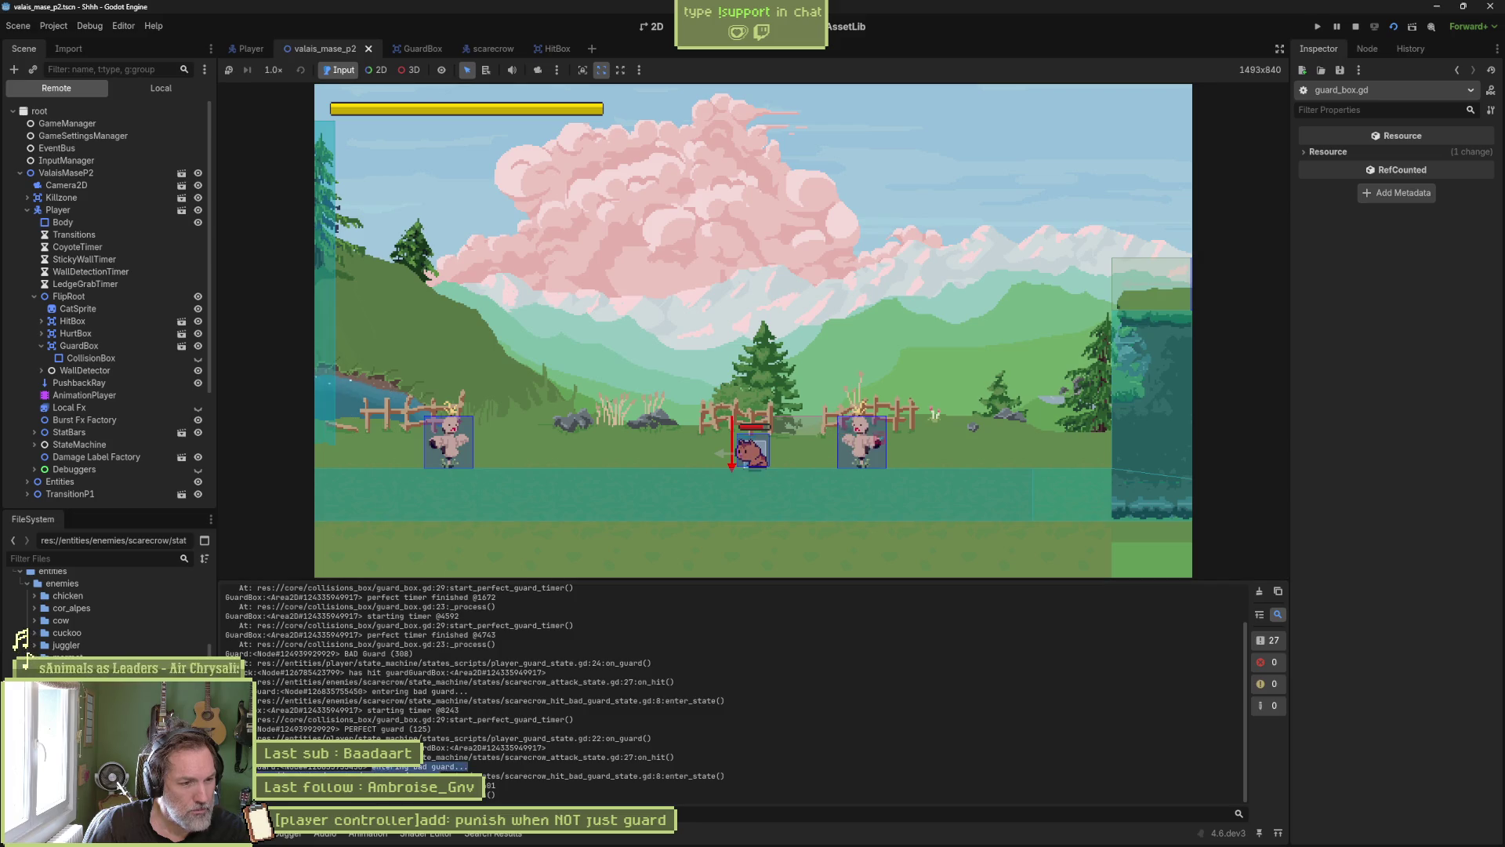
- Stop the game and open scarecrow_attack_state.gd with the caret after GuardBox on line 26
key(F8)
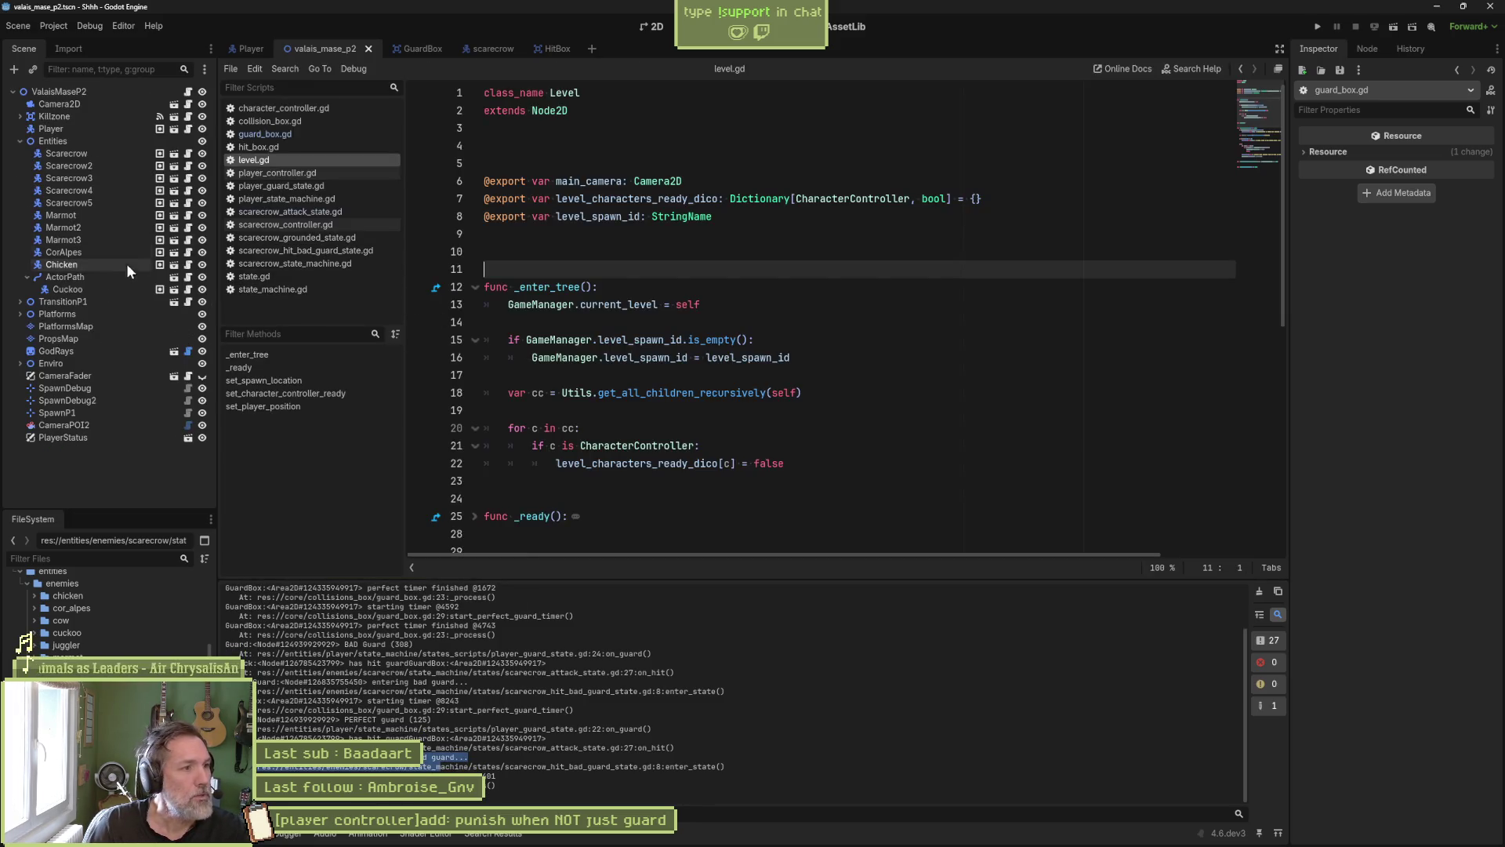
click(482, 48)
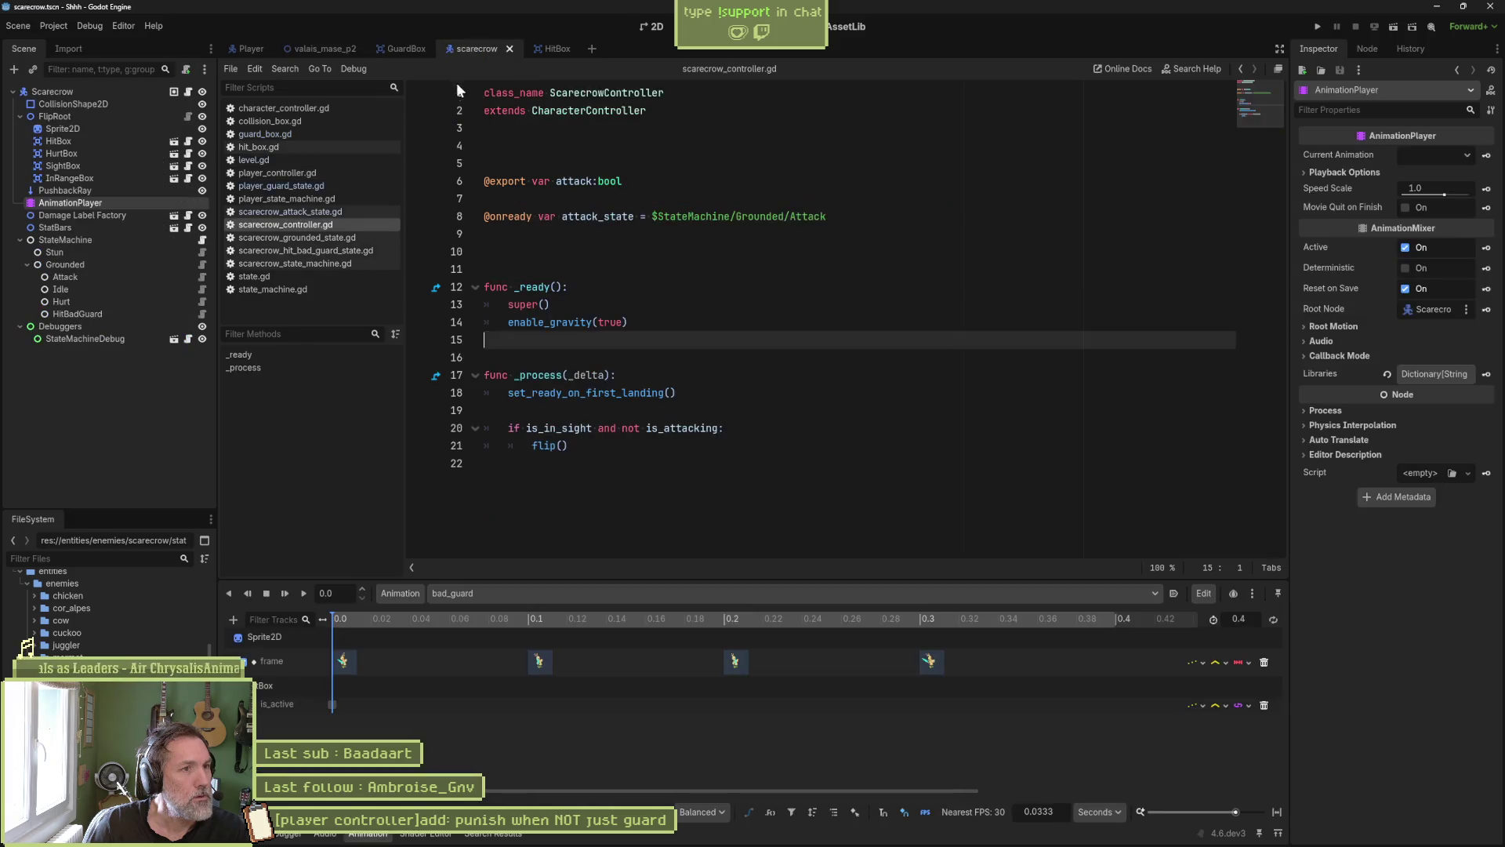
click(202, 278)
click(848, 447)
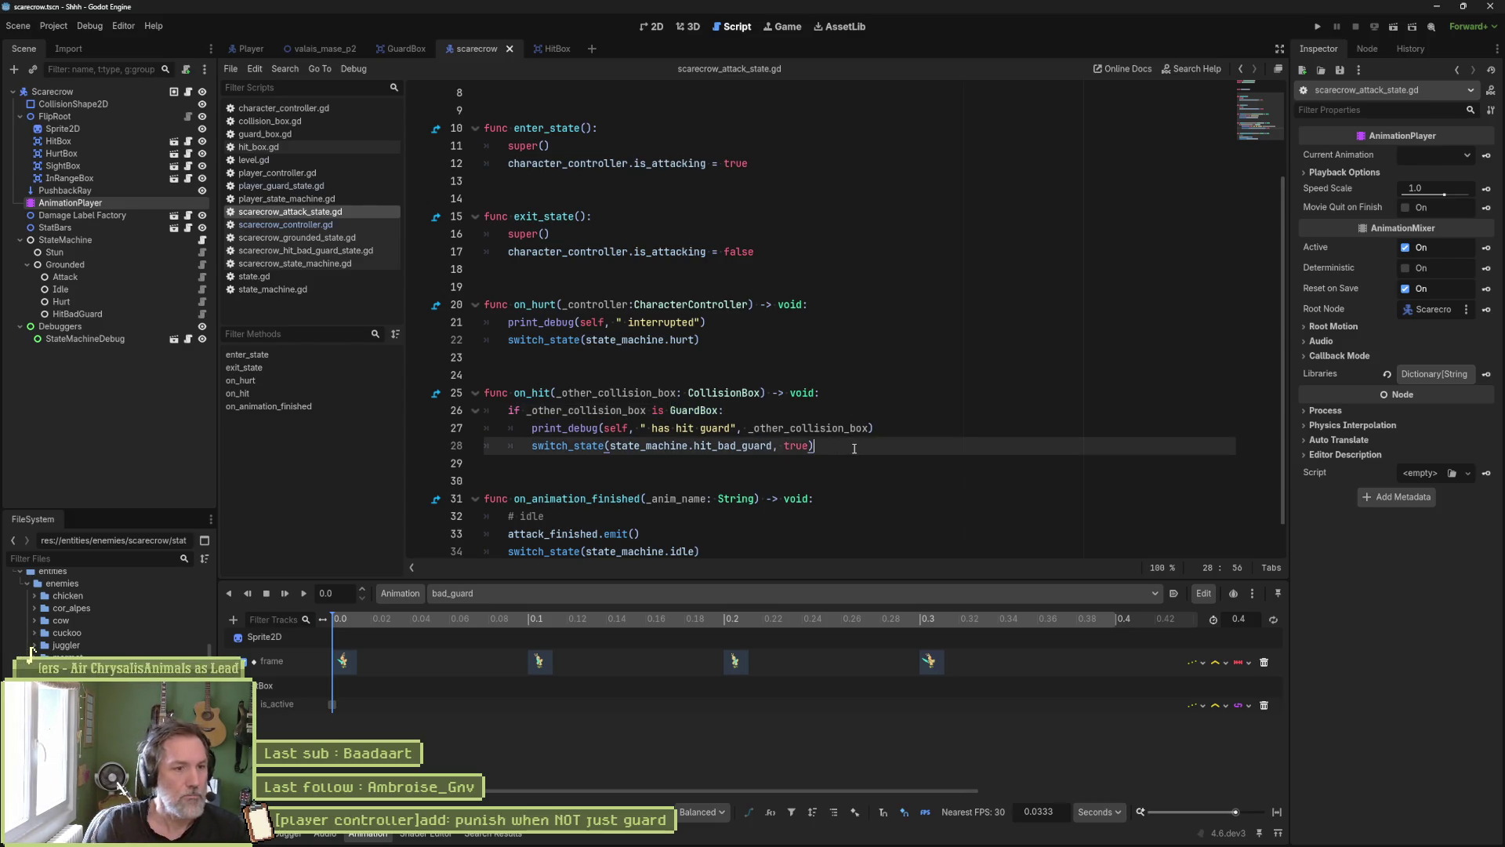
click(719, 412)
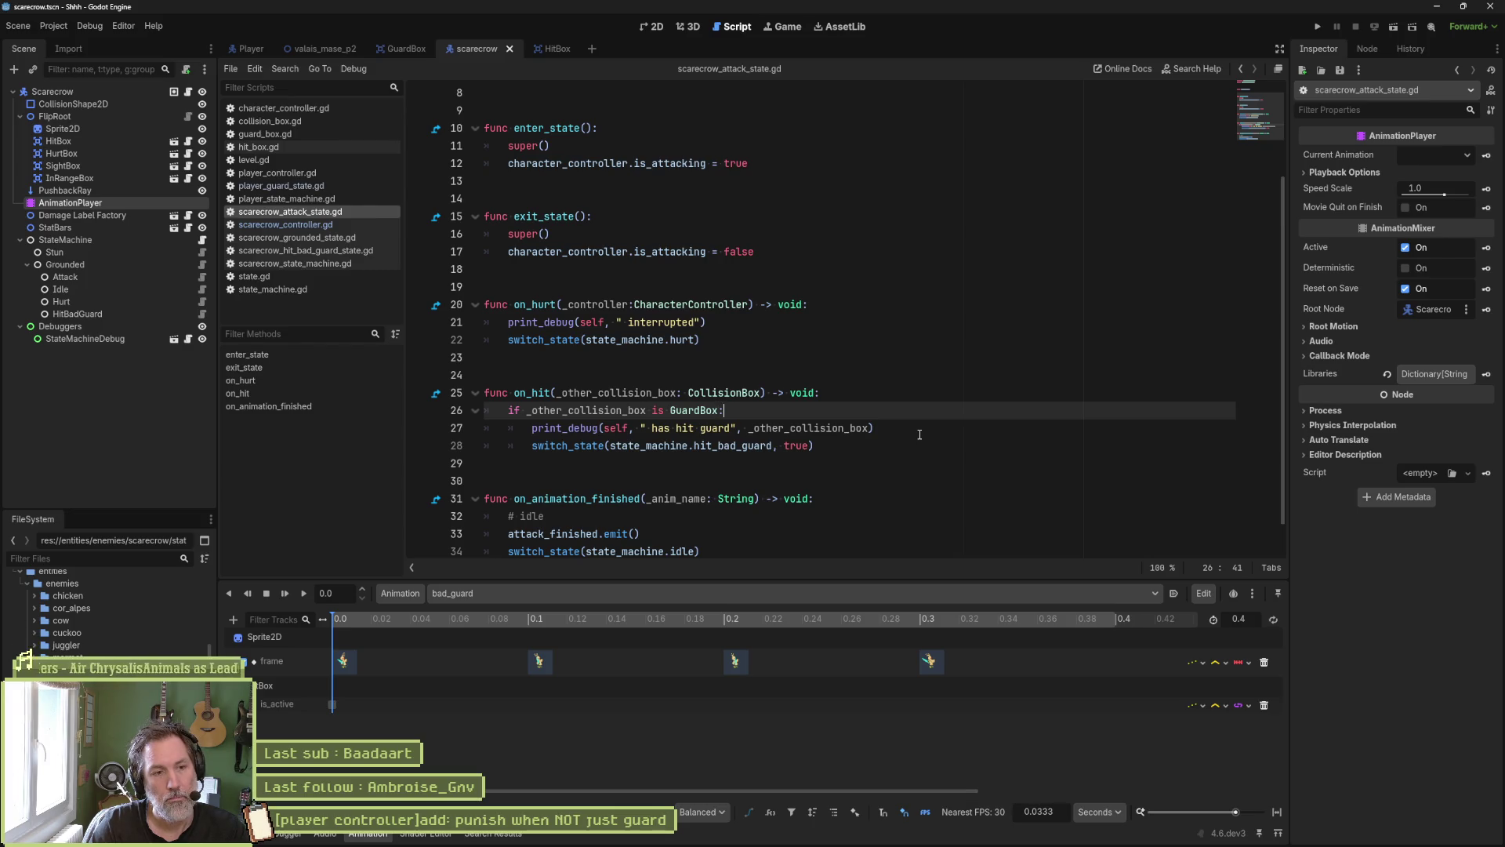
- Add 'var gb = _other_collision_box as GuardBox' and a line referencing _other_collision_box.is_perfect
key(ctrl+Return)
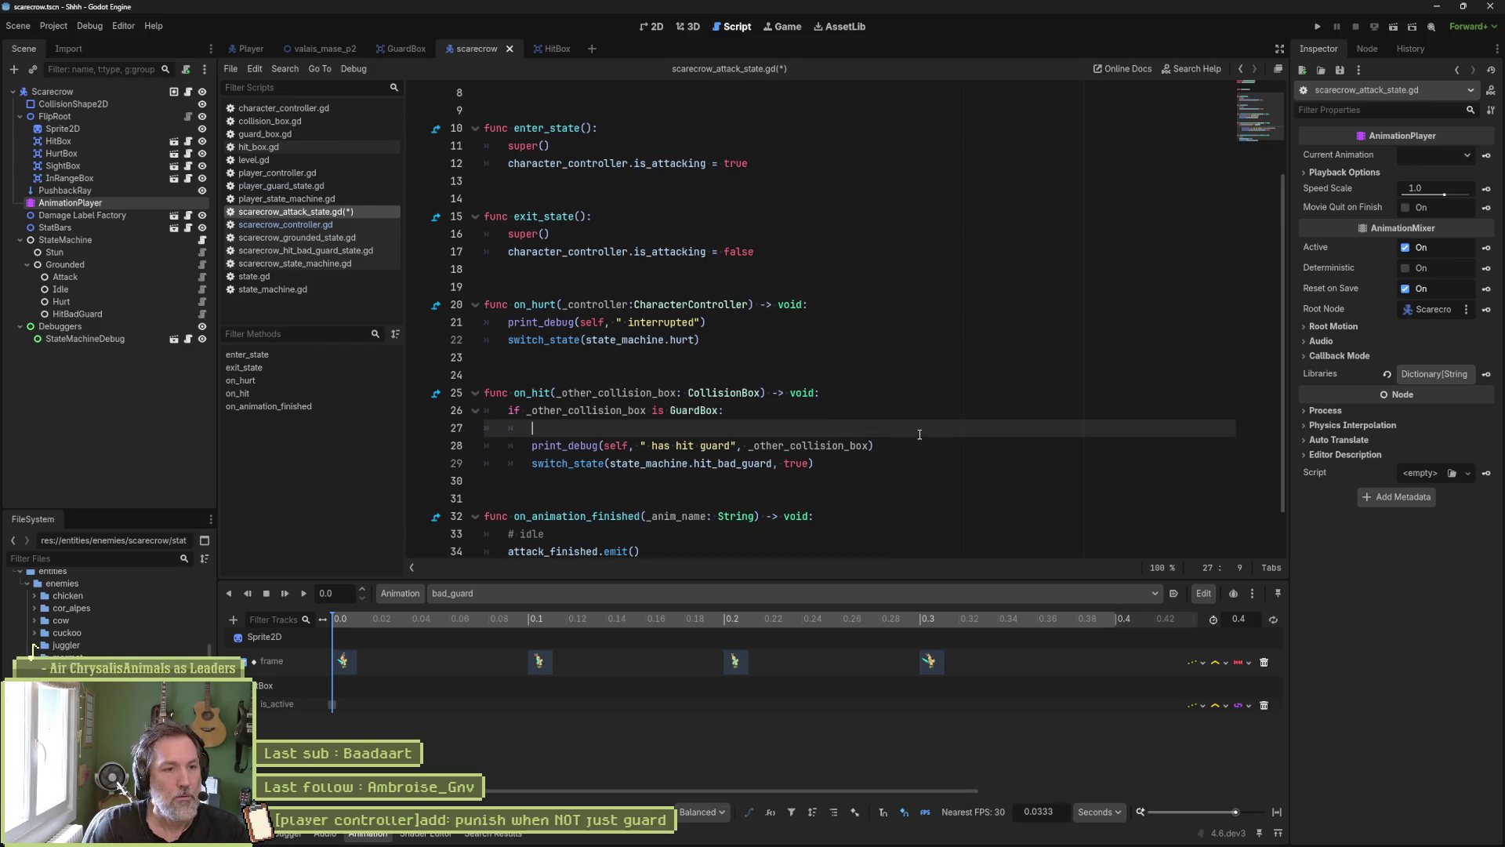
text(var g)
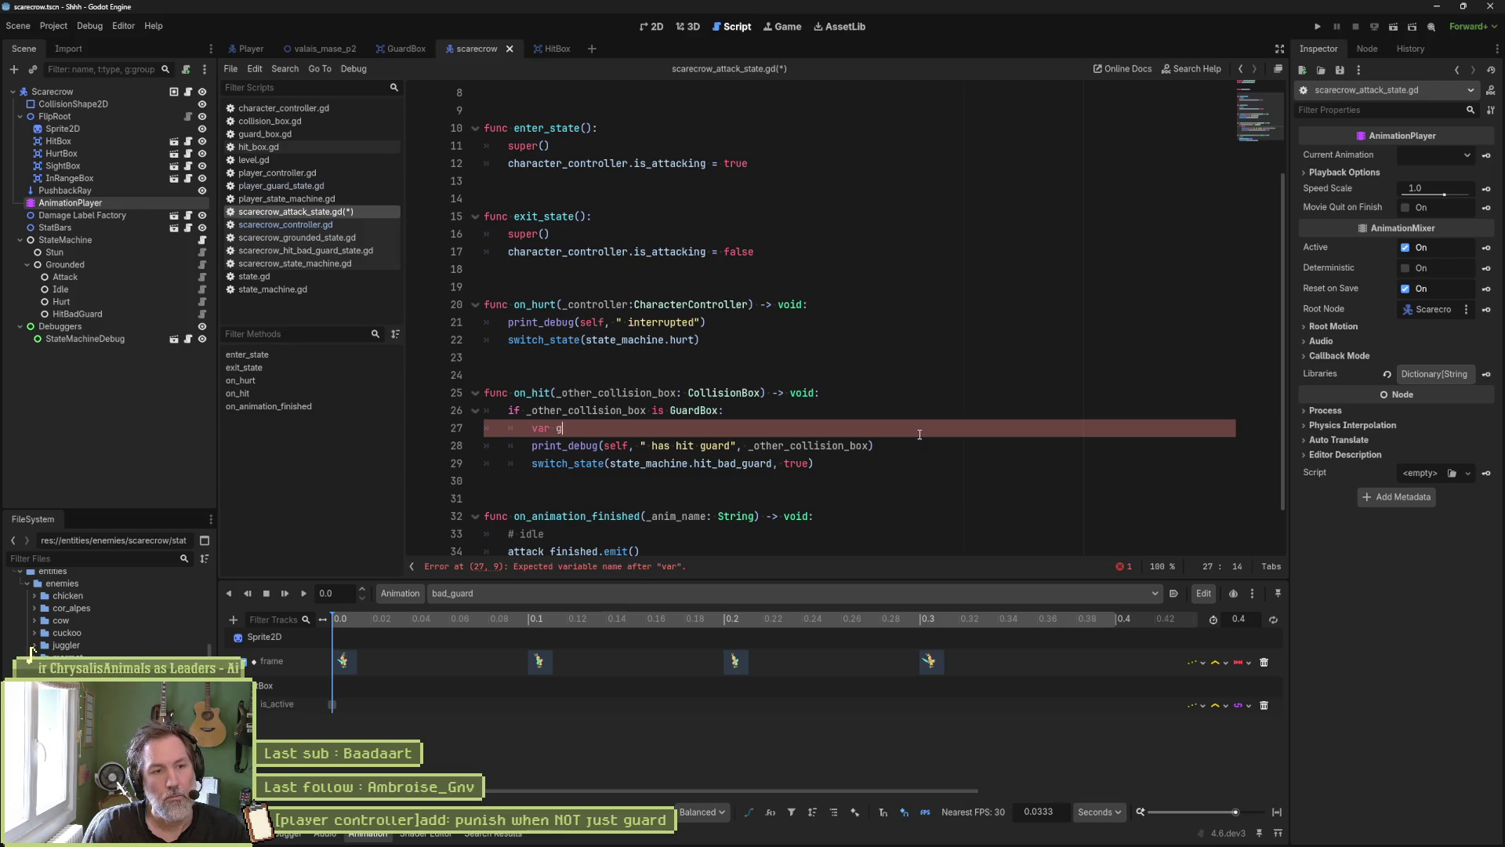
text(b )
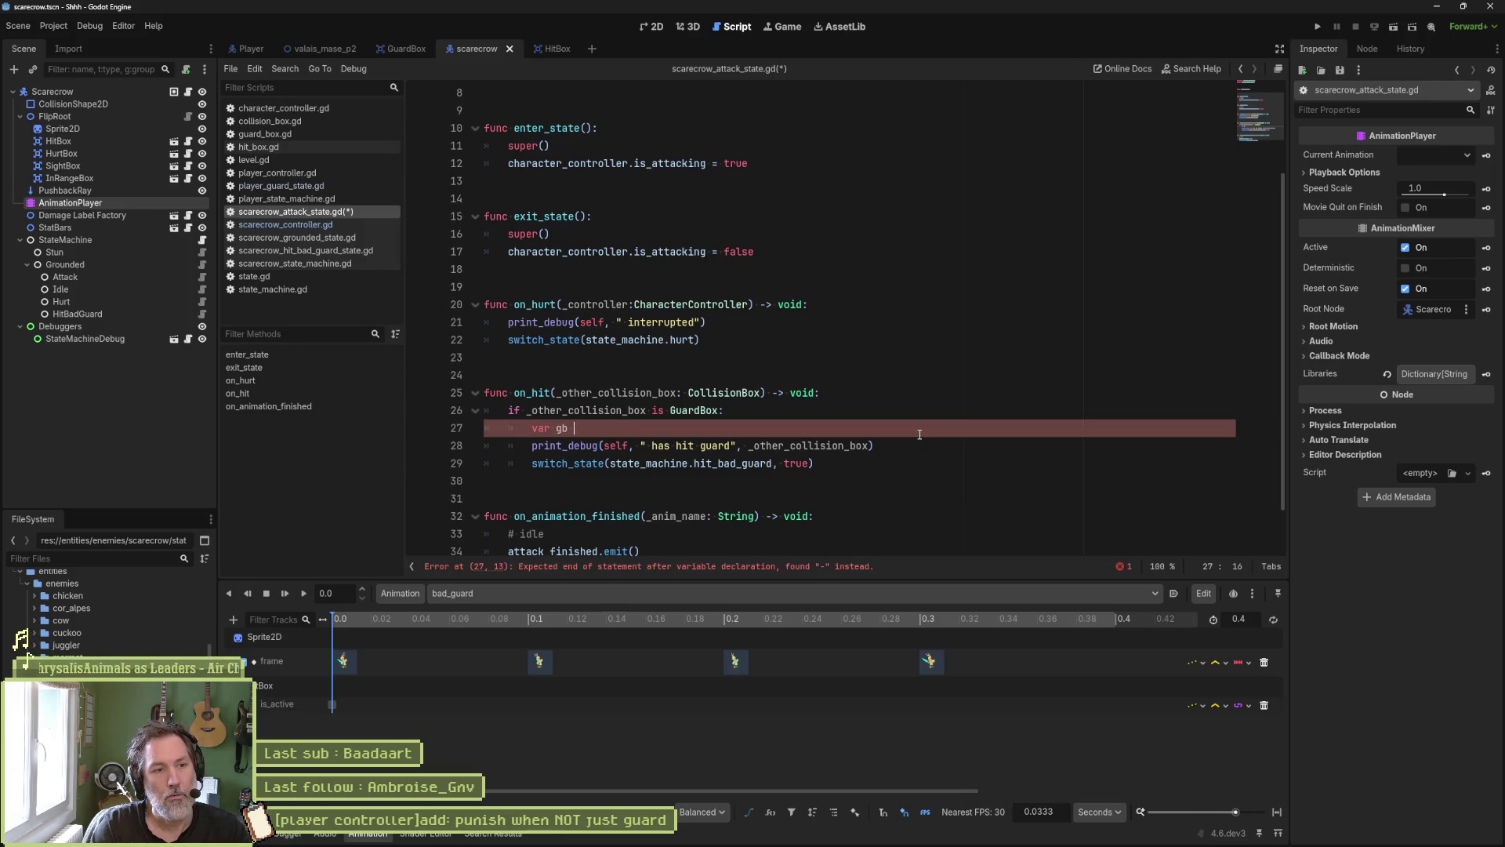
text(= _ot)
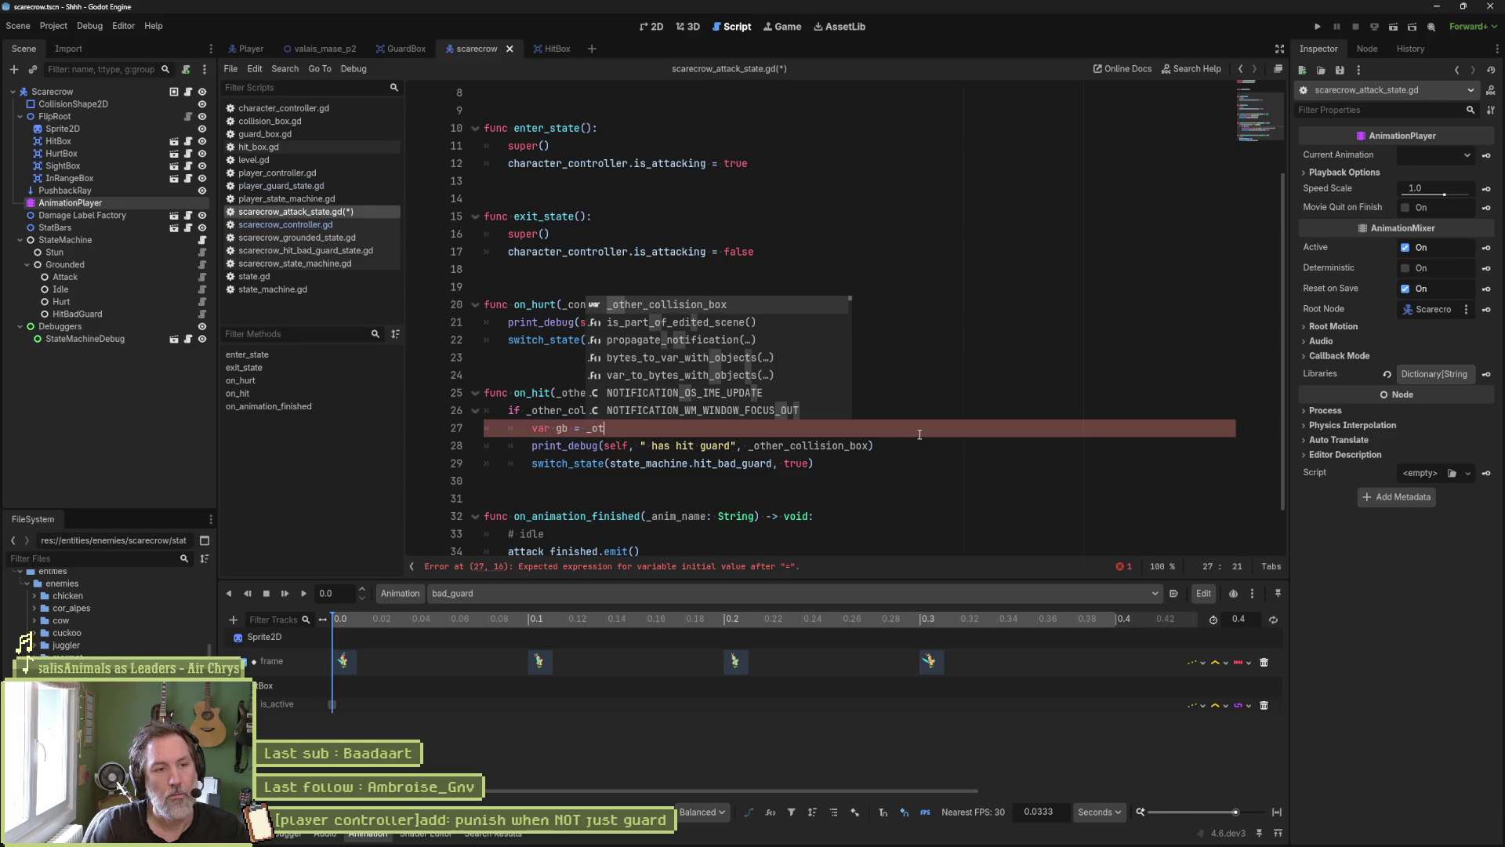
key(Return)
text(as G)
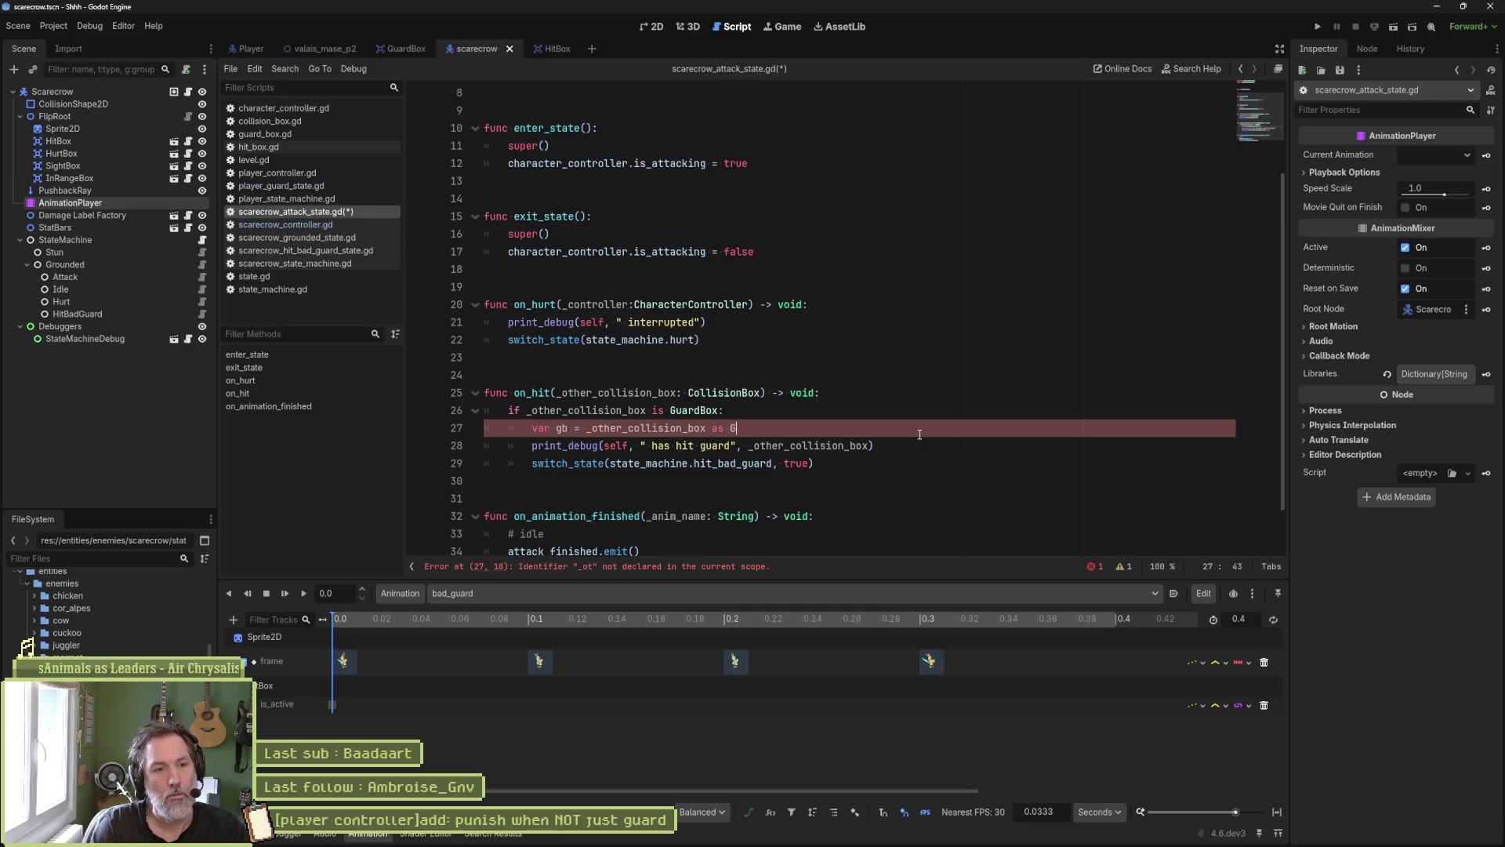
text(uard)
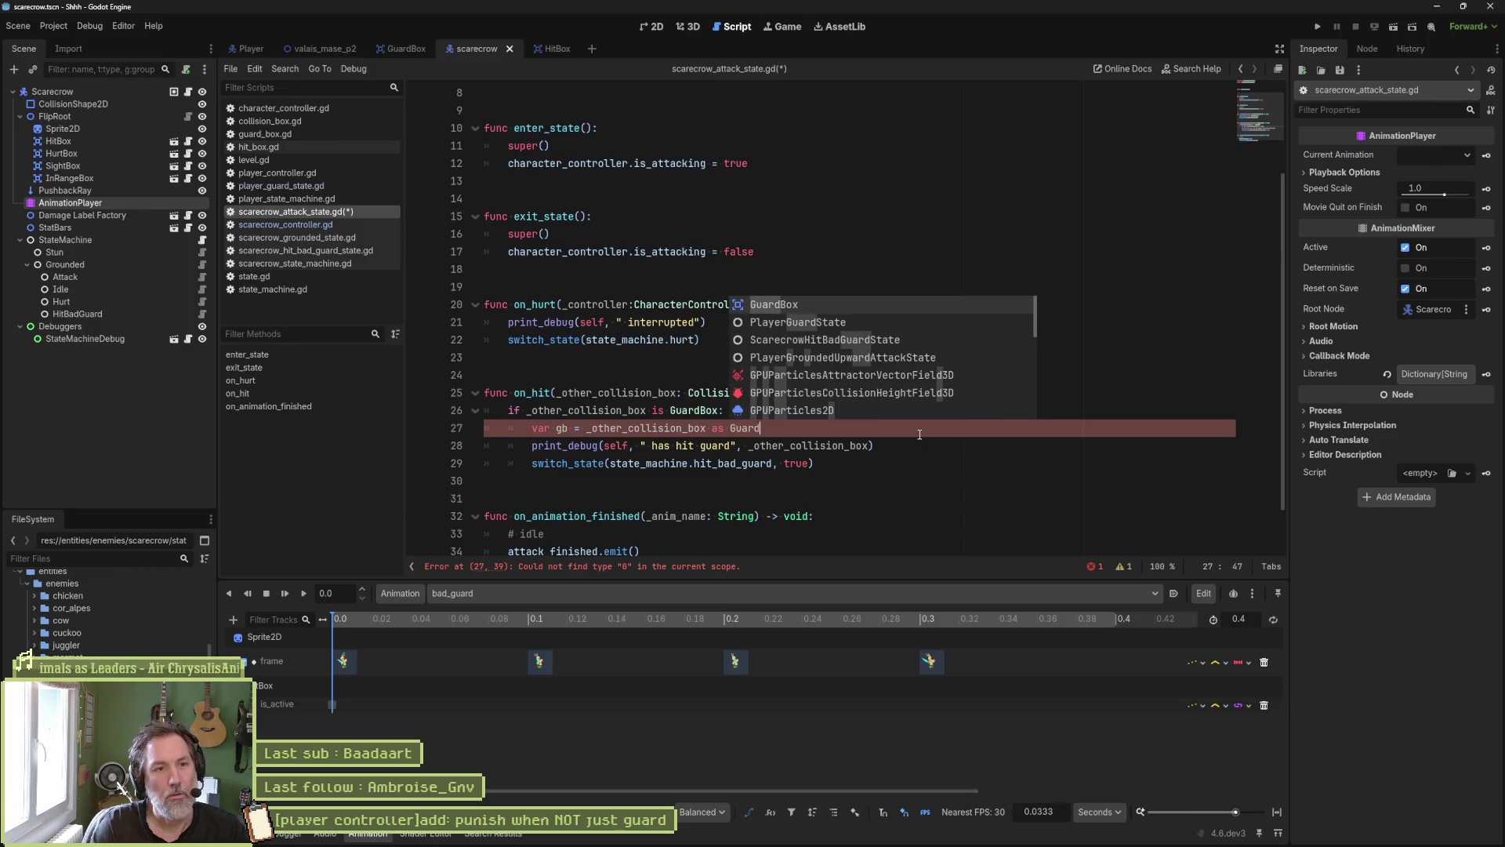
key(Return)
key(Return)
text(_oth)
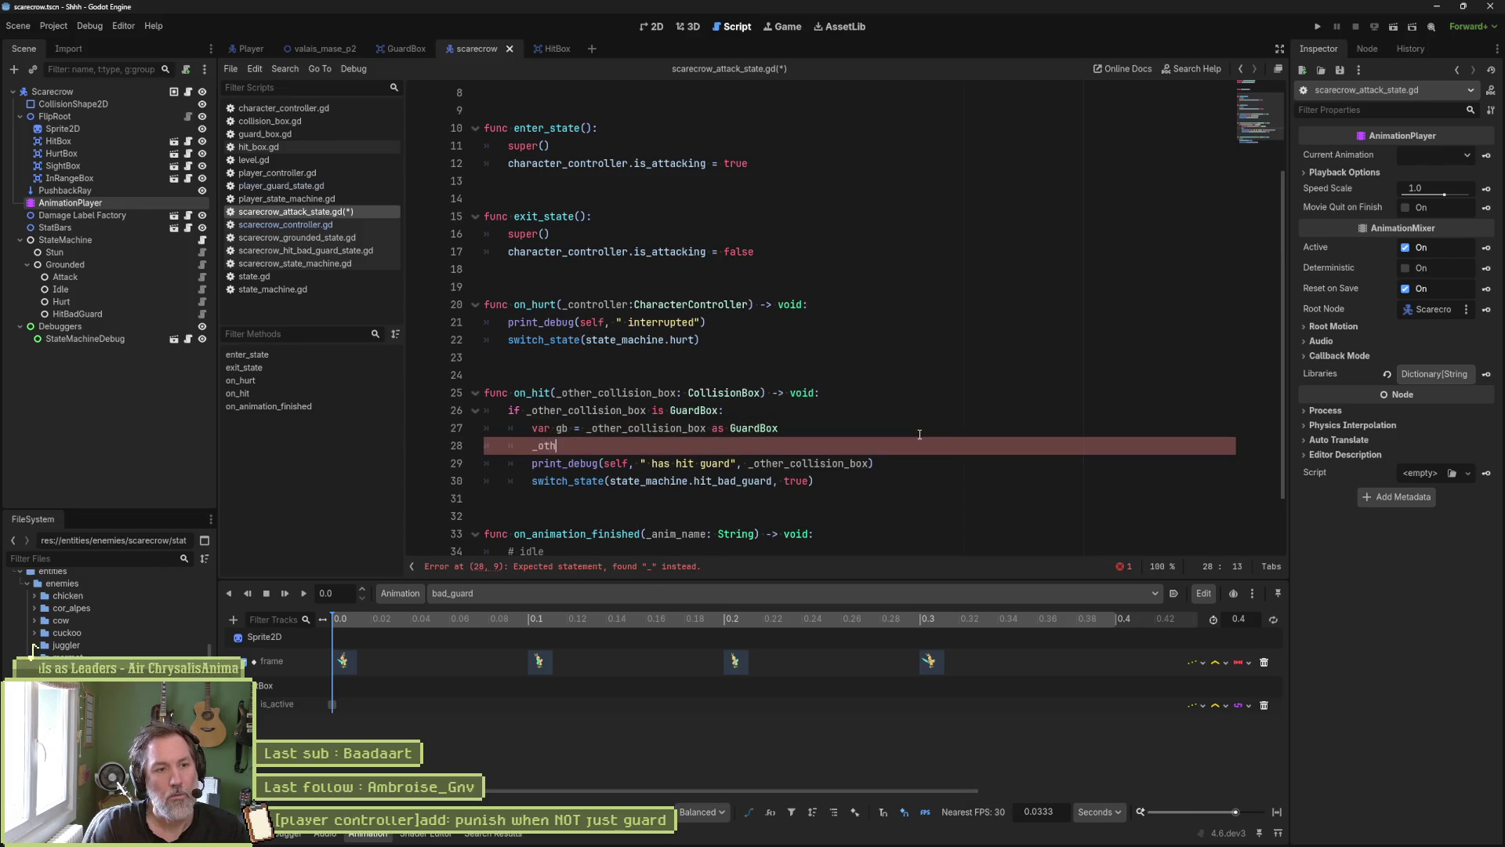
key(Return)
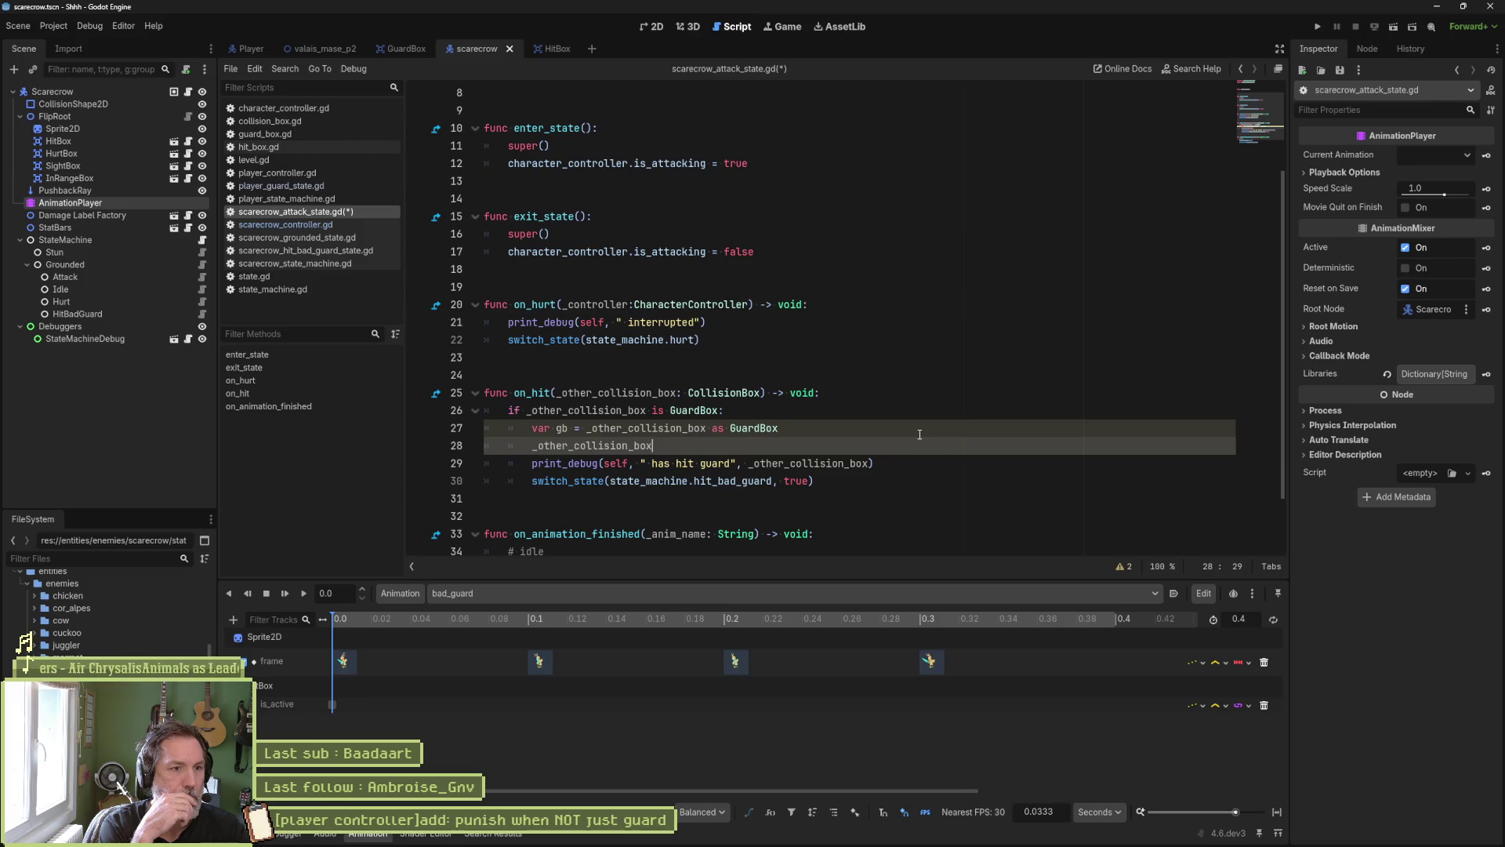
text(.is)
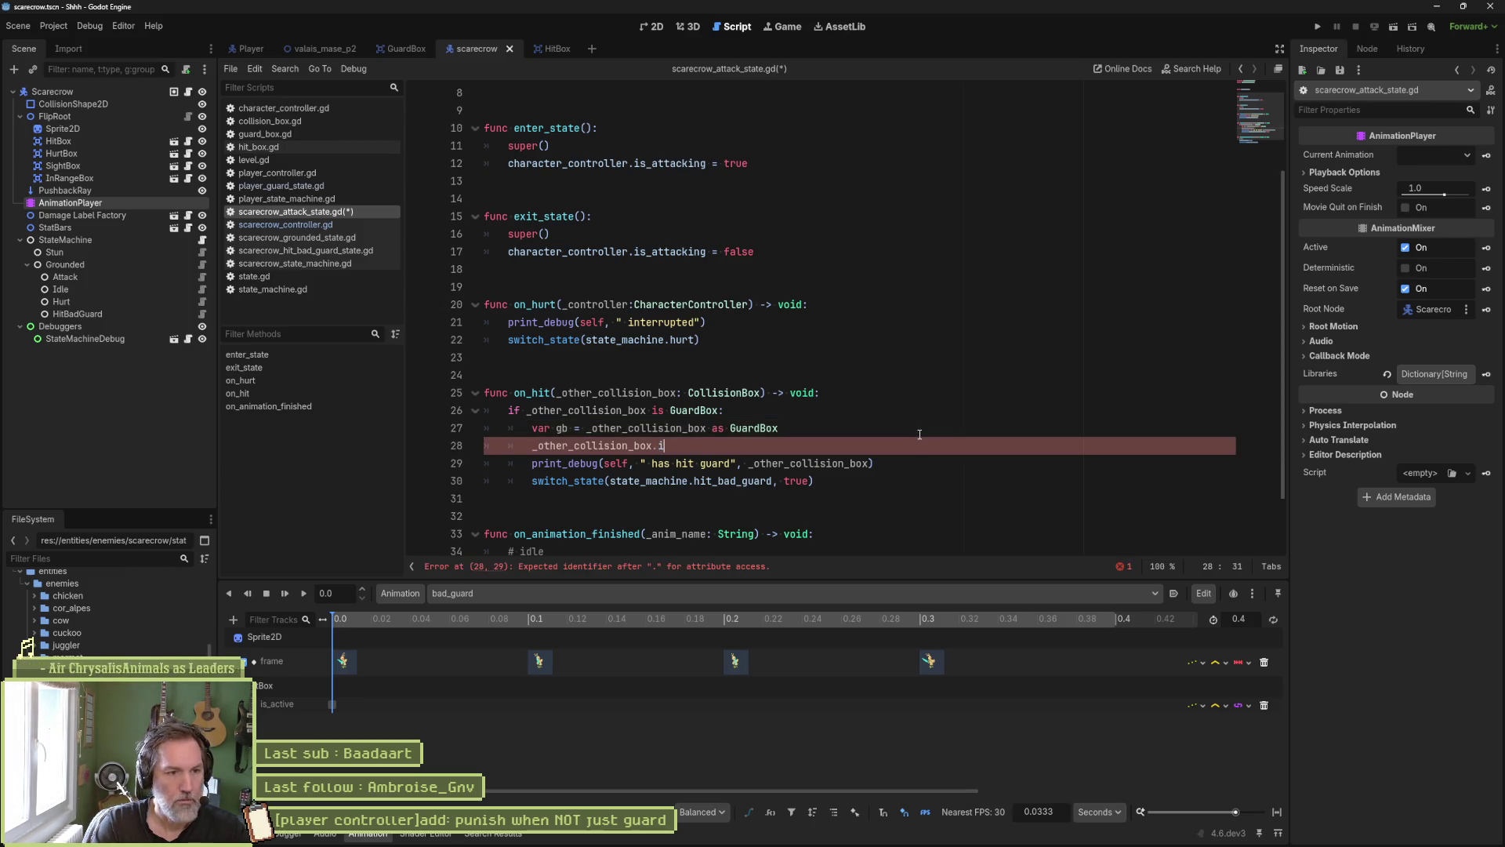
key(Return)
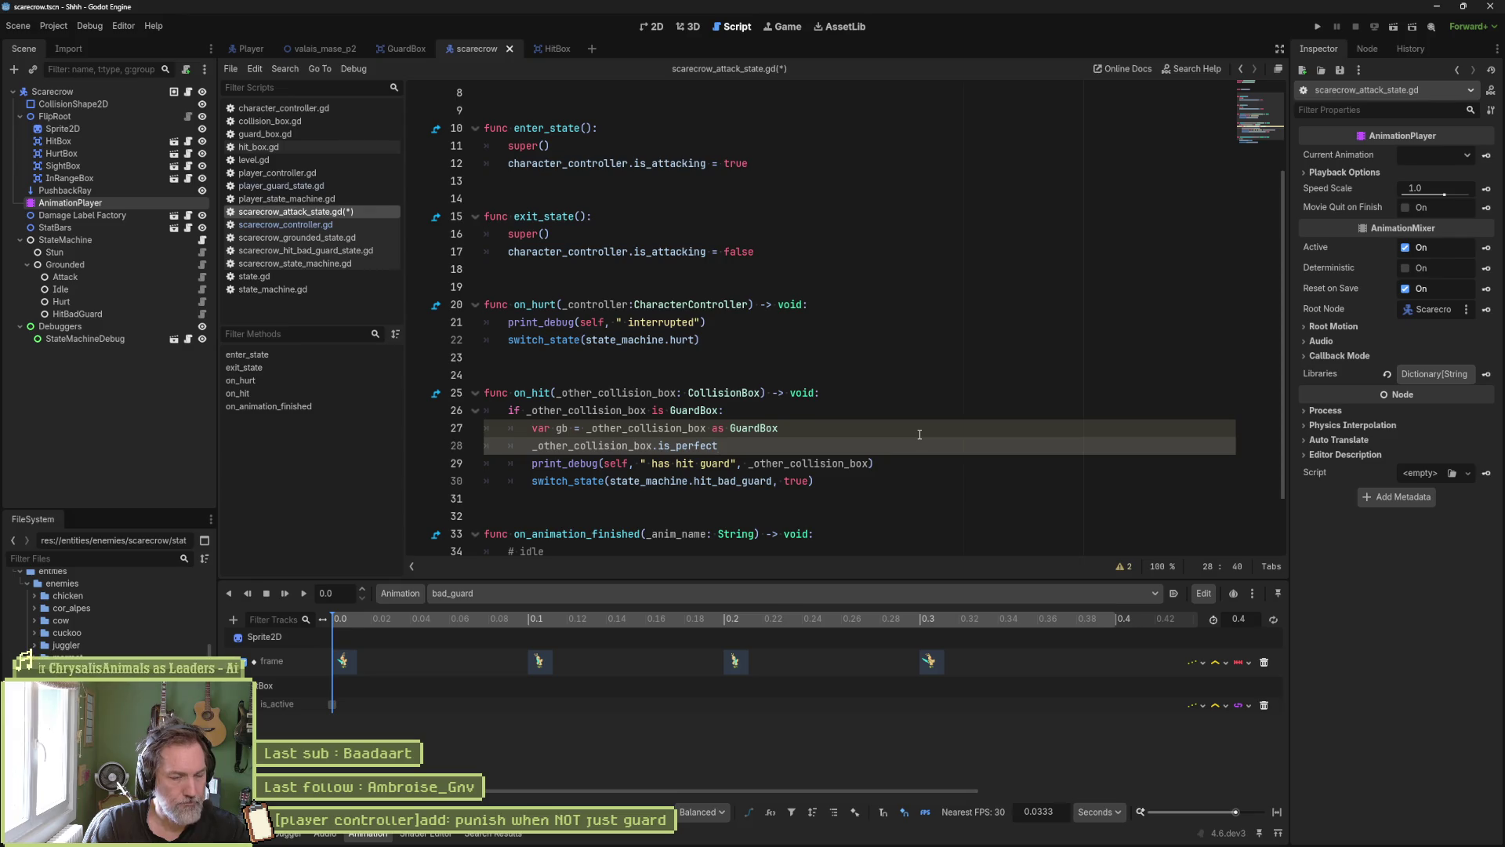
- Wrap the print and hit_bad_guard switch under 'if not _other_collision_box.is_perfect:' and save
text(if )
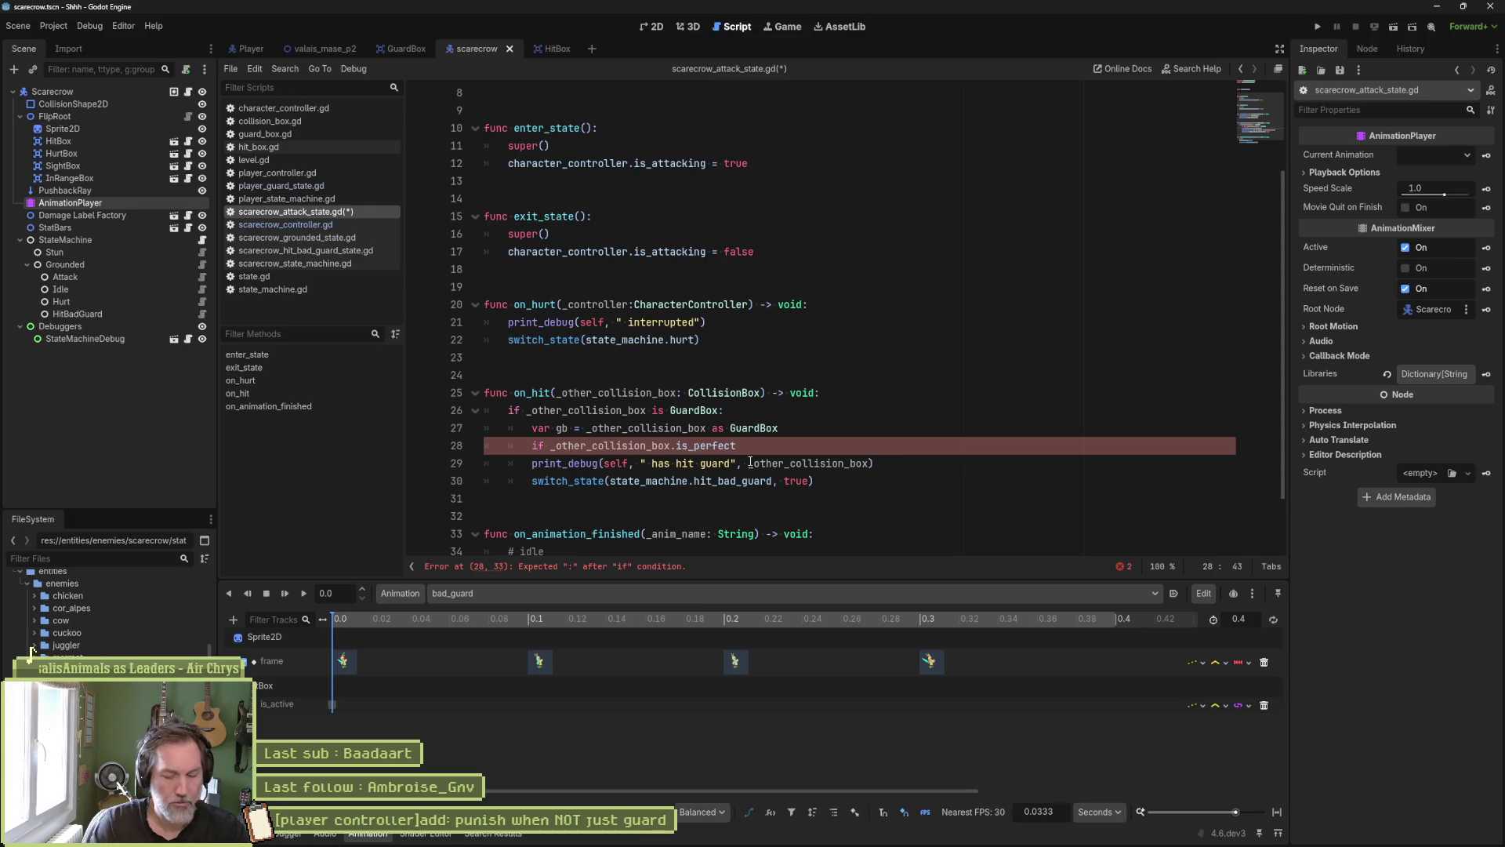
text(:)
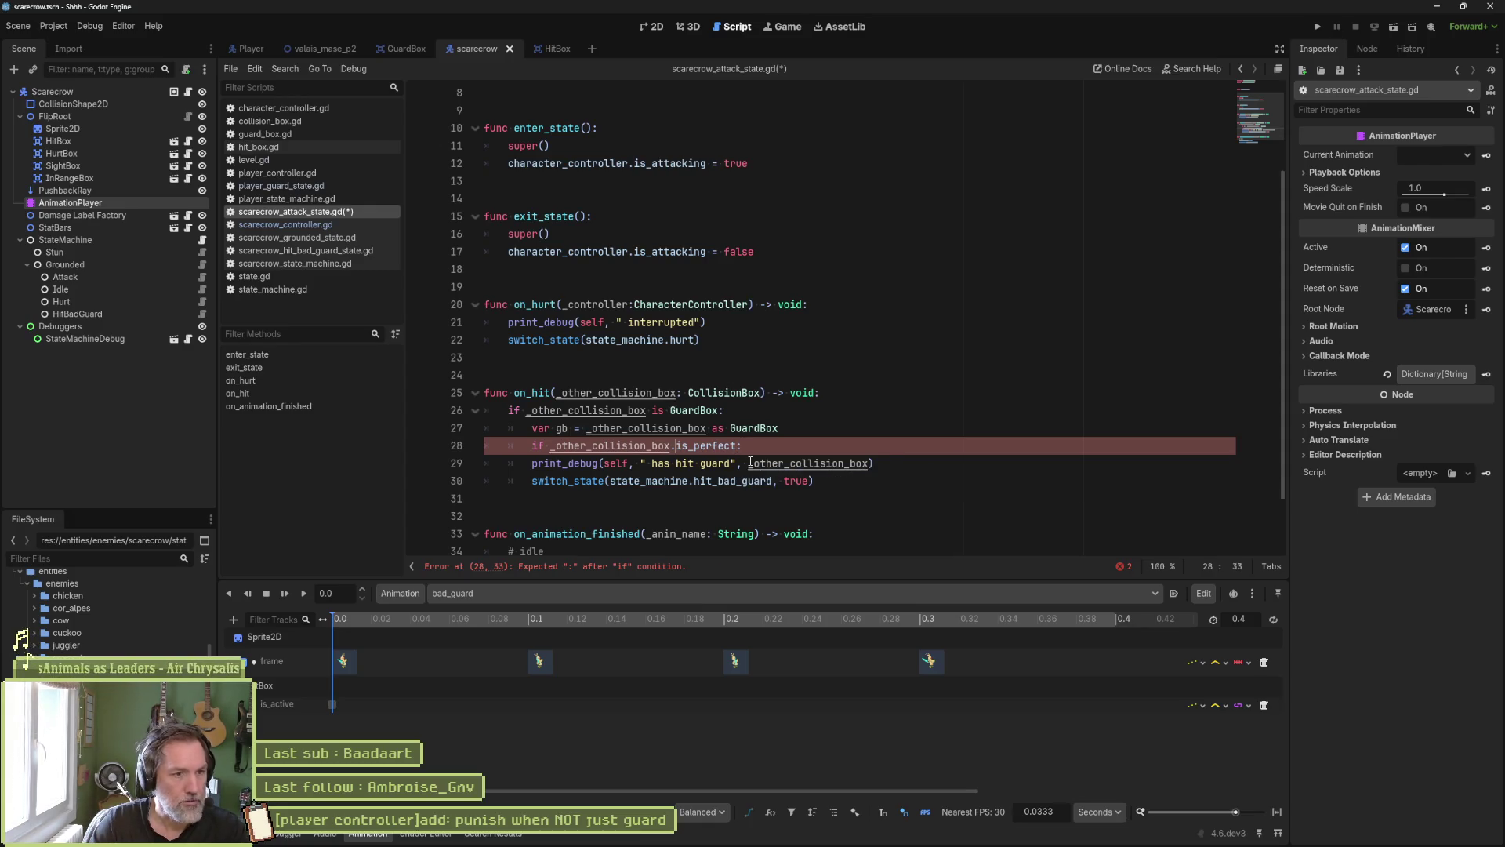
key(Home)
key(Right)
key(Right)
key(Right)
text(not)
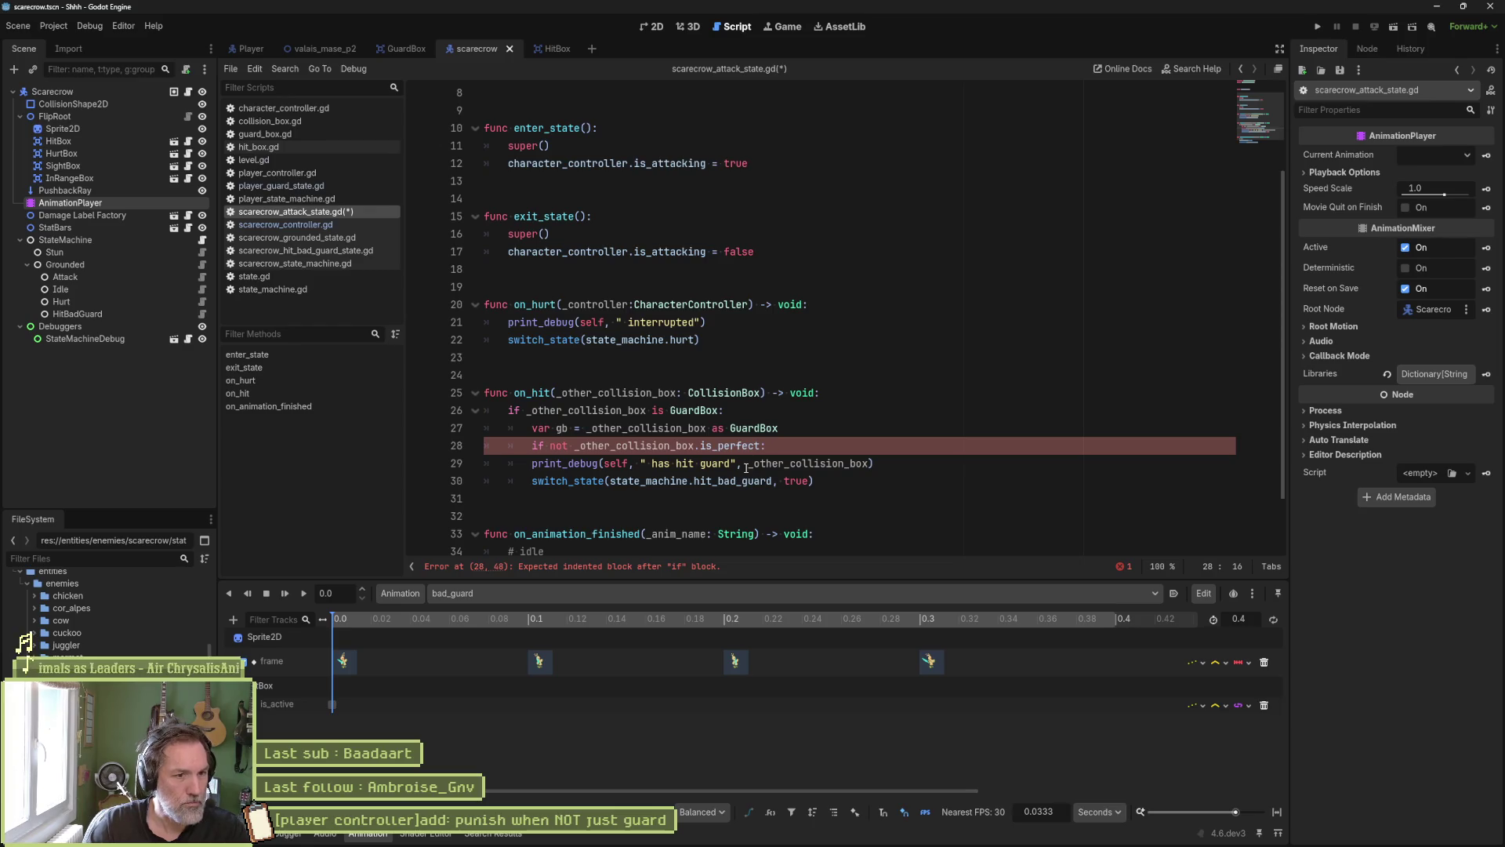
drag(746, 468, 815, 481)
key(Tab)
key(ctrl+s)
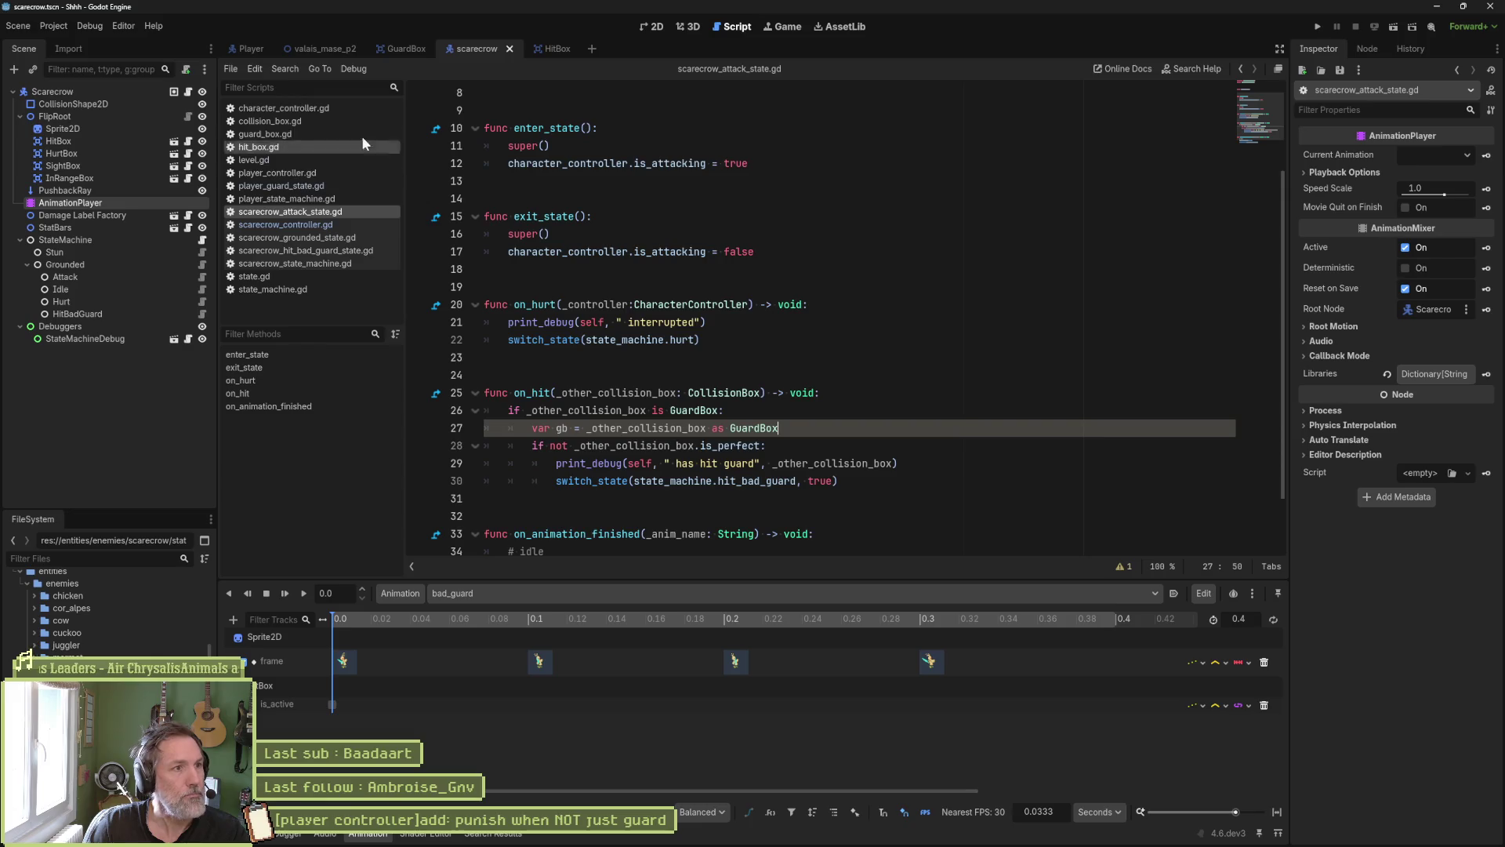
click(325, 49)
- Run the level and guard against the left and right scarecrows' strikes, then stop the game
key(F6)
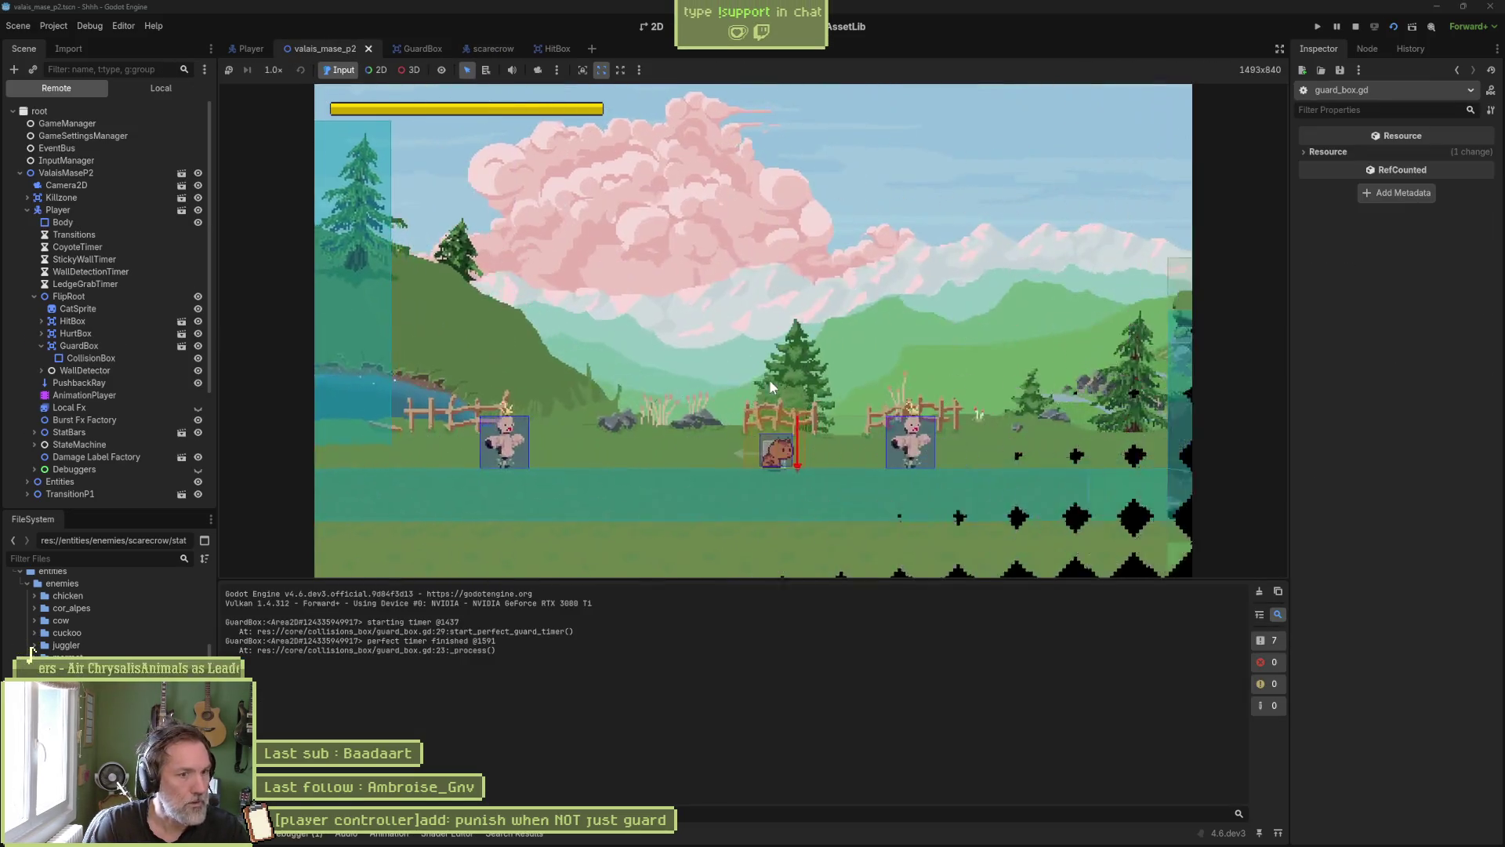
key(Left)
key(k)
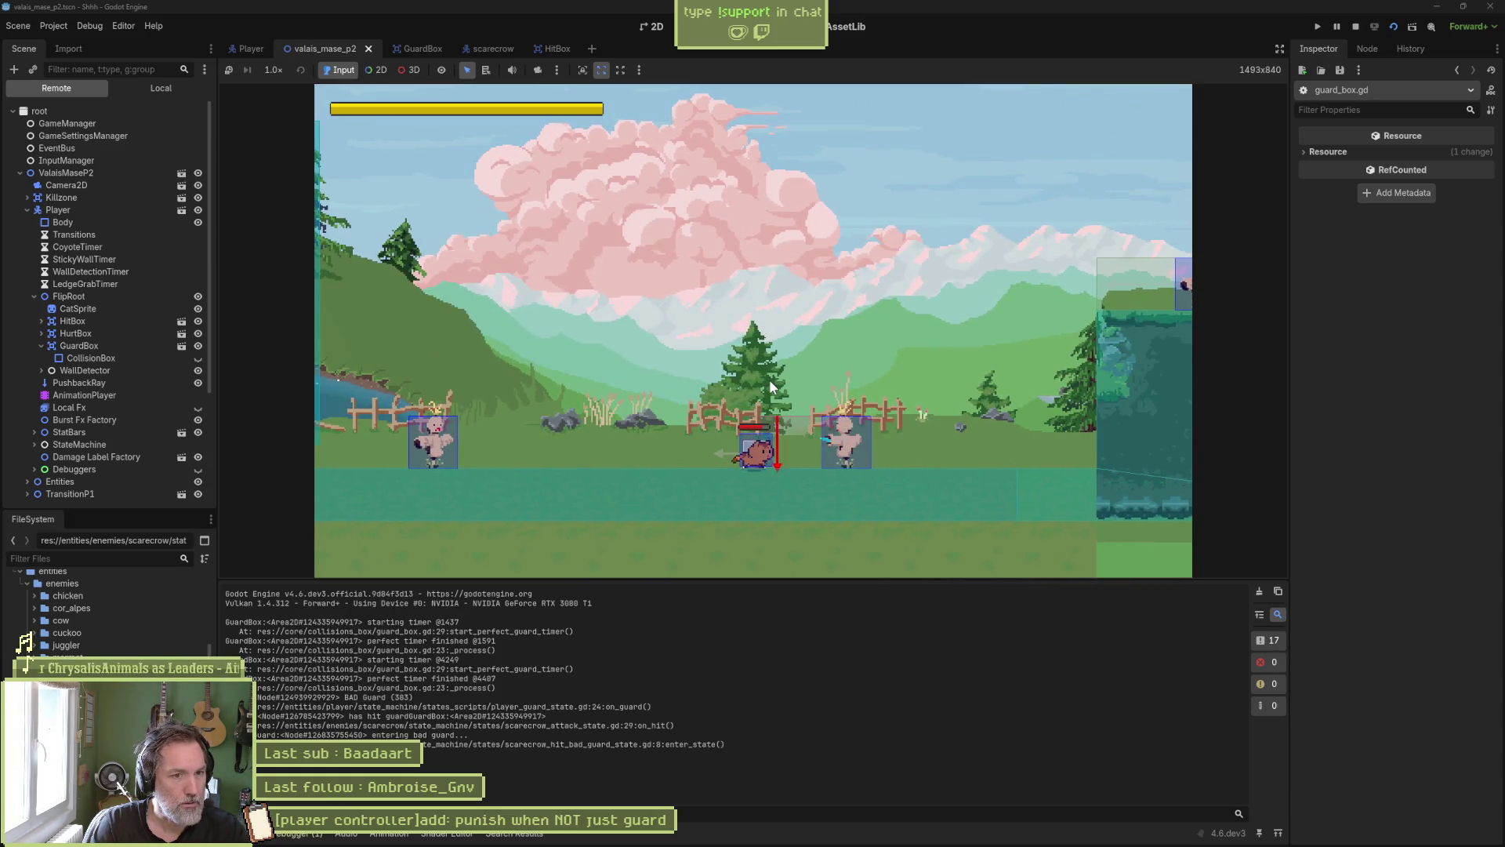
key(Right)
key(k)
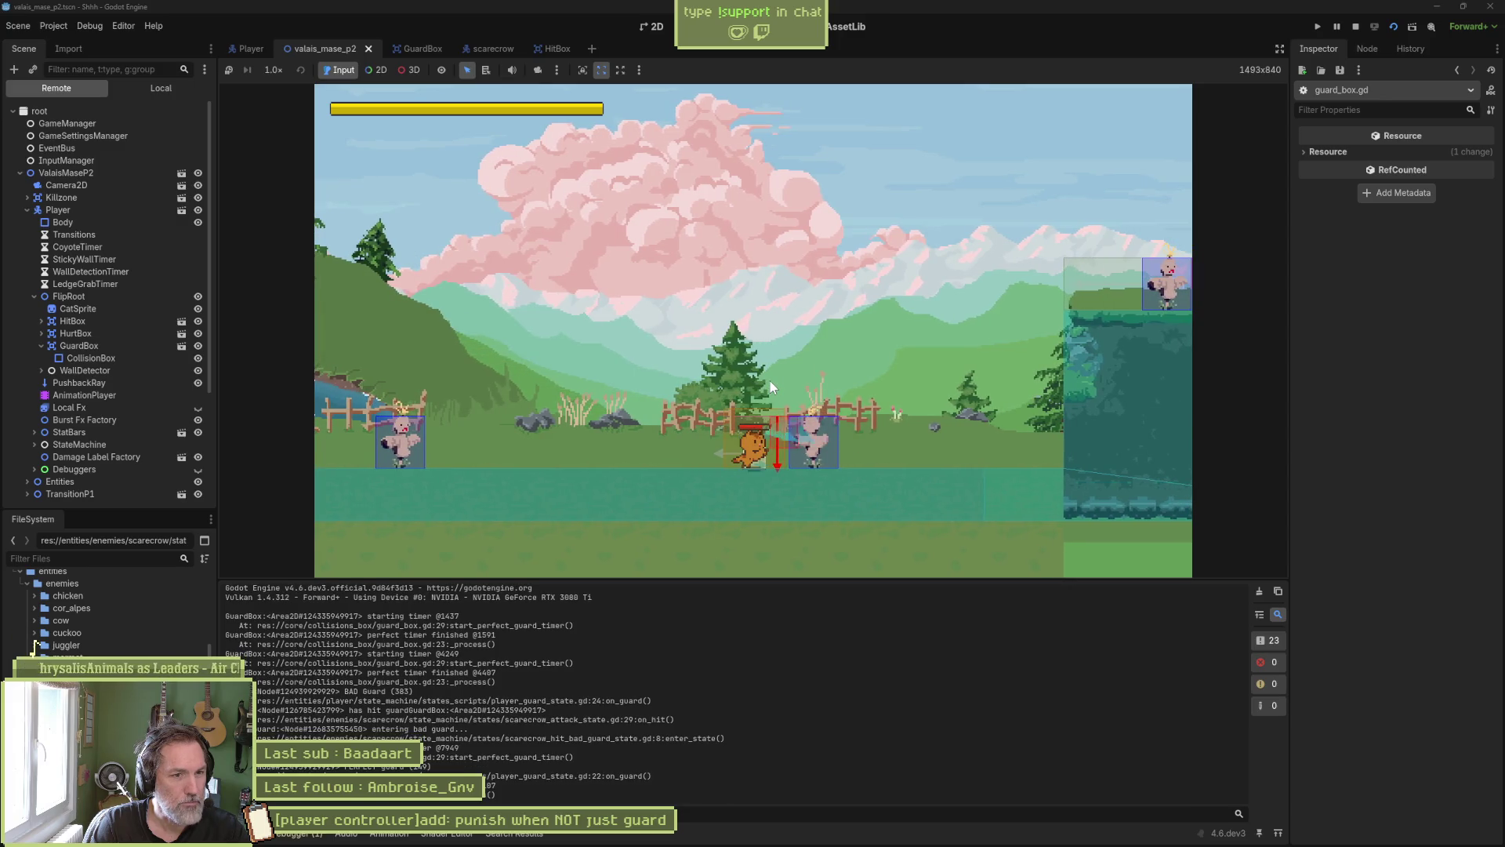
key(Left)
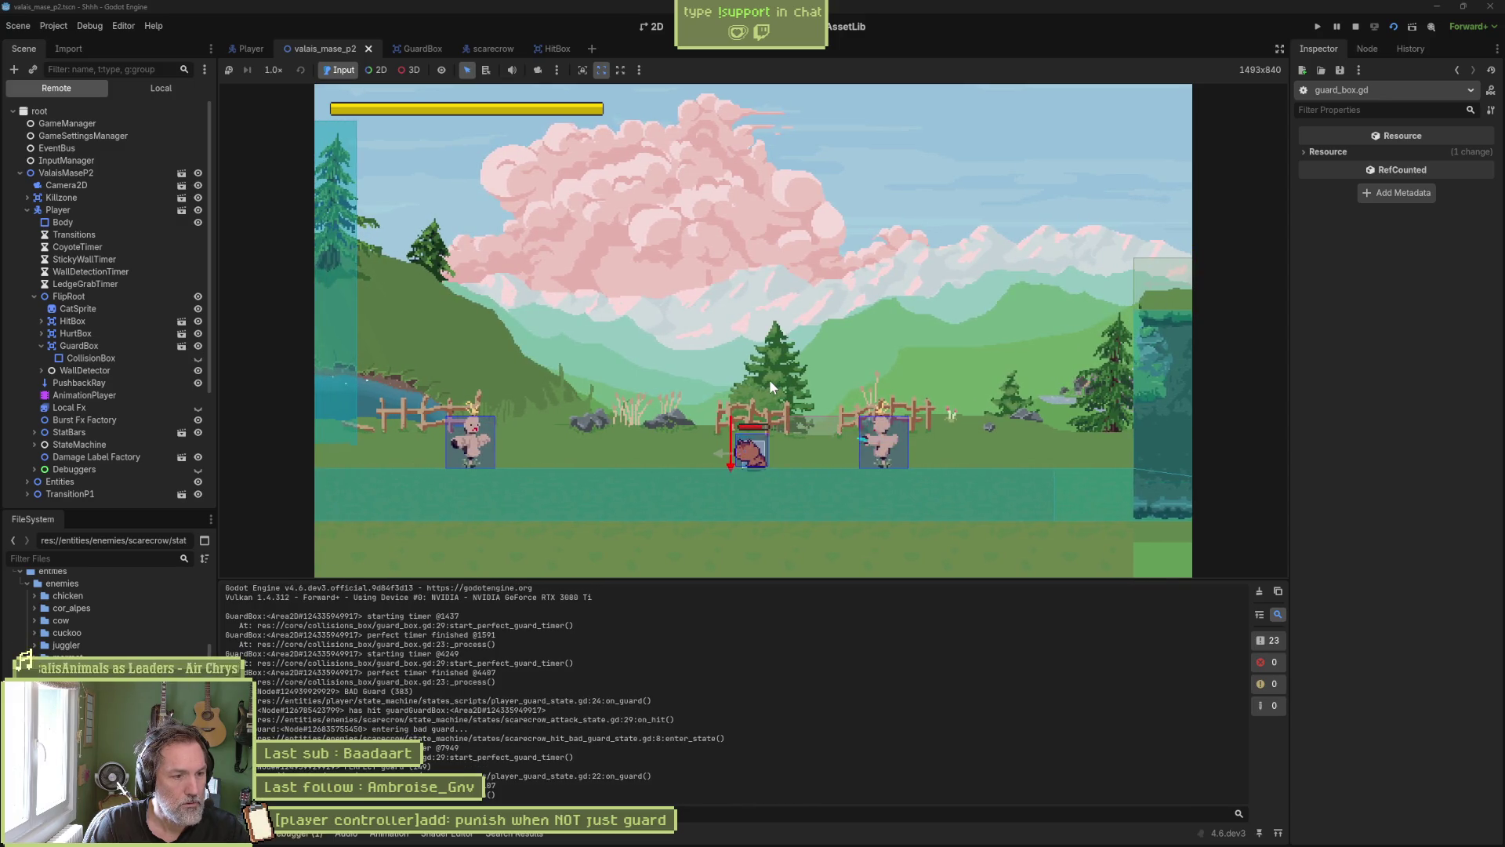
key(Right)
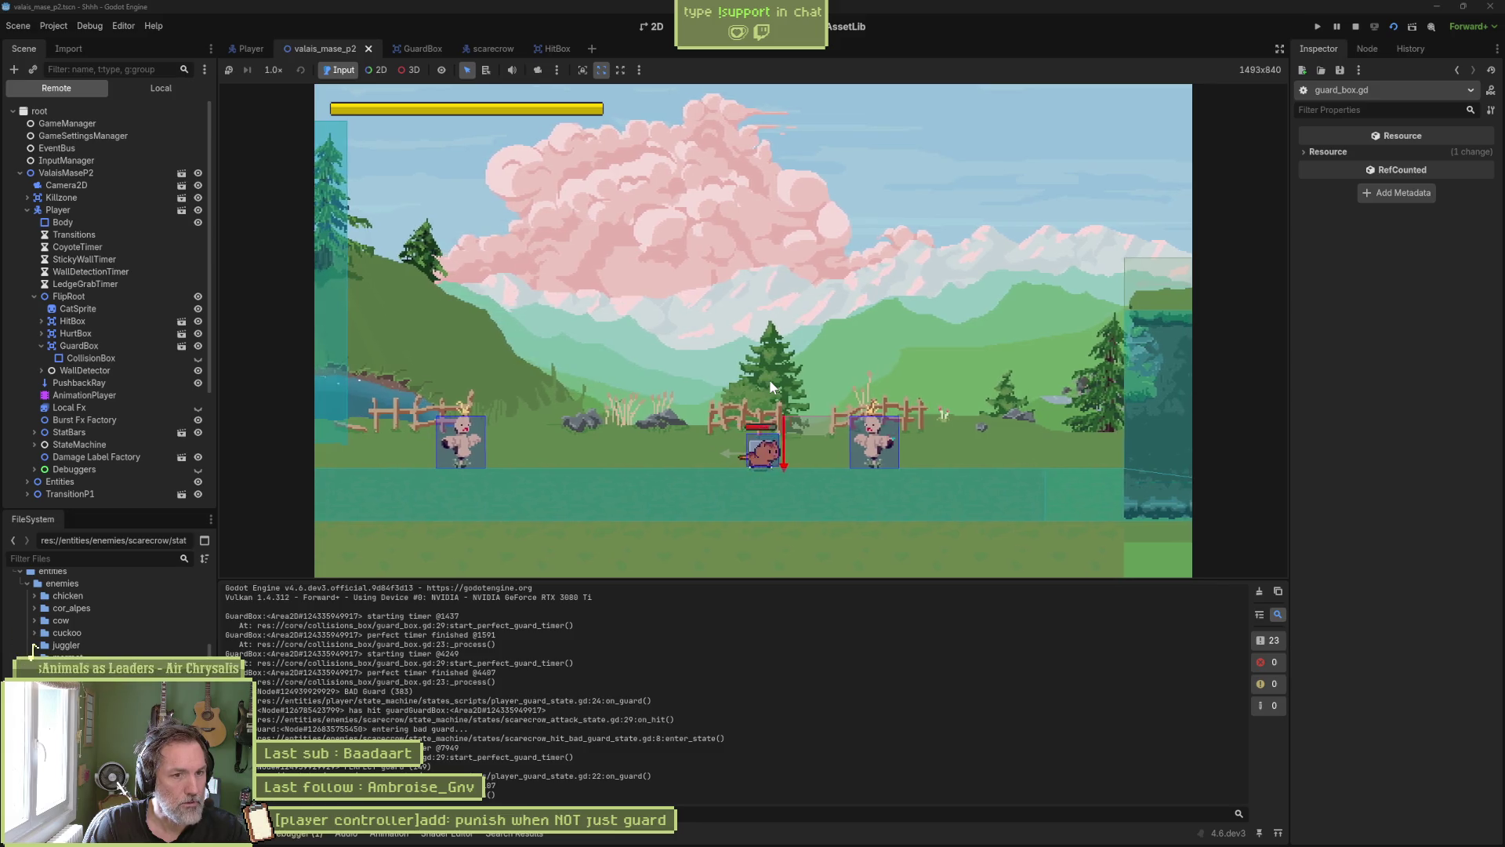
key(Right)
key(k)
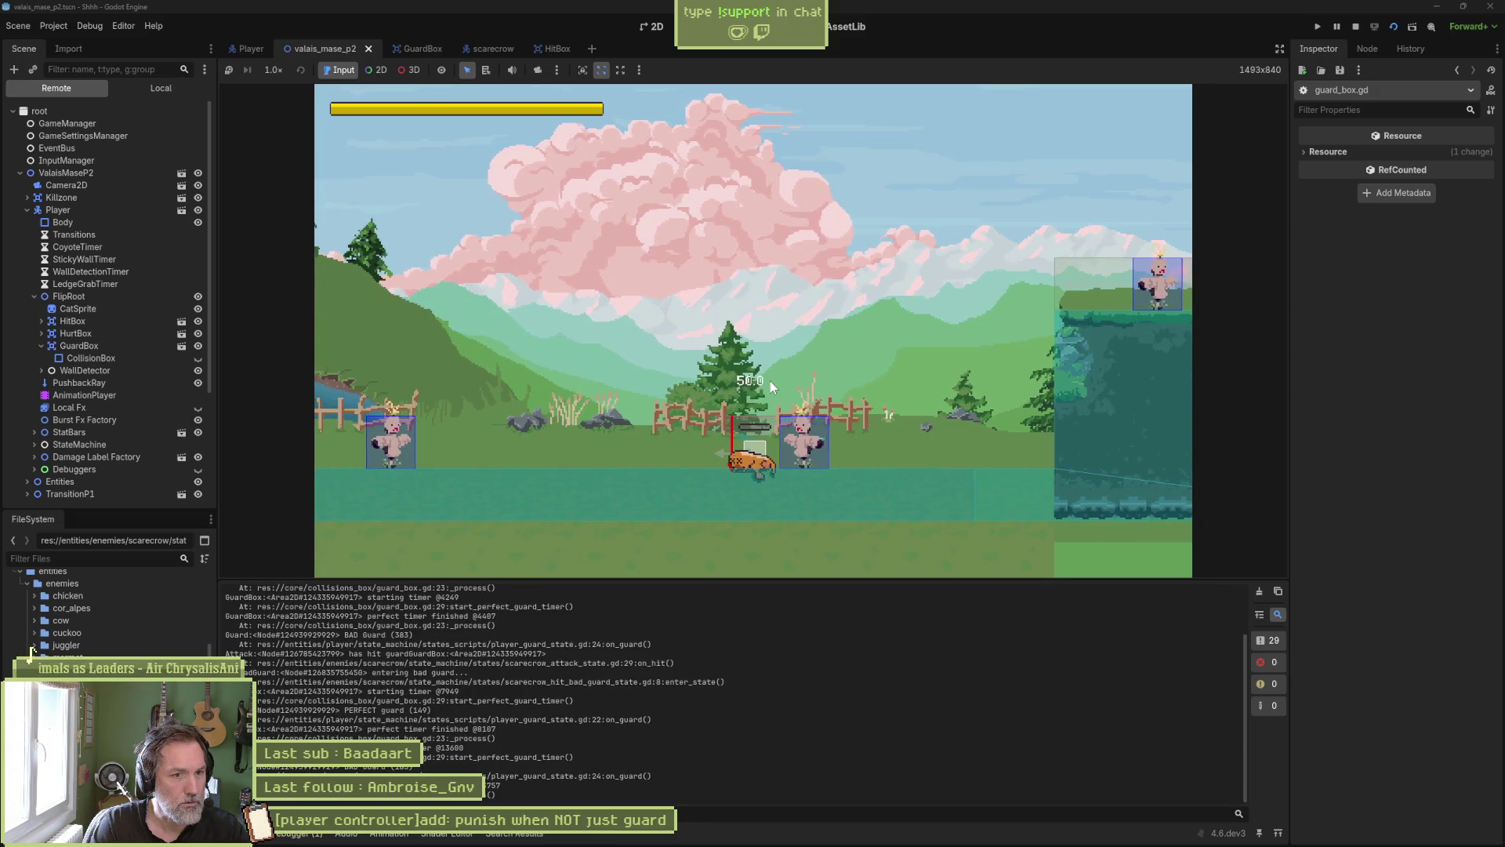
key(F8)
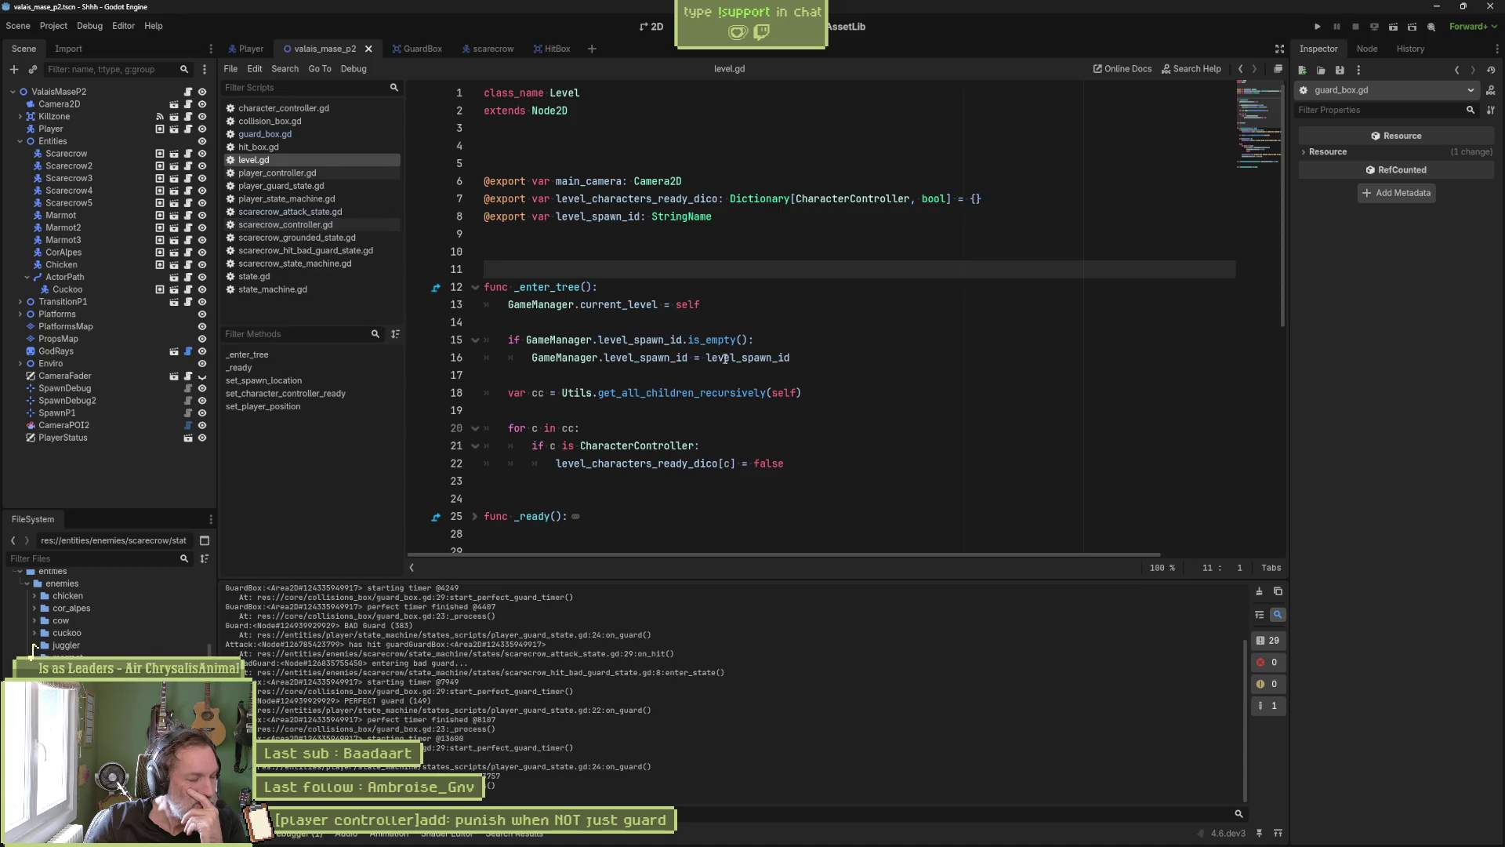
click(868, 463)
key(F6)
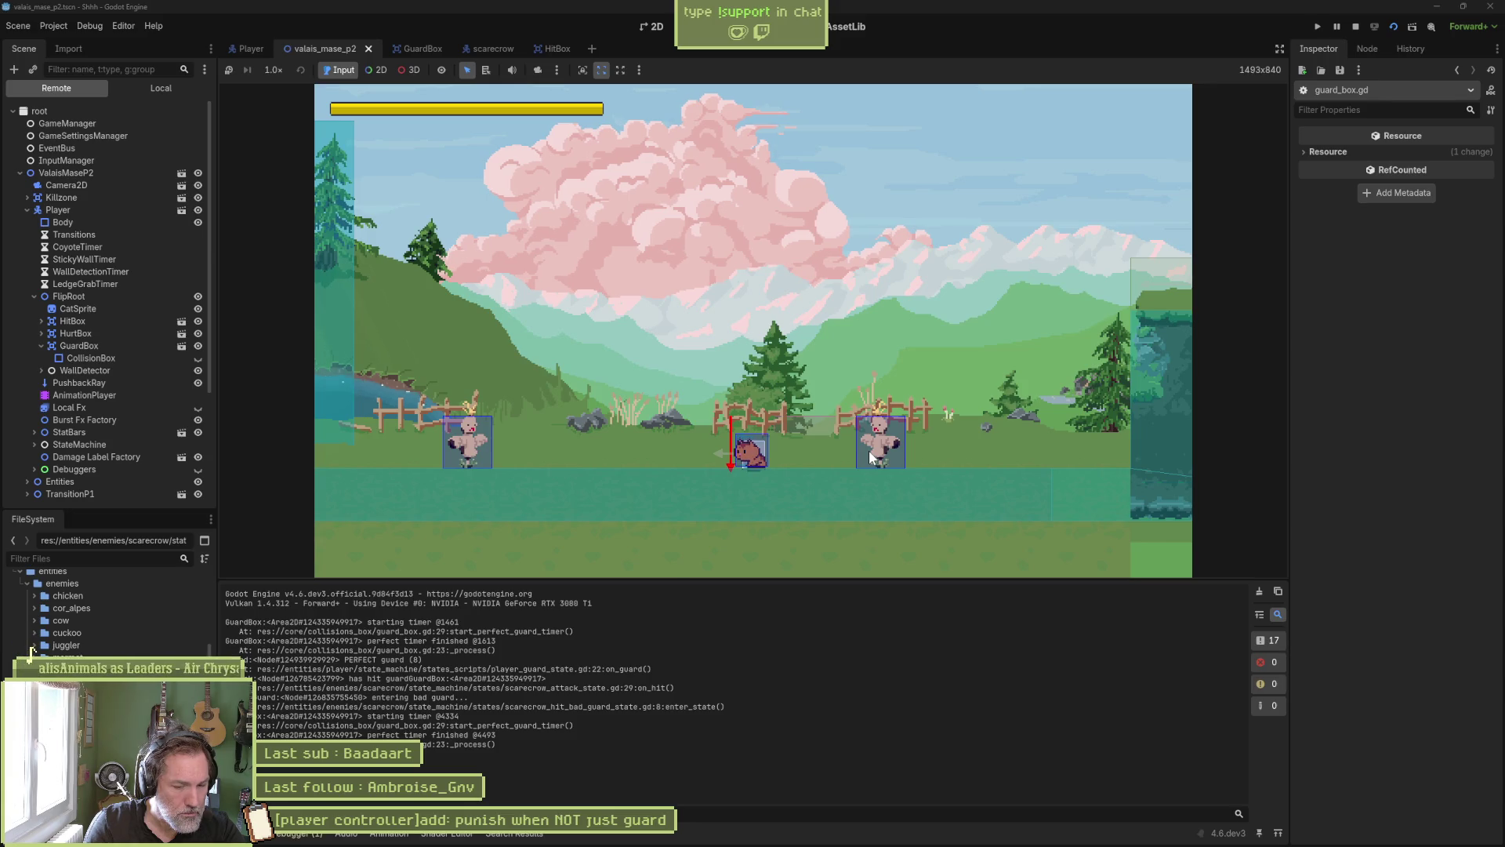
key(F8)
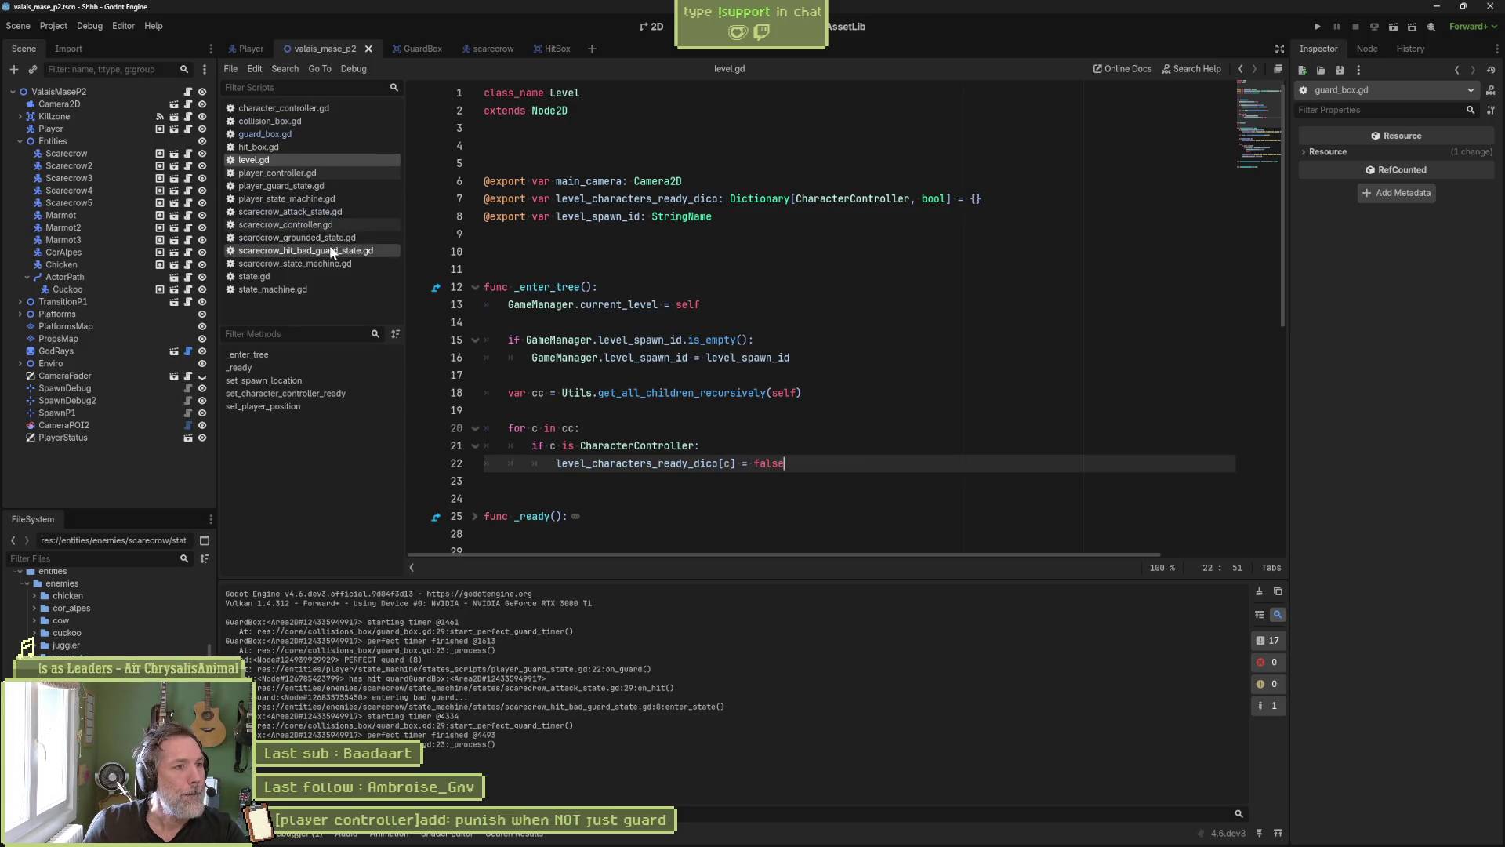
click(322, 213)
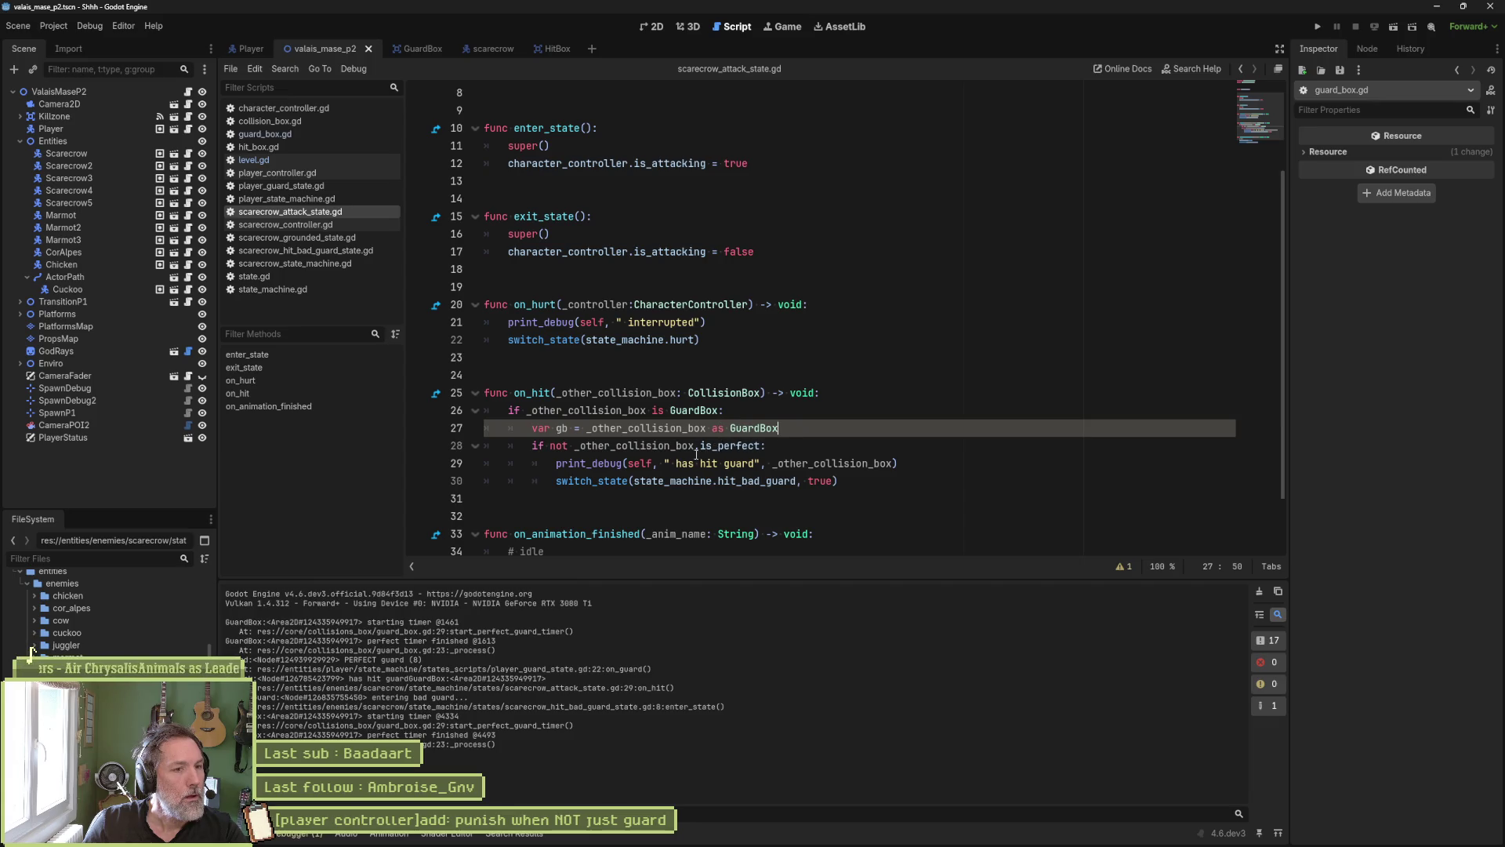
- Review the is_perfect check and the perfect-timer log message in scarecrow_attack_state.gd
mouse_move(741, 448)
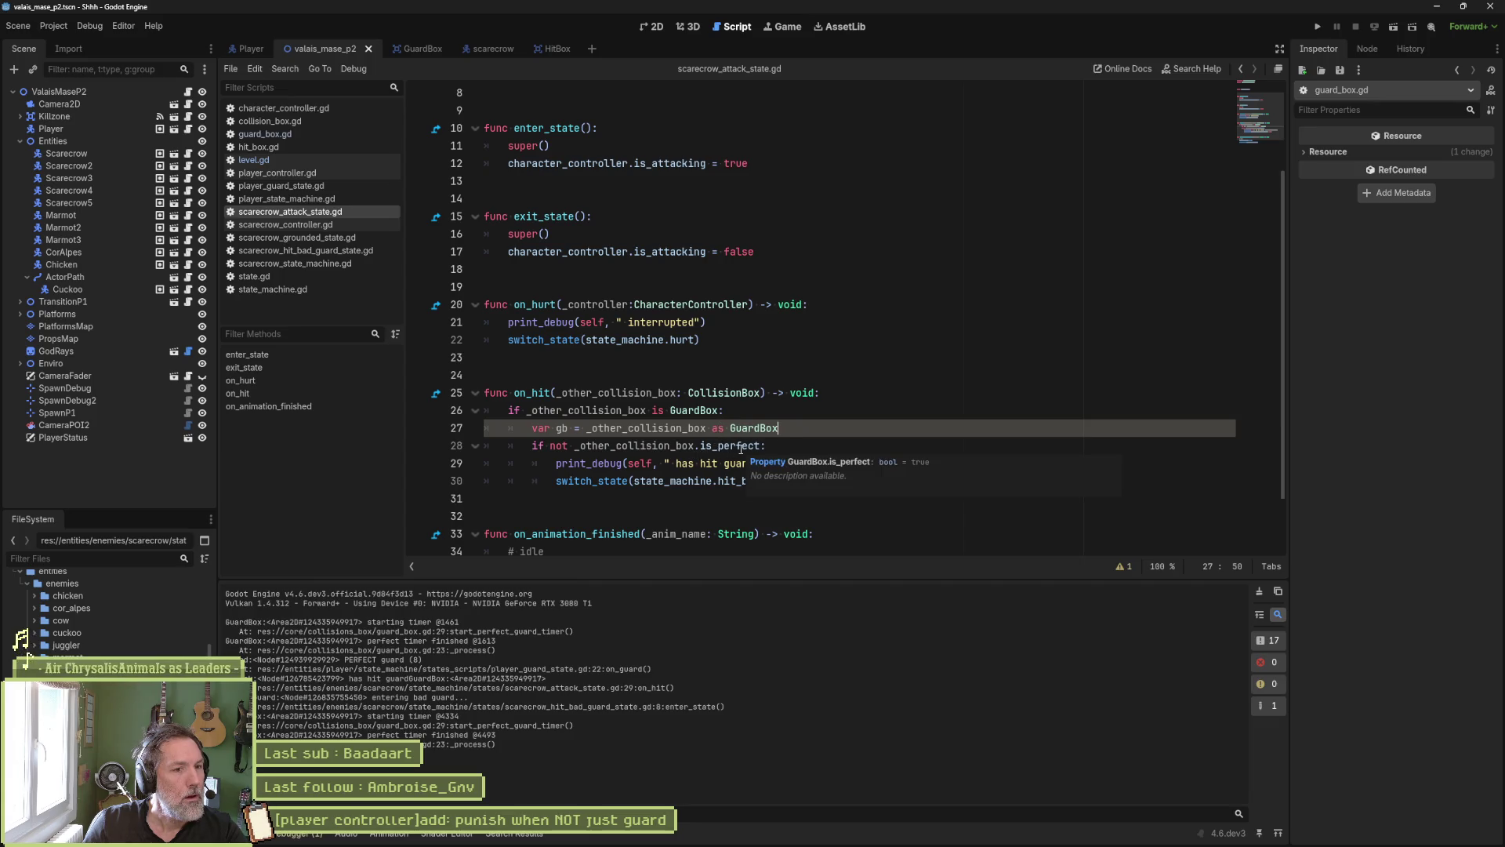
click(725, 461)
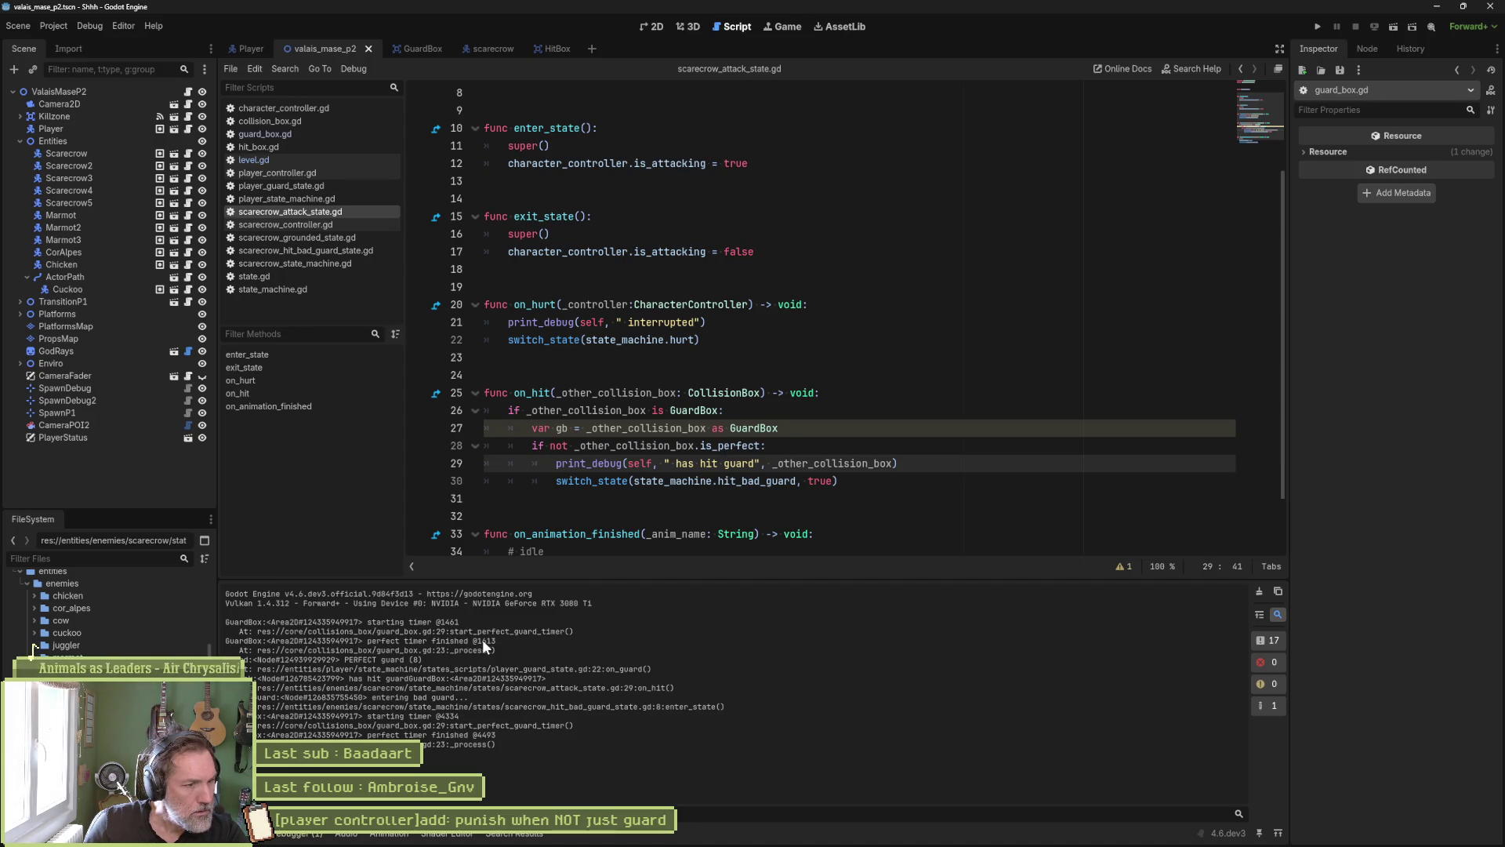
drag(376, 640, 474, 643)
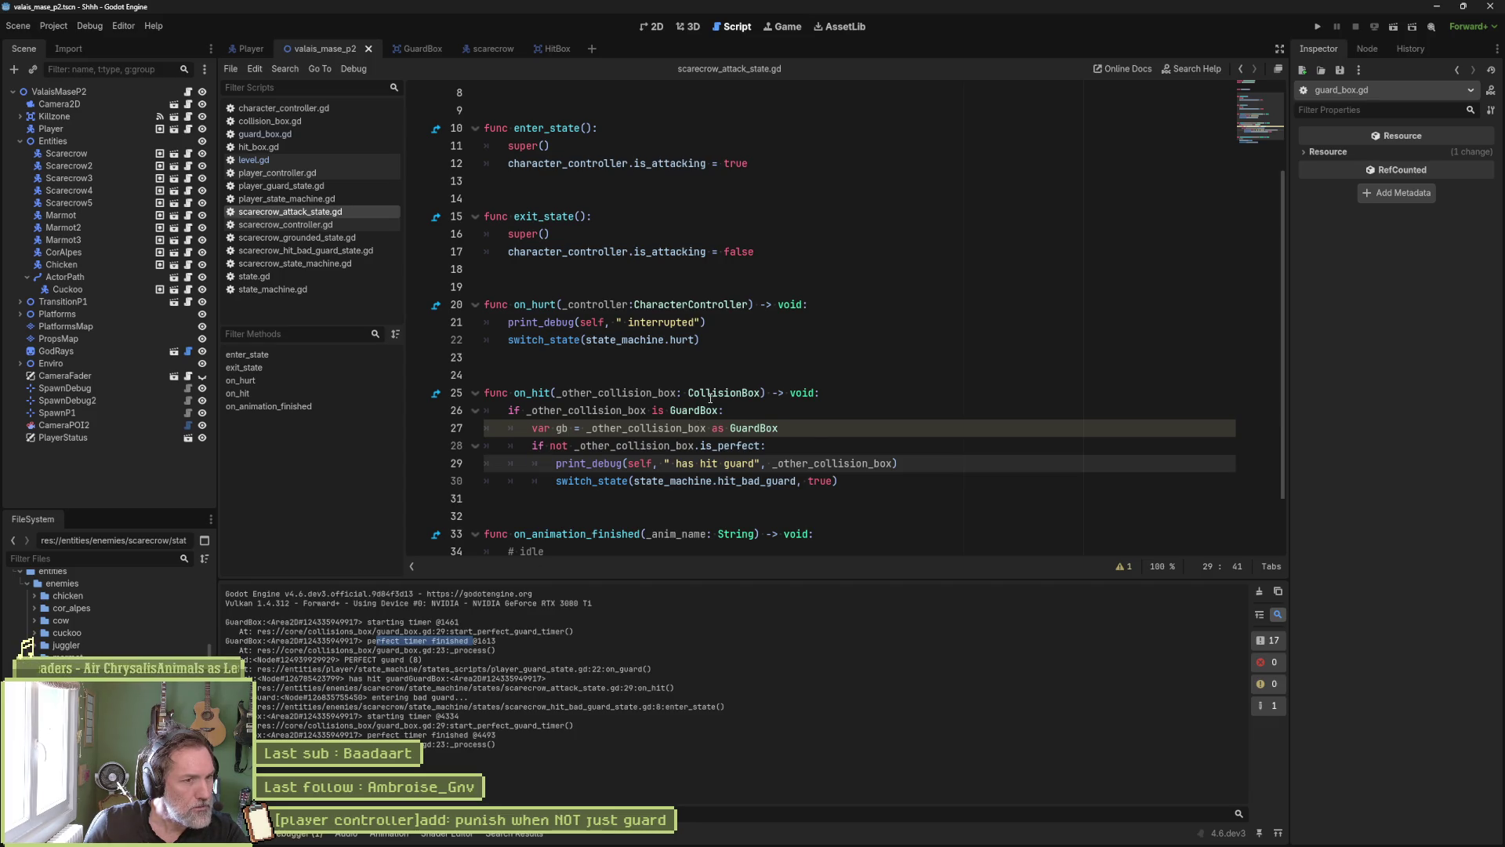
mouse_move(676, 420)
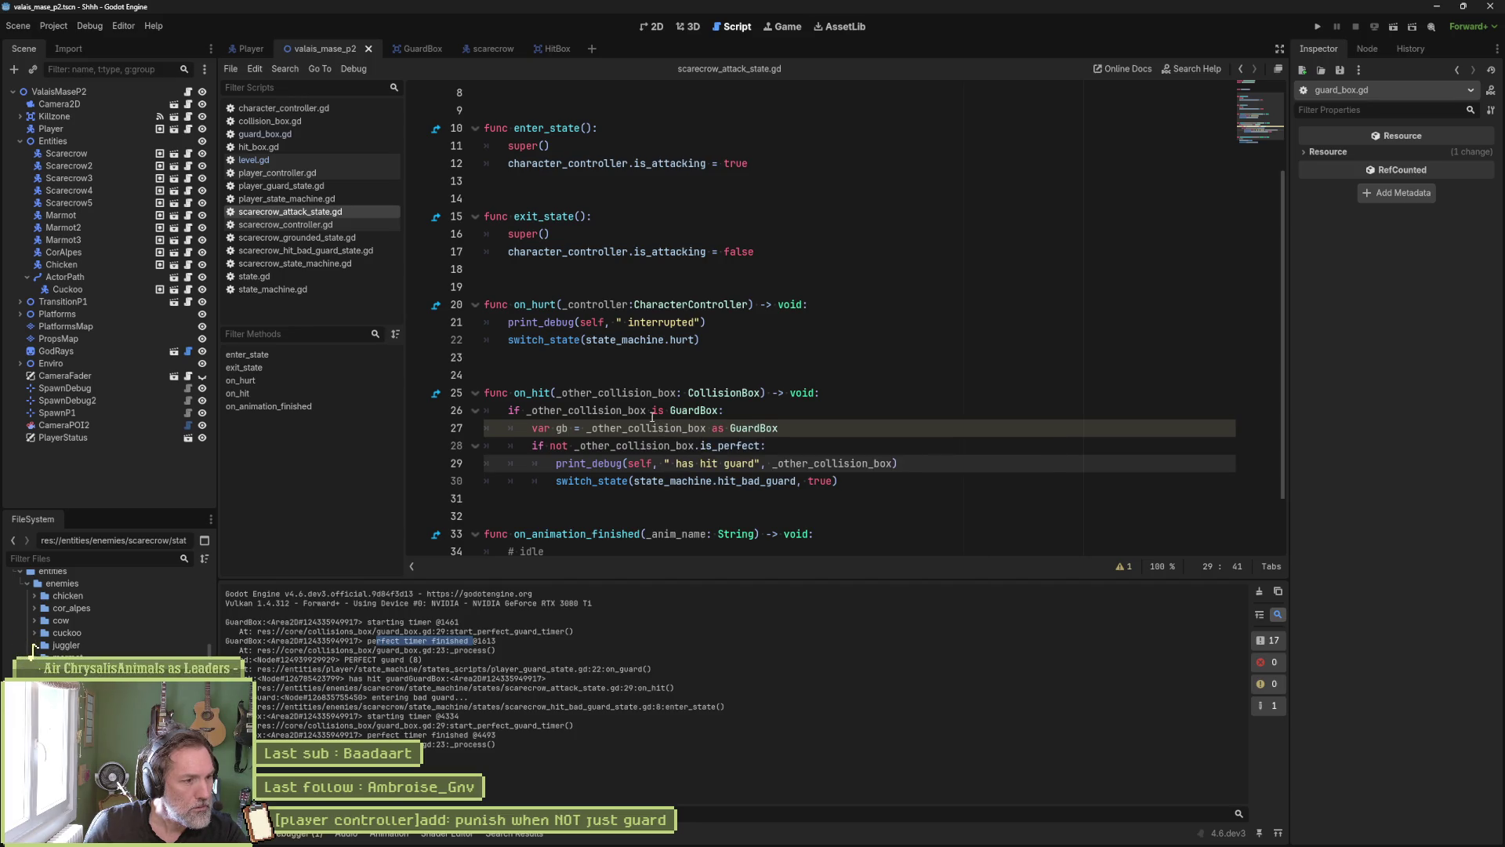
click(645, 374)
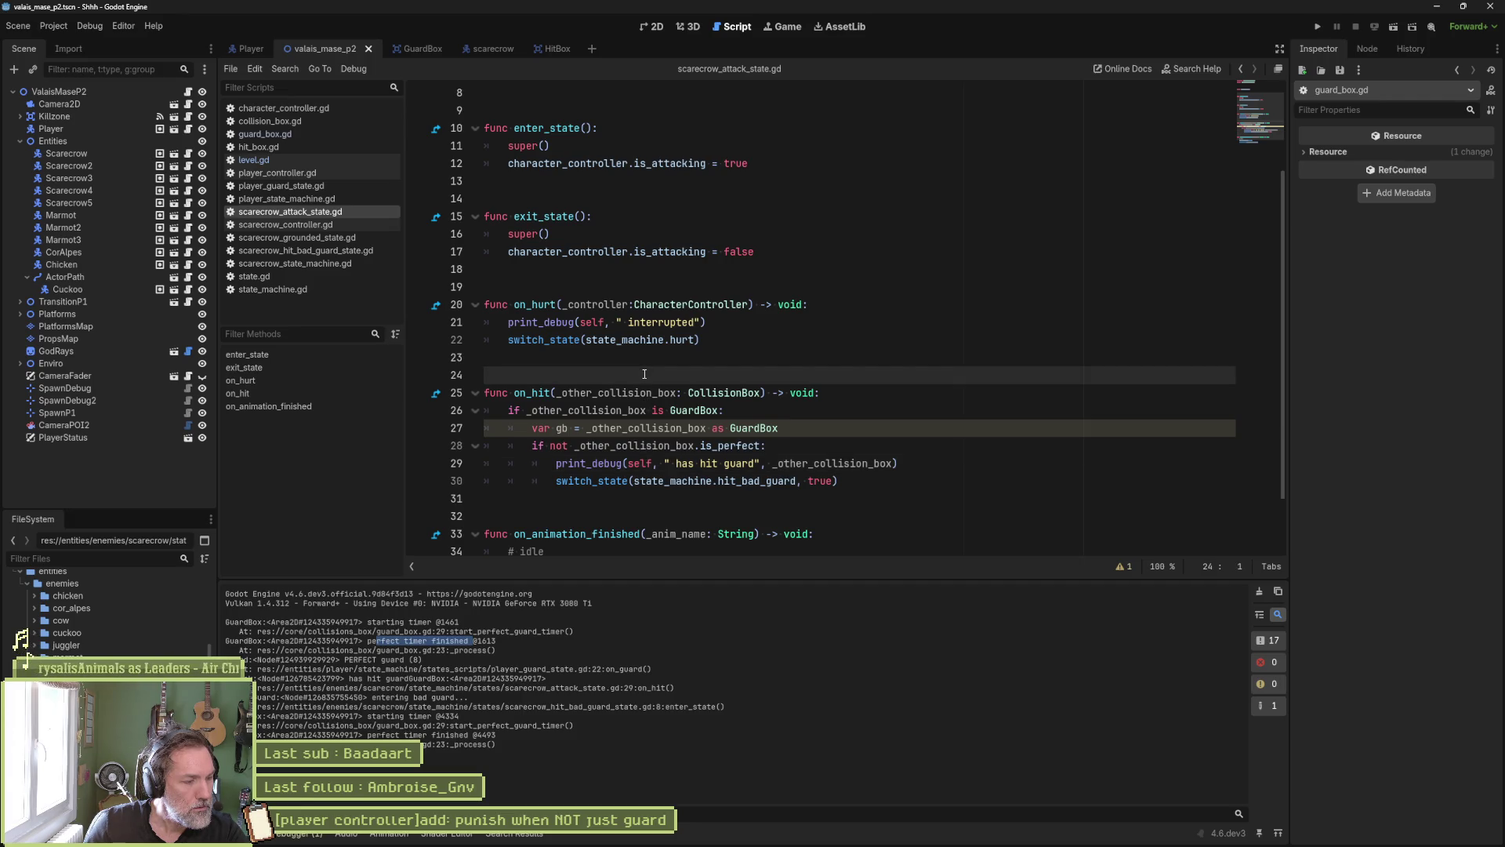
key(shift+alt+o)
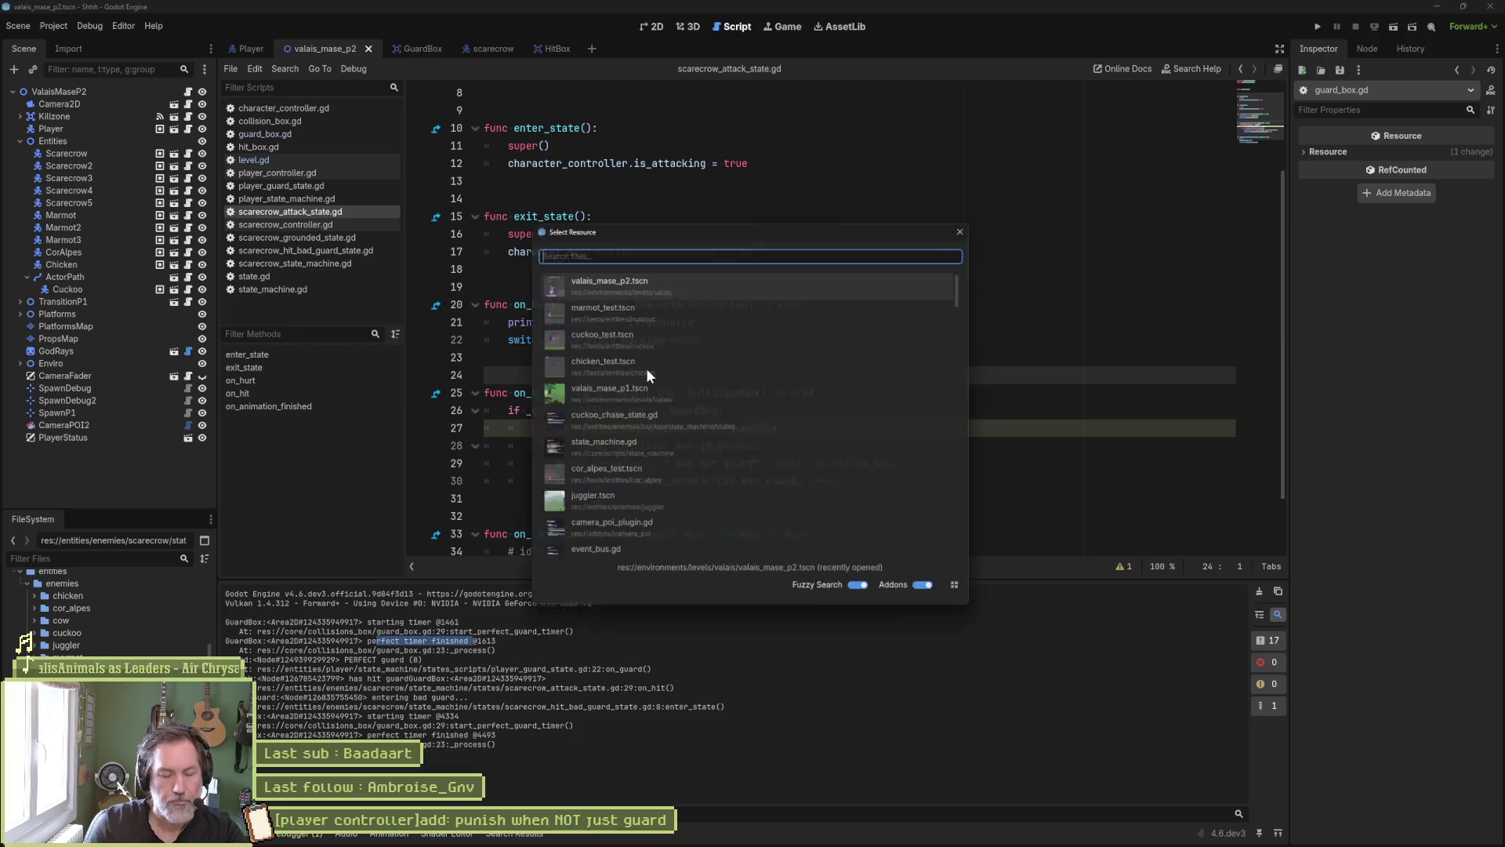
- Open game_settings_manager.gd and select the just_guard_time_frame_msec setting name
text(gam)
key(Down)
key(Down)
key(Down)
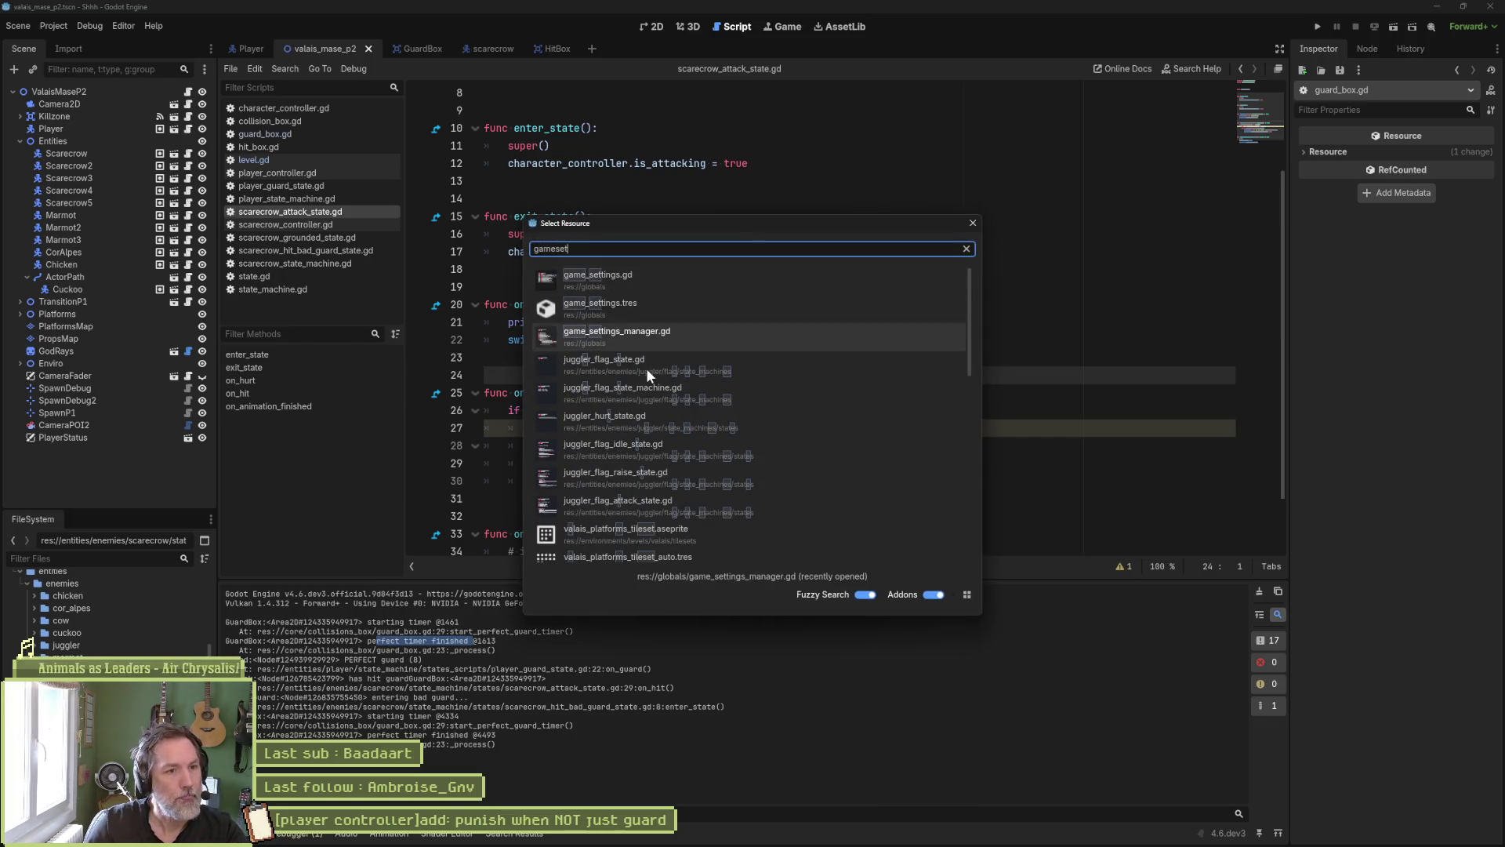
key(Return)
scroll(648, 370, down, 4)
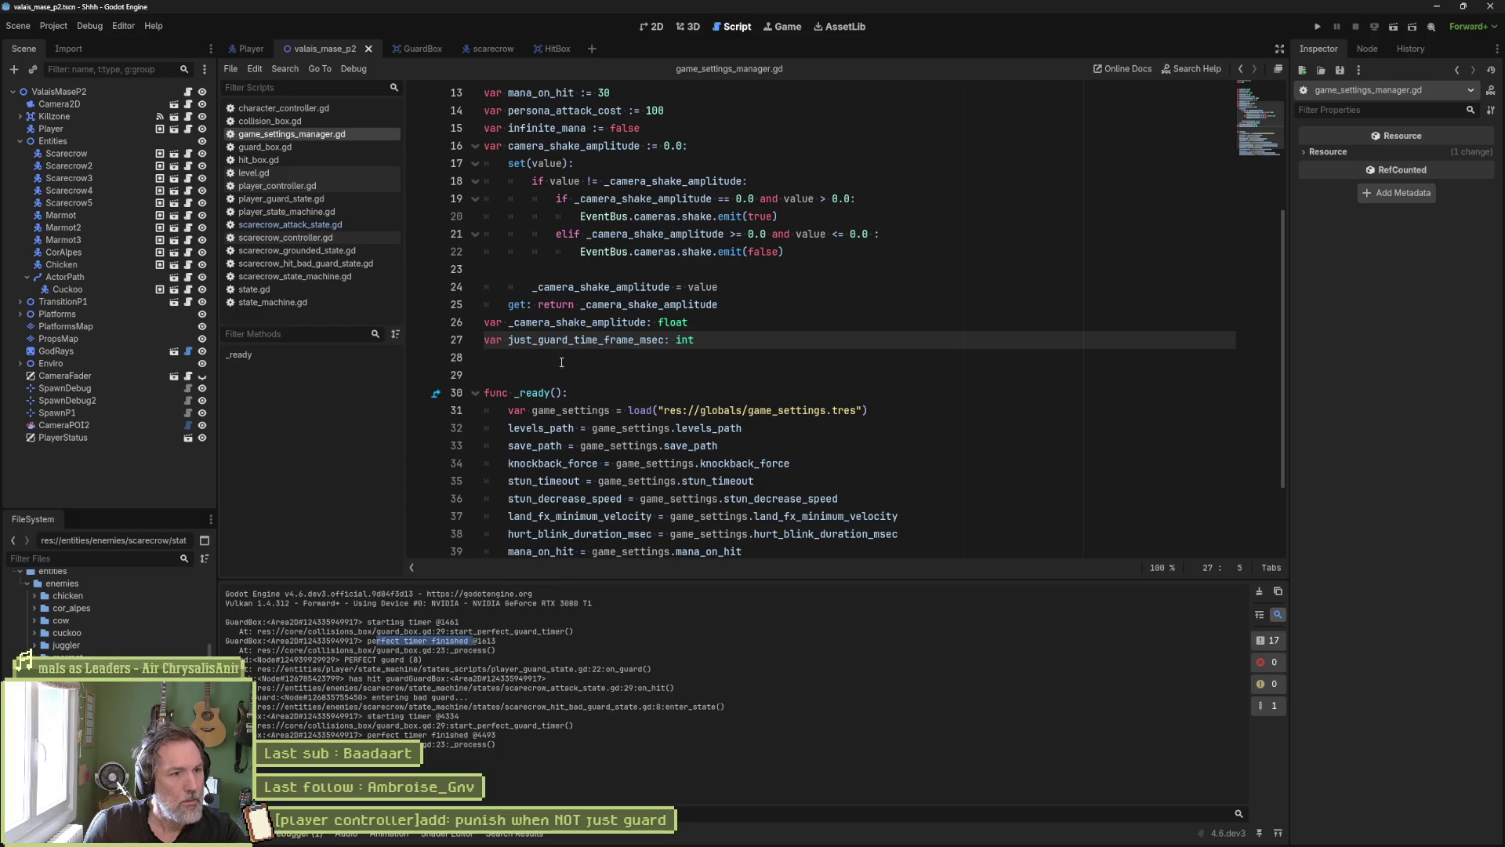
double_click(567, 343)
- Search all files for just_guard_time_frame_msec and open its use in player_guard_state.gd's on_guard
key(ctrl+shift+f)
click(666, 471)
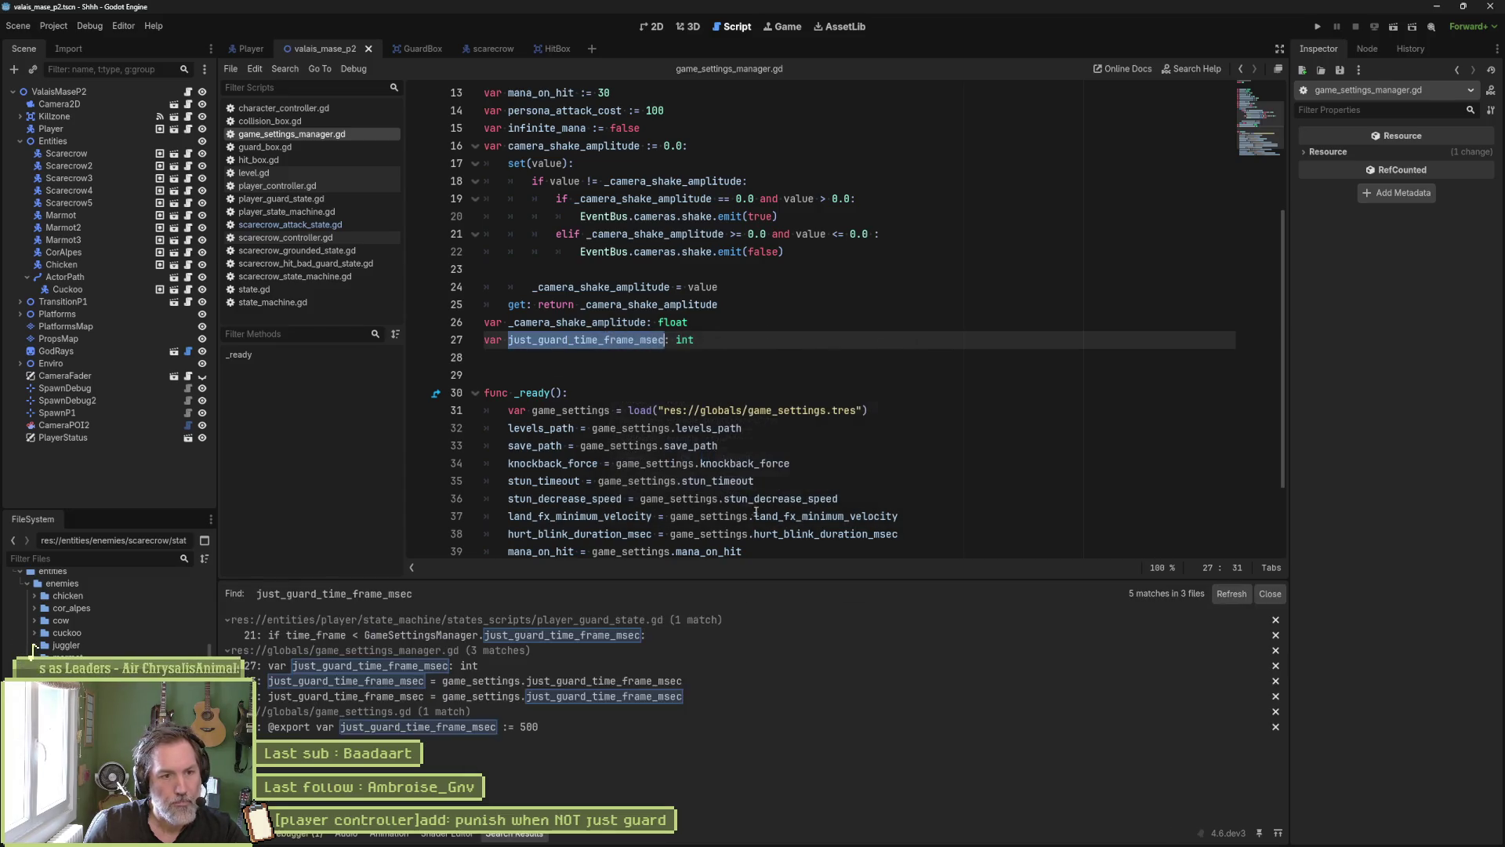
click(627, 631)
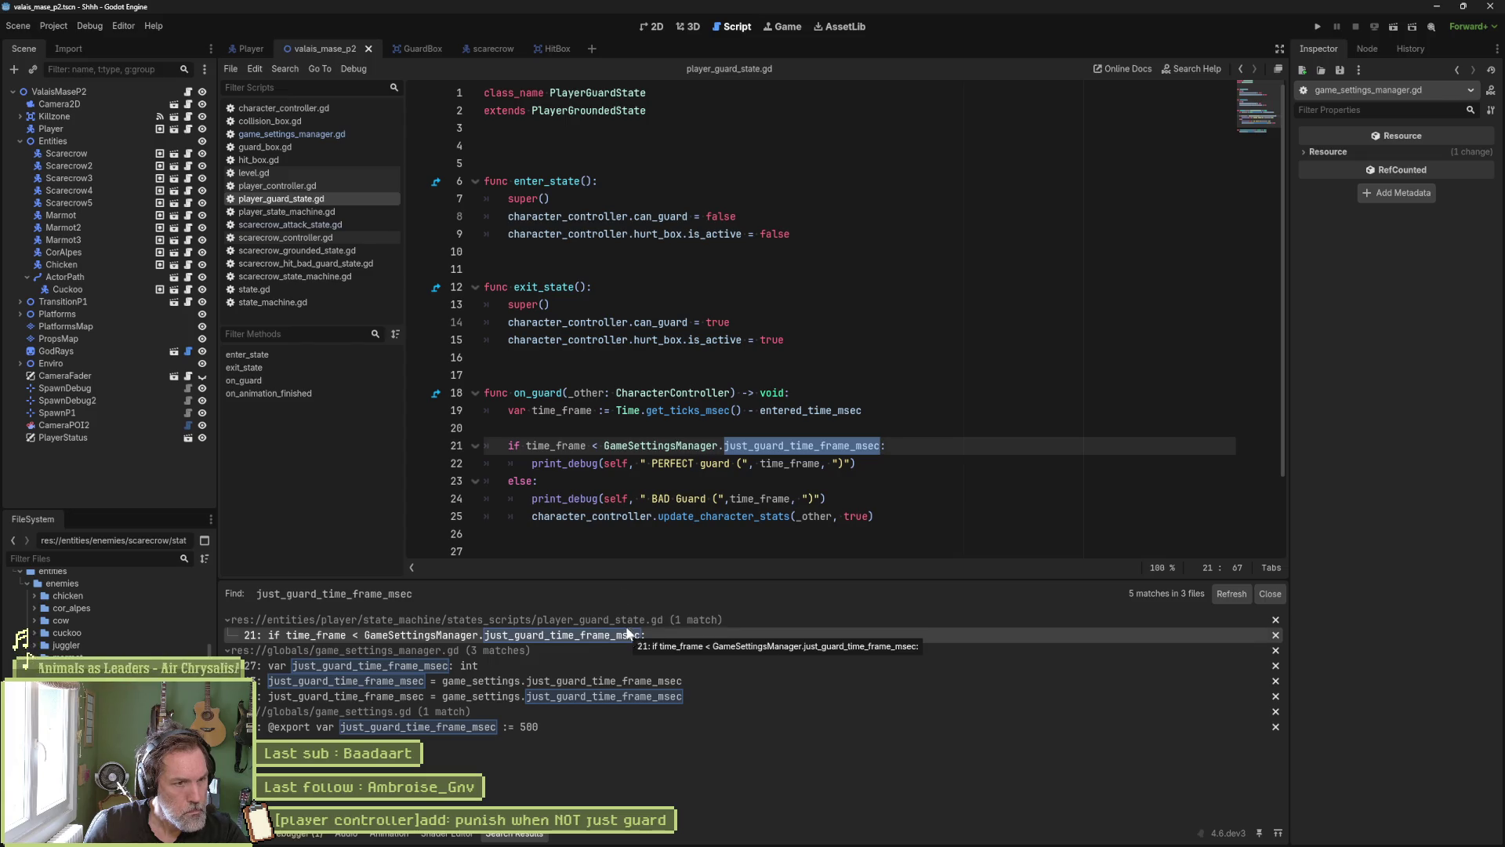
click(619, 398)
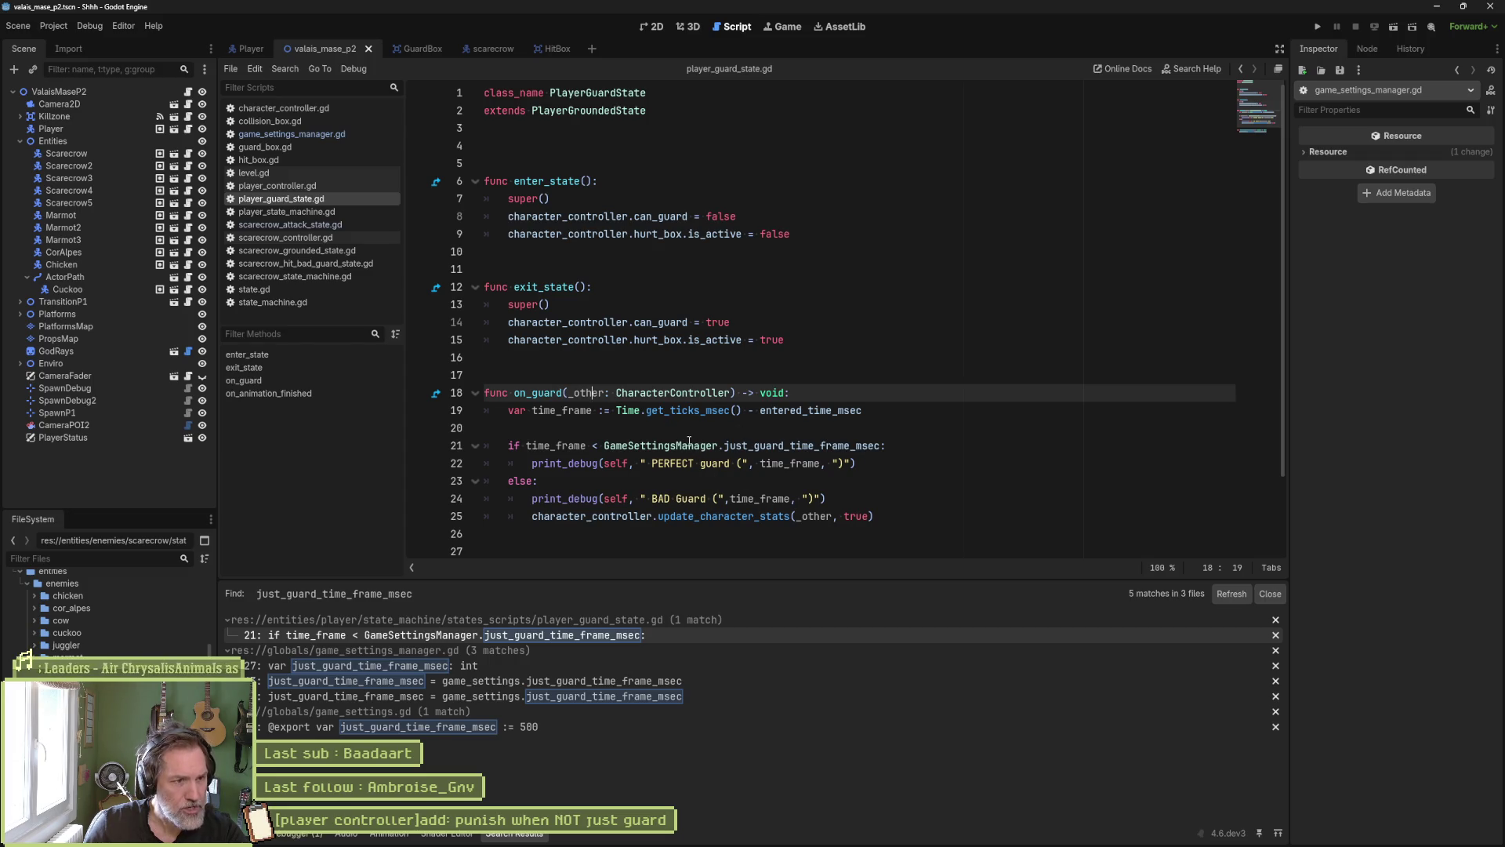
mouse_move(695, 841)
click(804, 841)
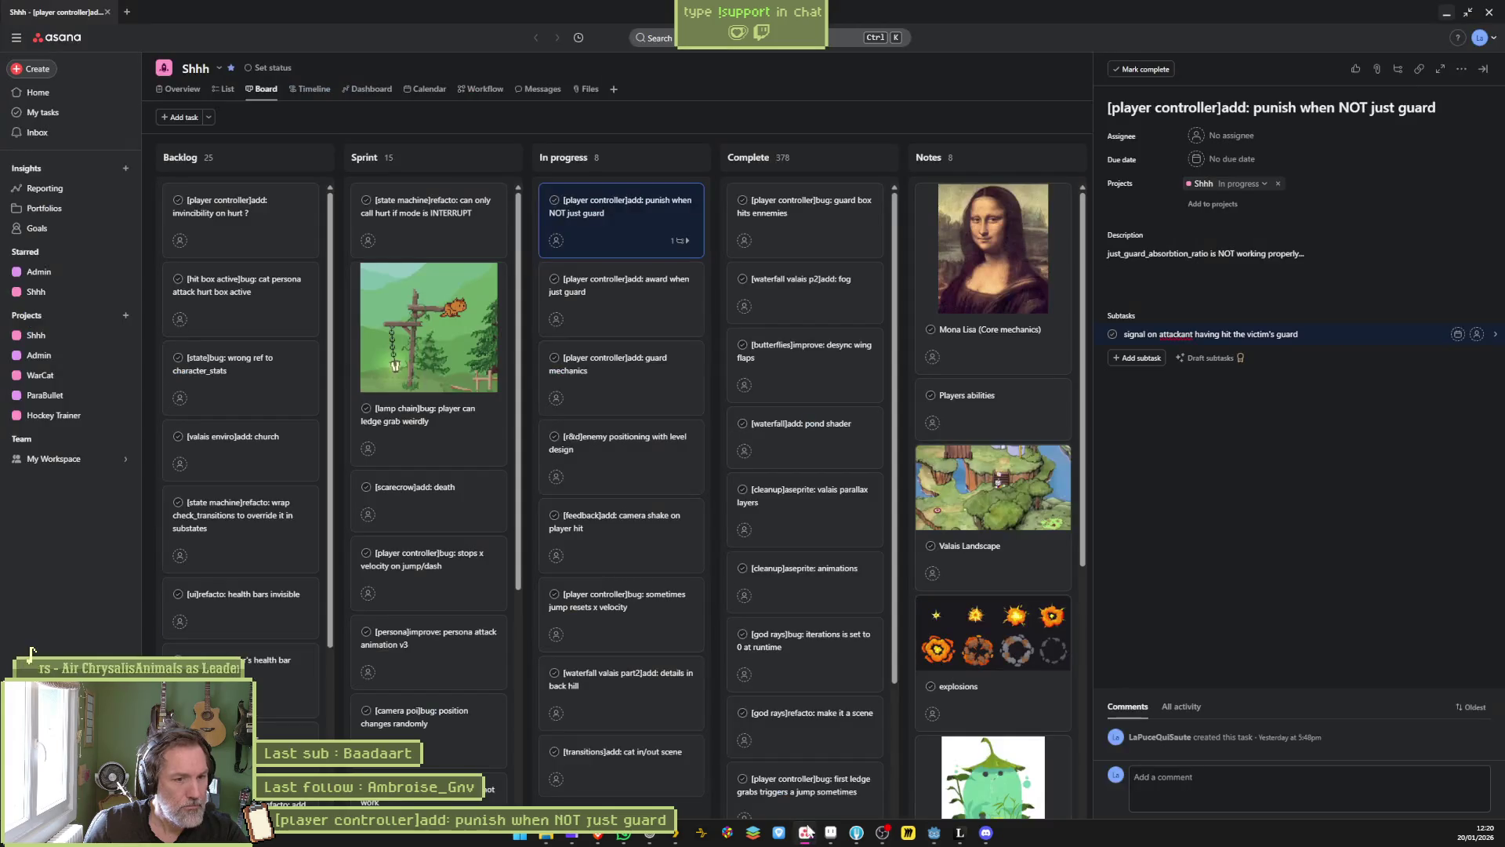
- Add task '[player guard state]refactor: use is_perfect var from GuardBox instead of GameSettings' atop In progress
click(617, 808)
click(1171, 109)
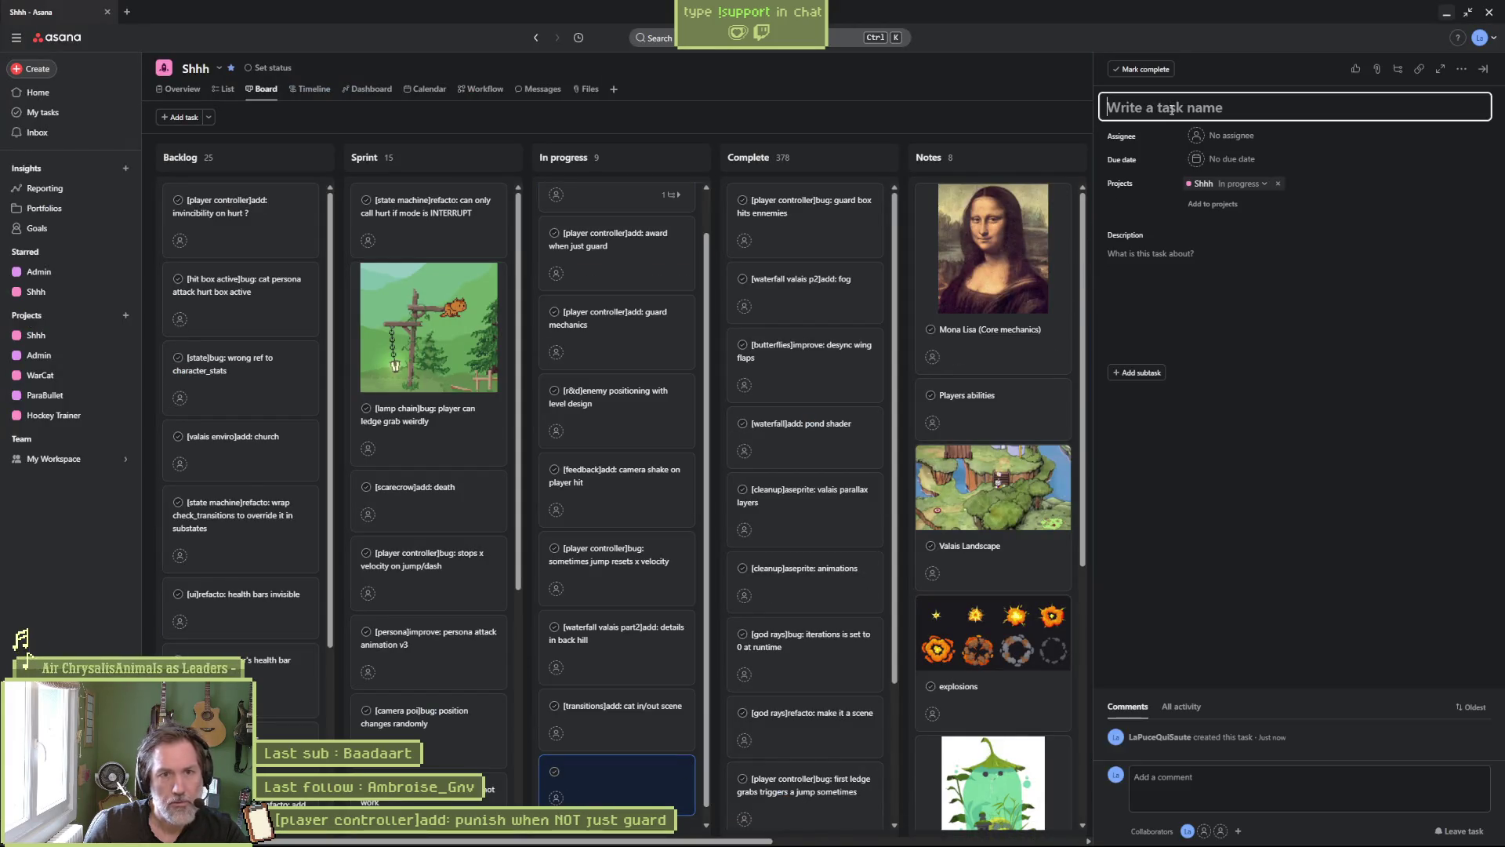
text([])
key(Left)
text(player)
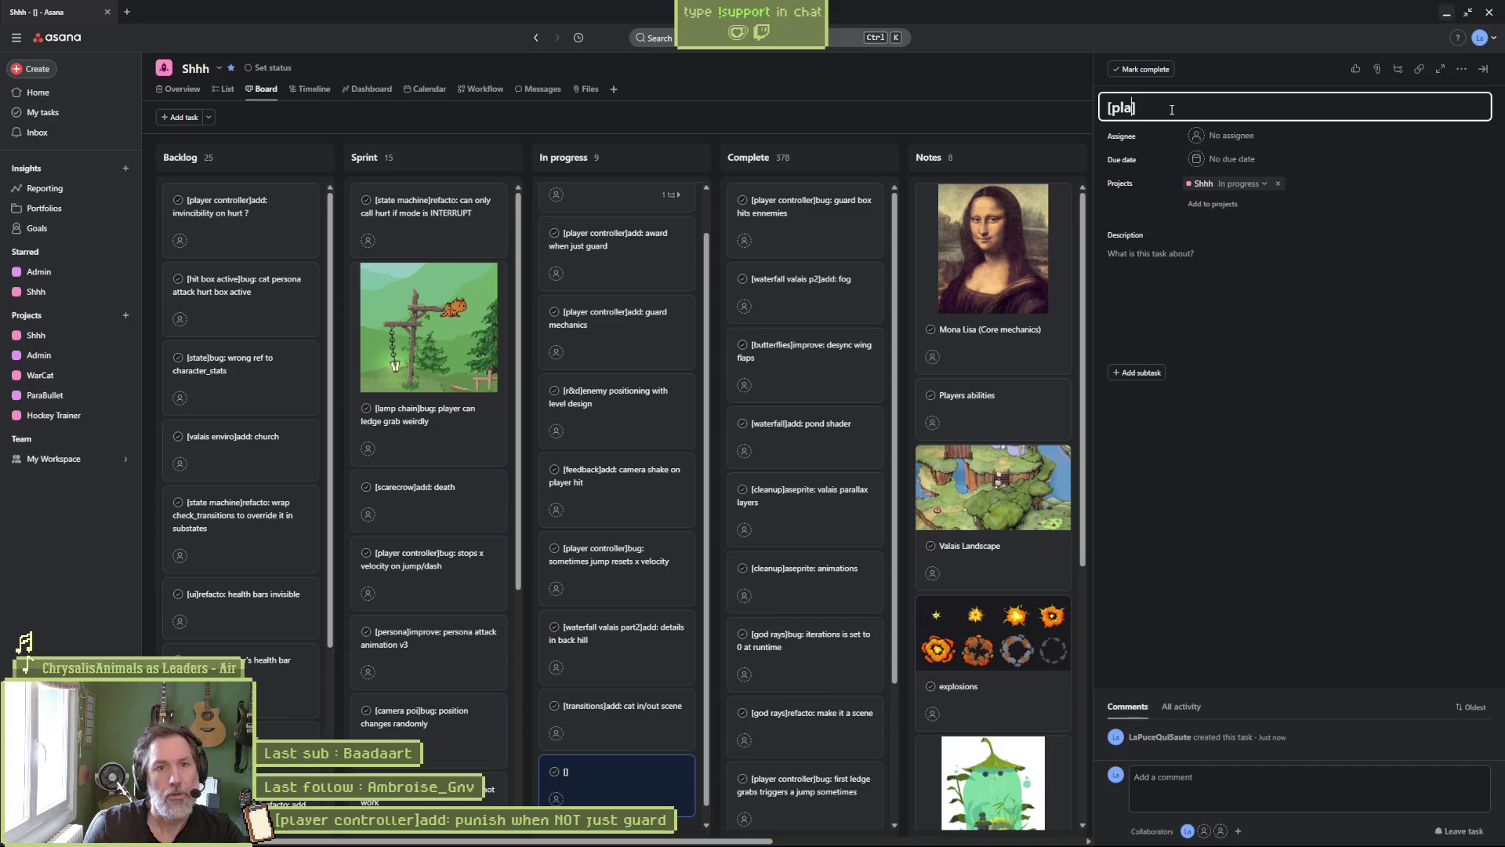
text( guard state]refac)
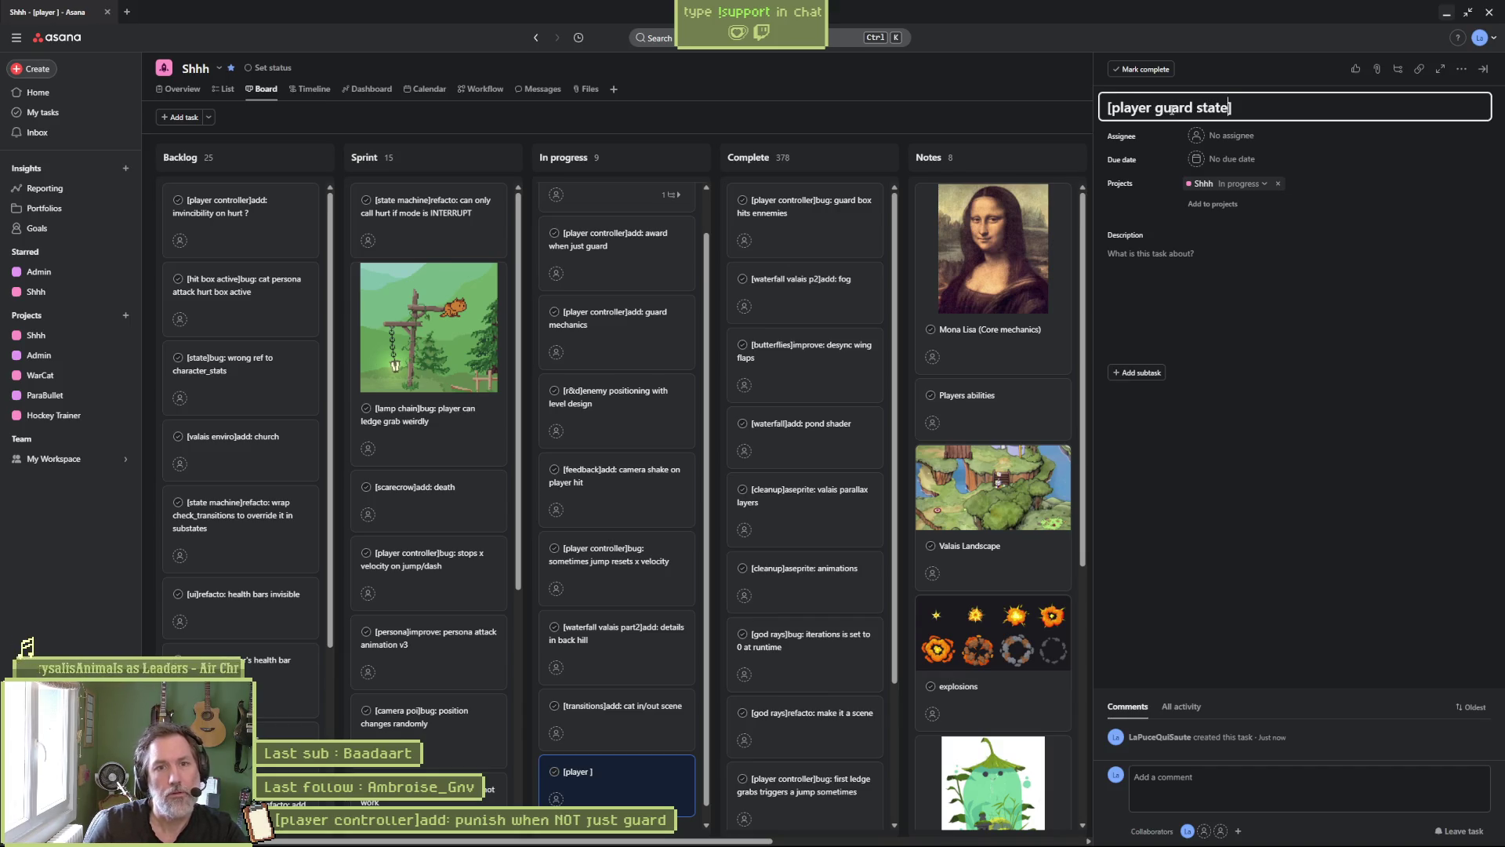
text(tor: u)
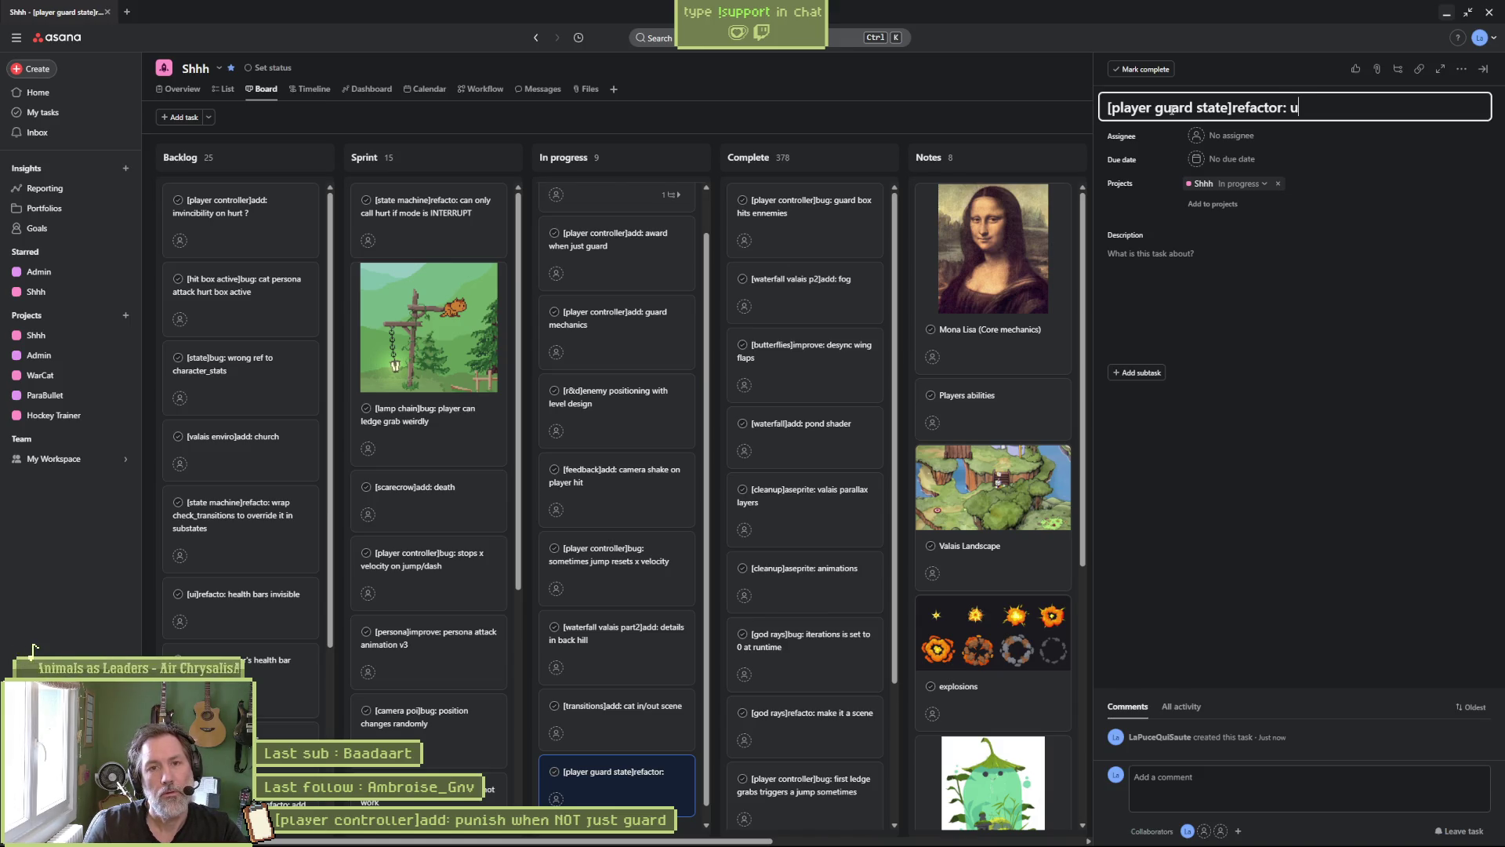
text(se is_perfect var from GuardBox ins)
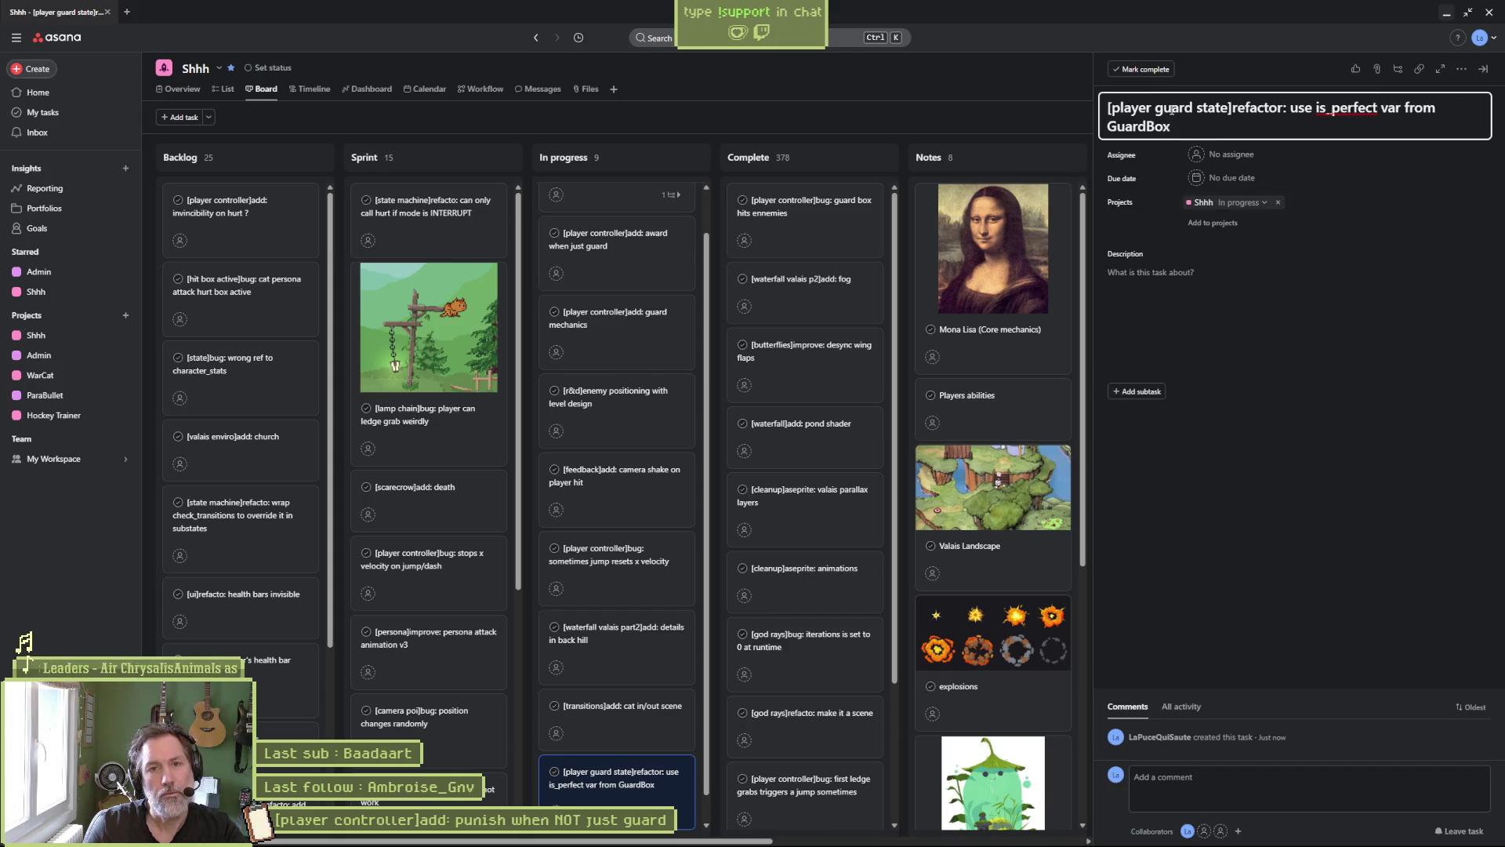
text(tead of GameSettin)
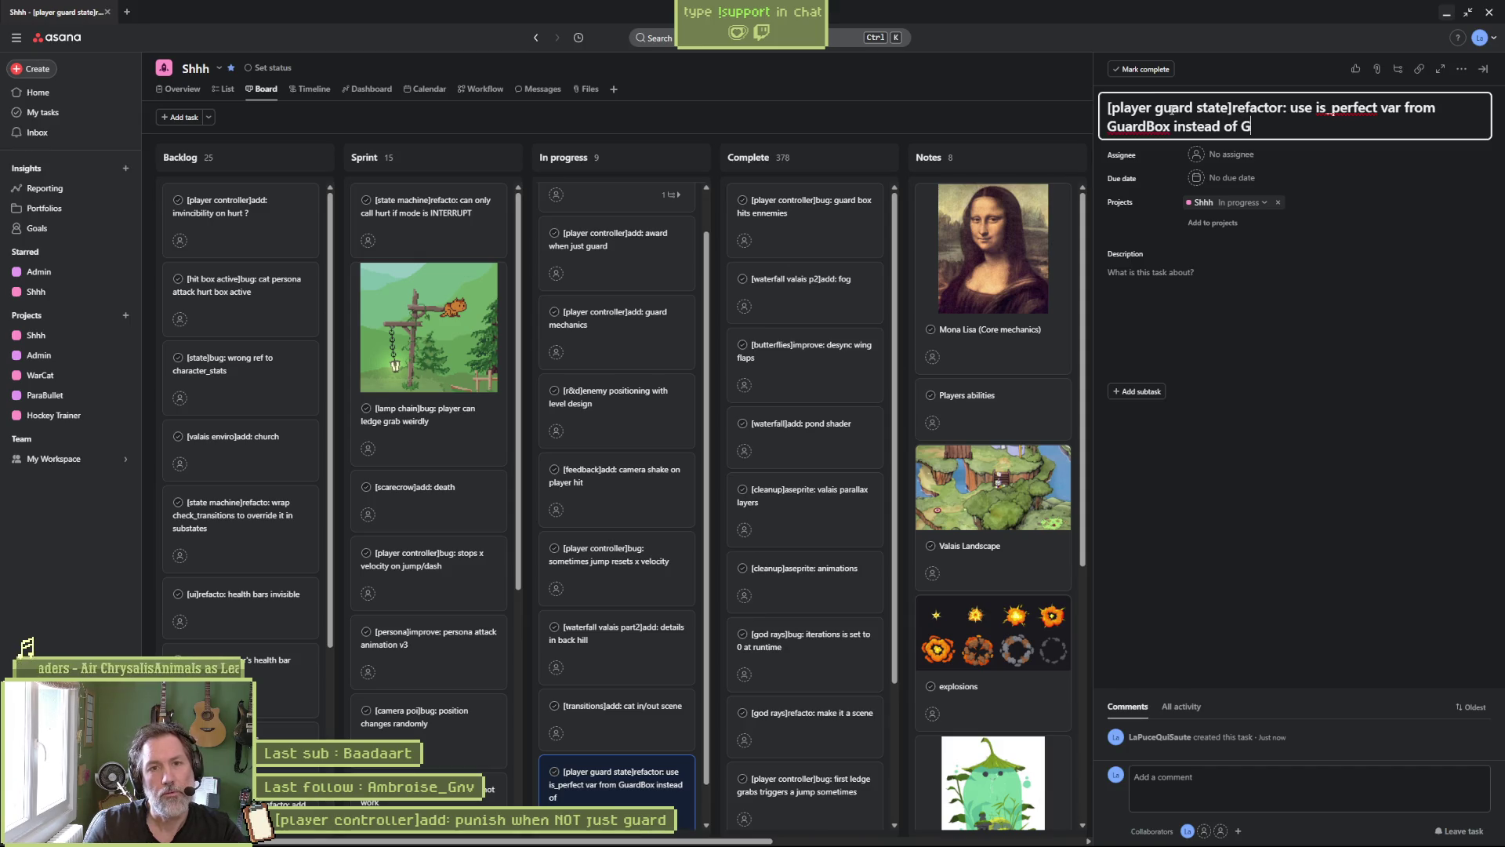
text(gs)
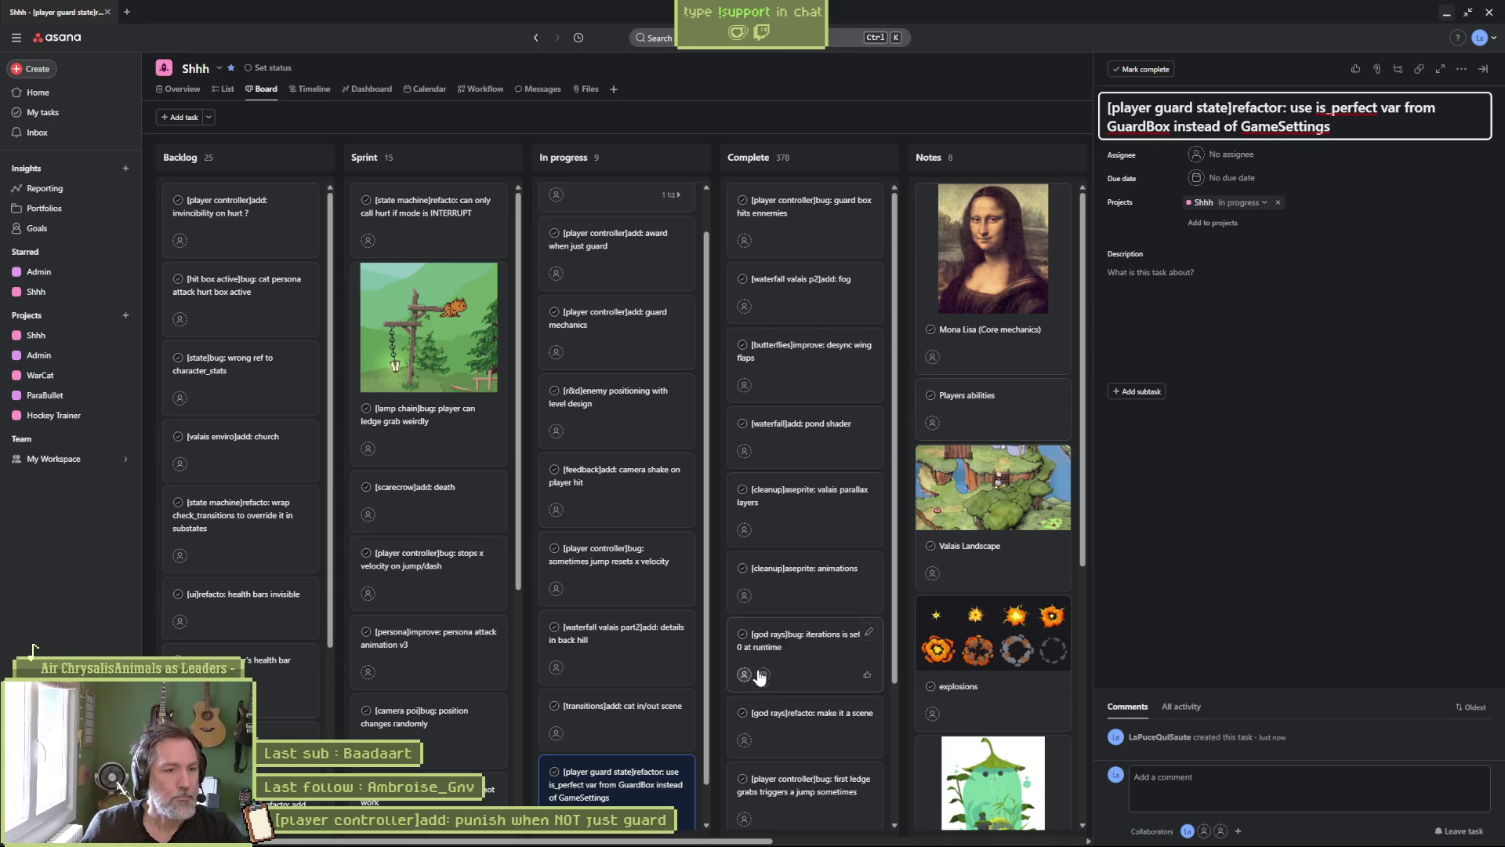
mouse_move(630, 792)
mouse_down()
mouse_move(639, 189)
mouse_move(639, 270)
mouse_up()
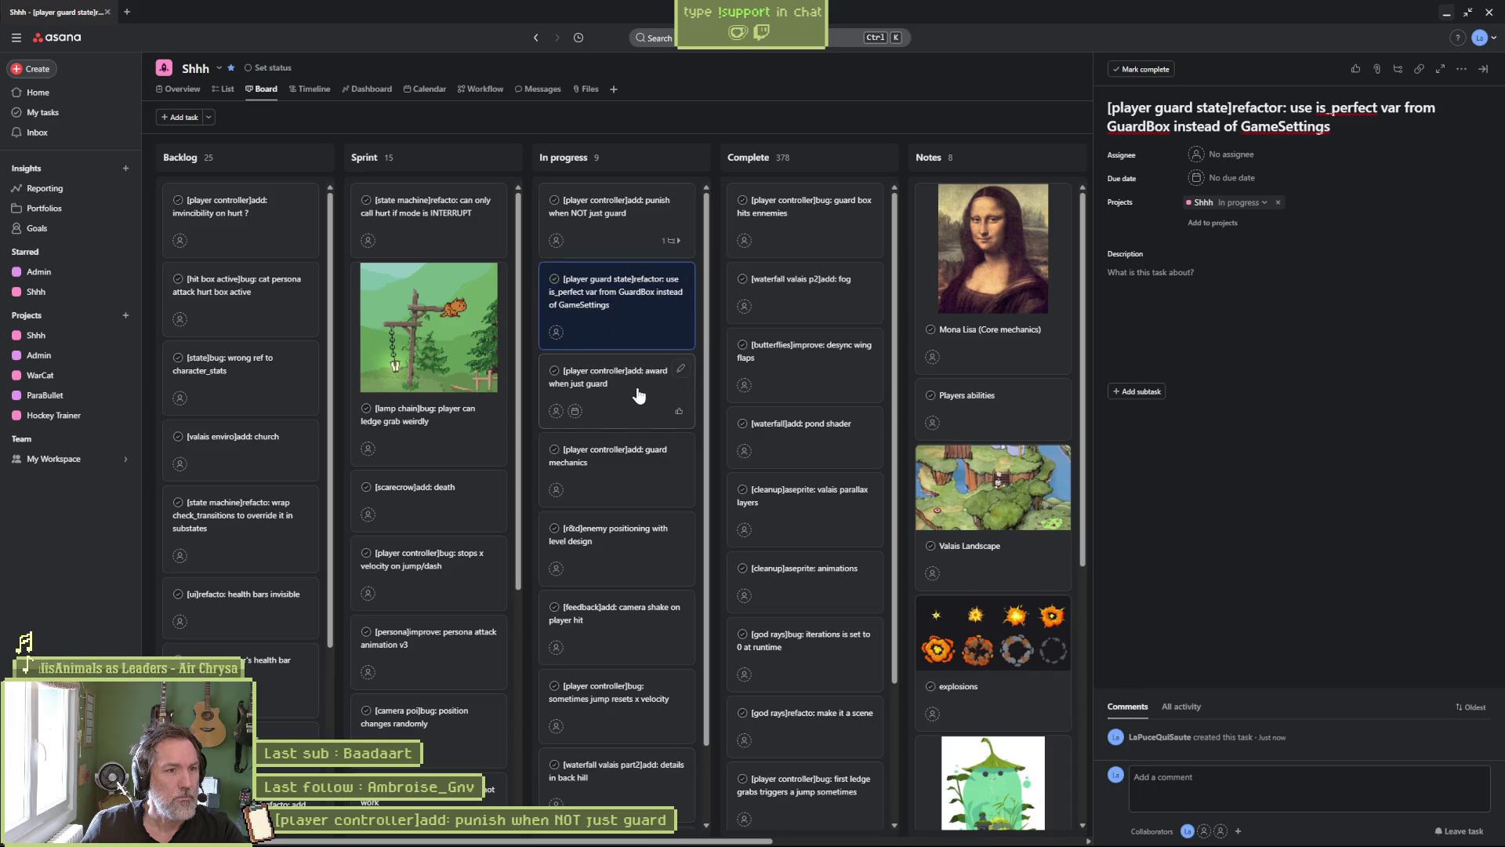
key(alt+Tab)
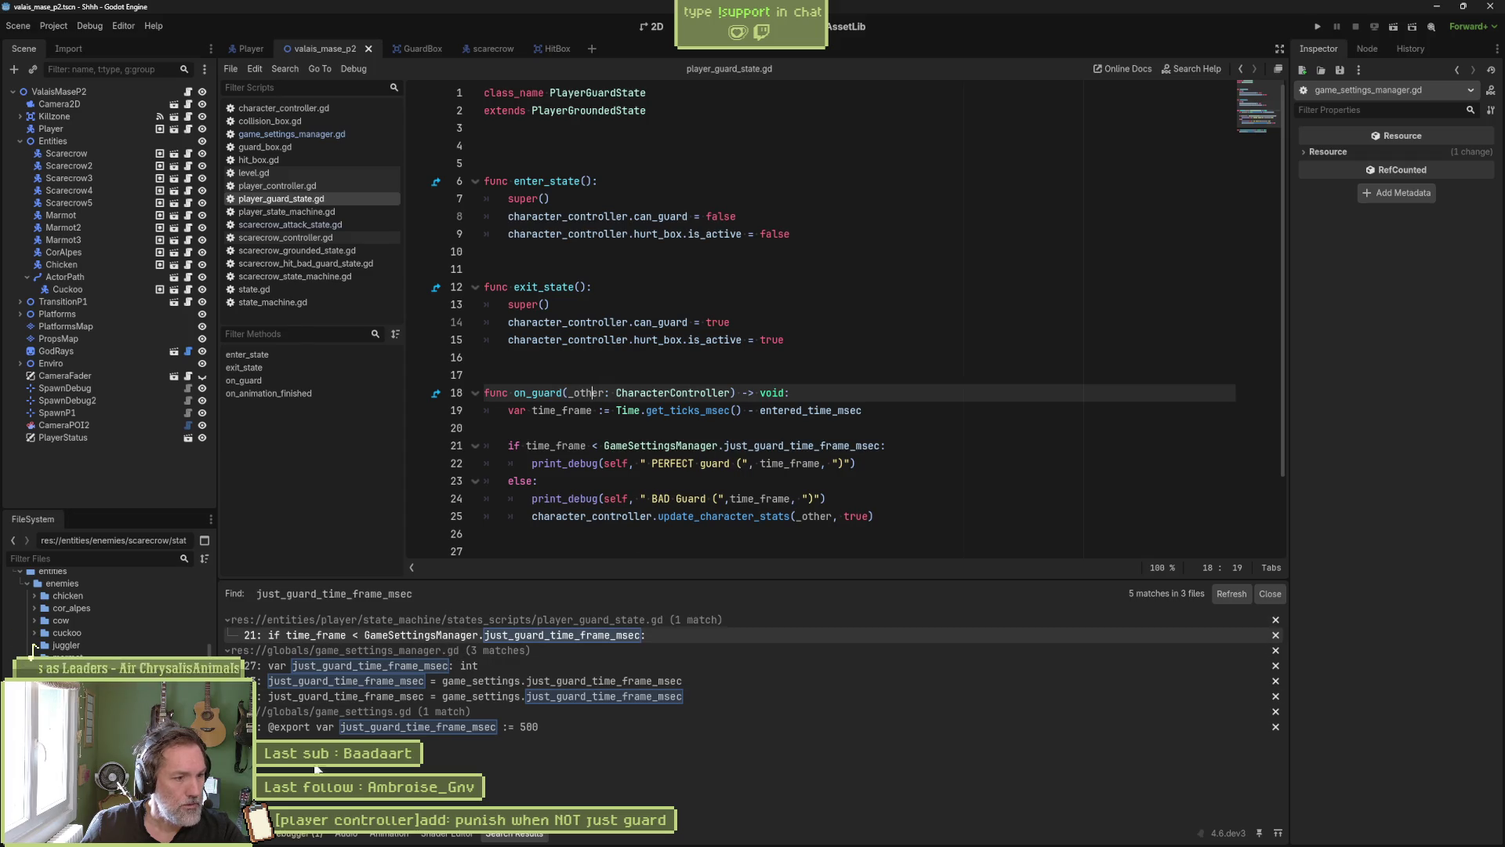
click(249, 832)
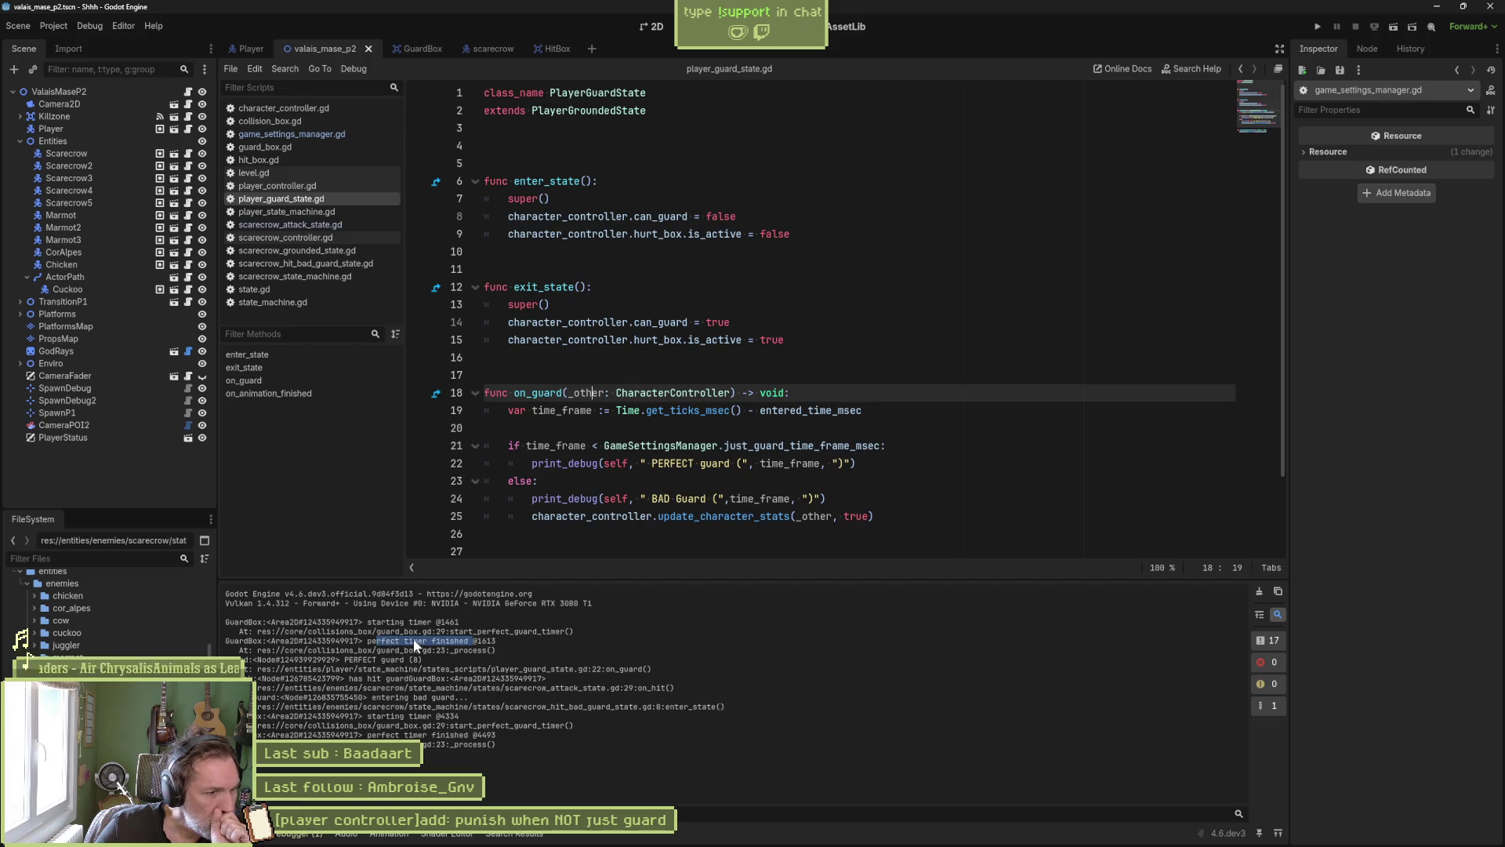
- Select the perfect-timer timestamp and the PERFECT guard message in the Output log
drag(432, 641, 495, 640)
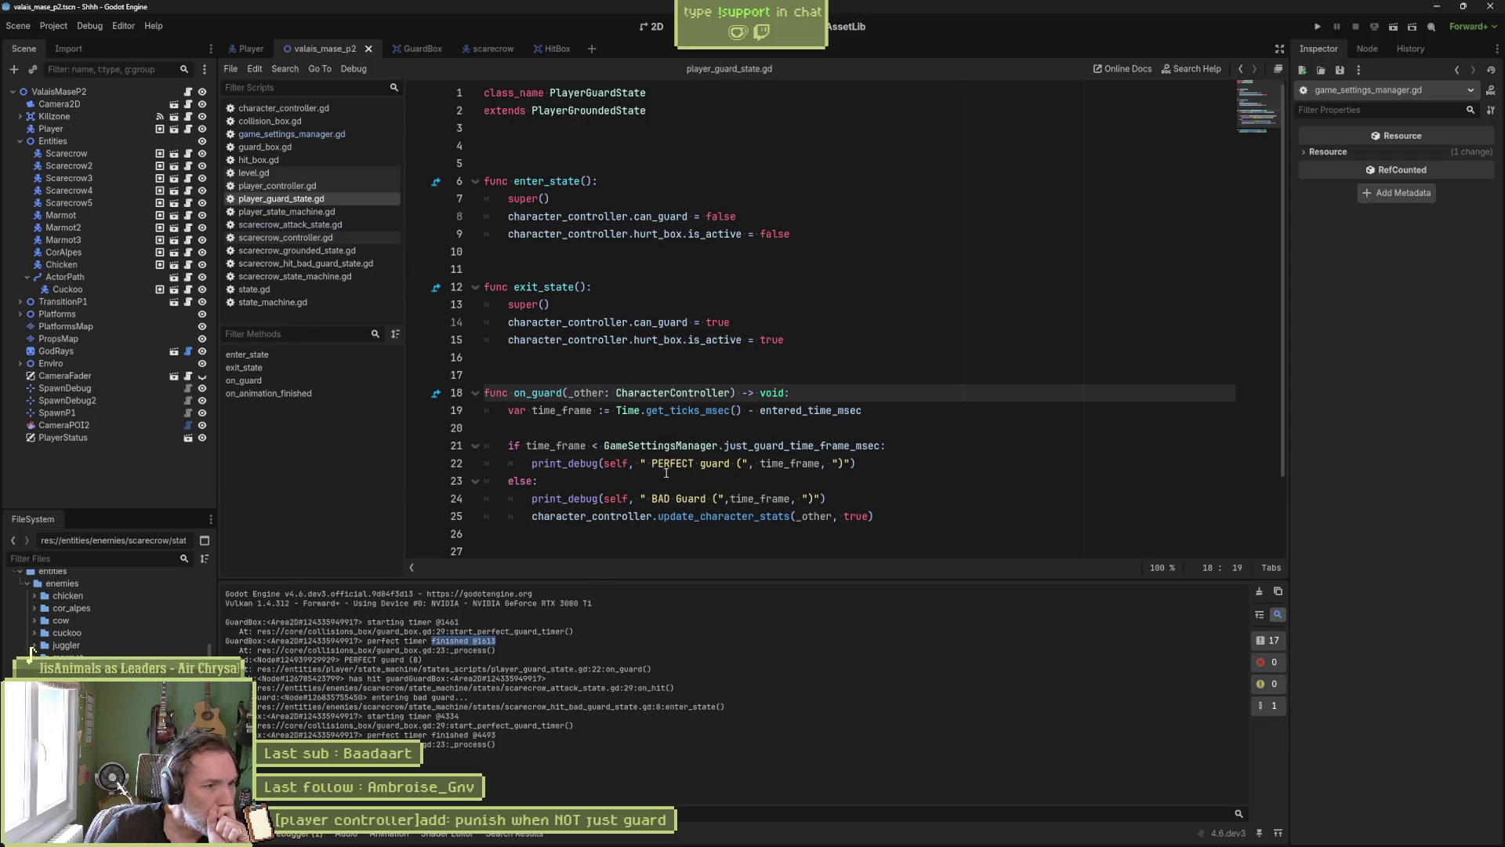
drag(651, 463, 821, 463)
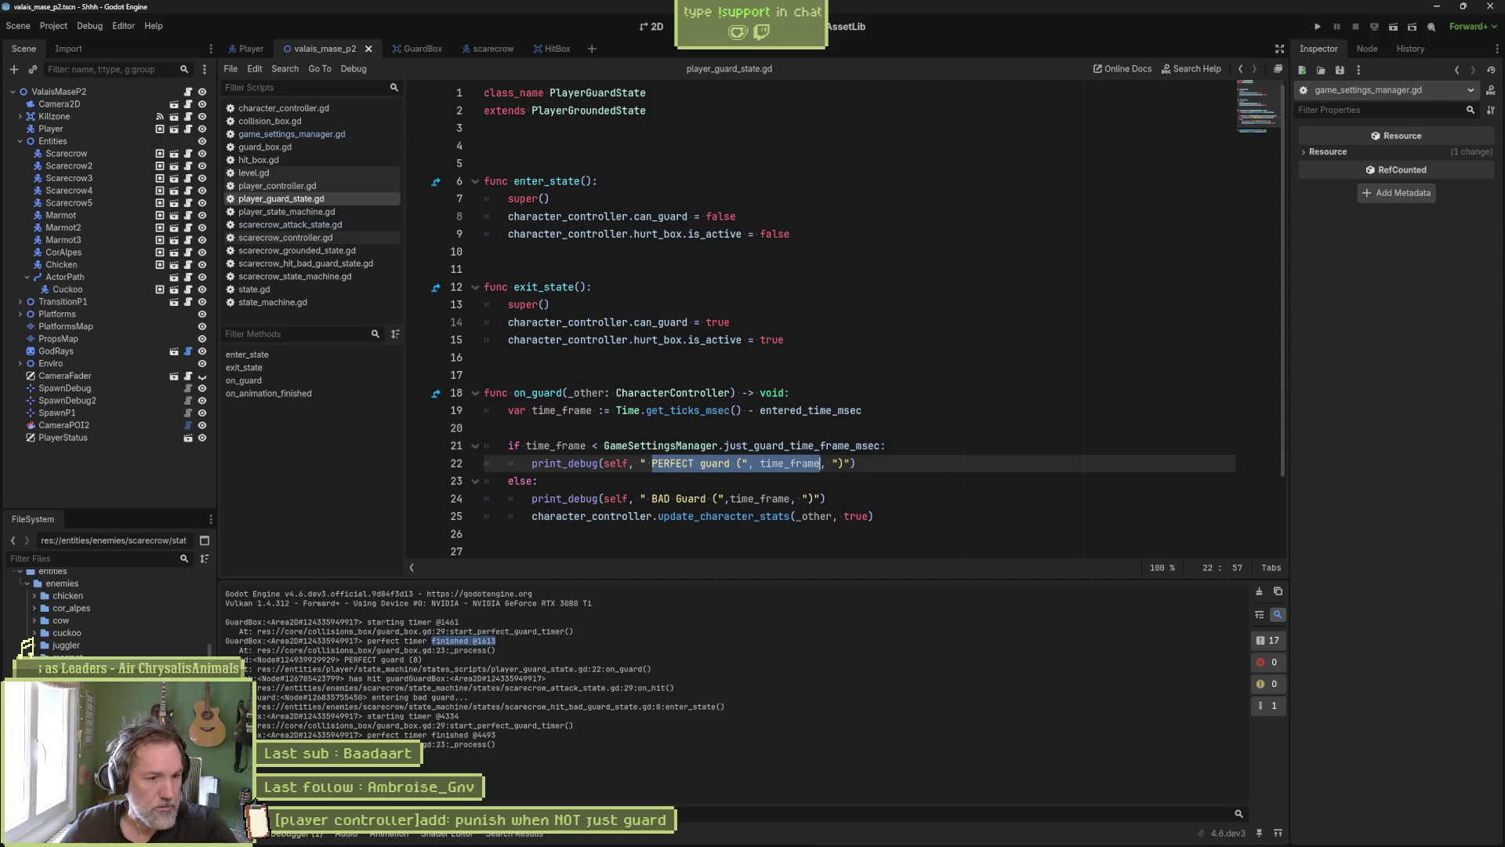
click(811, 833)
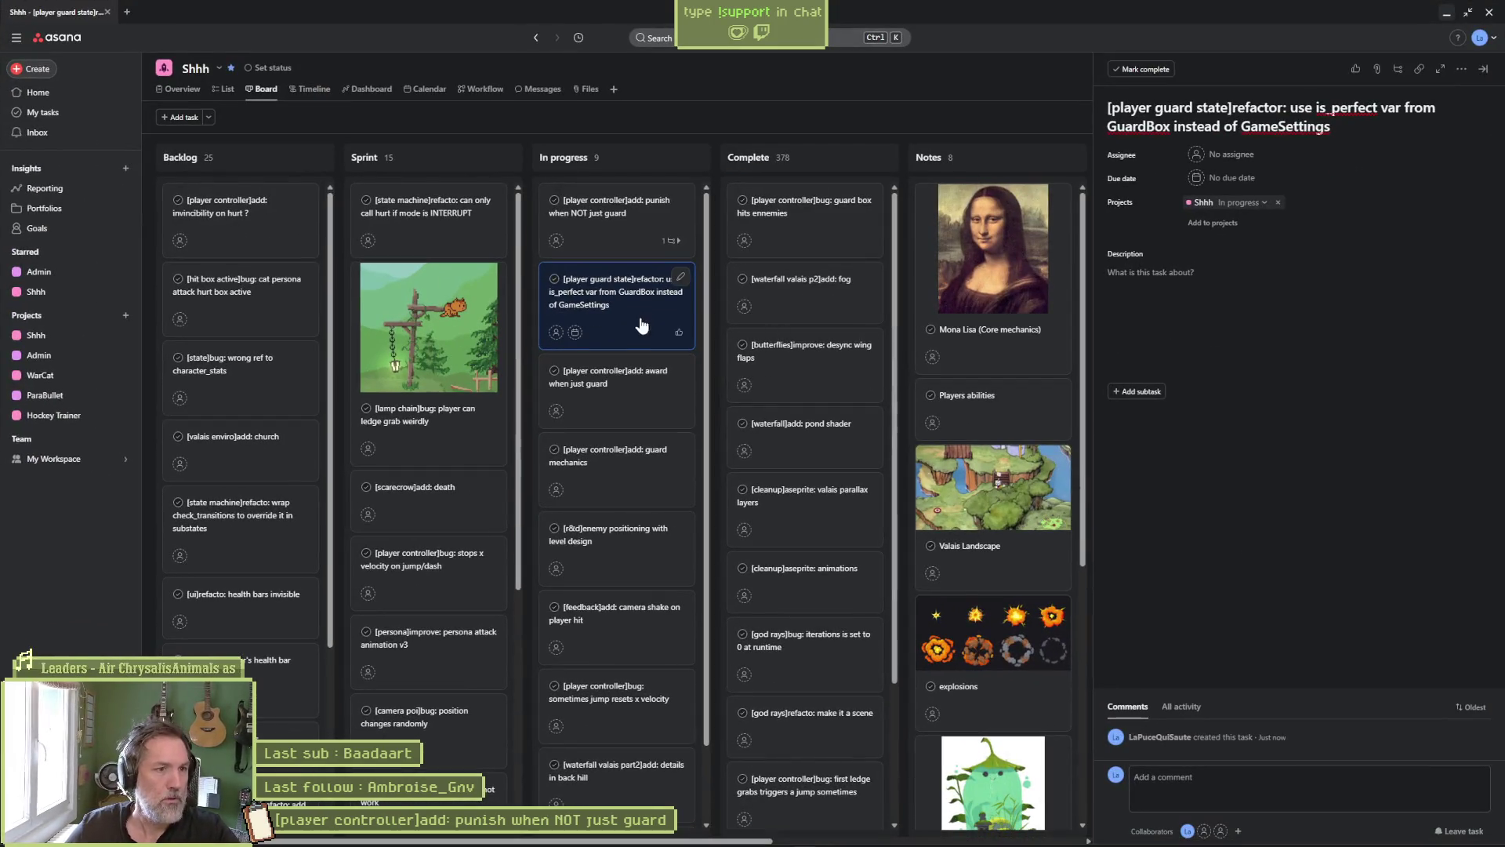
- Keep the refactor task at the top of In progress and return to guard_box.gd in Godot
drag(641, 324, 627, 227)
click(1446, 12)
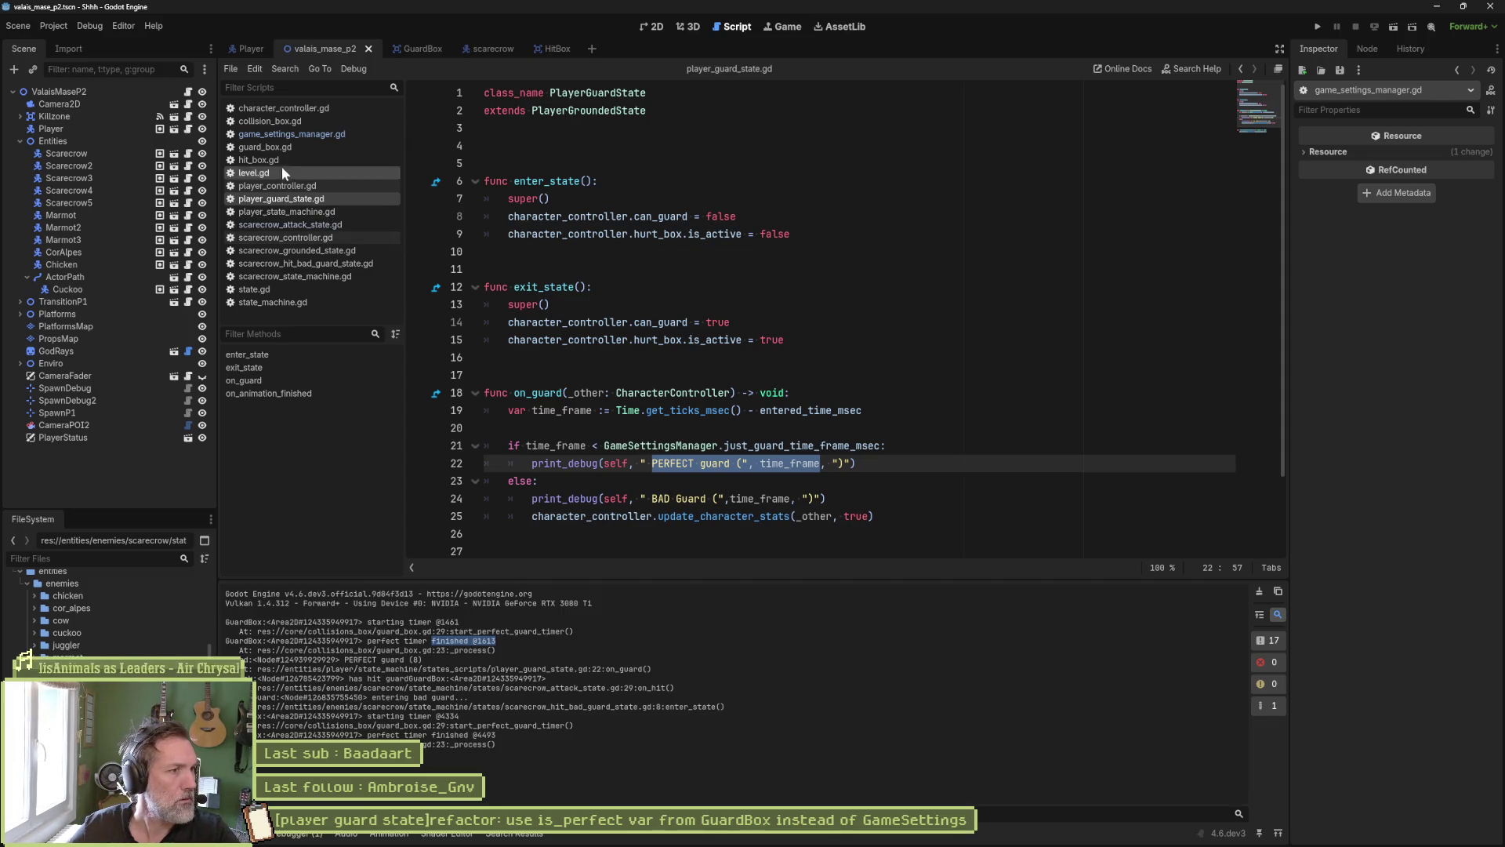
click(261, 147)
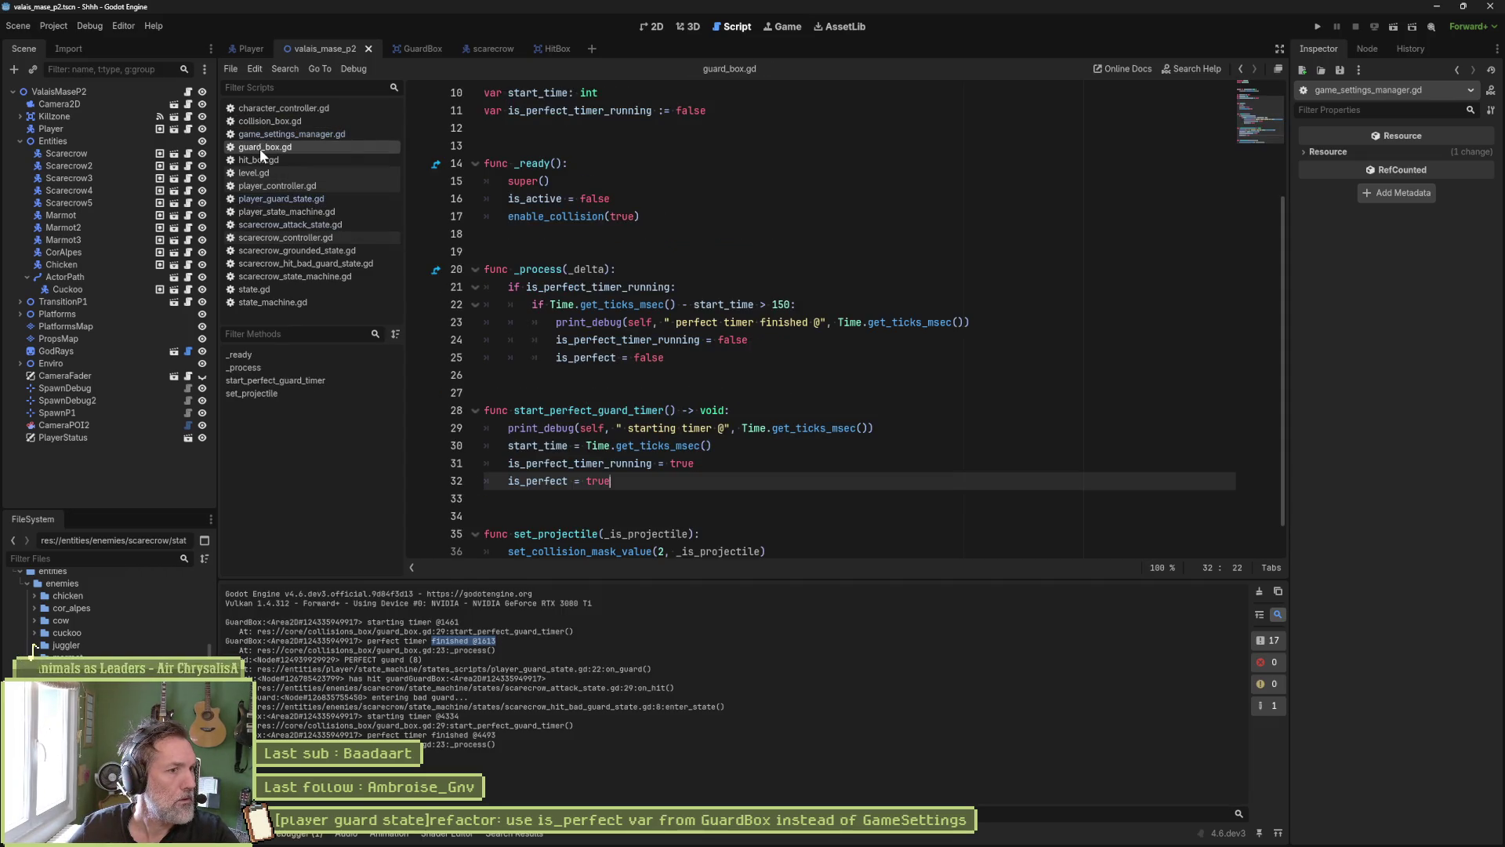
- Replace the 150 threshold on guard_box.gd line 22 with GameSettingsManager.just_guard_time_frame_msec, save, and run
mouse_move(749, 301)
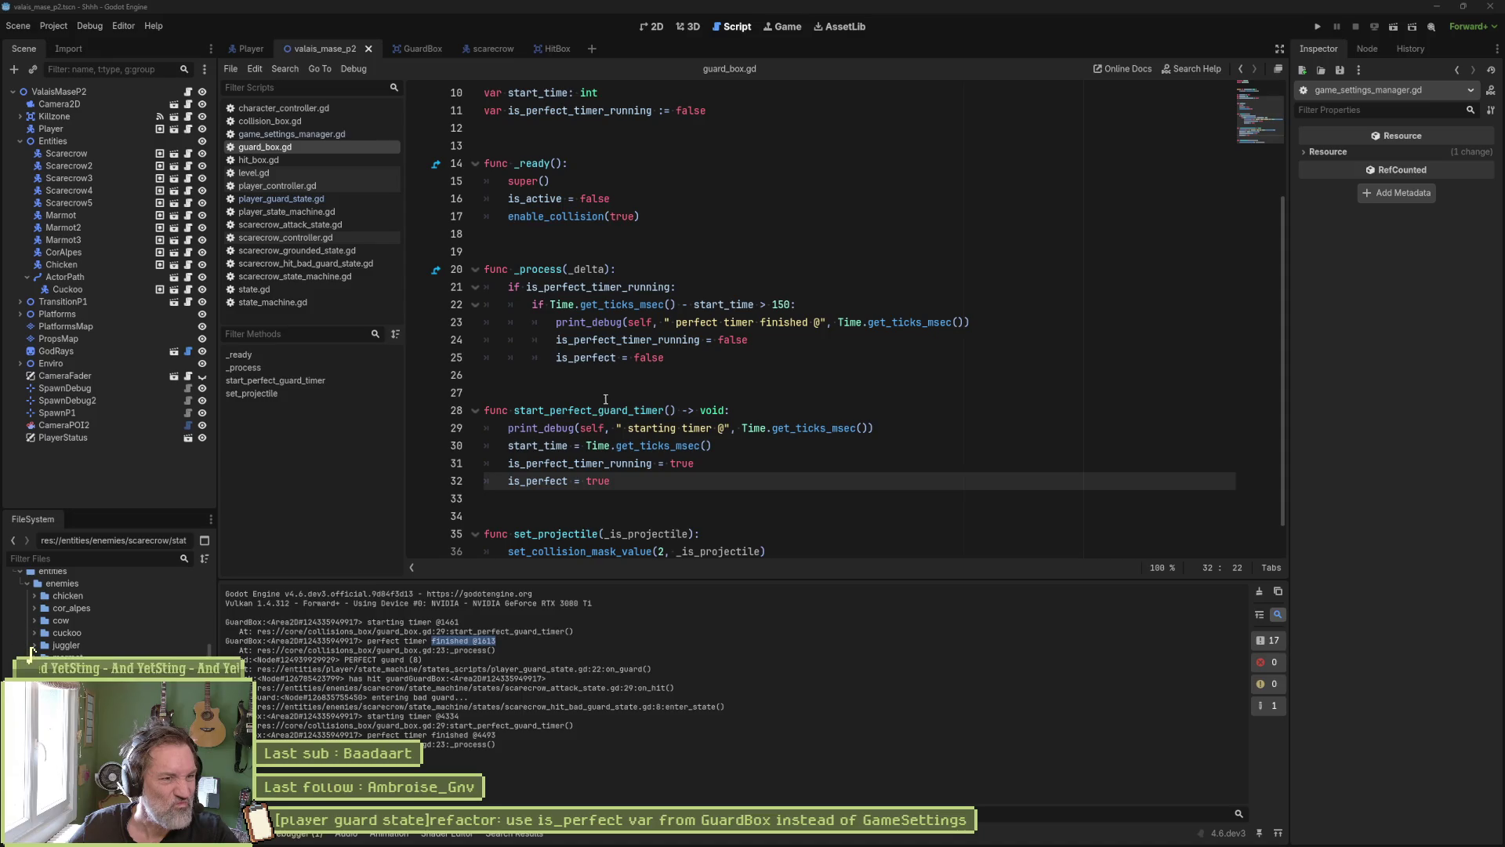
double_click(723, 304)
drag(772, 304, 787, 304)
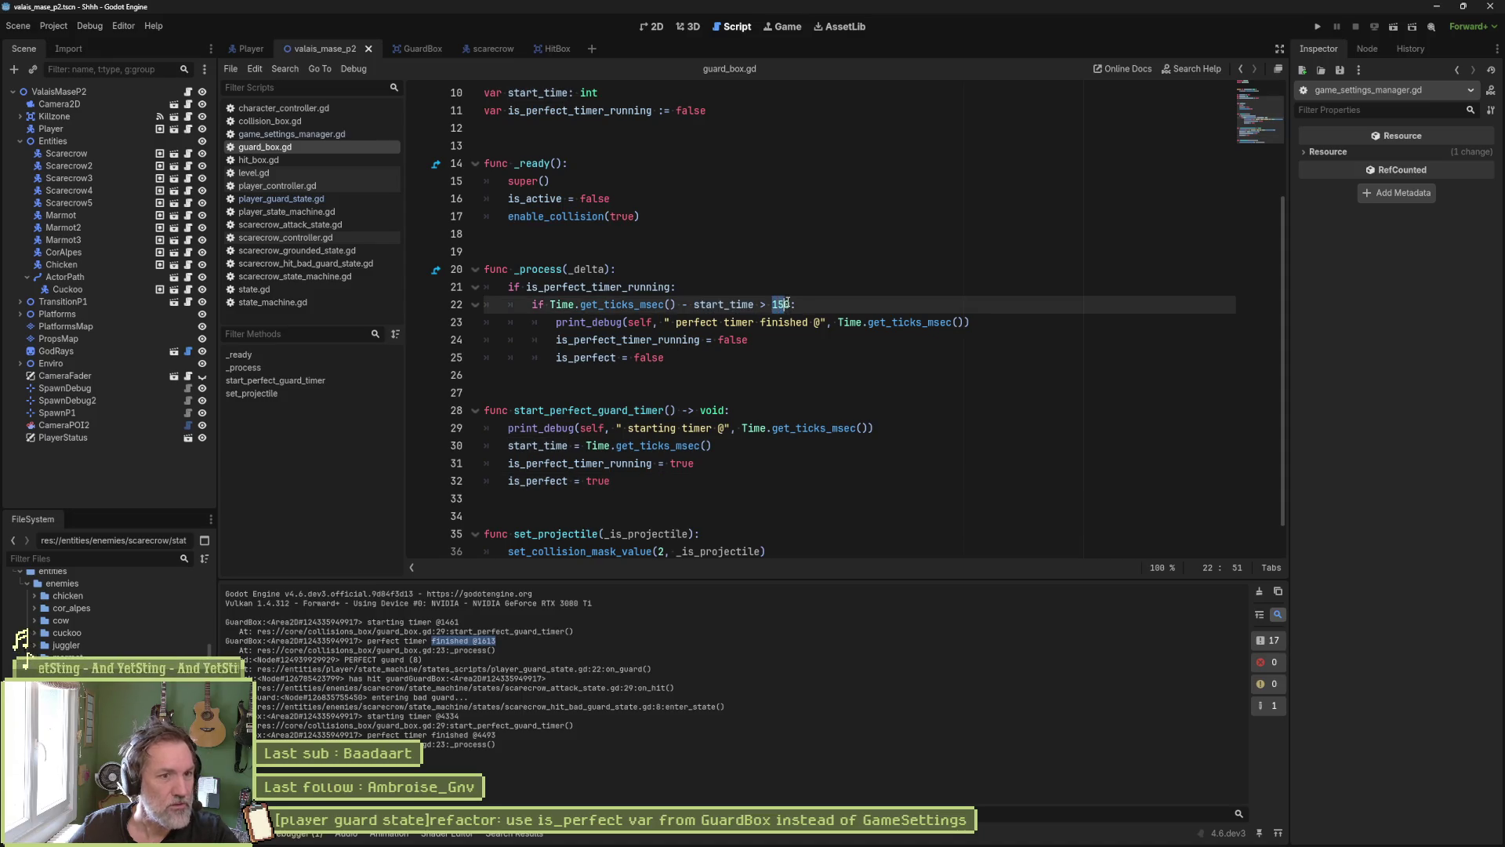
text(Game)
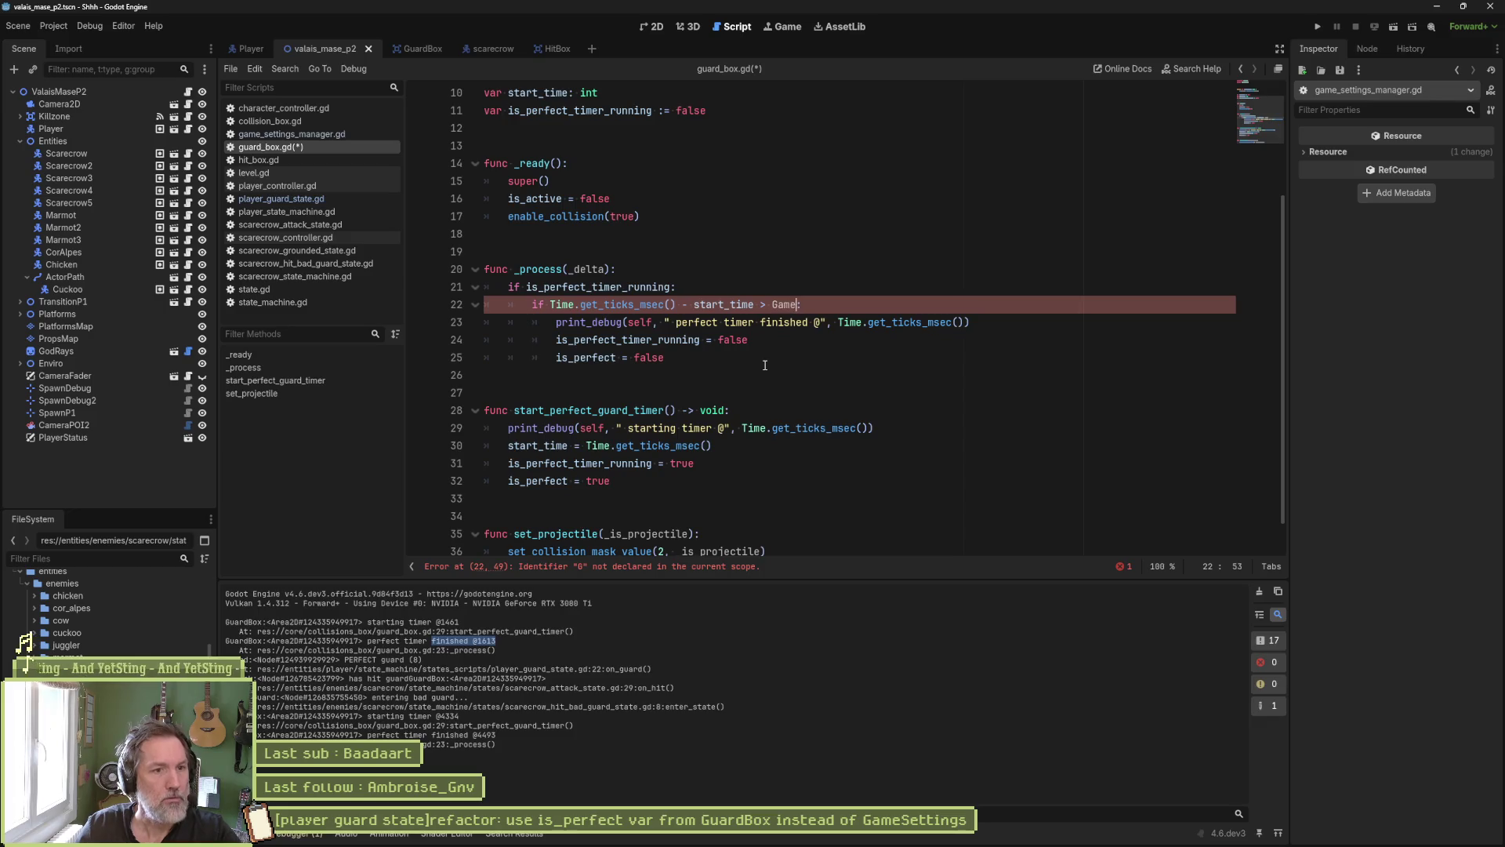
key(Return)
text(.per)
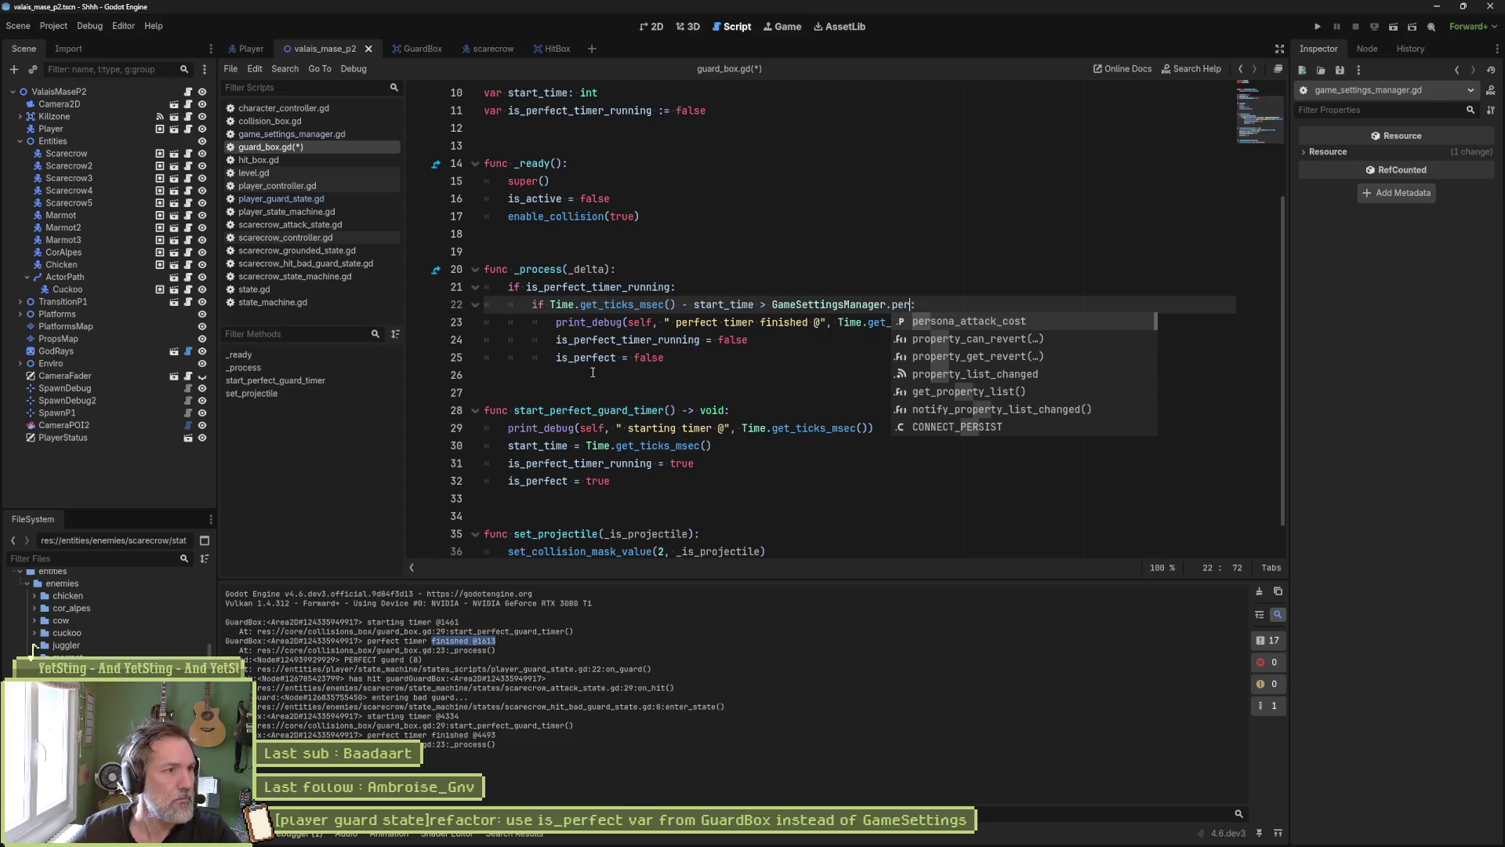
click(313, 133)
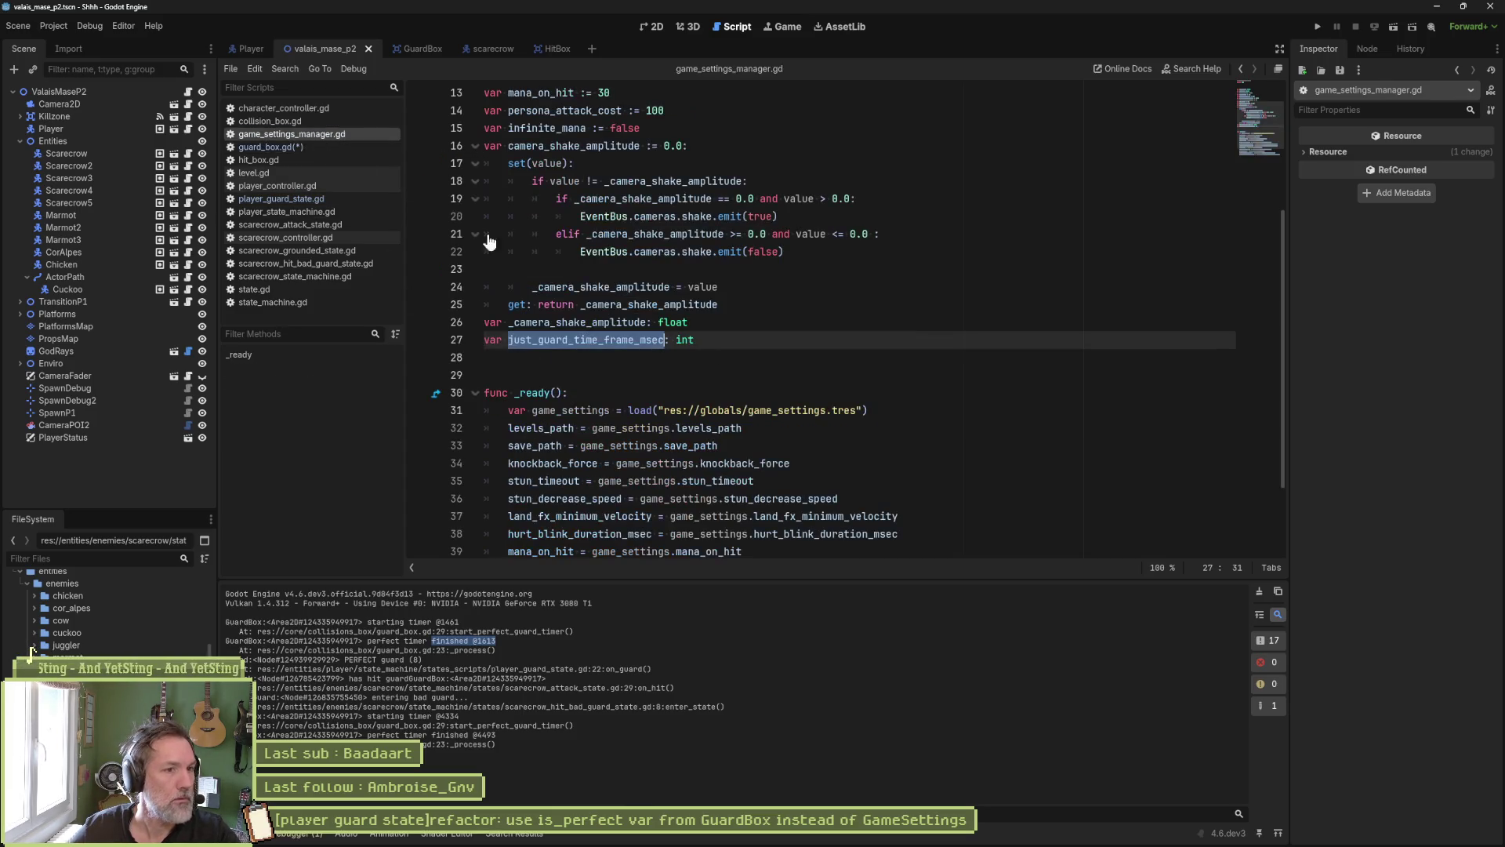
key(alt+Left)
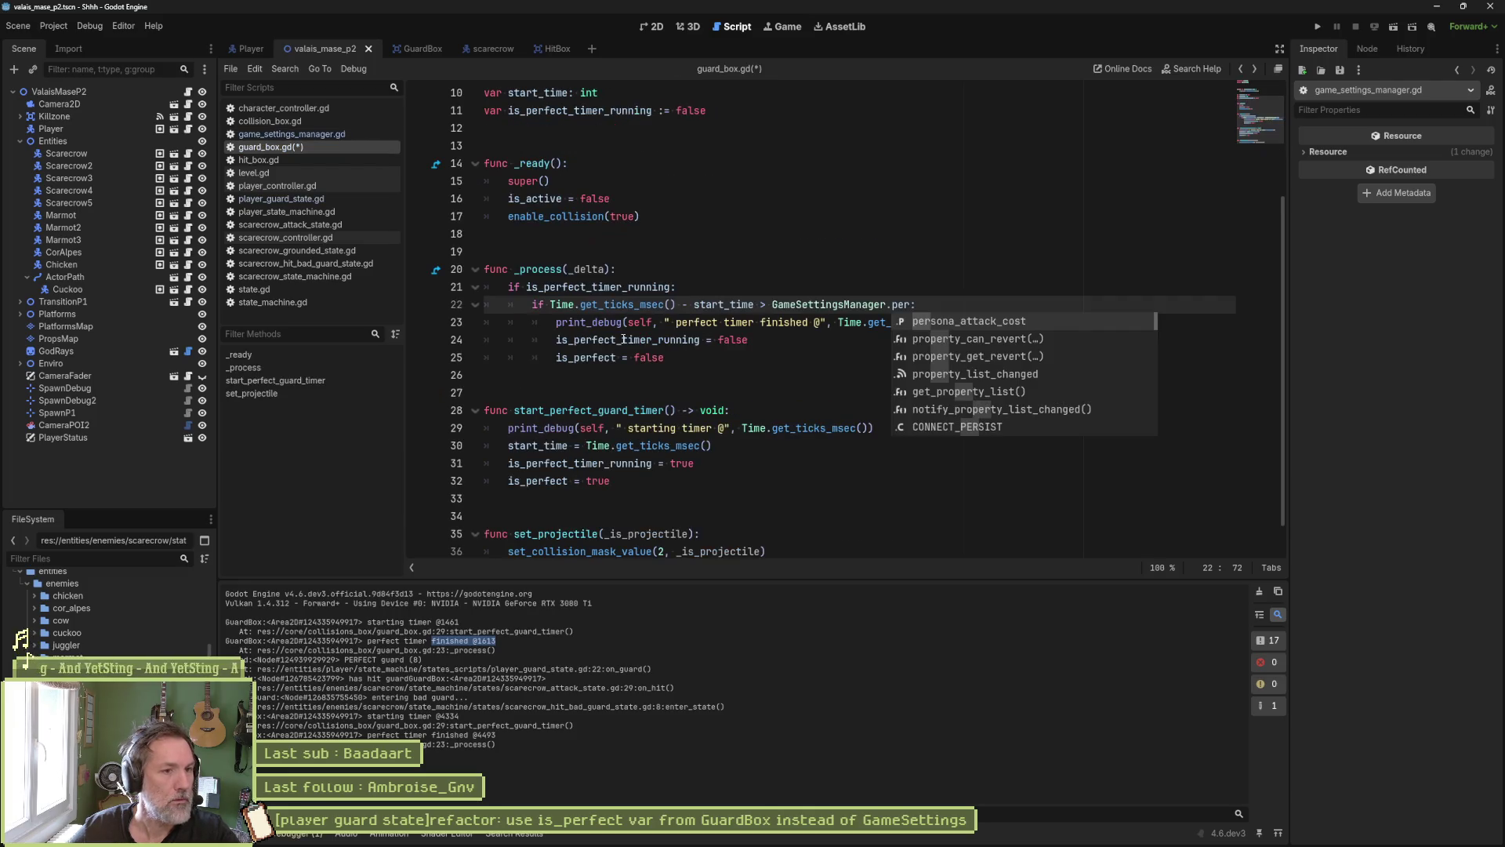
key(ctrl+z)
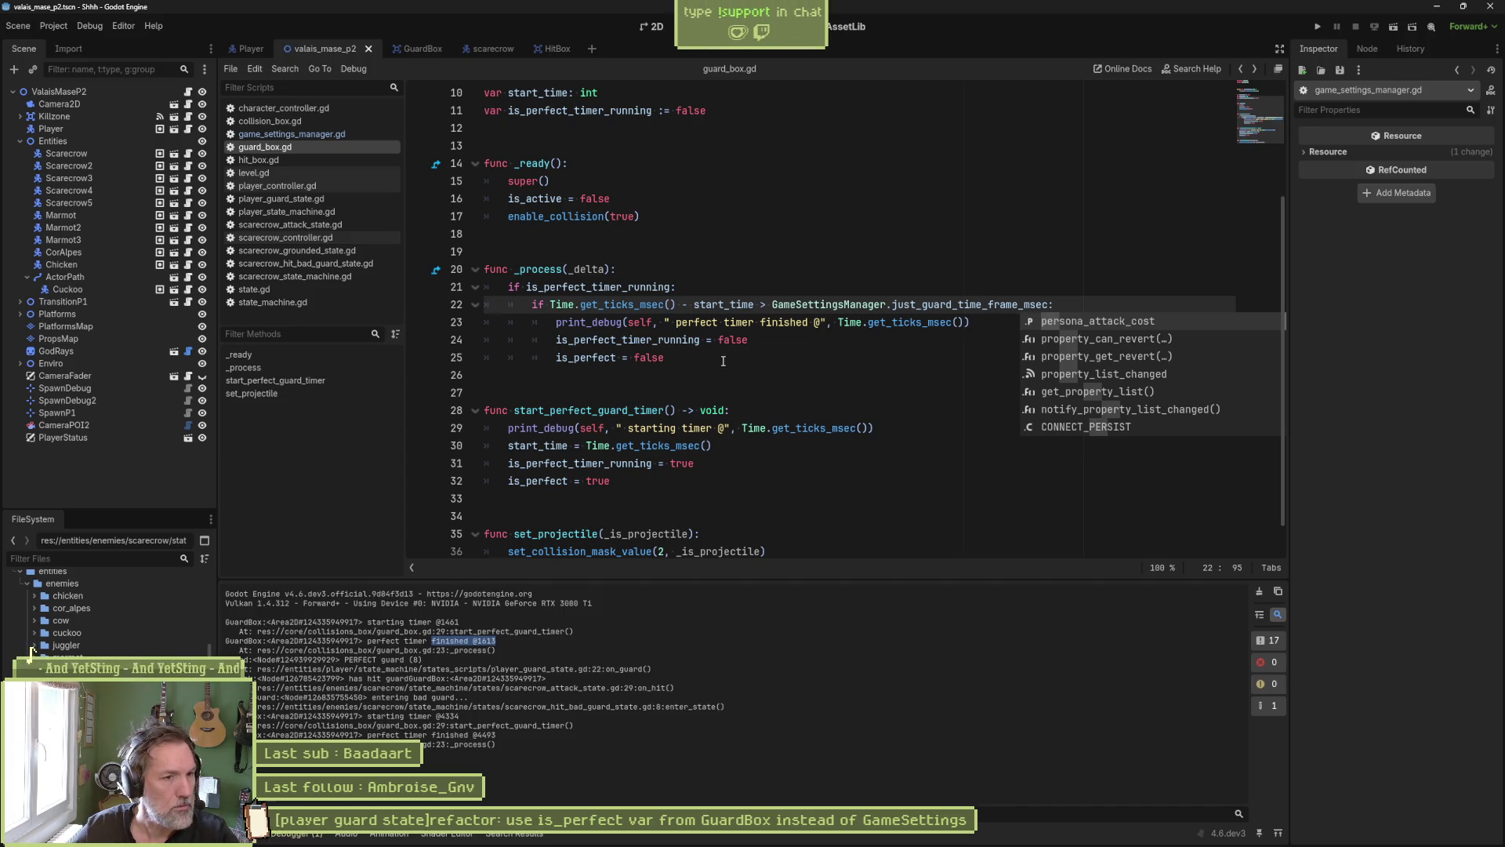
key(F6)
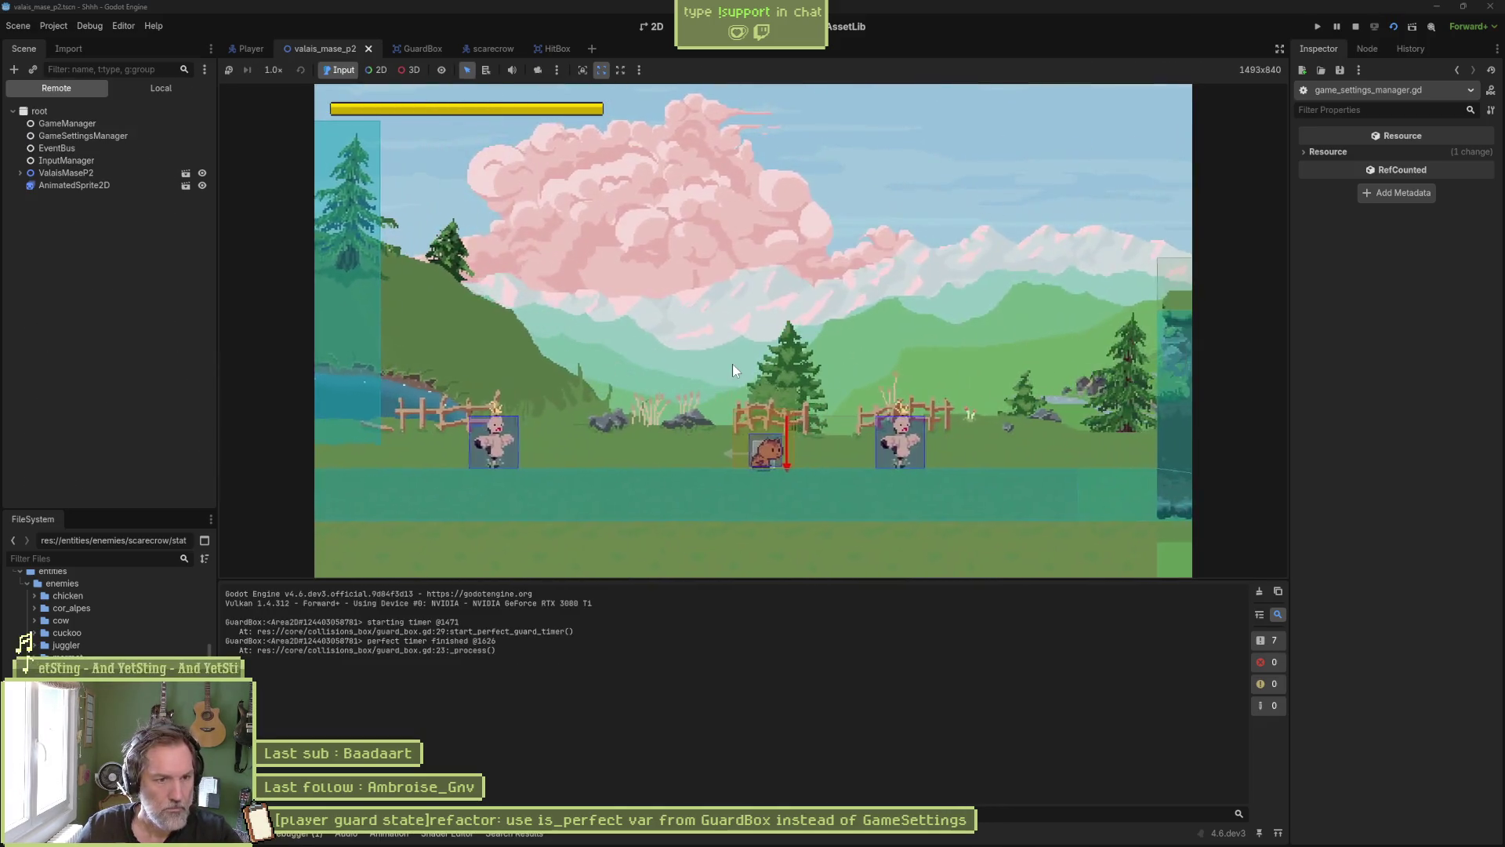
- Guard scarecrow attacks, clearing the Output log between tries, until PERFECT (65 ms) and BAD (190 ms) guards log
key(Left)
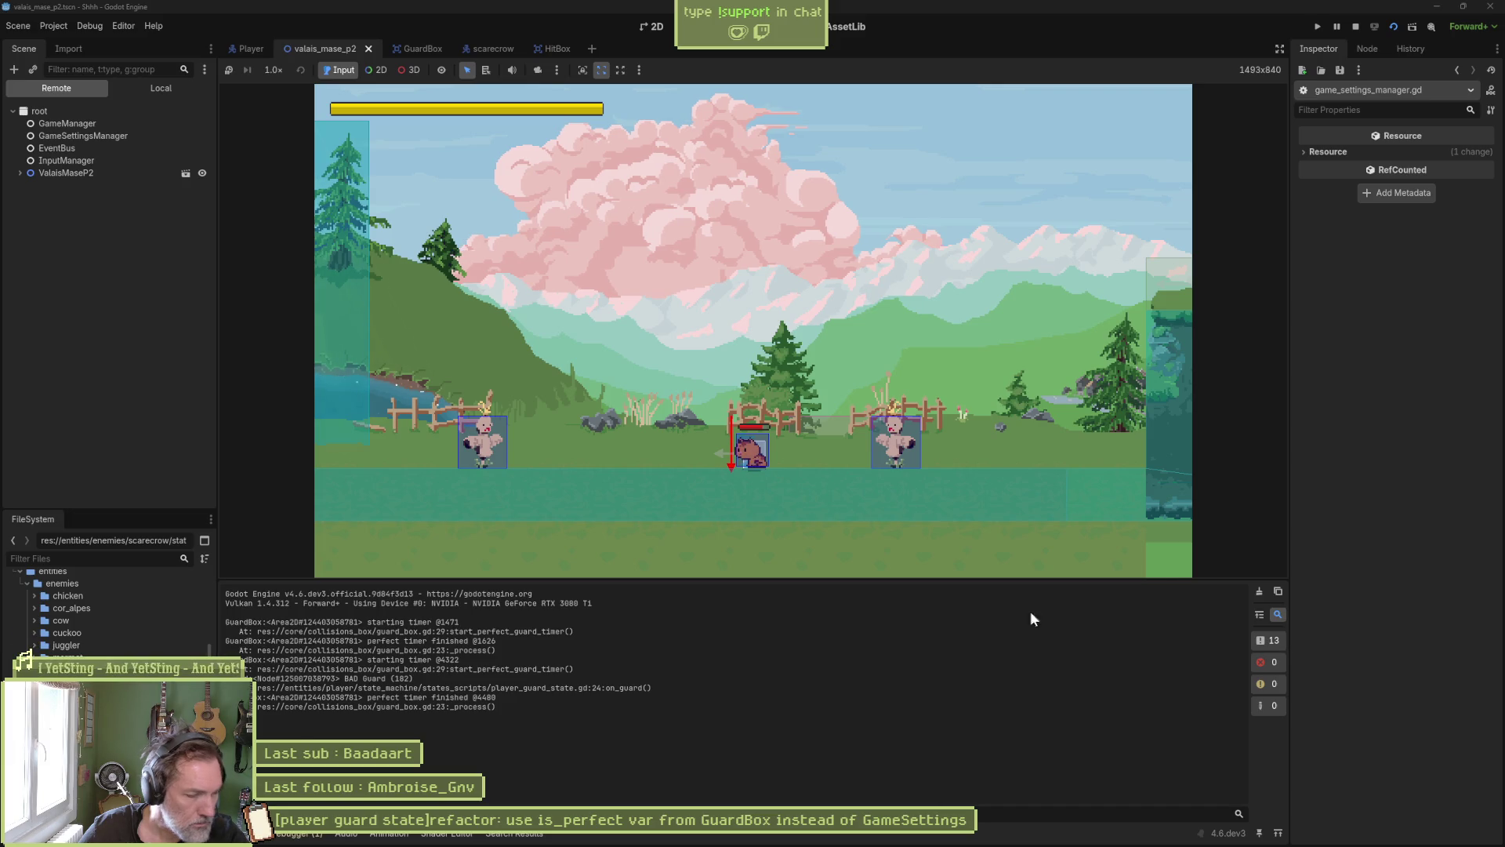
click(1259, 592)
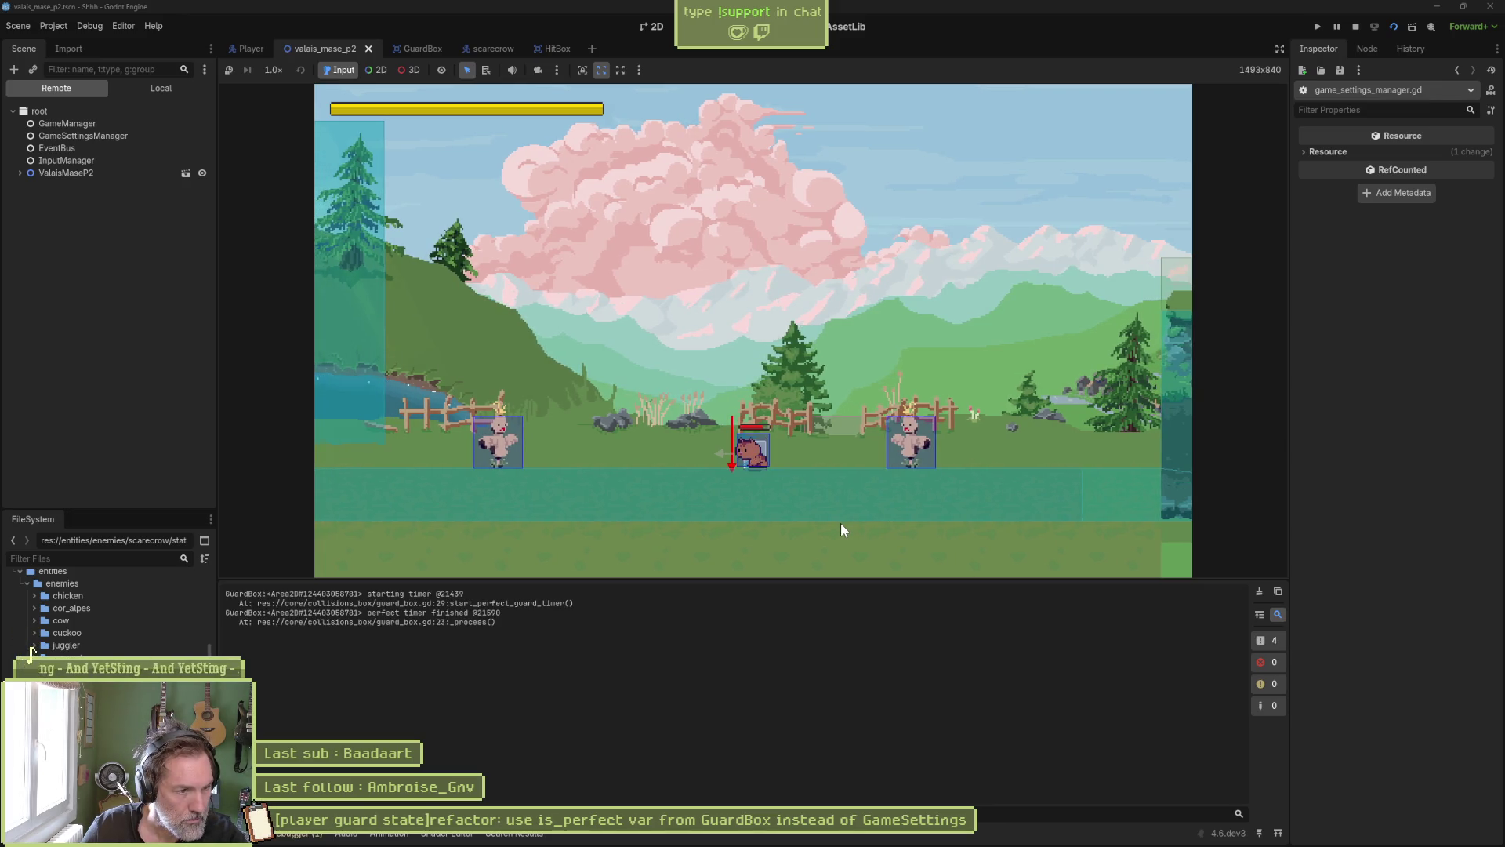
key(Right)
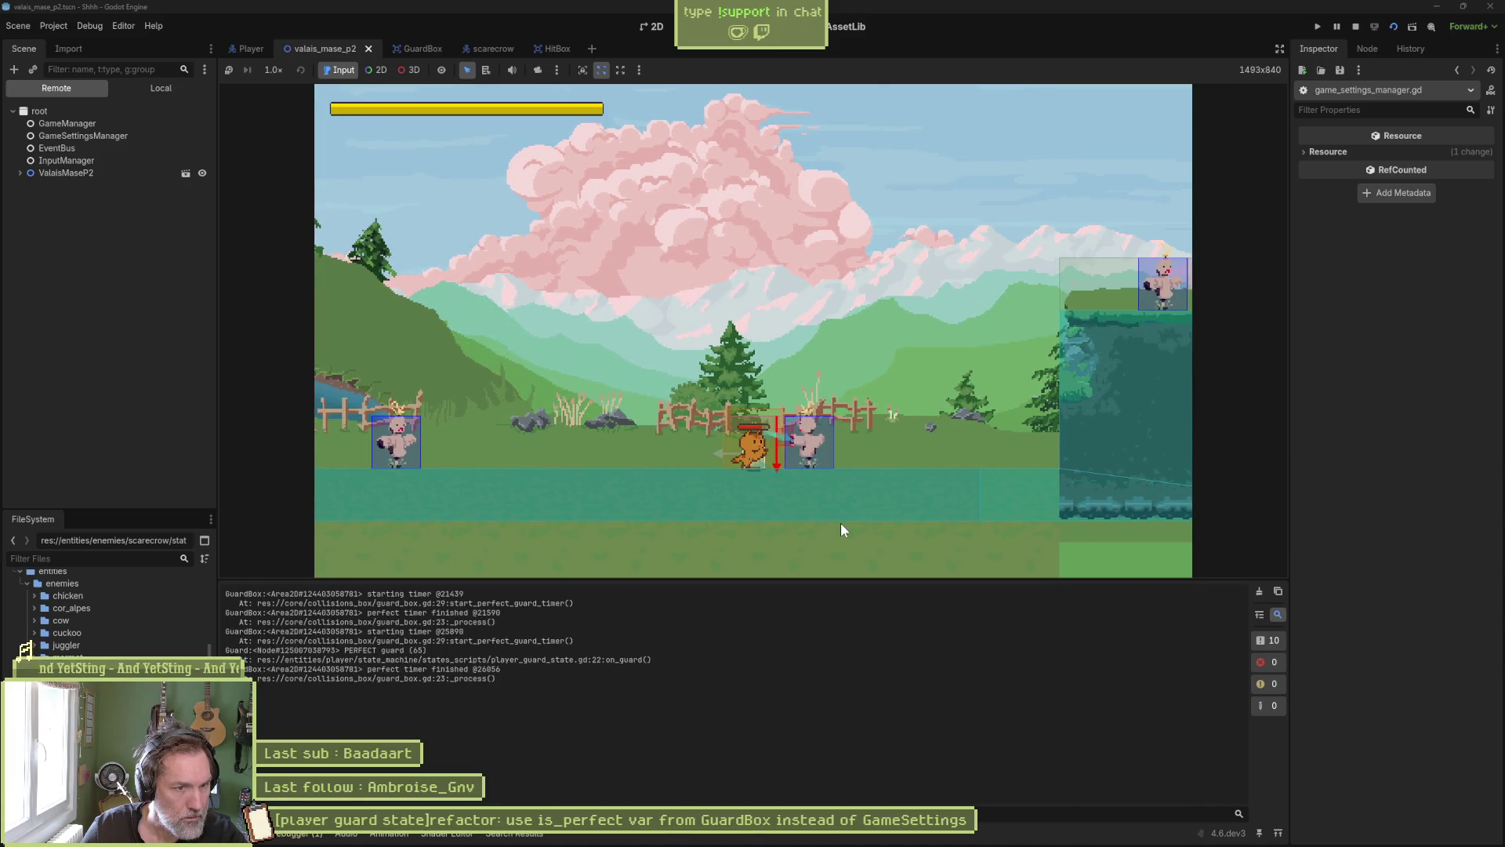
key(Left)
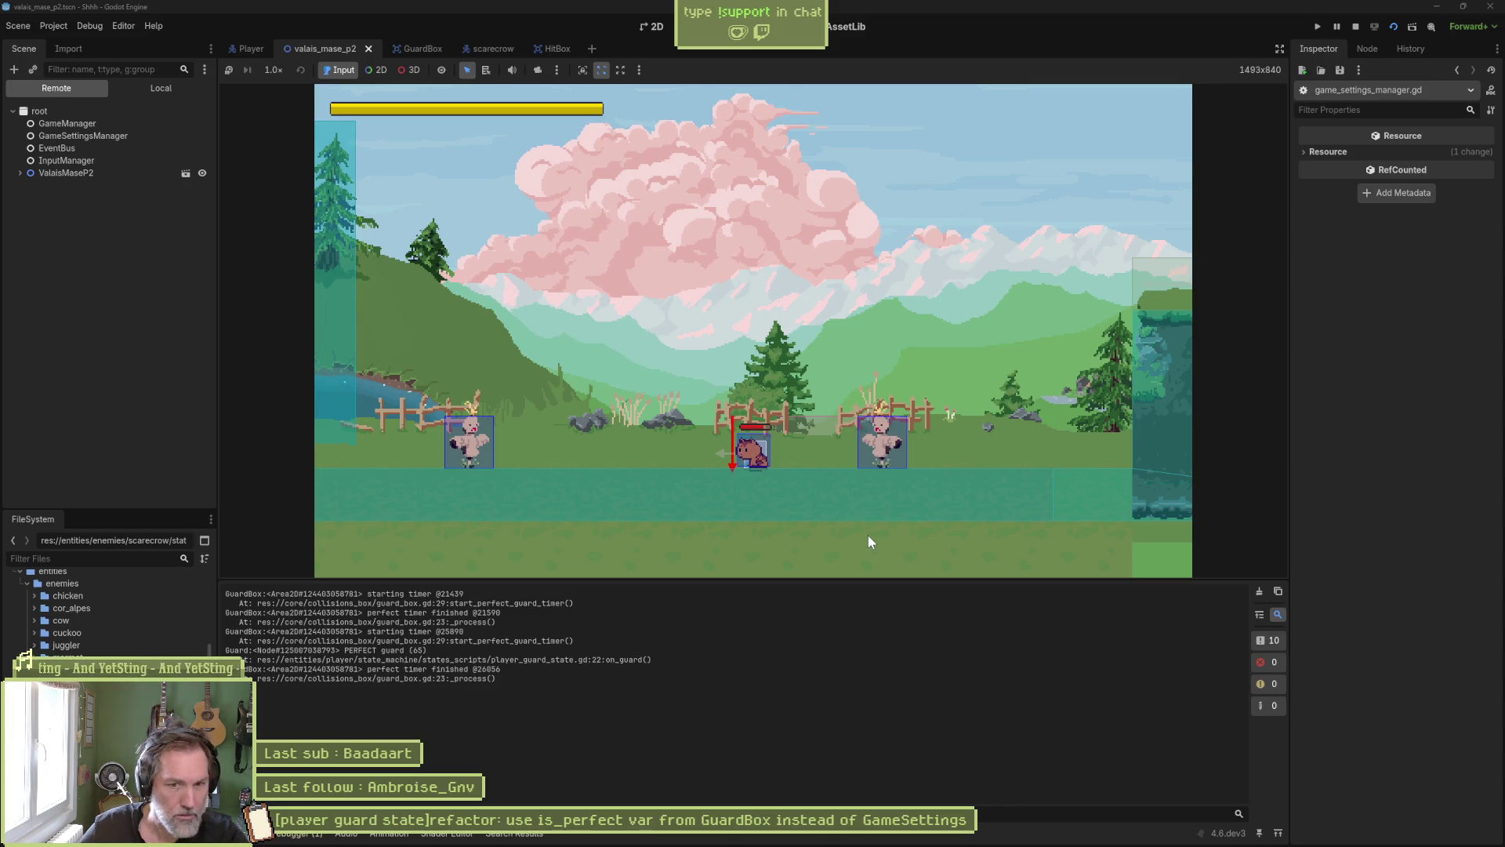
click(1259, 591)
key(Right)
key(shift)
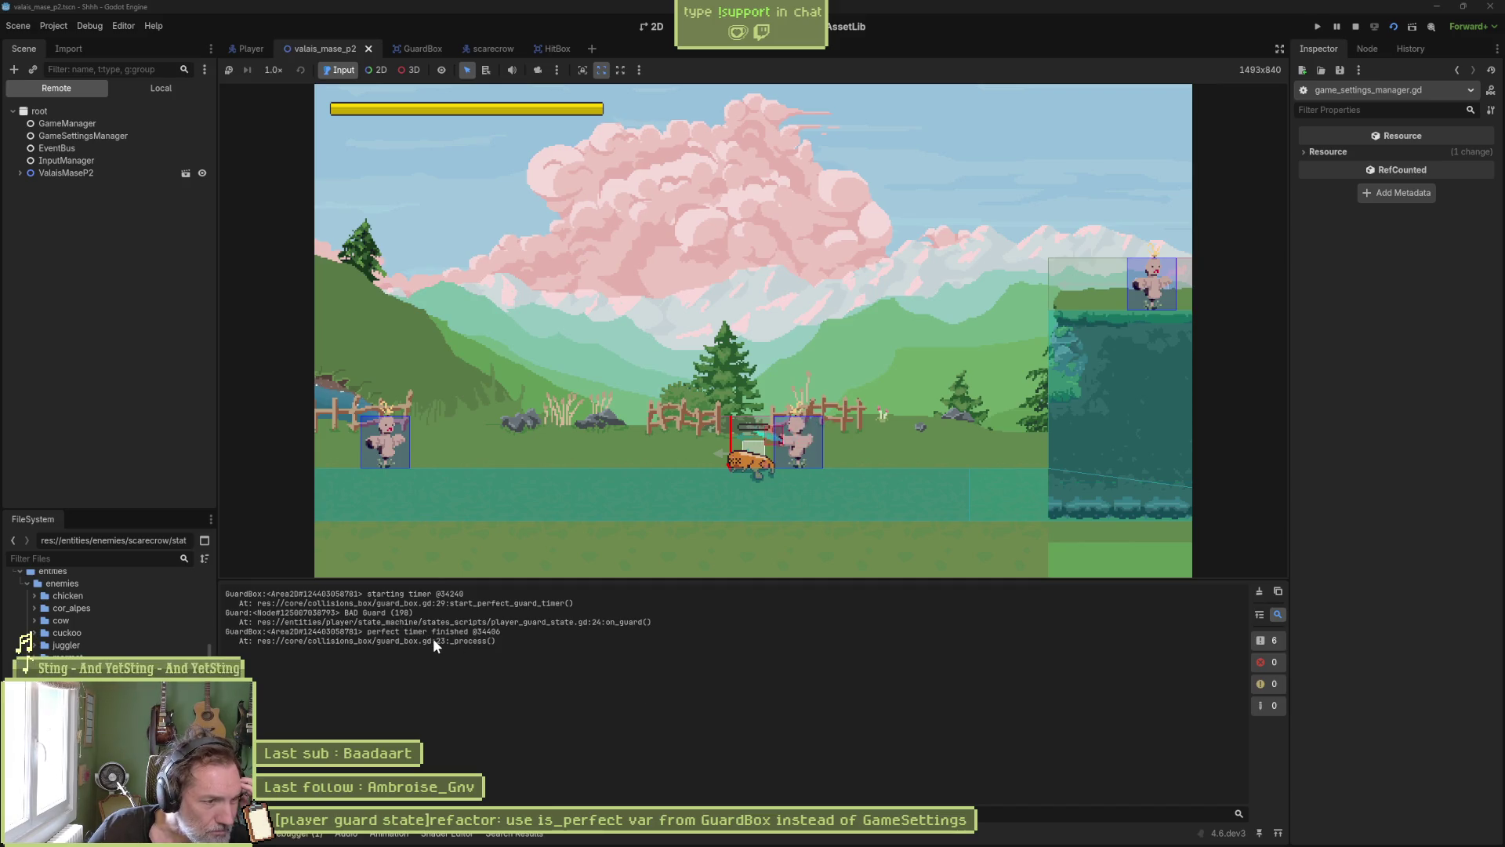
click(1358, 27)
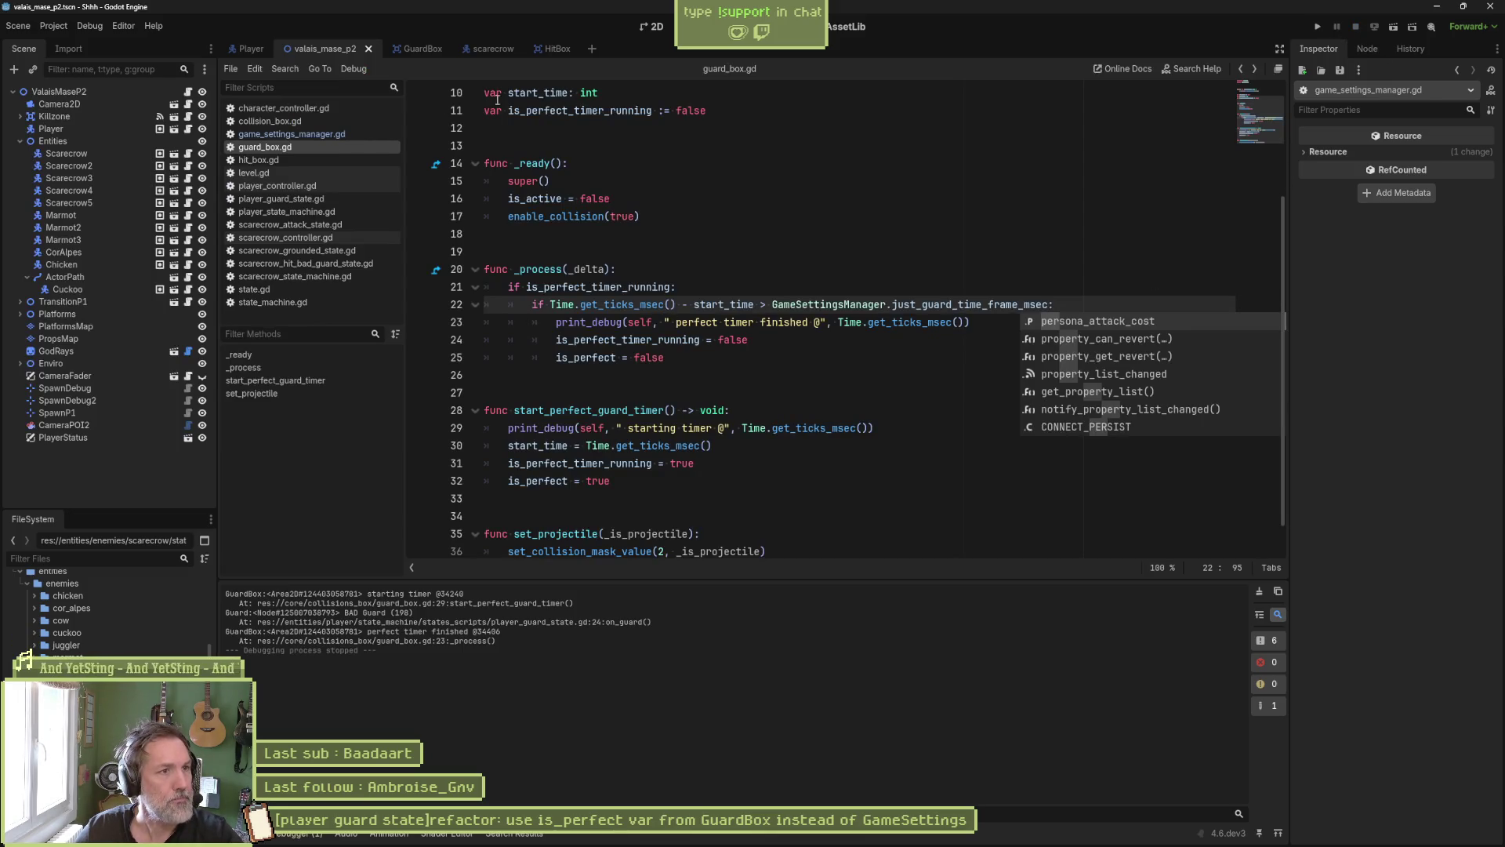
- Switch to the scarecrow scene tab so scarecrow_controller.gd shows in the script editor
click(474, 48)
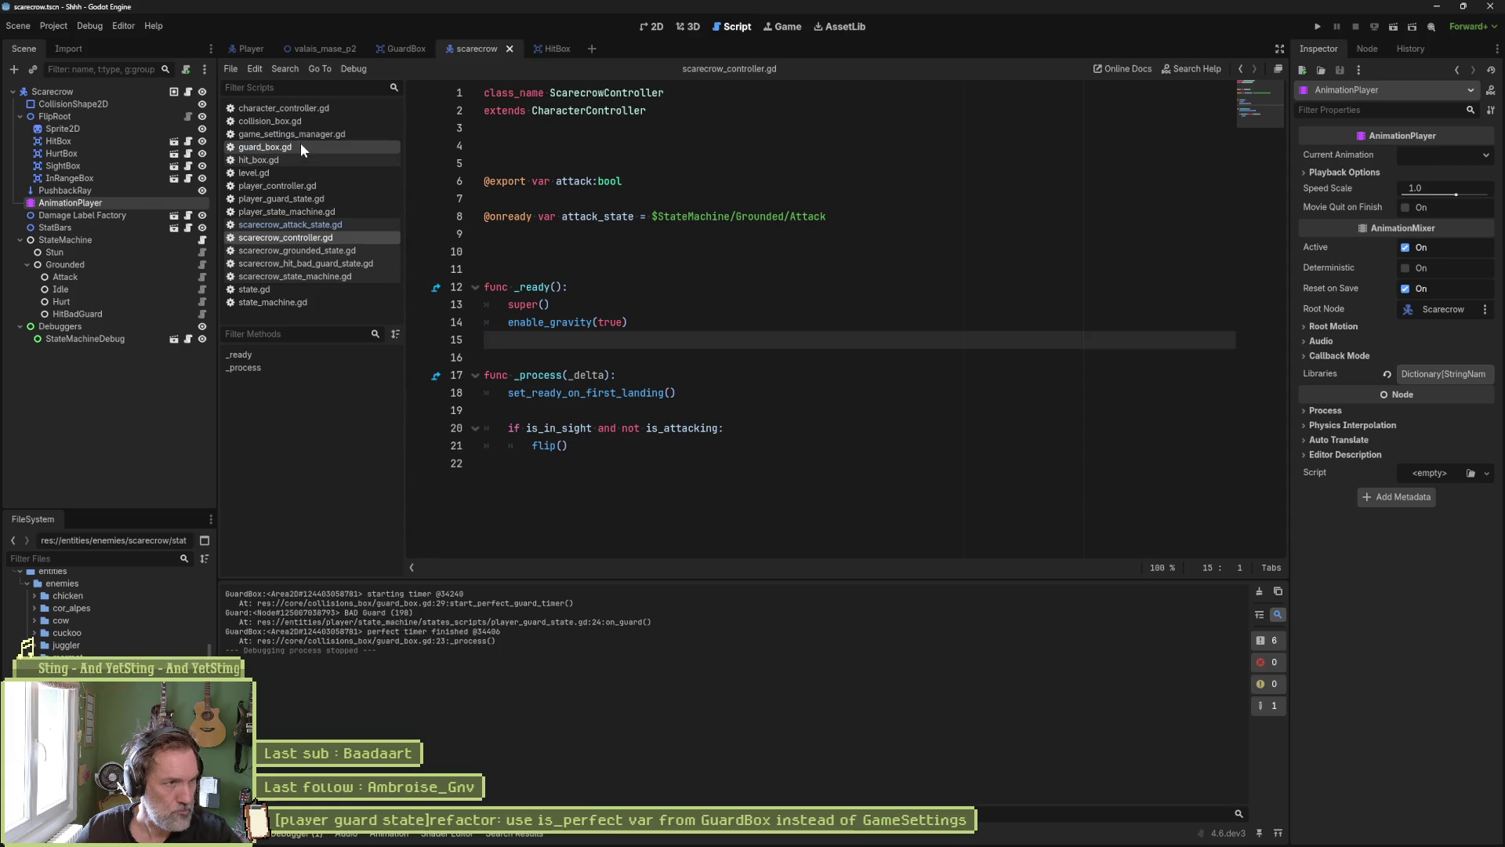
- In scarecrow_attack_state.gd, inspect on_hit's is_perfect check and set a breakpoint on line 28
click(335, 226)
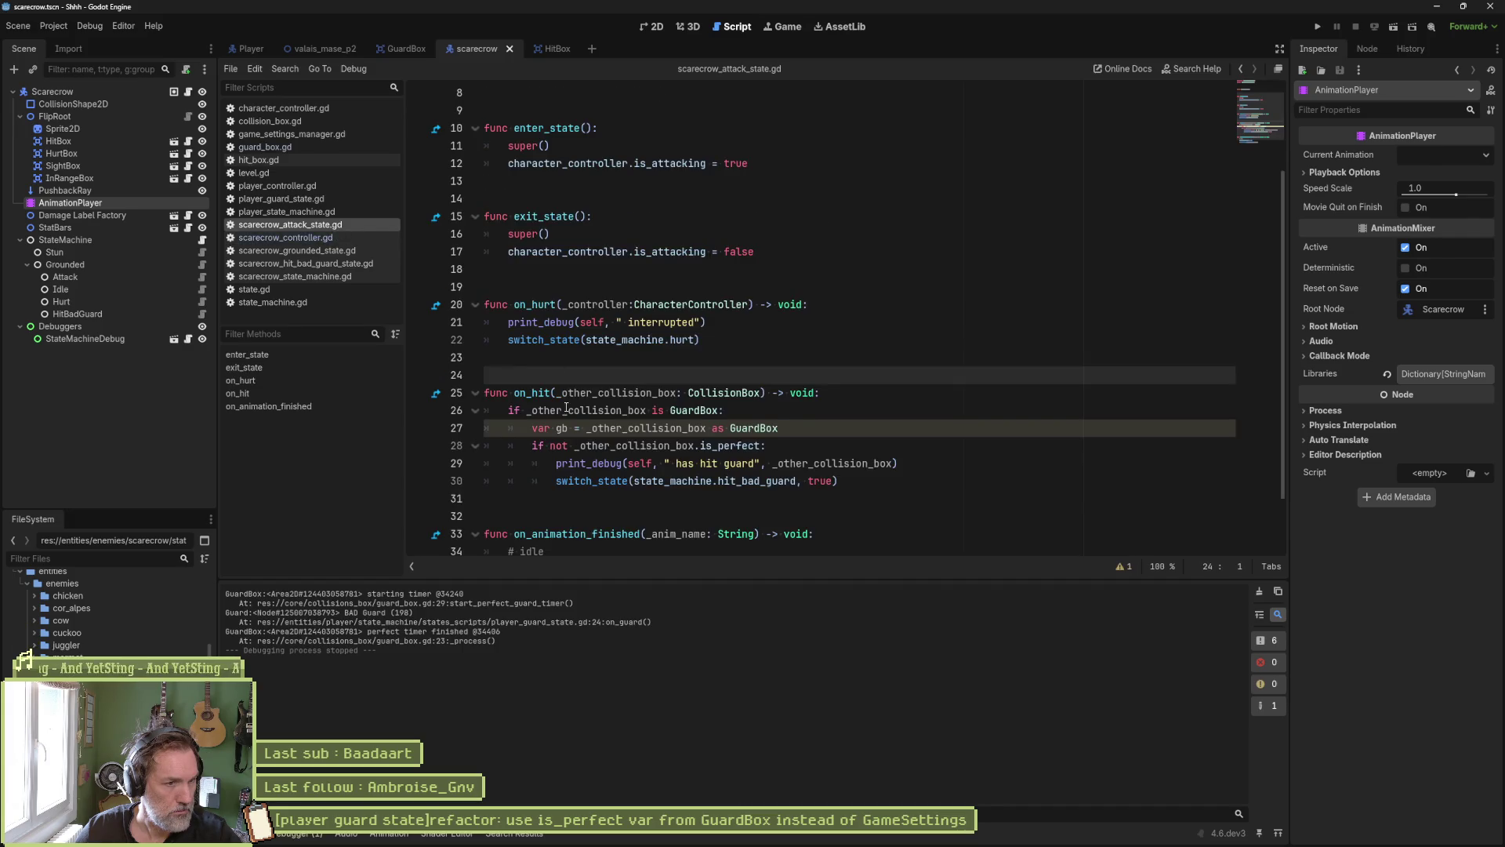
drag(700, 464, 766, 464)
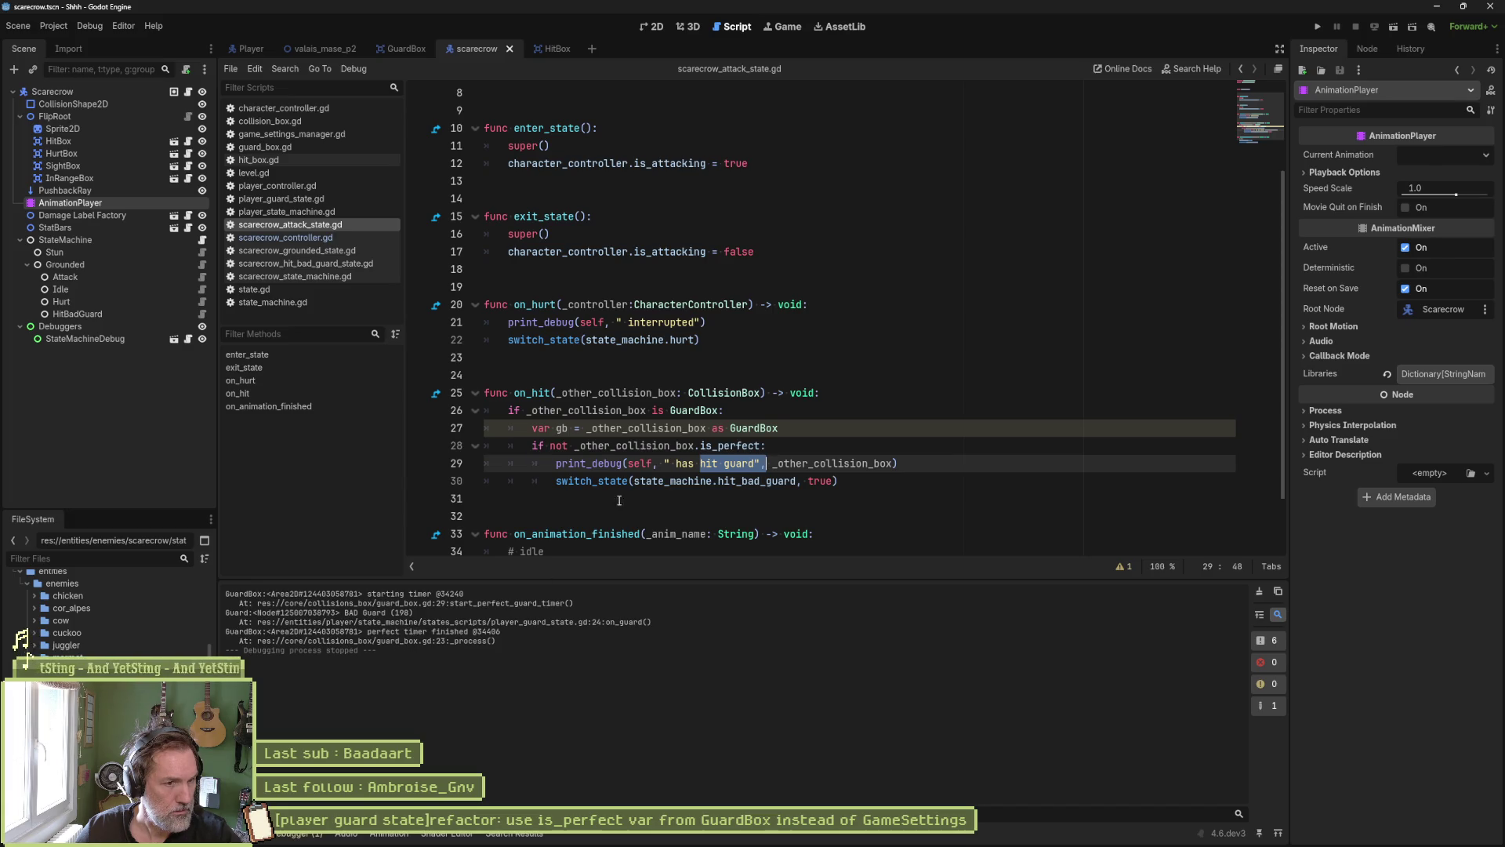
double_click(714, 447)
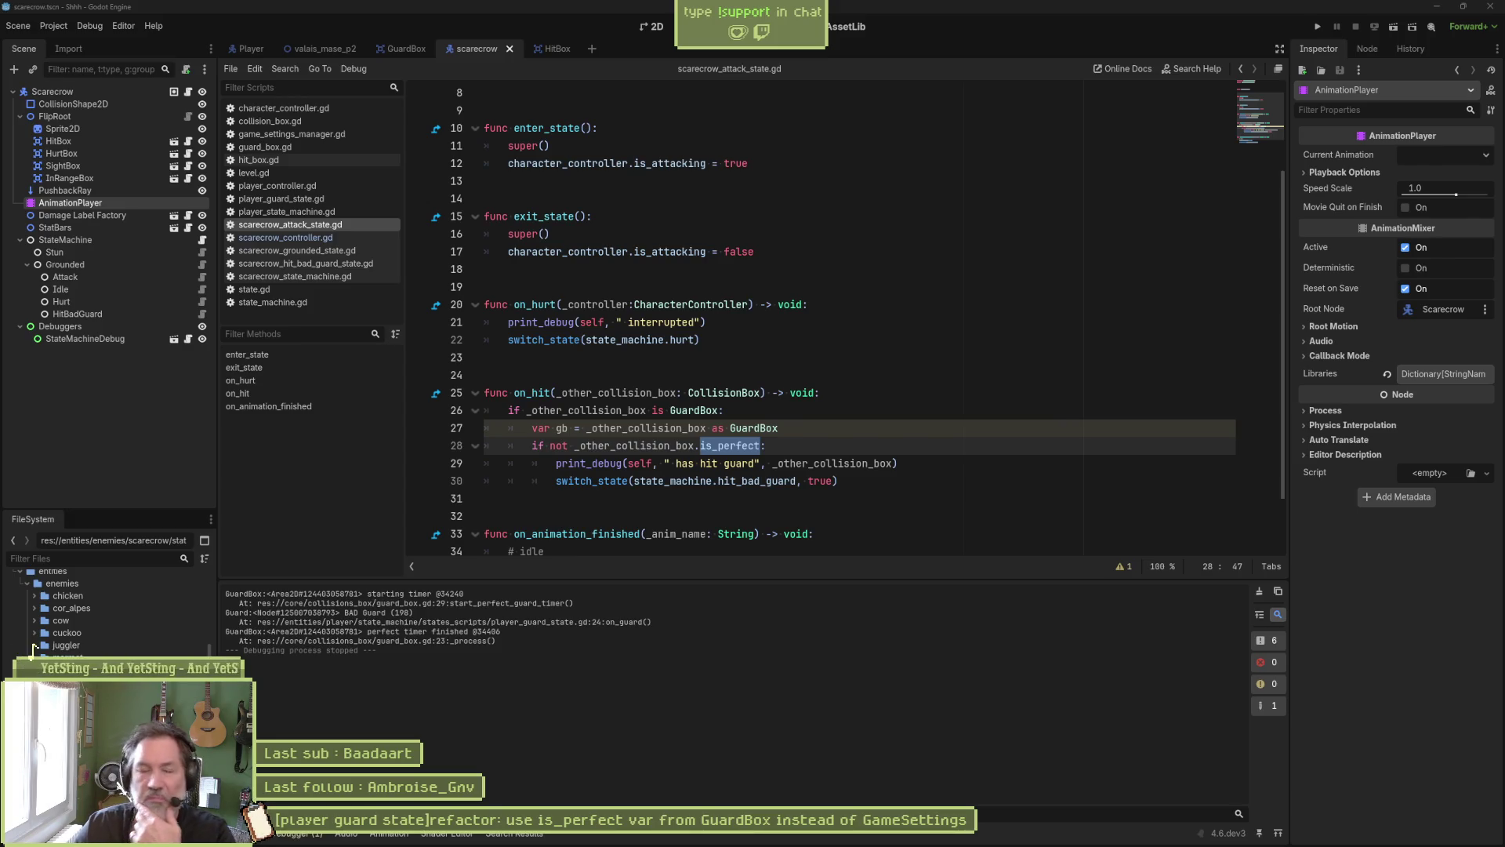
click(740, 369)
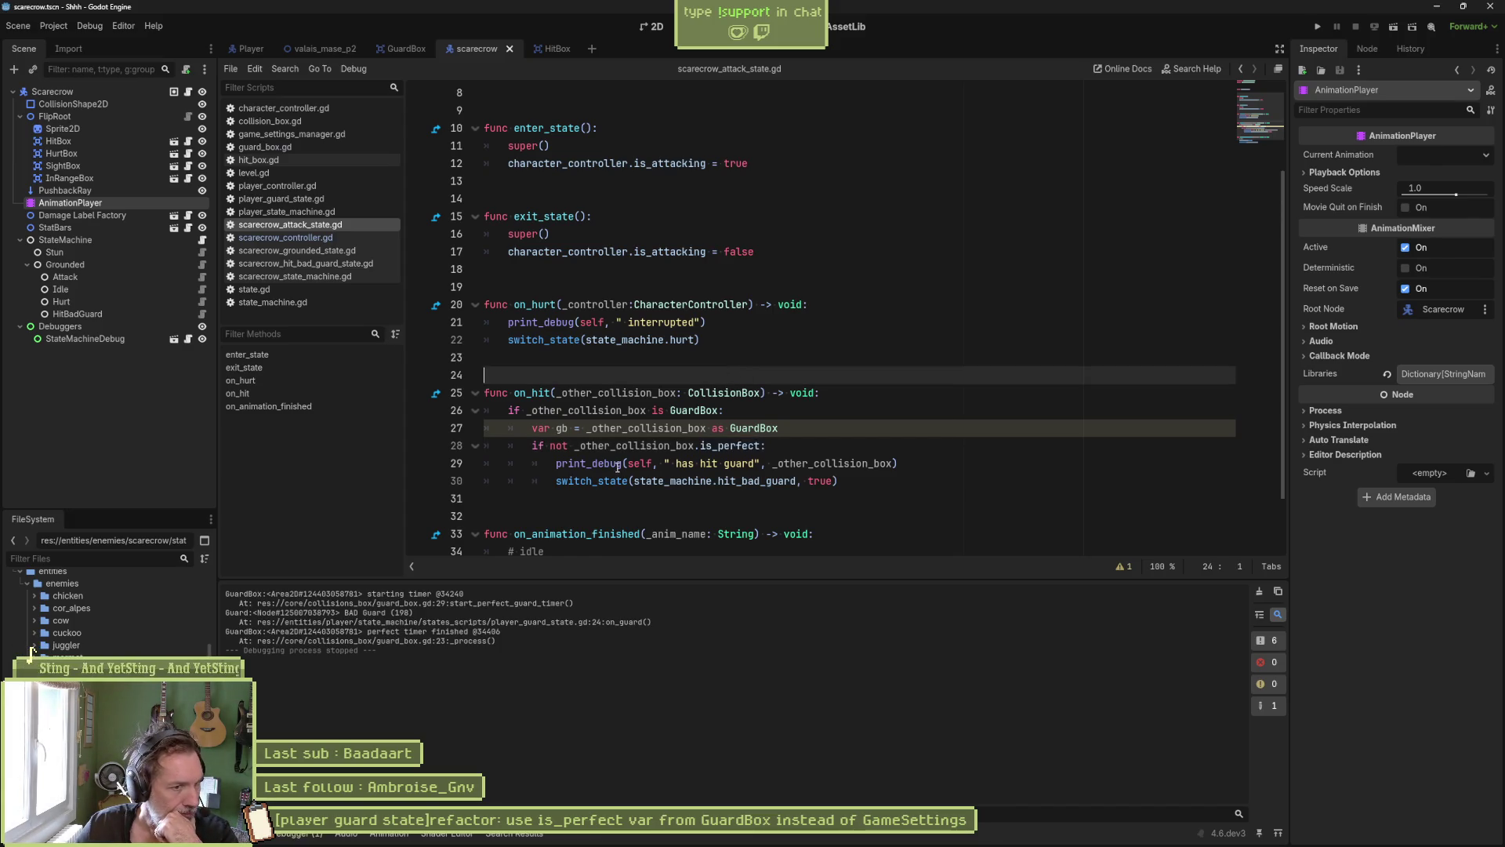
click(422, 446)
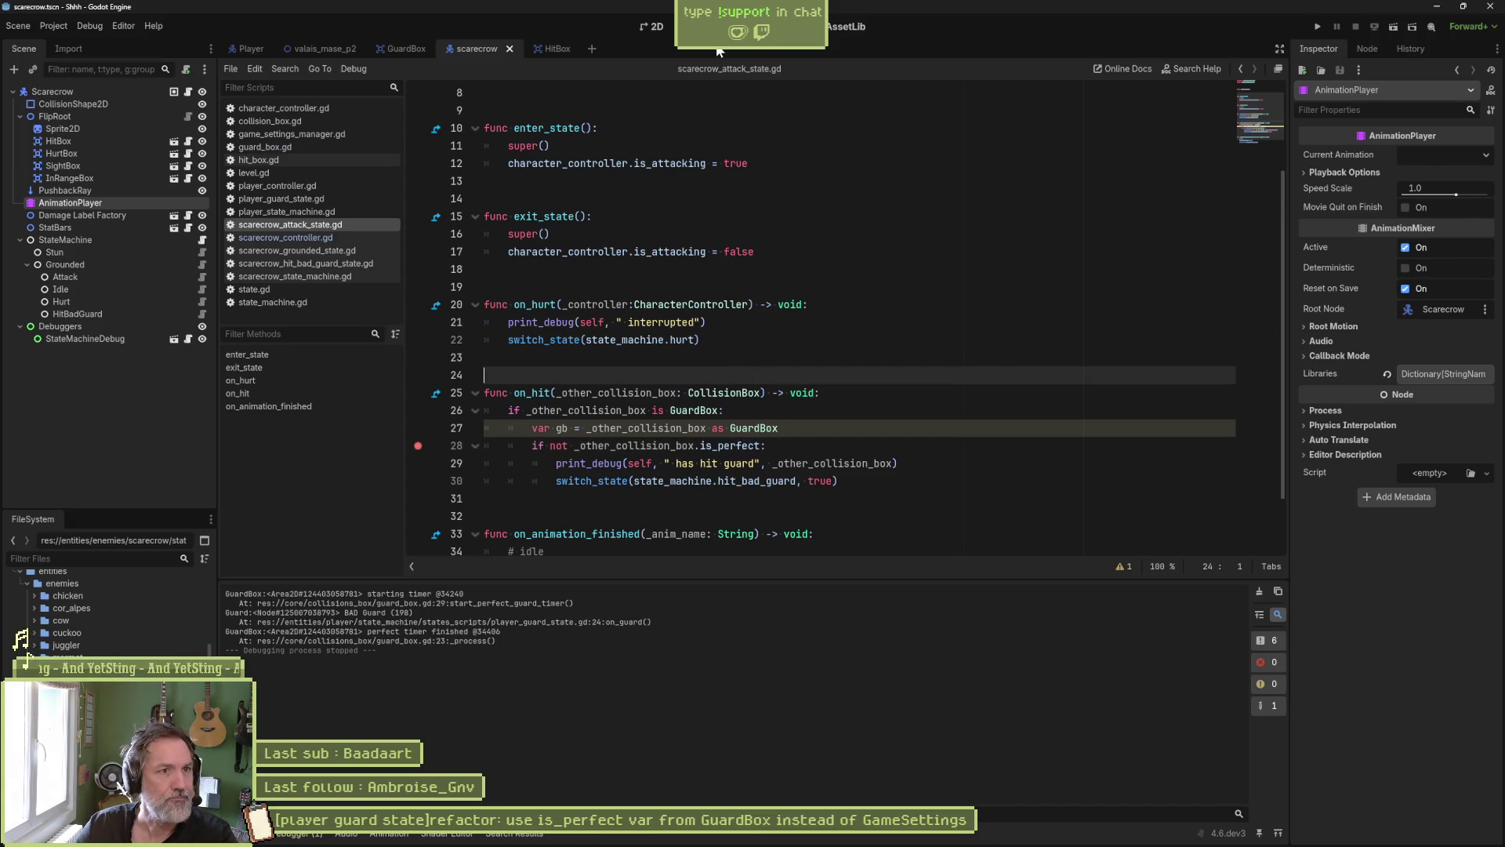
click(340, 50)
- Run the valais_mase_p2 level with F6 and guard until execution pauses at line 28
key(F6)
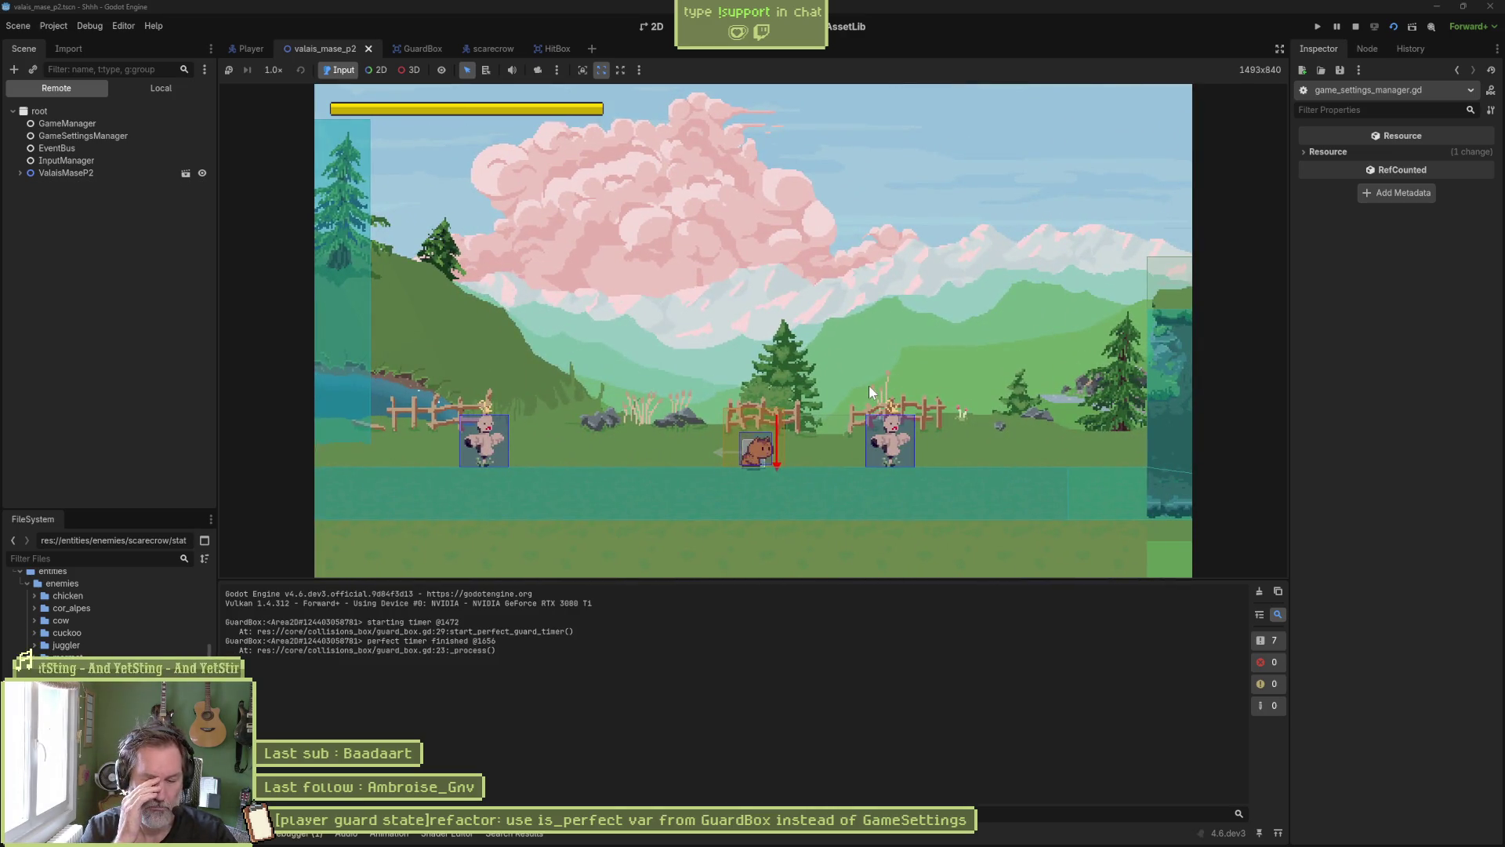
key(k)
key(k)
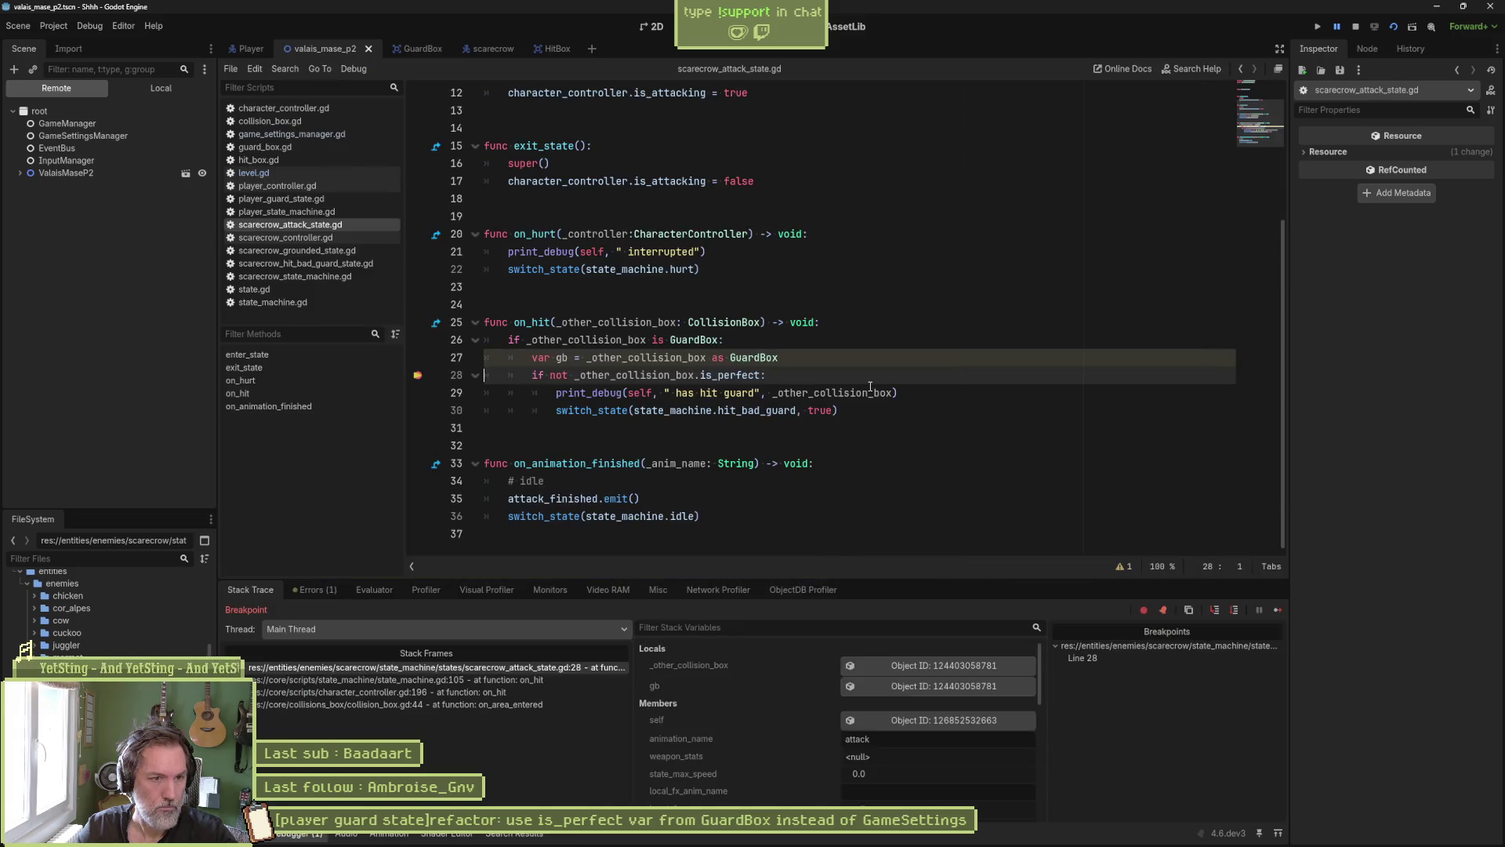
mouse_move(870, 387)
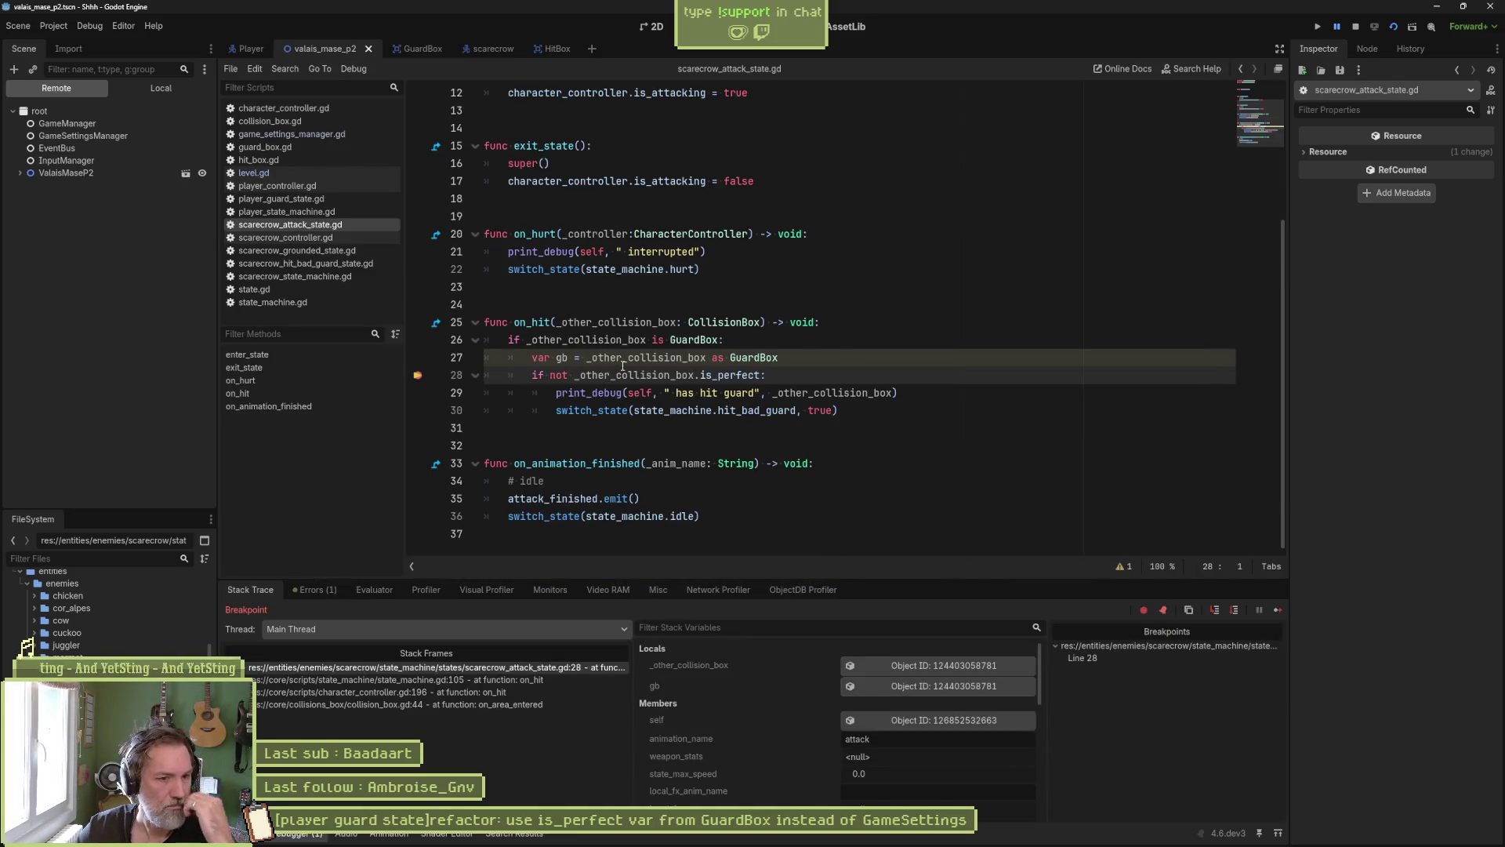
drag(575, 375, 762, 375)
key(ctrl+c)
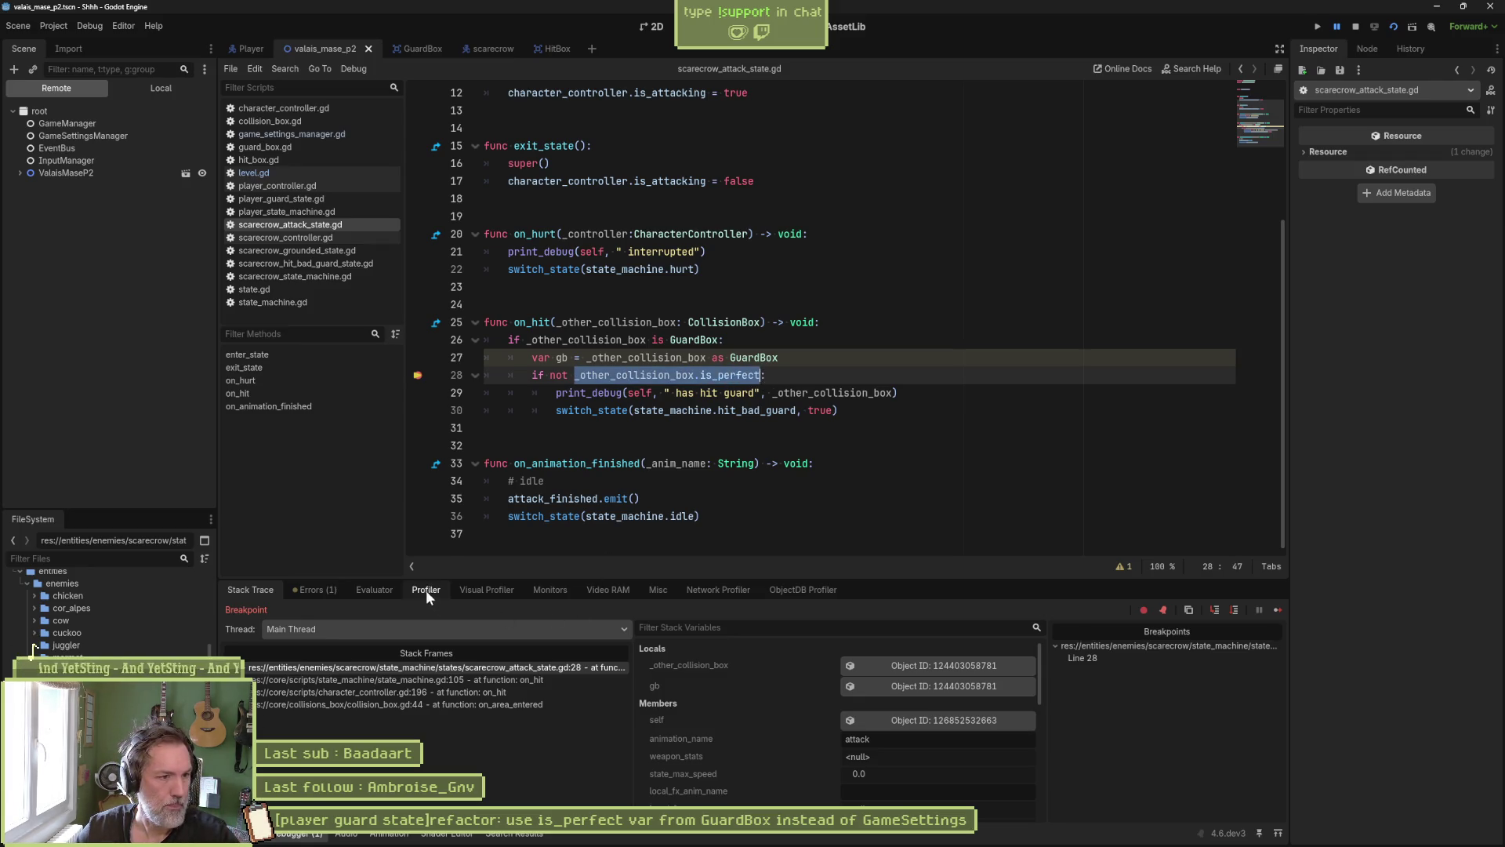
- Evaluate _other_collision_box.is_perfect in the Evaluator and confirm it is true
click(374, 590)
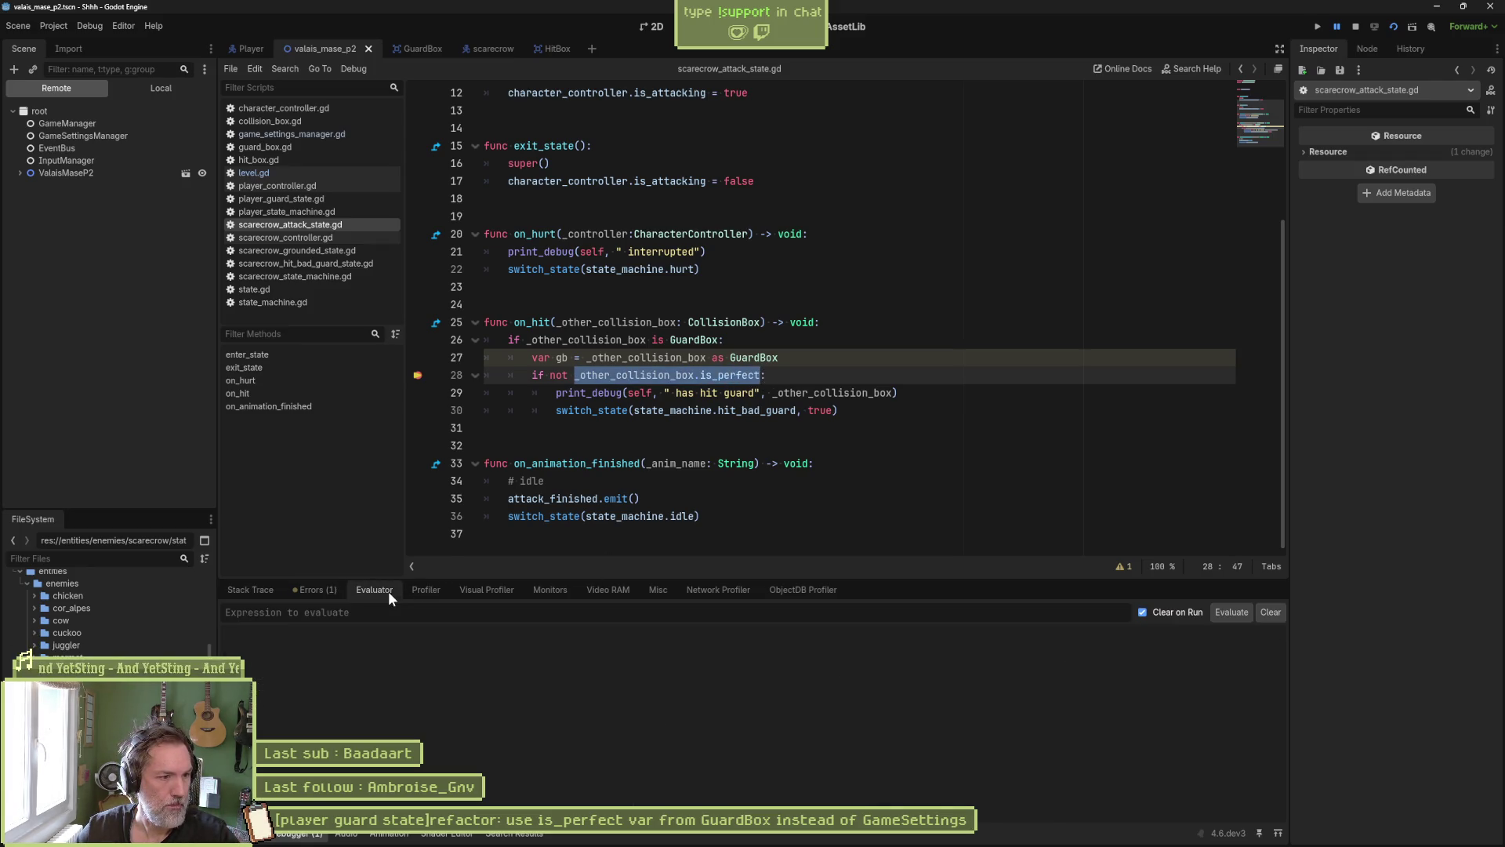
right_click(703, 375)
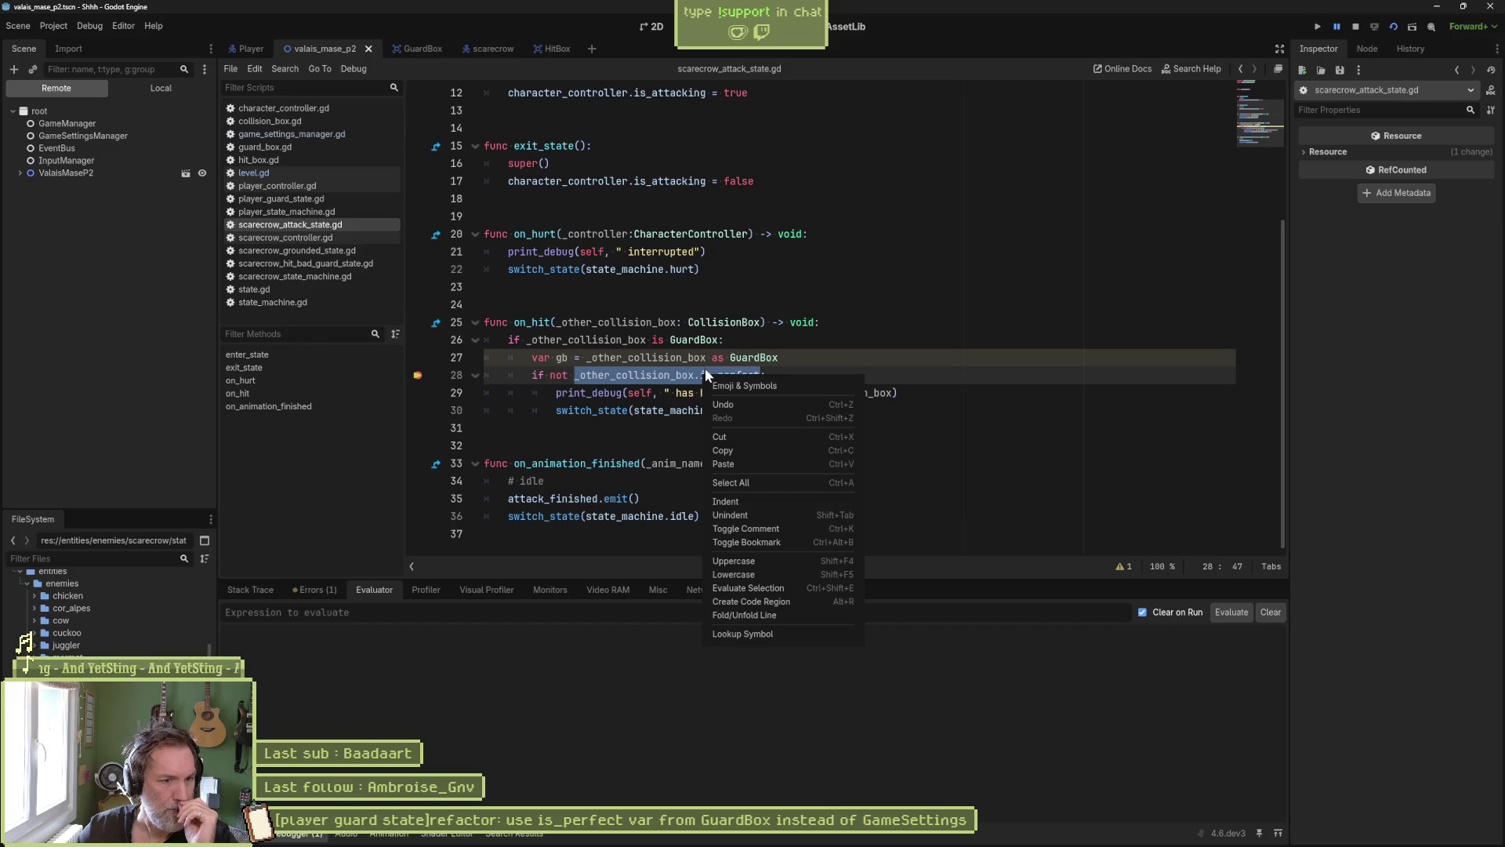
click(801, 591)
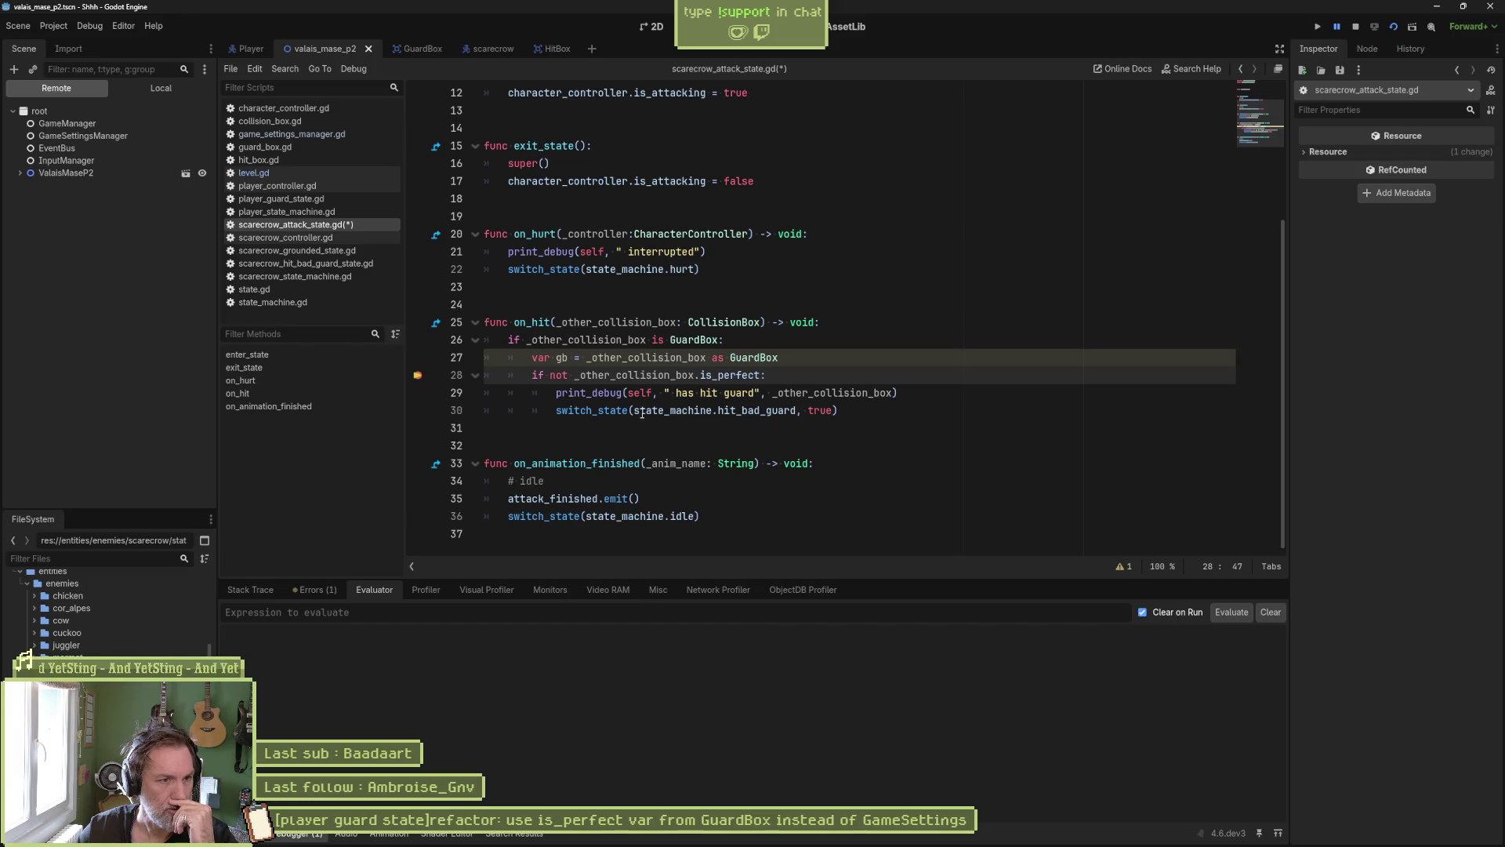
mouse_move(663, 374)
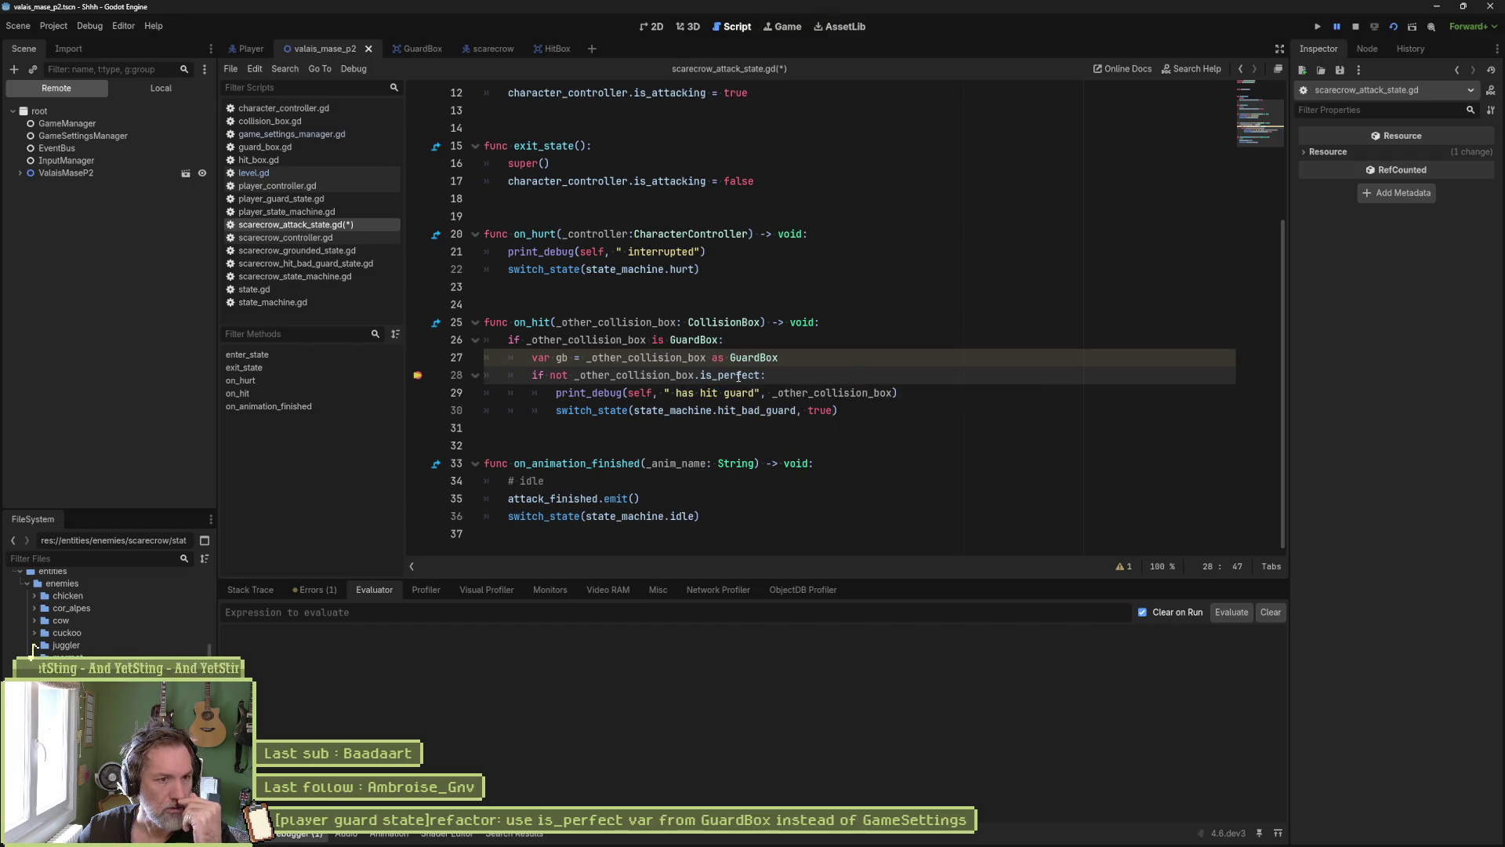
mouse_move(739, 377)
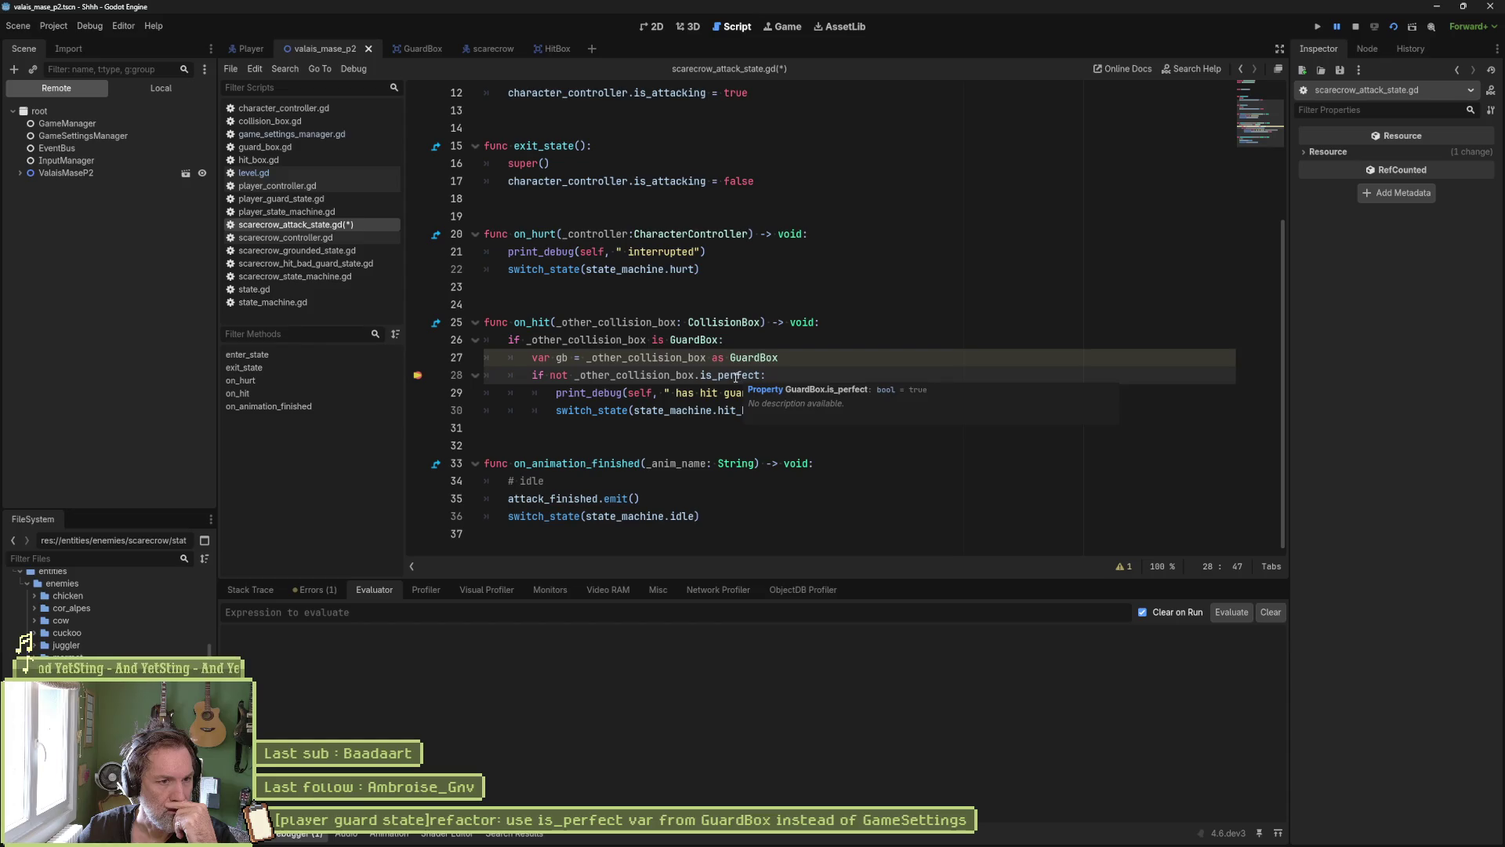
click(486, 601)
key(ctrl+v)
key(Return)
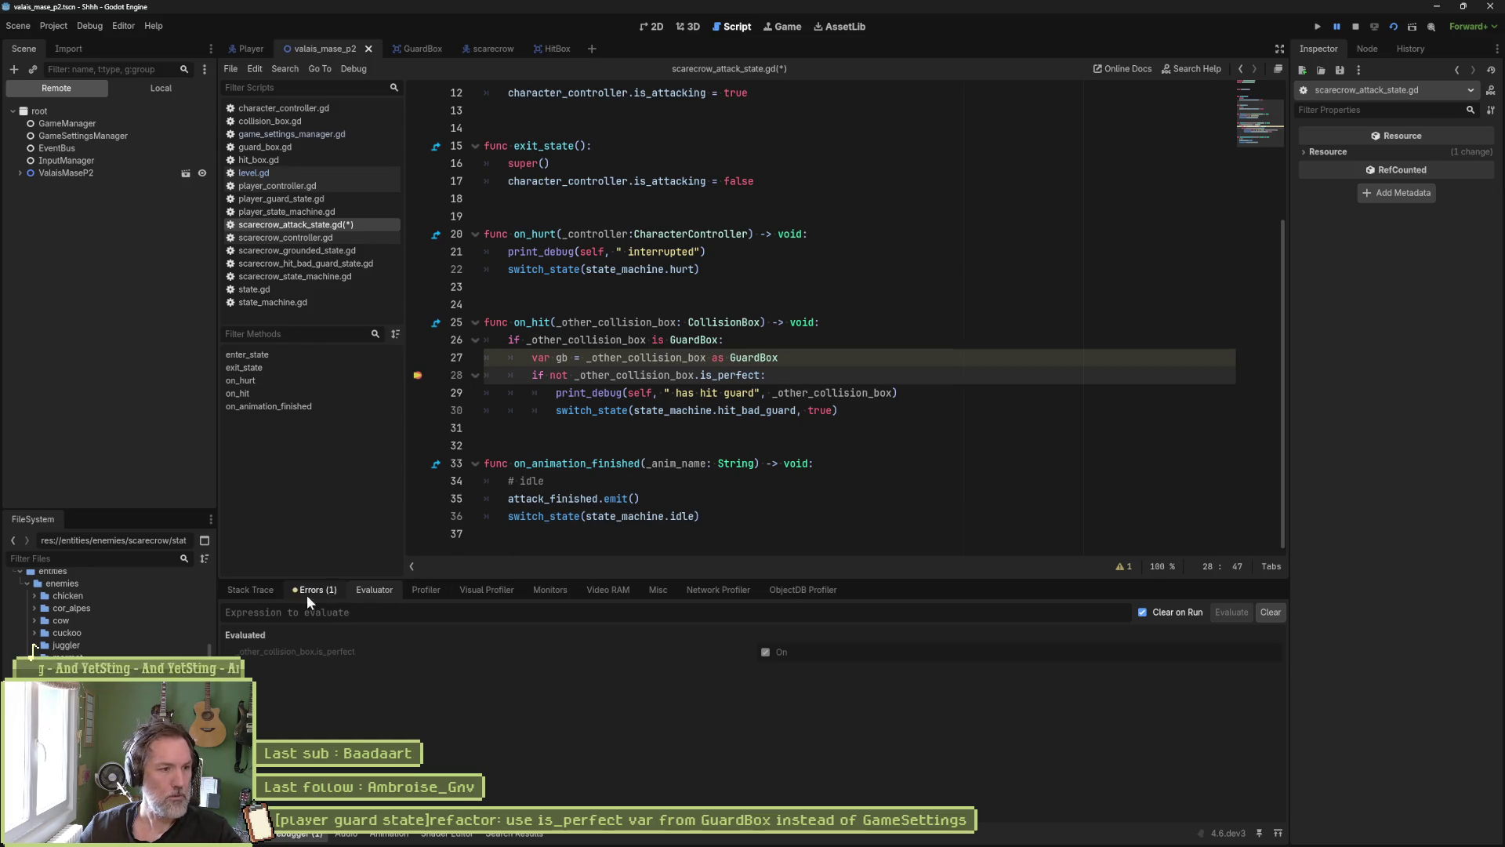
- Resume the paused game and stop the debugging session with F8
click(233, 593)
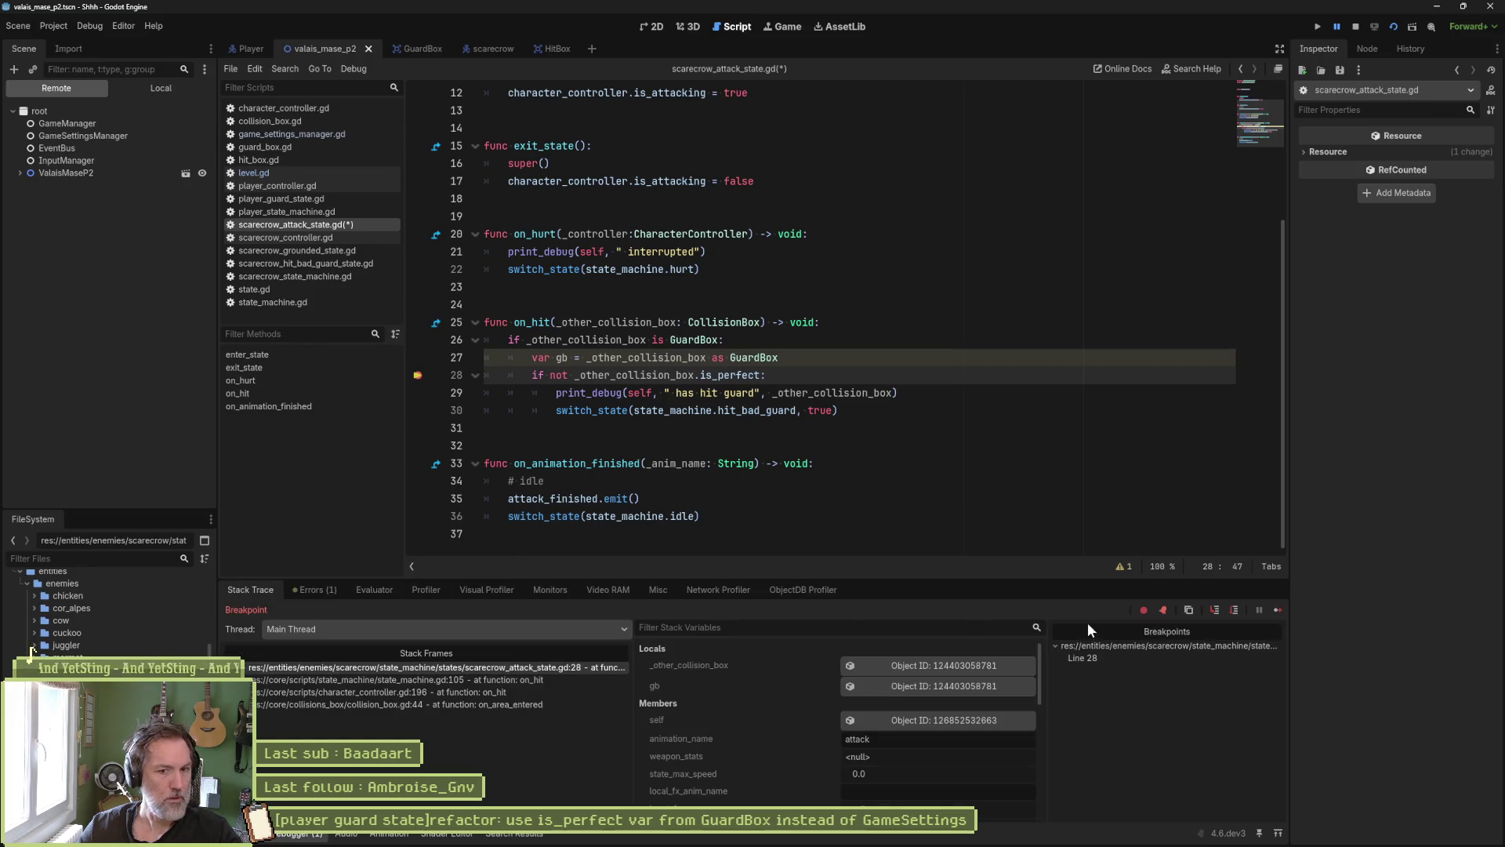
click(1277, 610)
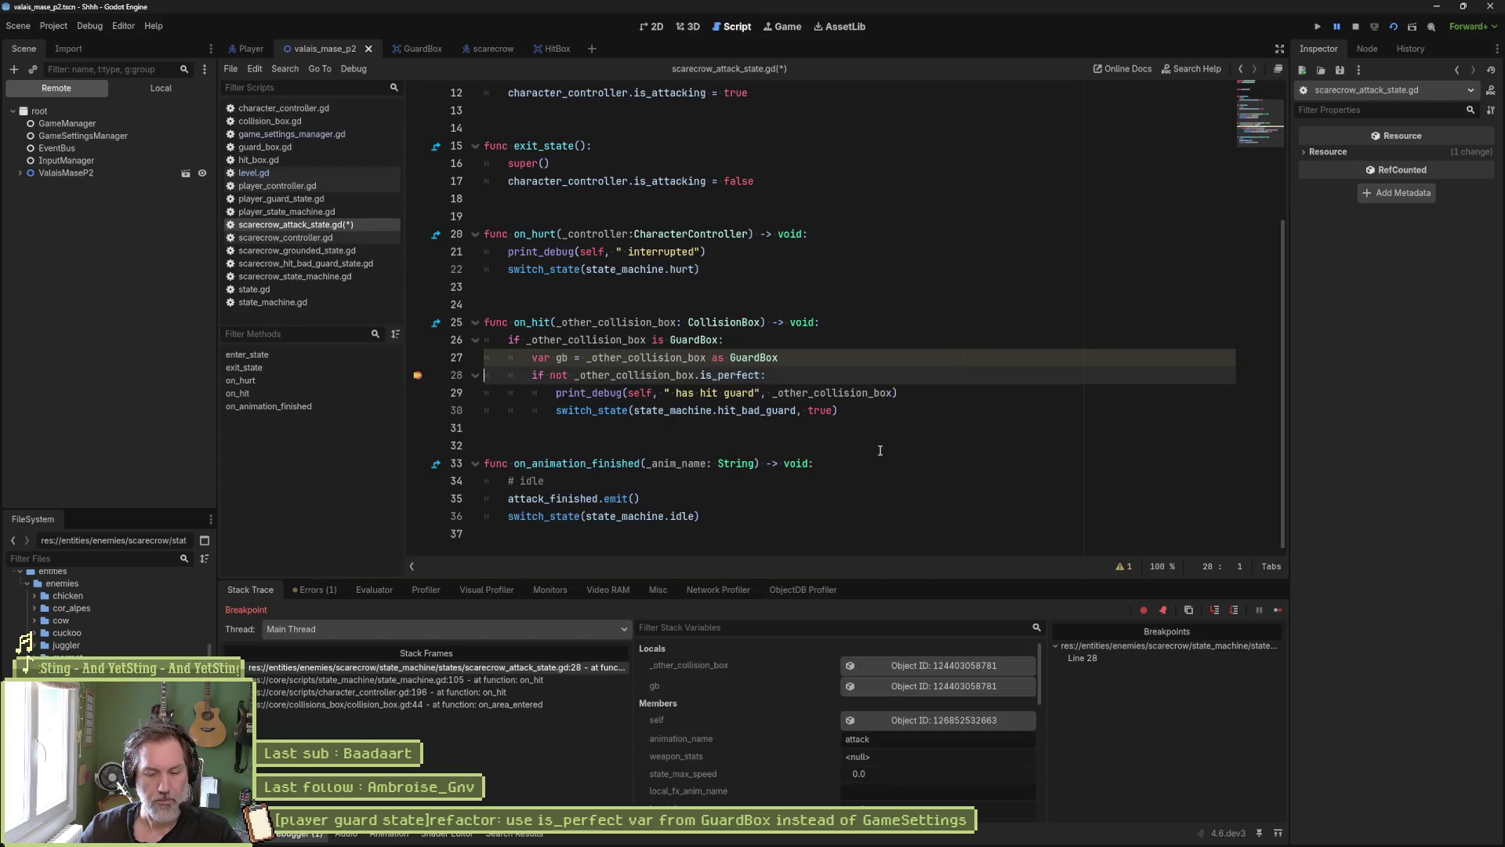
key(F8)
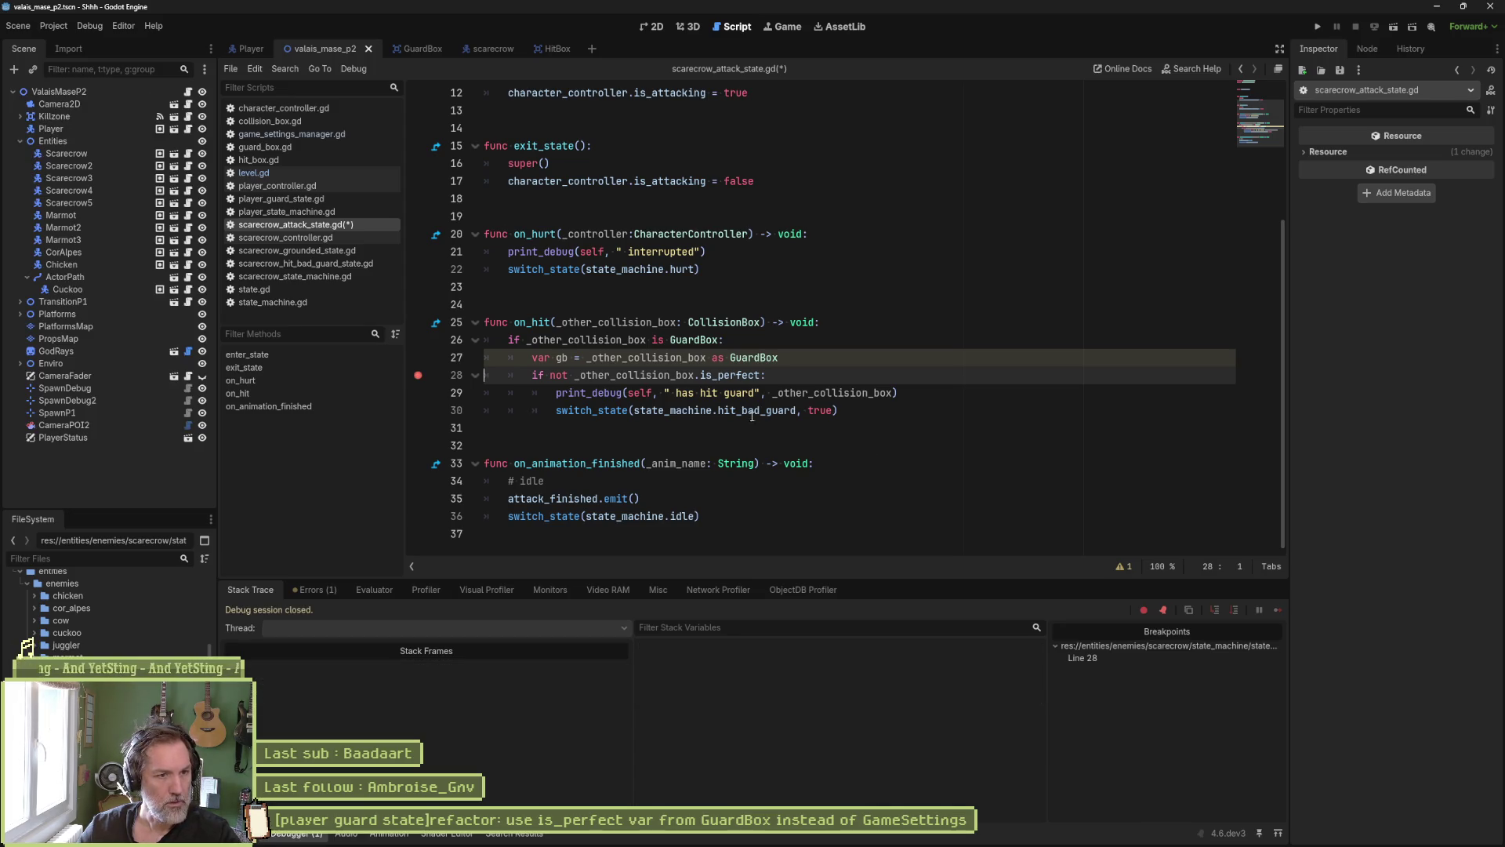
- Rerun the scene, read the 'BAD Guard (266)' output line, and step over to line 30
key(F6)
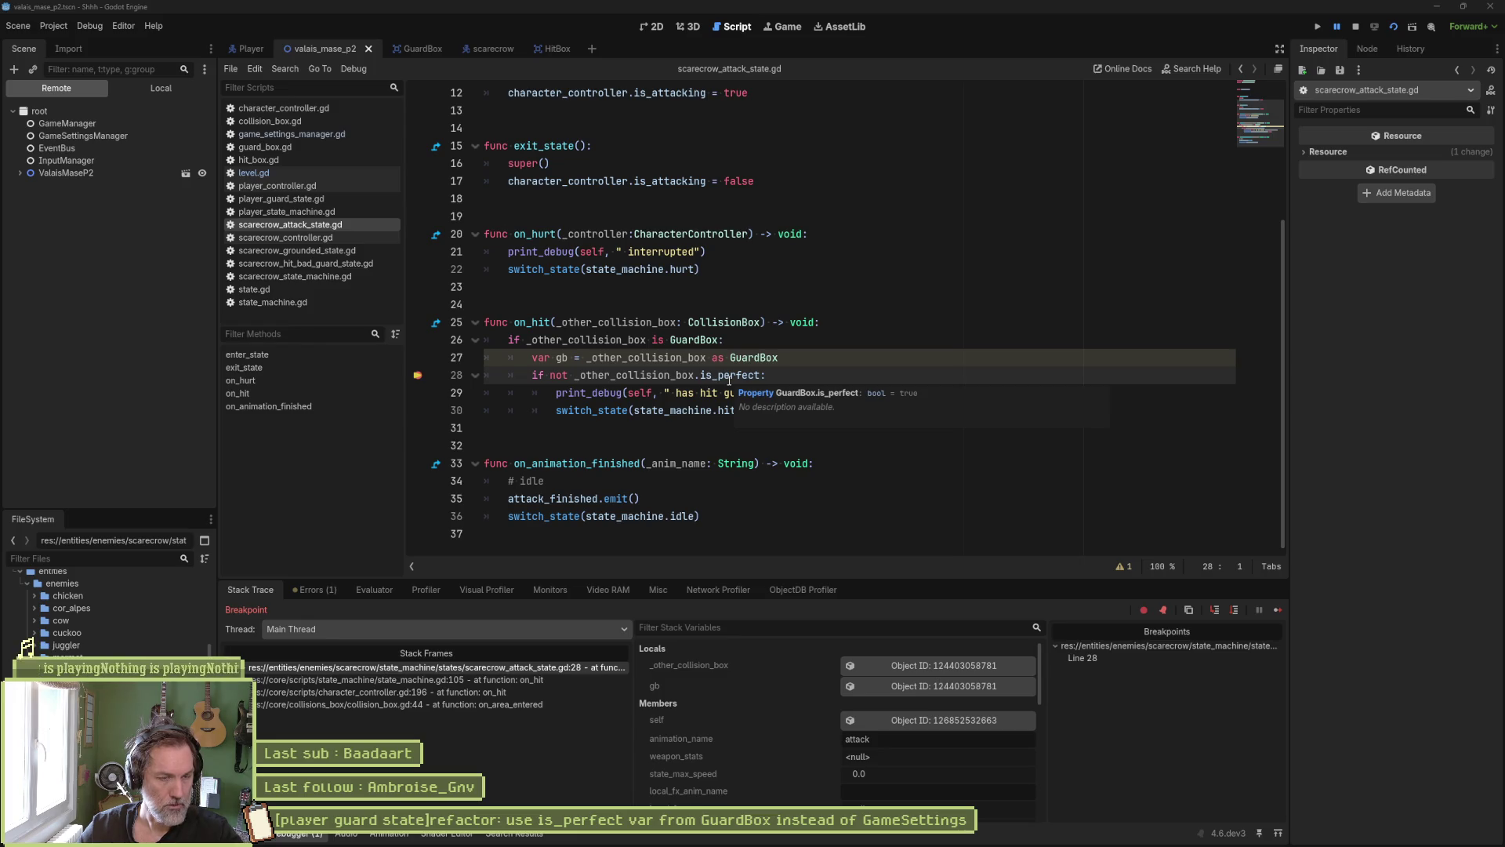
key(alt+o)
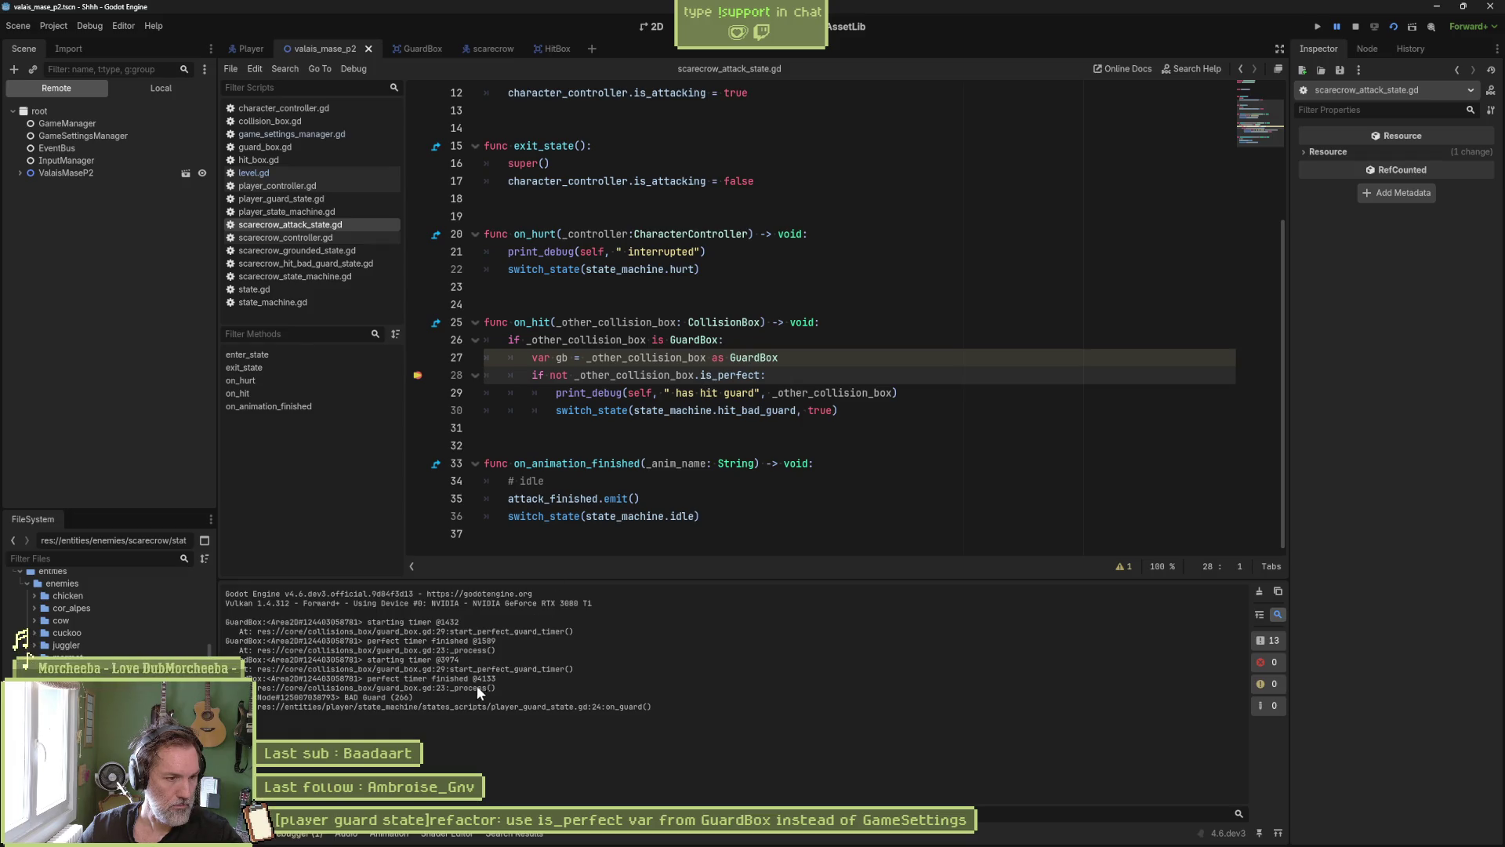
drag(344, 698, 422, 695)
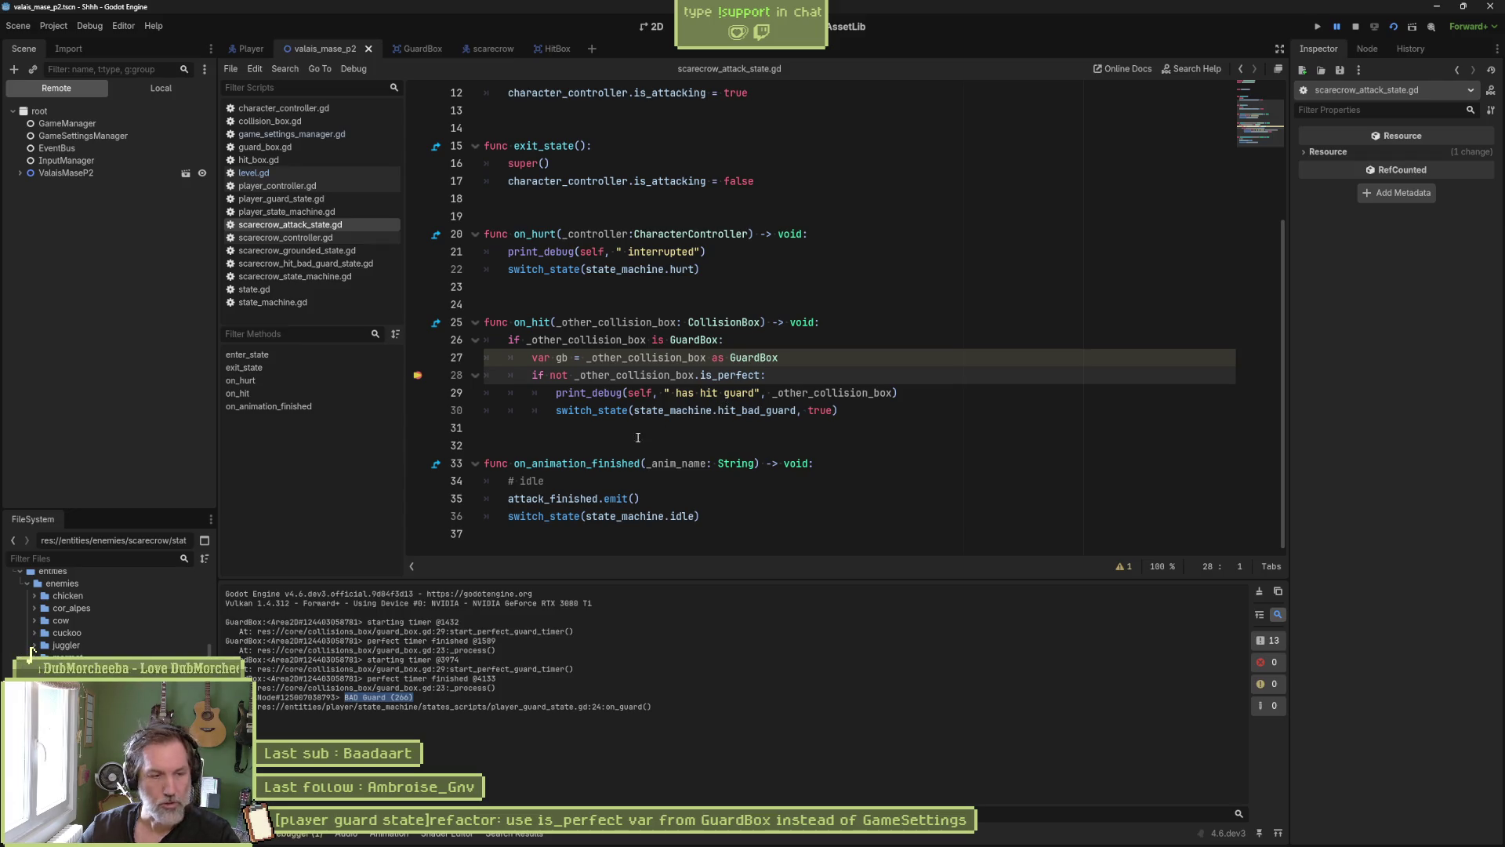
key(F10)
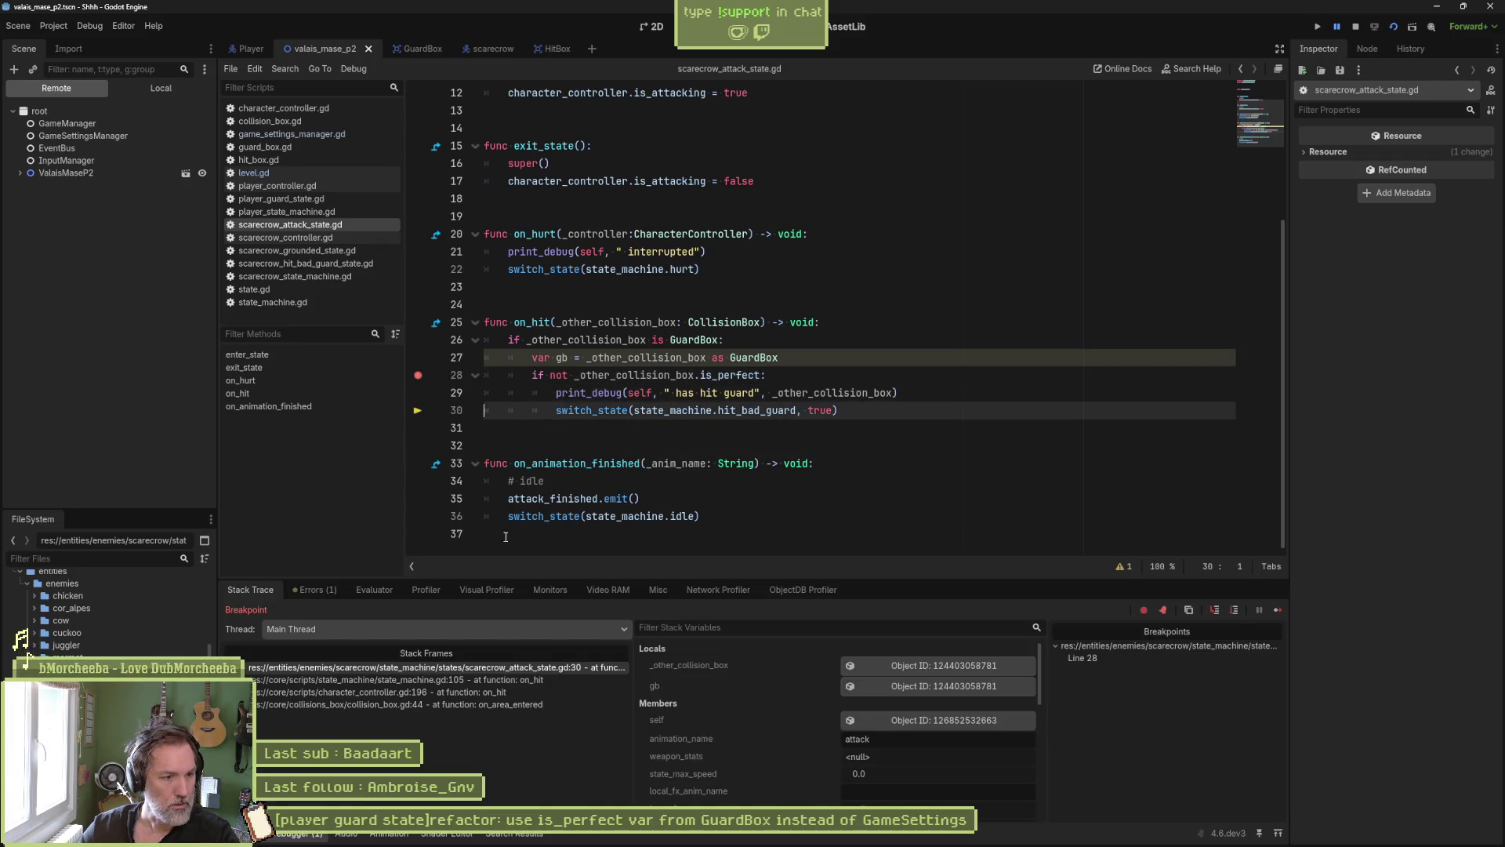
click(245, 832)
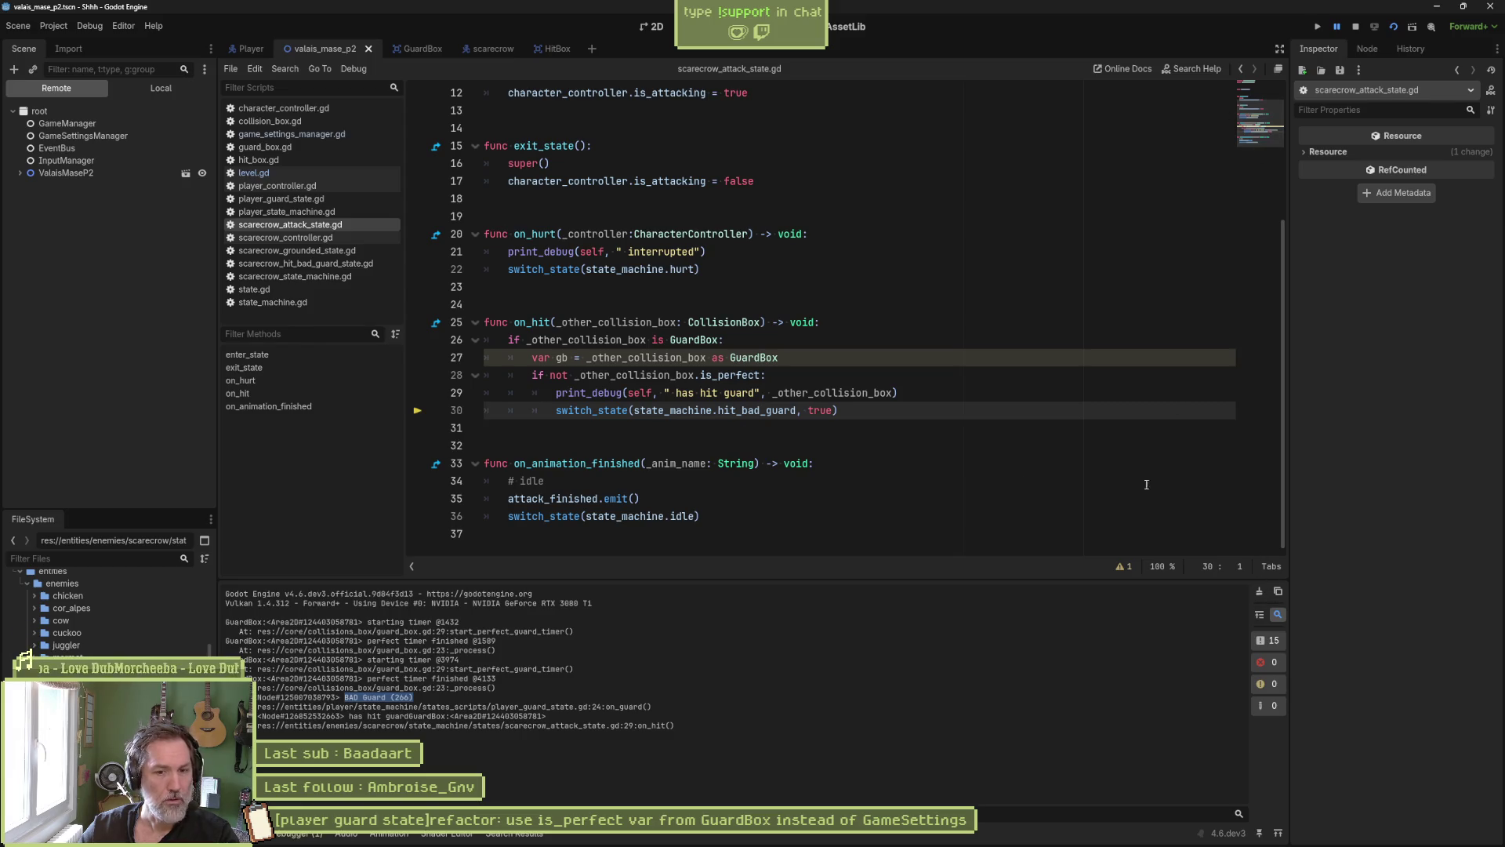
click(294, 836)
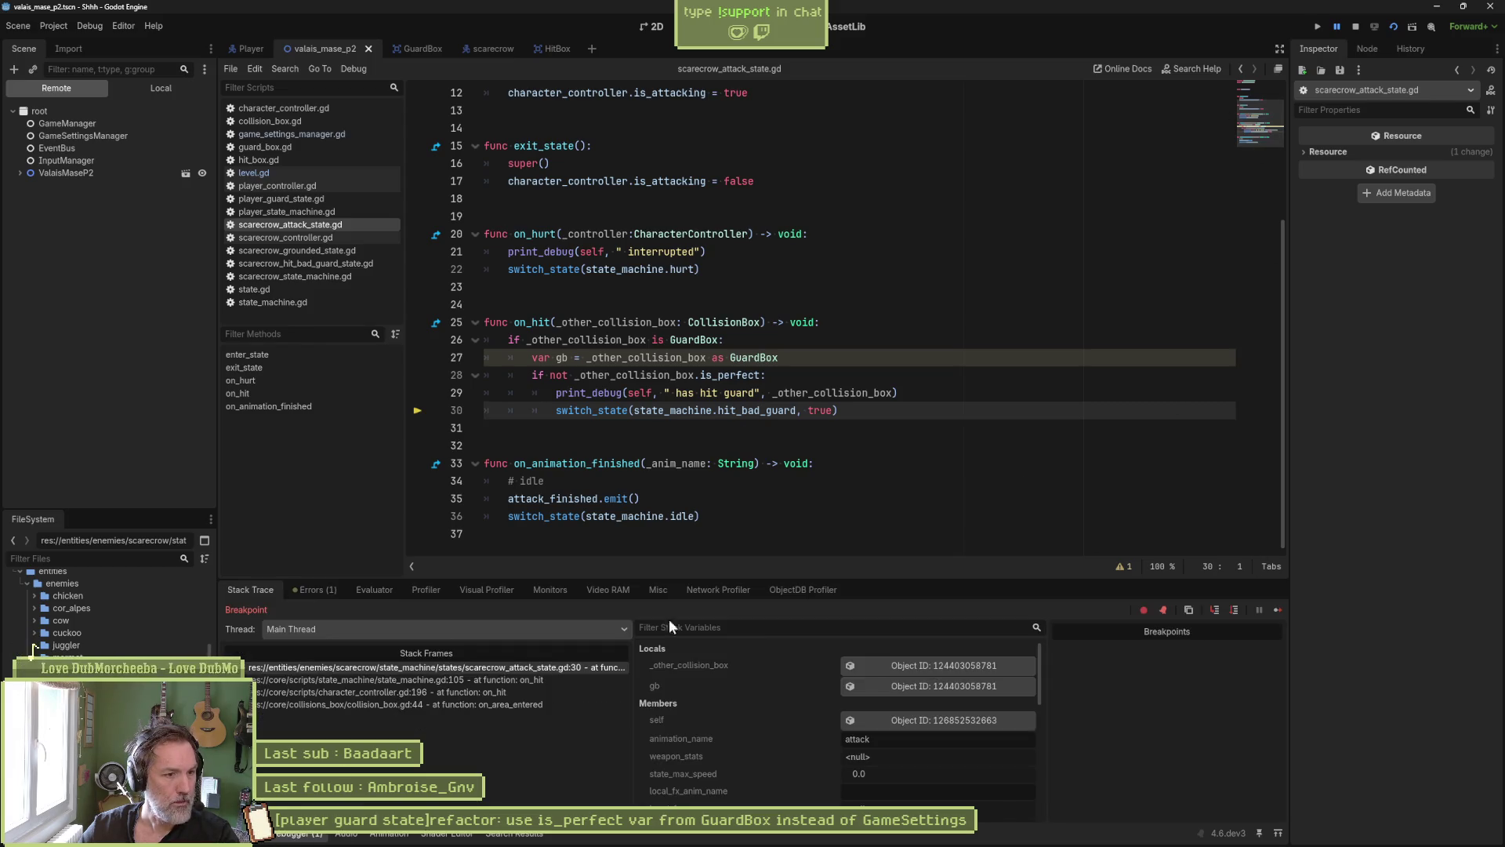
- Resume, clear the Output log, walk right and guard against the scarecrow, then stop the game
click(1278, 609)
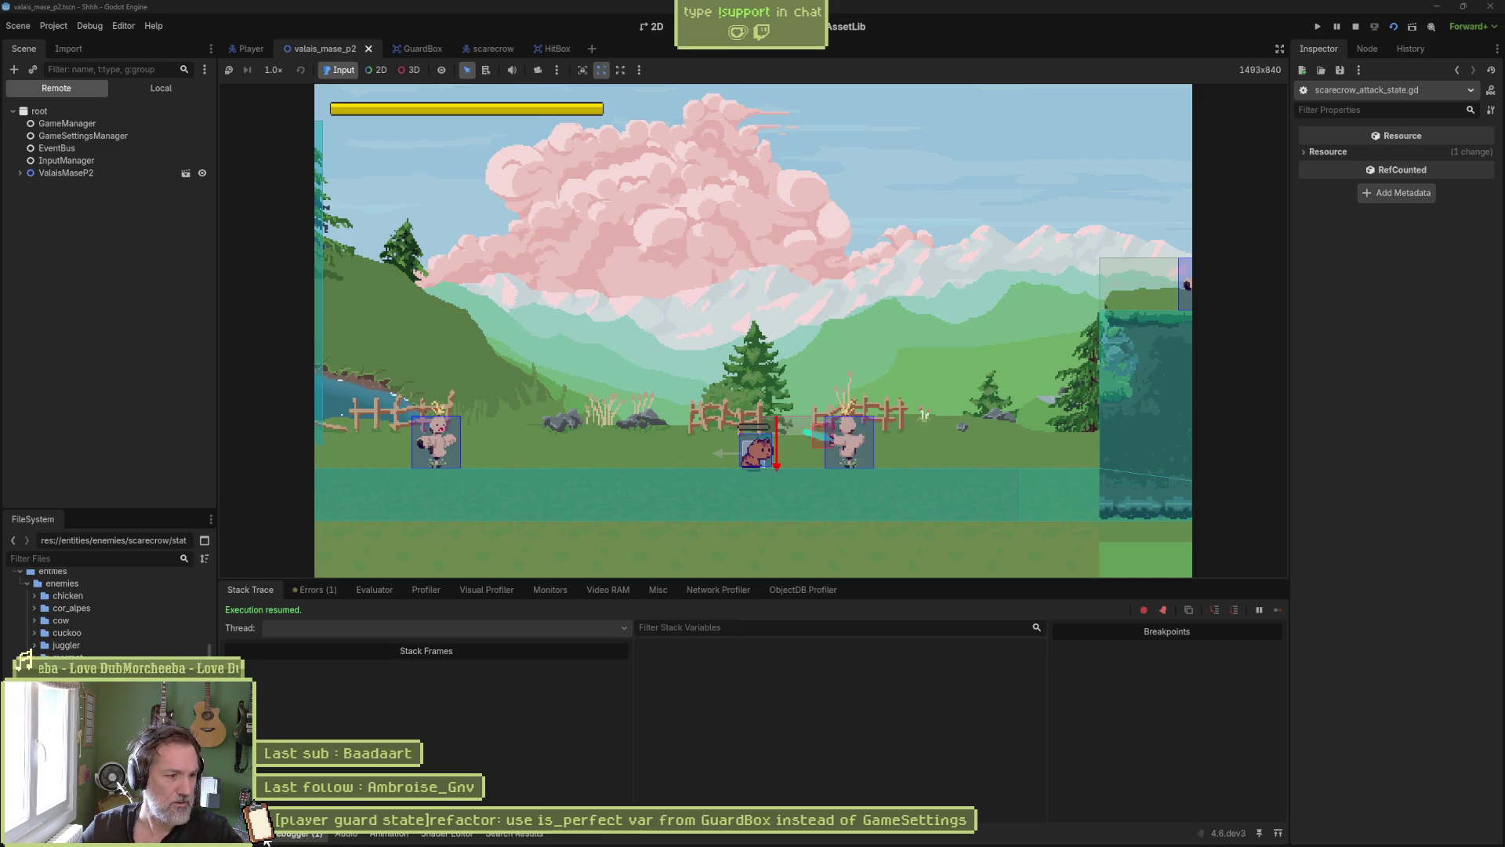
click(239, 833)
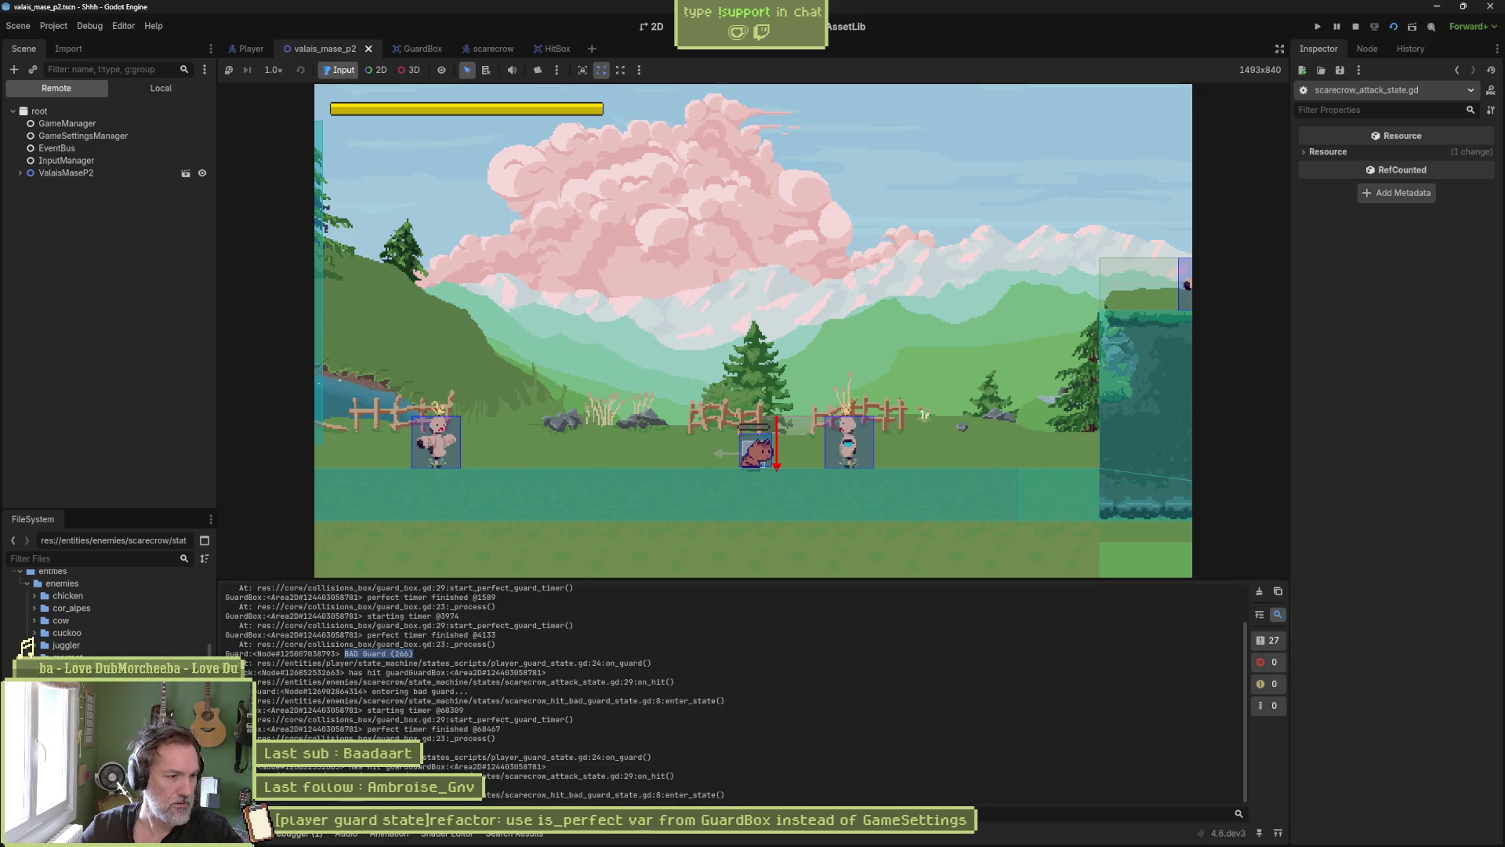
click(1260, 590)
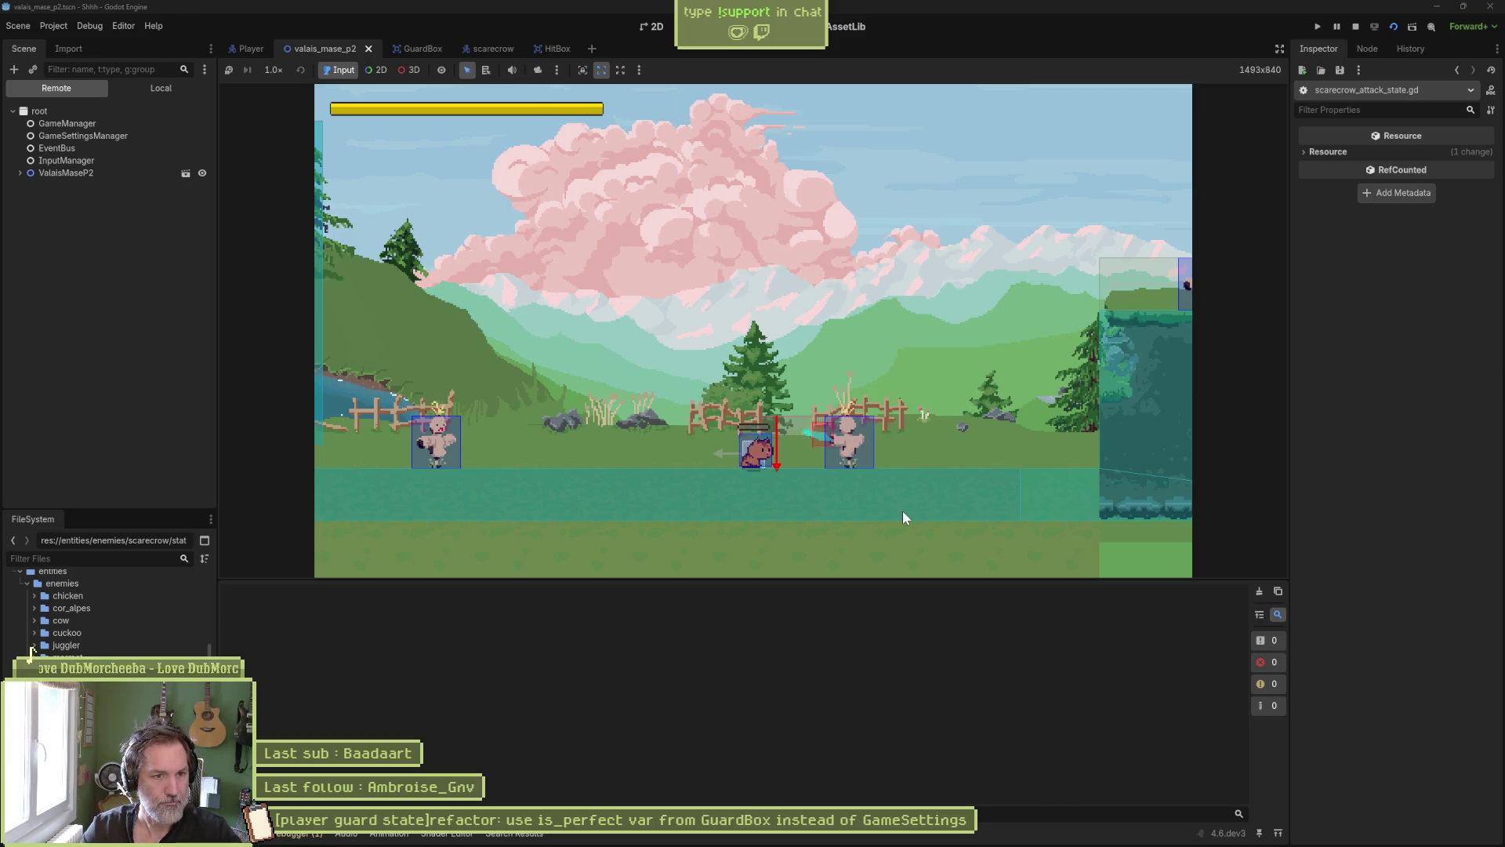
key(Right)
key(shift)
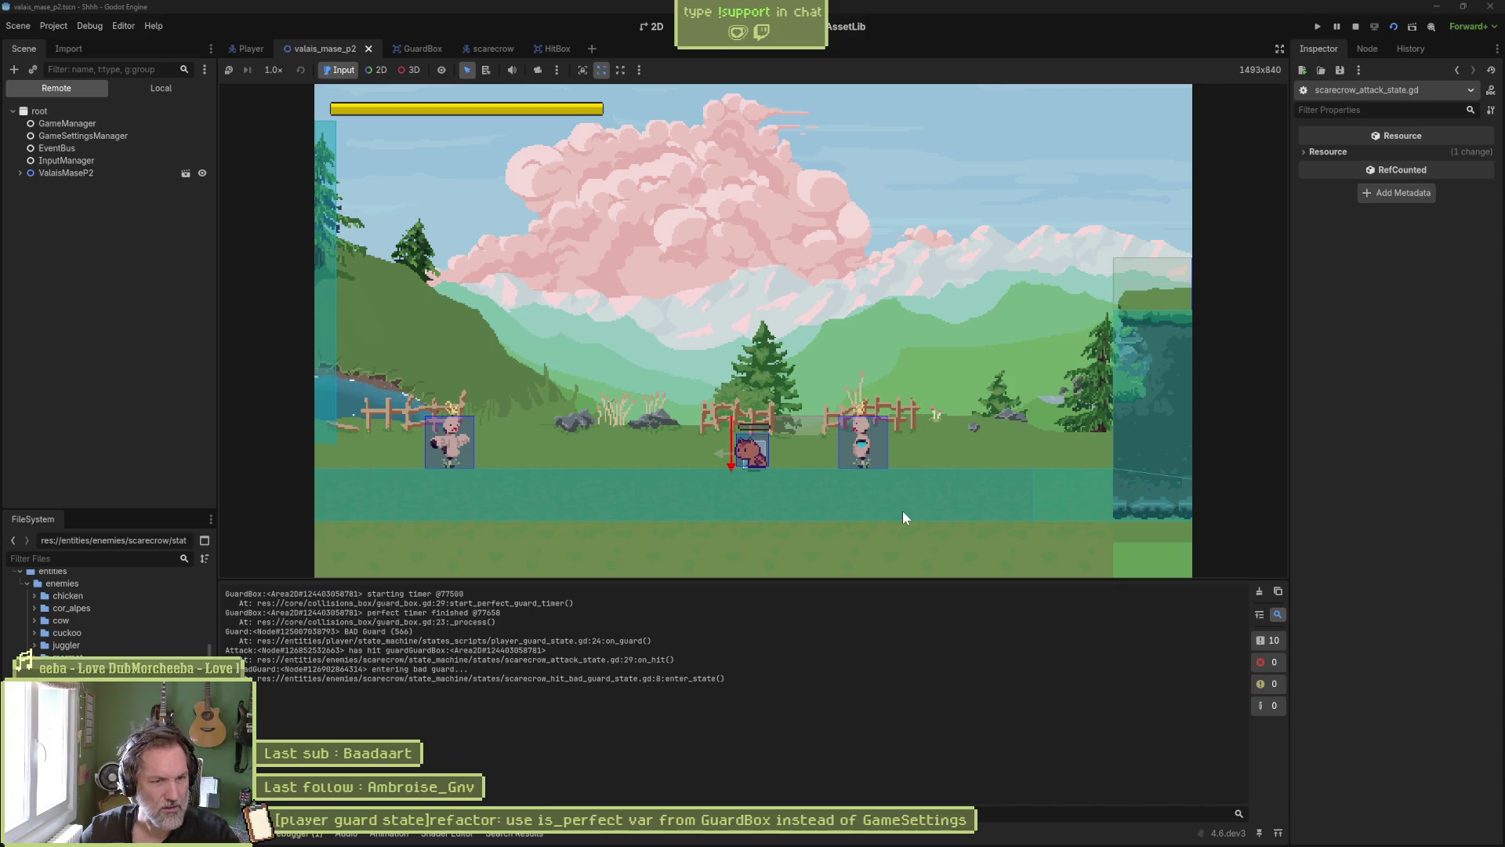
key(F8)
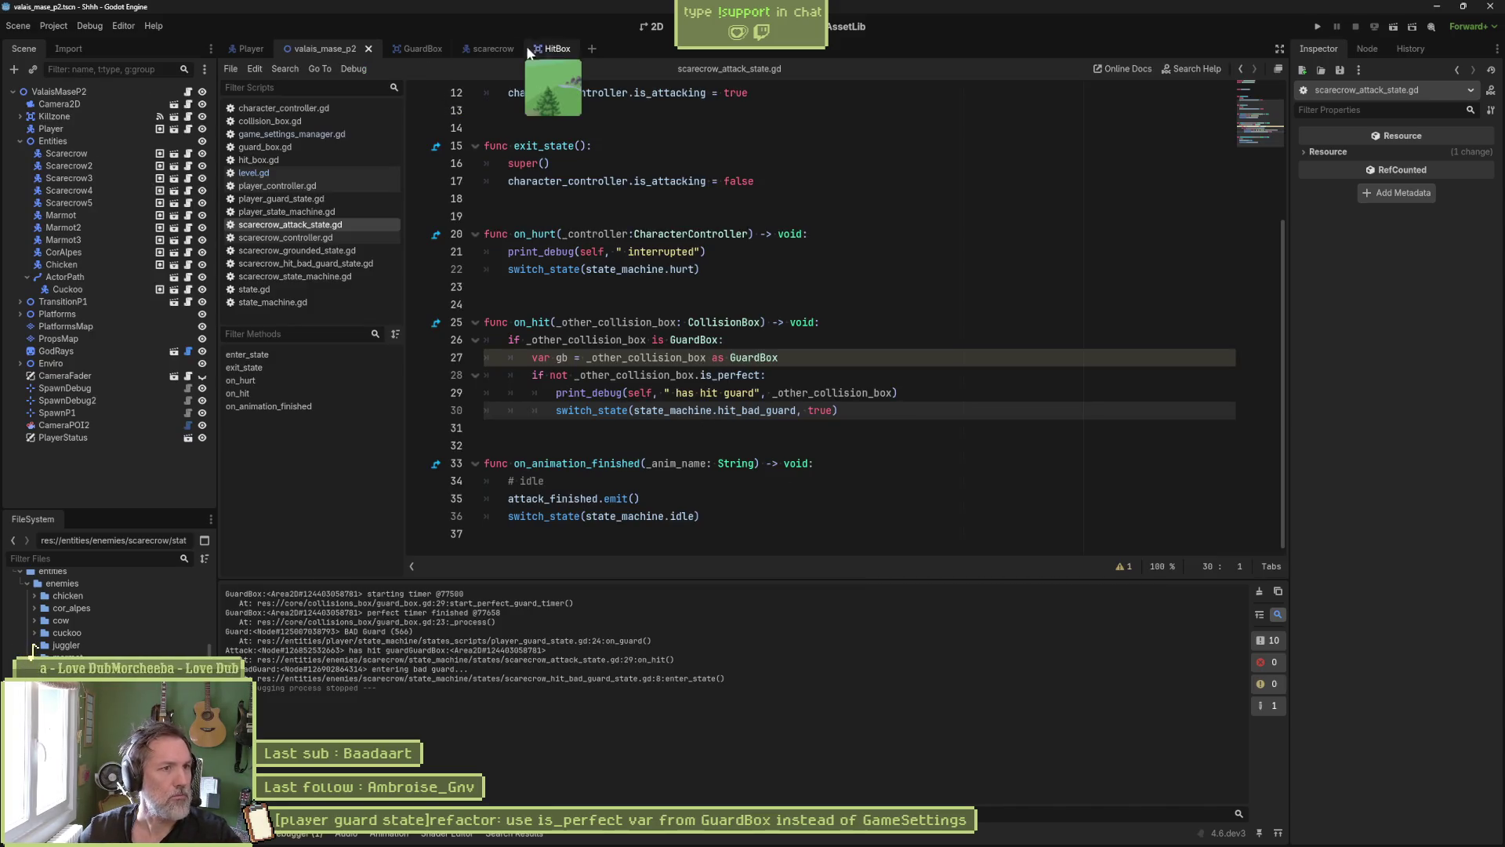
click(490, 49)
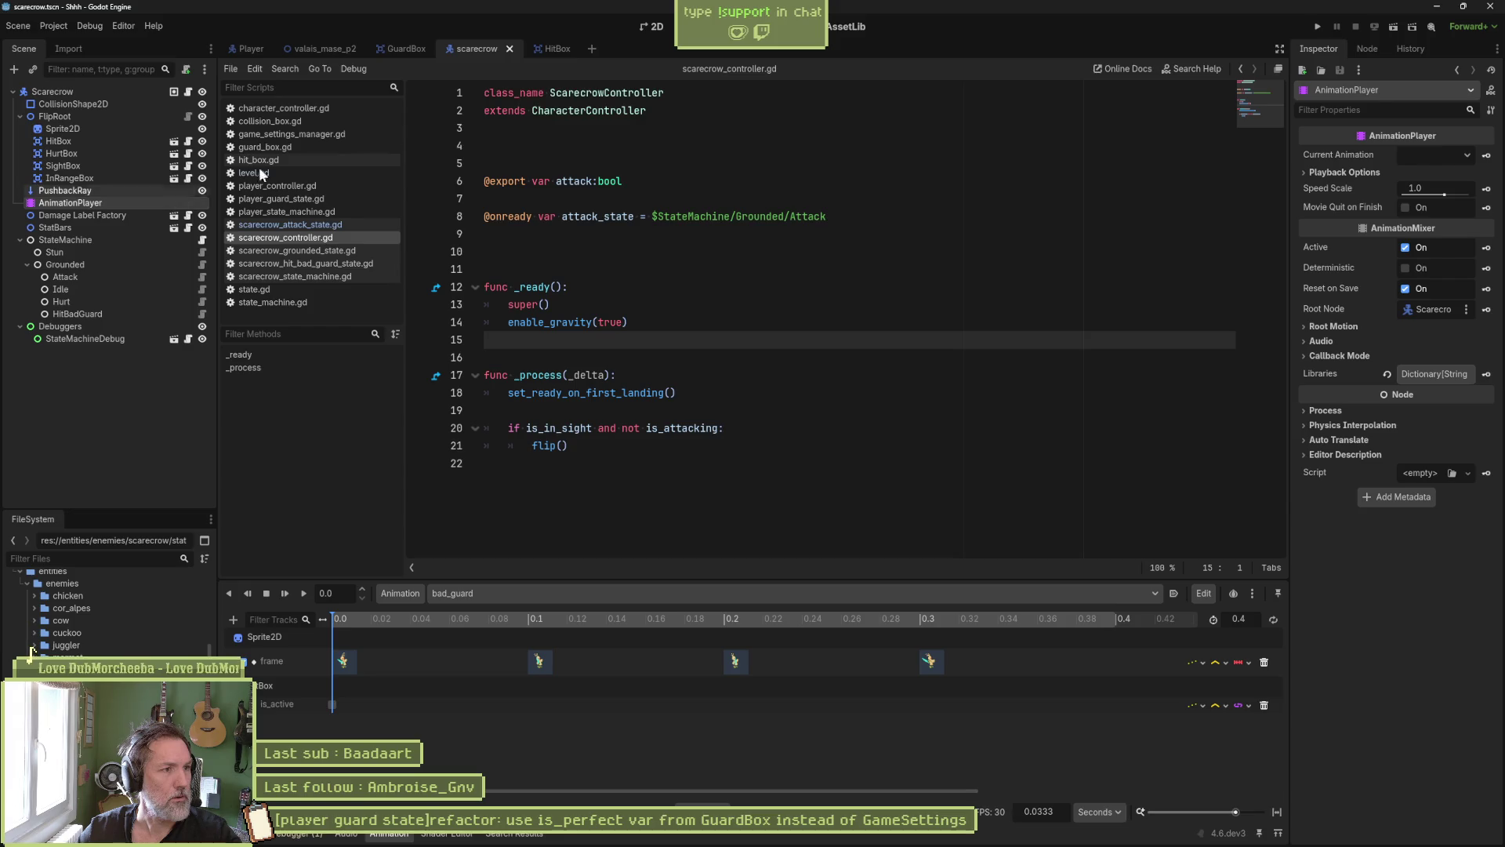
- Scrub through the scarecrow's bad_guard animation in the 2D view, then switch to Aseprite
click(653, 26)
mouse_move(402, 609)
mouse_down()
mouse_move(1074, 619)
mouse_move(184, 637)
mouse_up()
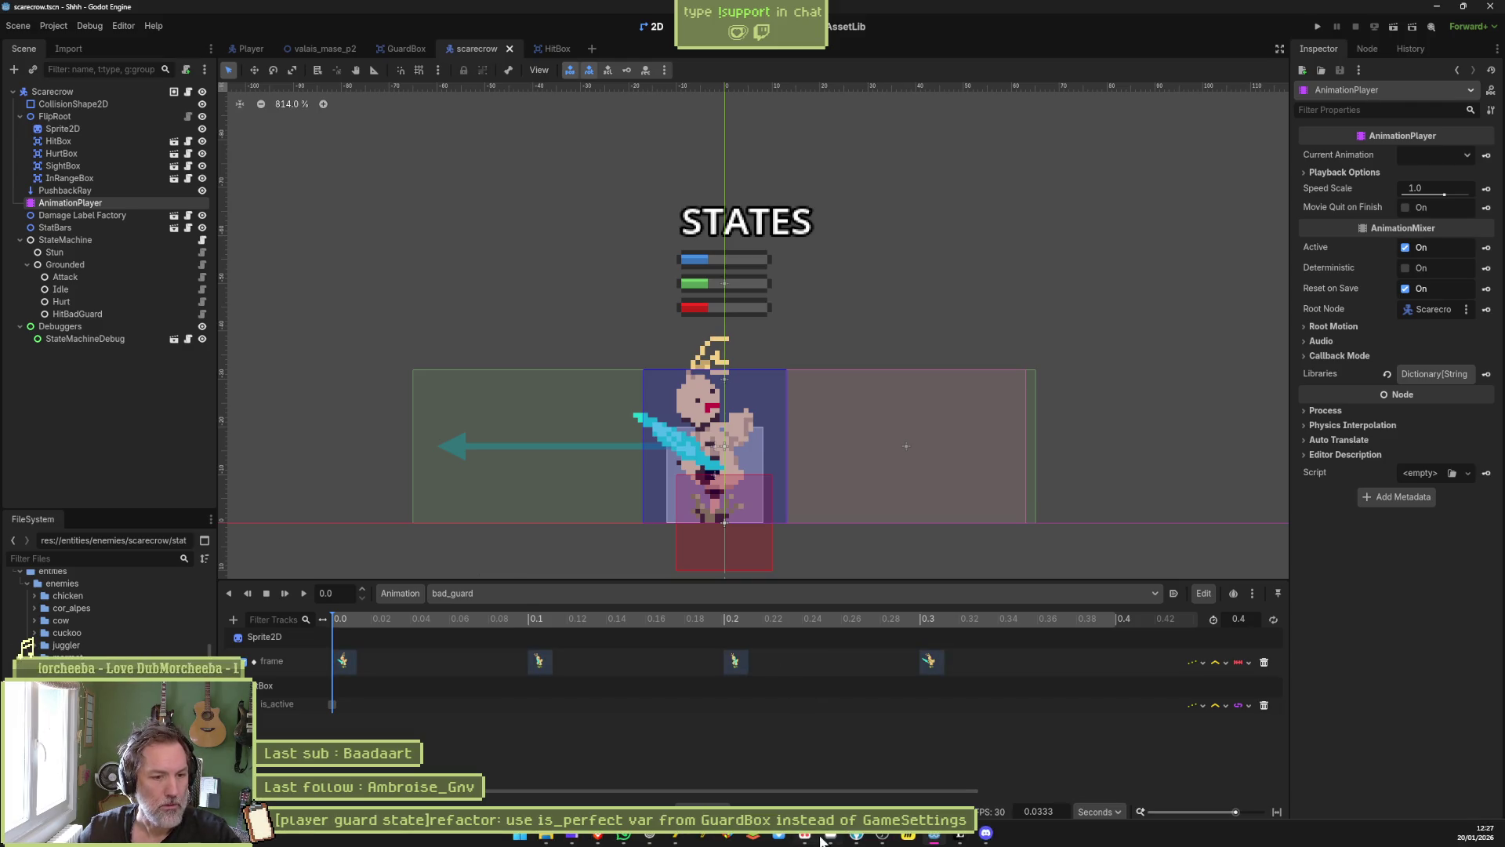
click(827, 840)
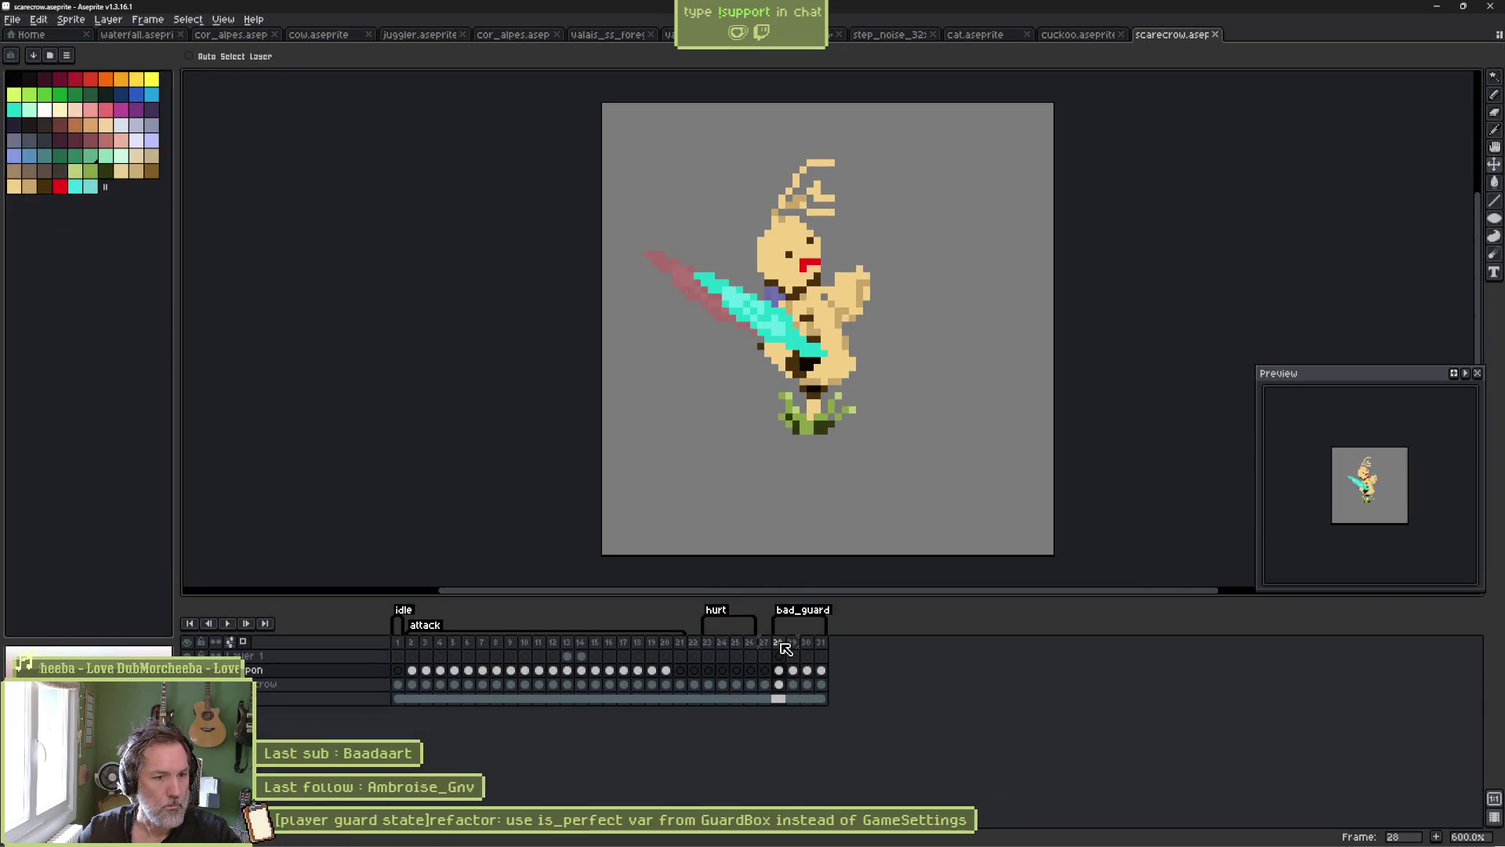
- Duplicate bad_guard frames 28–31 into frames 32–35 and tag the copies perfect_guard
drag(780, 642, 823, 642)
key(alt+n)
right_click(840, 642)
click(902, 690)
text(perfect_guard)
key(Return)
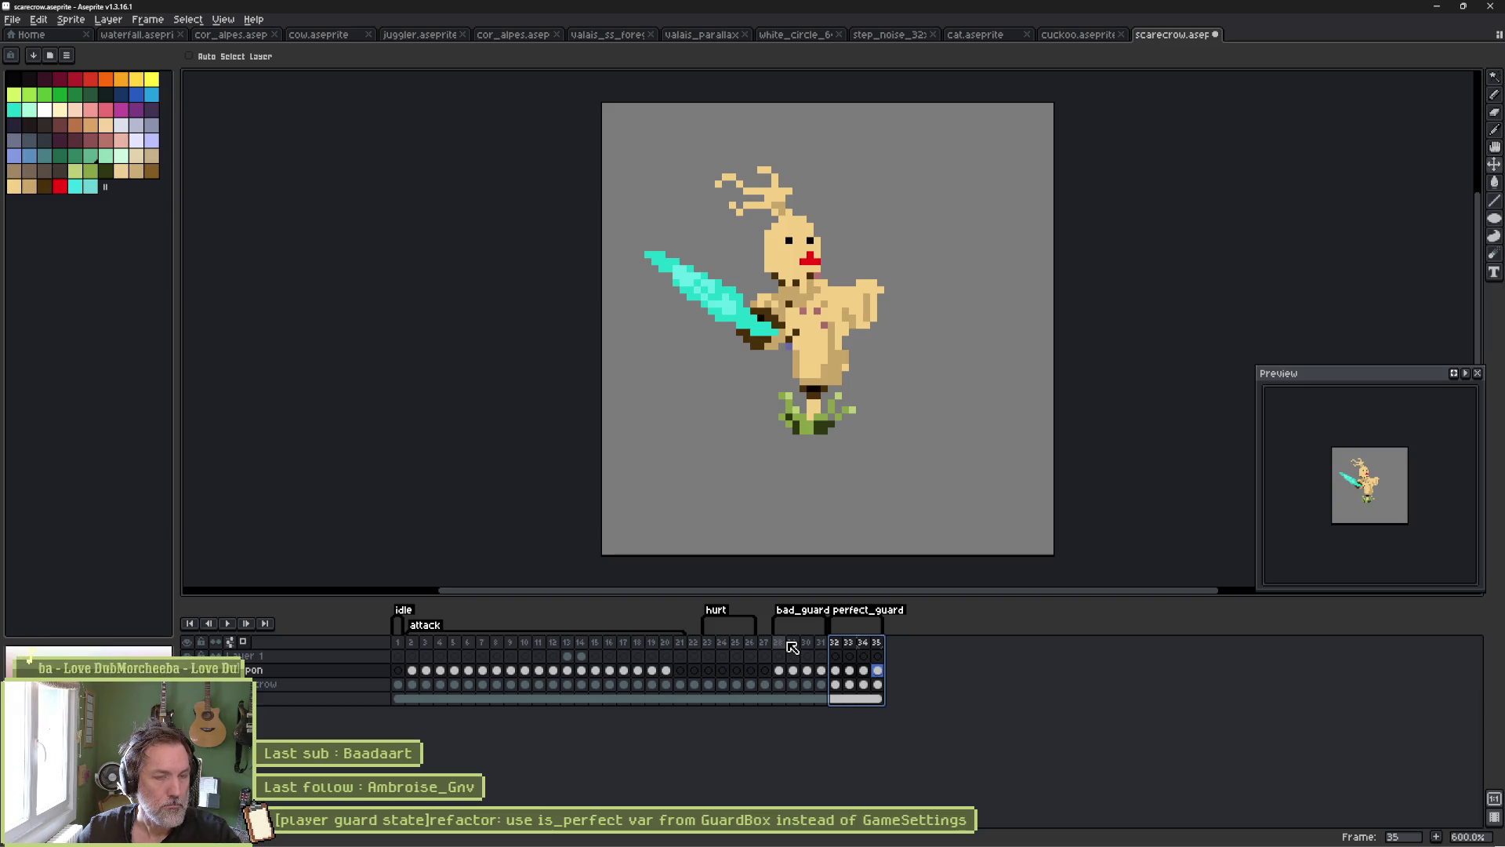
- Rotate the cyan sword on frame 28's weapon cel to about -115°
click(834, 643)
click(835, 671)
mouse_move(837, 675)
mouse_down()
mouse_move(880, 676)
mouse_move(823, 674)
mouse_up()
click(823, 674)
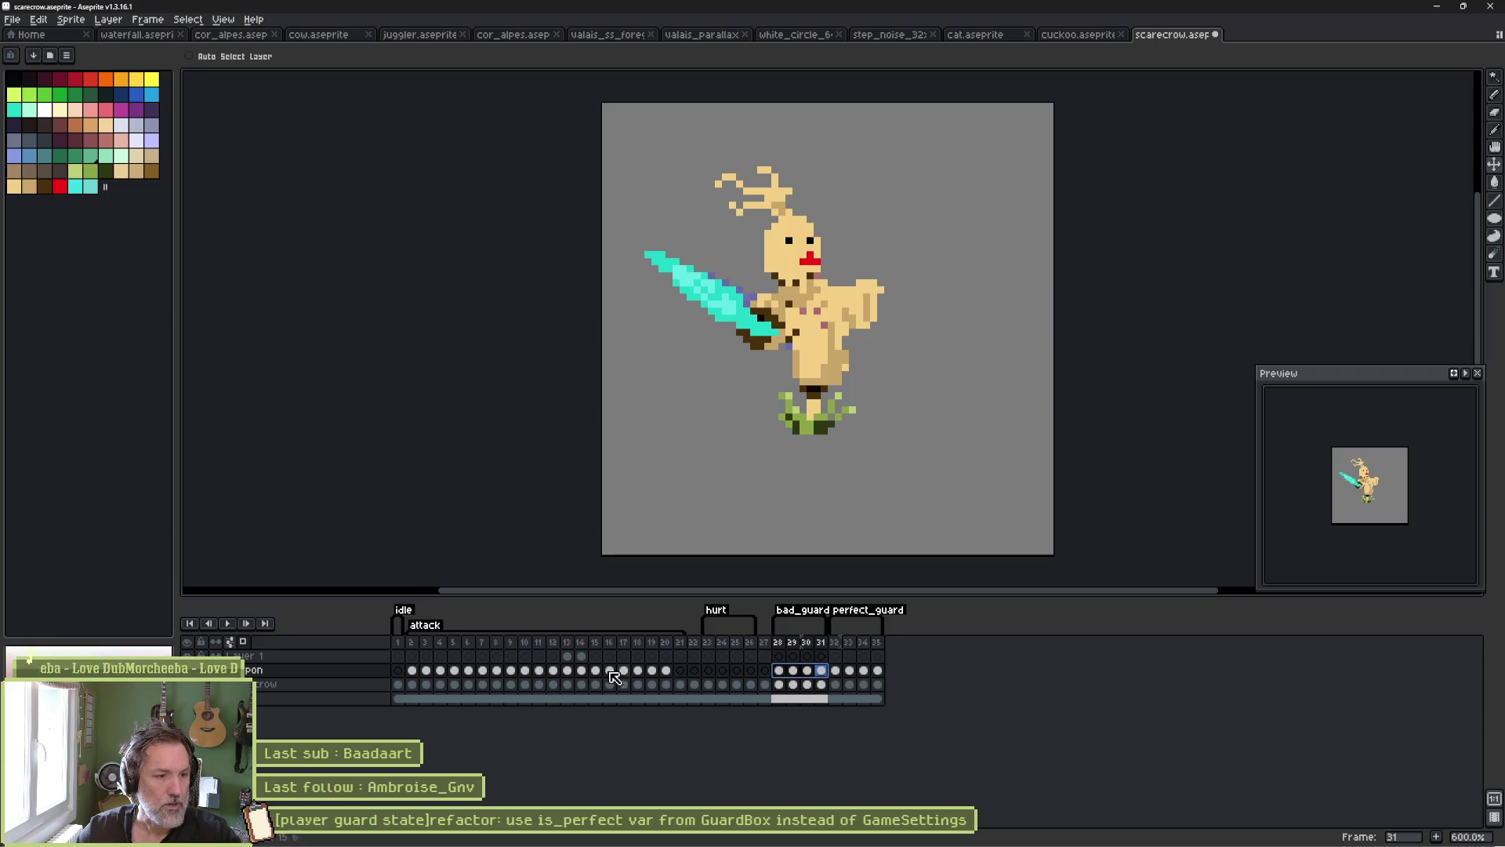
mouse_move(482, 671)
mouse_down()
mouse_move(642, 676)
mouse_move(541, 674)
mouse_move(600, 675)
mouse_up()
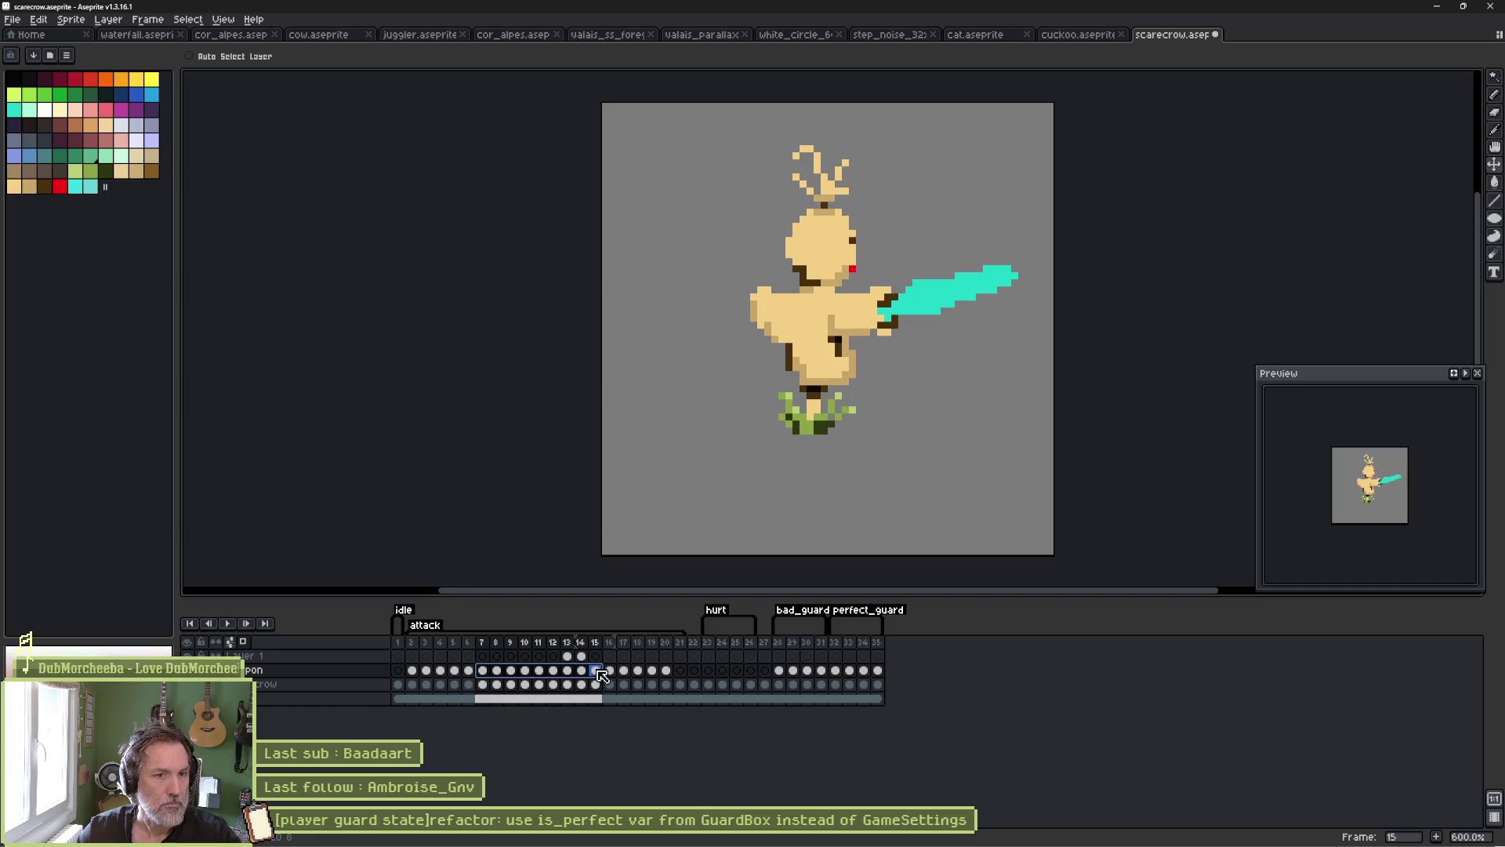
click(779, 672)
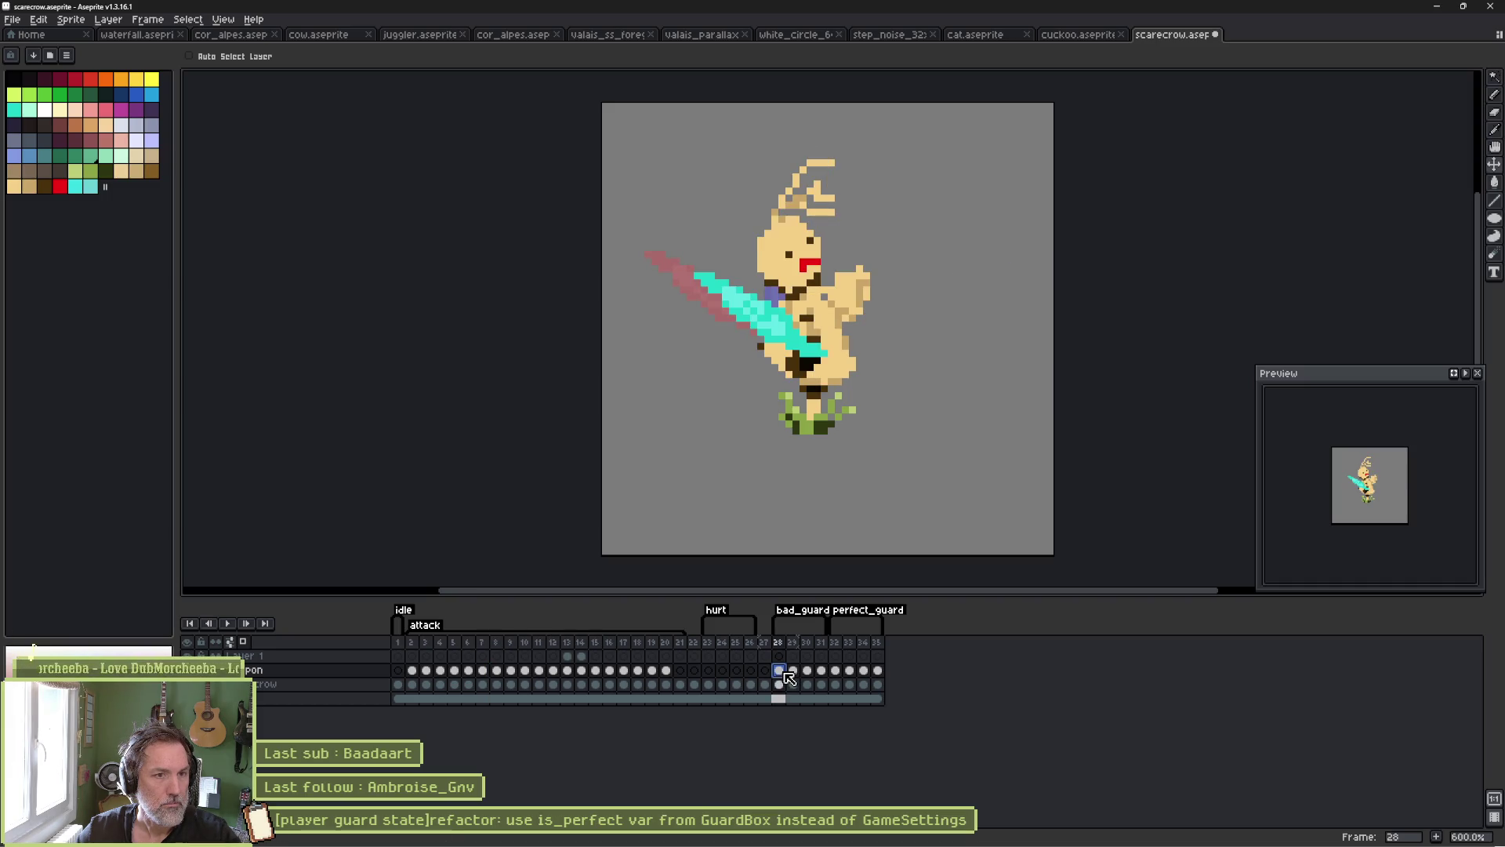
key(ctrl)
key(ctrl+t)
mouse_move(839, 426)
mouse_down()
mouse_move(756, 399)
mouse_move(807, 312)
mouse_move(929, 259)
mouse_move(902, 329)
mouse_up()
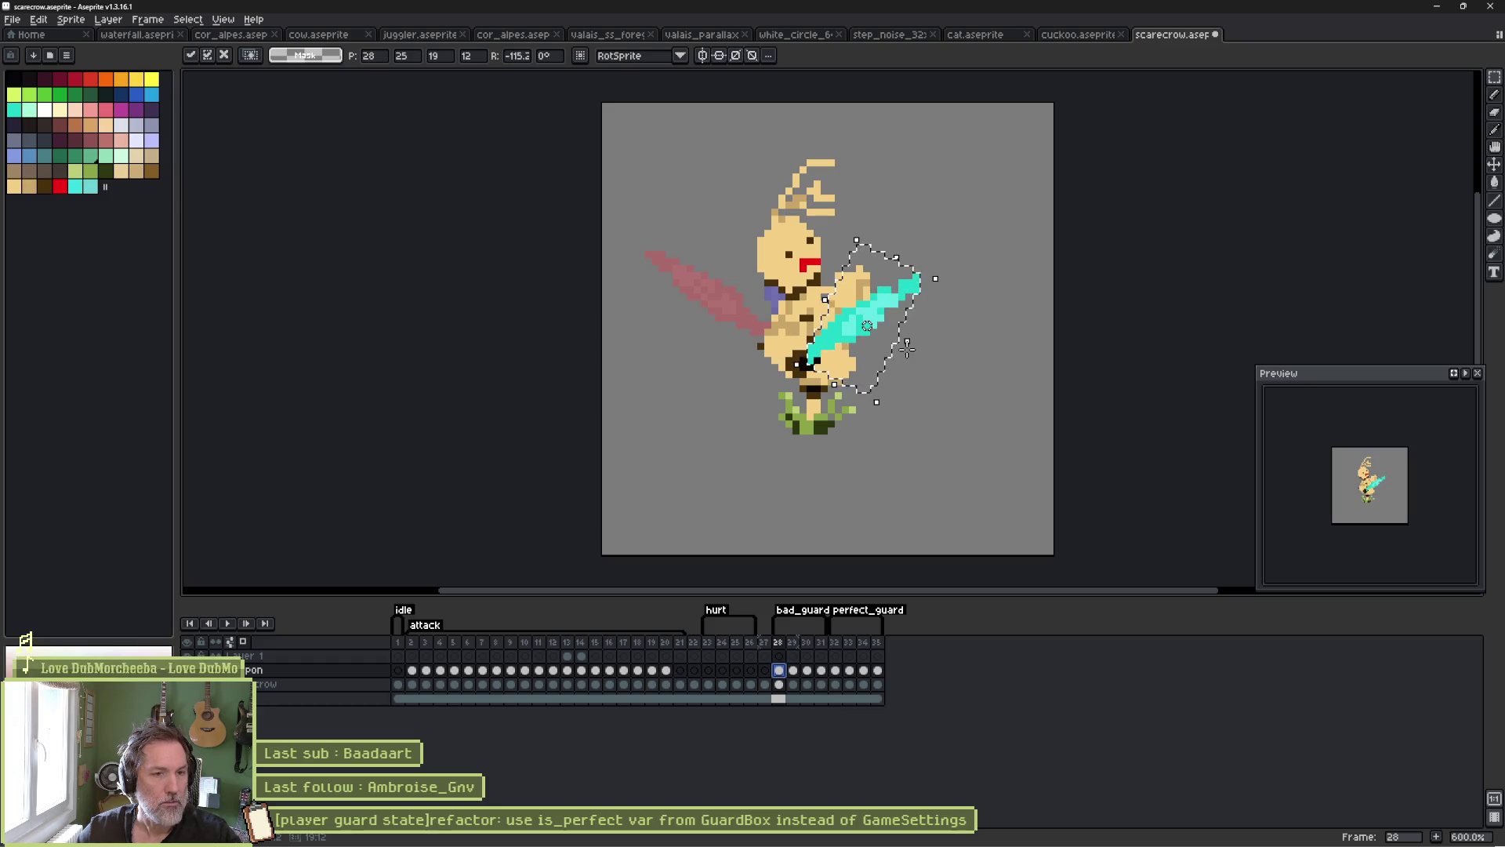
- Apply the sword rotation, review frames 29–31, and save scarecrow.aseprite
click(887, 377)
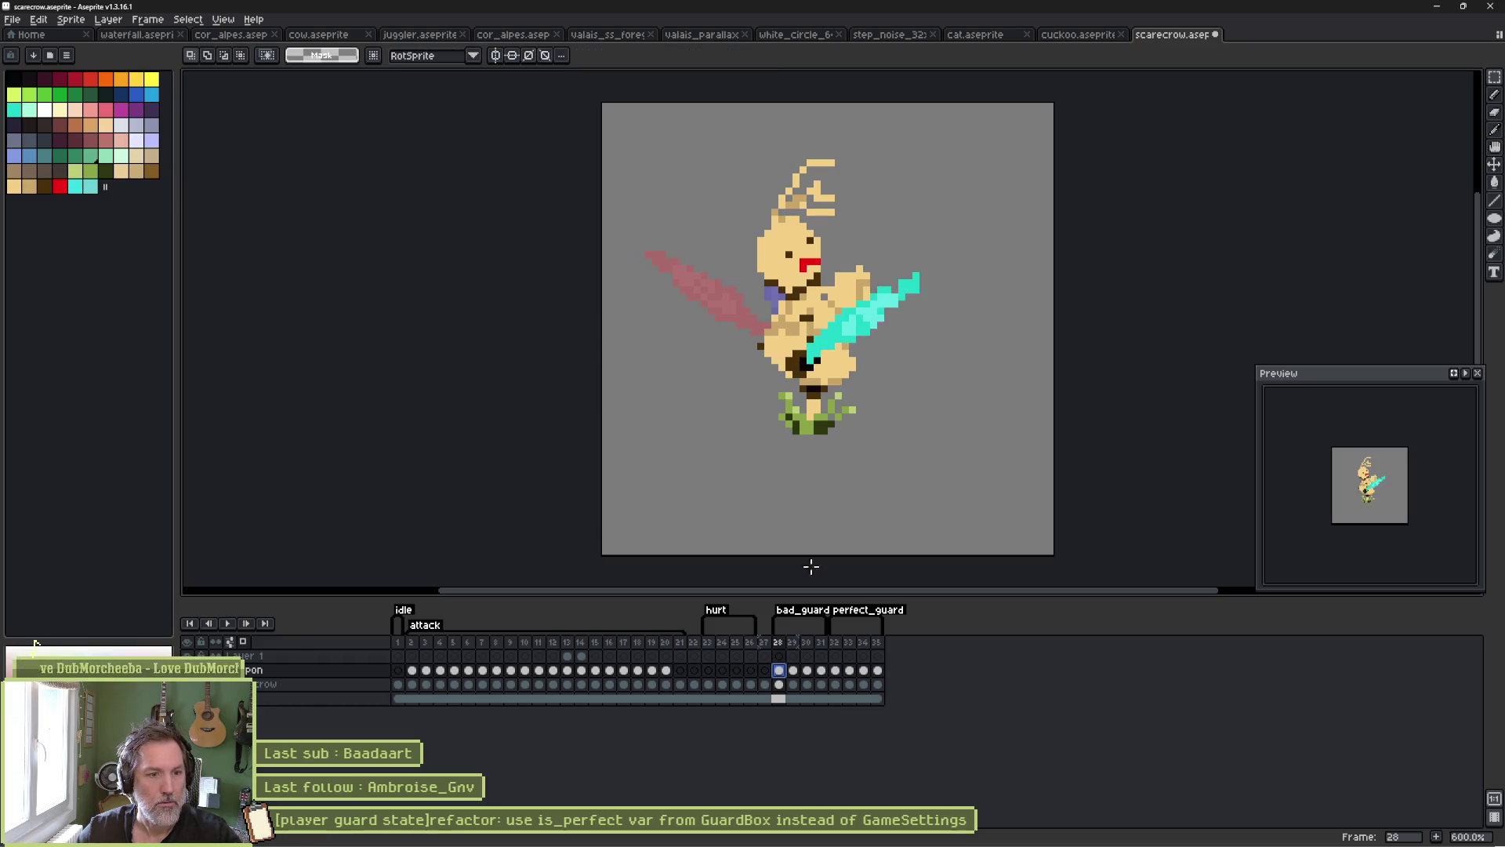
click(793, 671)
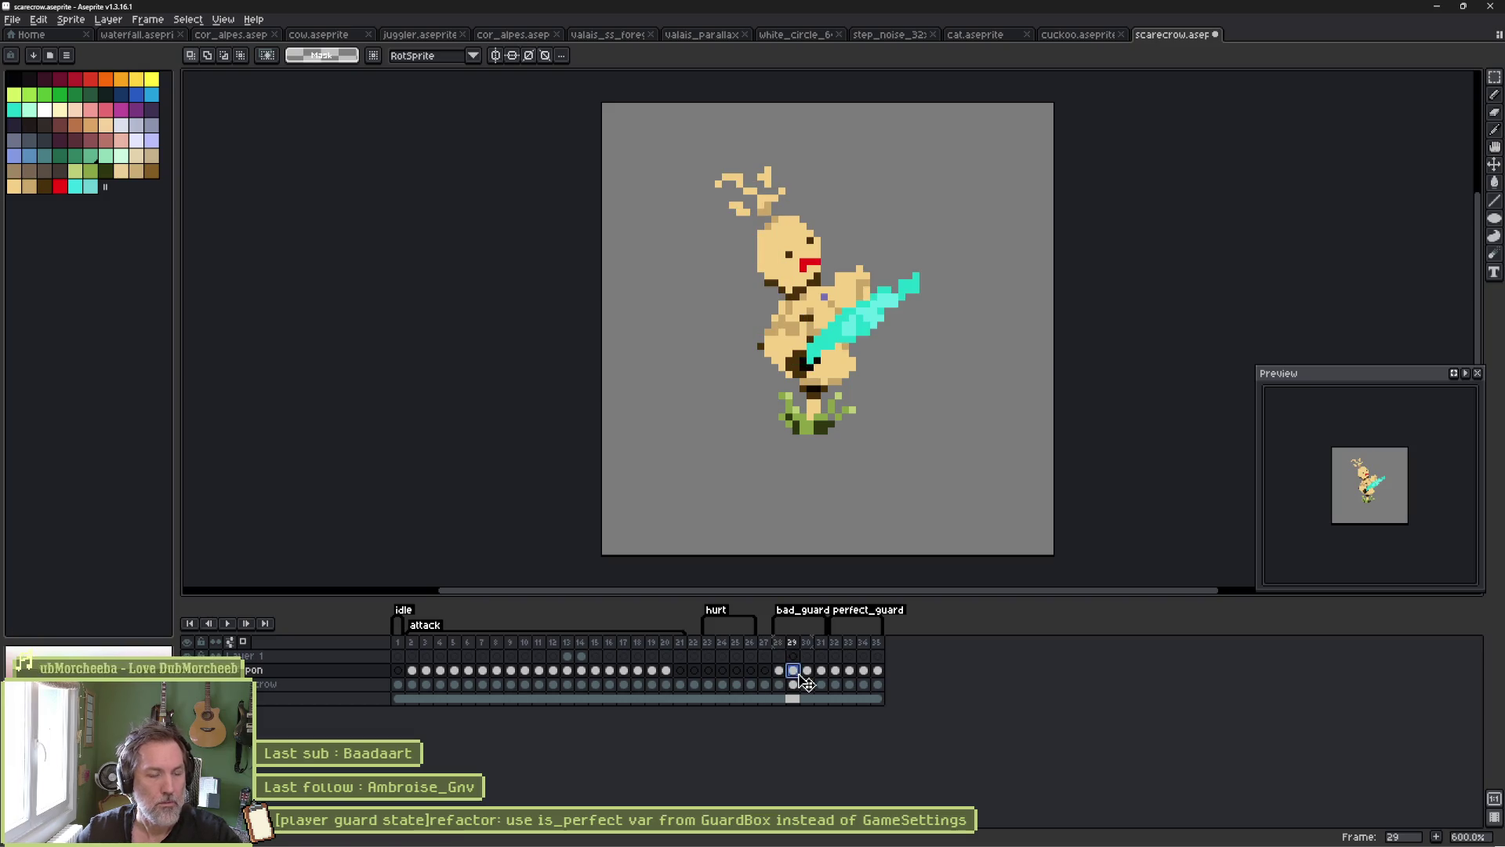
click(806, 682)
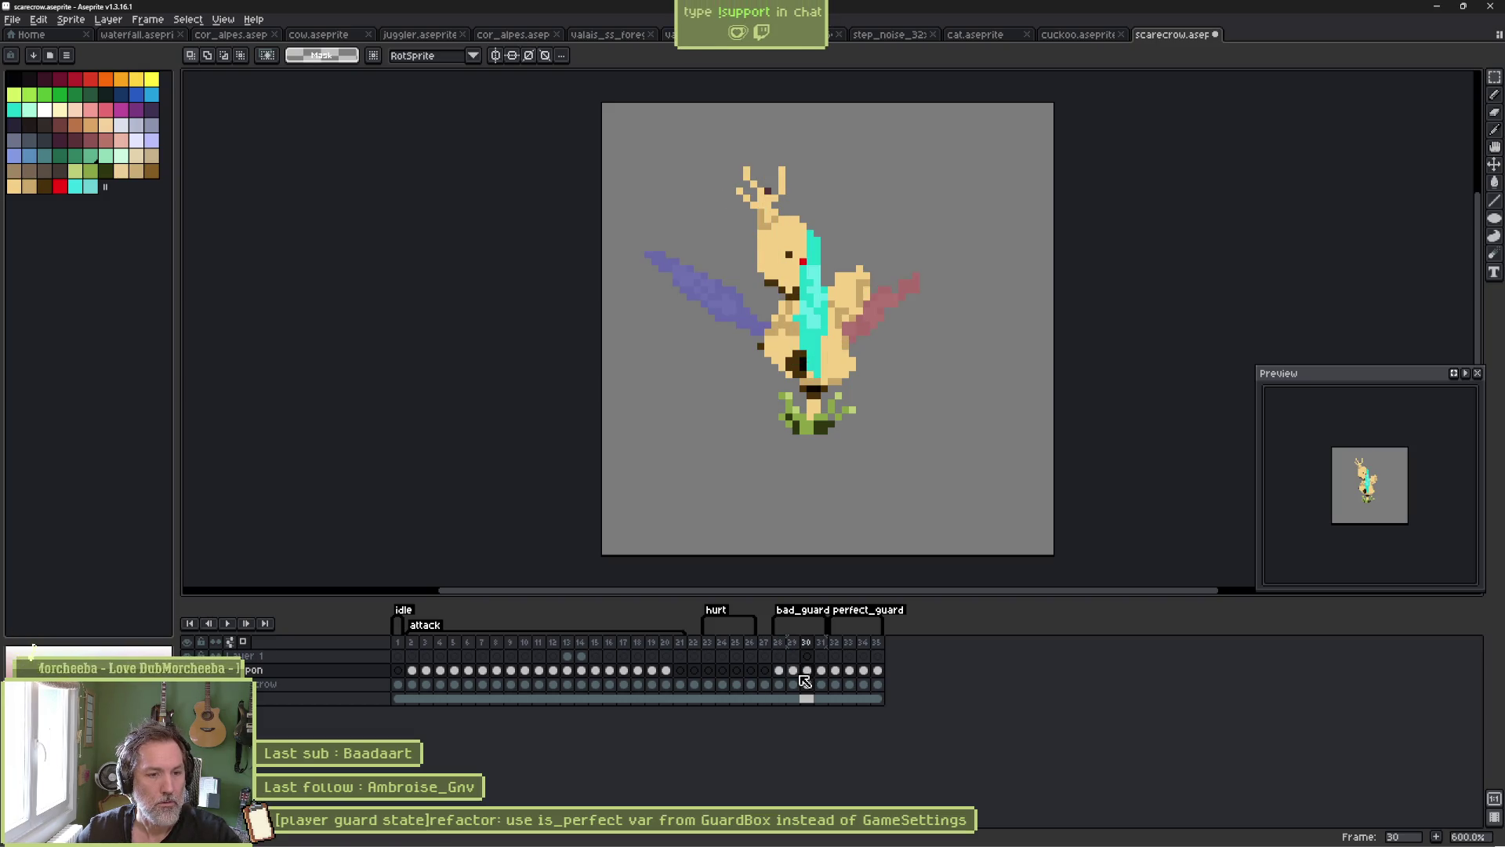
key(Right)
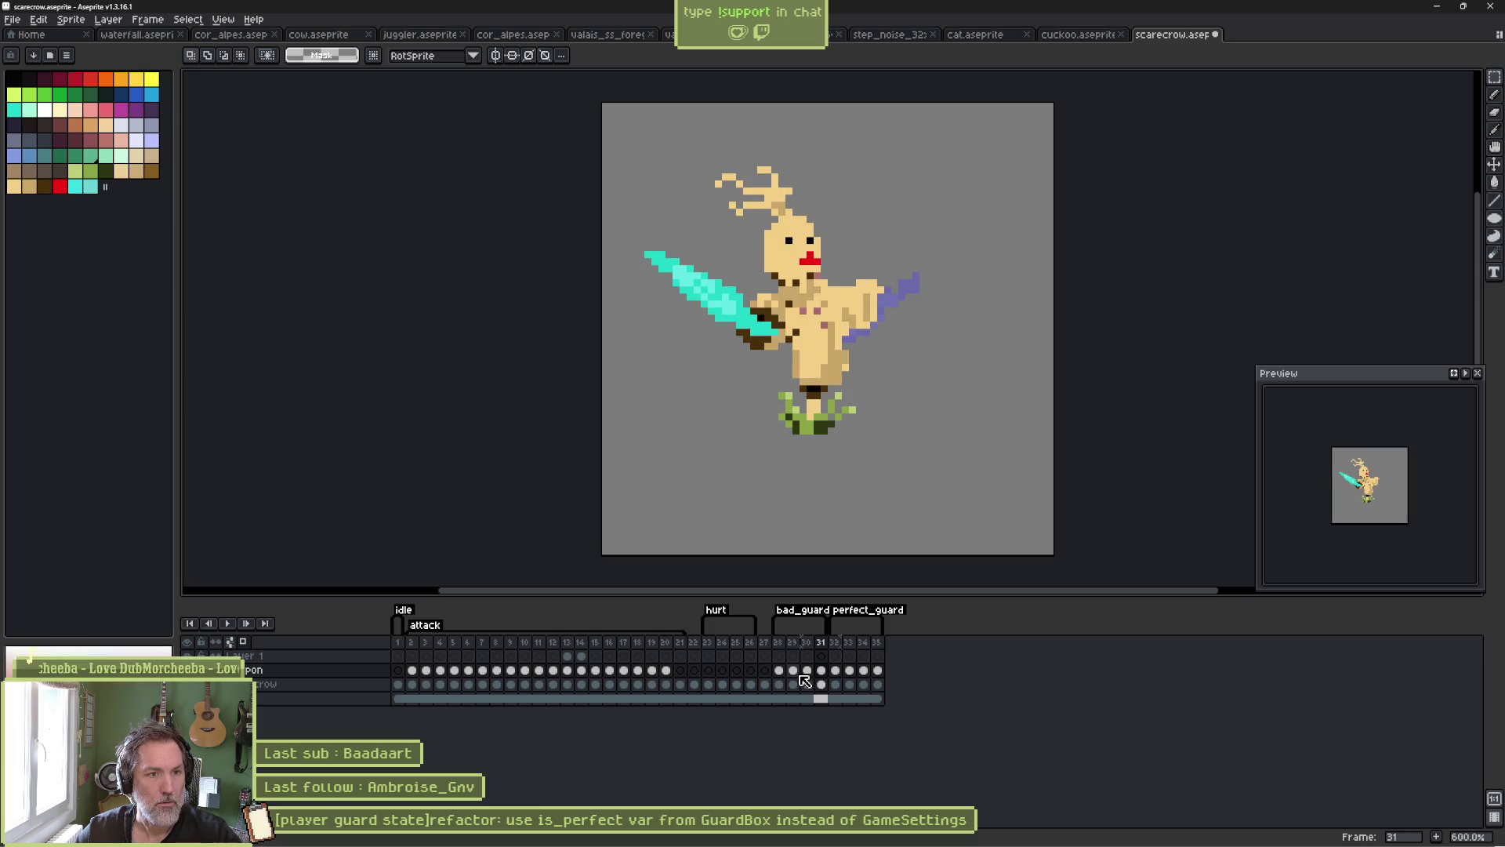
key(ctrl+s)
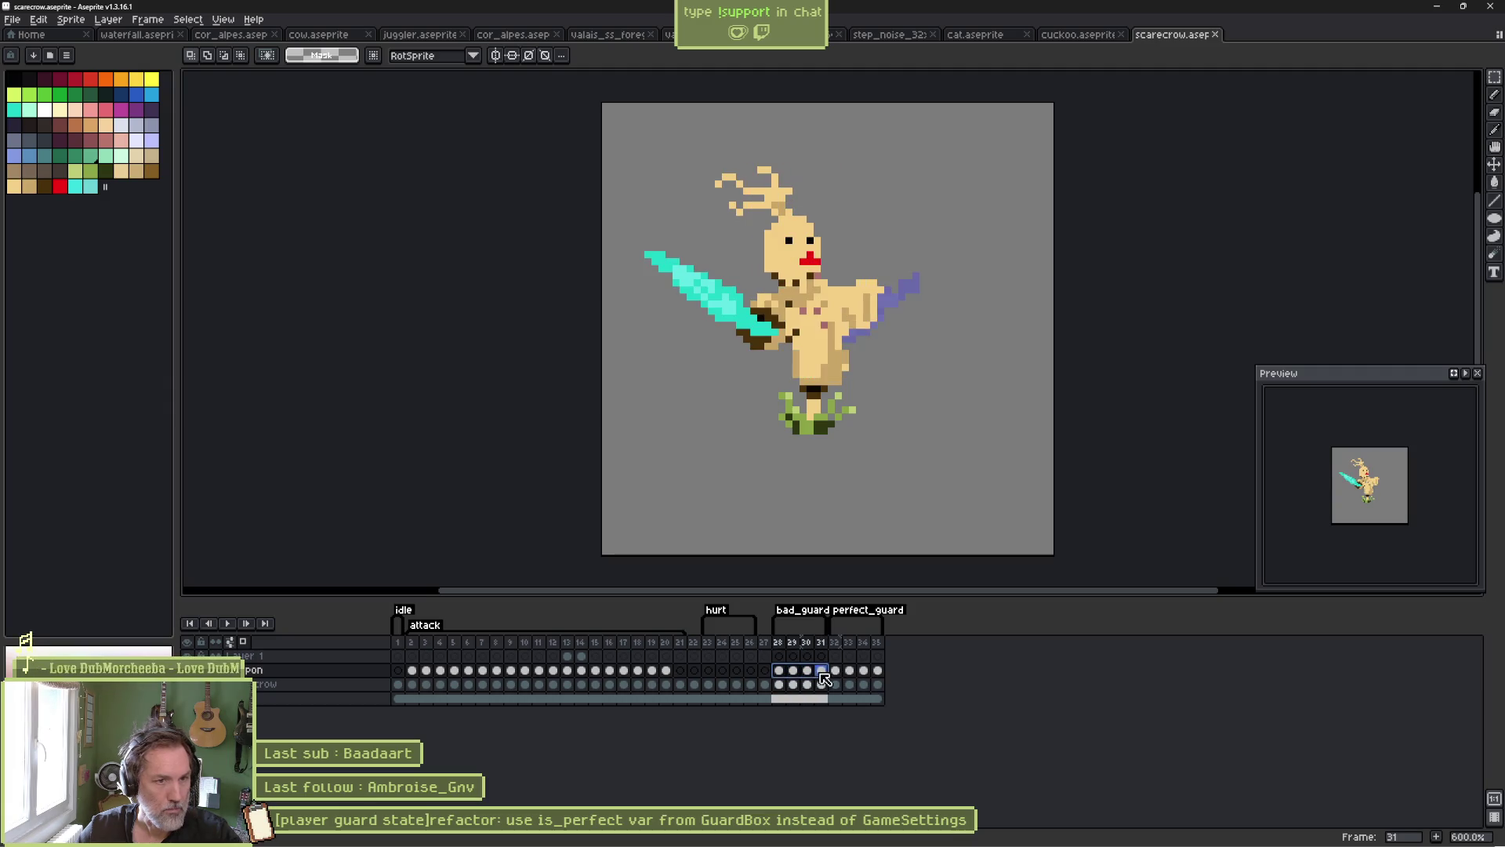
- Move frame 32's cyan sword up and to the upper left
click(840, 672)
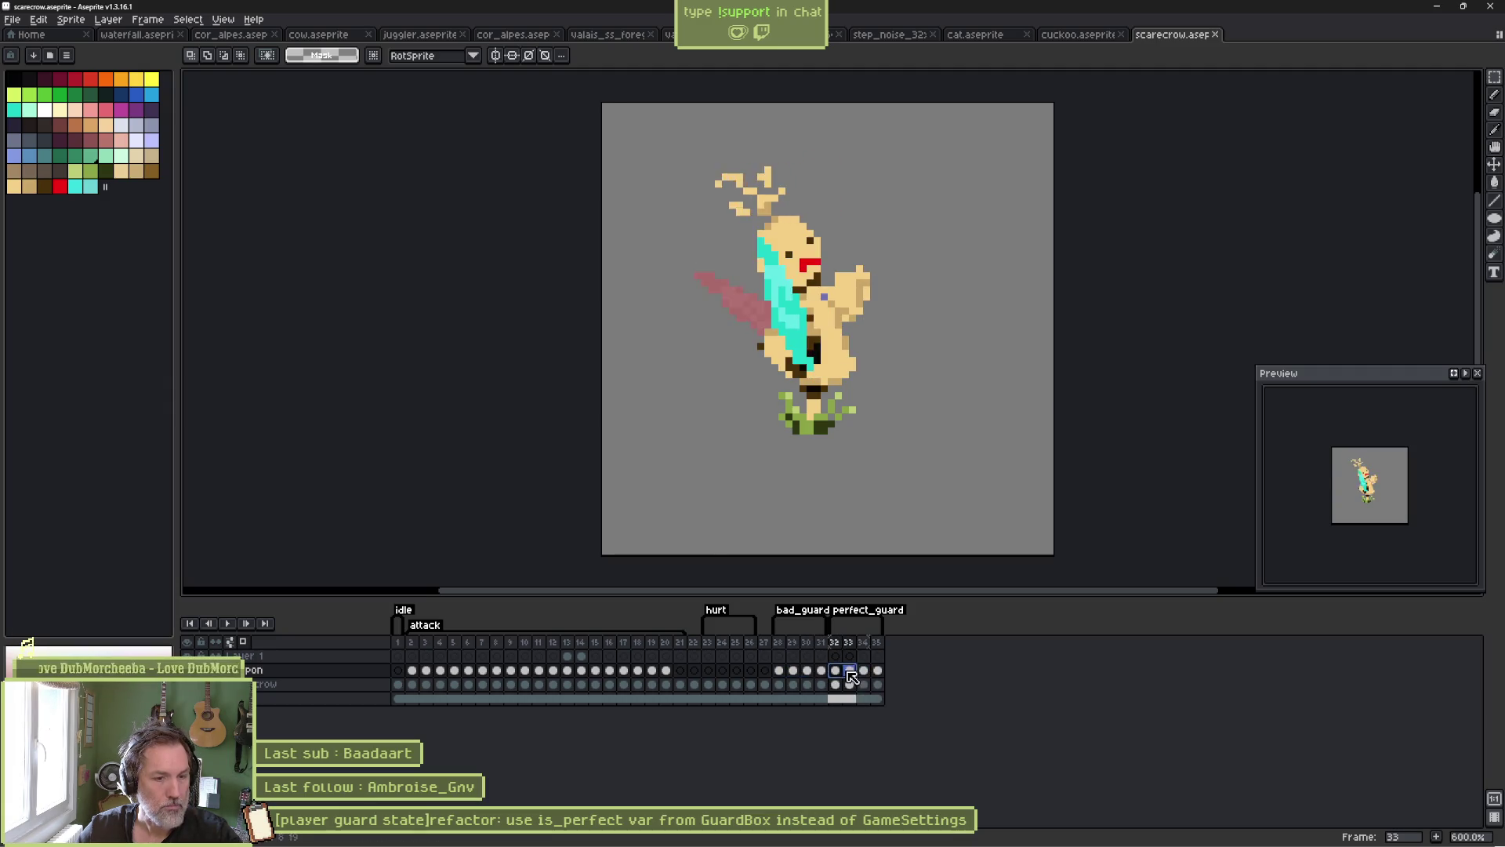
drag(843, 673, 851, 679)
click(840, 677)
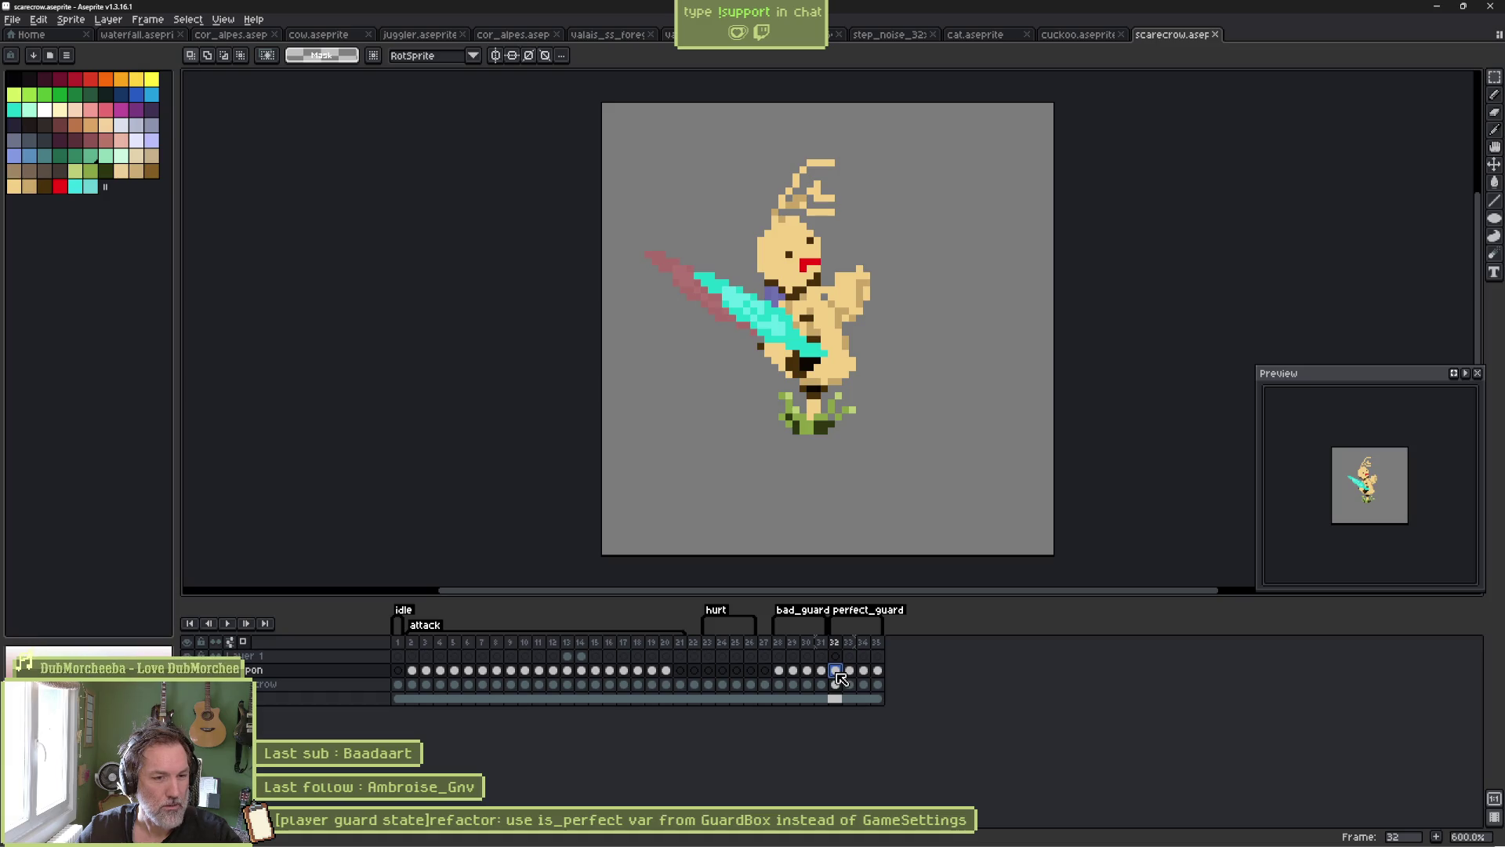
key(v)
drag(773, 337, 704, 285)
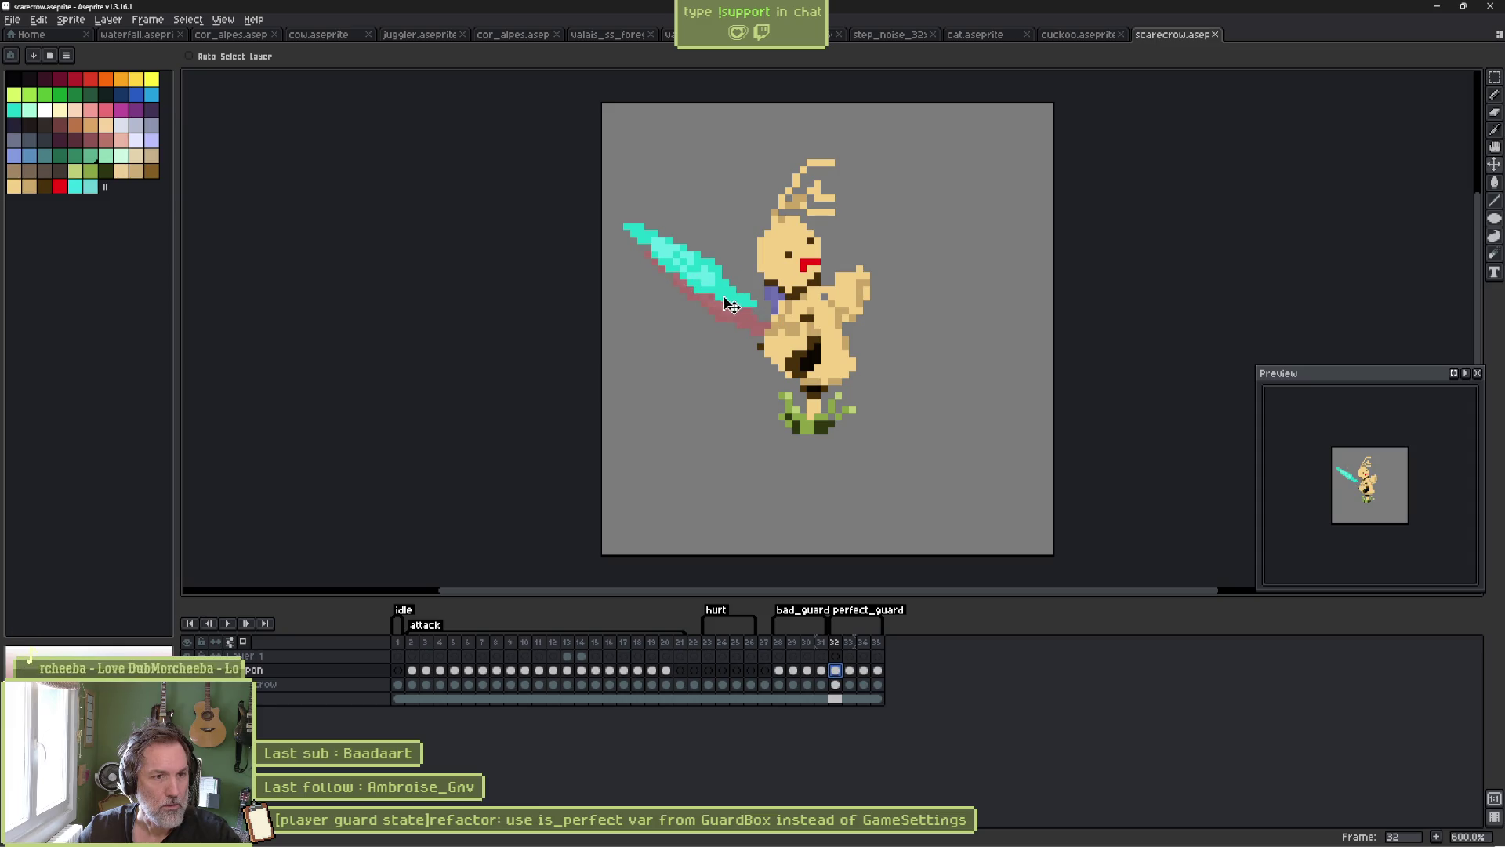
- Pencil a tan arm reaching the sword hilt on the scarecrow body layer in frame 32
ctrl+click(804, 343)
key(b)
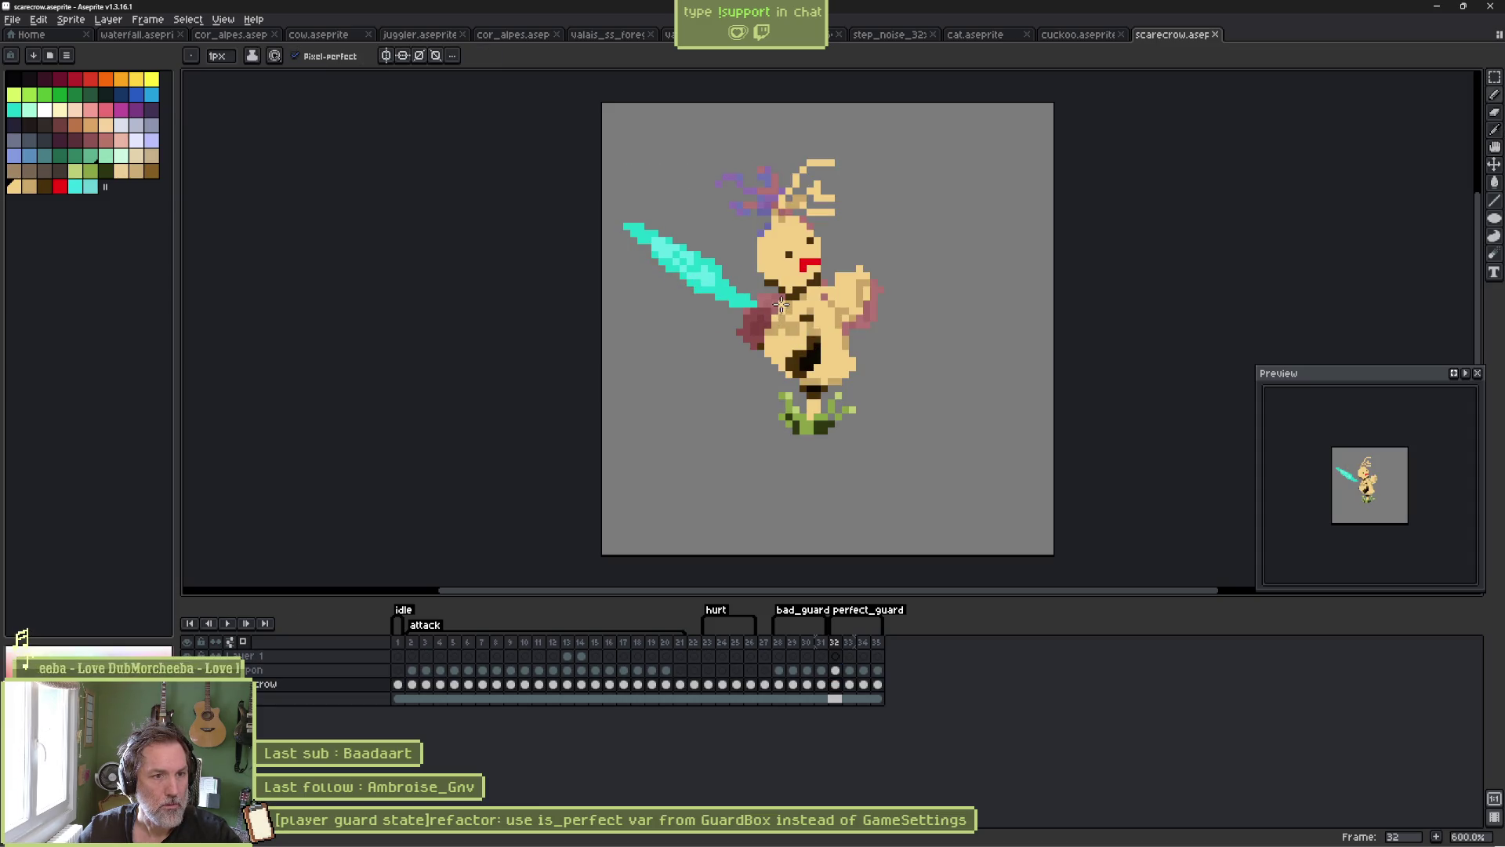
drag(705, 299, 765, 343)
key(e)
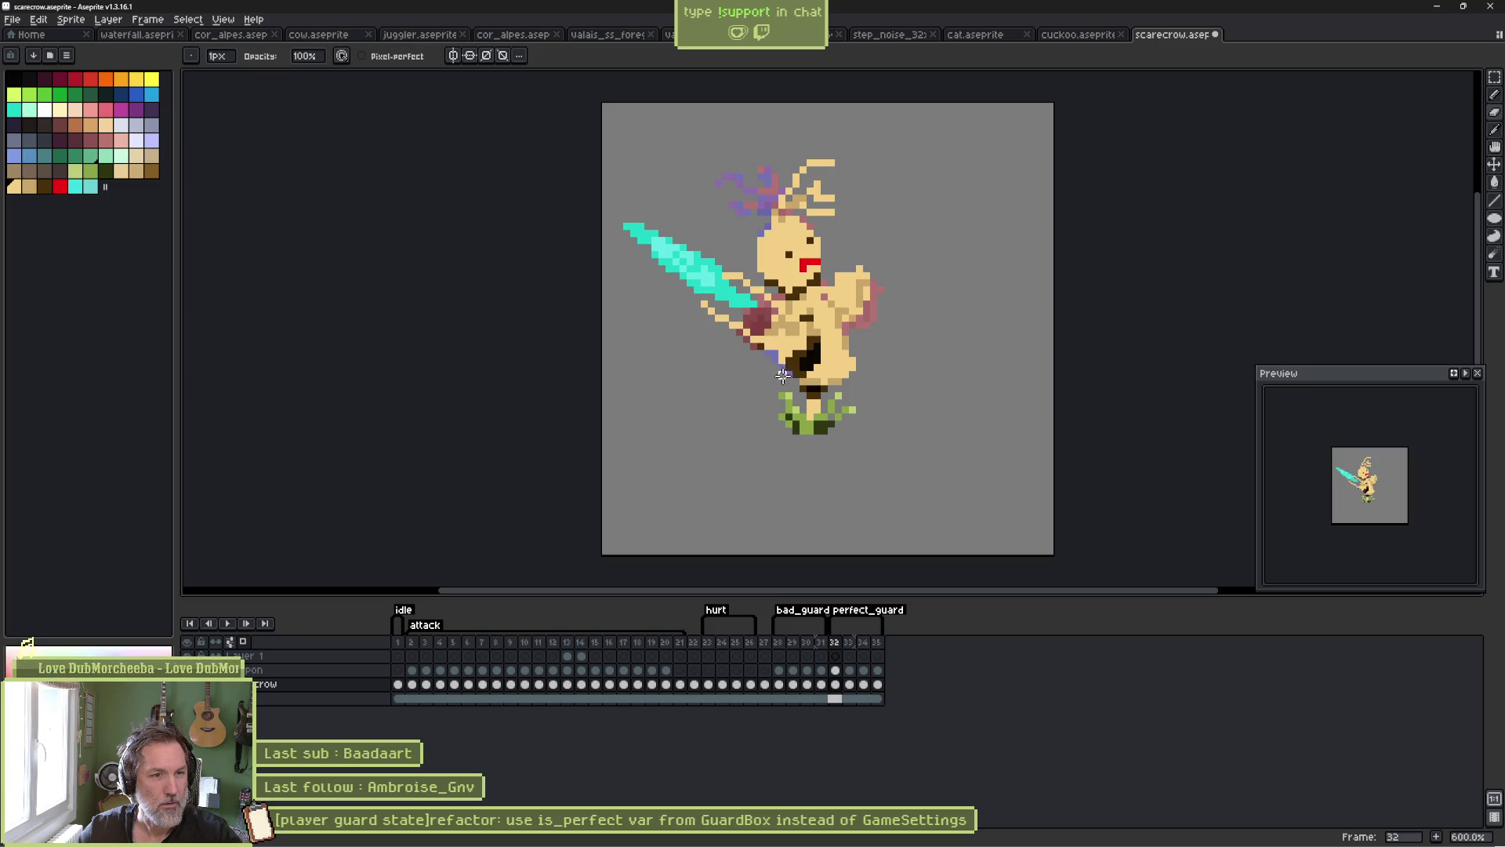
key(b)
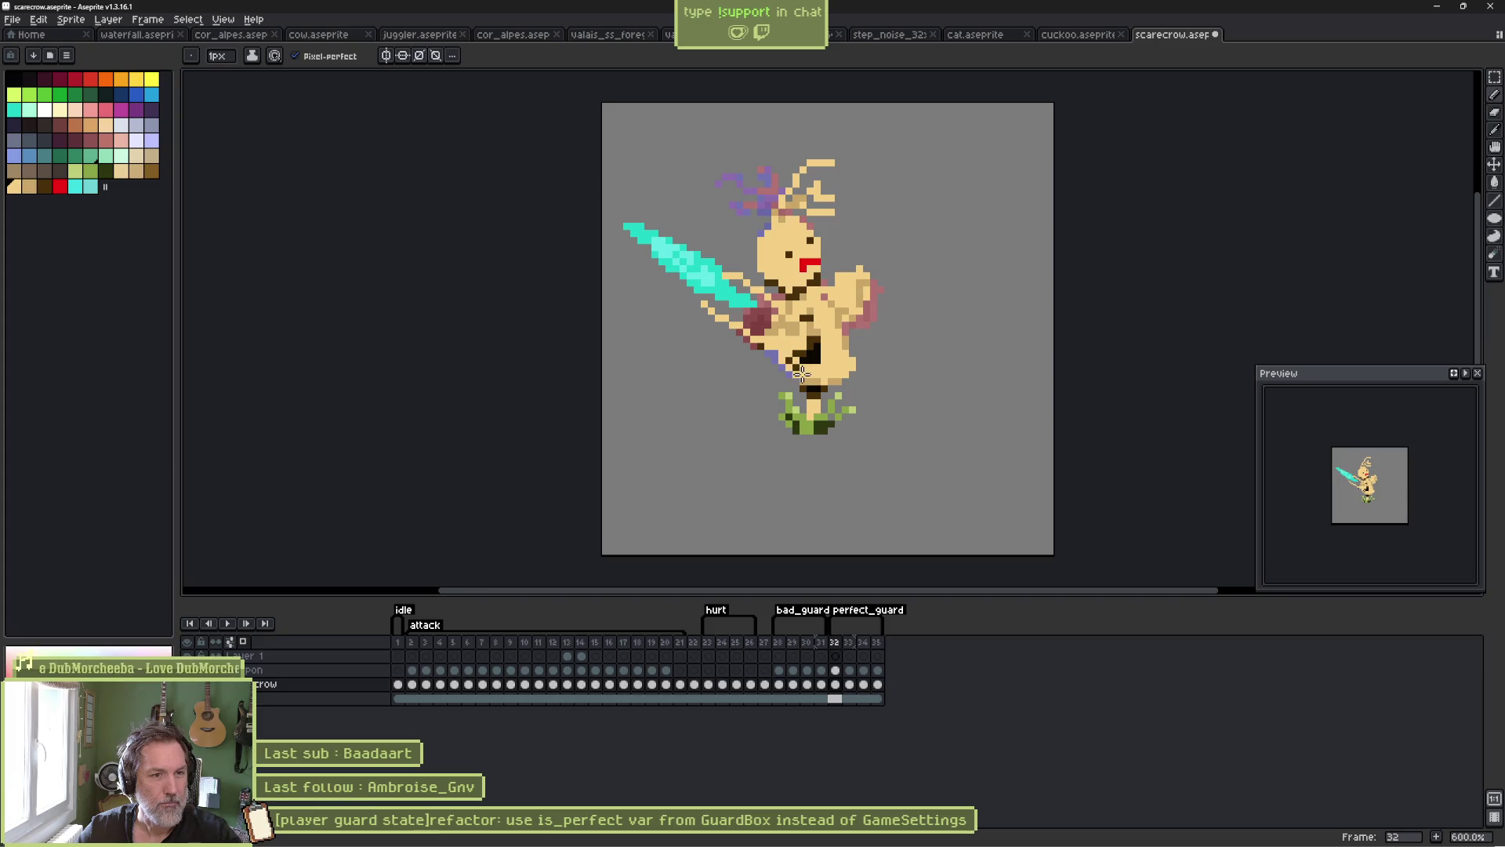
click(296, 56)
drag(829, 368, 802, 355)
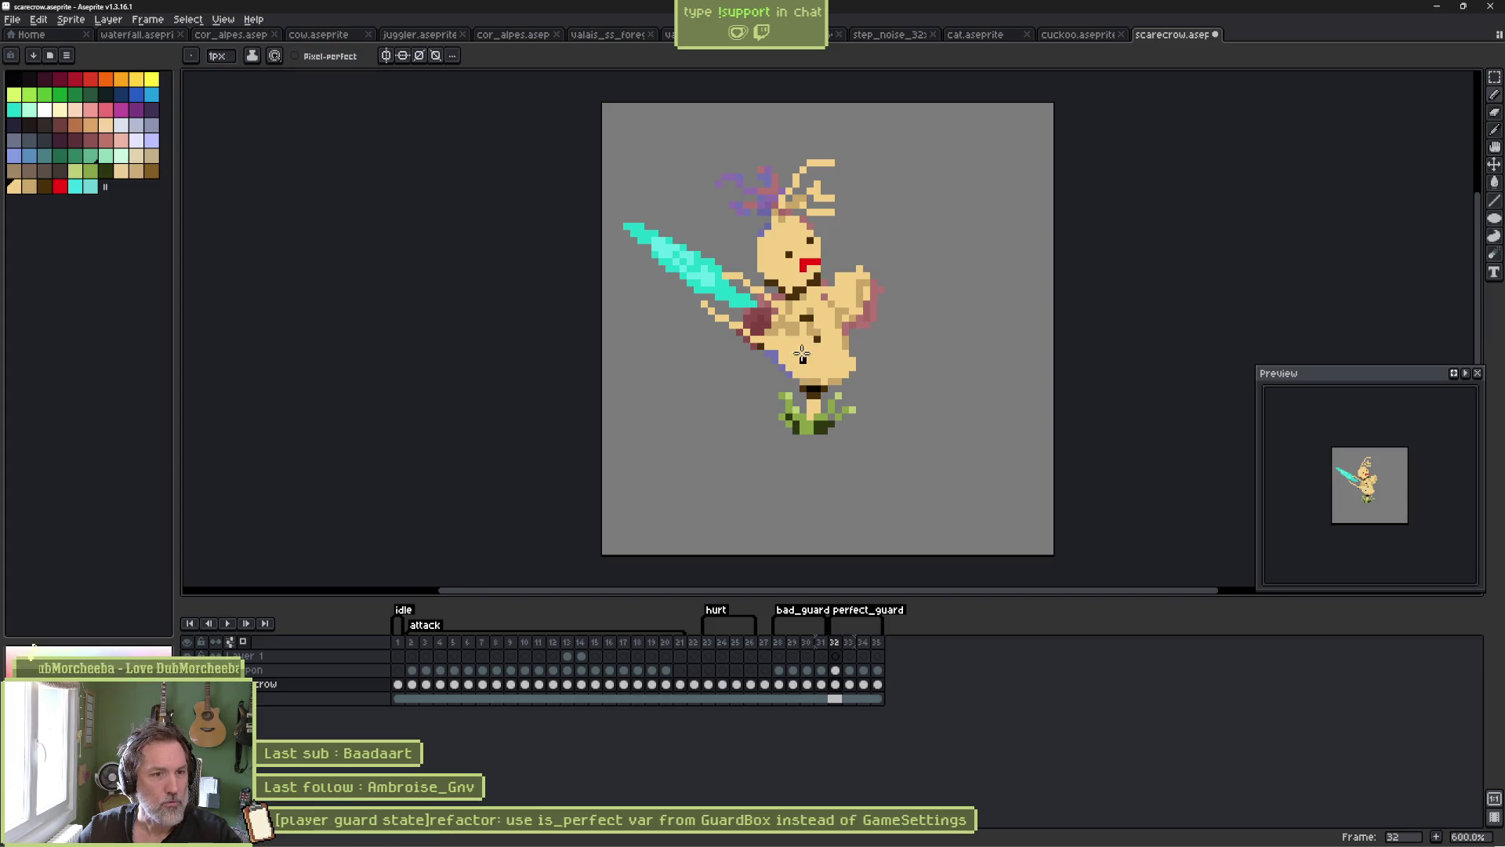
alt+click(817, 337)
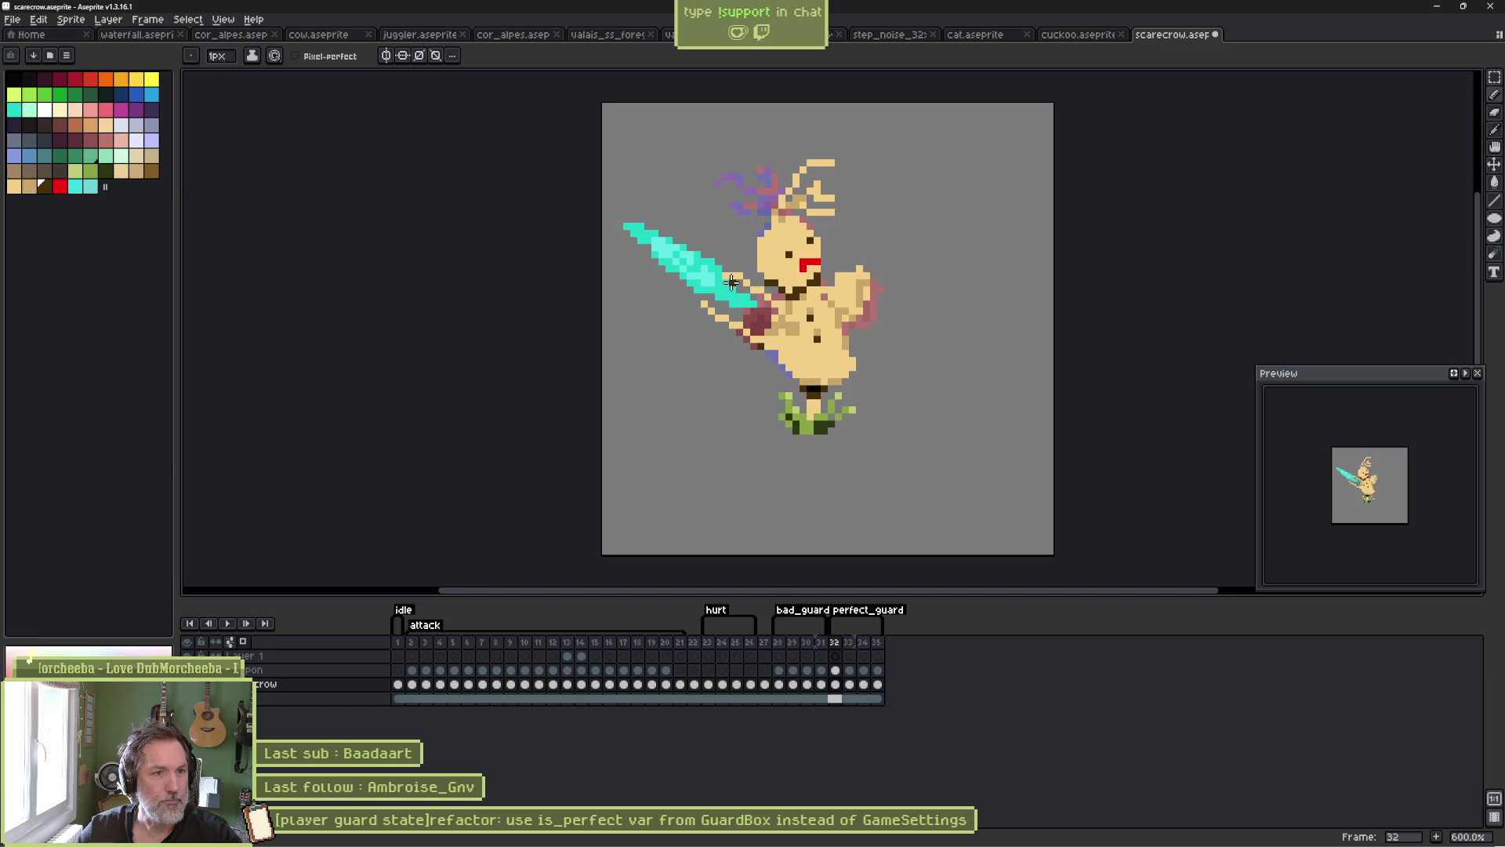
alt+click(784, 322)
drag(750, 307, 762, 321)
- Nudge the sword up-left on the weapon layer, check frames 32–34, preview perfect_guard, and save
ctrl+click(698, 267)
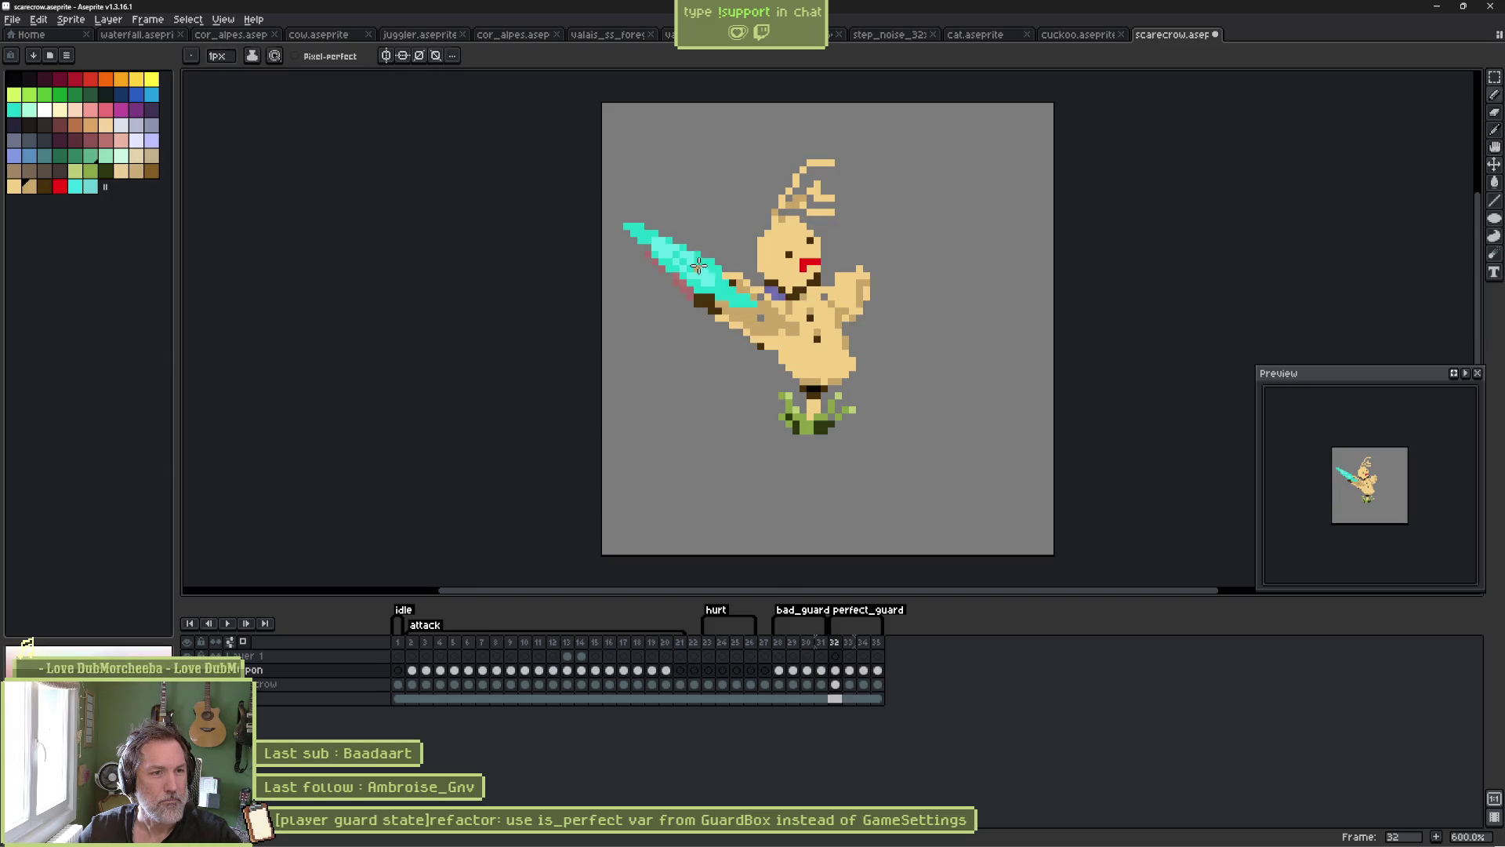
drag(715, 292, 702, 278)
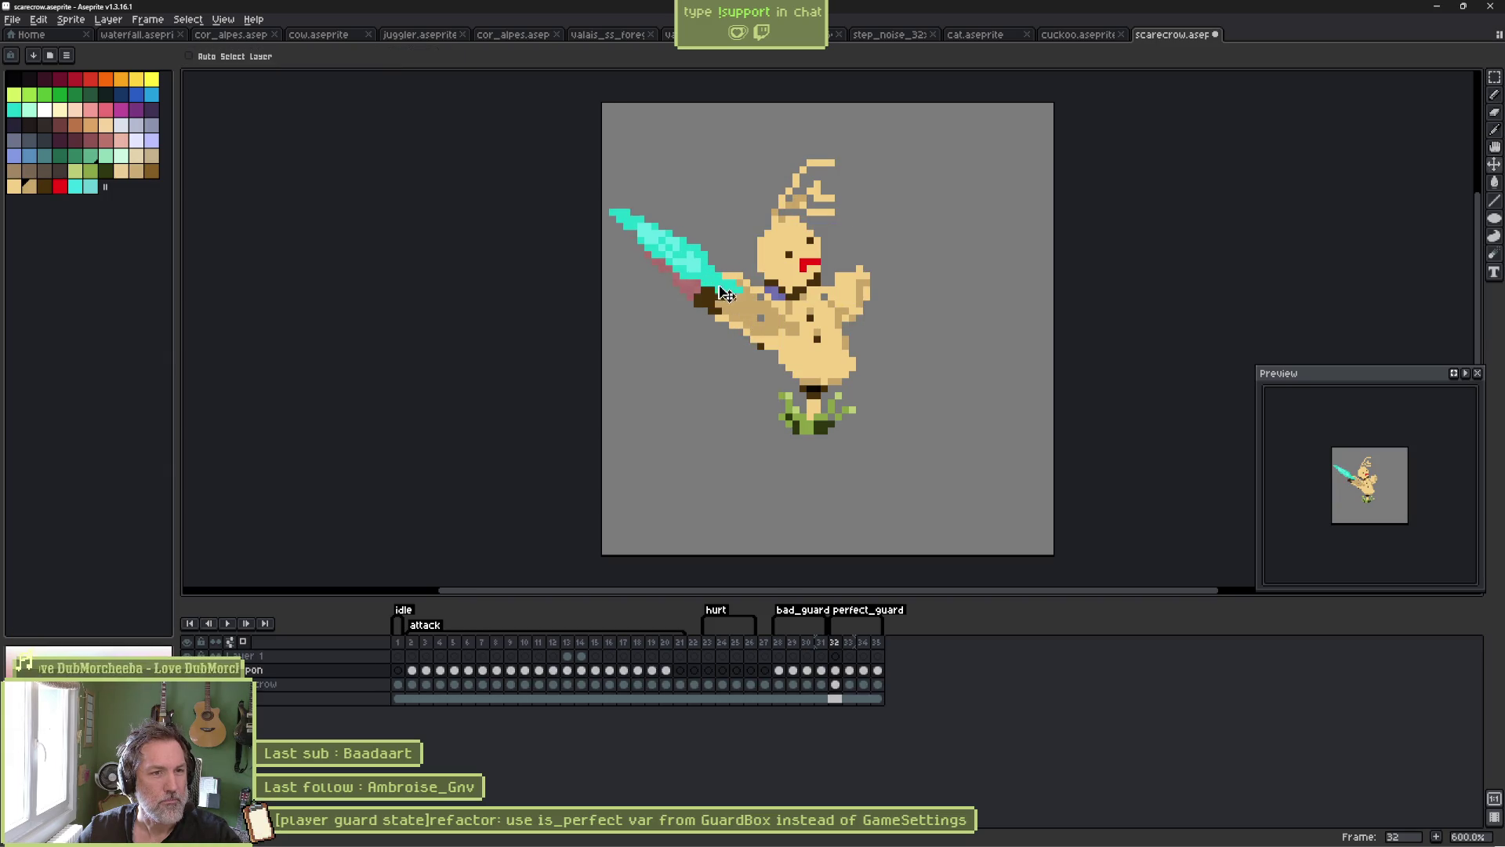
ctrl+click(772, 329)
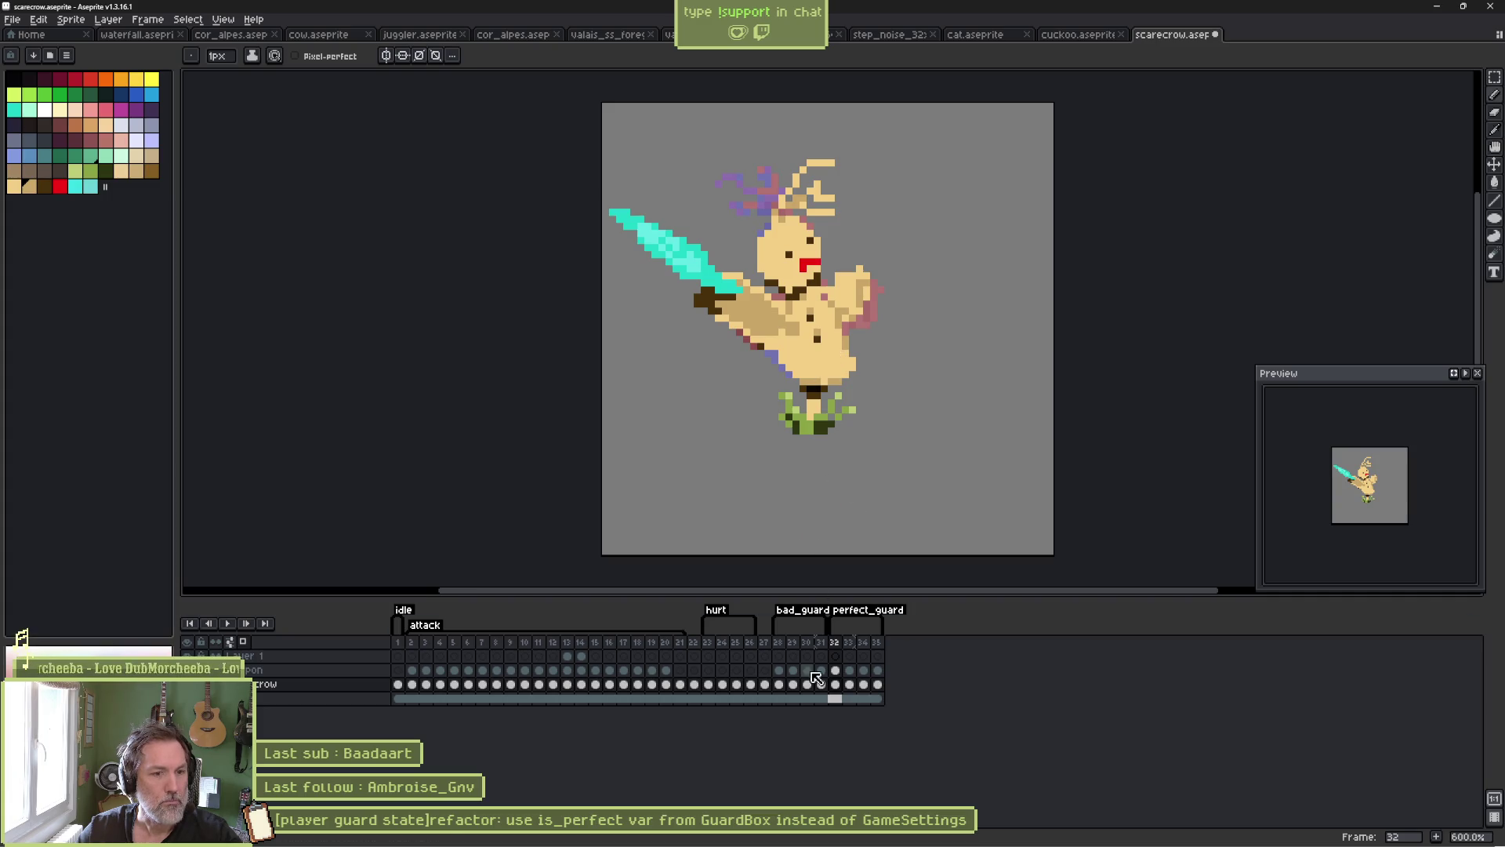
click(849, 685)
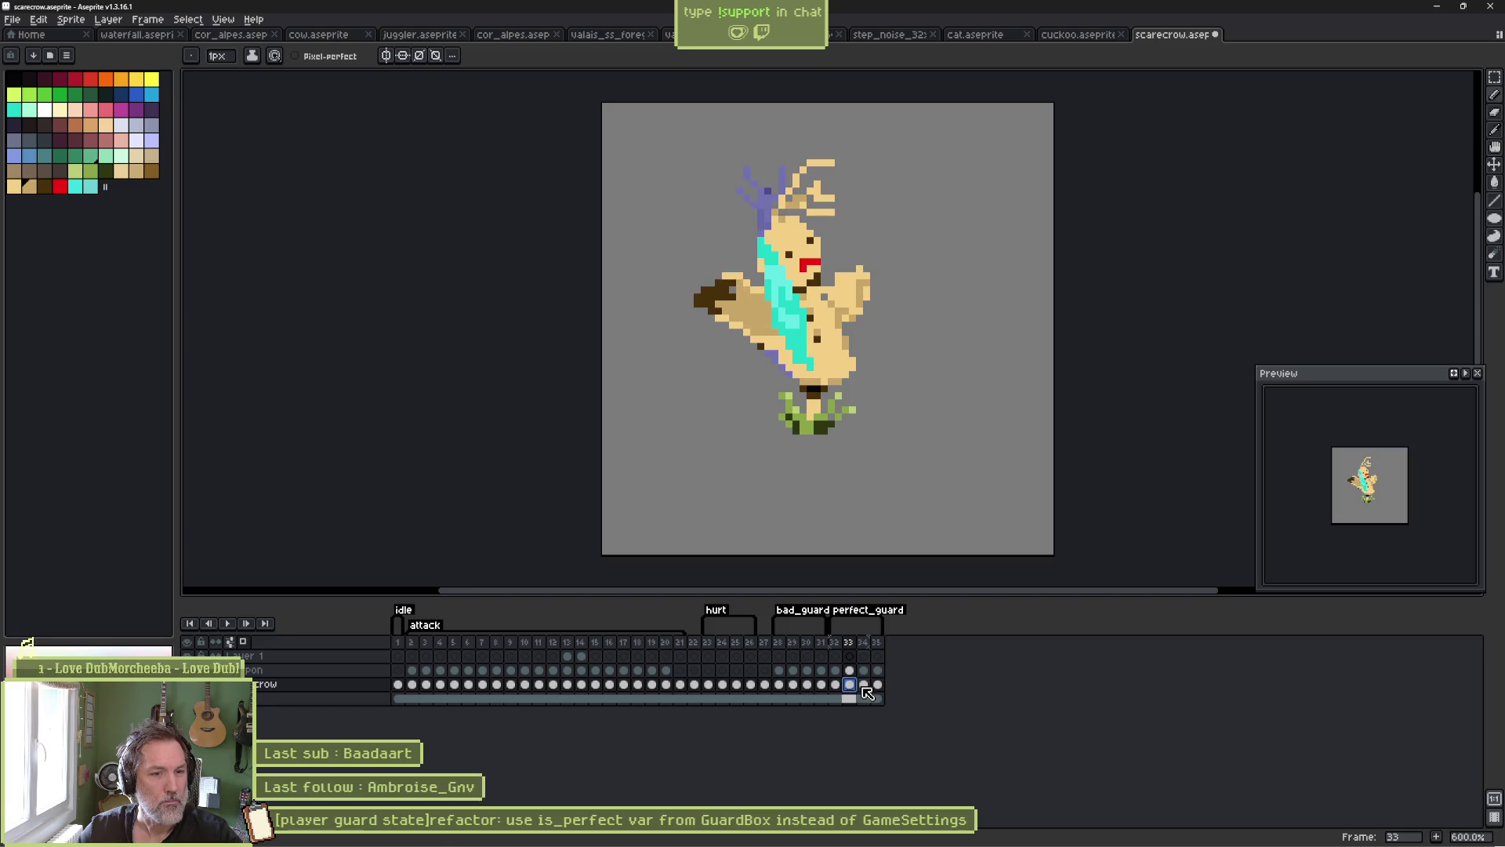
click(864, 685)
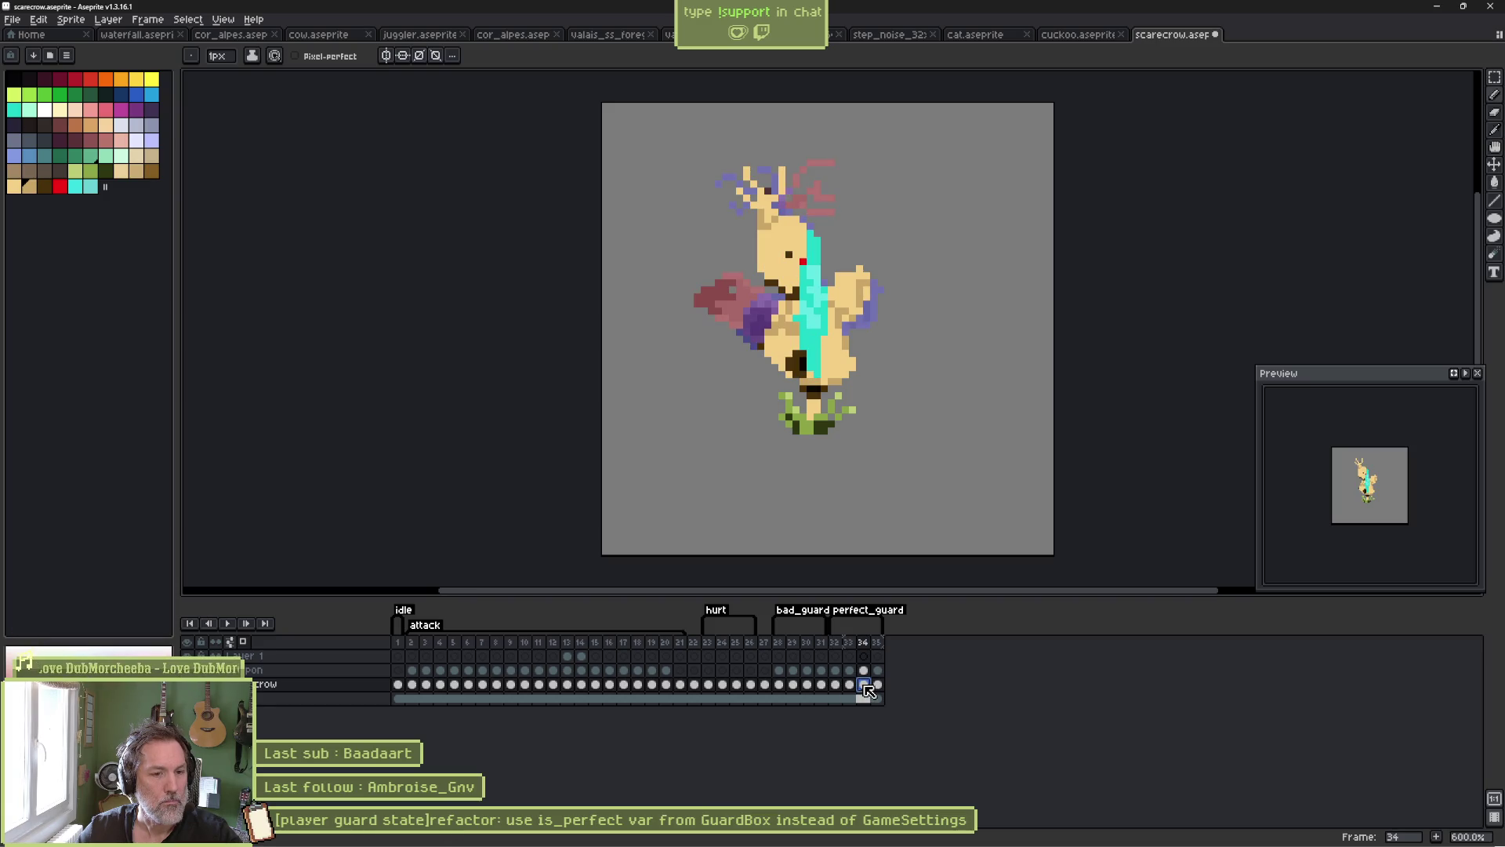
click(849, 685)
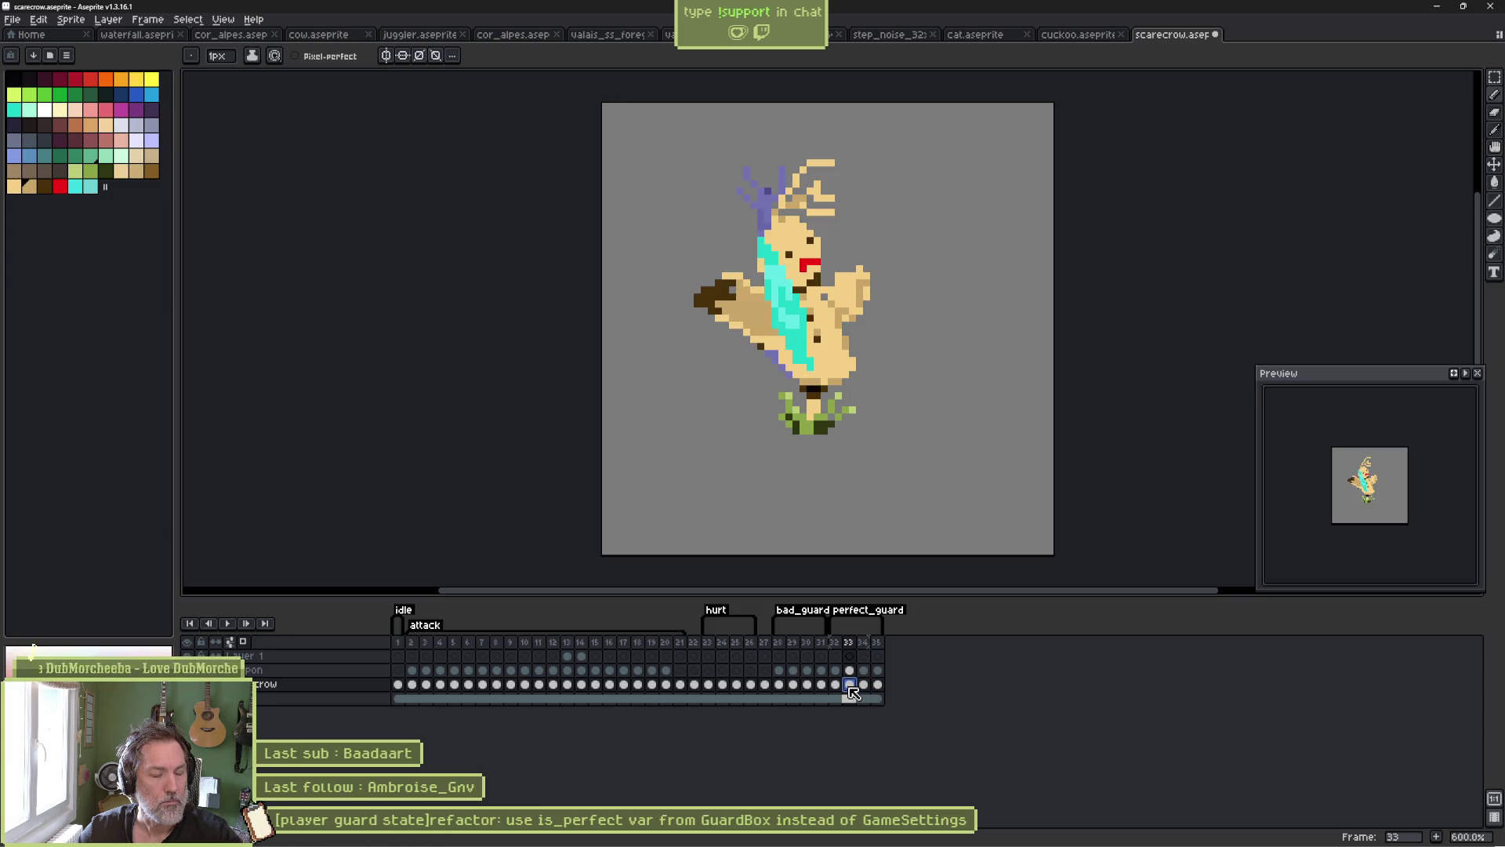
click(835, 670)
key(Return)
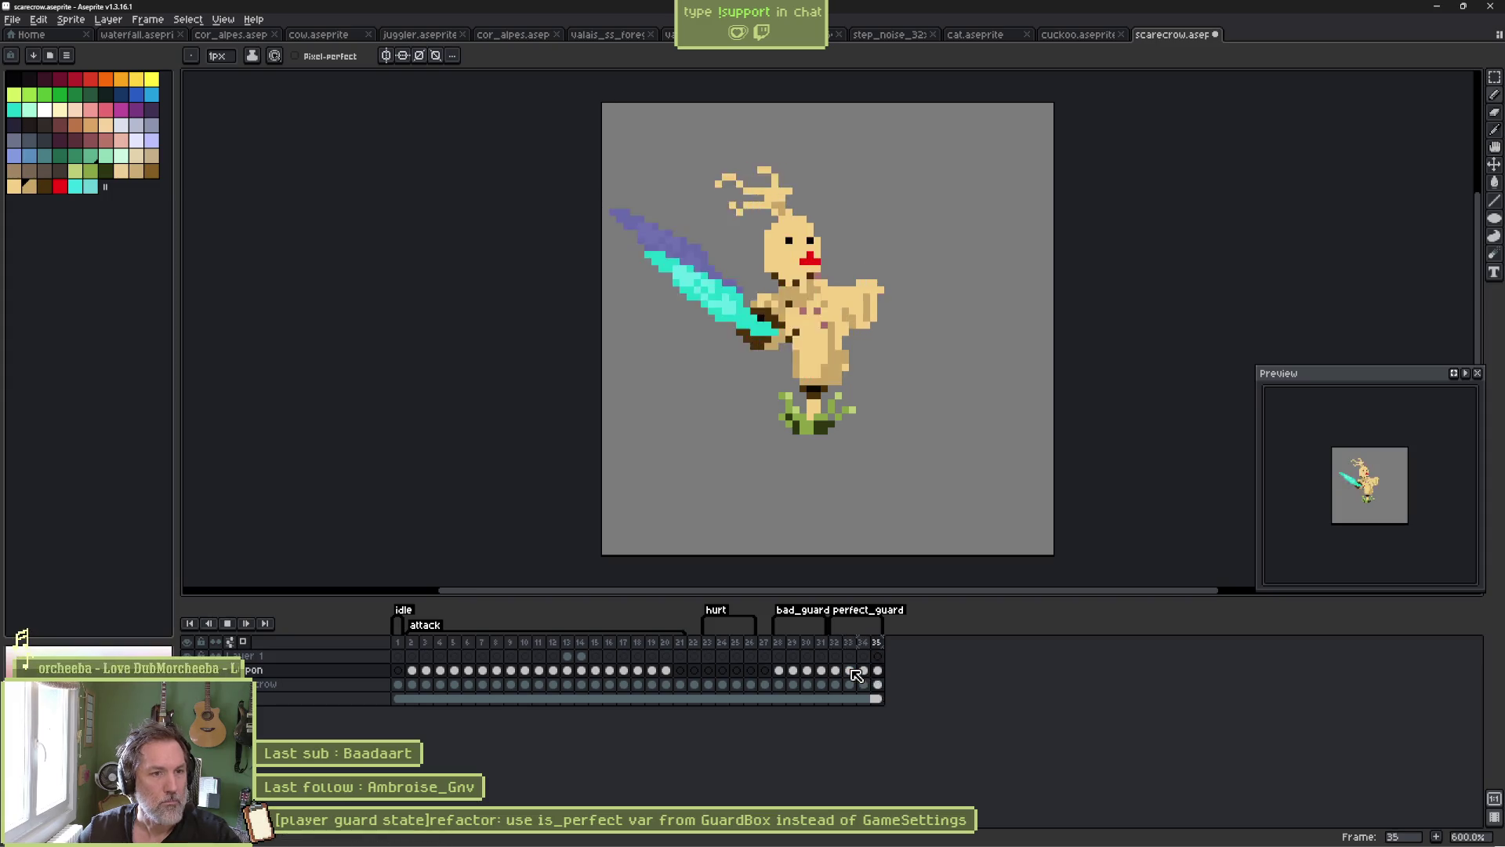
key(ctrl+s)
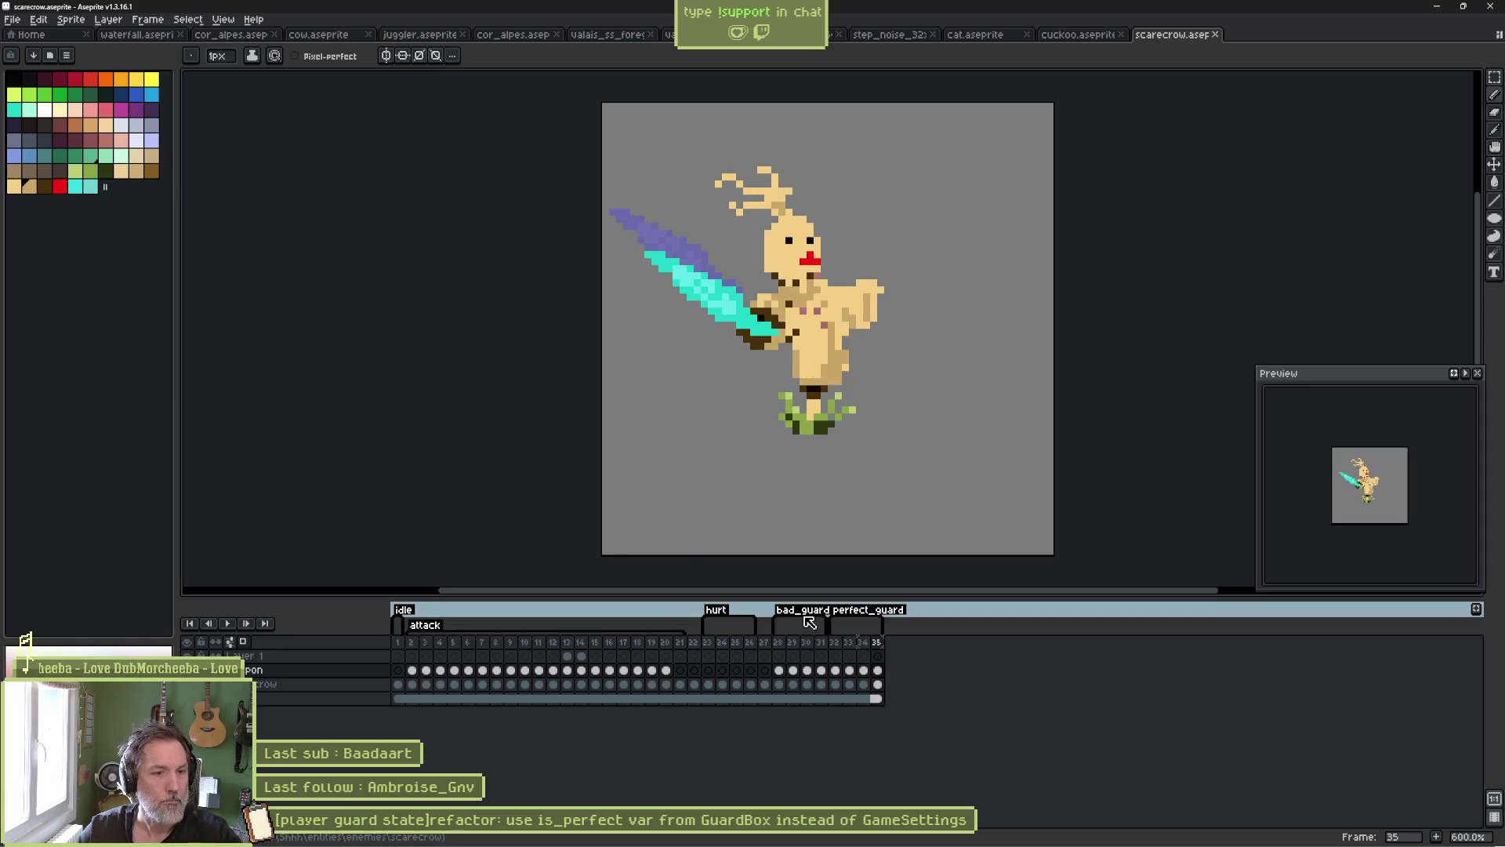
- Set the bad_guard and perfect_guard tags to Repeat 1 and save the sprite
double_click(810, 622)
click(647, 430)
click(756, 530)
double_click(862, 619)
click(646, 430)
click(755, 529)
key(ctrl+s)
key(alt+Tab)
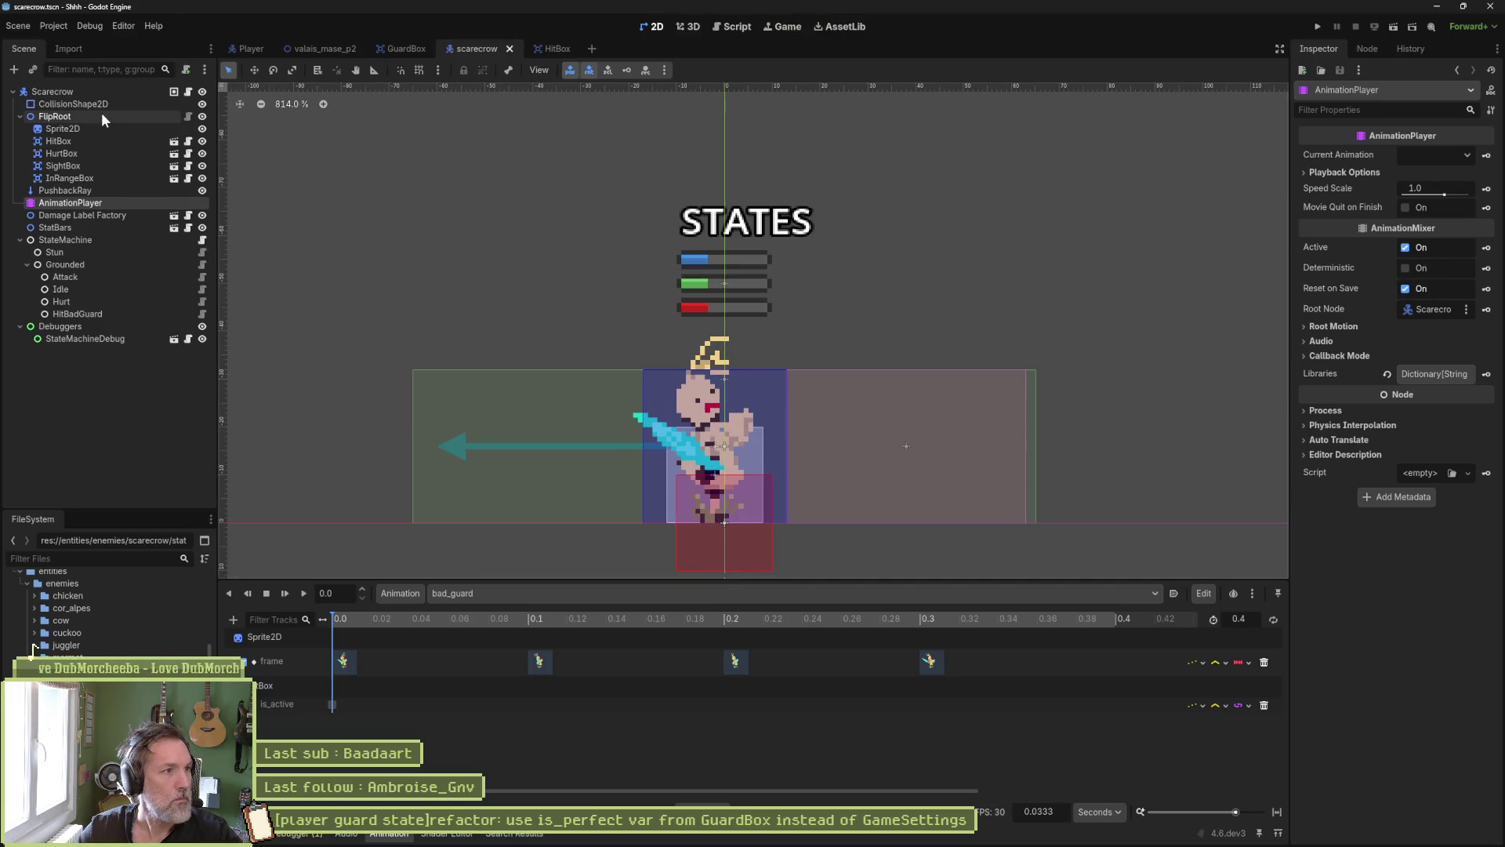
- Reimport the updated scarecrow Aseprite file from the Sprite2D inspector
click(97, 128)
scroll(1379, 538, down, 10)
click(1388, 823)
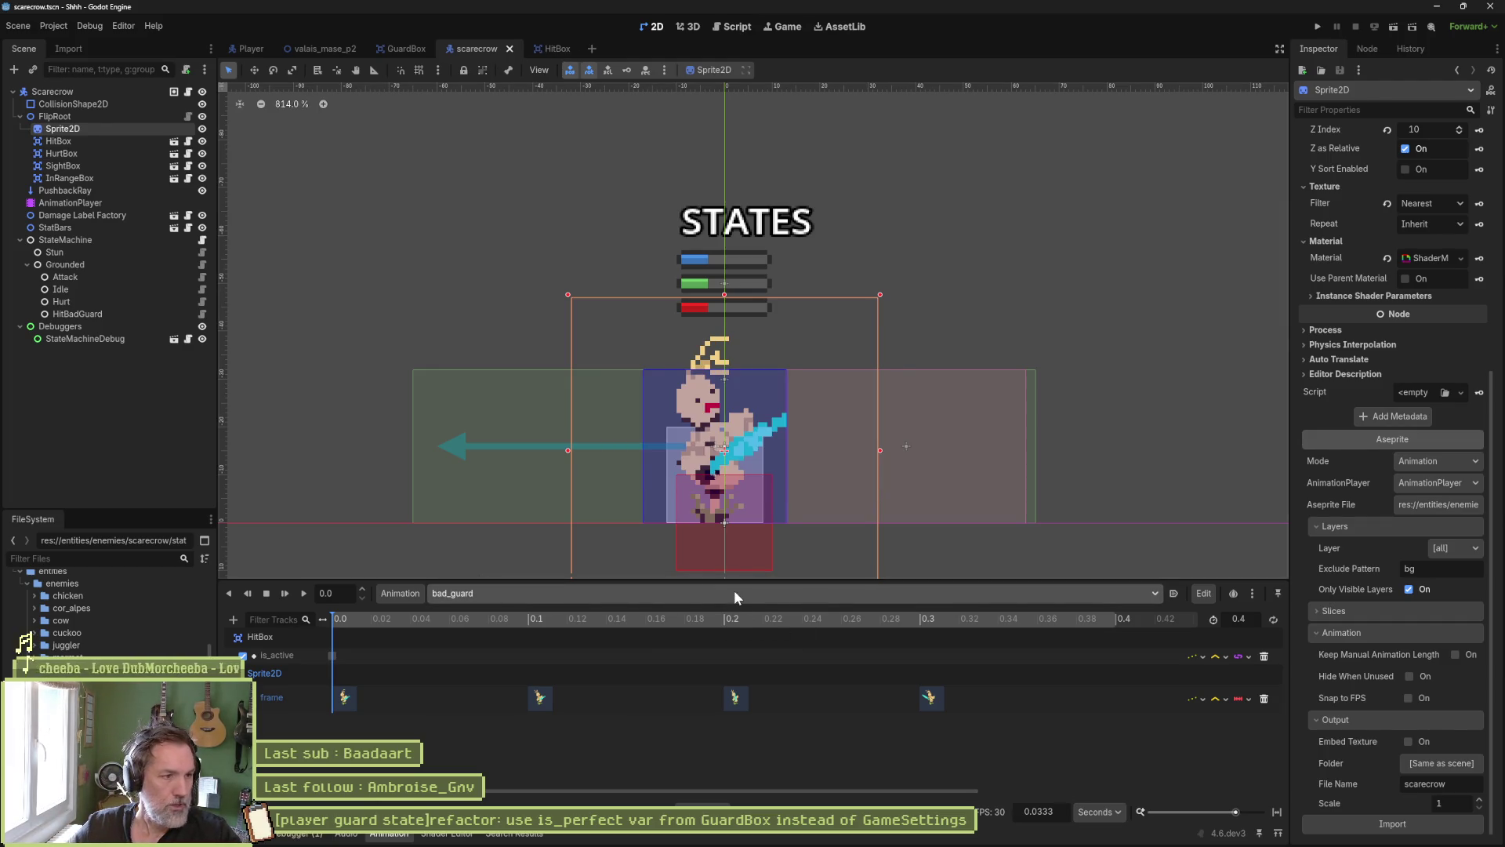
- Duplicate HitBadGuard's script as scarecrow_hit_perfect_guard_state.gd in the FileSystem
click(100, 313)
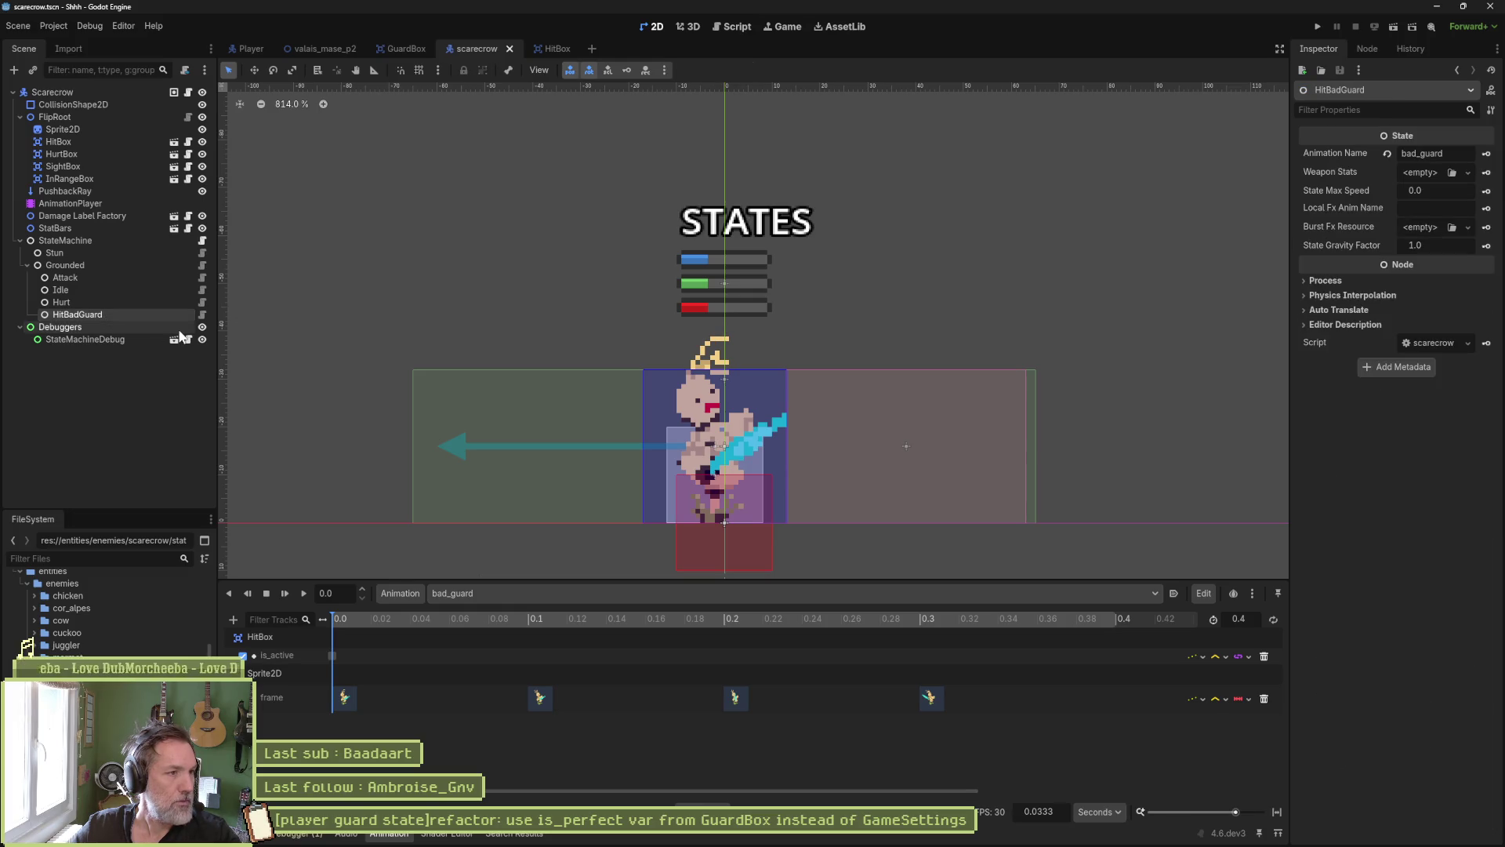
click(202, 316)
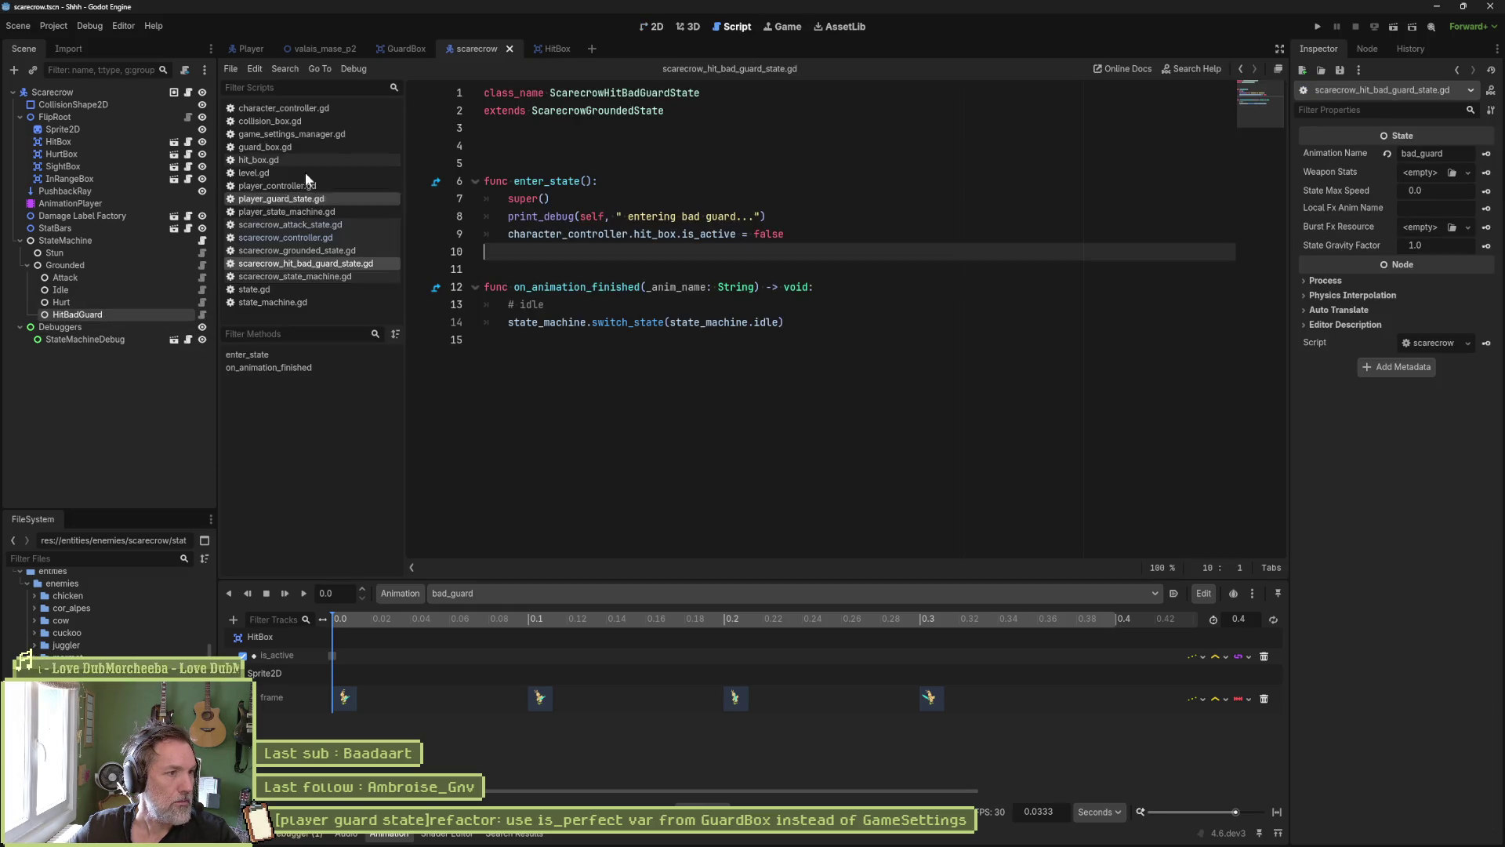
right_click(321, 264)
click(392, 406)
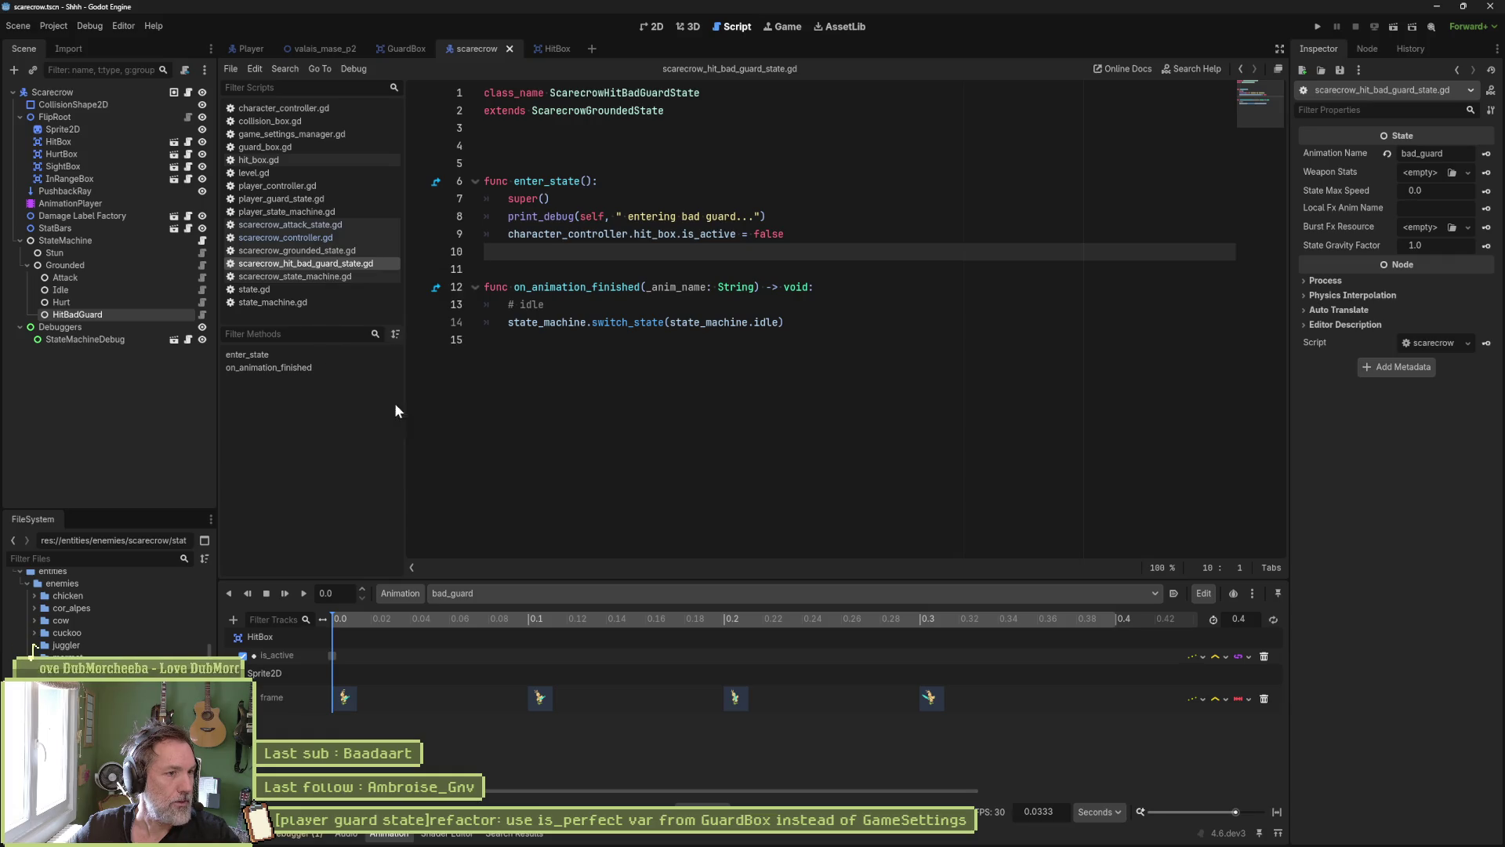
key(ctrl+d)
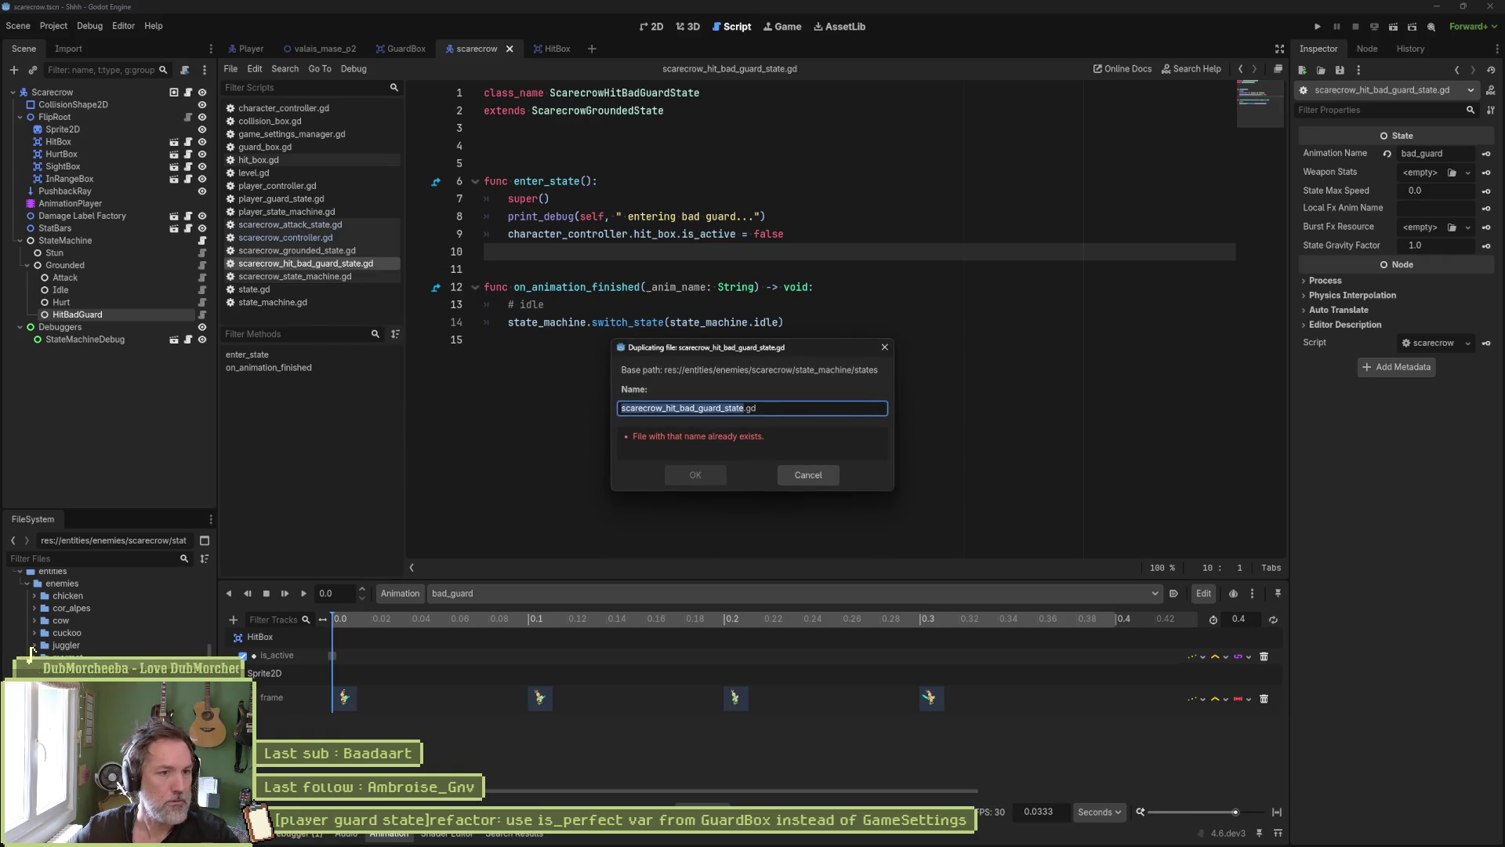
key(Right)
key(BackSpace)
key(BackSpace)
key(BackSpace)
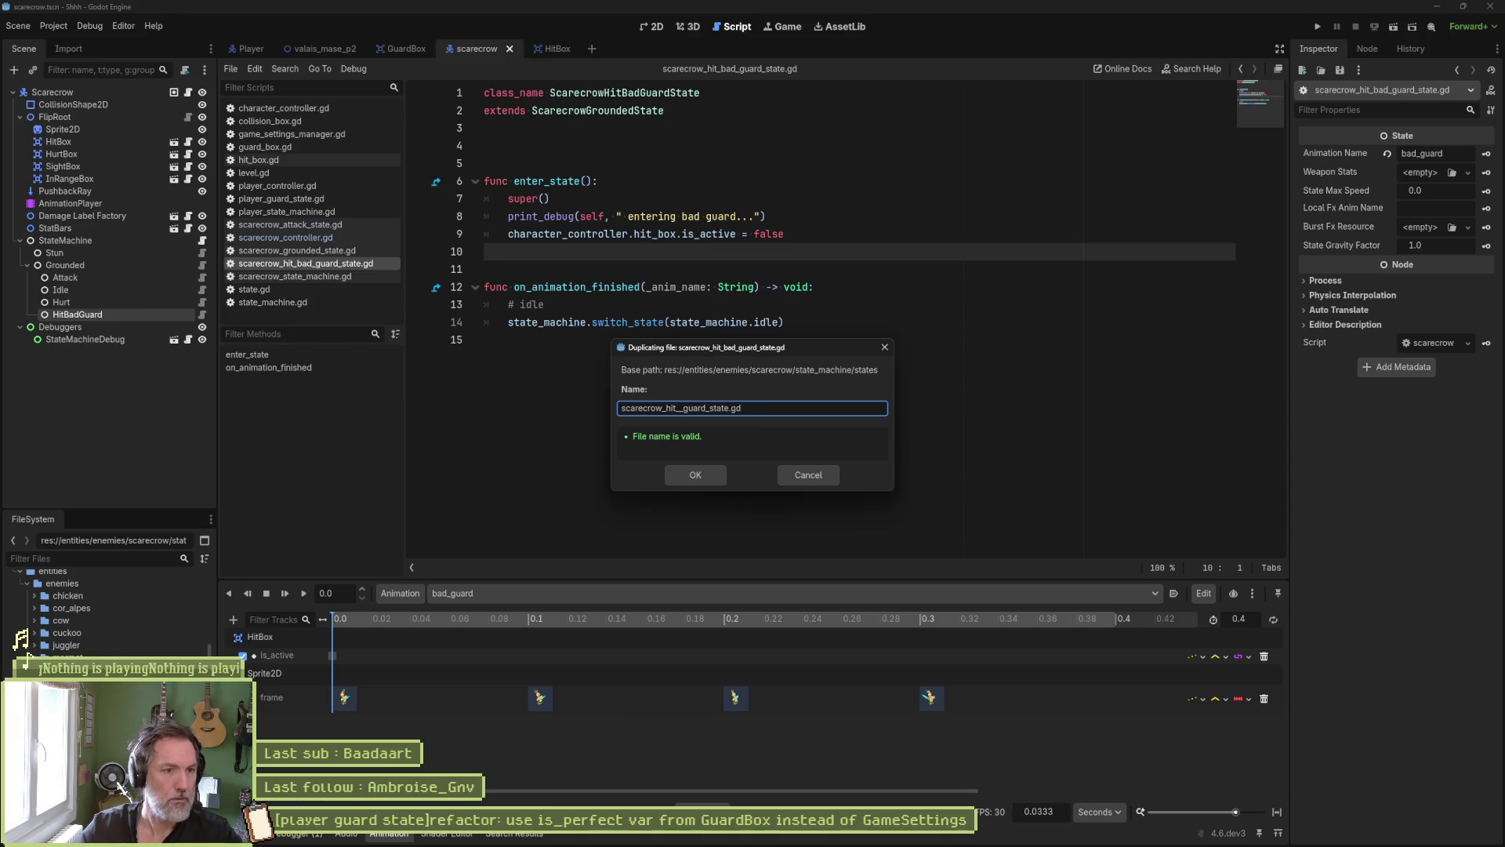
key(Return)
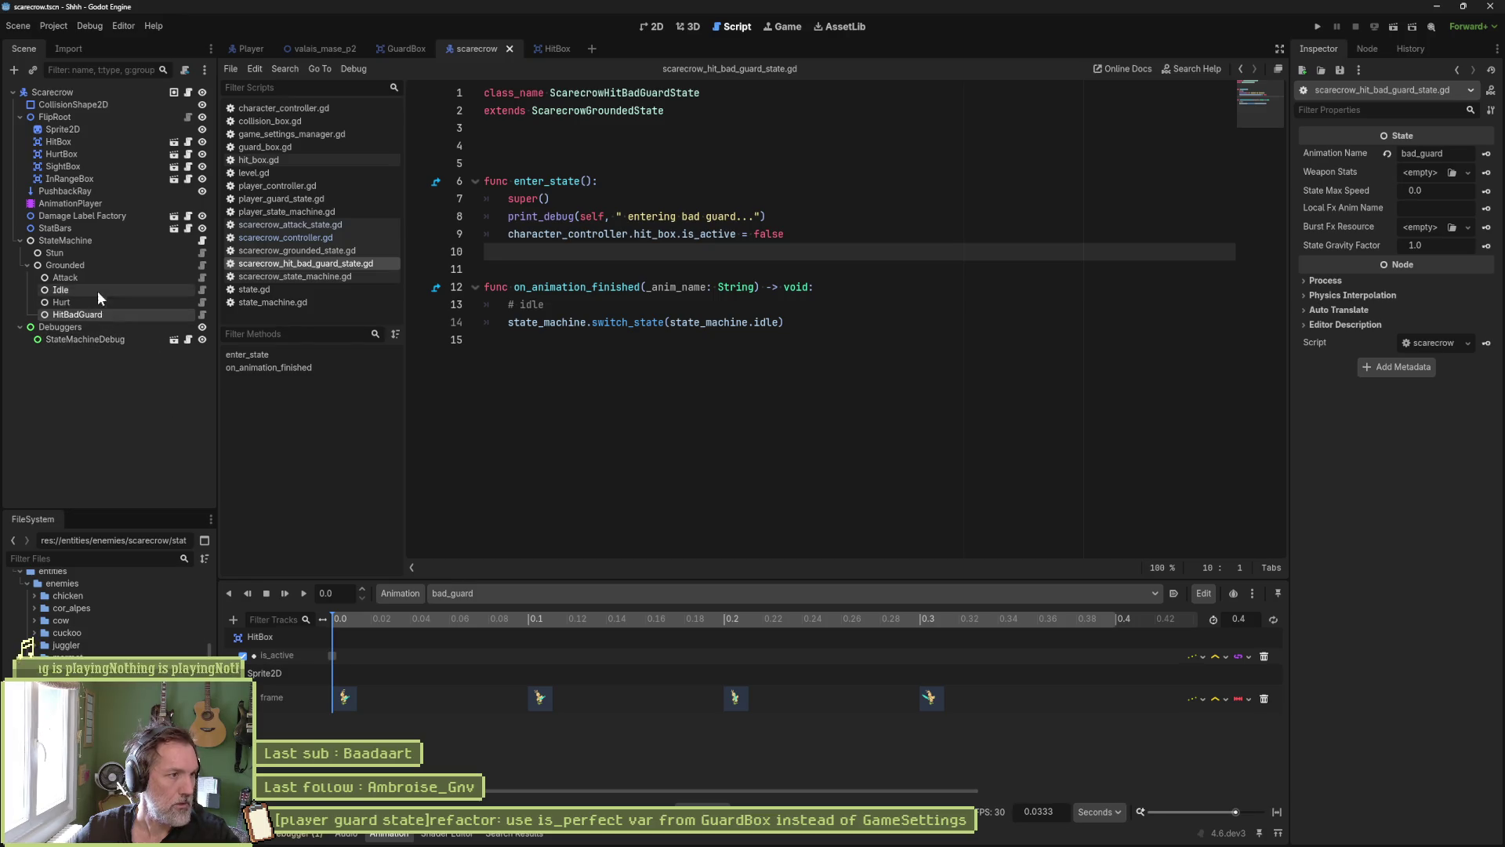
click(93, 265)
key(ctrl+a)
text(pef)
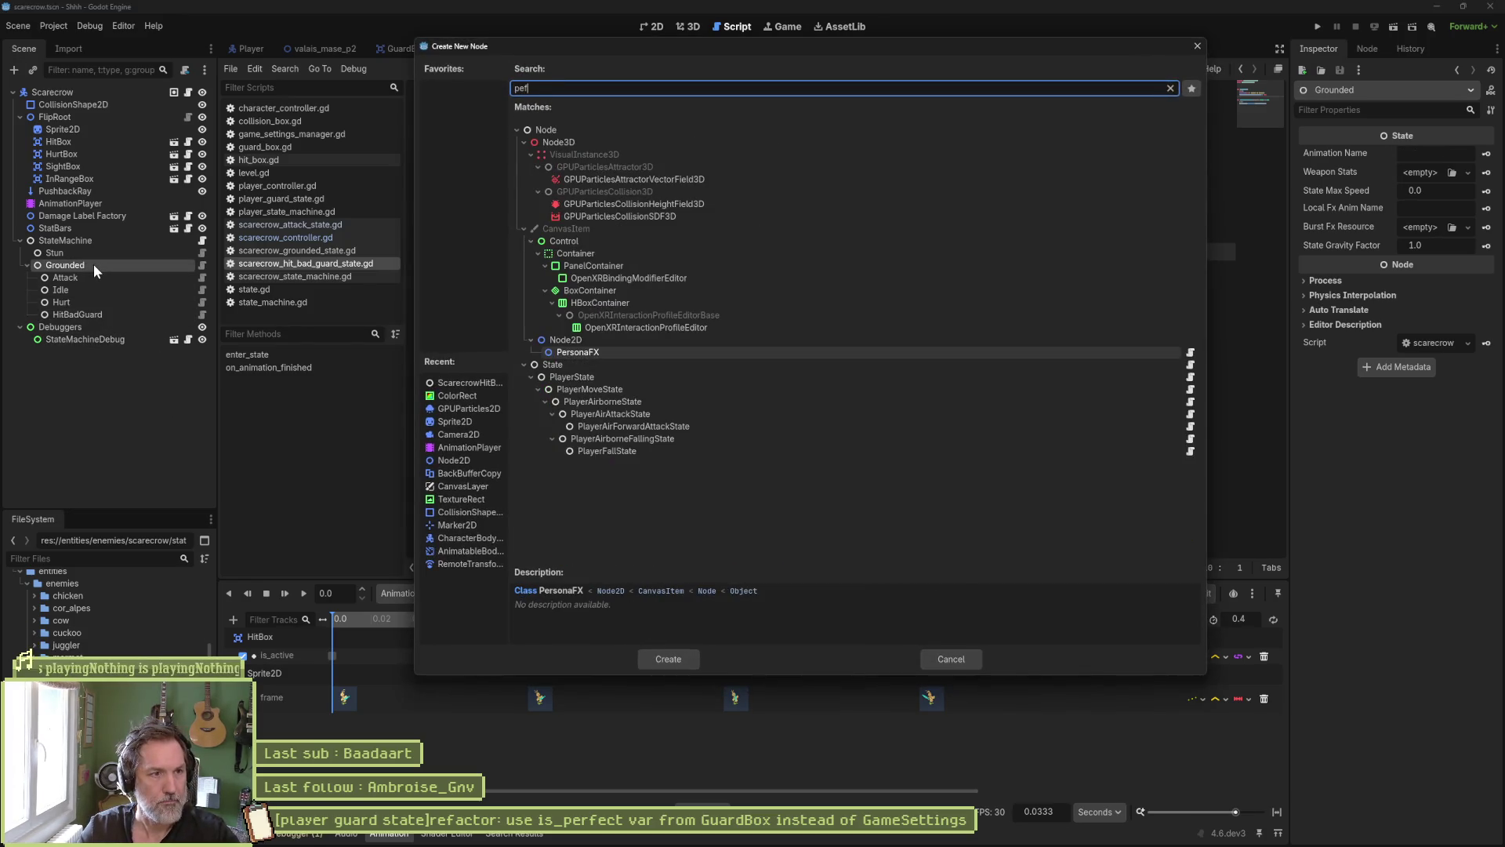
key(BackSpace)
text(rfec)
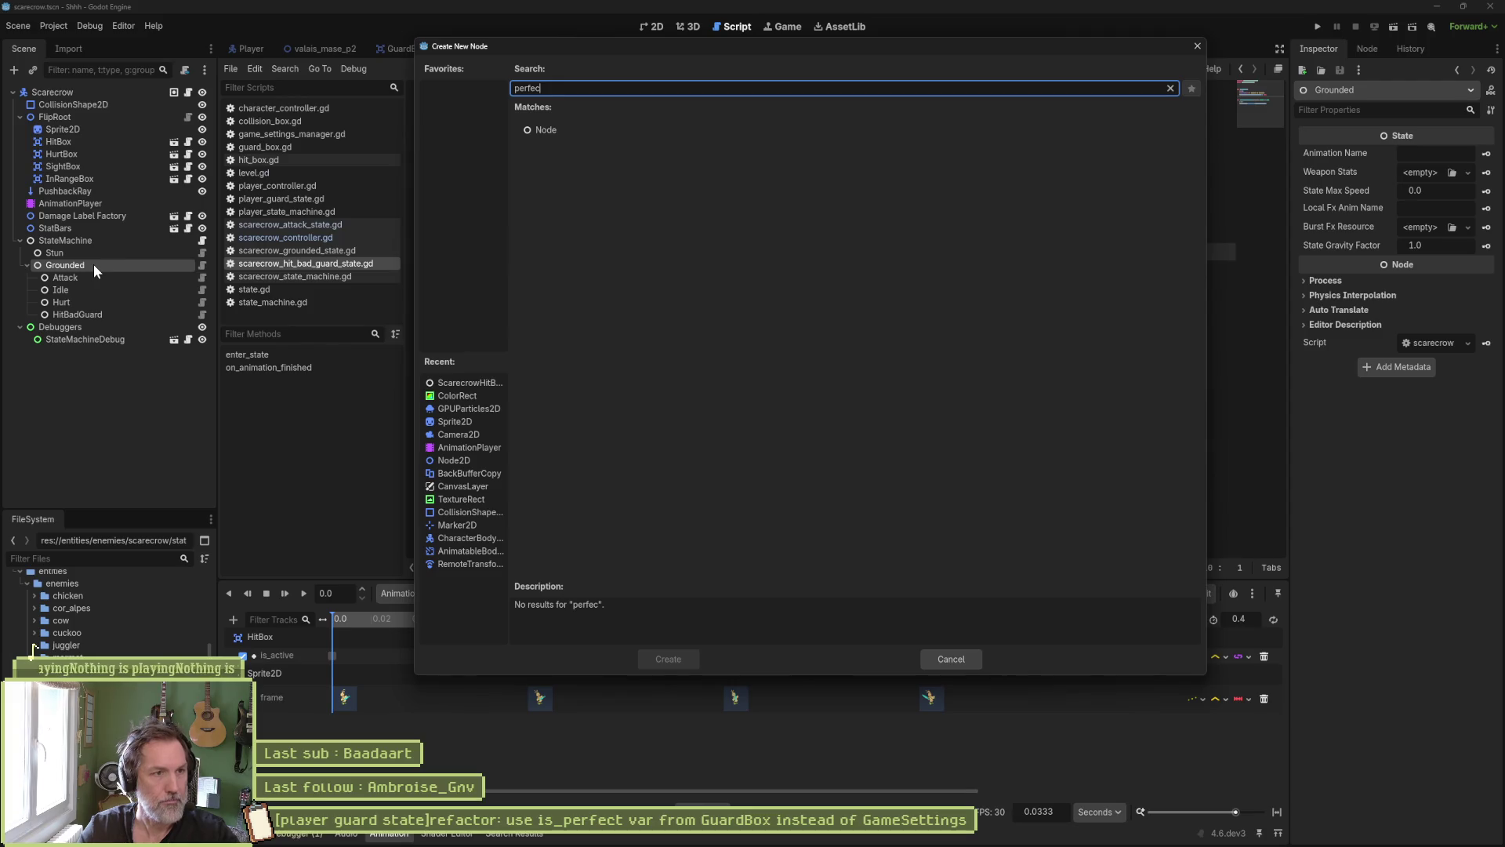
key(BackSpace)
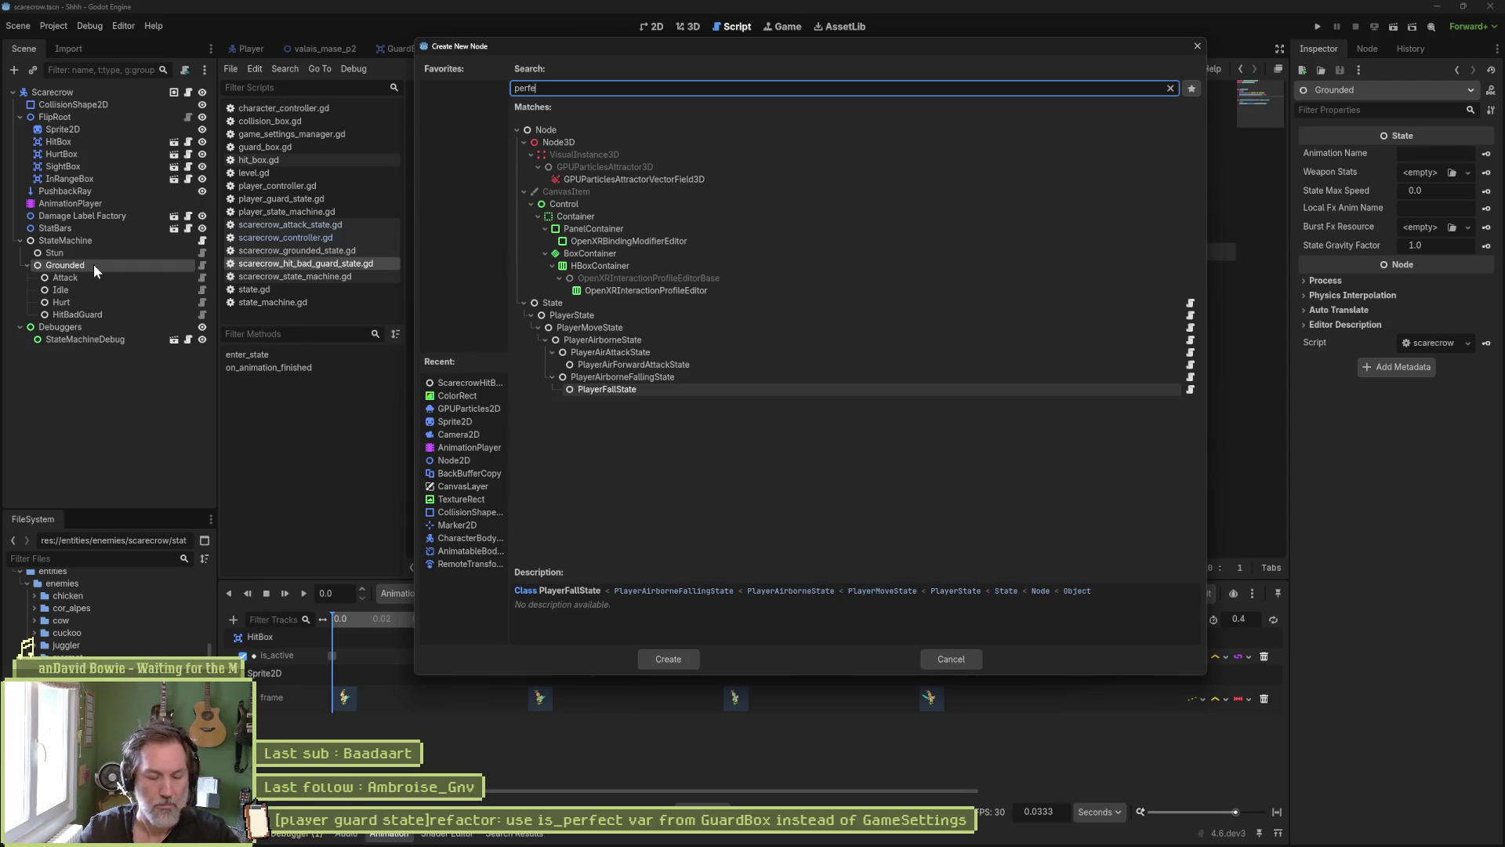
key(BackSpace)
key(BackSpace)
key(BackSpace)
text(scare)
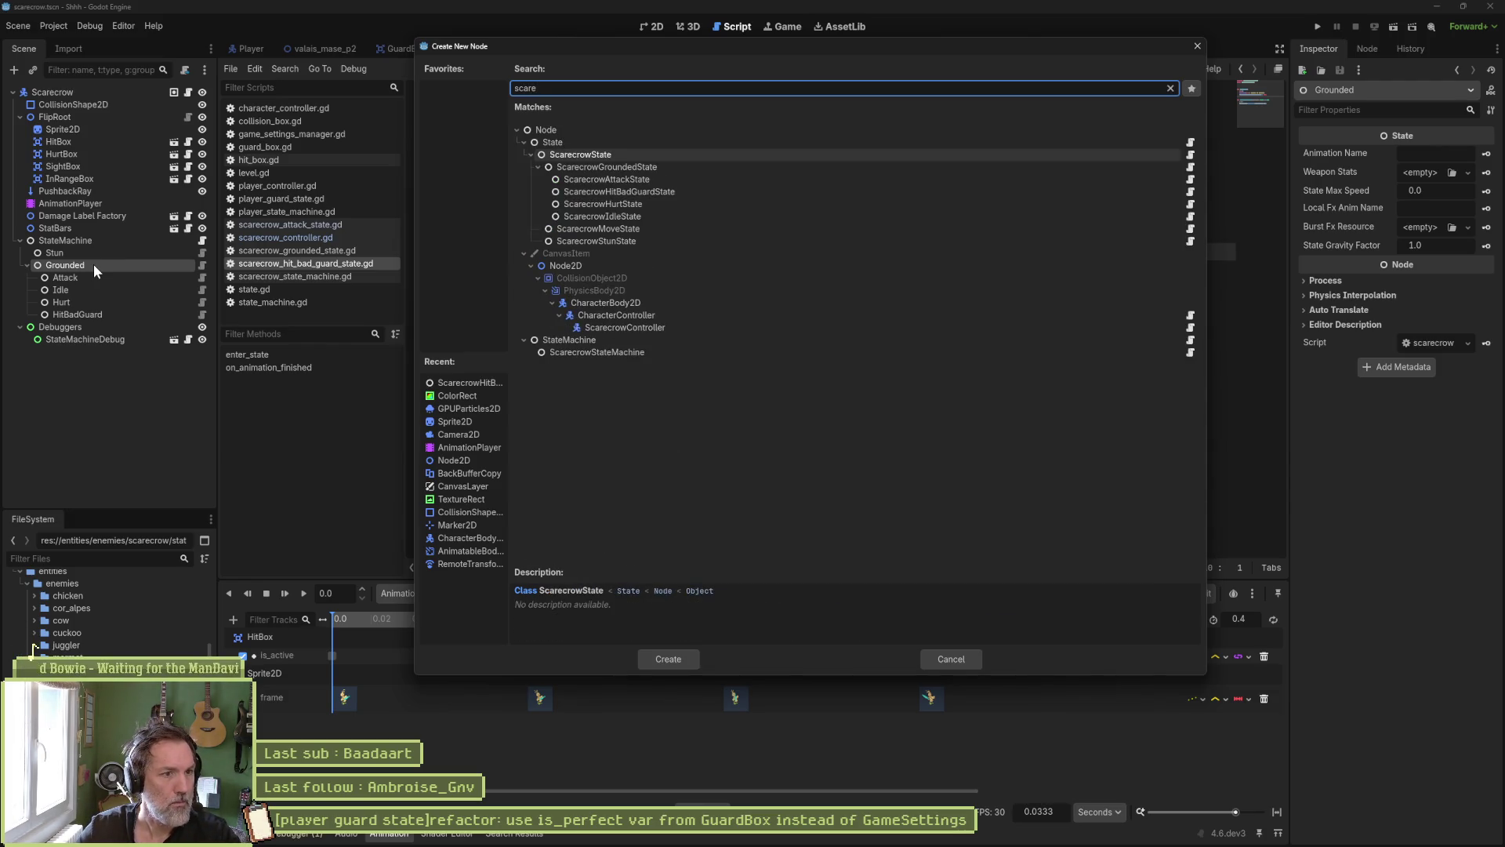
key(Escape)
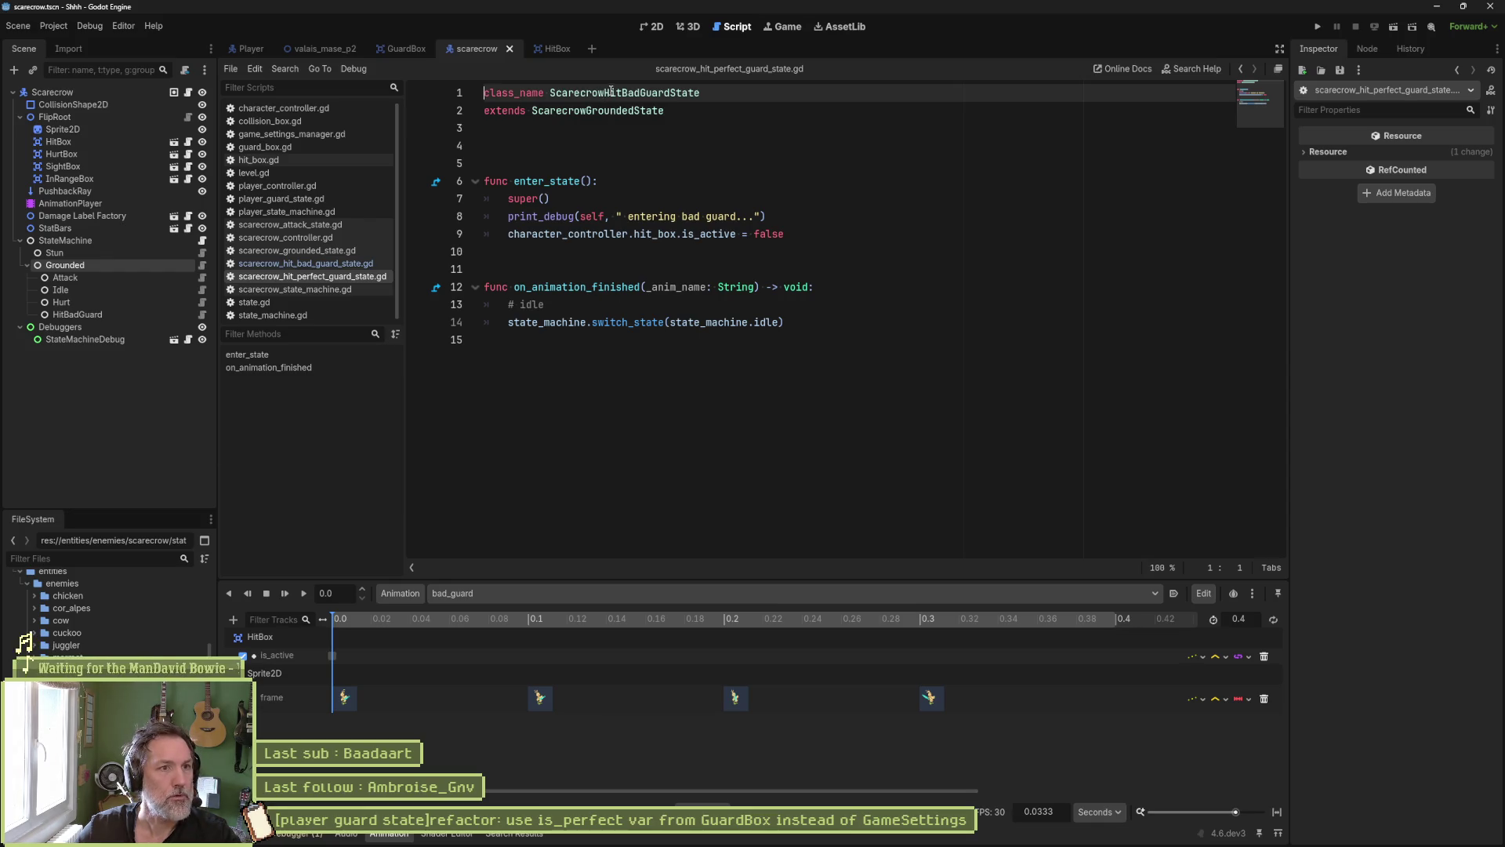
- Change class_name to ScarecrowHitPerfectGuardState and the print to 'entering PERFECT guard', then save
drag(620, 93, 639, 92)
text(Perfect)
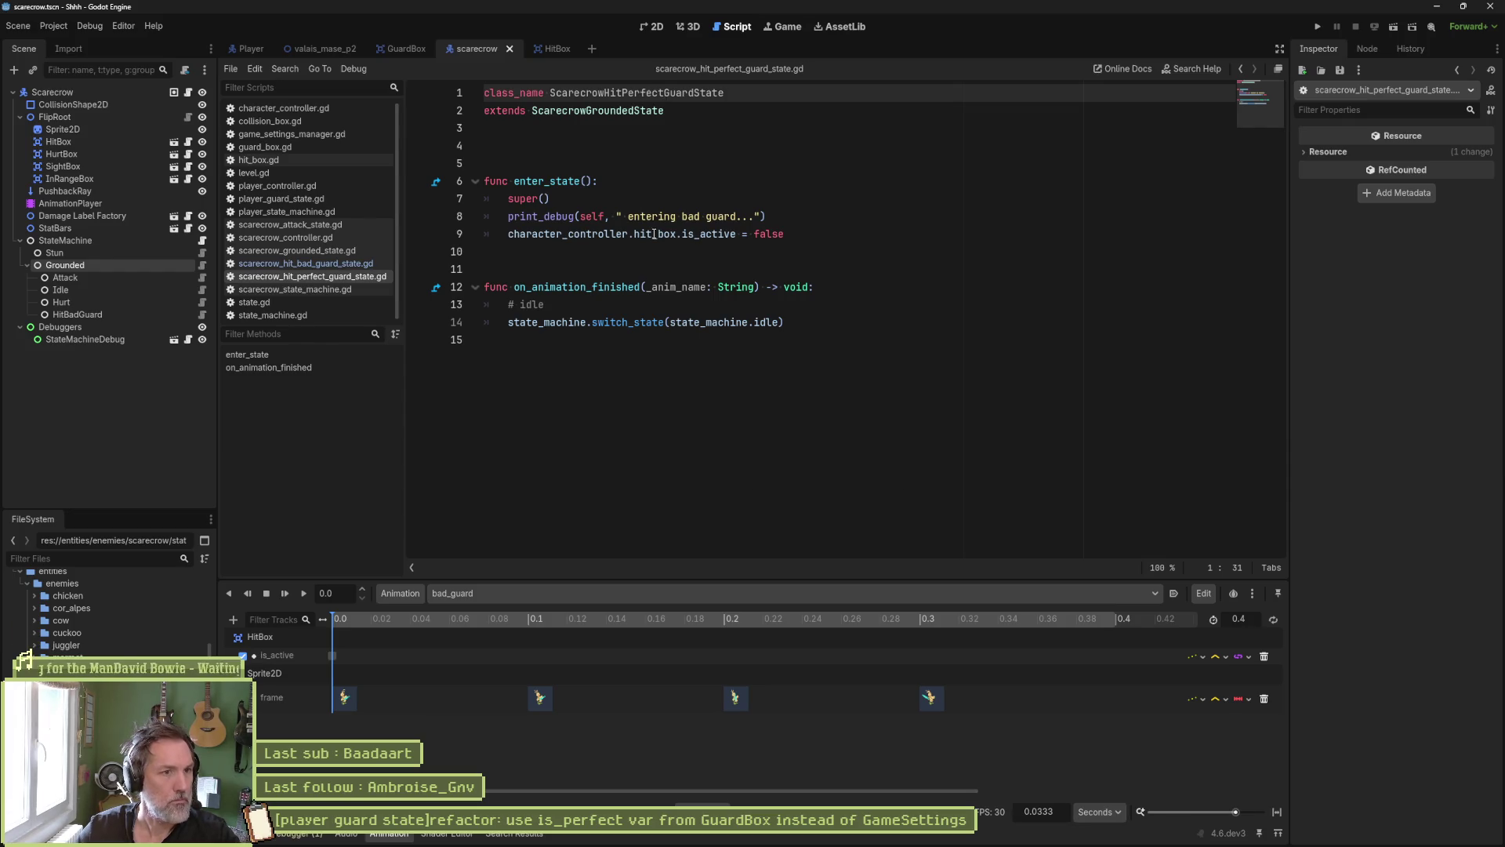
double_click(686, 216)
text(PERFECT)
key(ctrl+s)
click(642, 297)
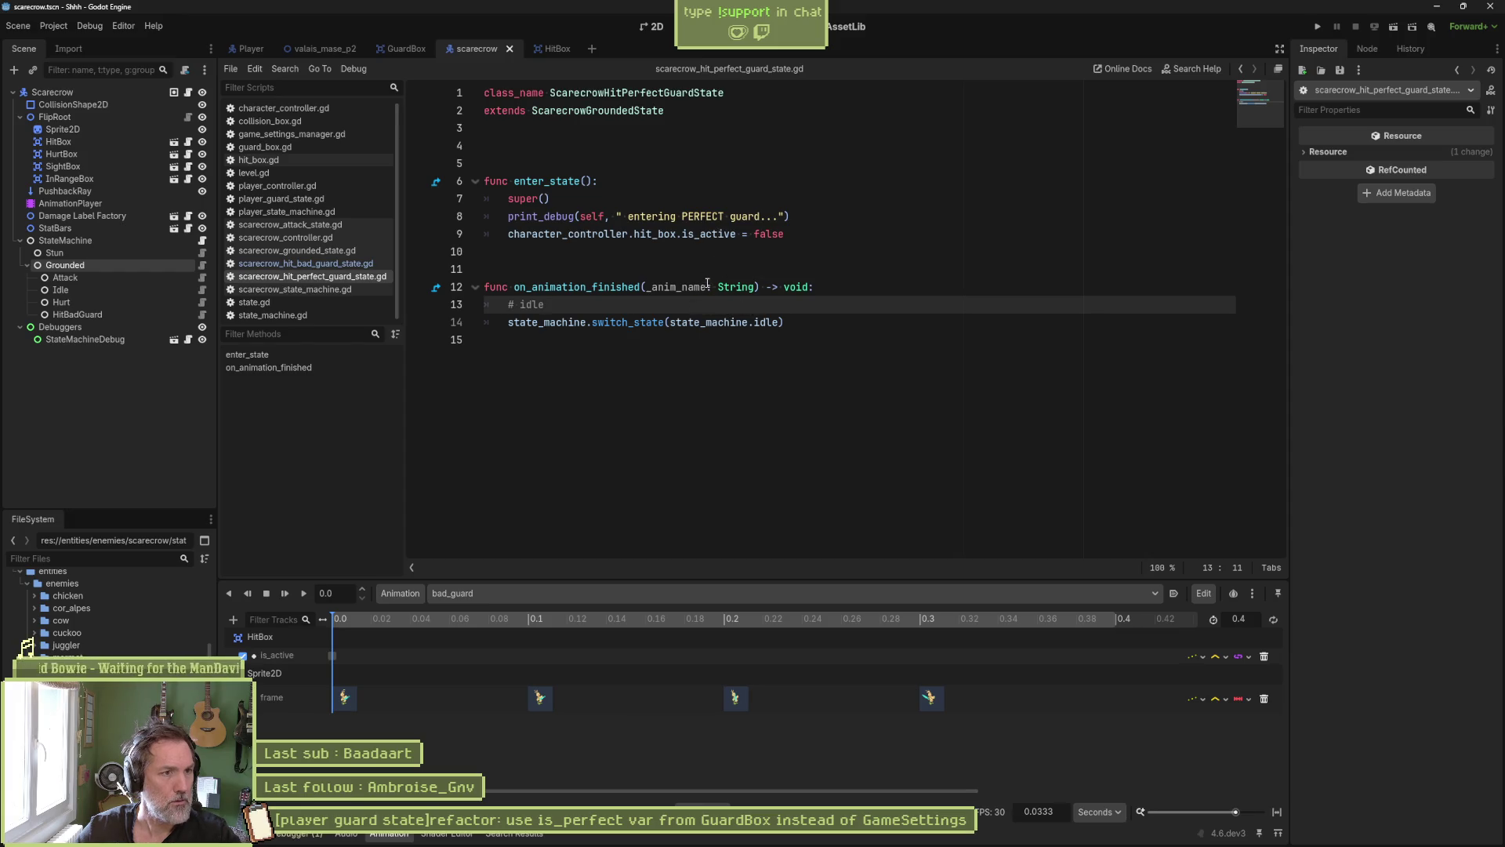
click(105, 265)
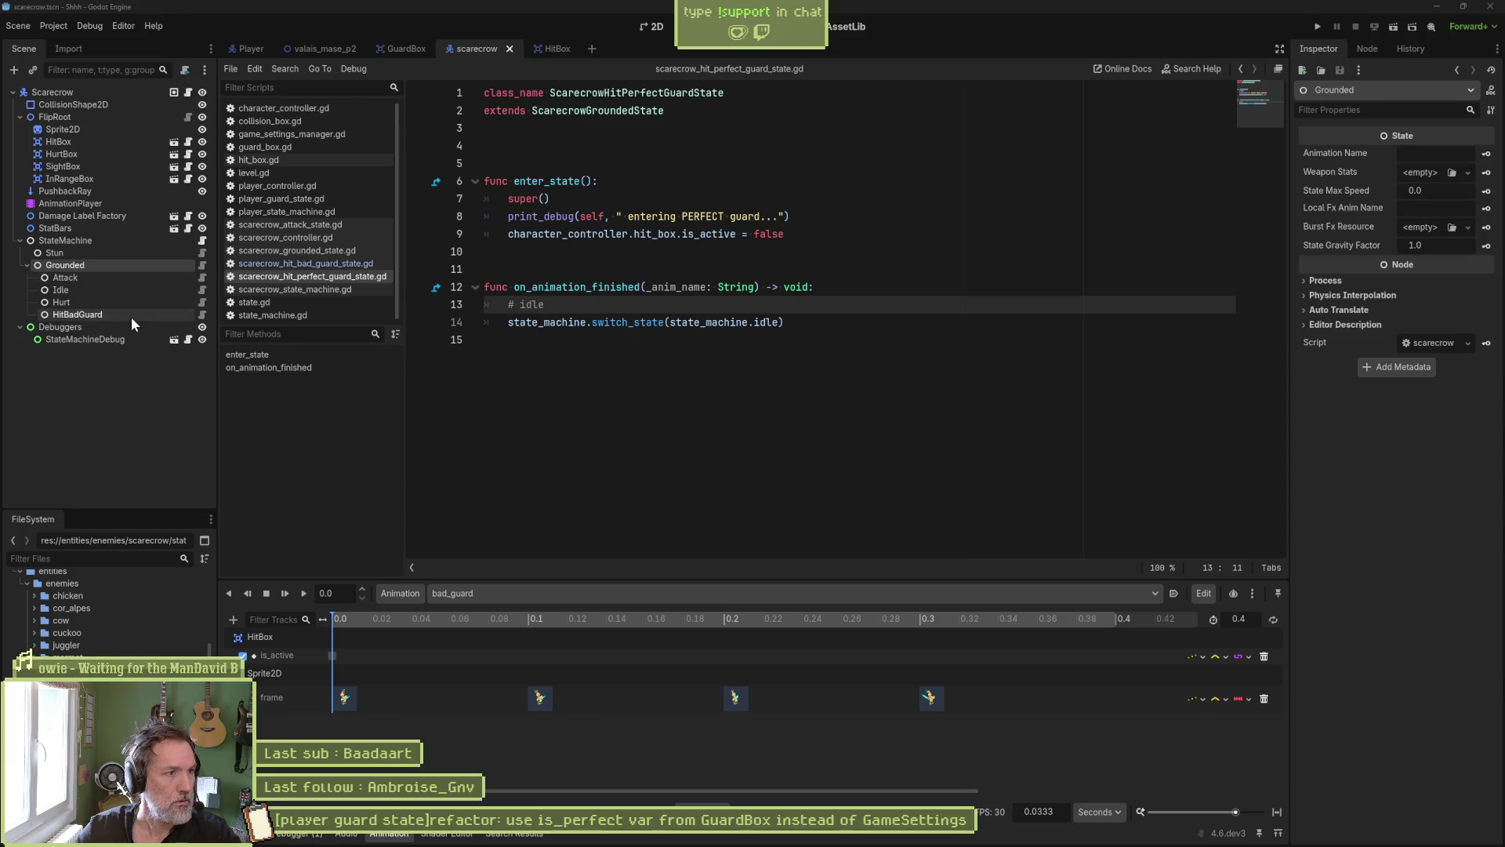
- Create a ScarecrowHitPerfectGuardState child under Grounded and rename it HitPerfectGuard
key(ctrl+a)
text(perfe)
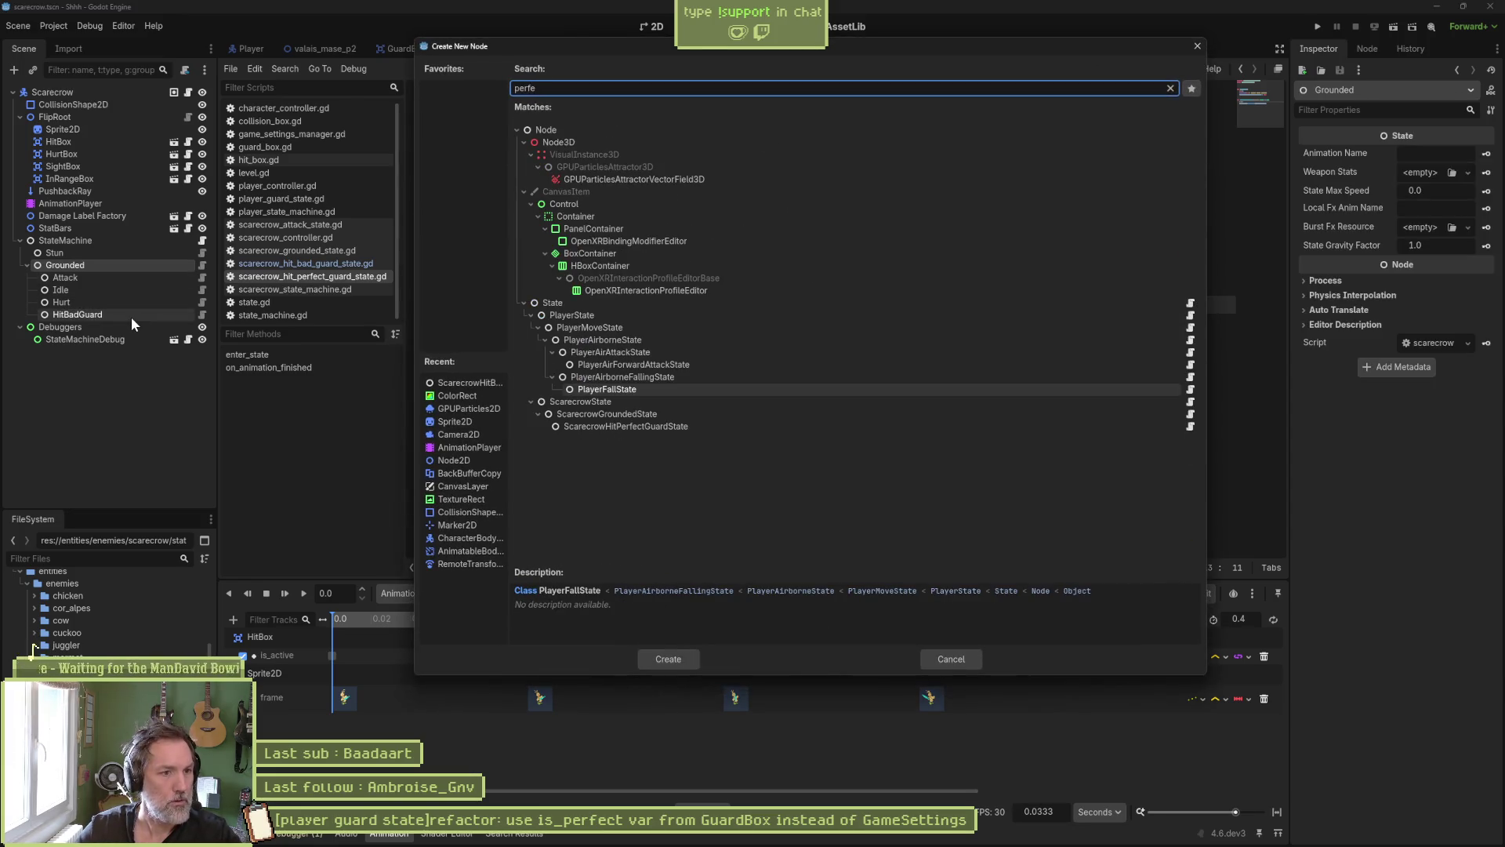
key(Down)
key(Down)
key(Down)
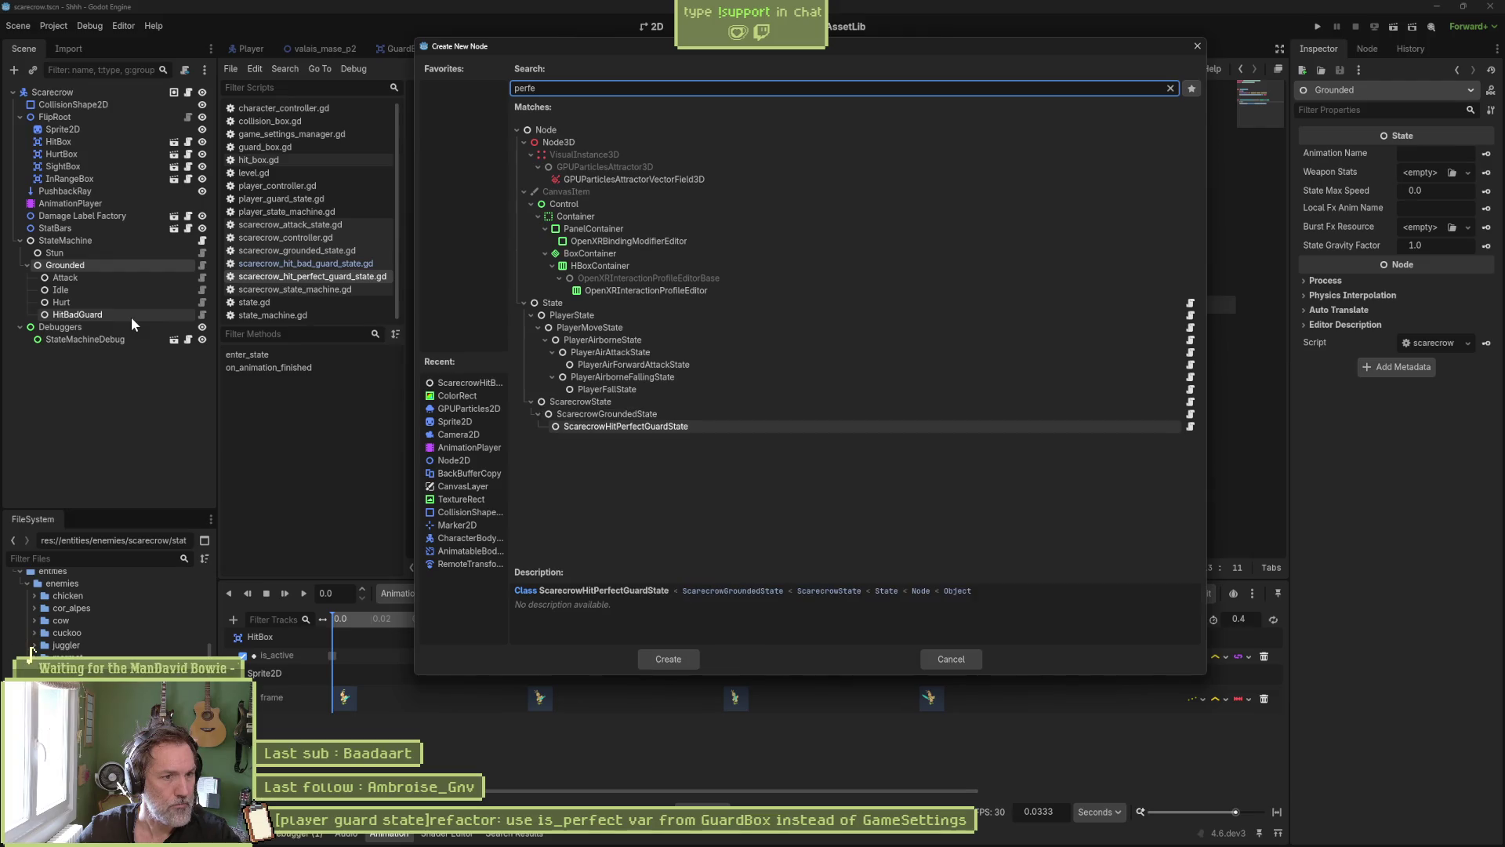
key(Return)
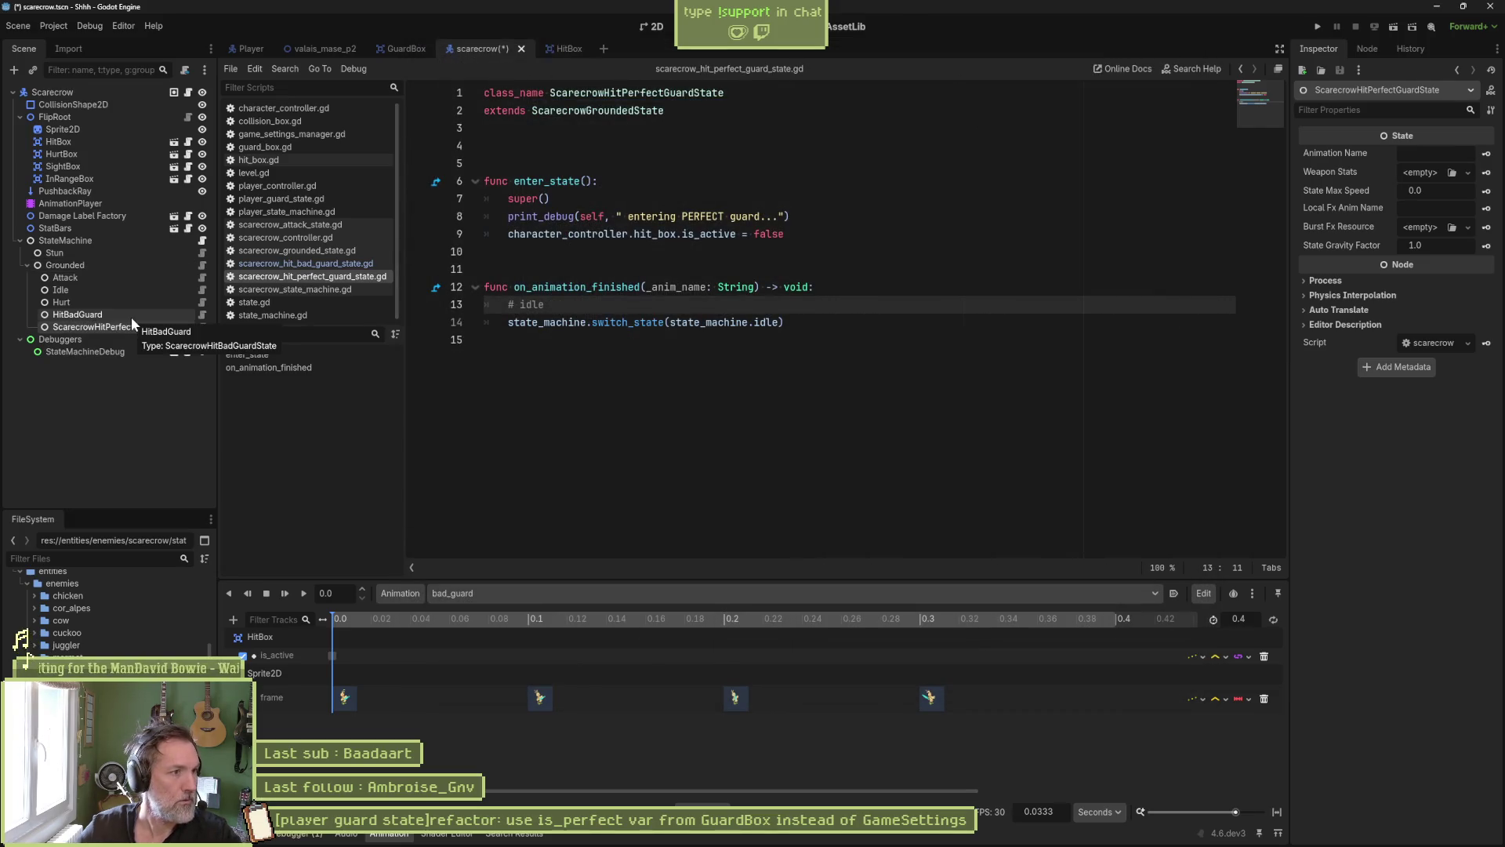
double_click(99, 326)
text(HitPerfectGuardState)
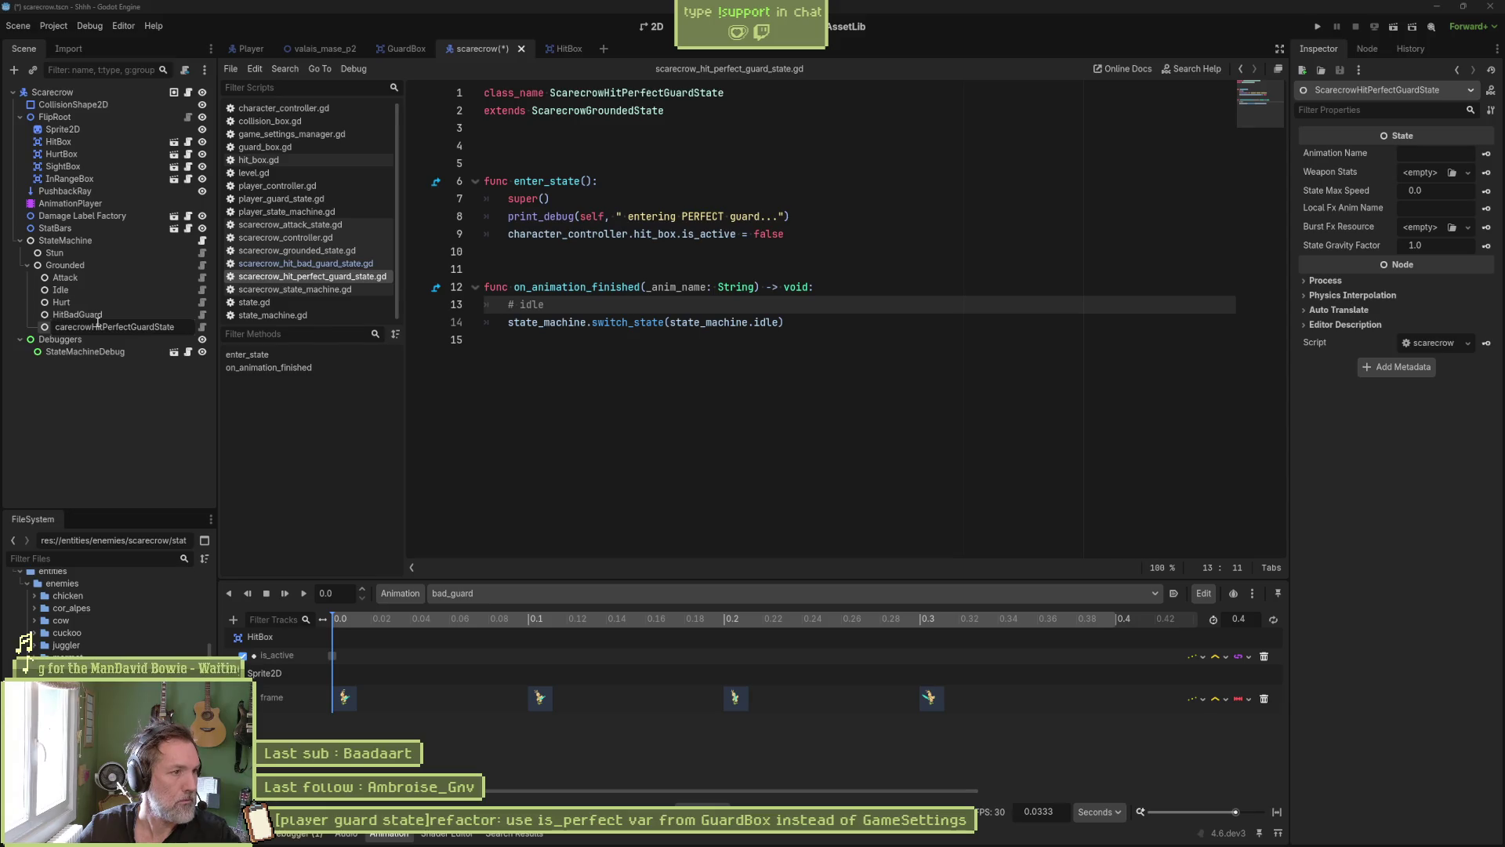
key(Return)
key(BackSpace)
key(BackSpace)
key(BackSpace)
key(Return)
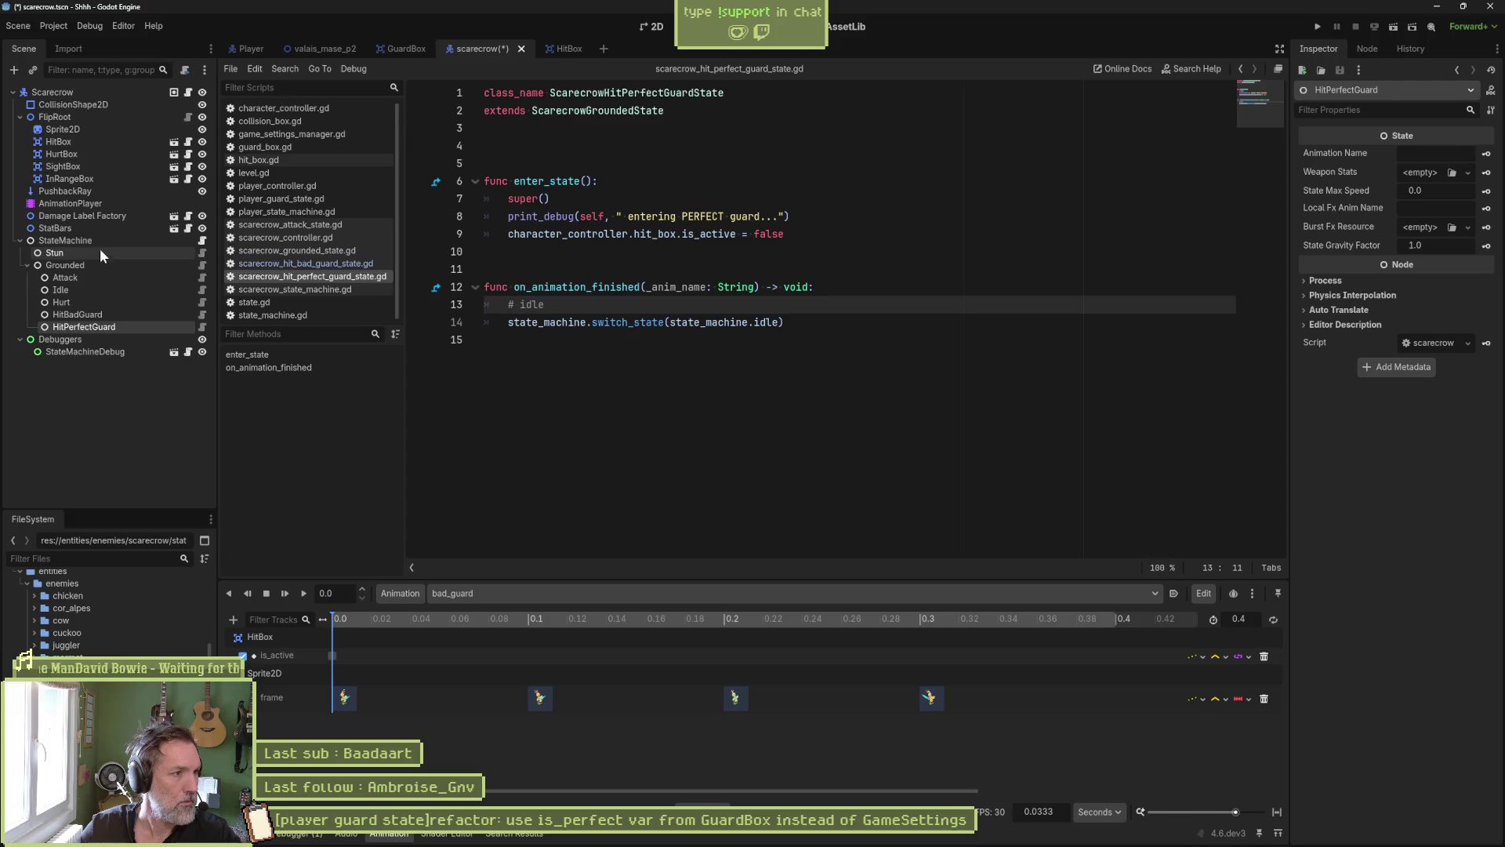
click(106, 242)
click(202, 239)
- Reference HitPerfectGuard in scarecrow_state_machine.gd and set its Animation Name to perfect_guard
drag(84, 326, 548, 267)
key(ctrl+s)
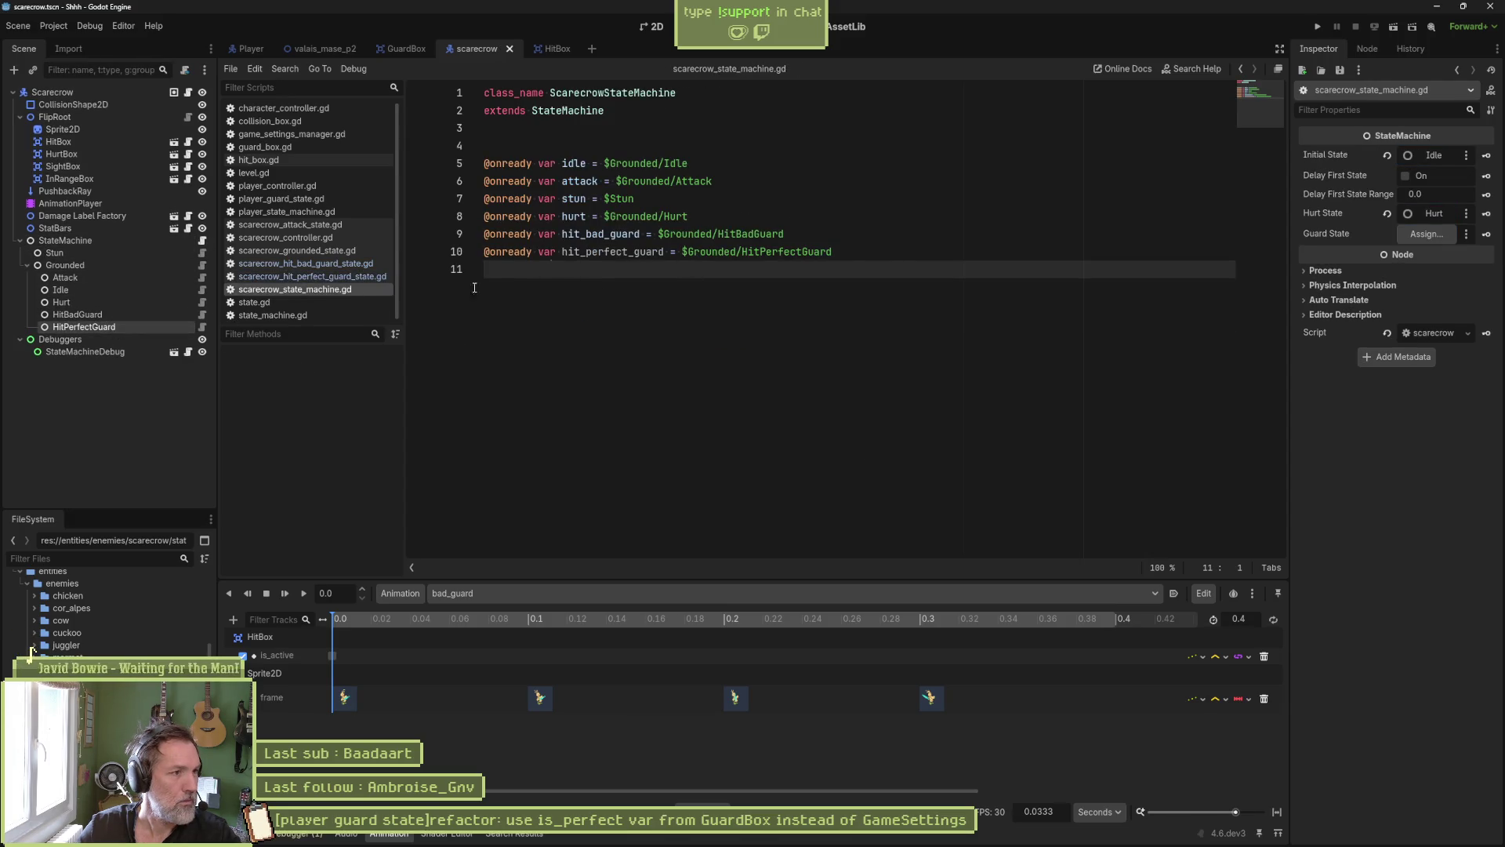
click(202, 278)
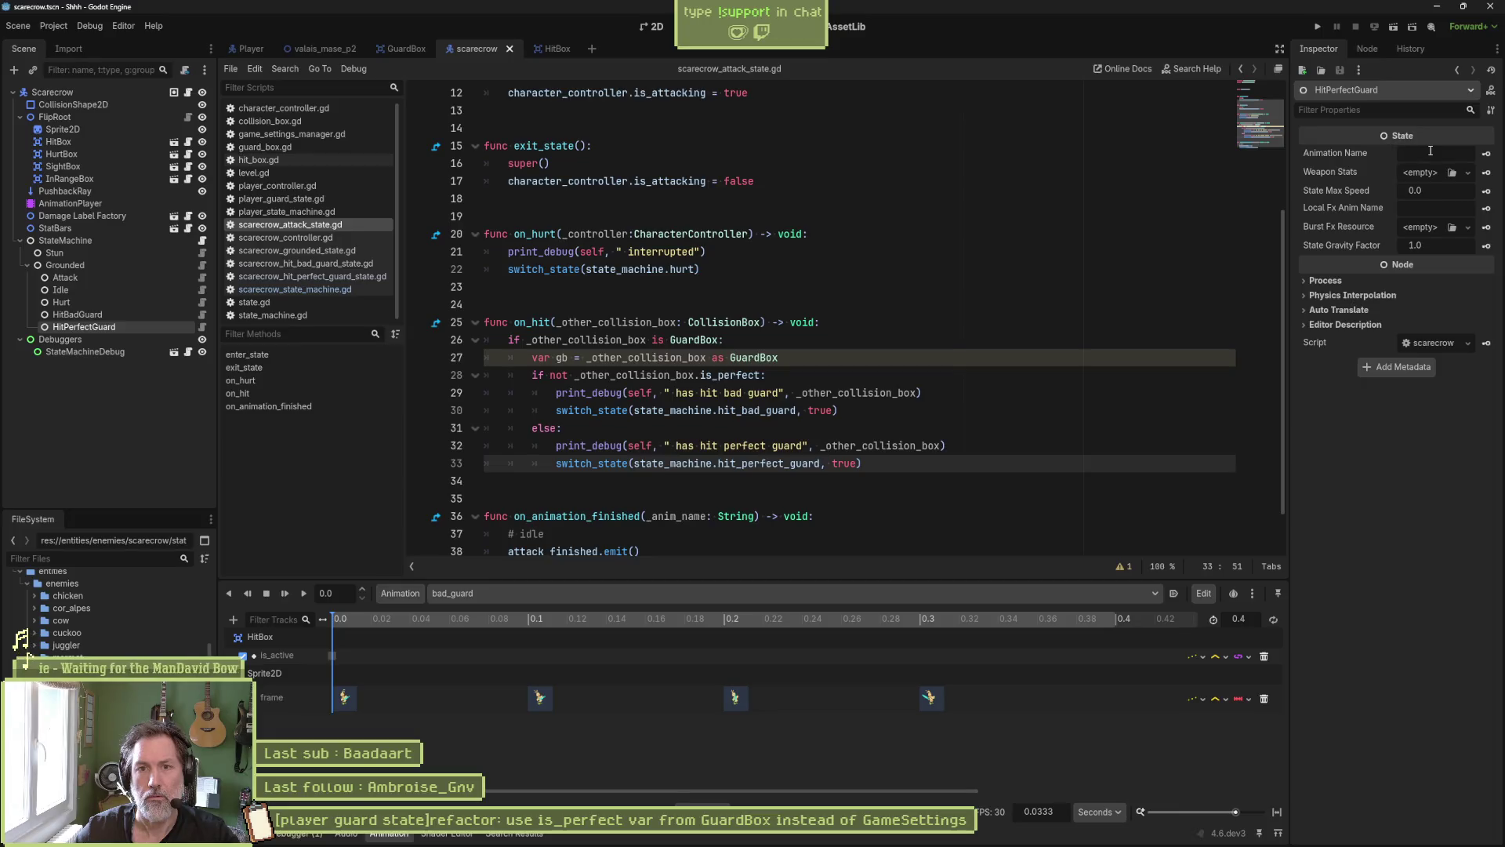
text(perfect_guard)
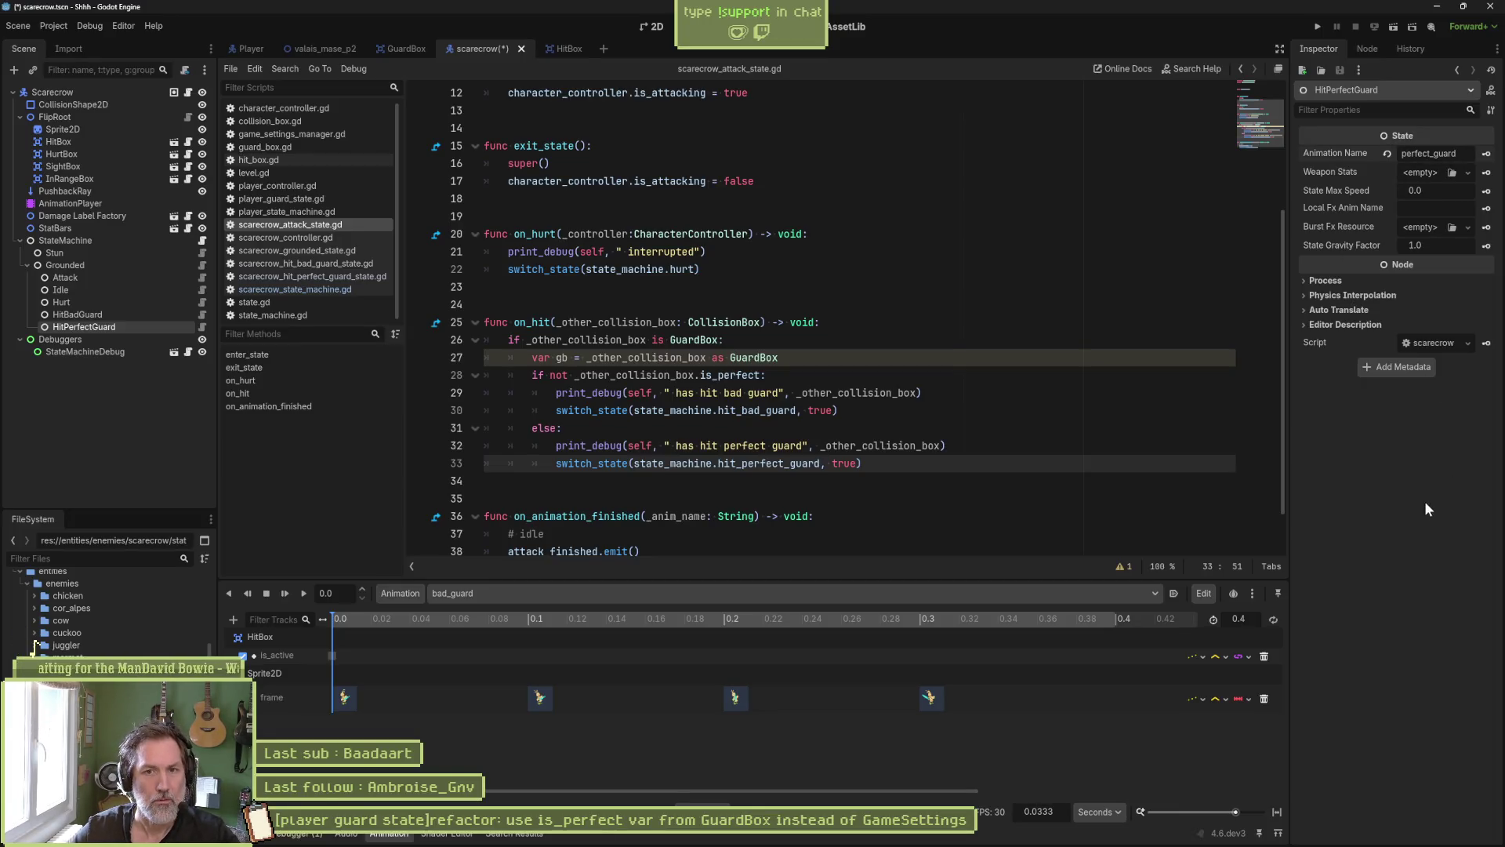
key(ctrl+s)
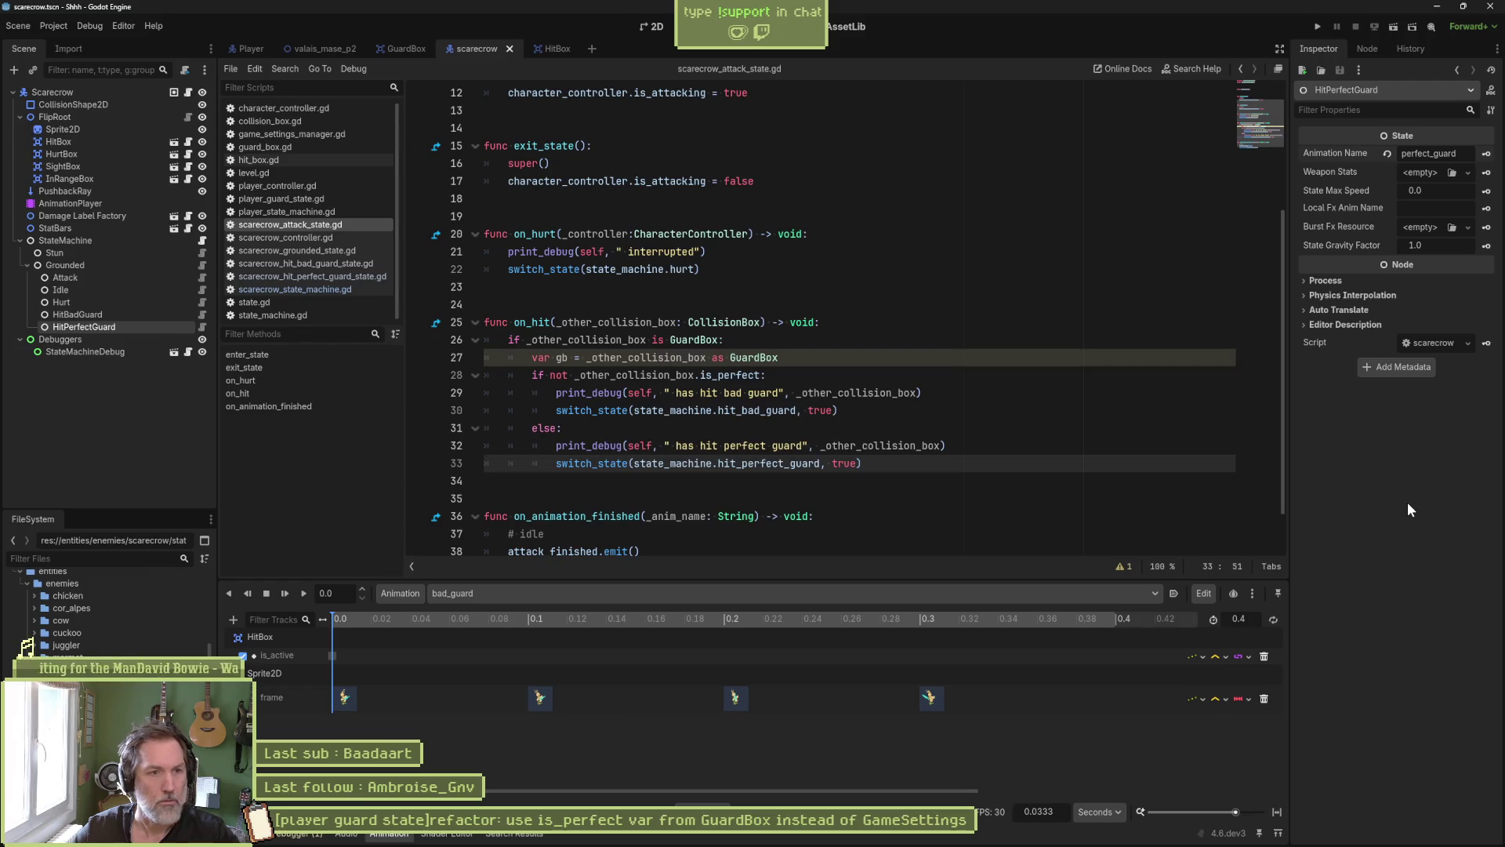
- Preview the perfect_guard animation in the AnimationPlayer, then return to the valais_mase_p2 level
click(132, 204)
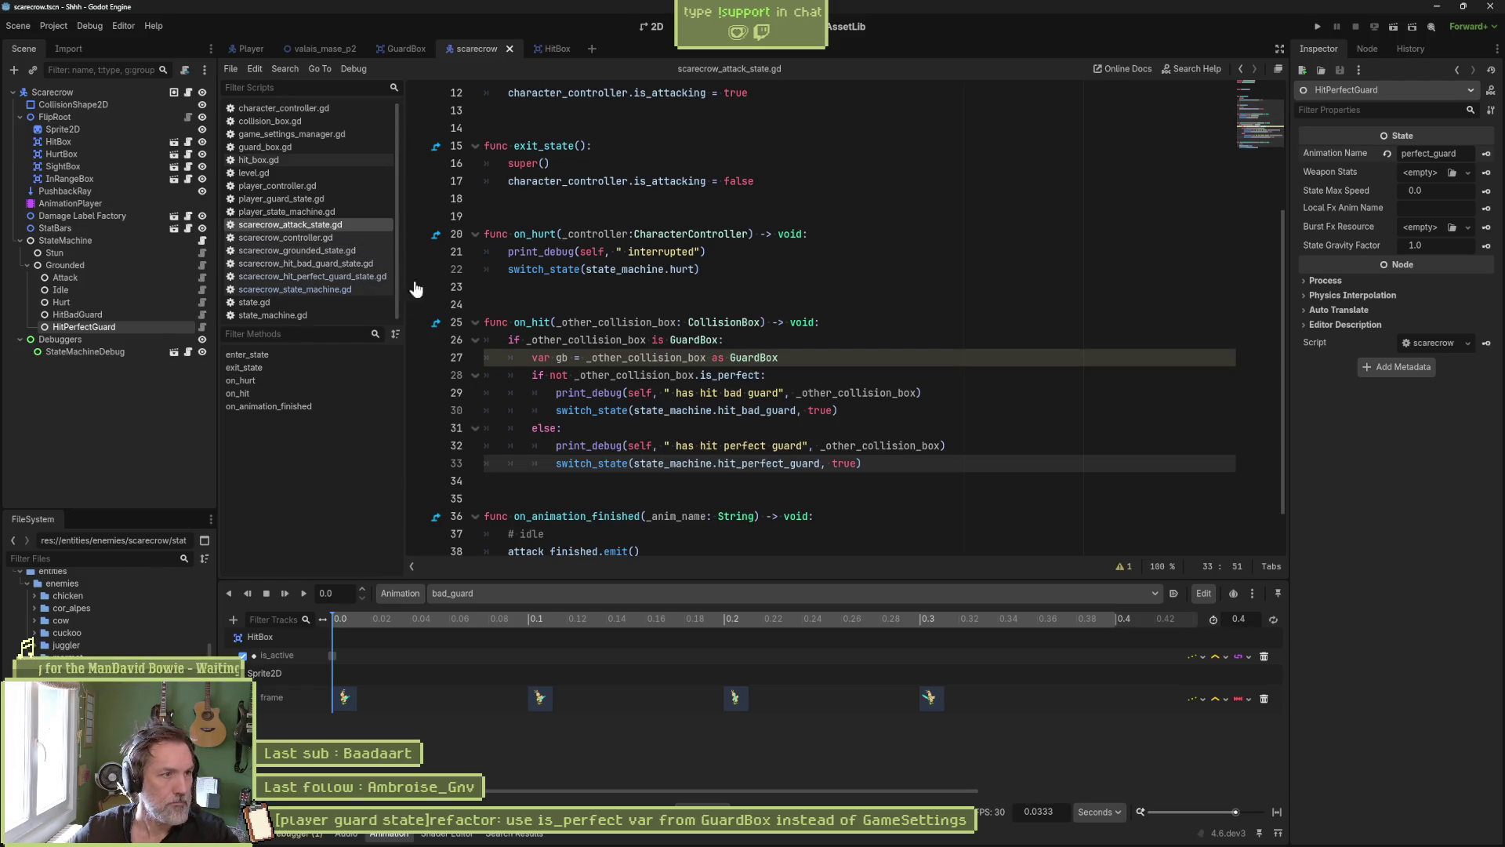
click(643, 593)
click(636, 683)
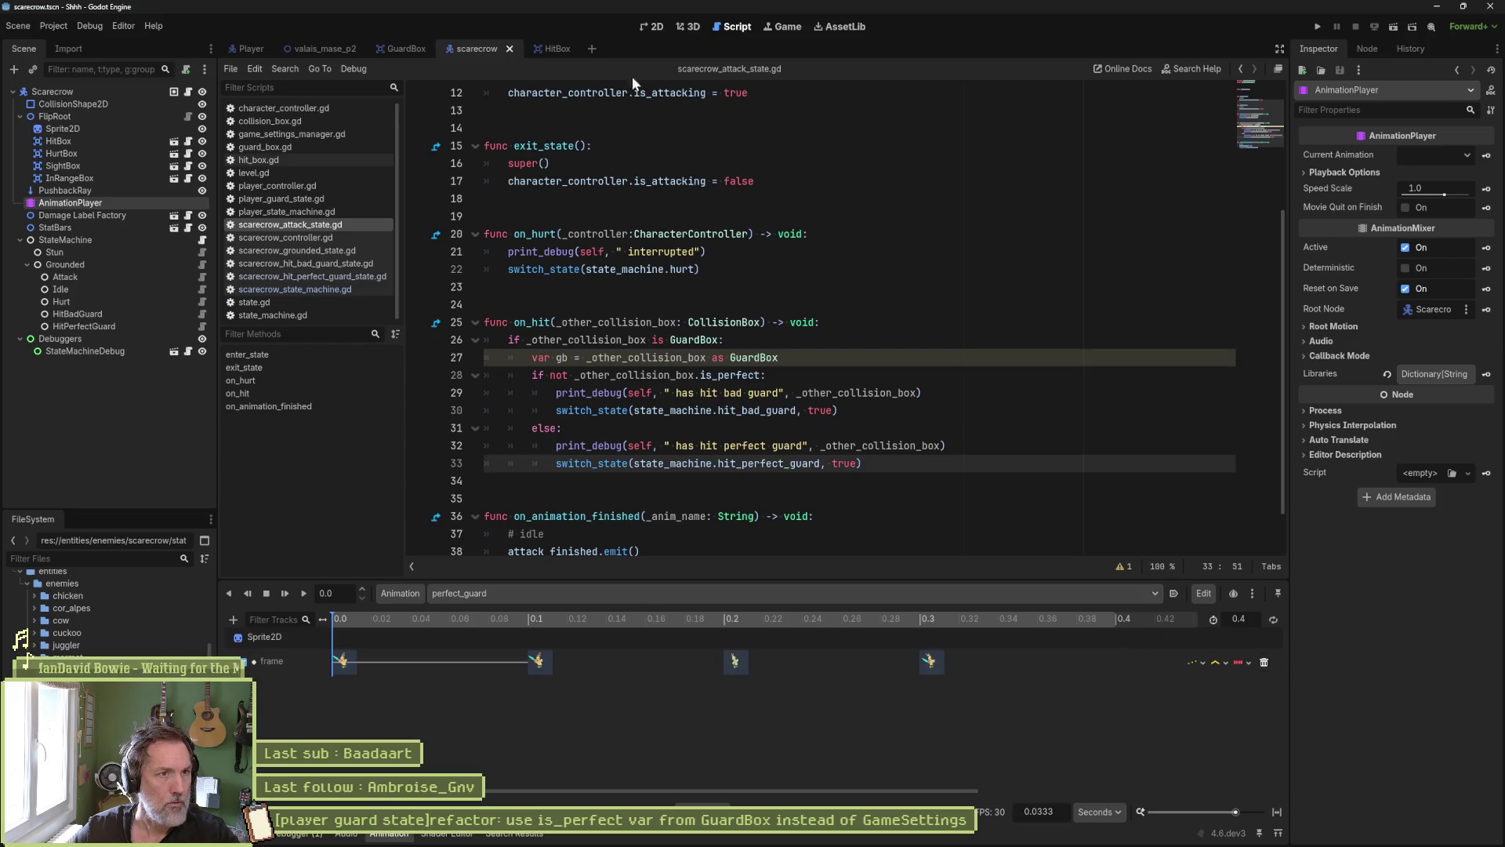
click(318, 51)
click(793, 375)
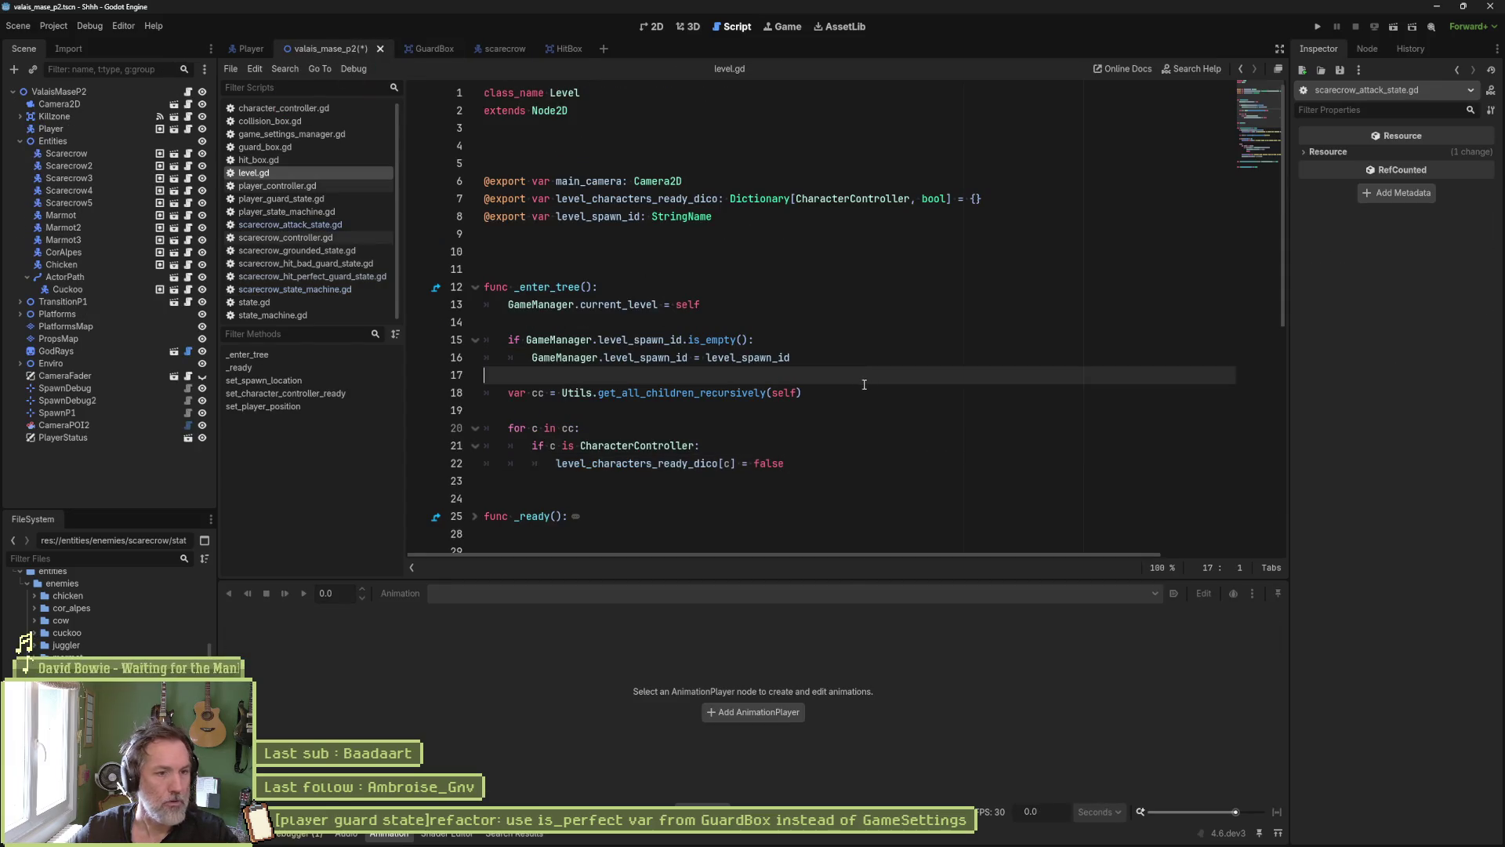
- Run the game and guard scarecrow attacks until the Output logs a PERFECT guard, then stop
key(F5)
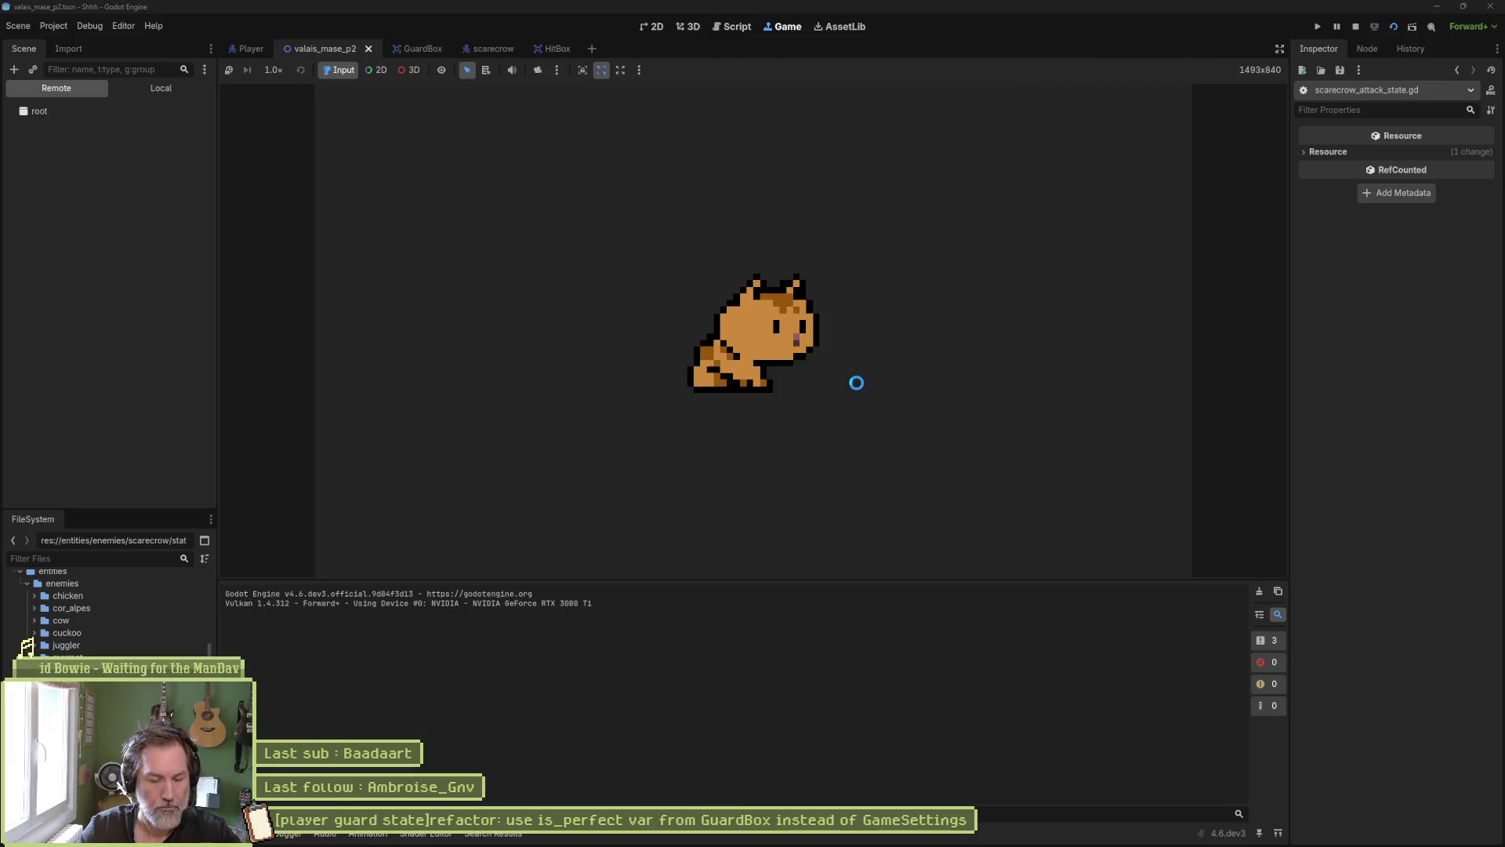
key(Right)
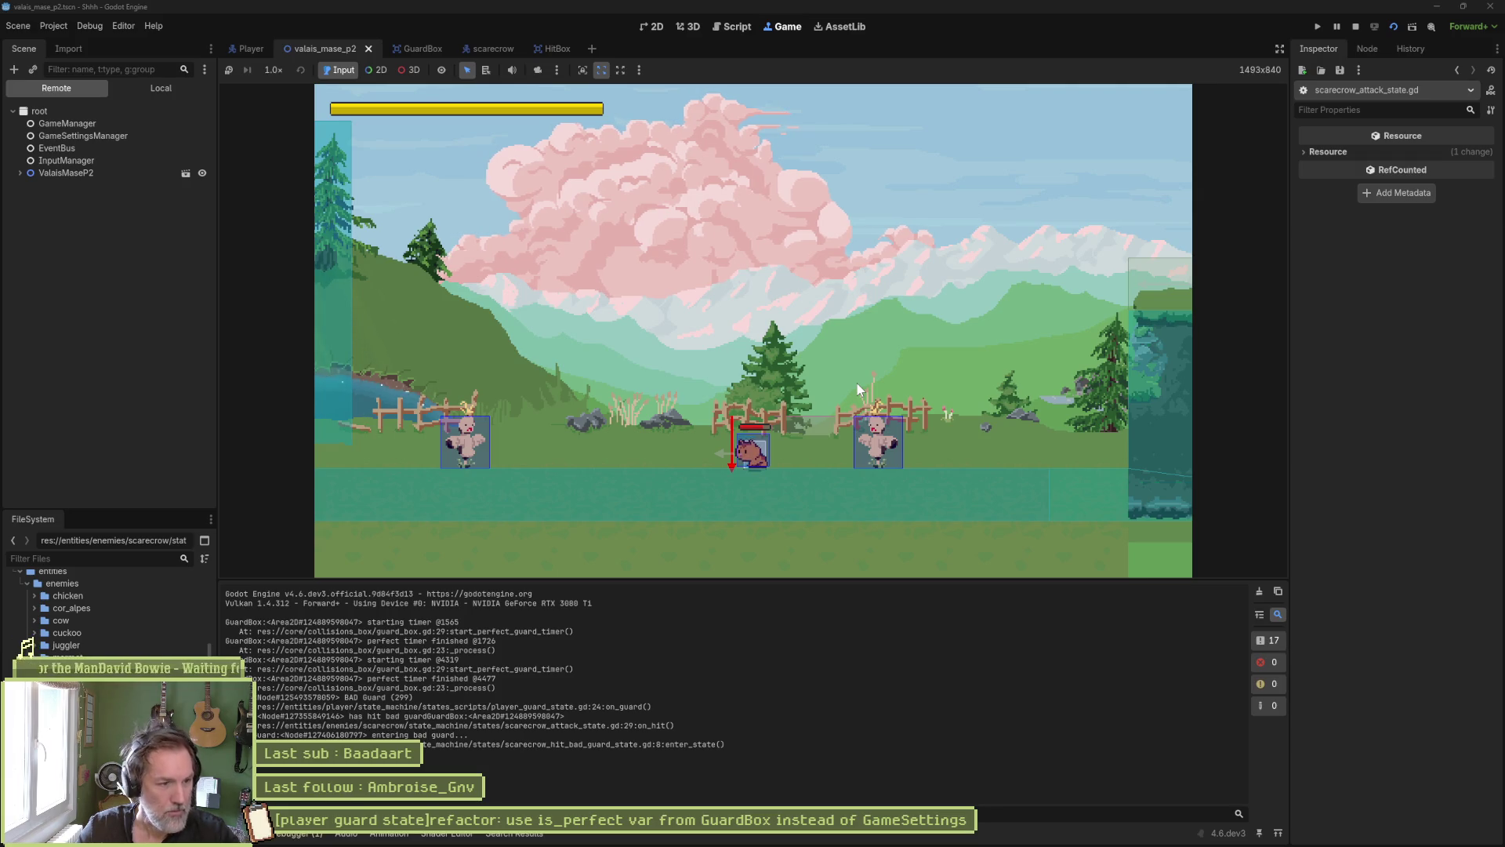
key(Right)
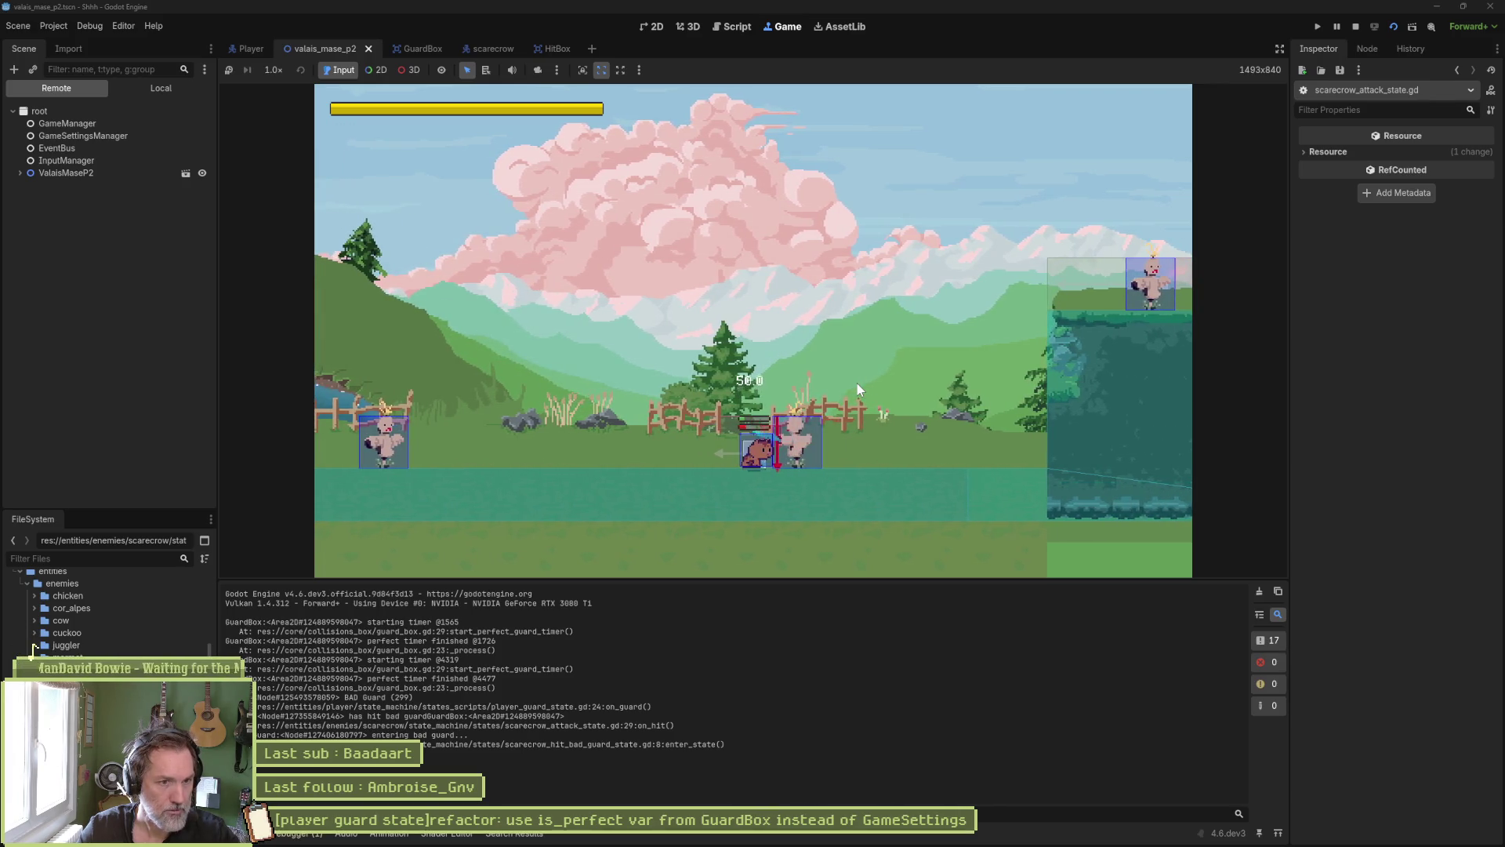
key(Down)
key(Down)
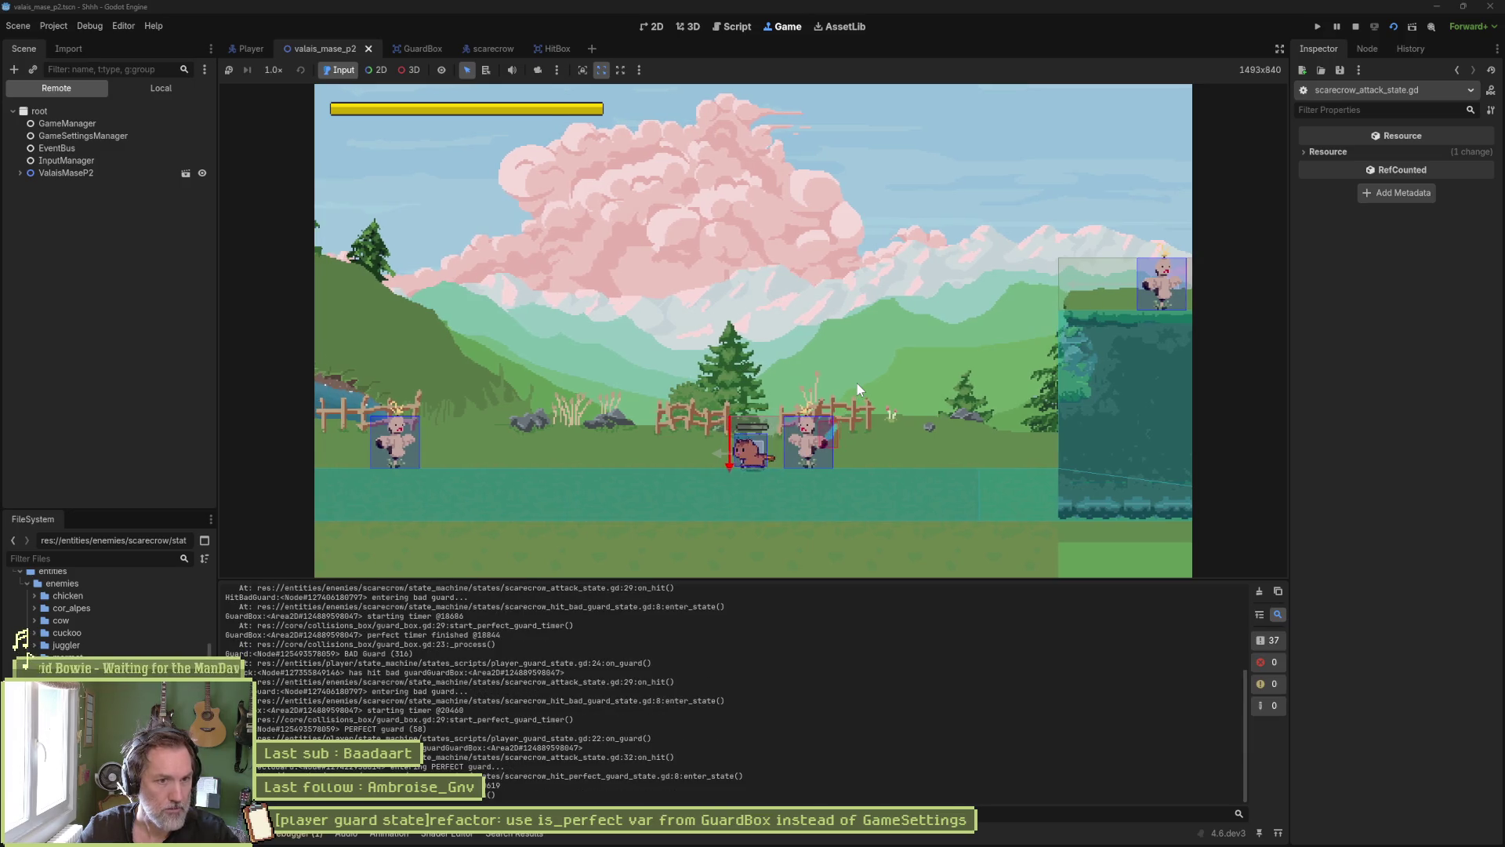
key(Left)
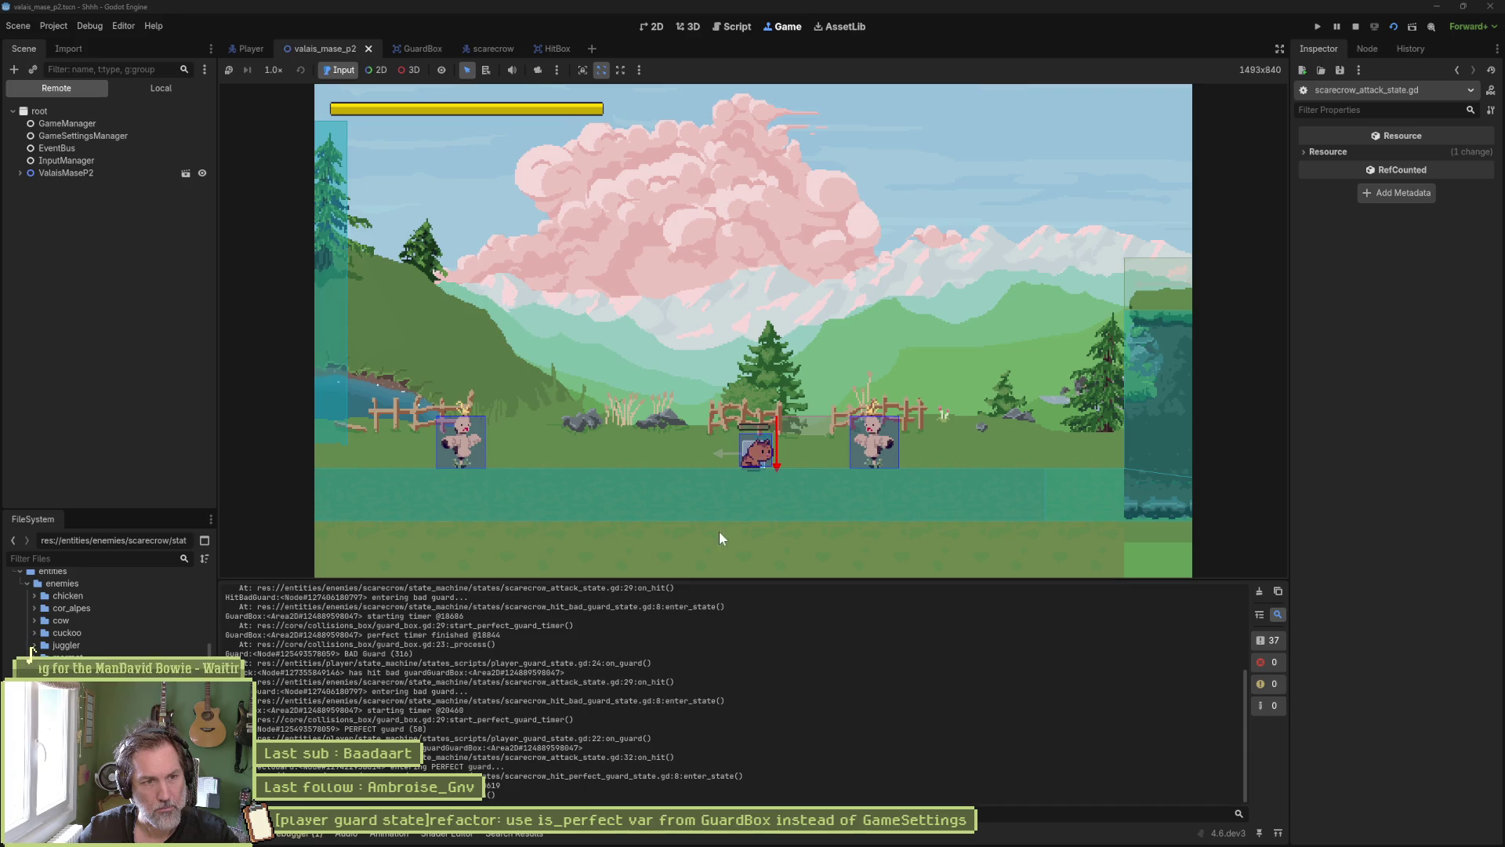
key(Right)
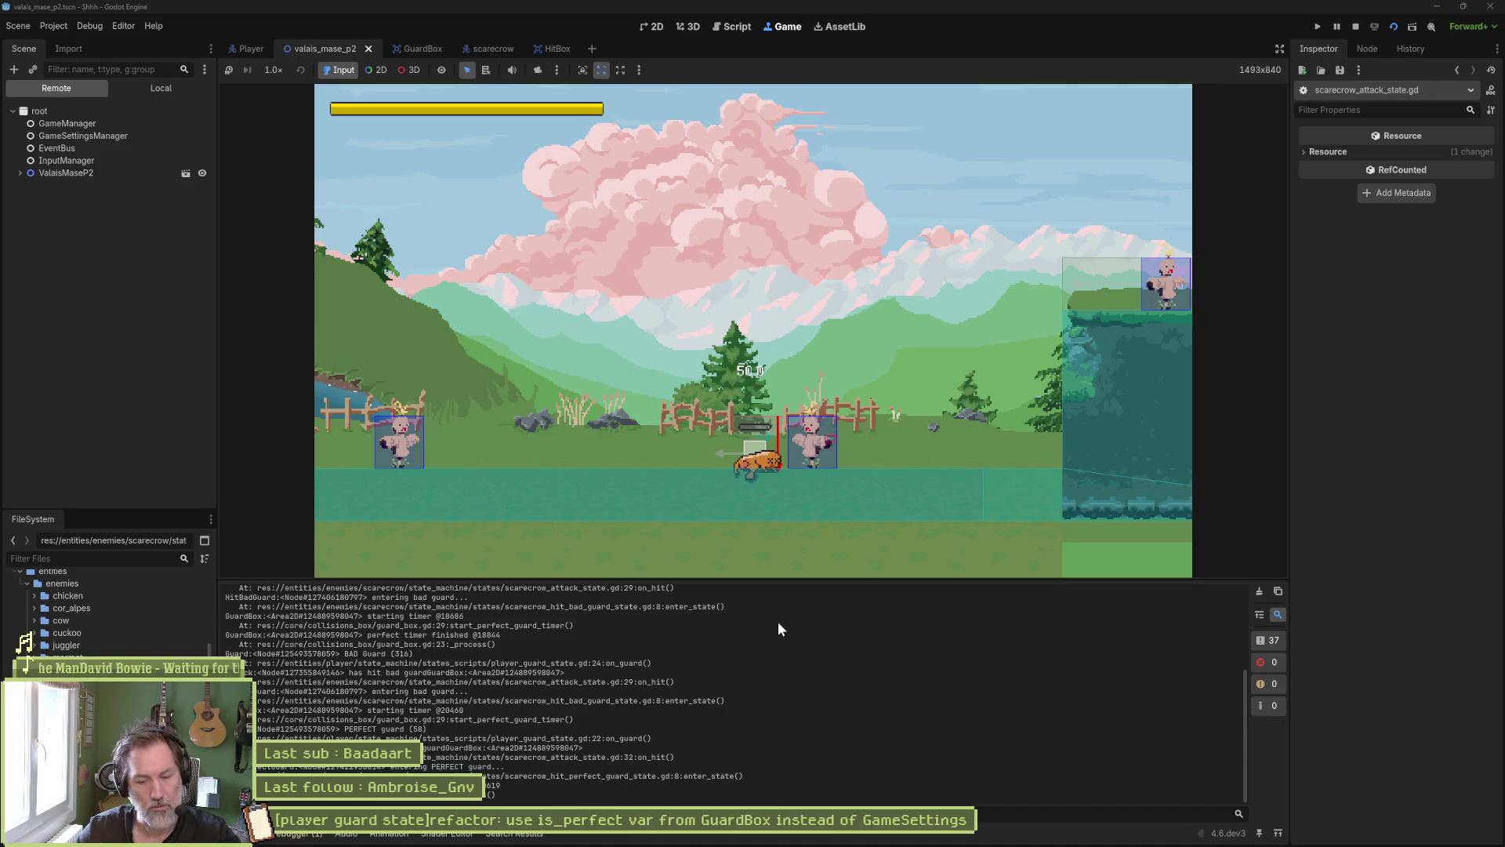
key(F8)
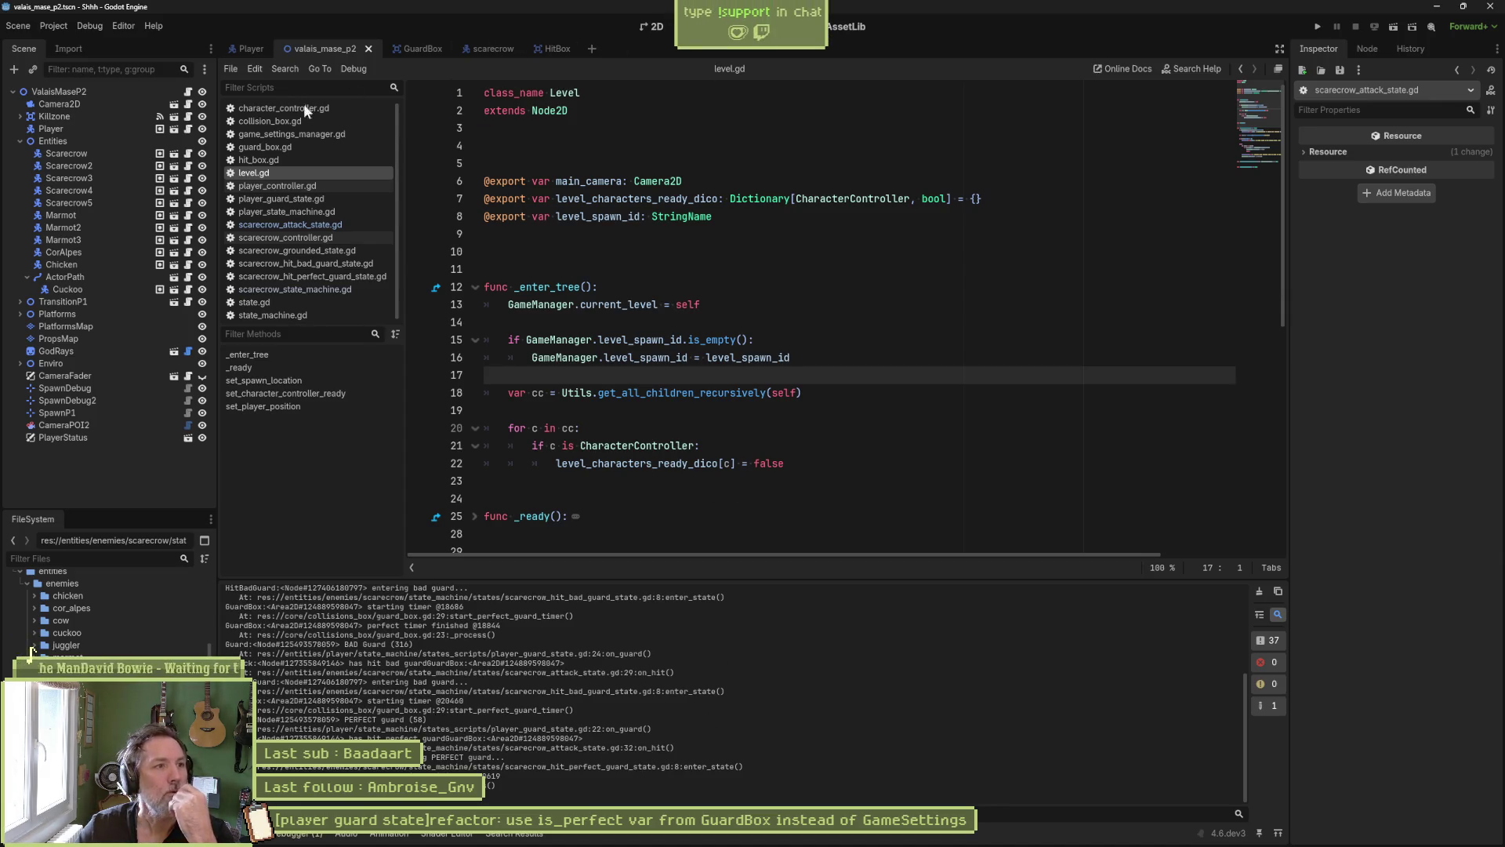
- Open scarecrow_hit_perfect_guard_state.gd from the scarecrow scene and select its hit-box deactivation line 9
click(496, 48)
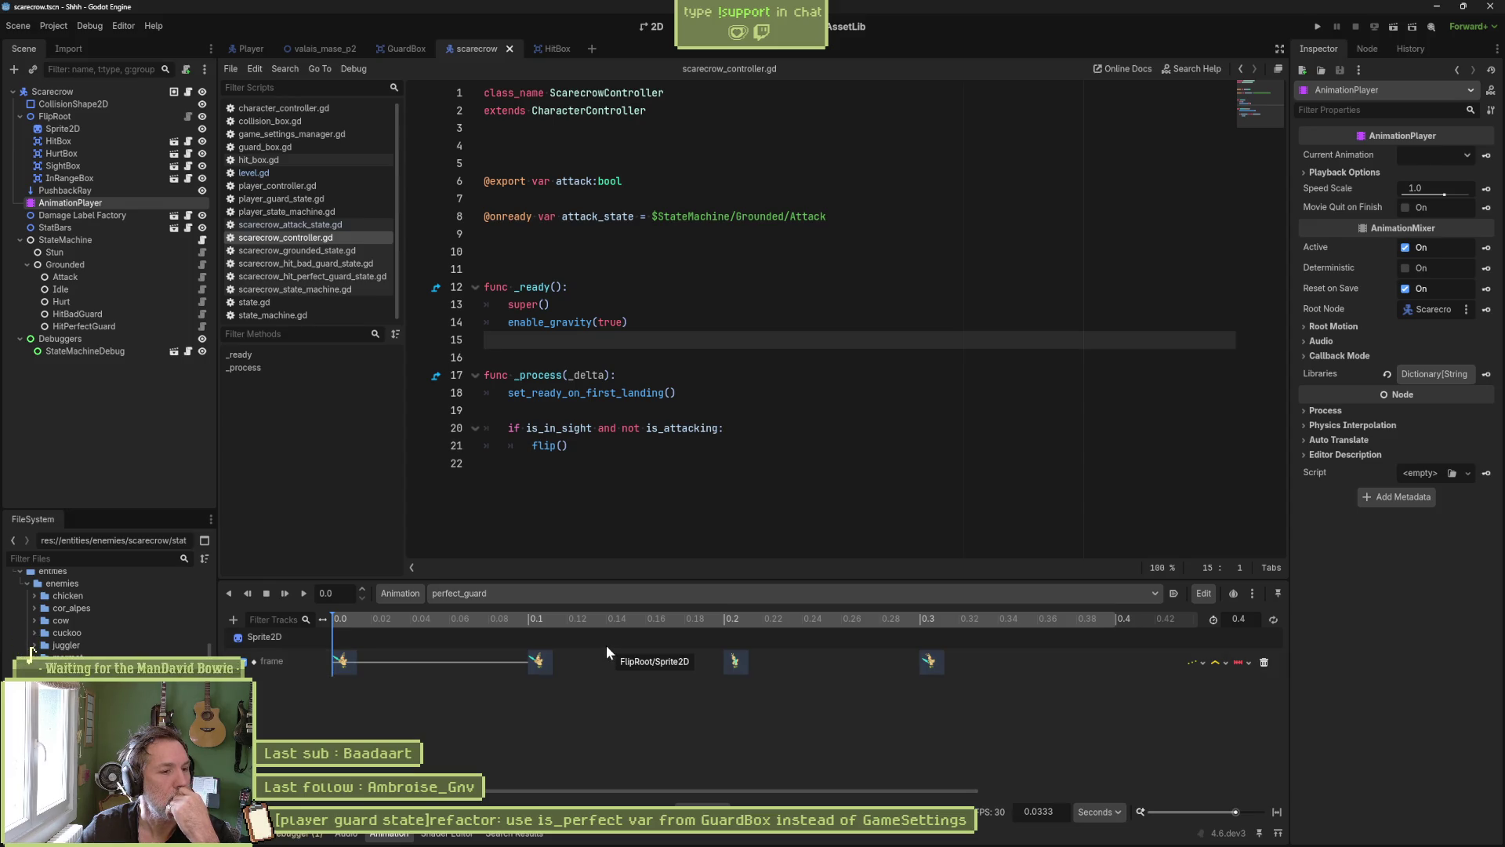
click(340, 276)
drag(783, 234, 508, 234)
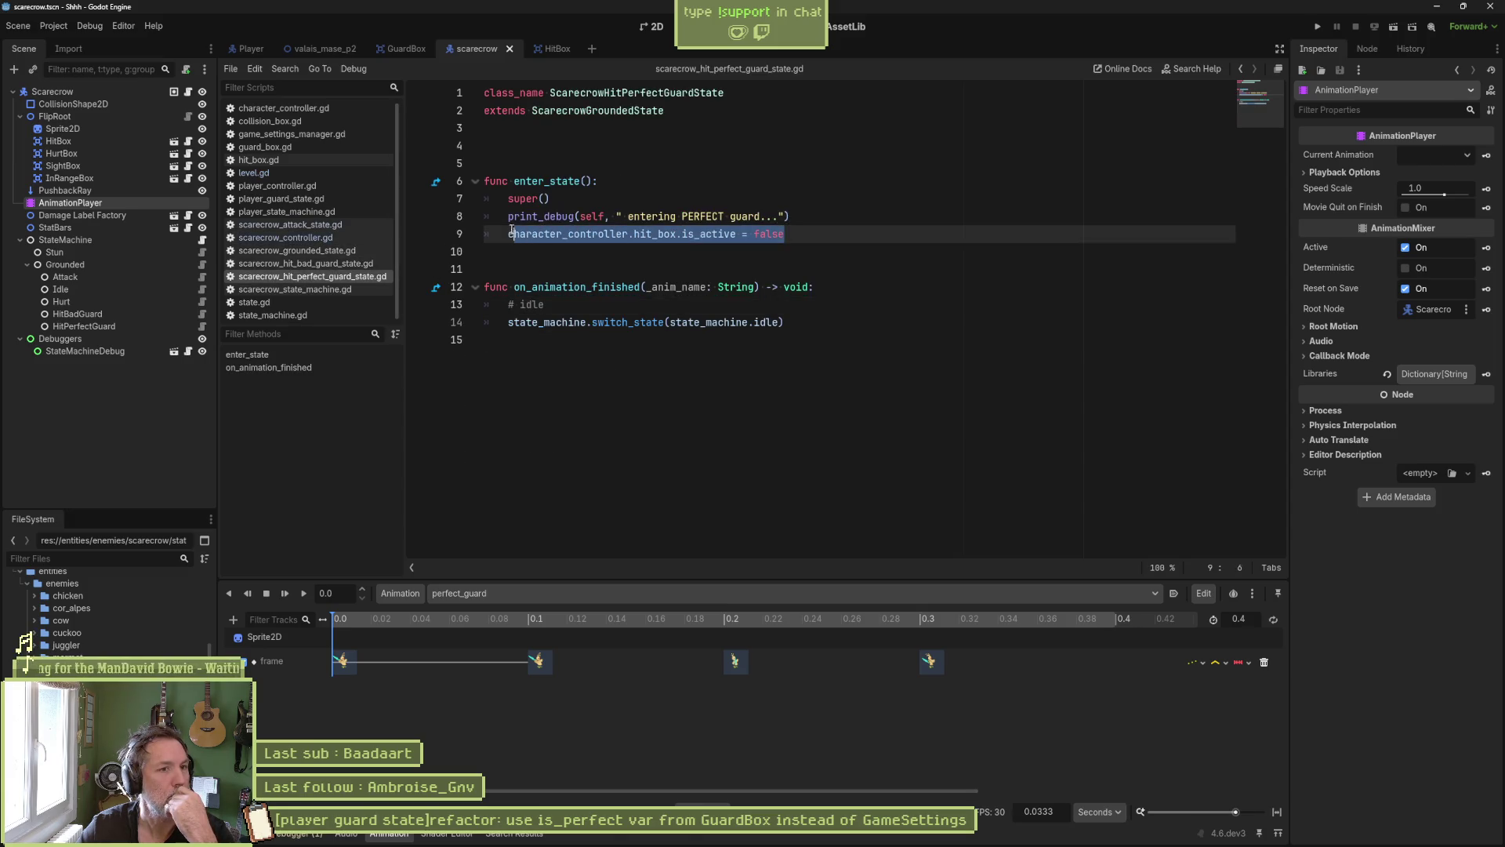
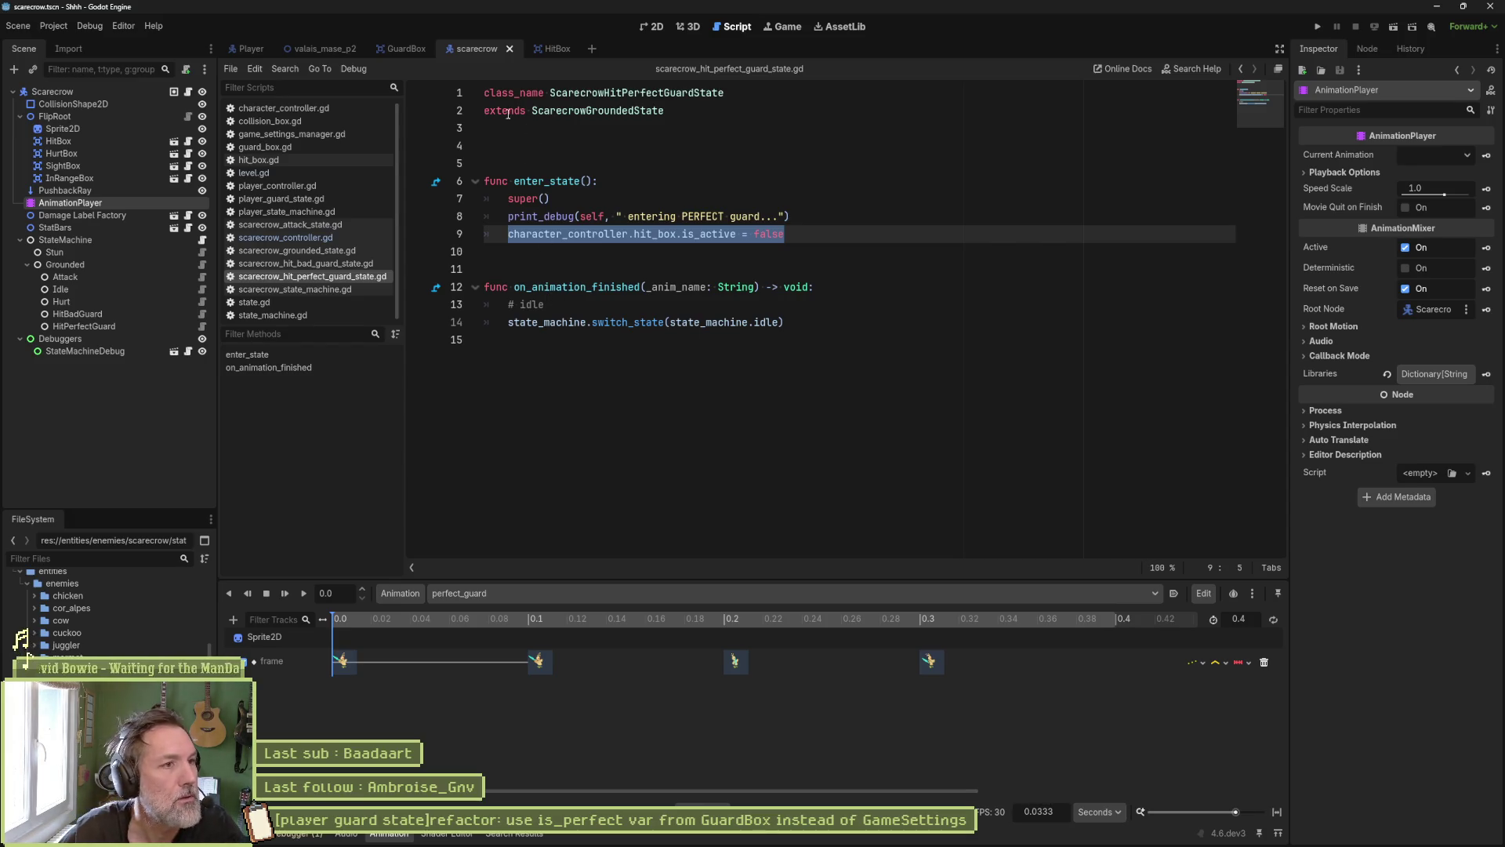
- Open the valais_mase_p2 level and enable Show Debuggers on Scarecrow2
mouse_move(311, 60)
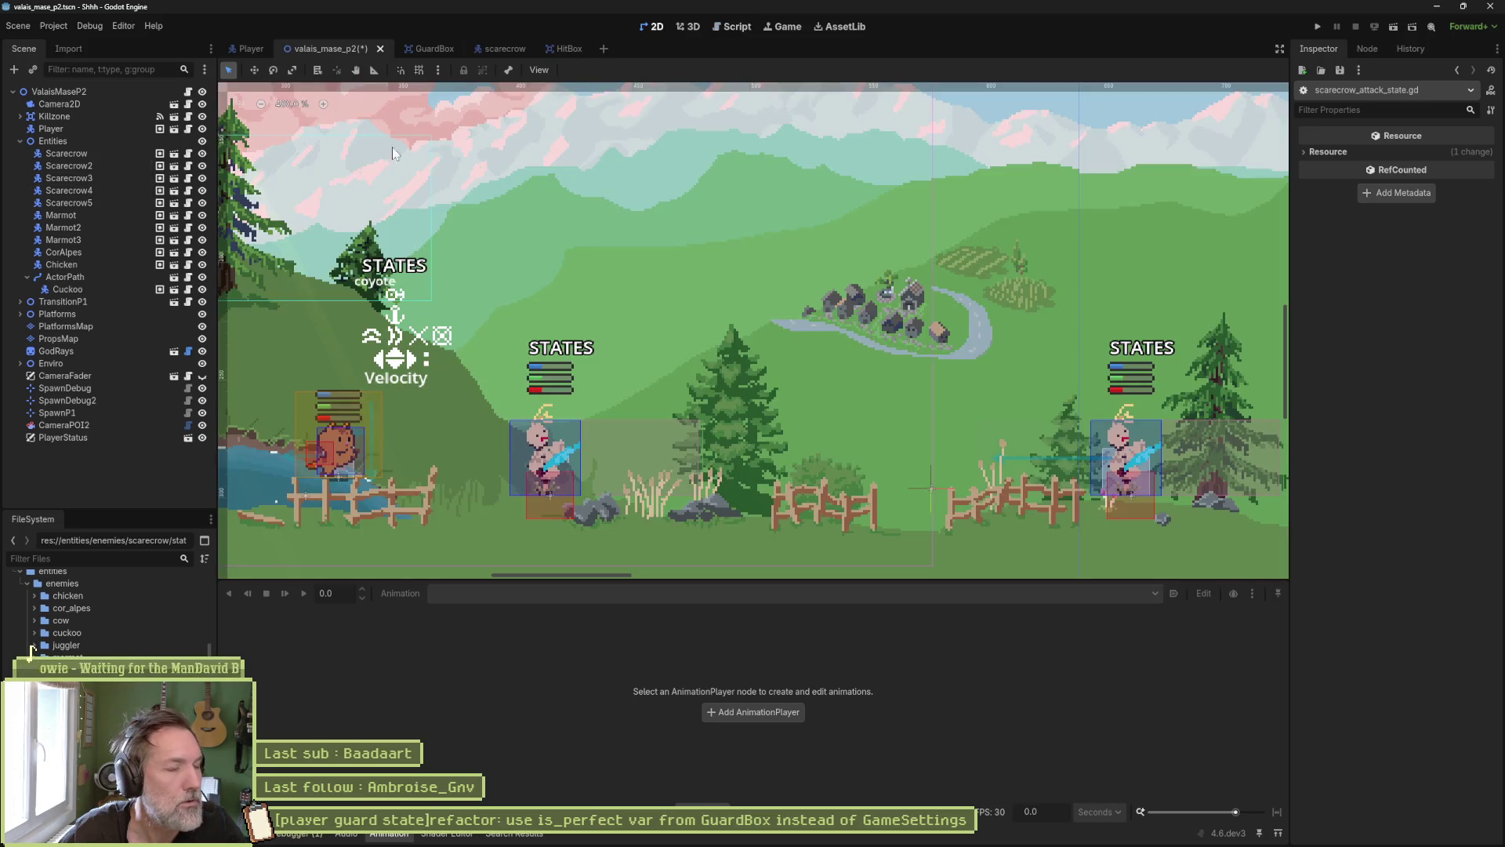
click(654, 28)
click(93, 166)
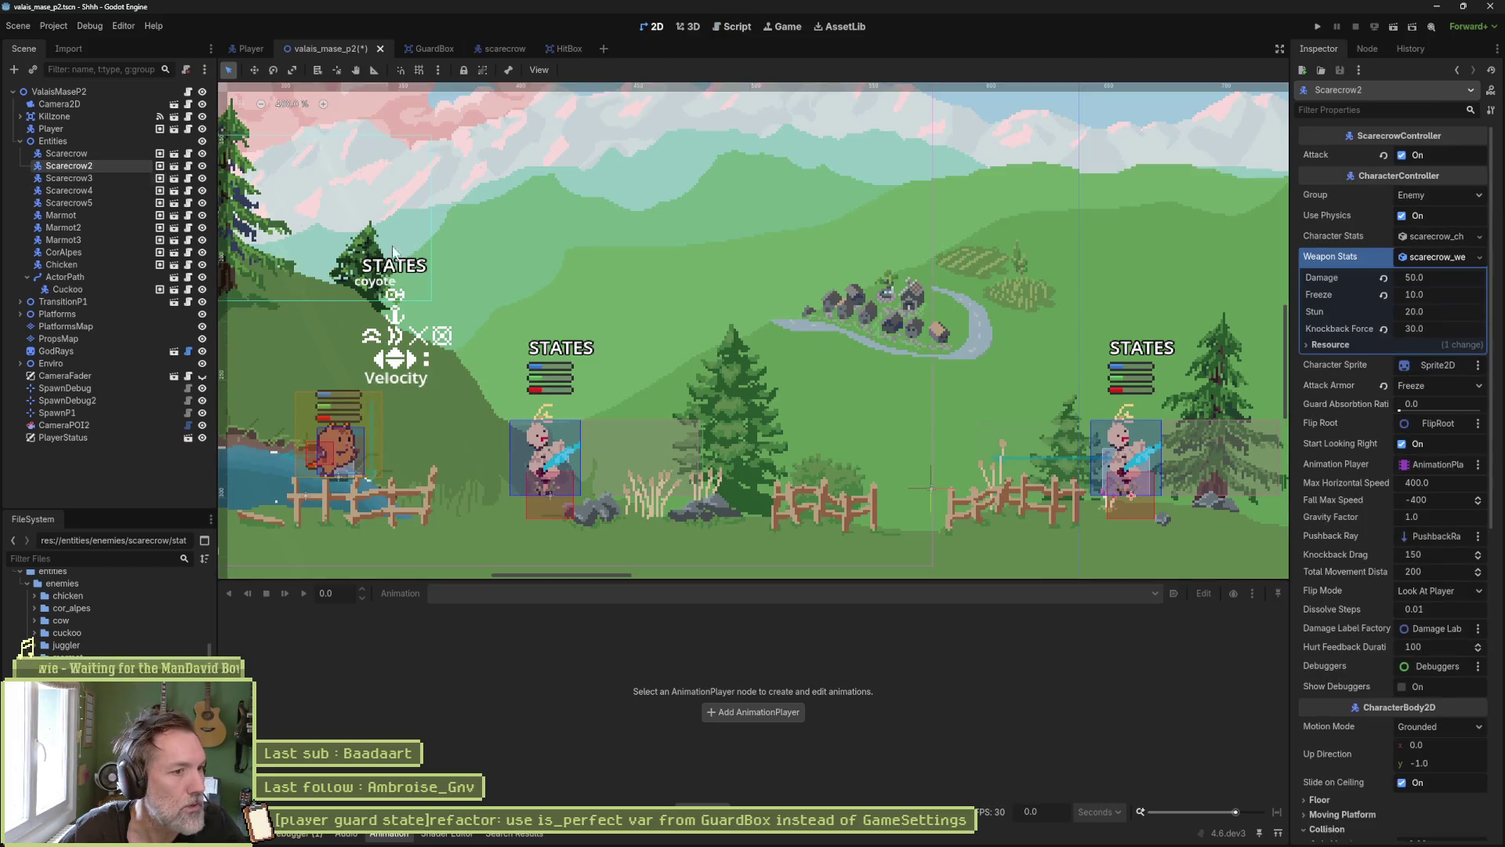
key(w)
scroll(1391, 587, down, 3)
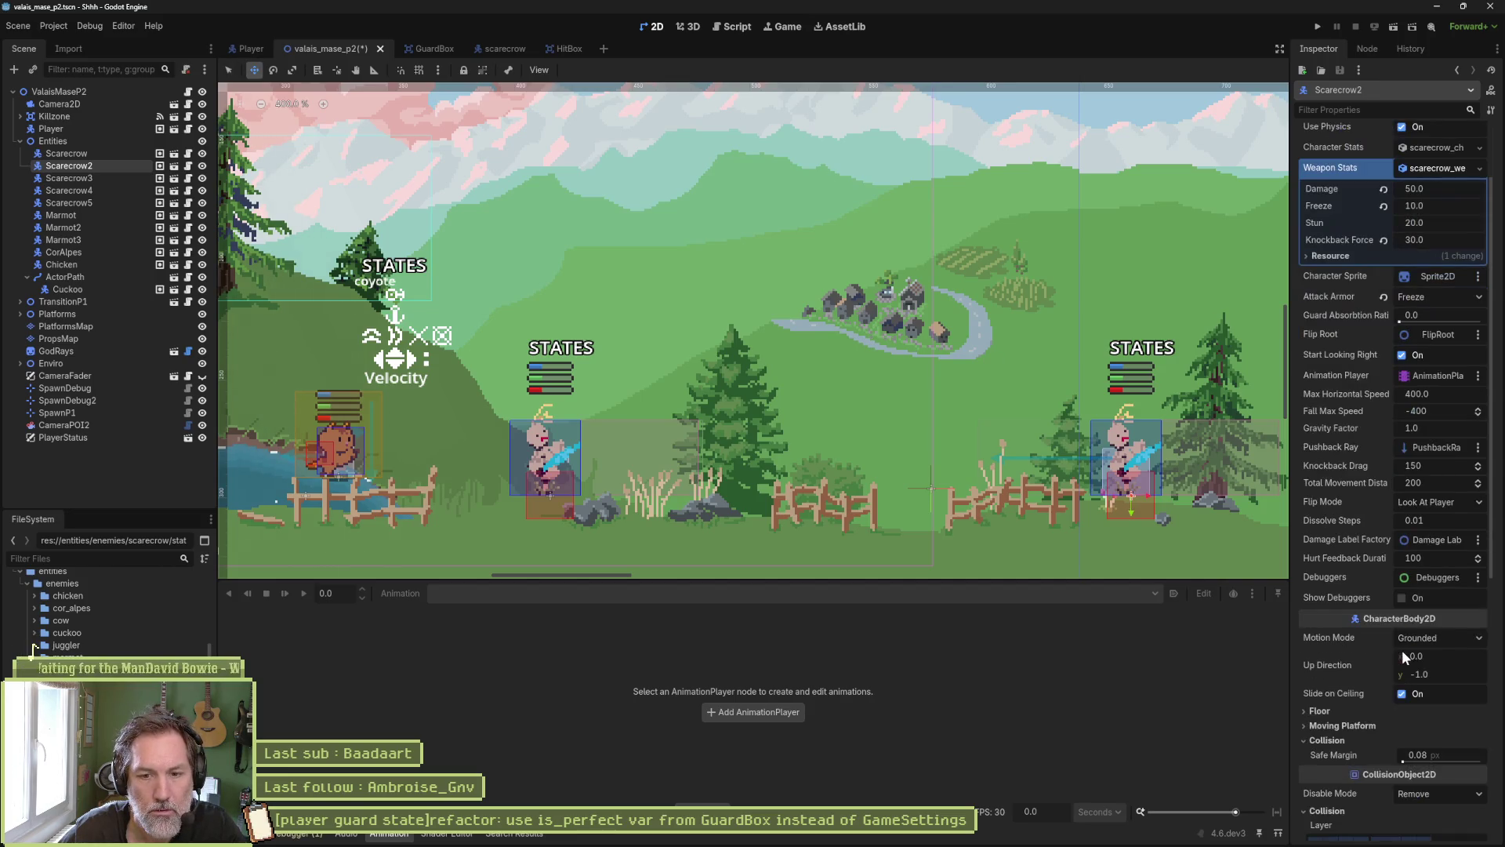
click(1401, 598)
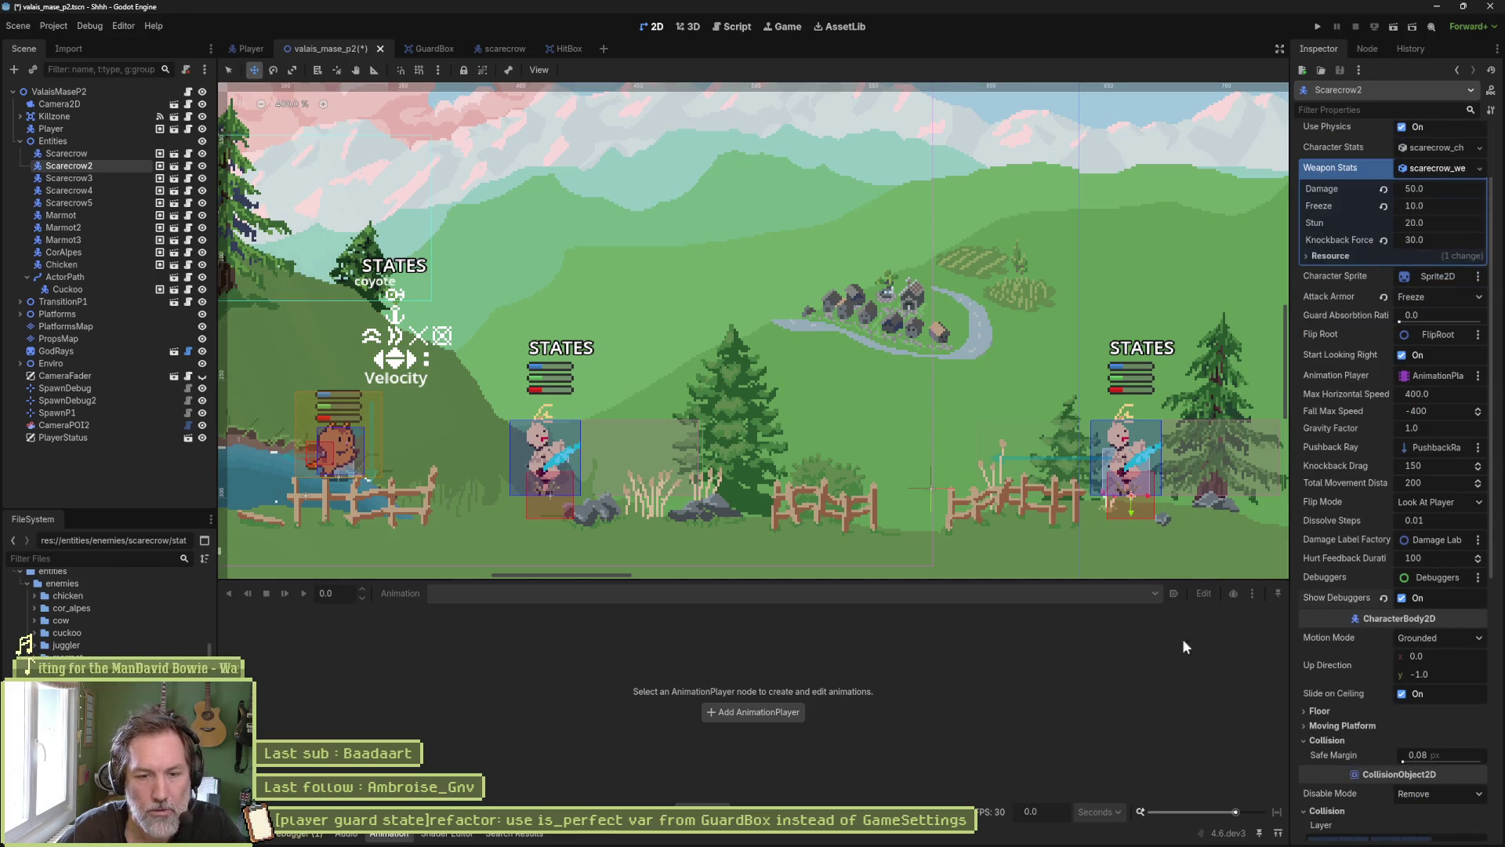
- Turn on Movie Maker mode and launch the game with F5
click(1432, 26)
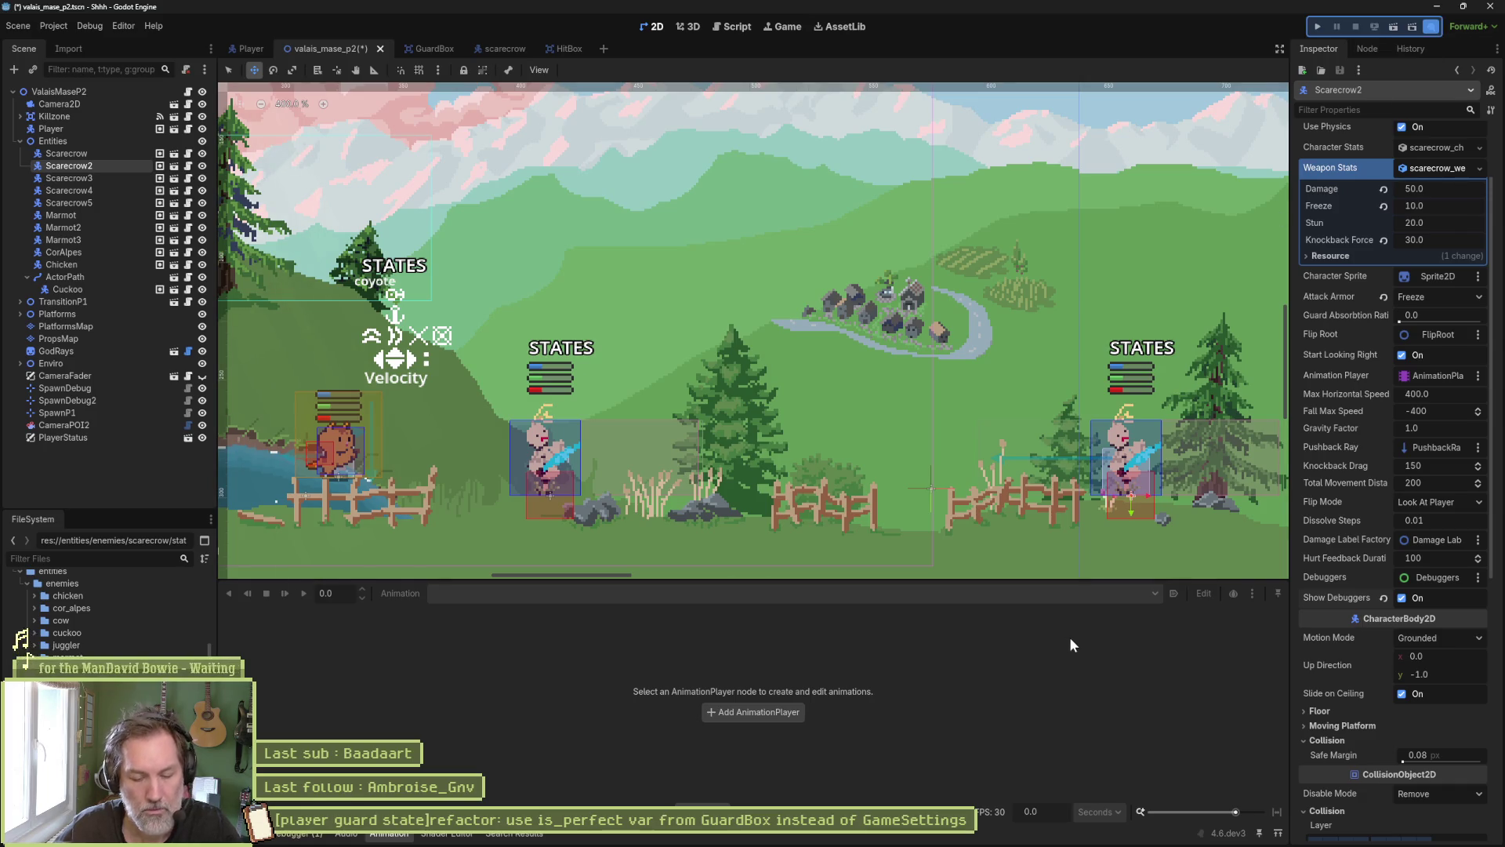
click(89, 26)
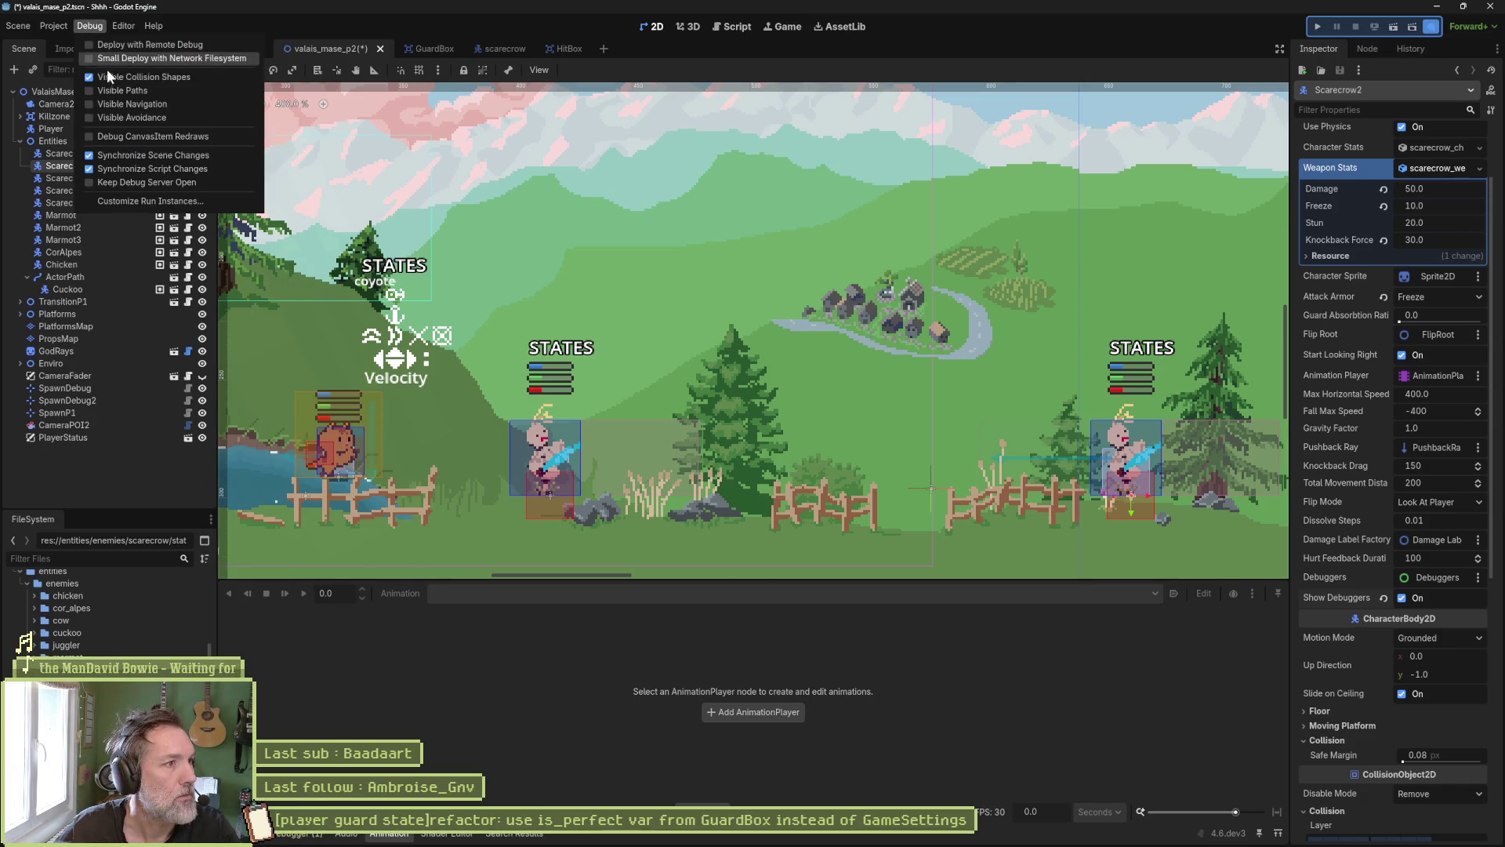
click(534, 656)
key(F5)
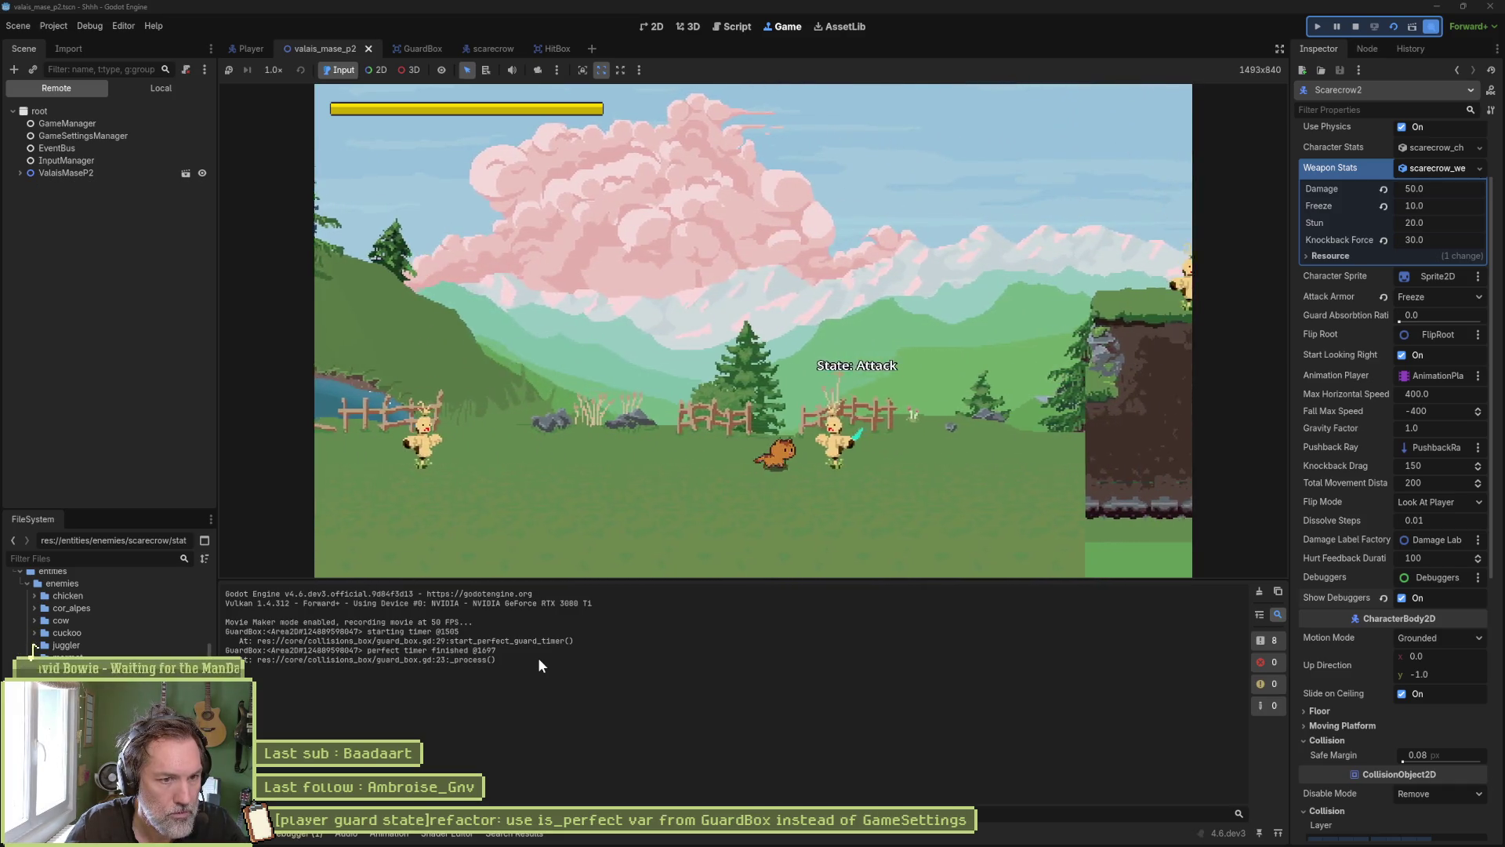
- Guard three scarecrow attacks, move the bear left away, then stop the game
key(k)
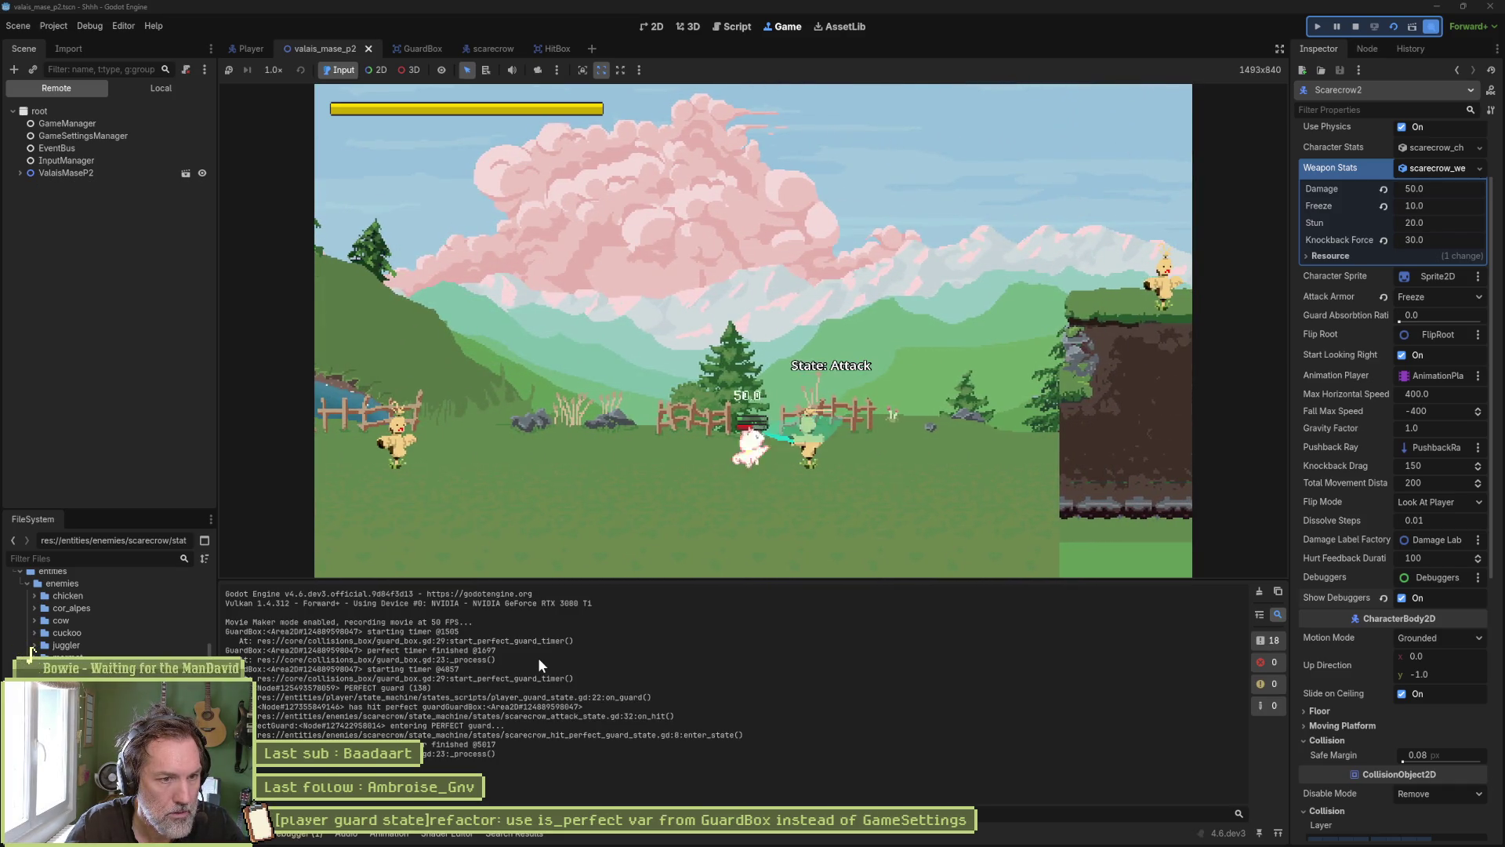
key(k)
key(k)
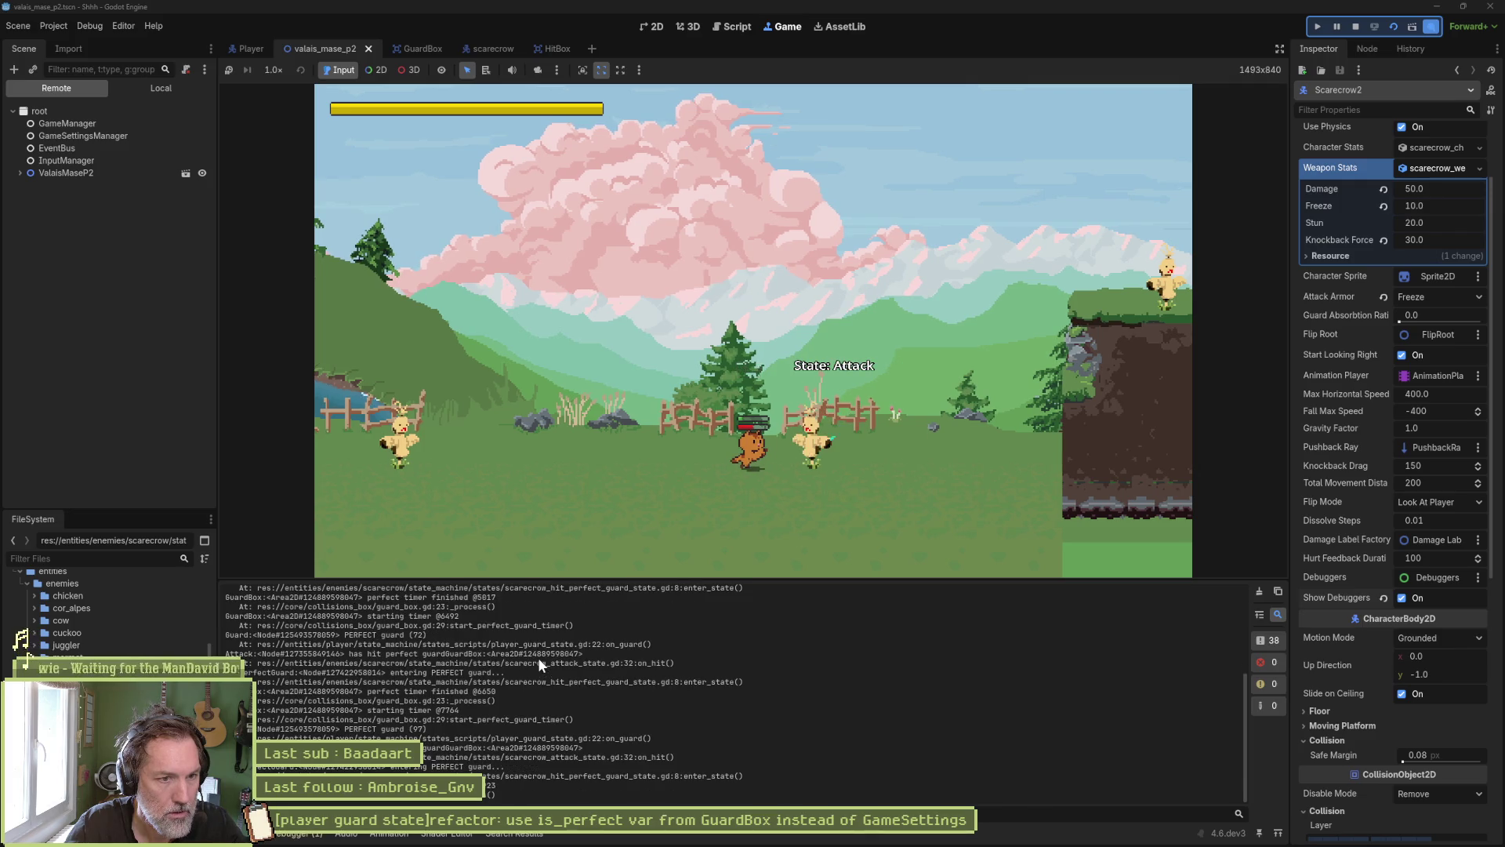
key(k)
key(k)
key(a)
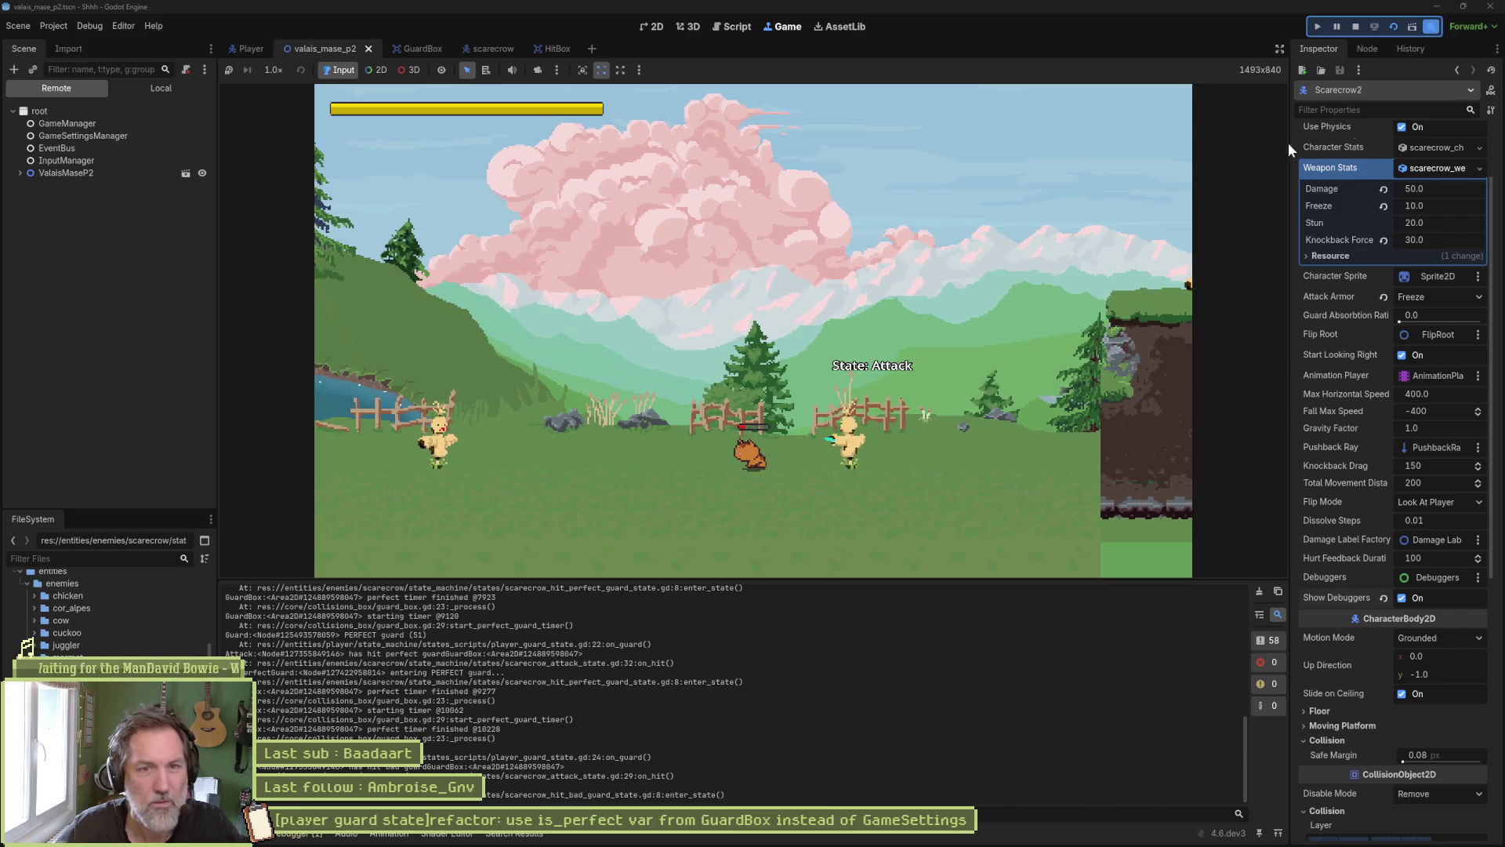
click(1355, 26)
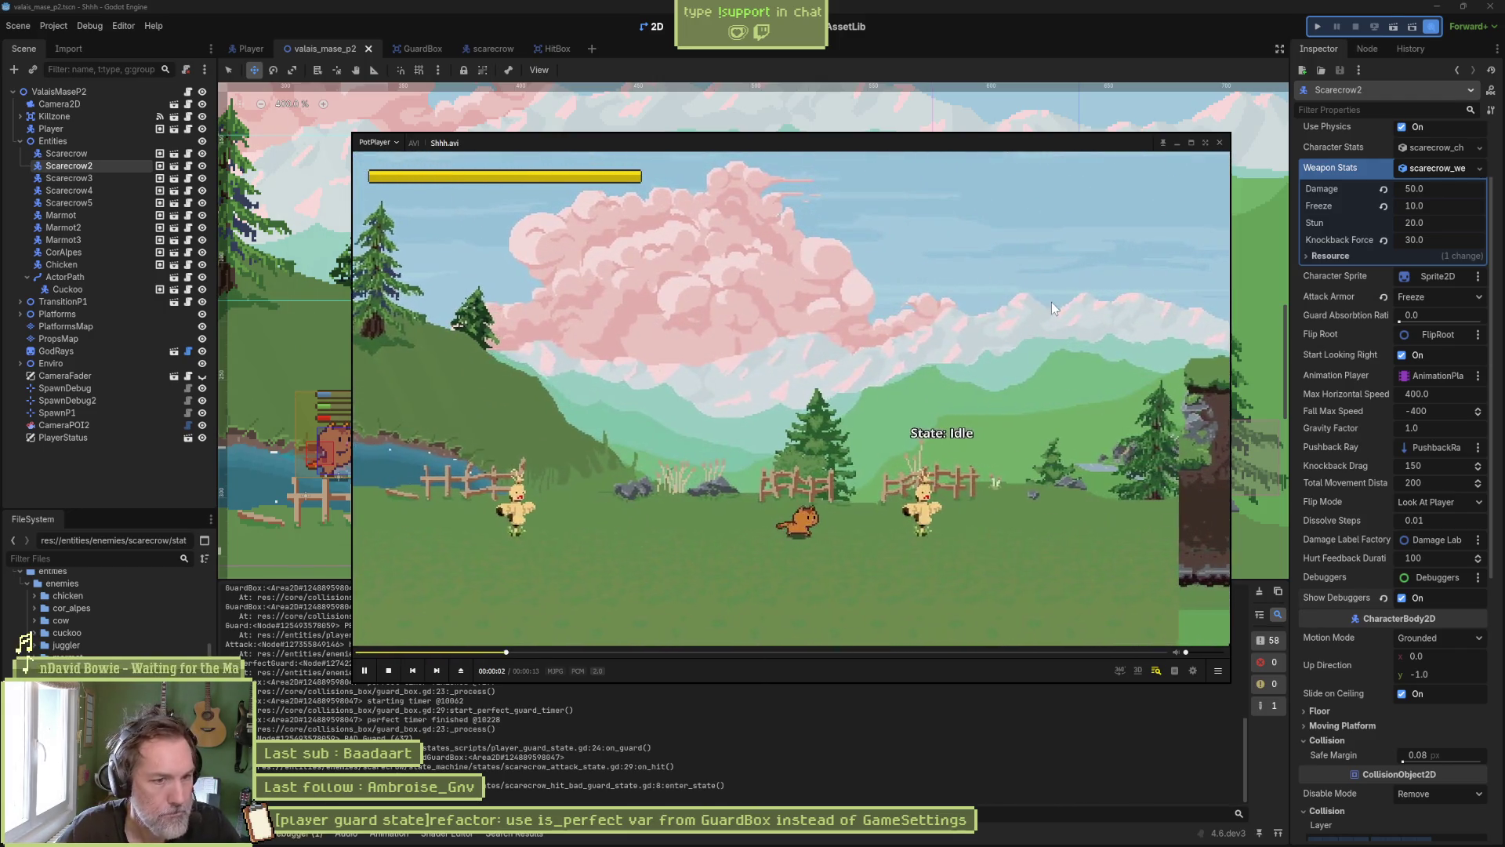
- Pause Shhh.avi and frame-step to the first HitPerfectGuard moment
click(1010, 334)
key(f)
key(f)
key(f)
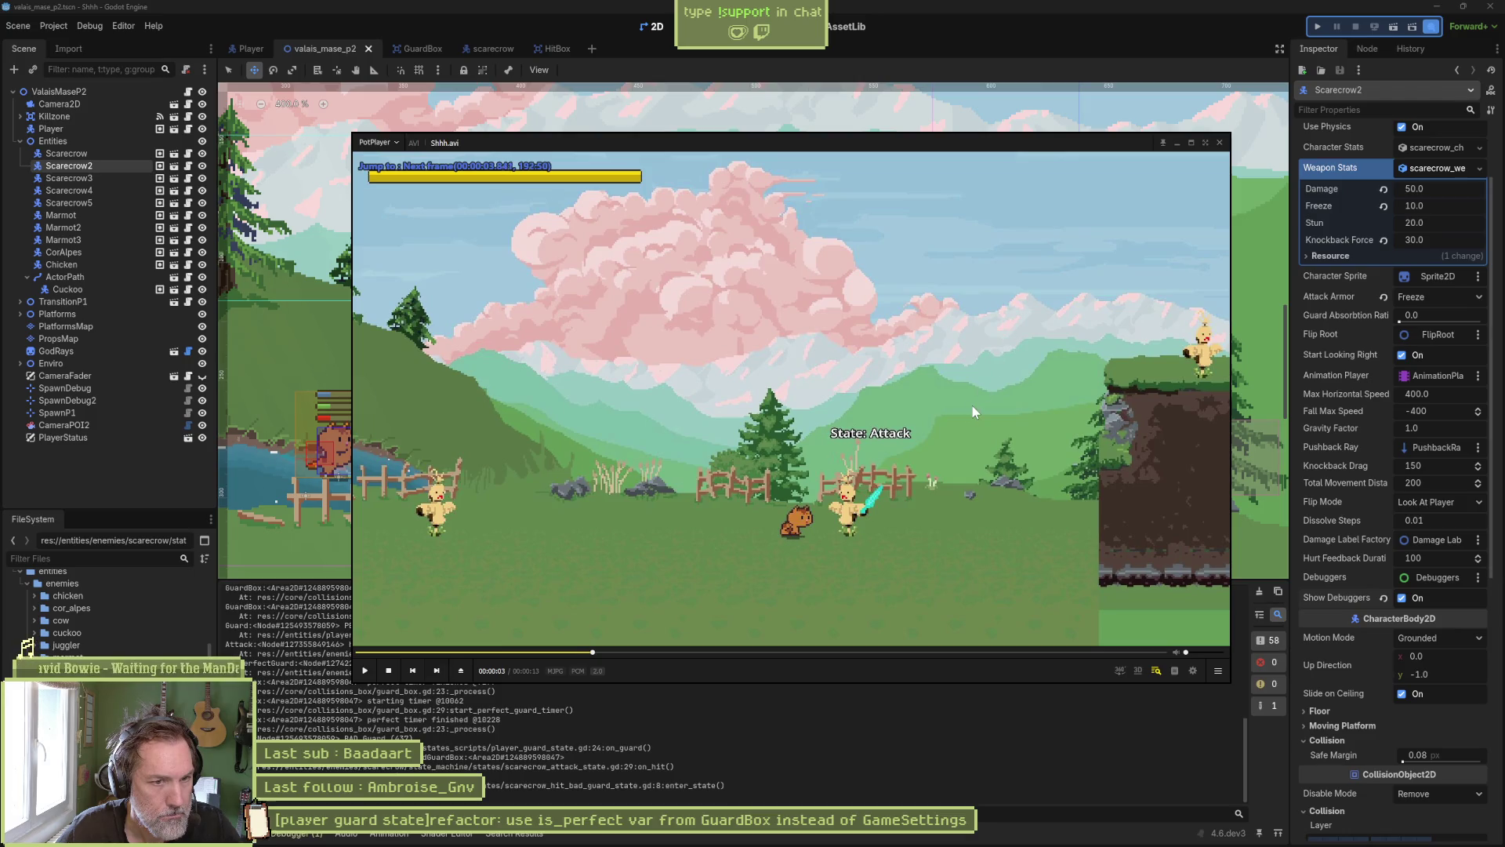
key(f)
key(f)
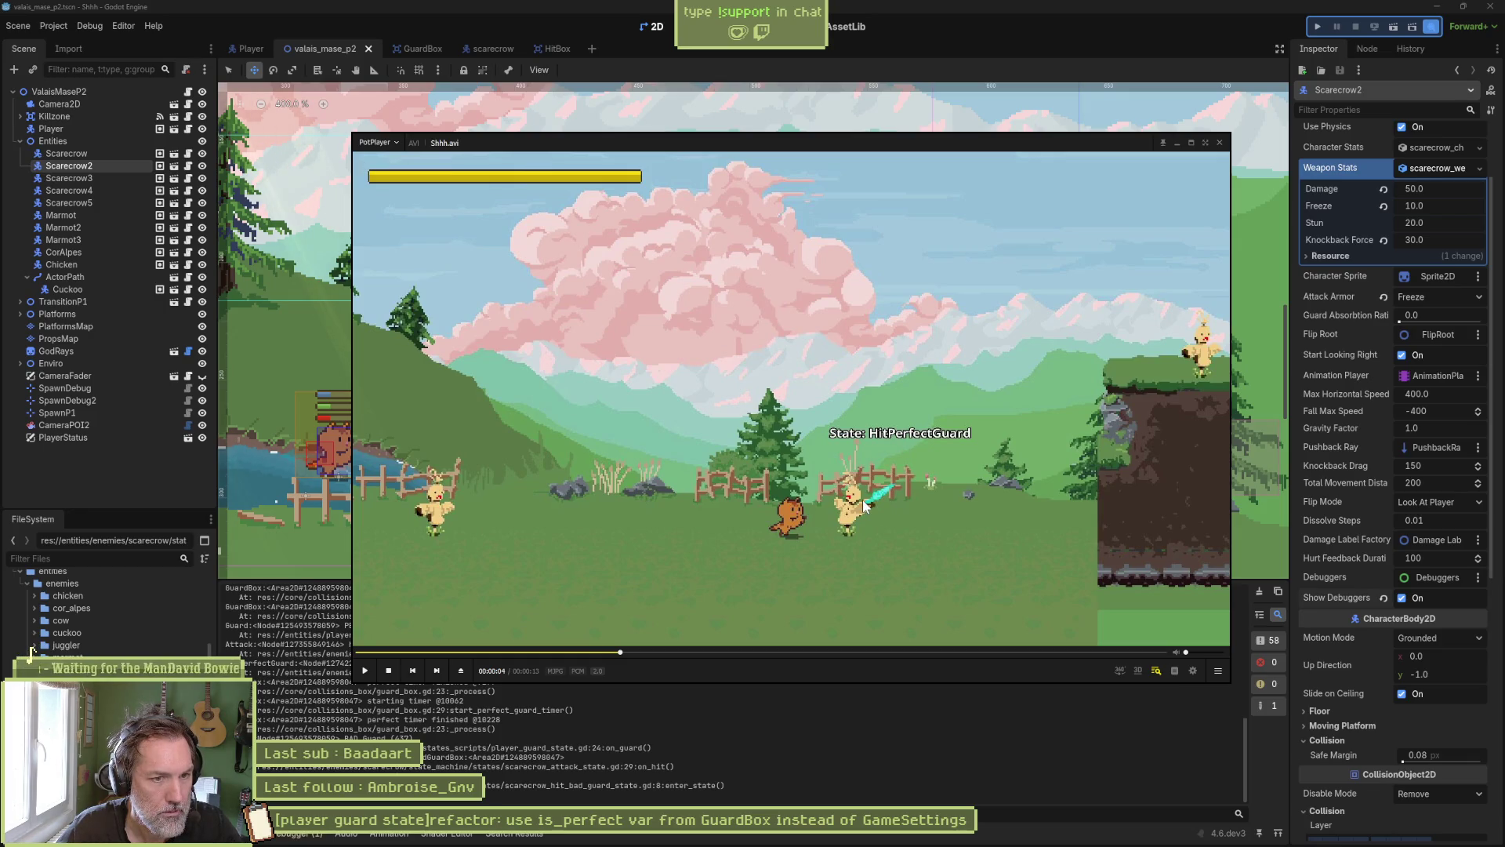
key(space)
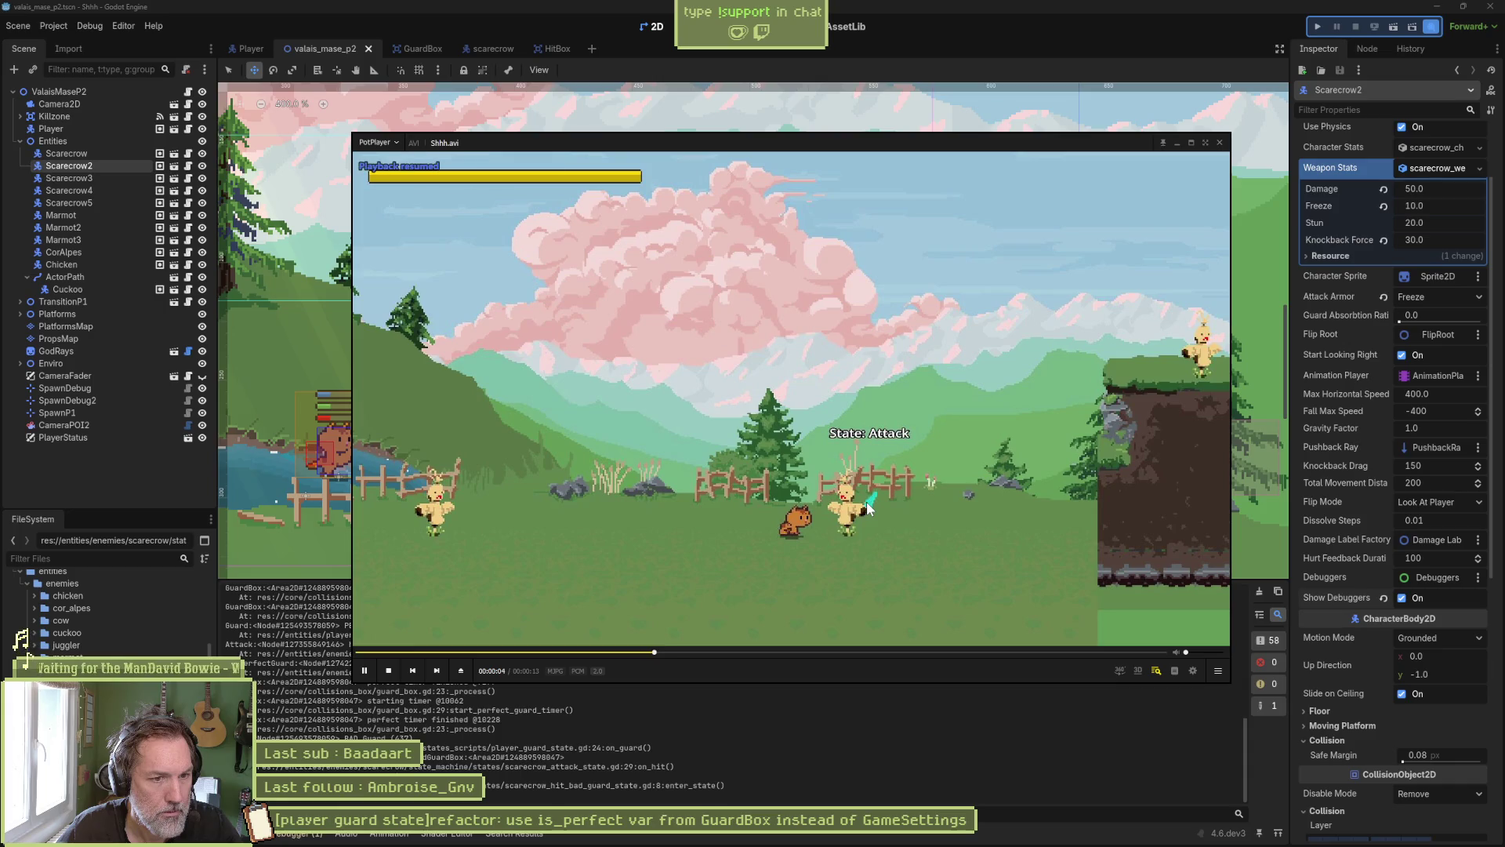
key(f)
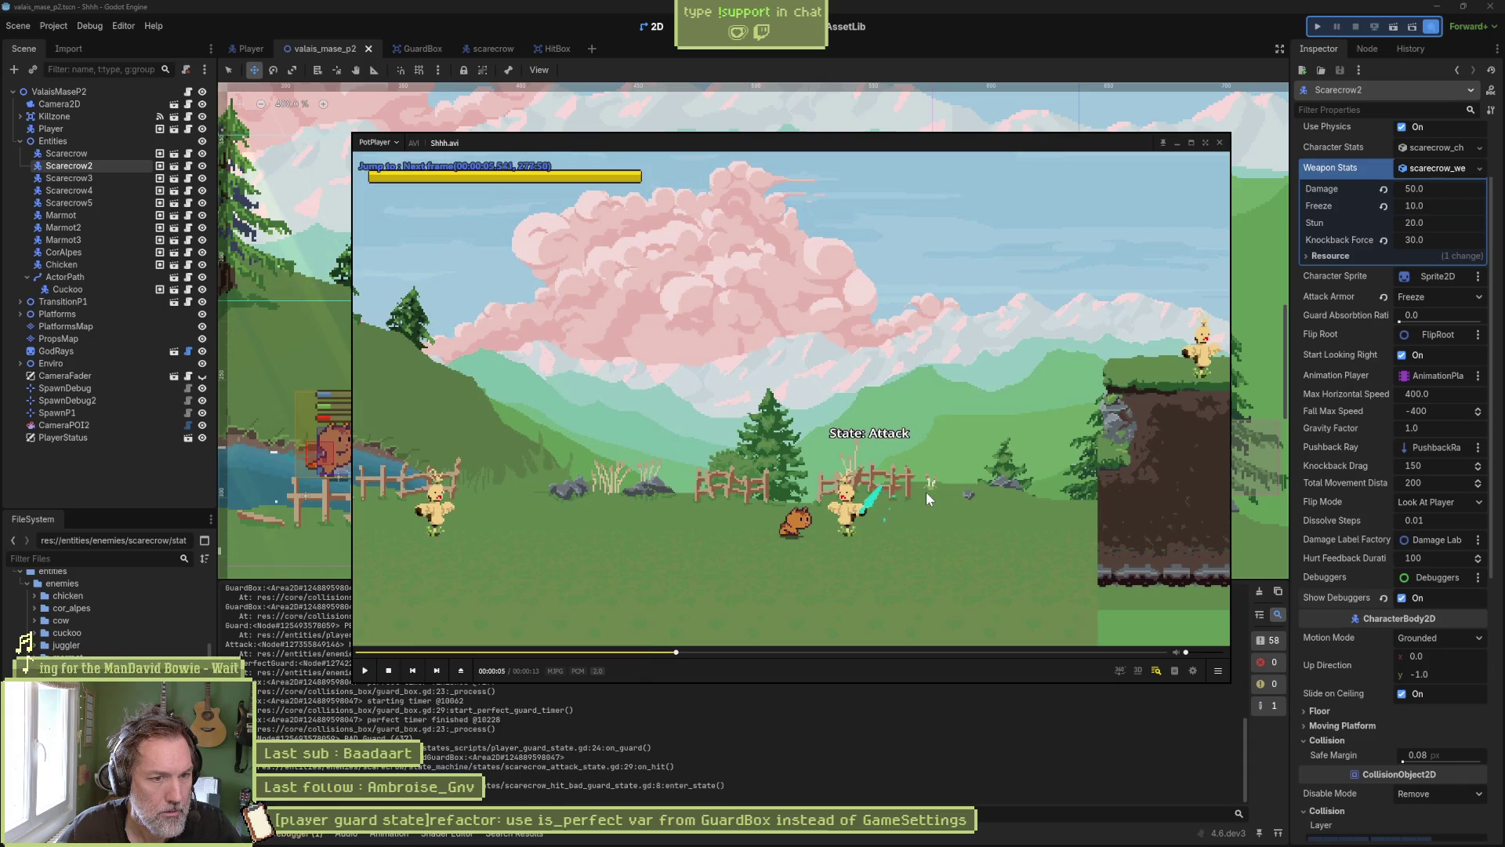
key(f)
key(f)
key(f)
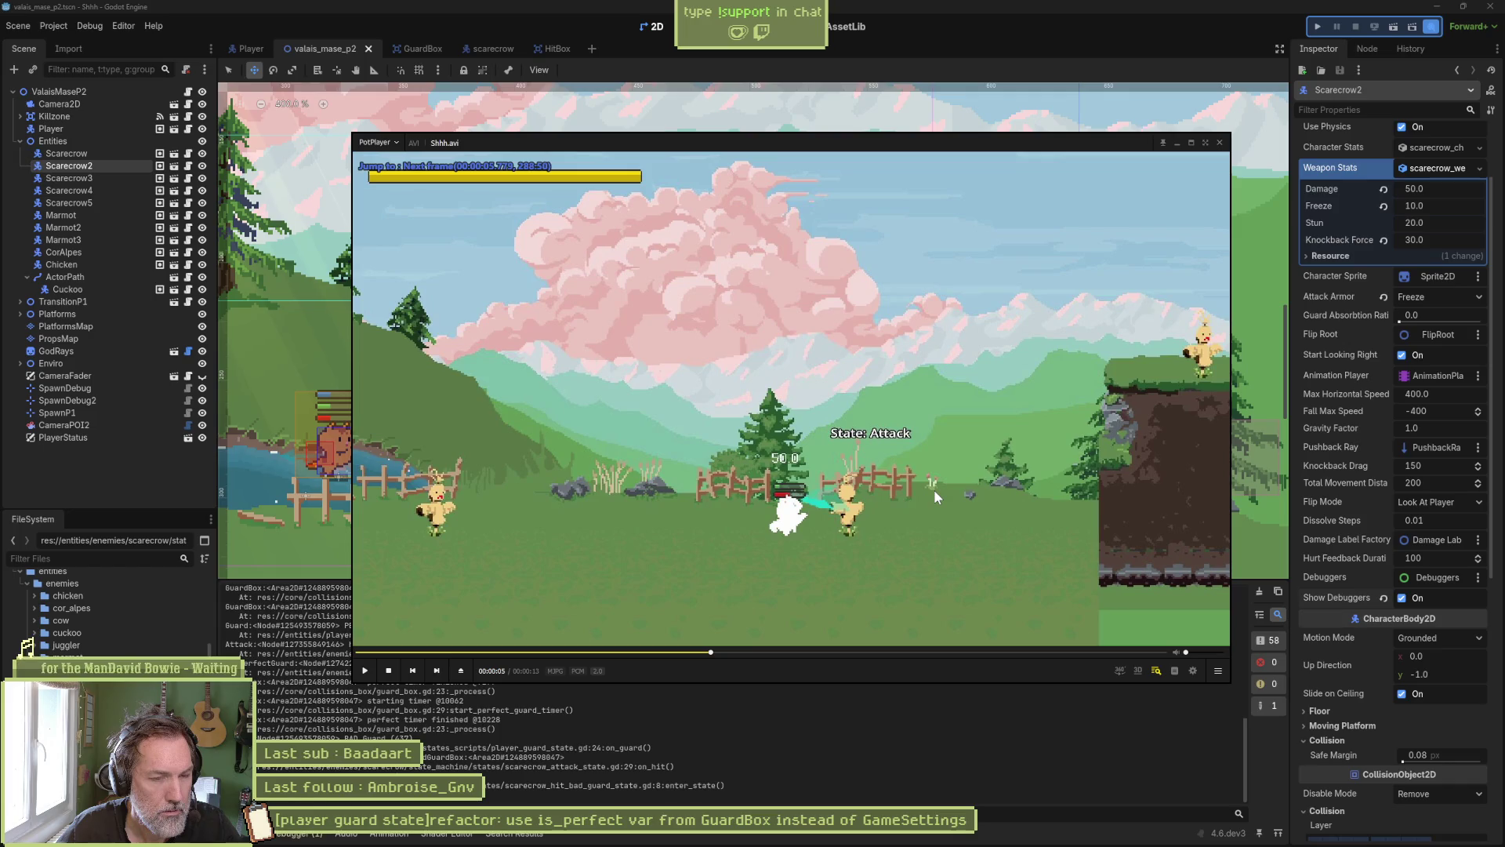
key(space)
key(space)
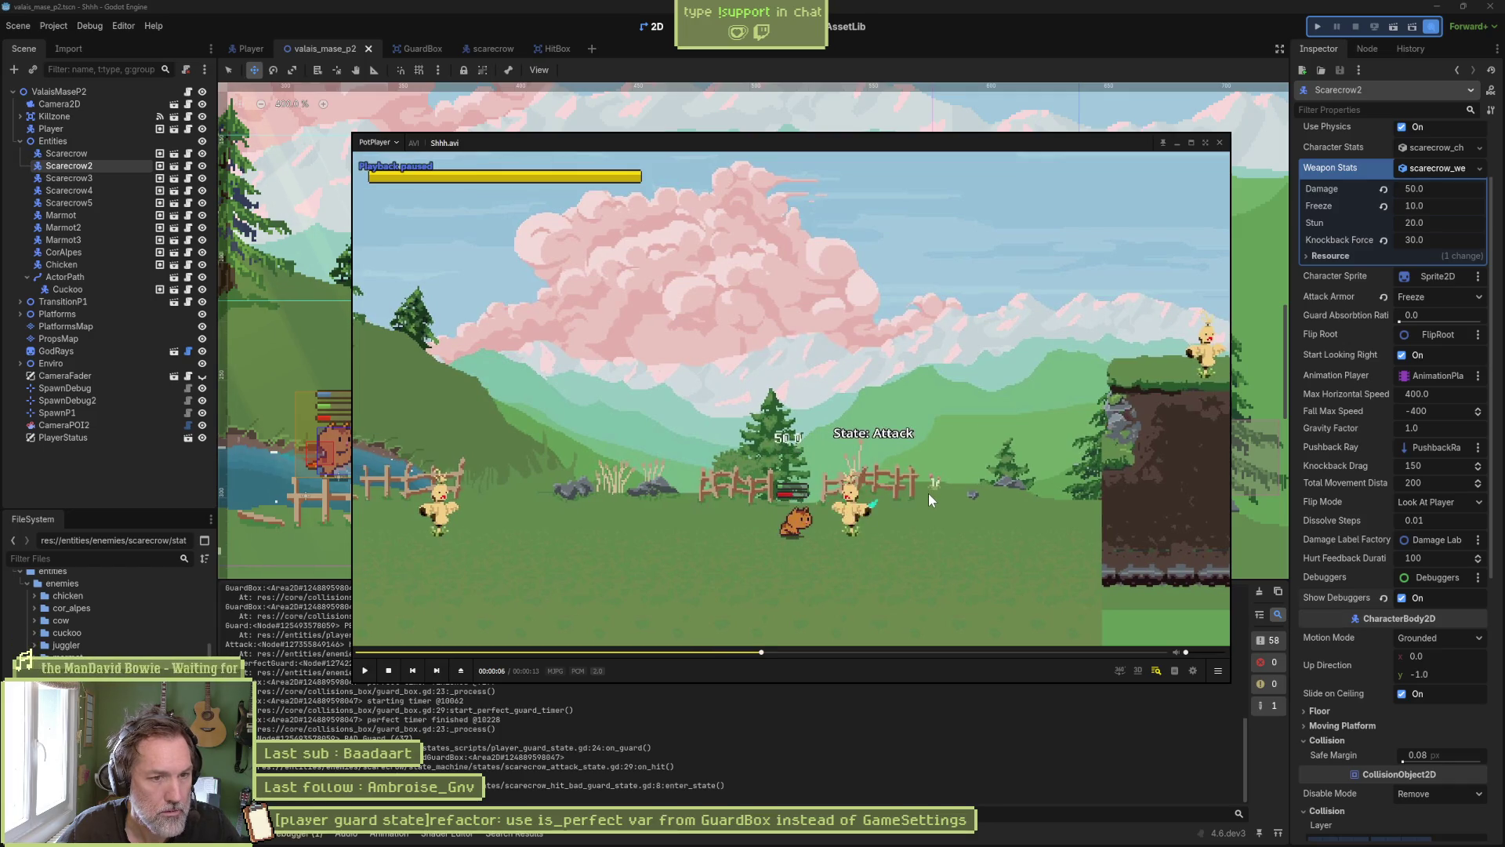
- Step through the next scarecrow attack to its HitPerfectGuard state
key(d)
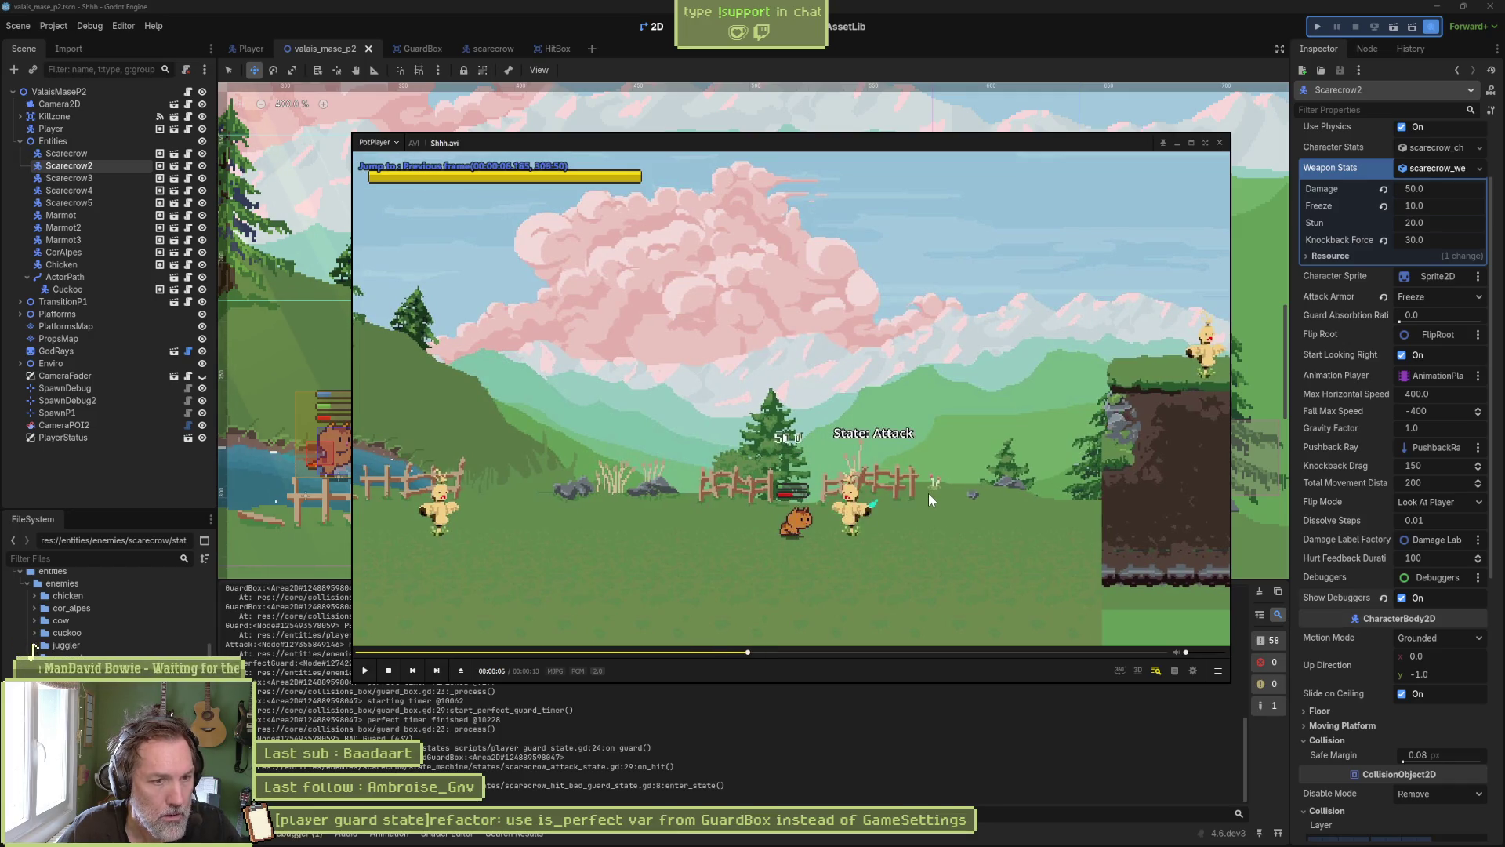
key(f)
key(f)
key(f)
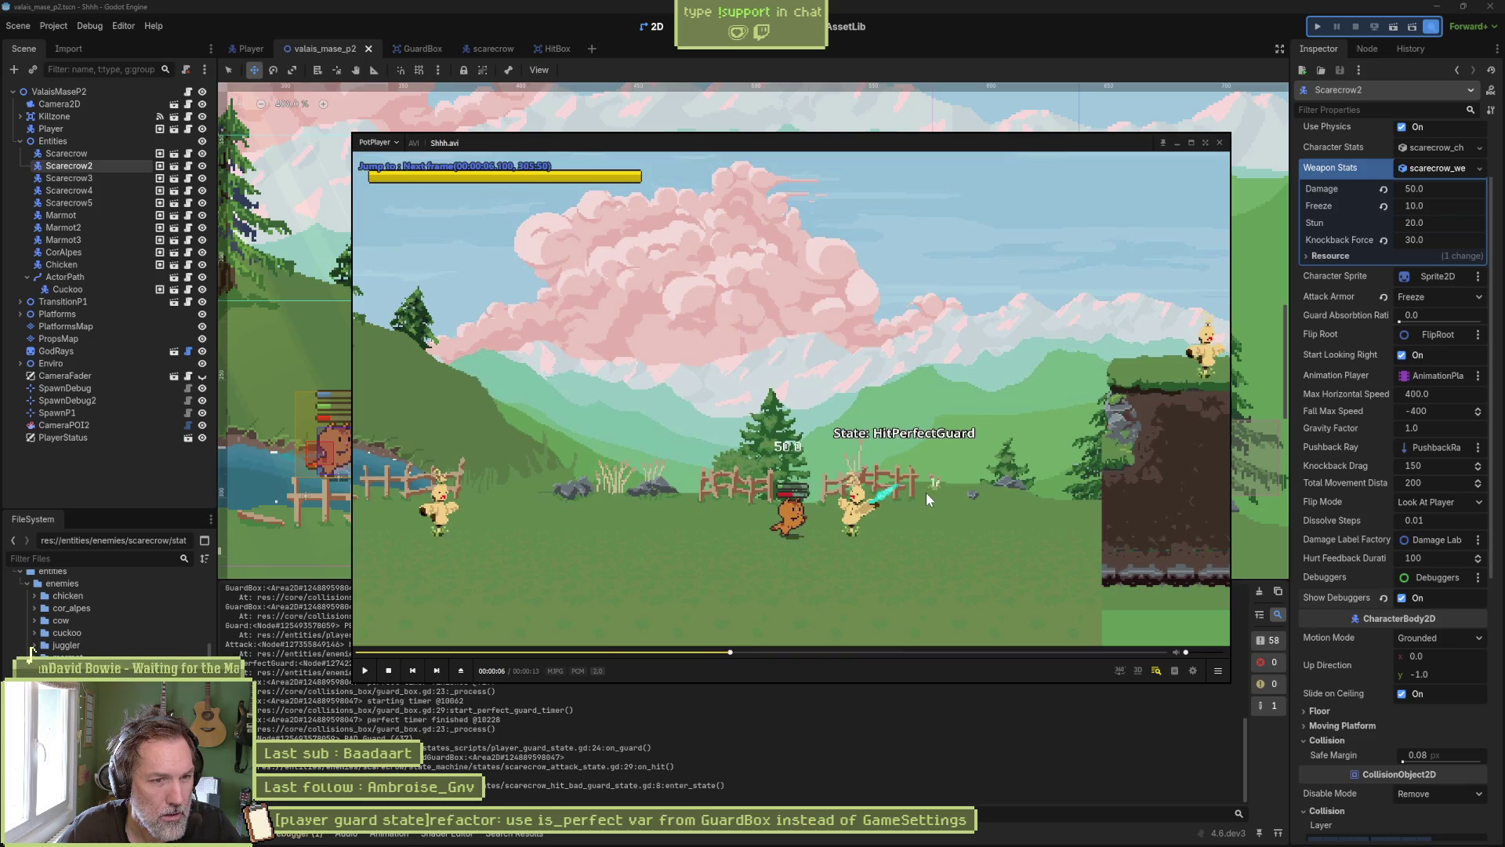
key(f)
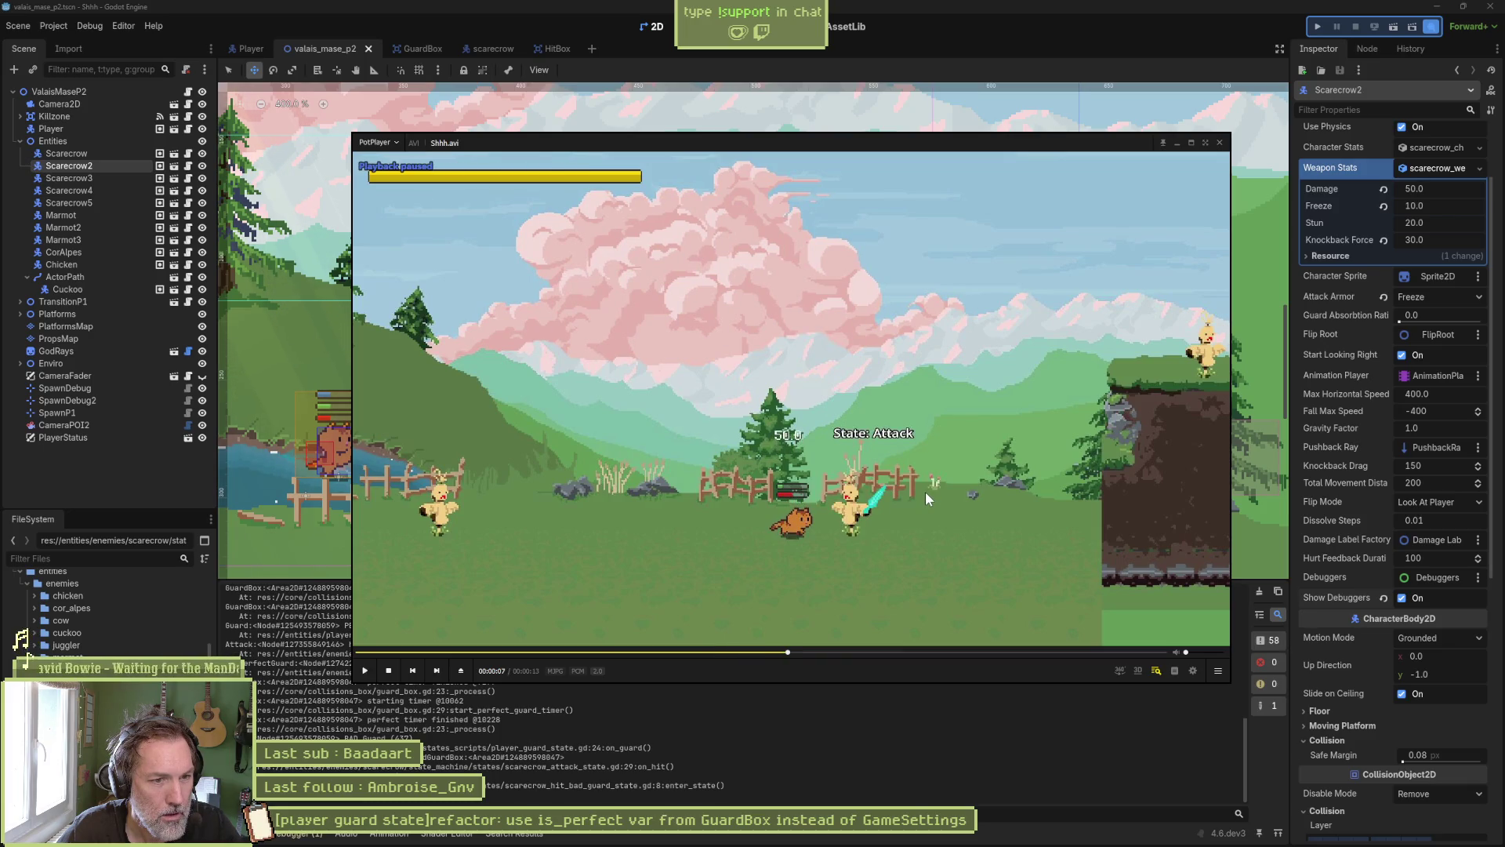
key(f)
key(f)
key(f)
key(f)
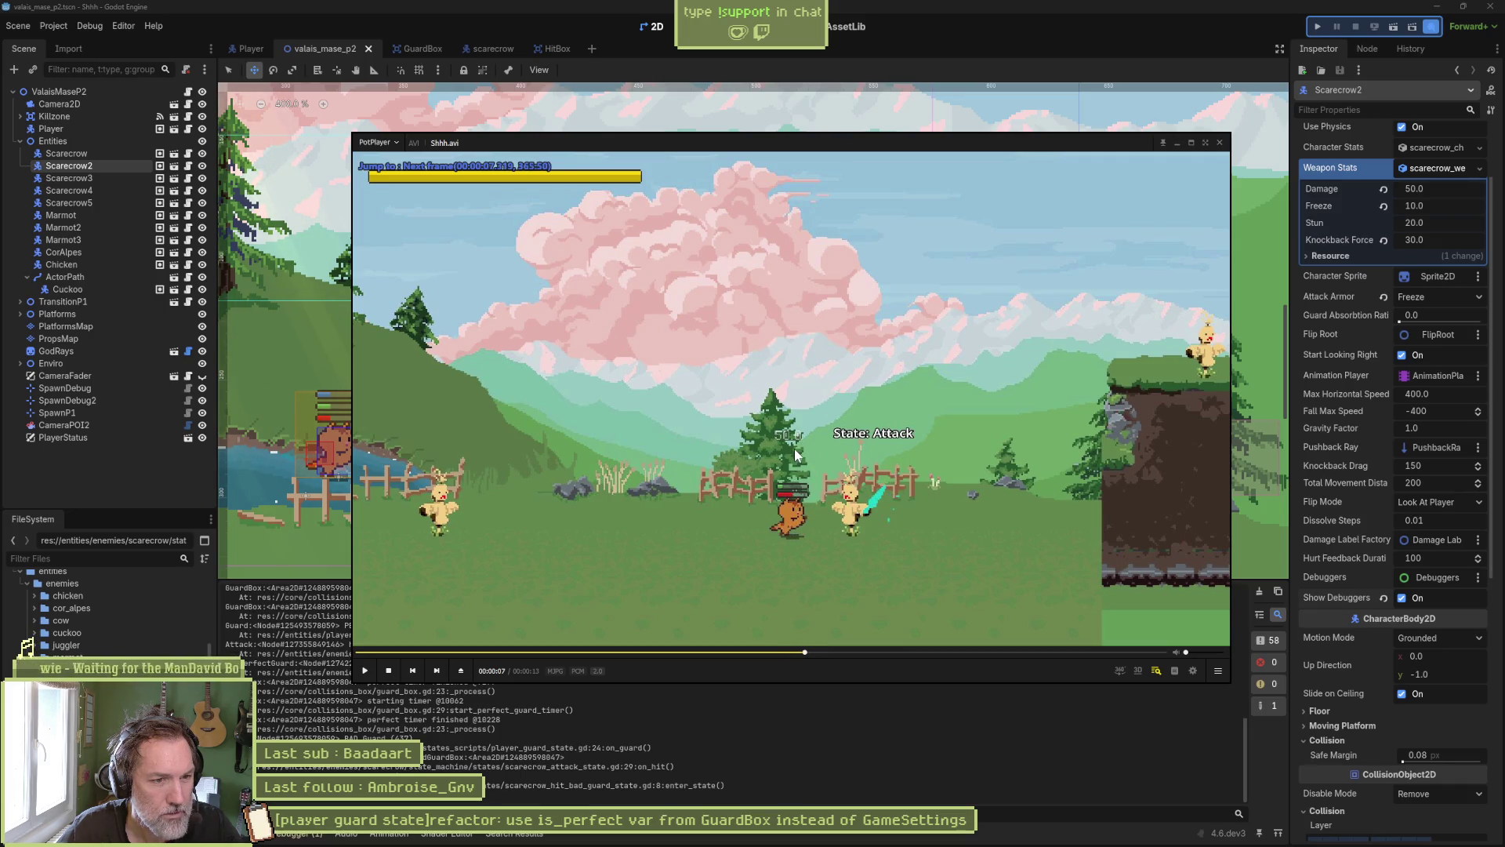
key(f)
key(f)
key(f)
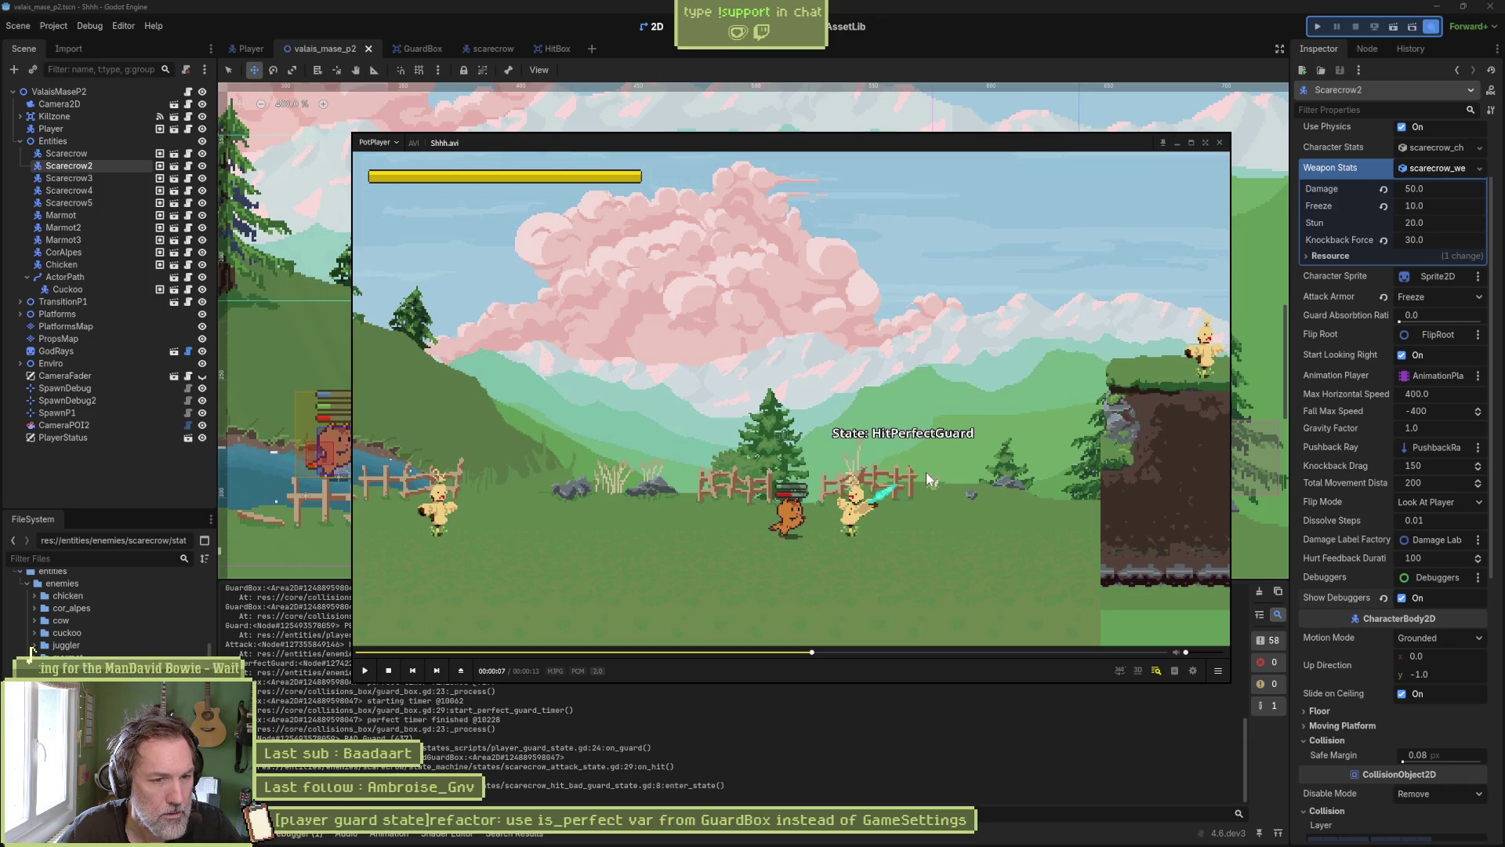
- Frame-step the following attacks up to the HitBadGuard moment, then close PotPlayer
key(space)
key(space)
key(f)
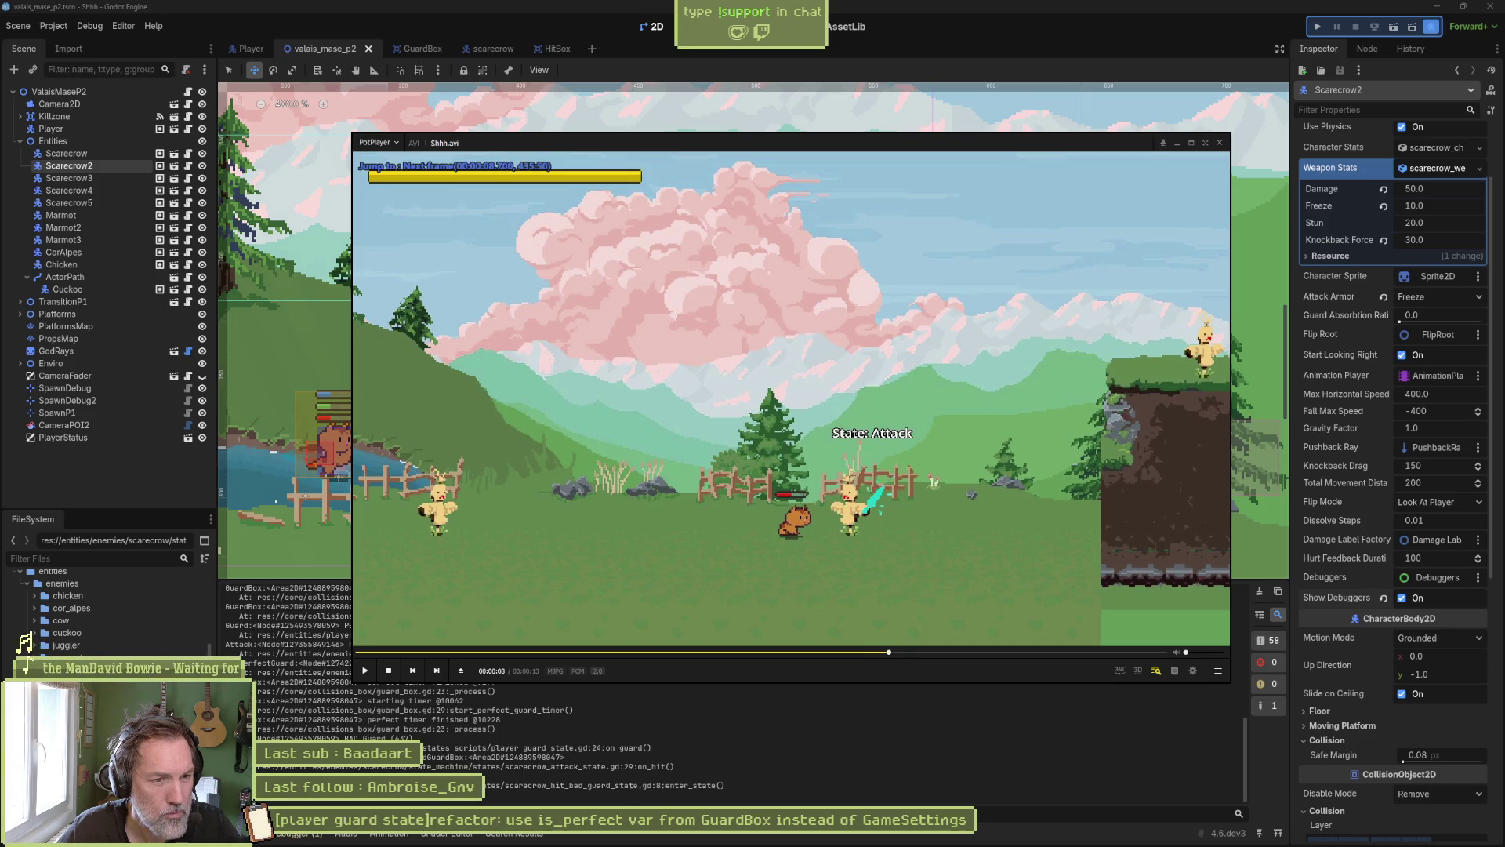
key(f)
key(f)
key(f)
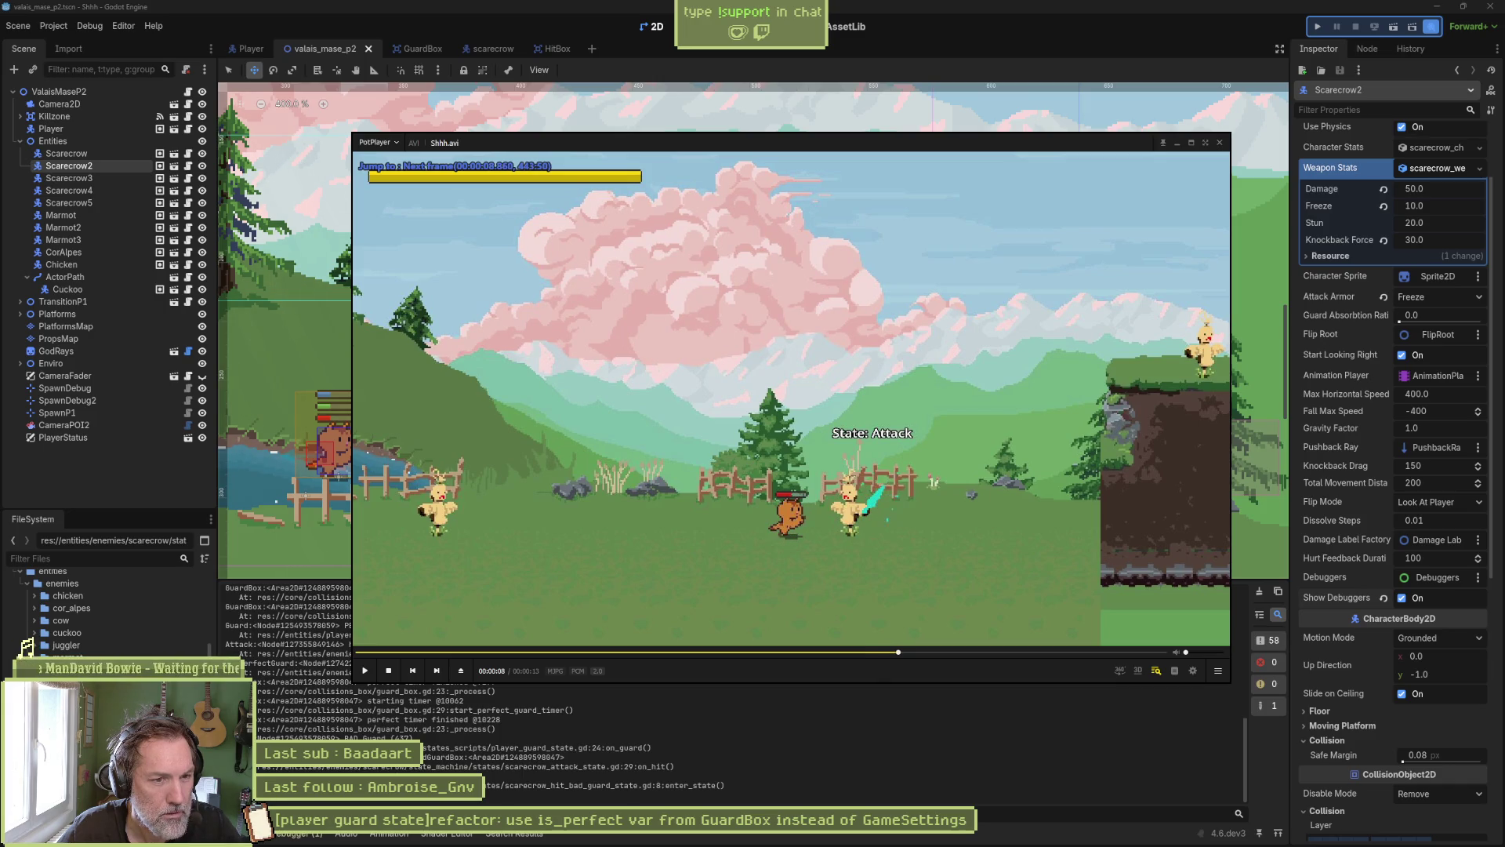
key(f)
key(f)
key(f)
key(f)
key(f)
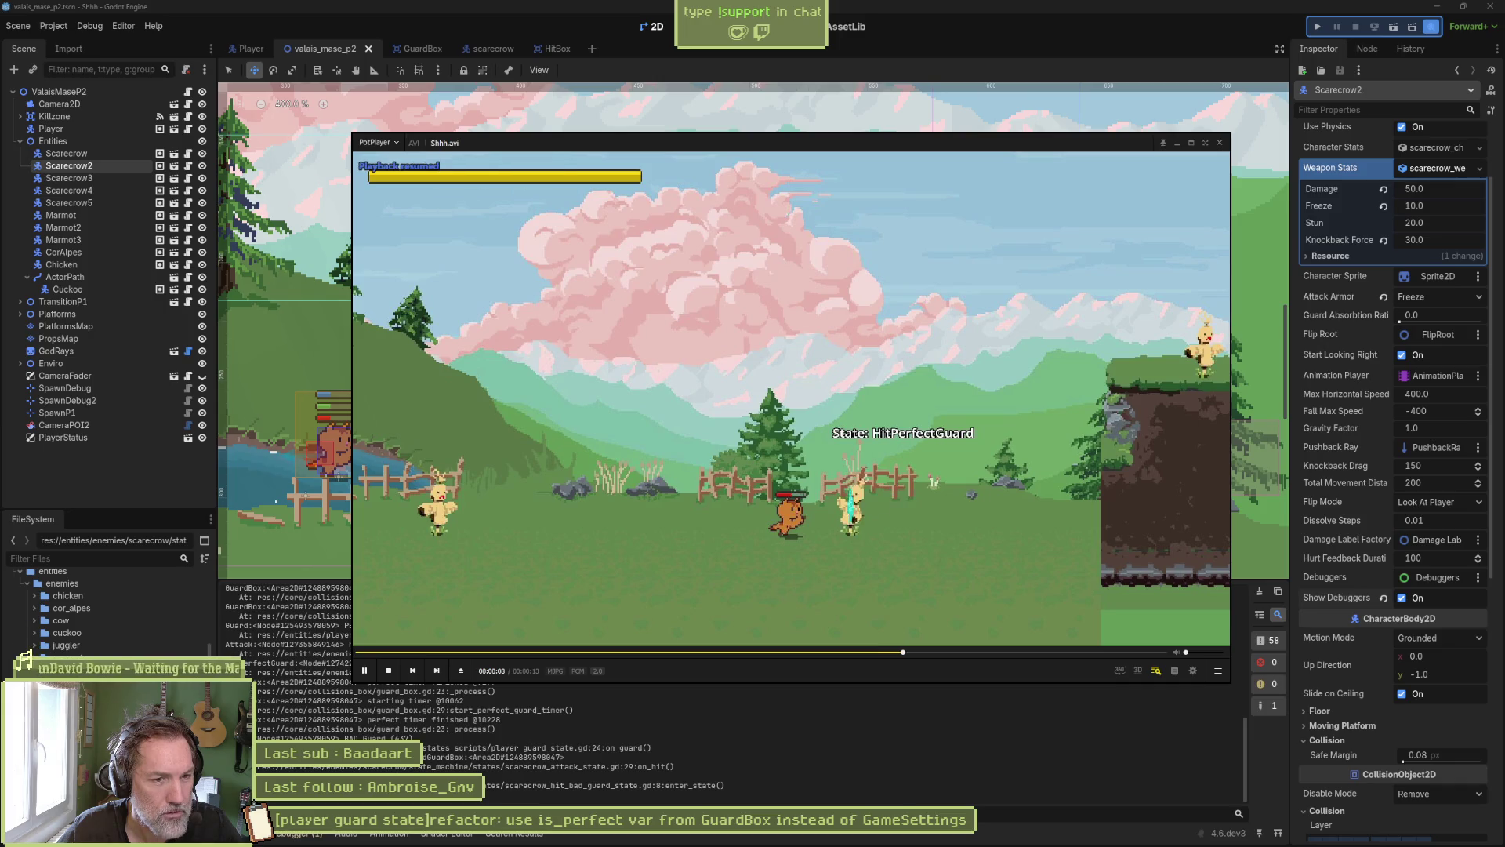
key(f)
key(f)
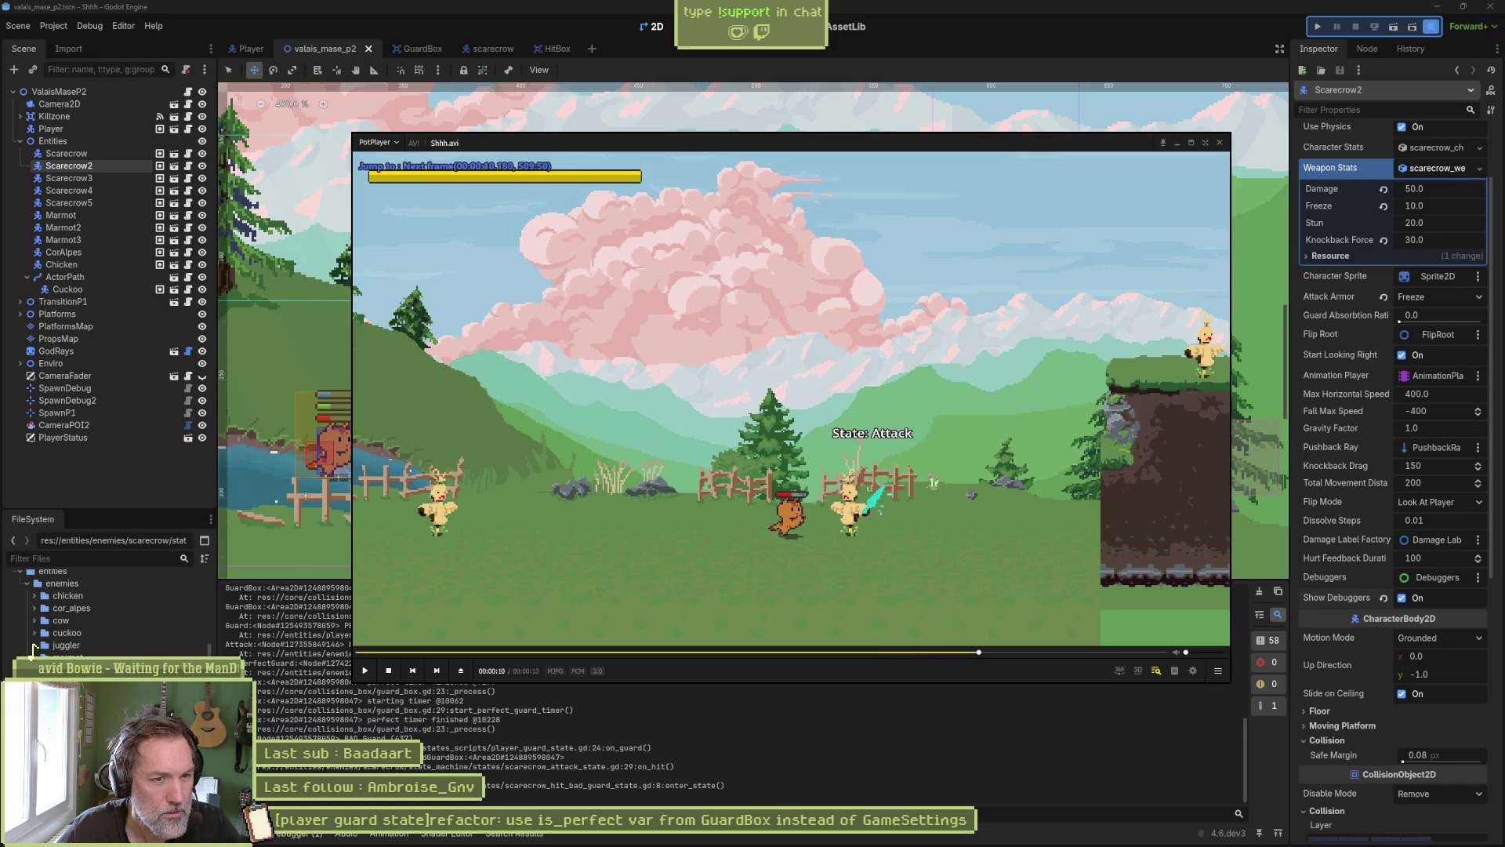
key(f)
key(f)
key(f)
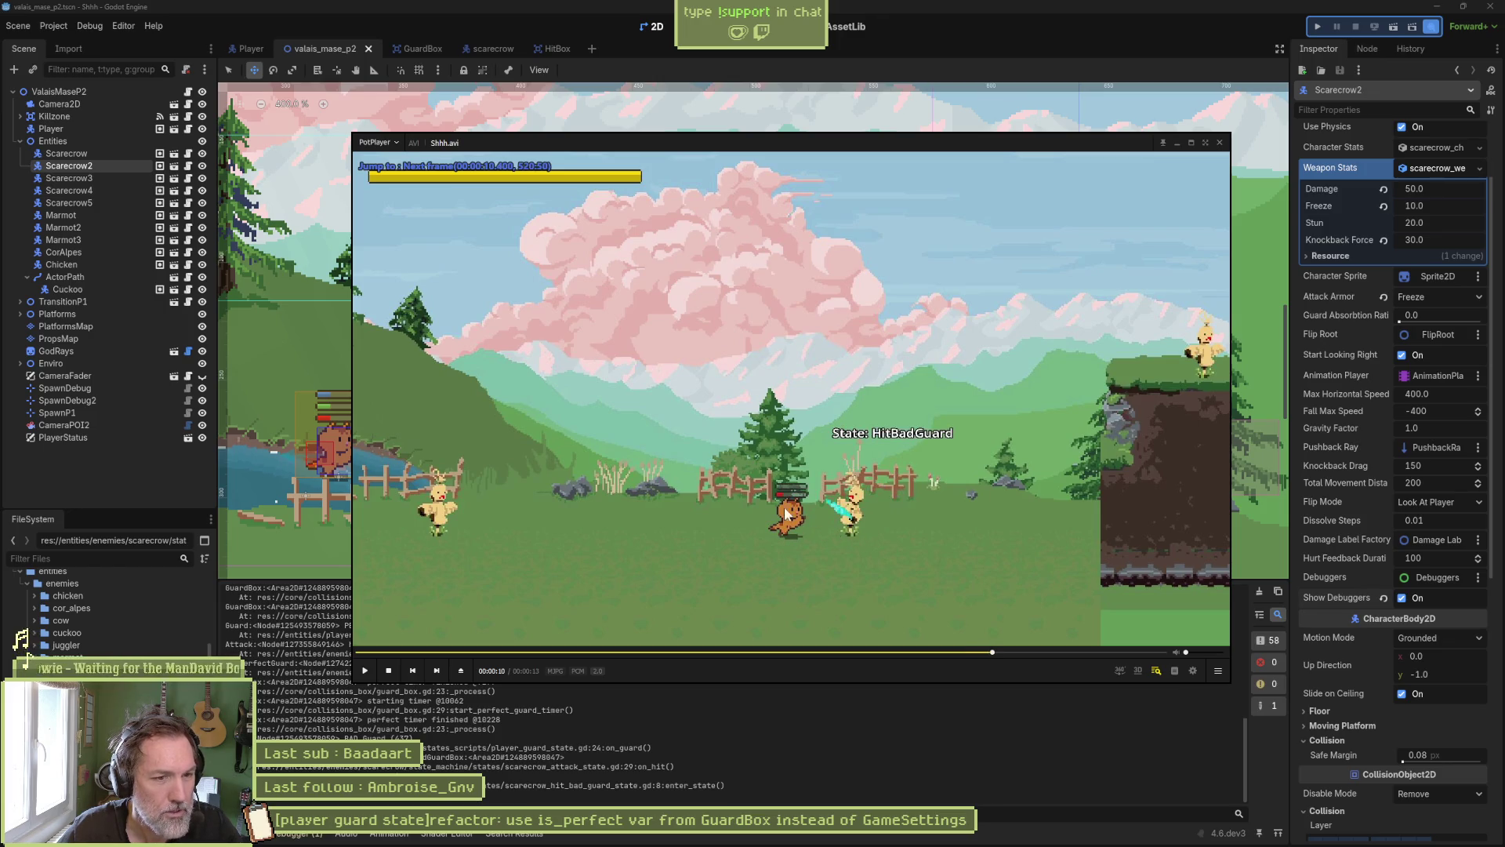
key(f)
key(f)
key(f)
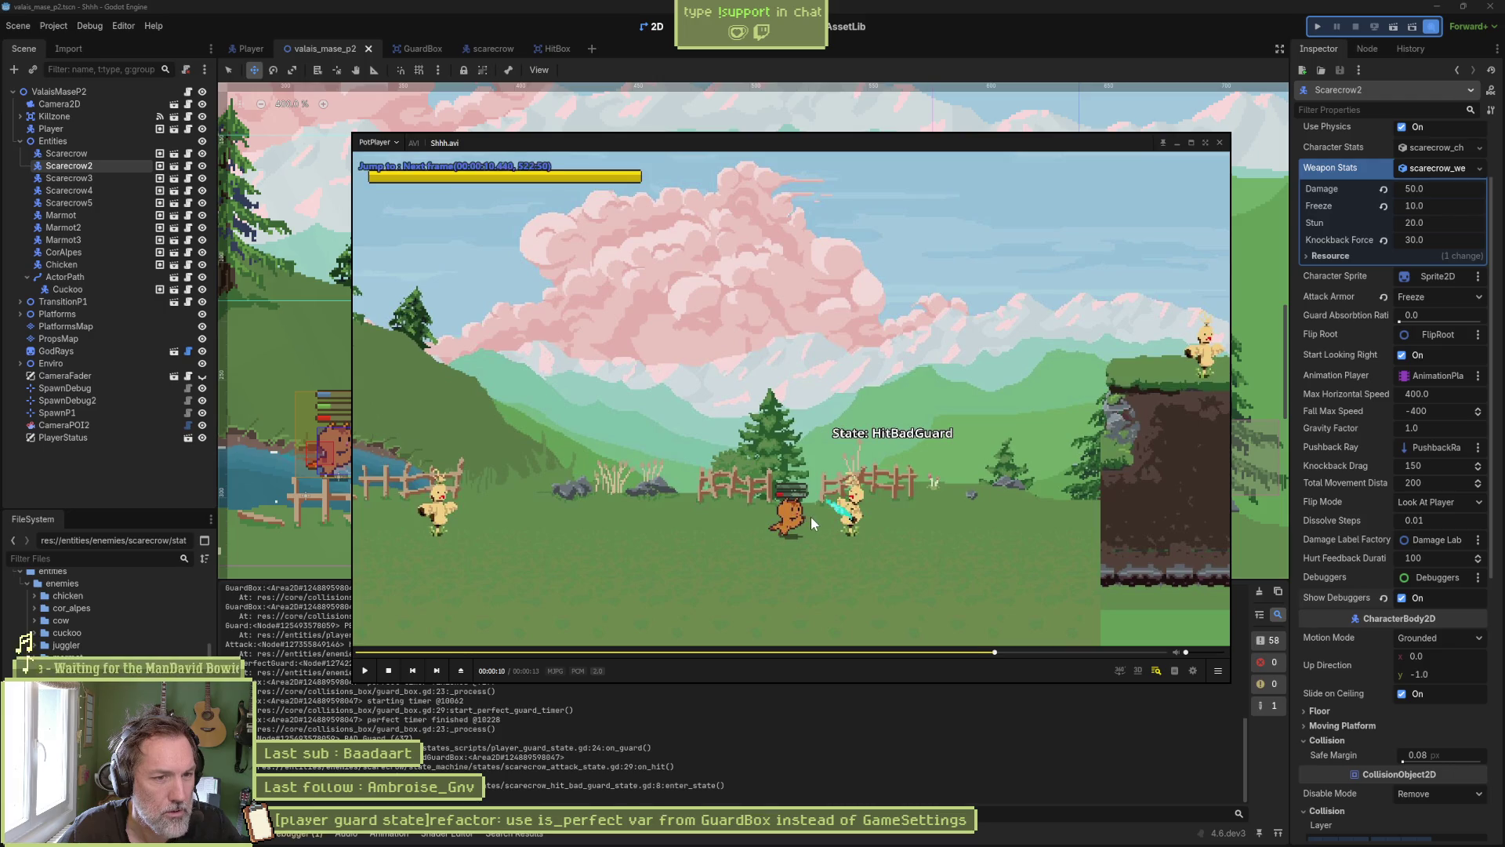
click(1219, 142)
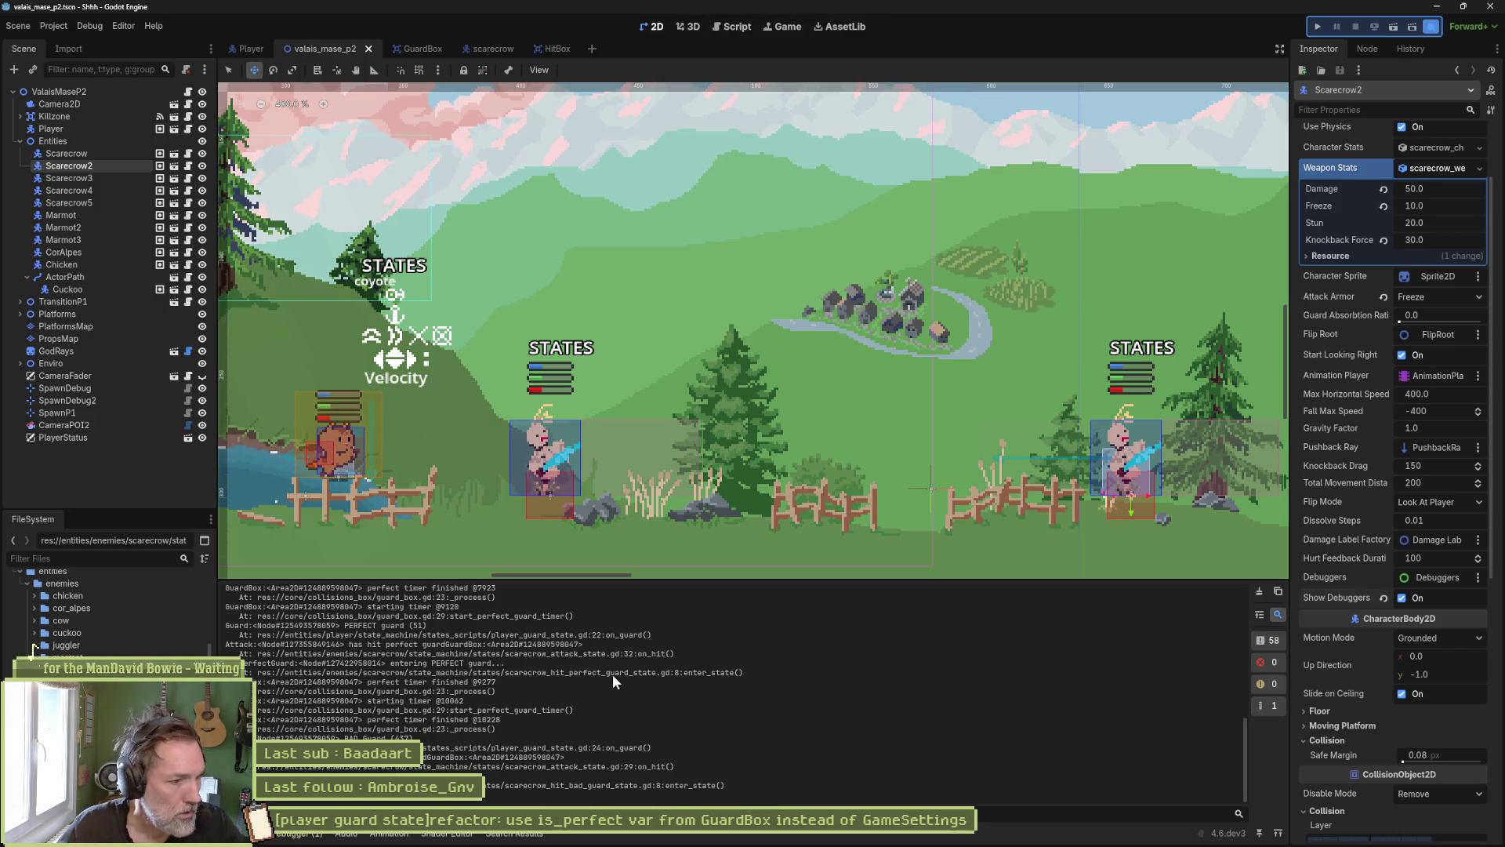
mouse_move(713, 844)
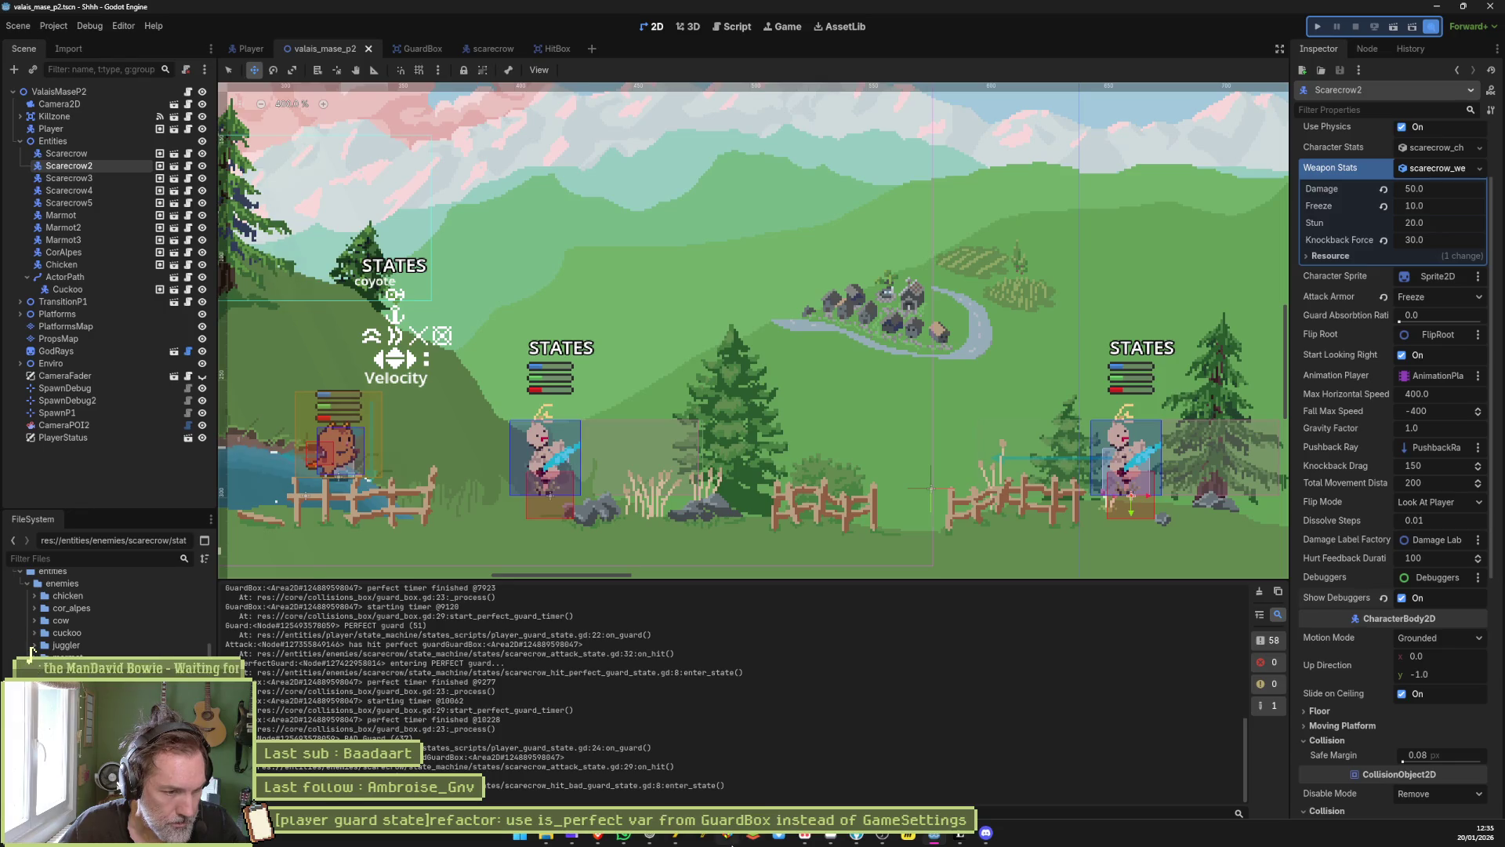
click(804, 836)
- Copy the is_perfect refactor task title from Asana into Fork's commit message
click(1241, 126)
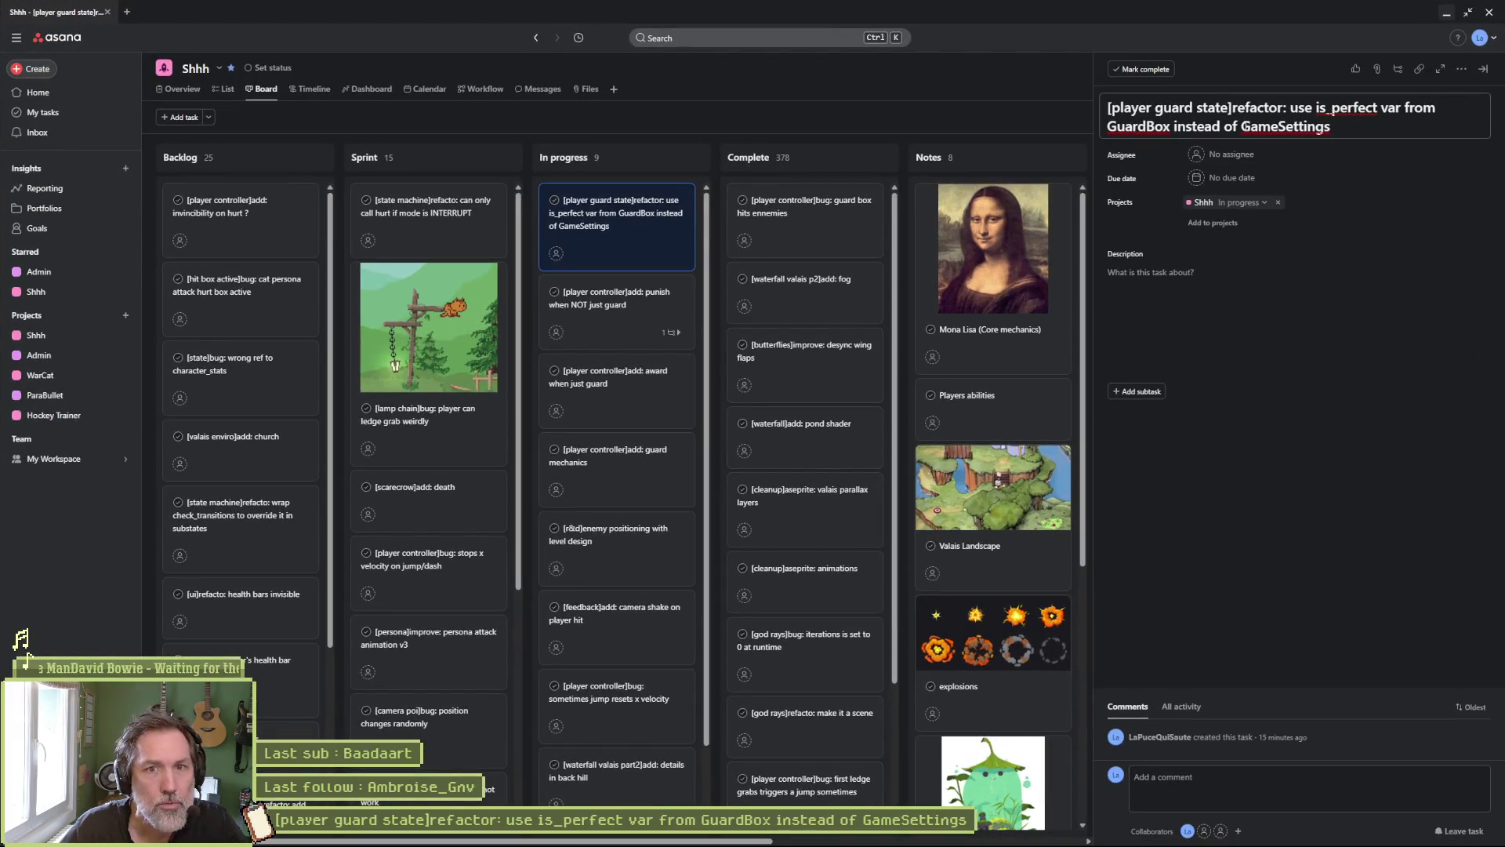
key(ctrl+a)
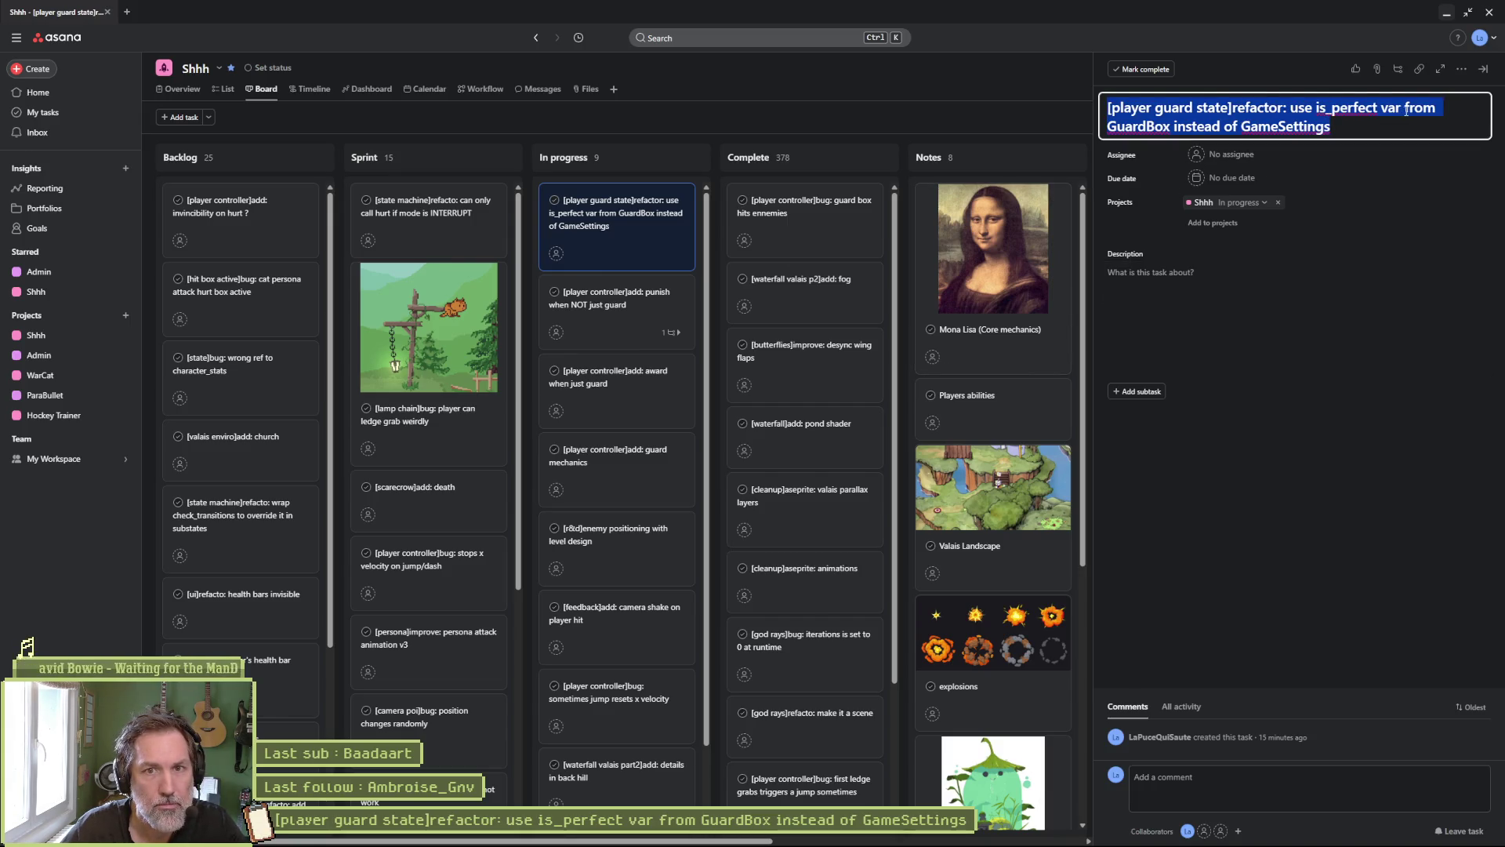
mouse_move(722, 837)
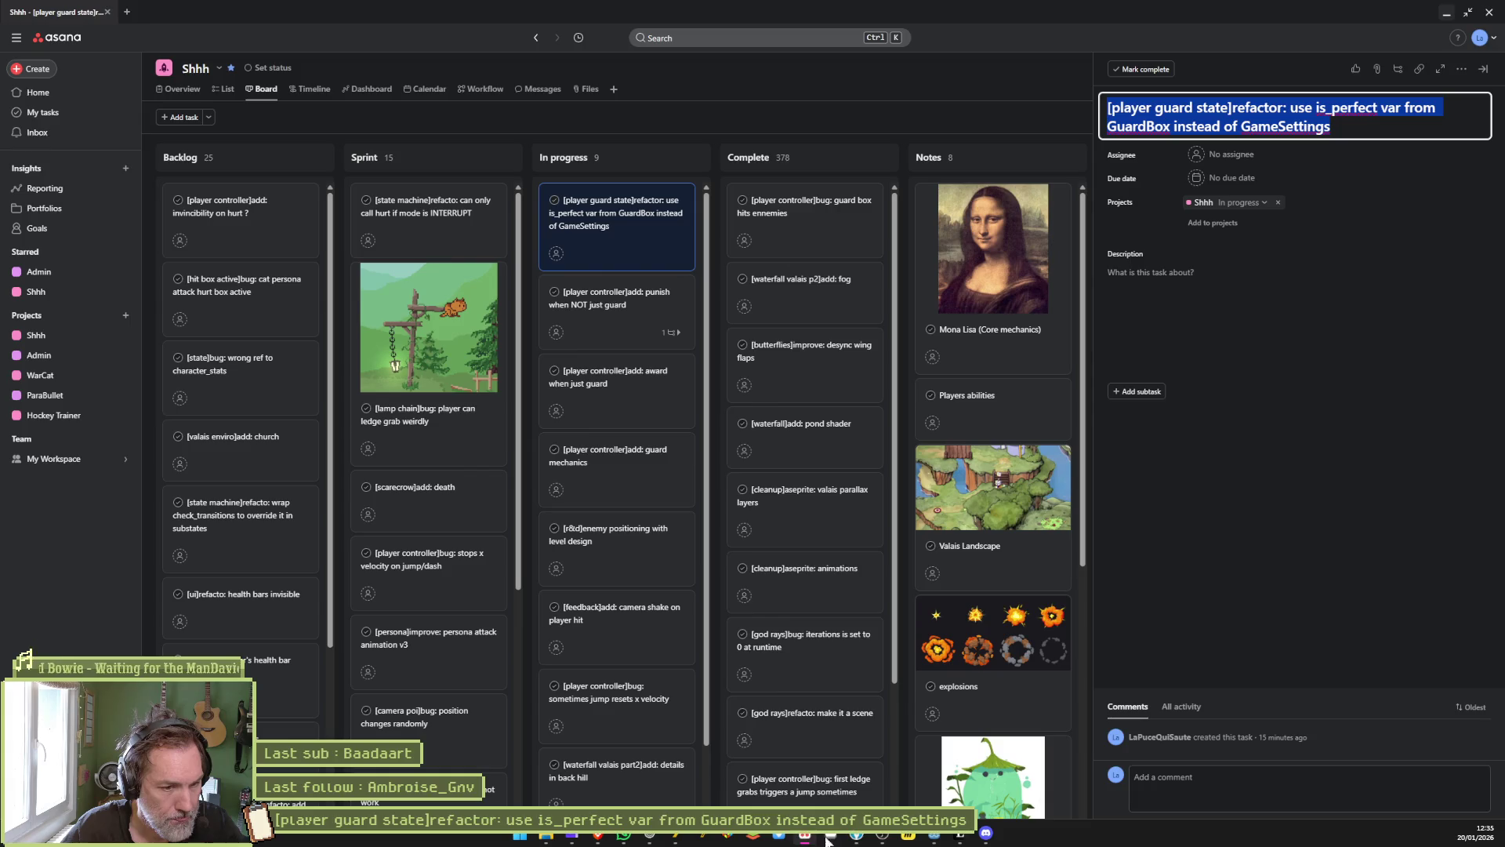
click(827, 838)
key(ctrl+v)
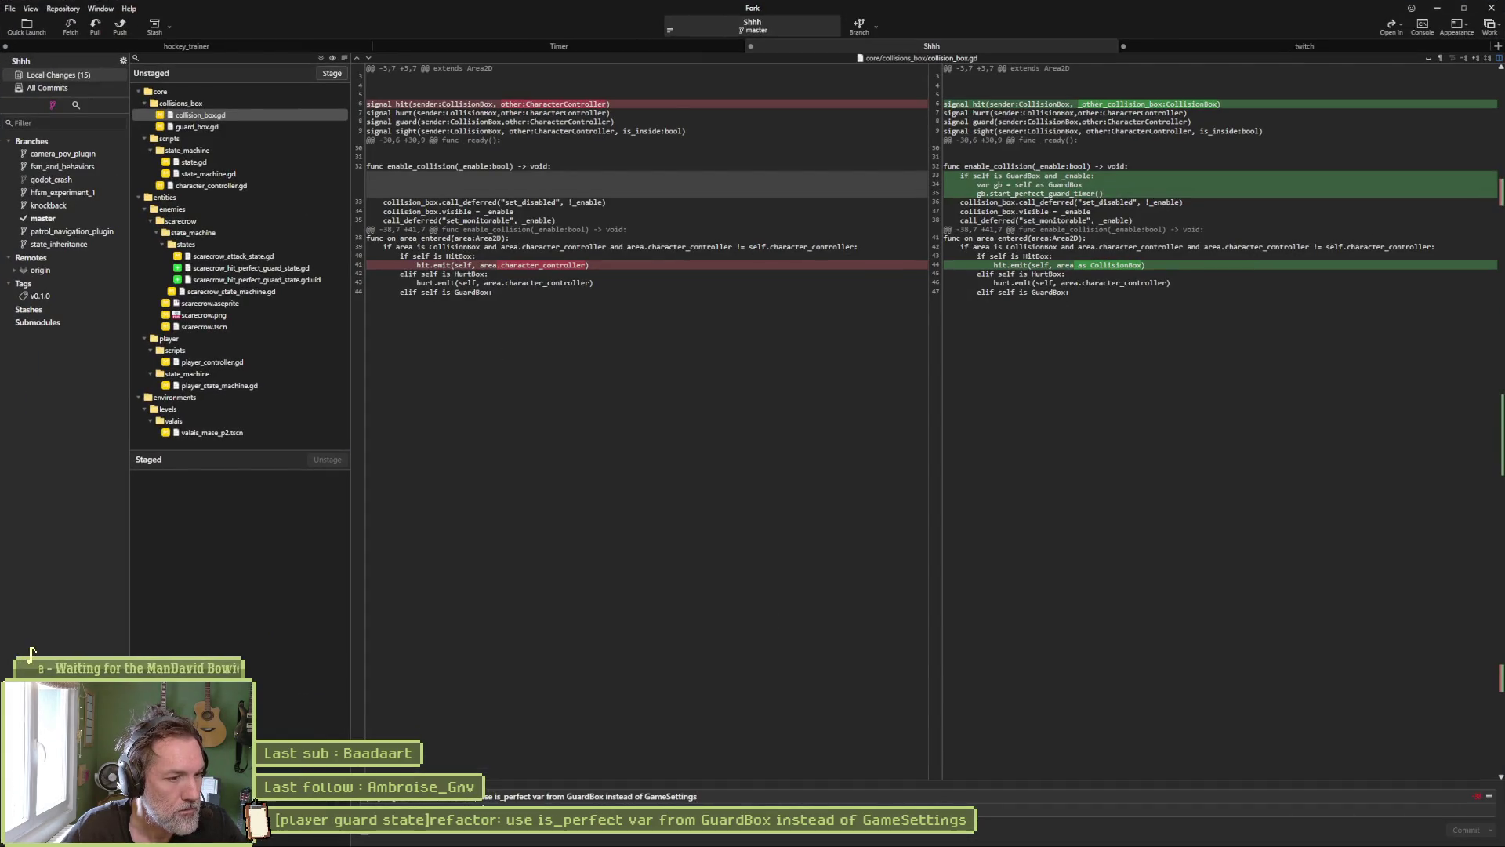
- Move the refactor card to Complete and open the 'punish when NOT just guard' task
click(792, 839)
mouse_move(605, 223)
mouse_down()
mouse_move(800, 209)
mouse_move(779, 246)
mouse_up()
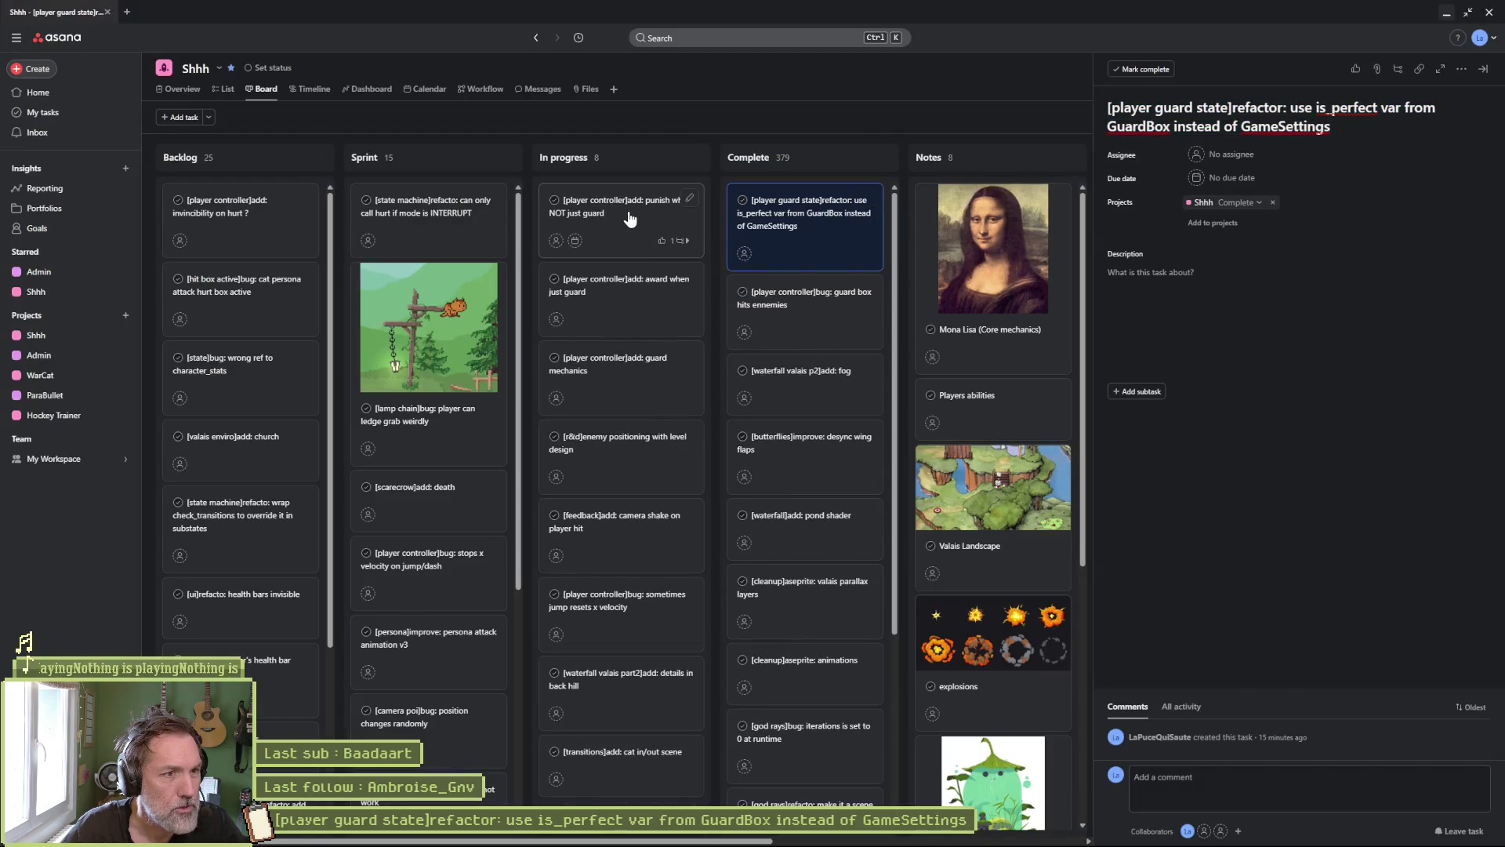
click(628, 219)
- Append the 'punish when NOT just guard' title to Fork's commit message
triple_click(1243, 108)
key(ctrl+c)
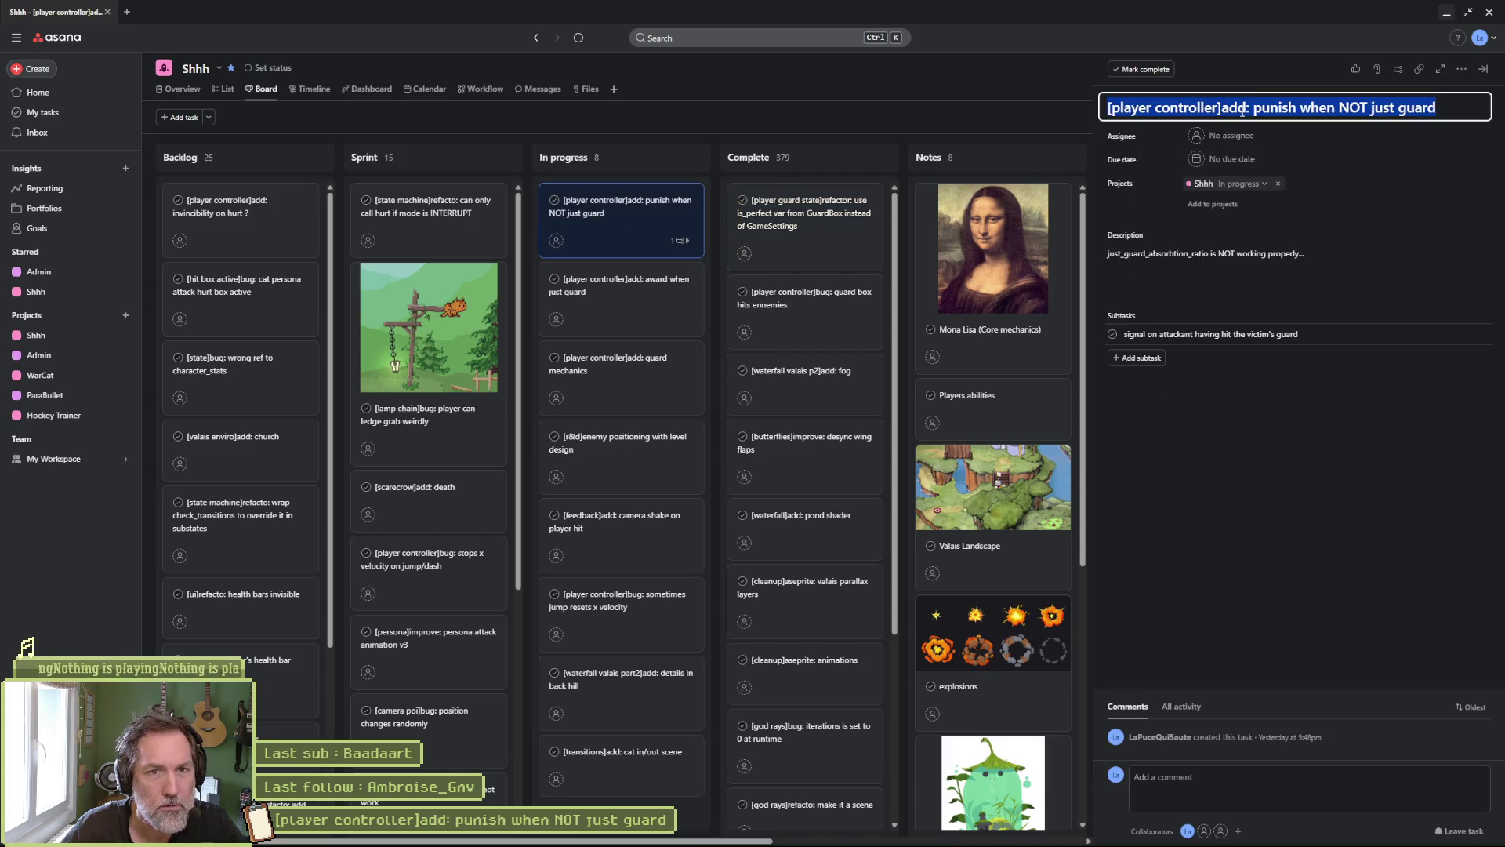
key(alt+Tab)
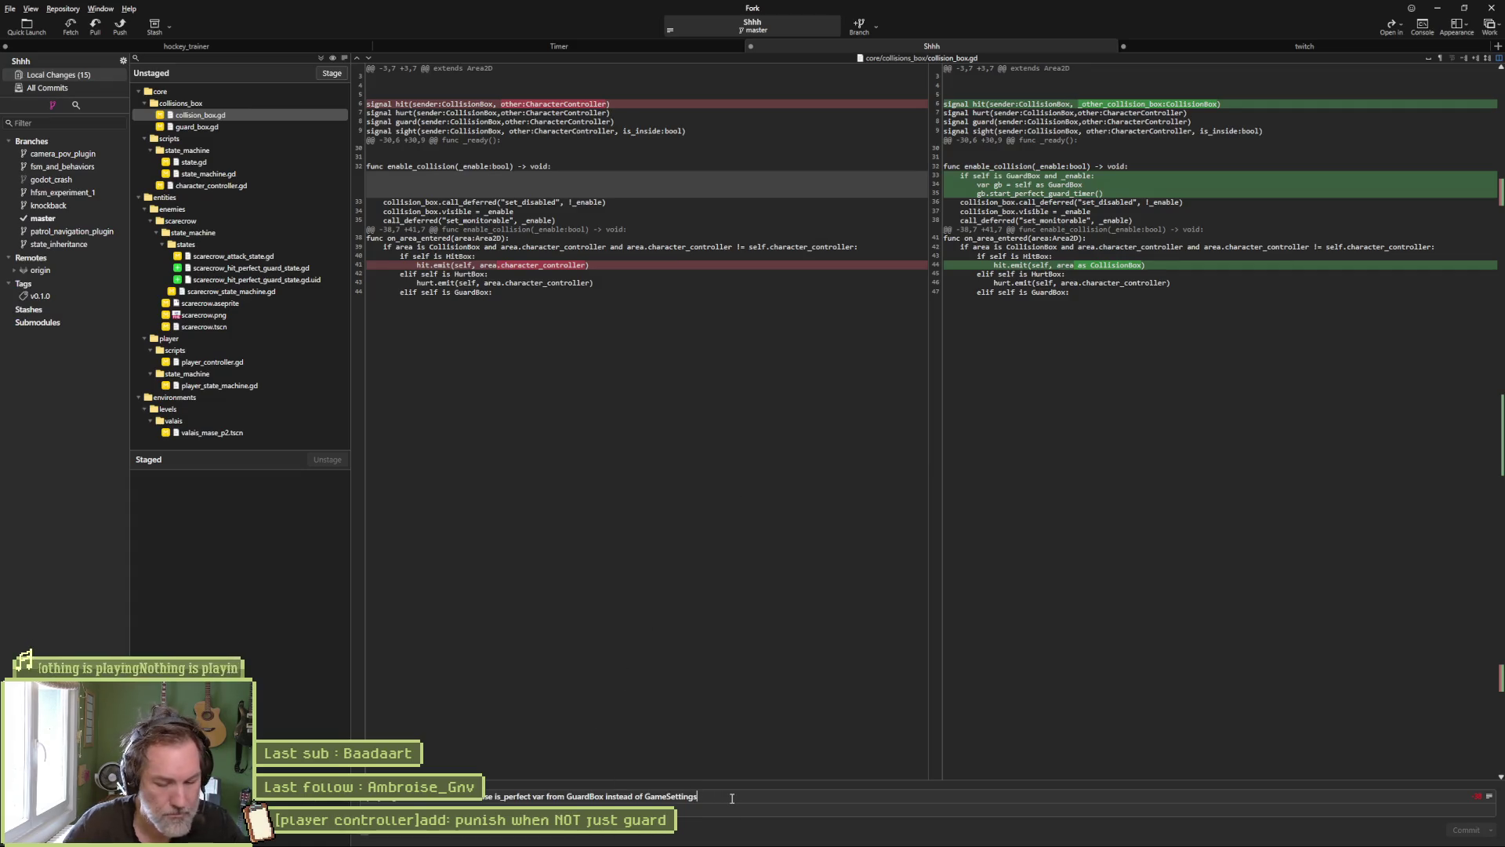
key(ctrl+v)
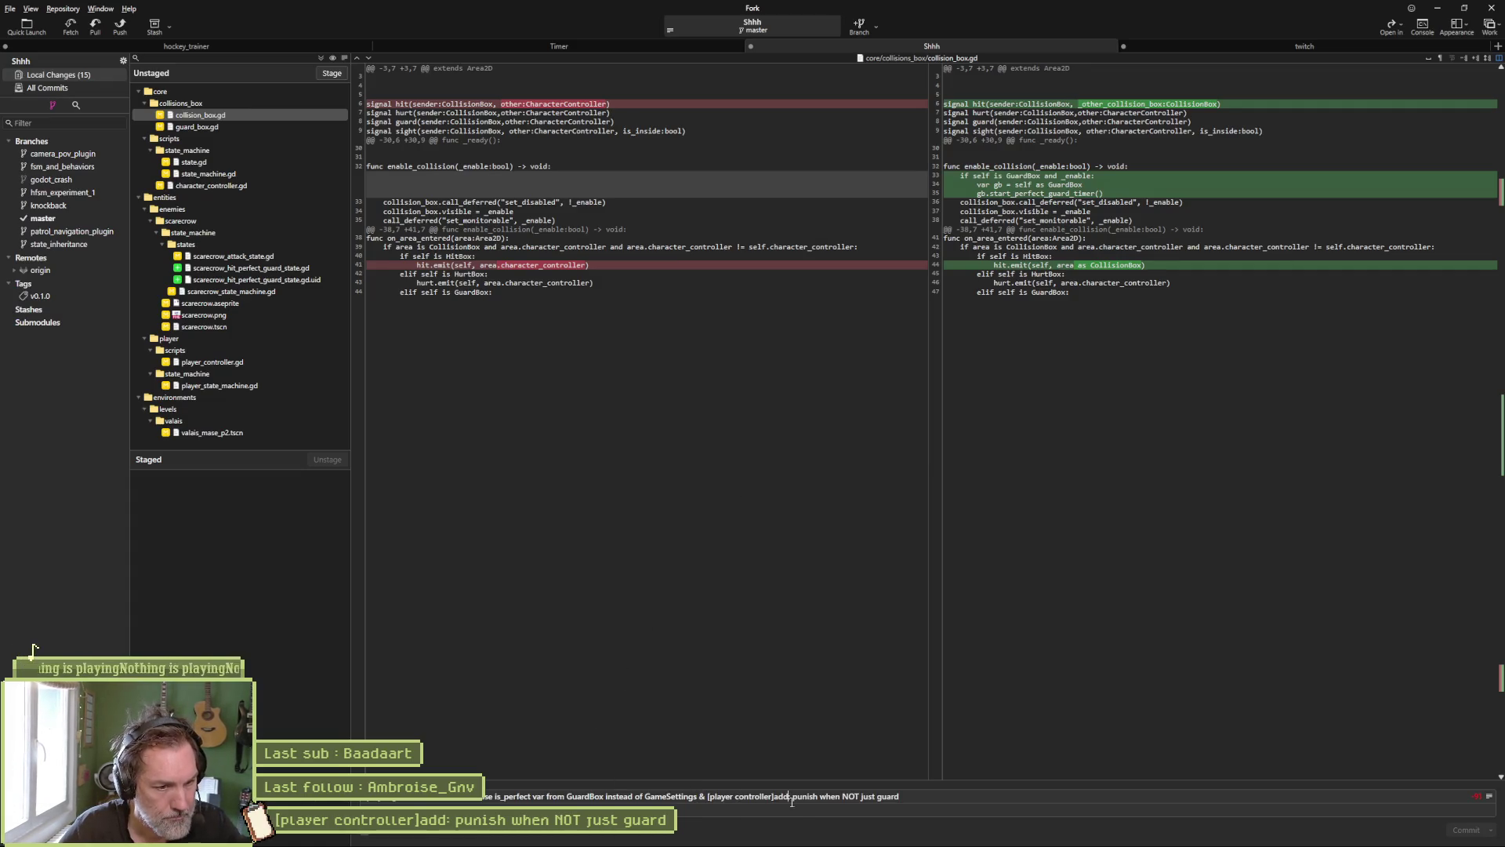
key(alt+Tab)
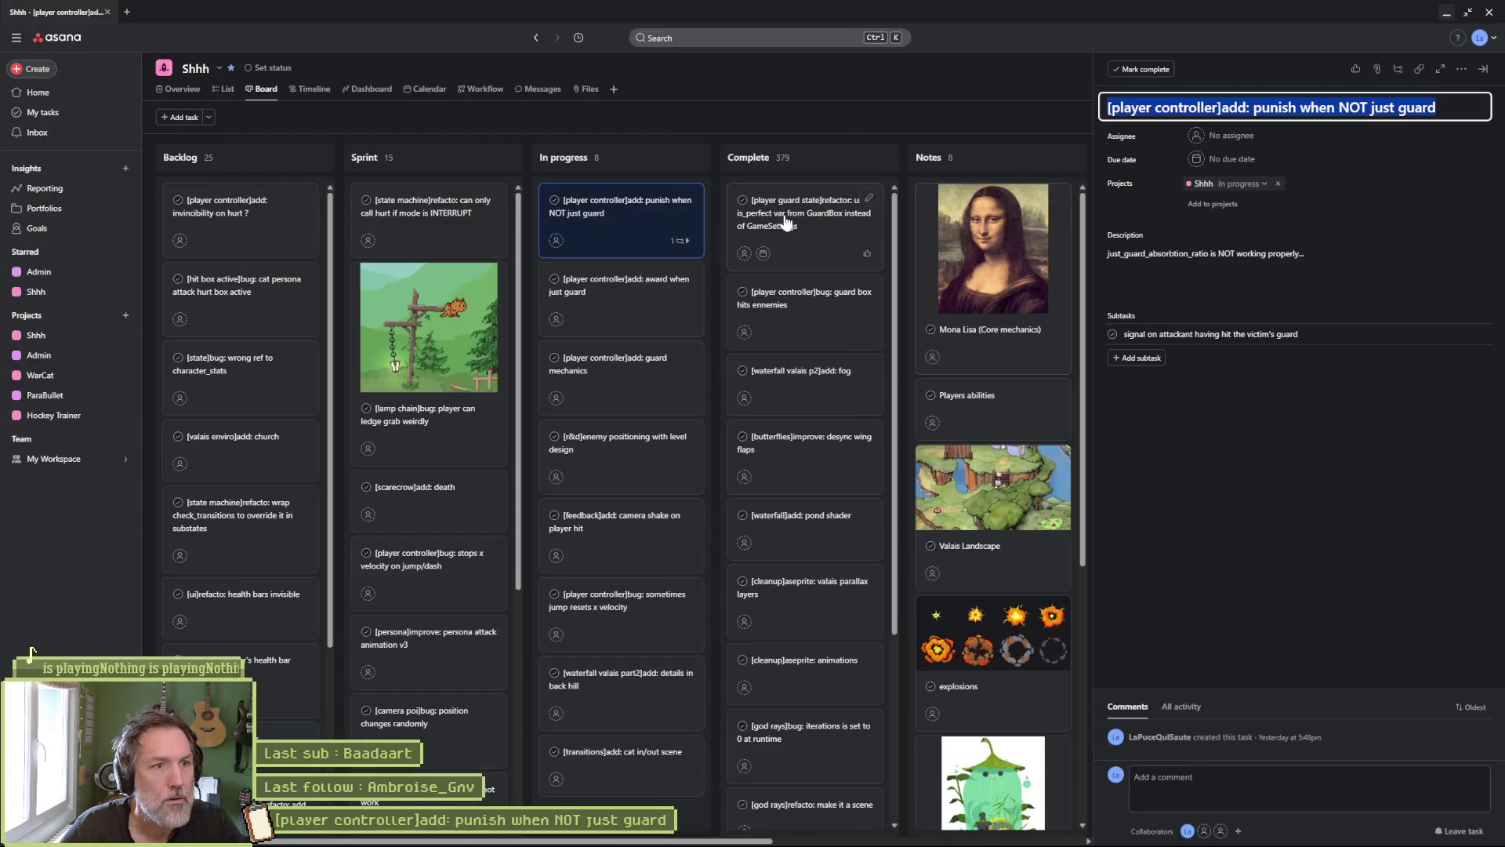
- Move the 'punish when NOT just guard' and 'guard mechanics' cards to Complete, closing the details
drag(607, 227, 807, 222)
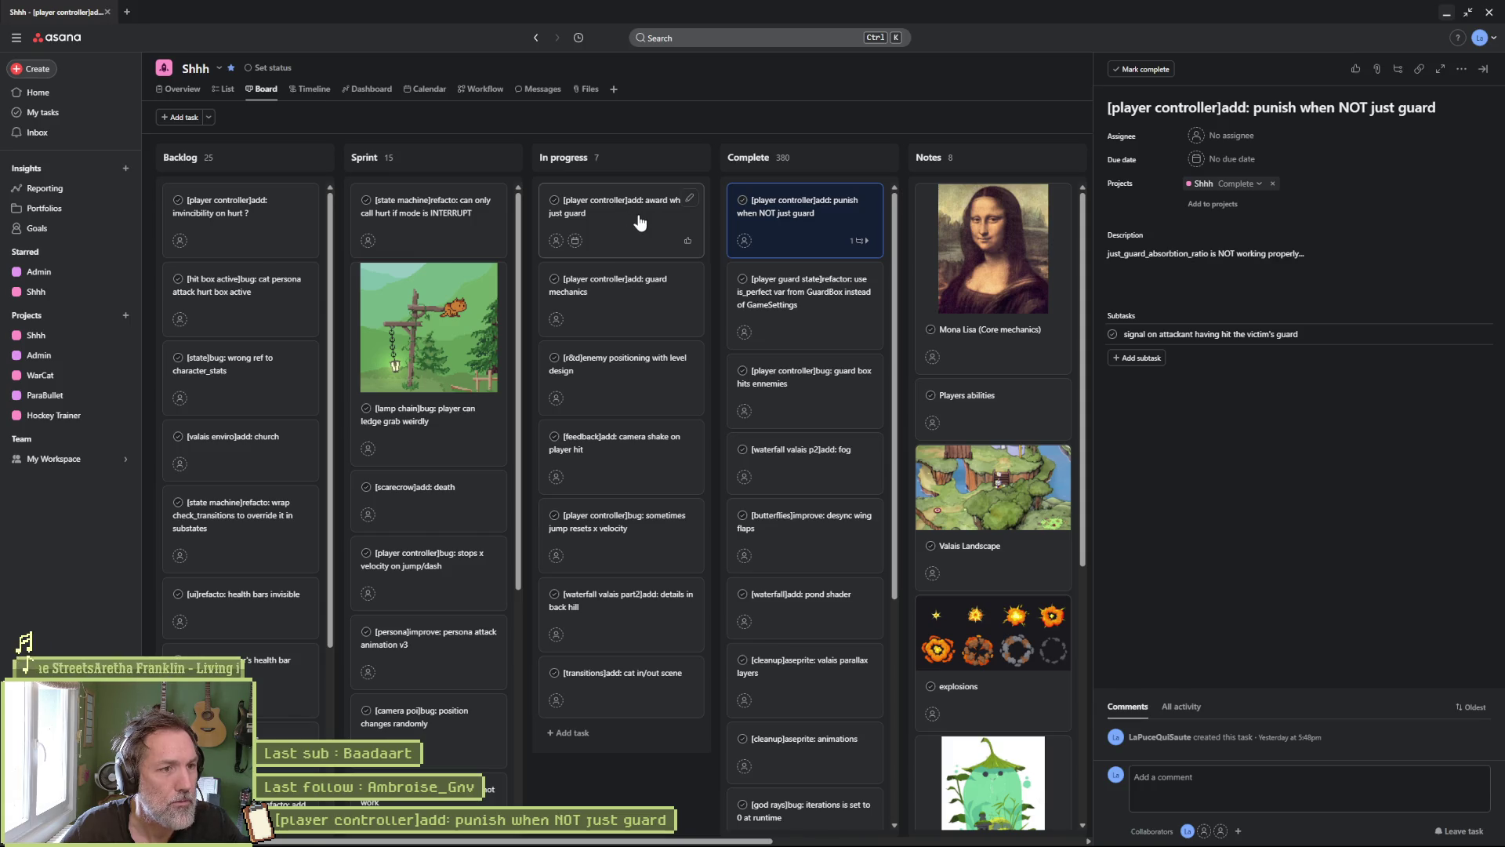
mouse_move(619, 294)
mouse_down()
mouse_move(797, 225)
mouse_move(776, 235)
mouse_up()
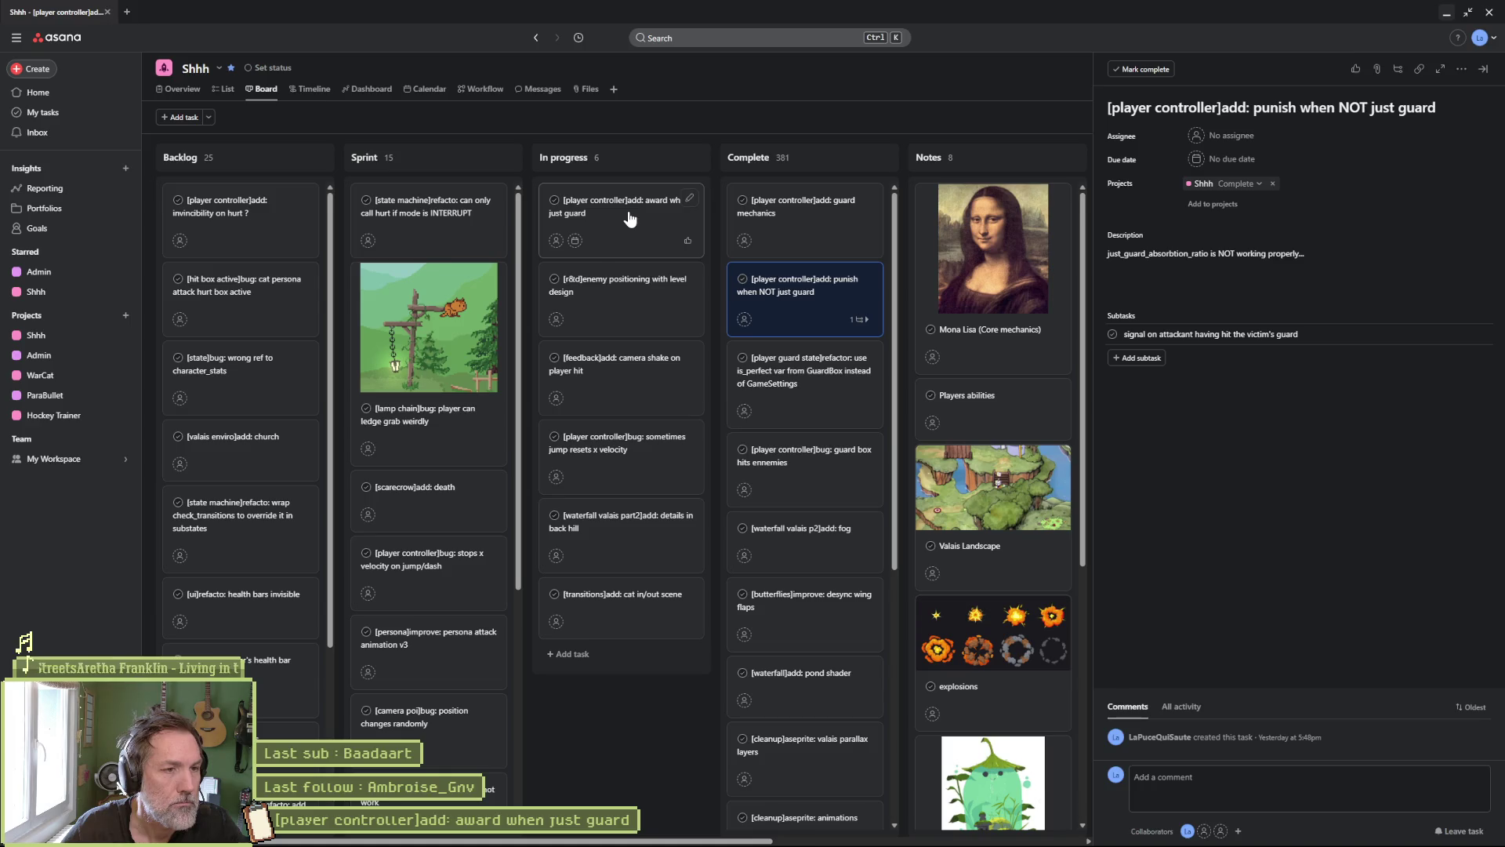
click(598, 730)
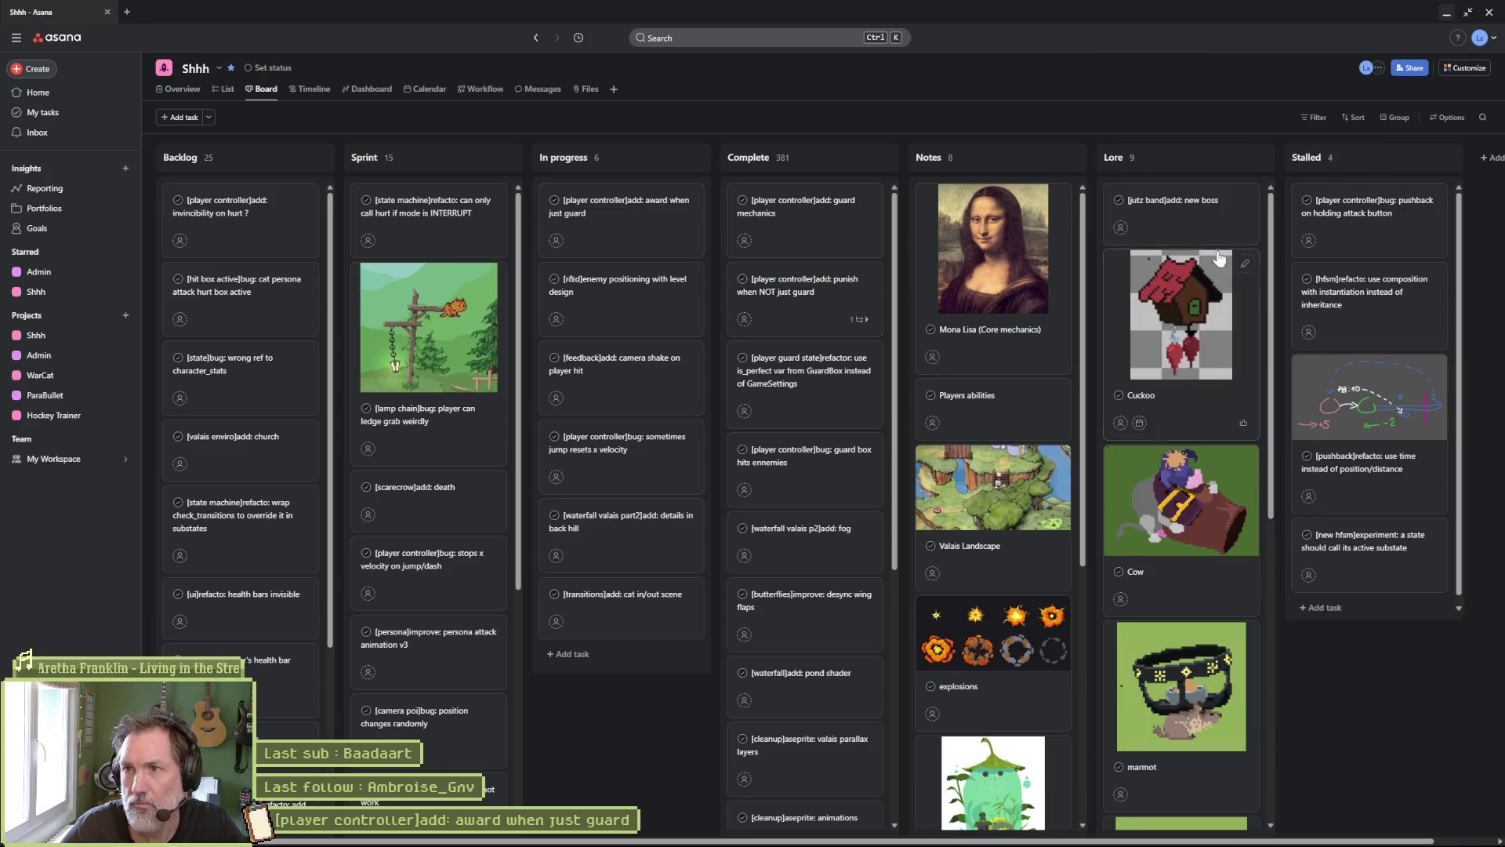
click(1446, 12)
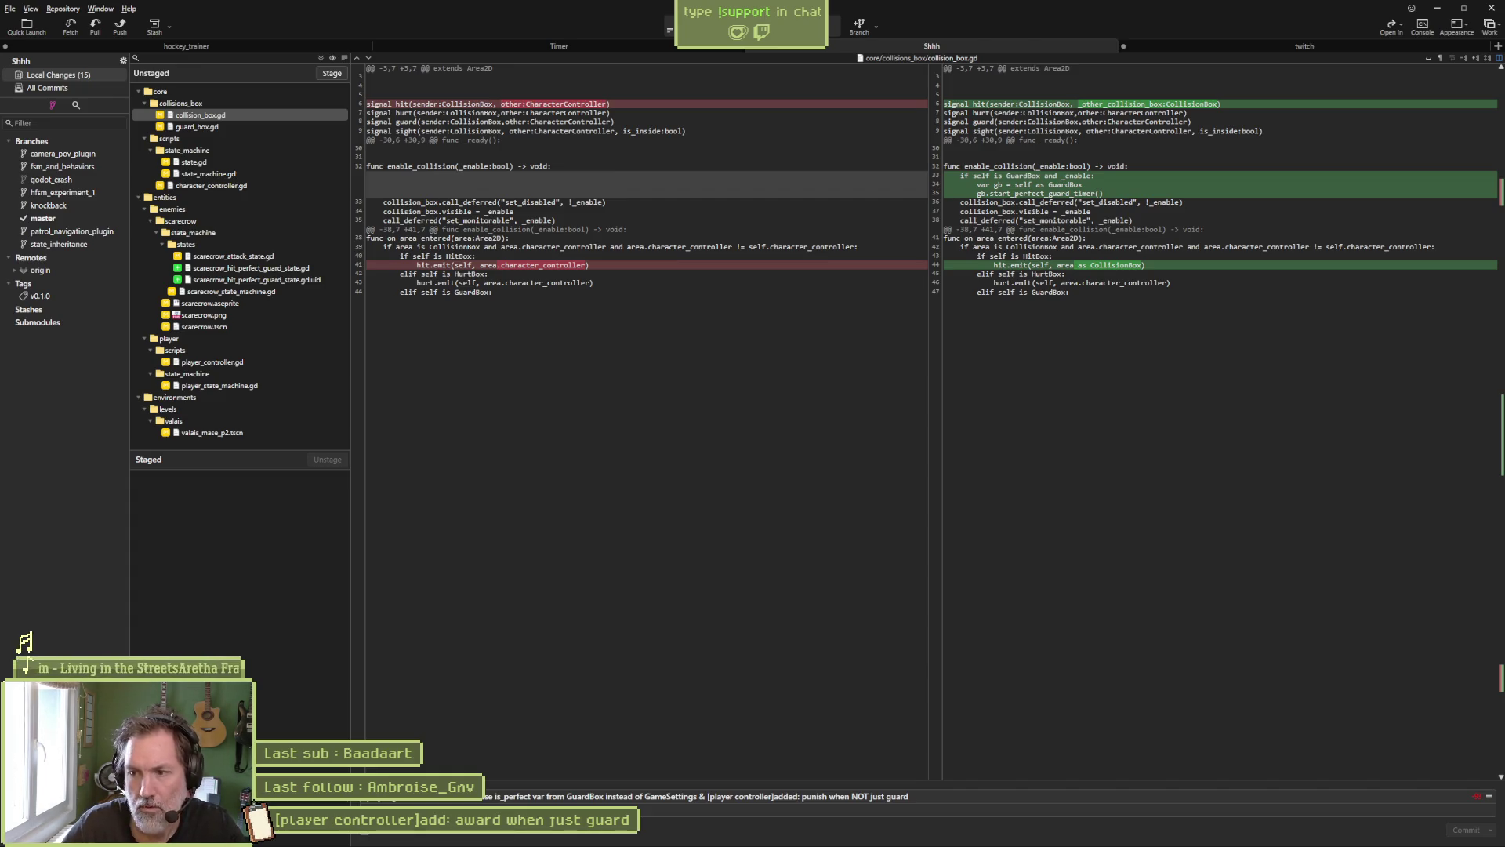
- Reword the commit message's second part to 'added: punish when NOT just guard'
text(:)
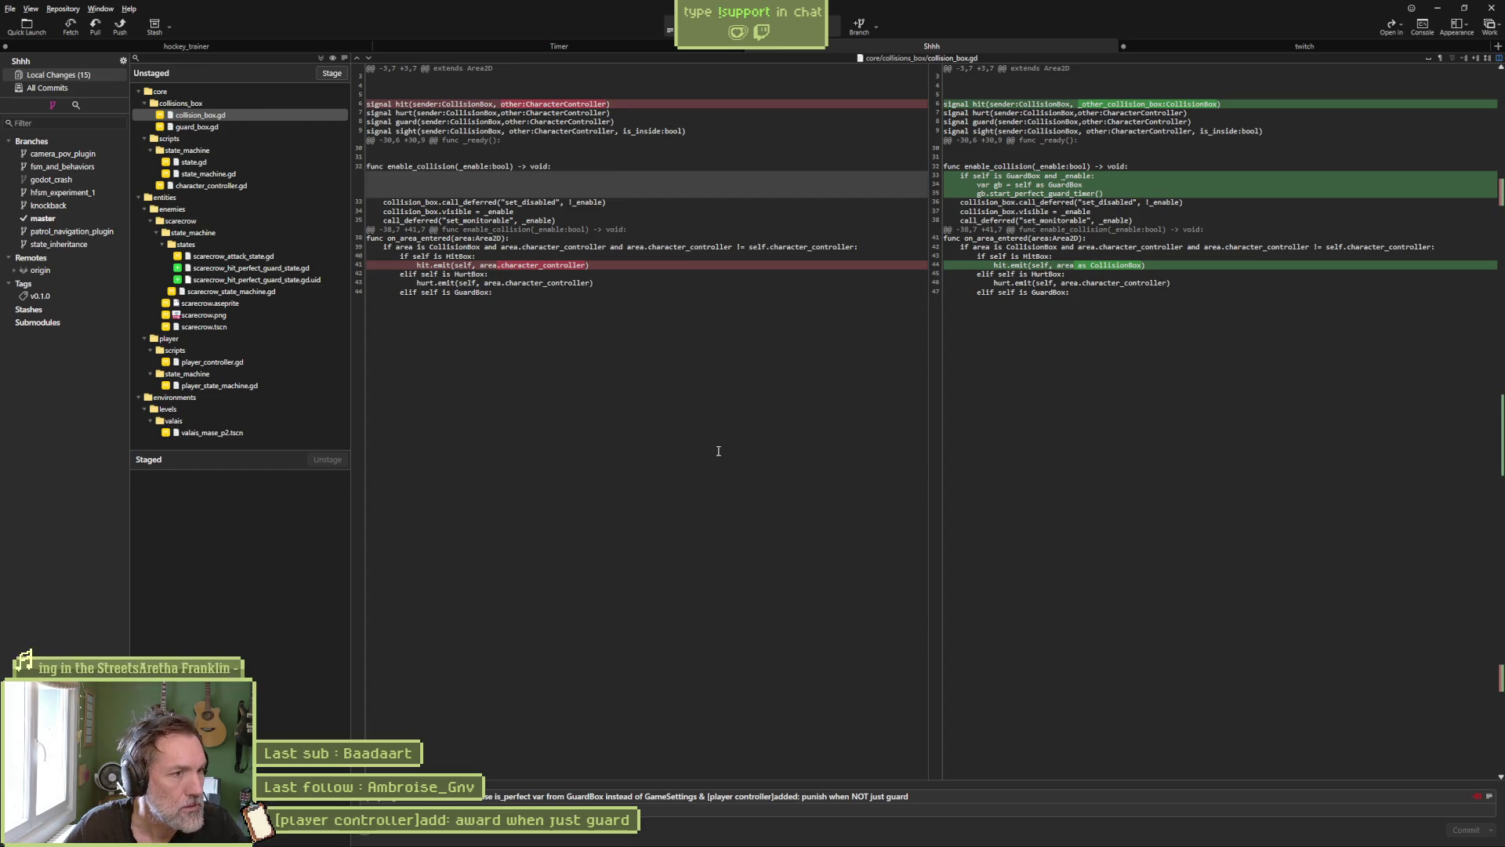
mouse_move(869, 199)
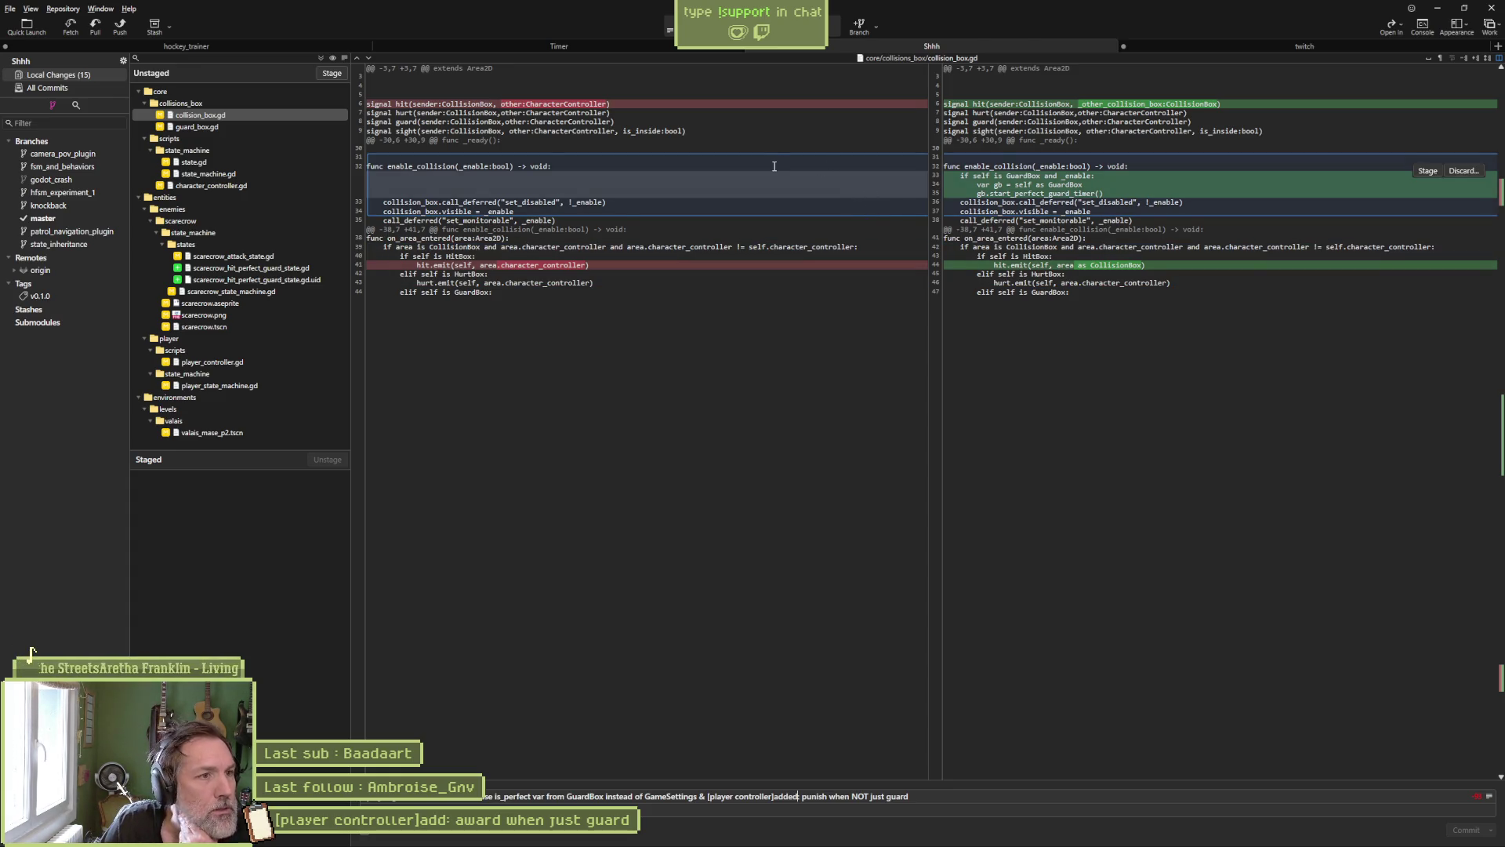
mouse_move(629, 115)
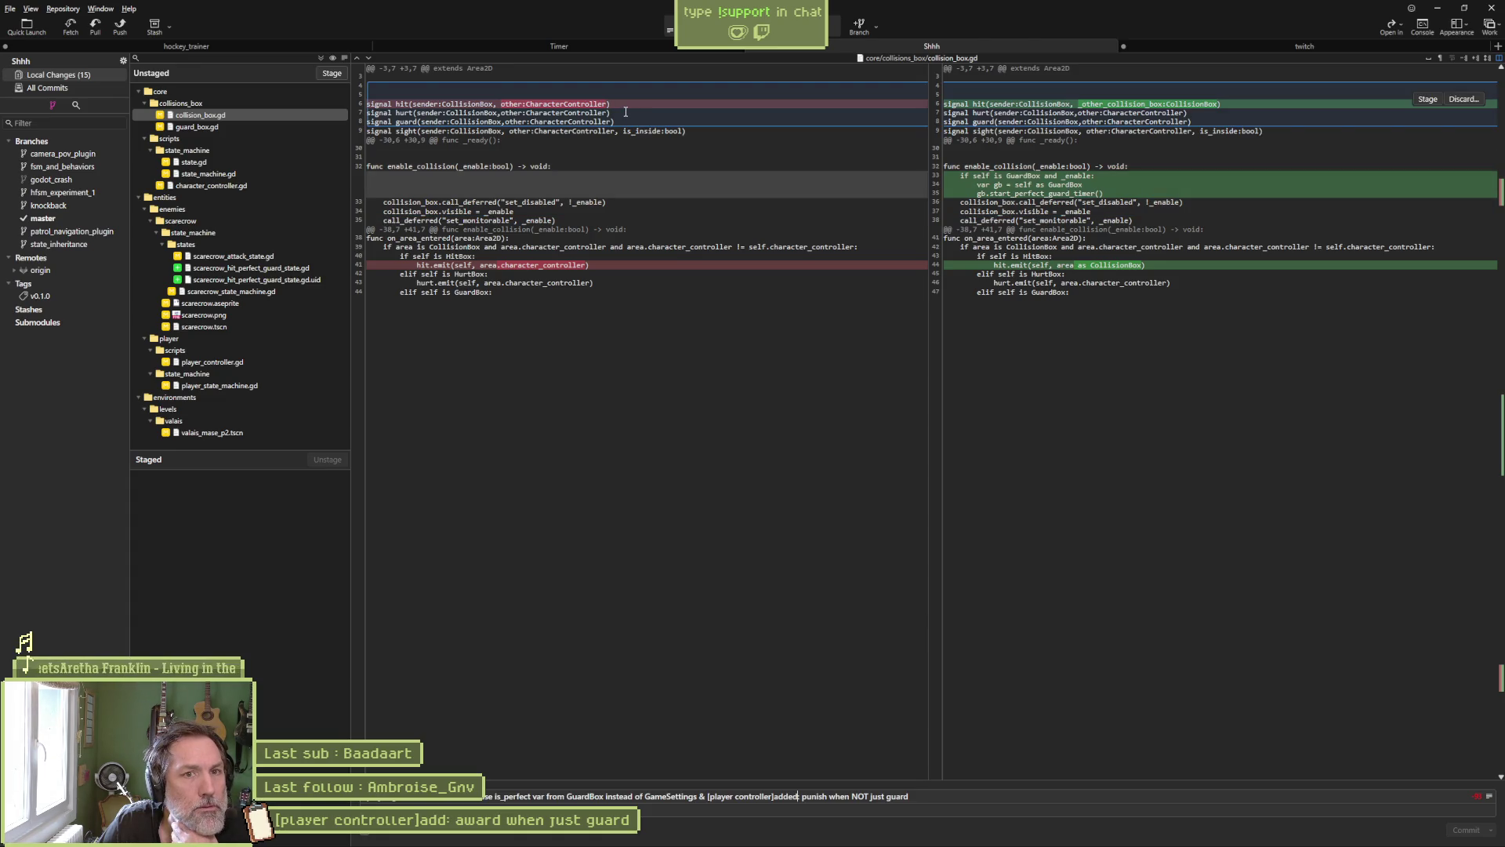
text(:)
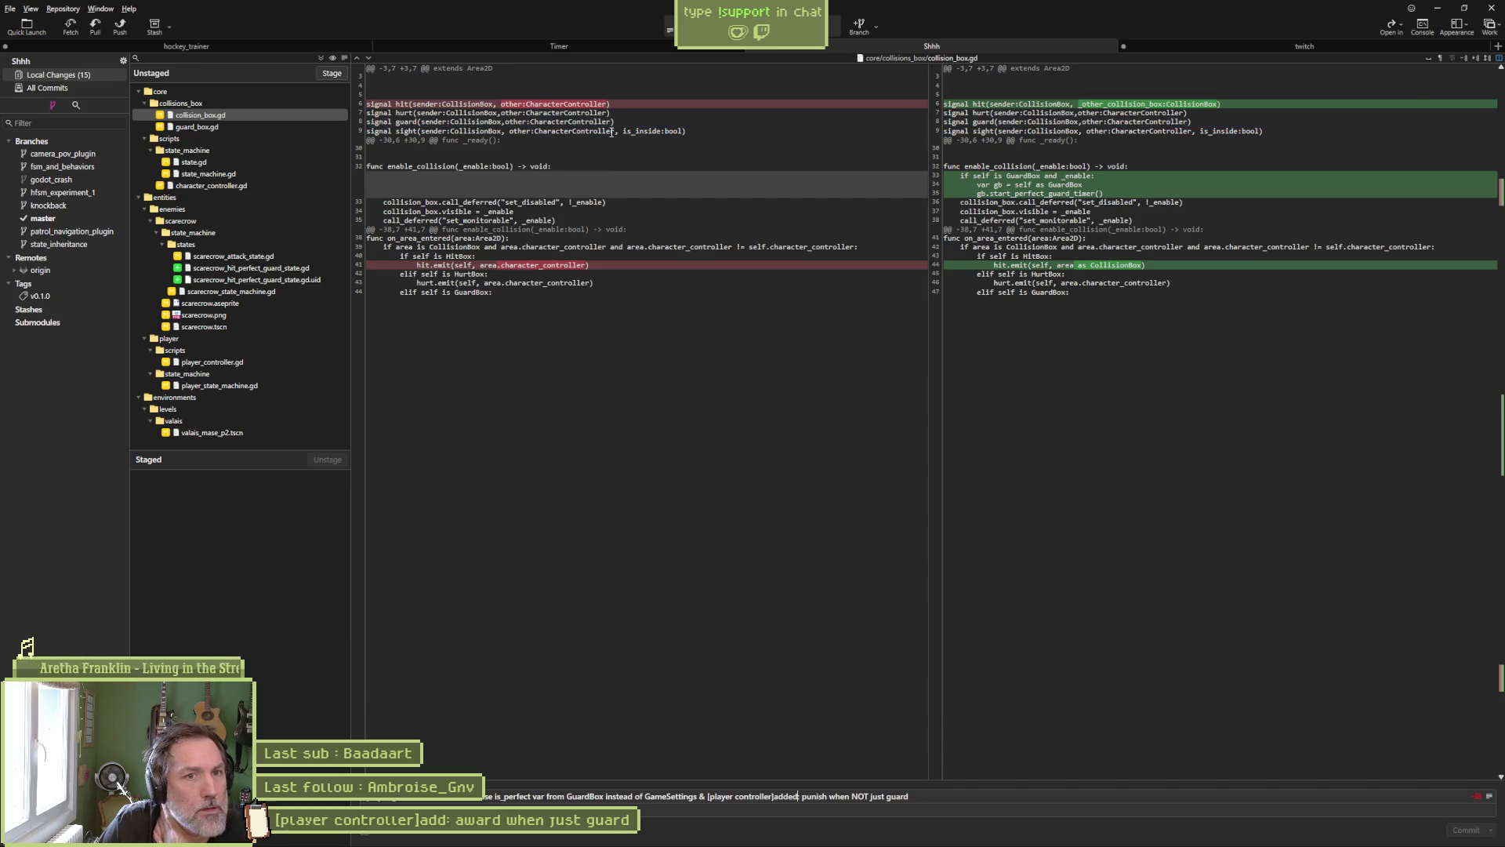
- Review the unstaged guard_box.gd and collision_box.gd diffs
click(255, 125)
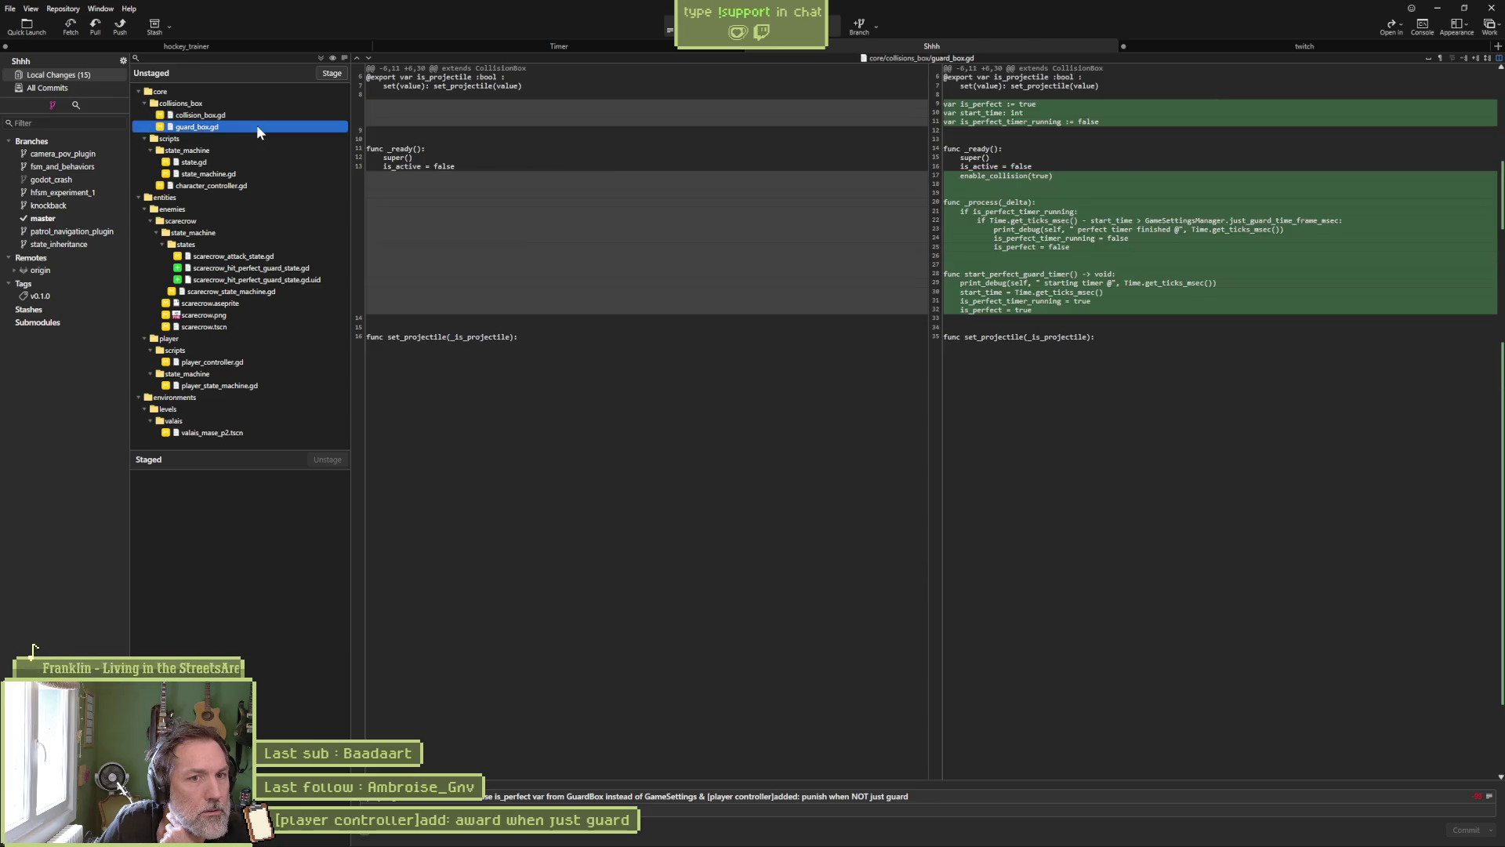
click(267, 114)
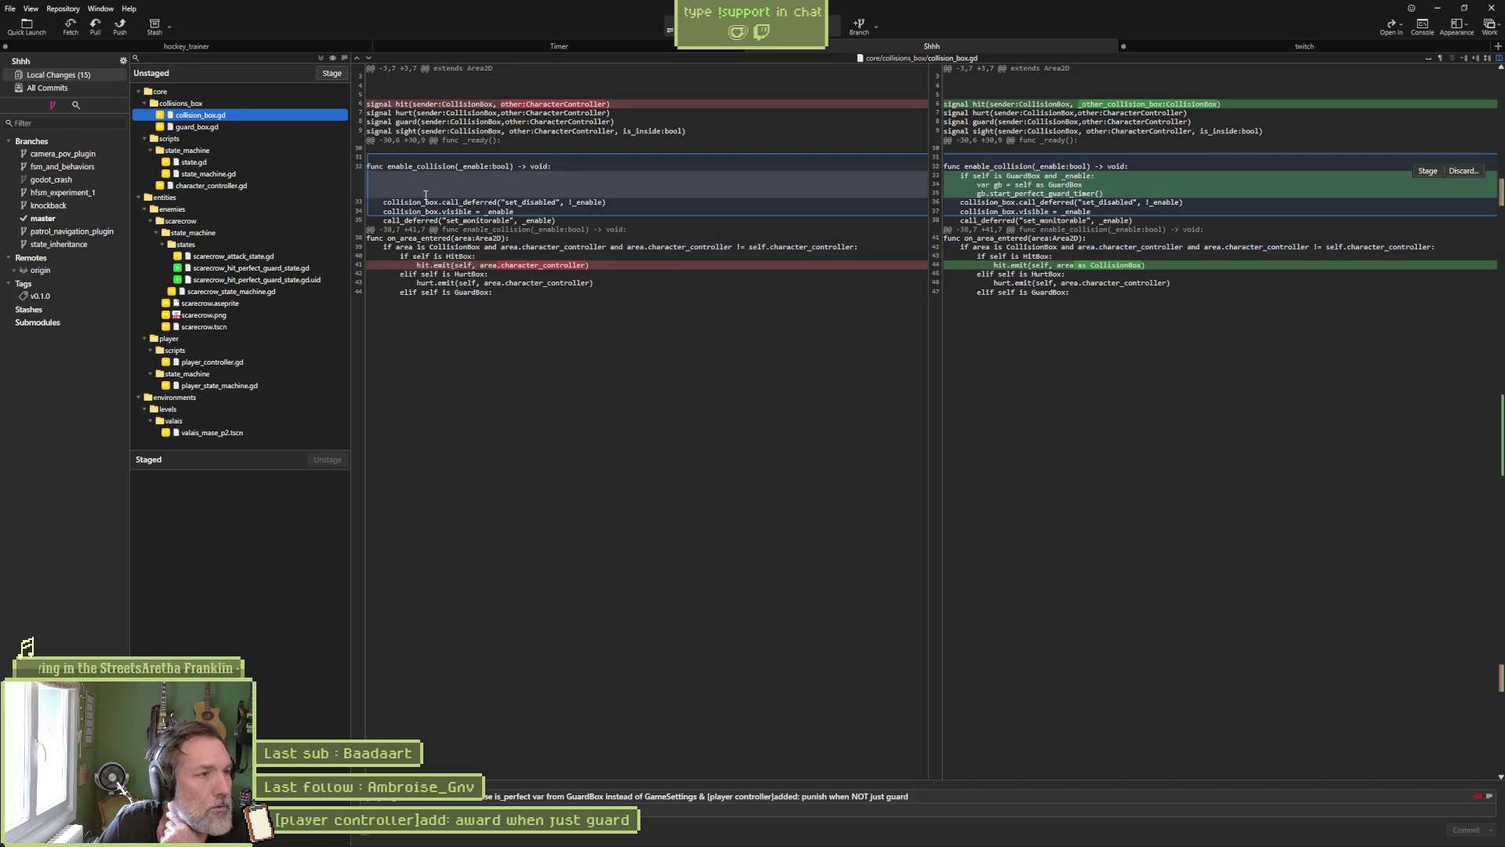
click(238, 127)
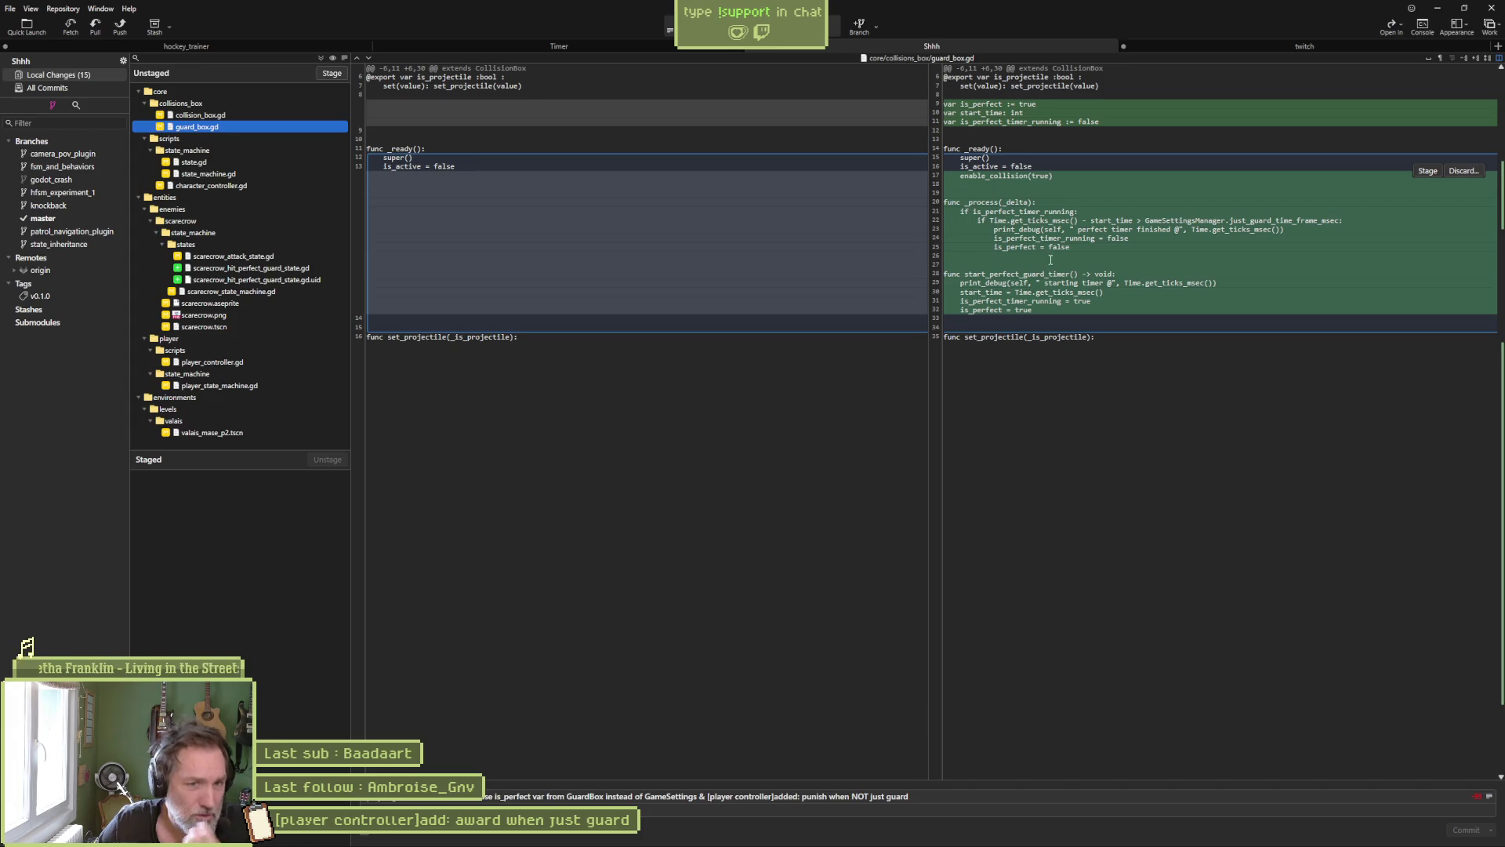
mouse_move(874, 843)
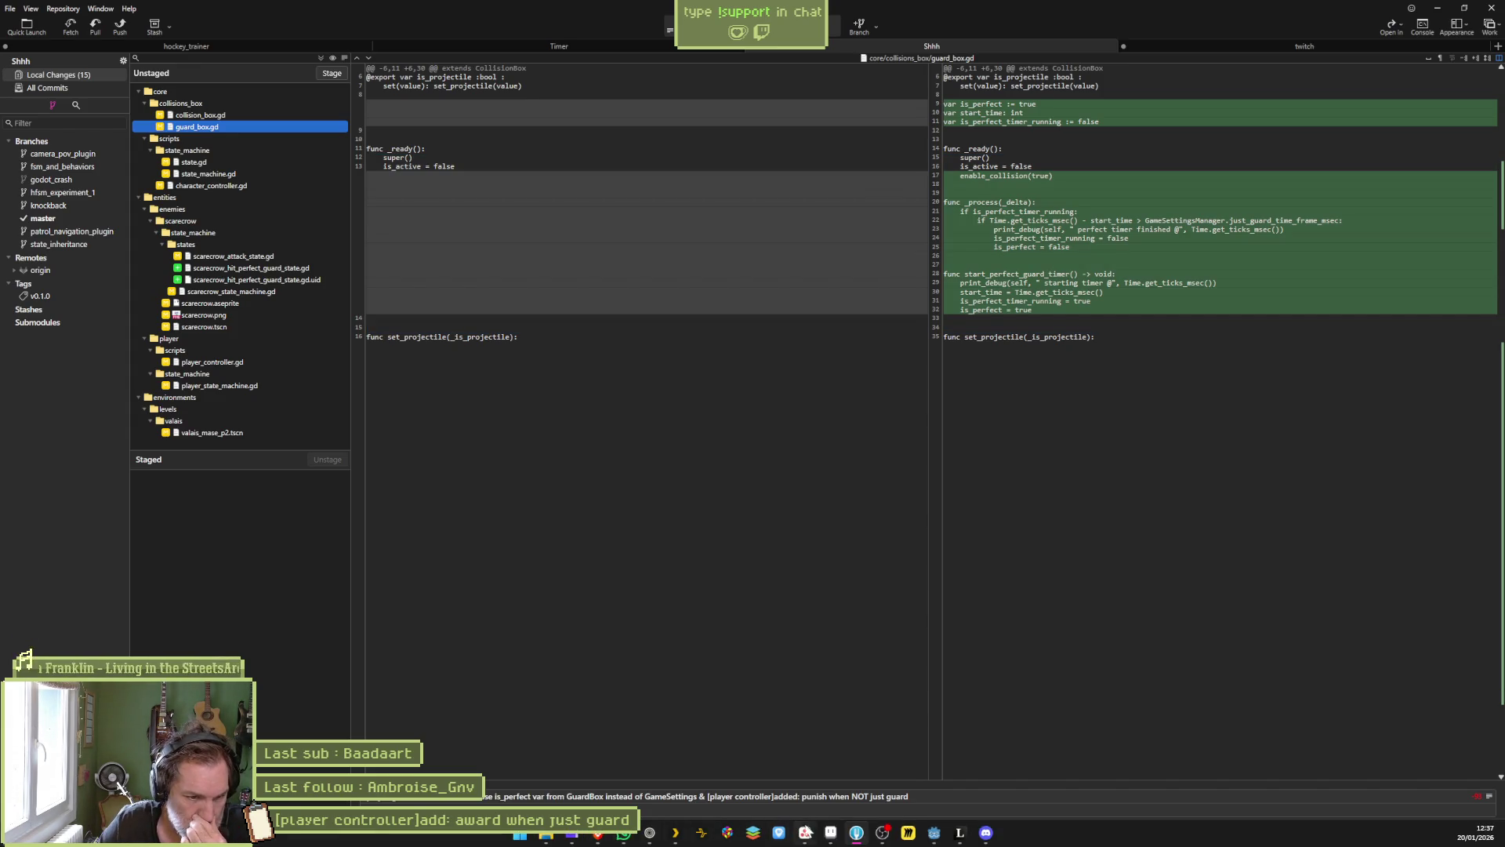
click(934, 832)
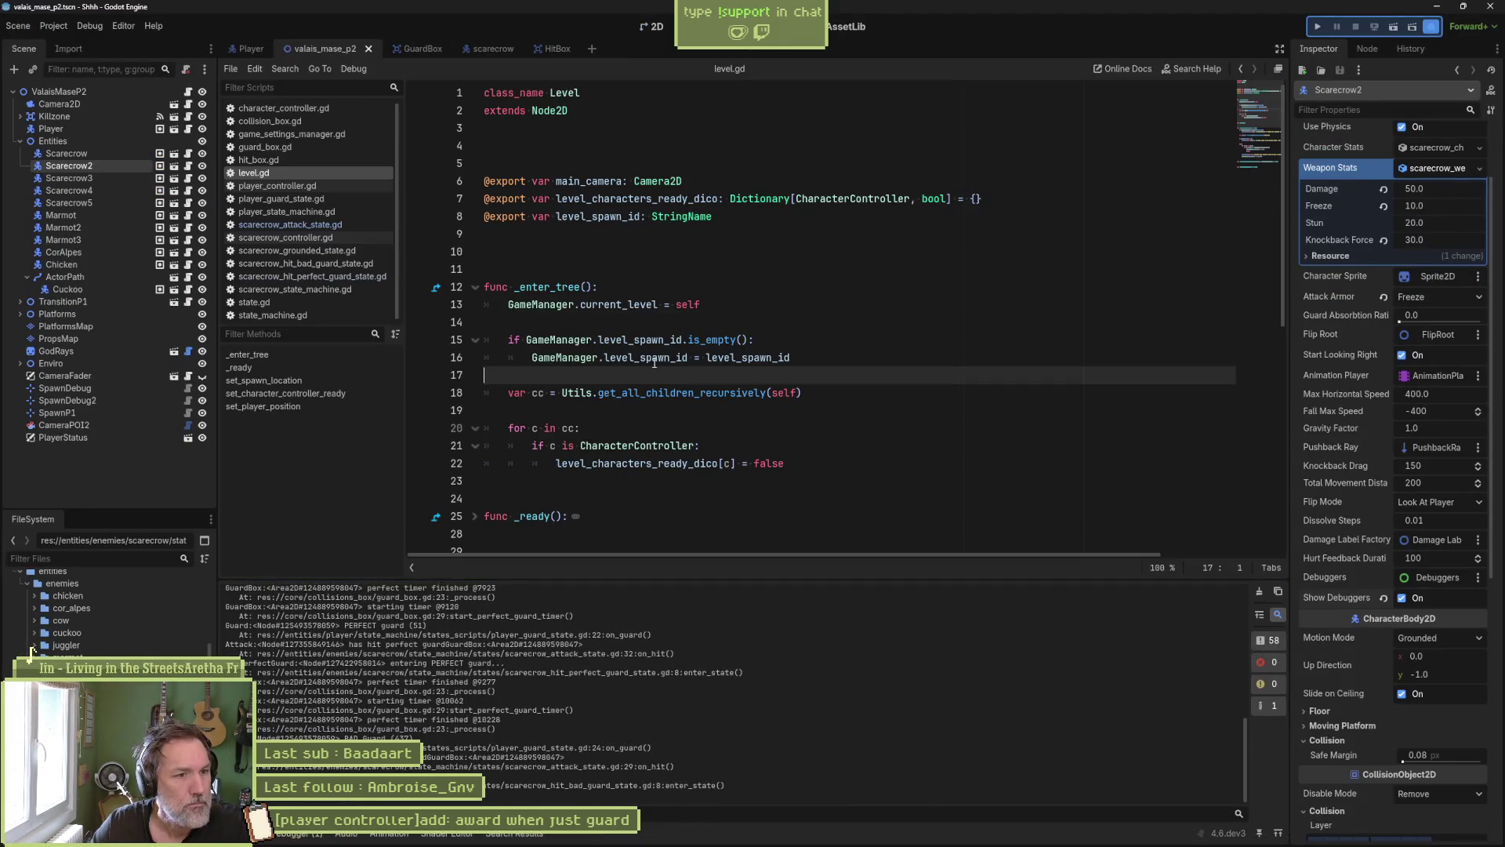
- Close character_controller.gd, collision_box.gd and game_settings_manager.gd in the script list
click(328, 110)
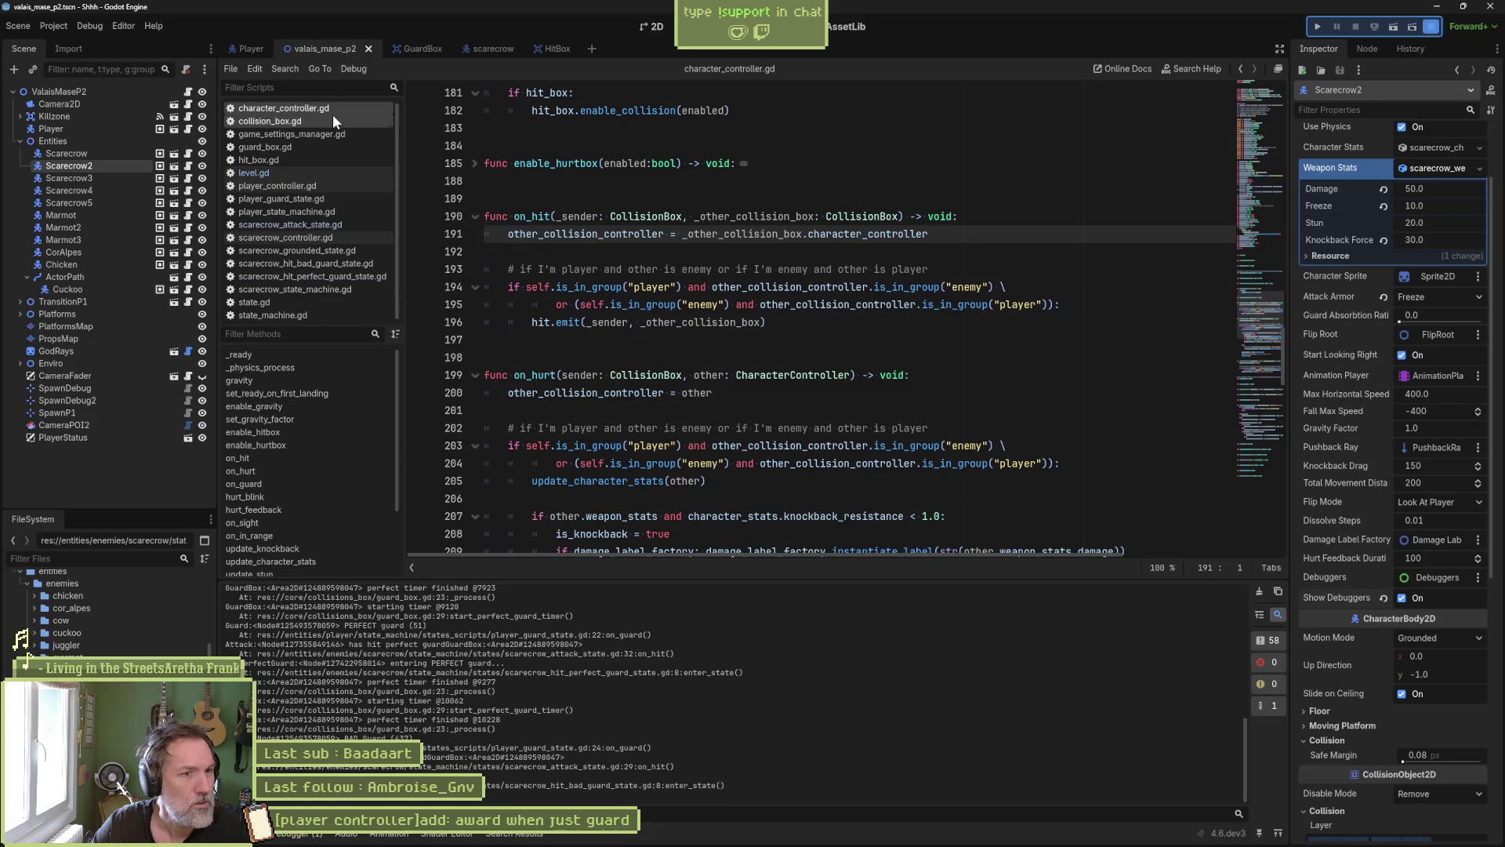
click(332, 119)
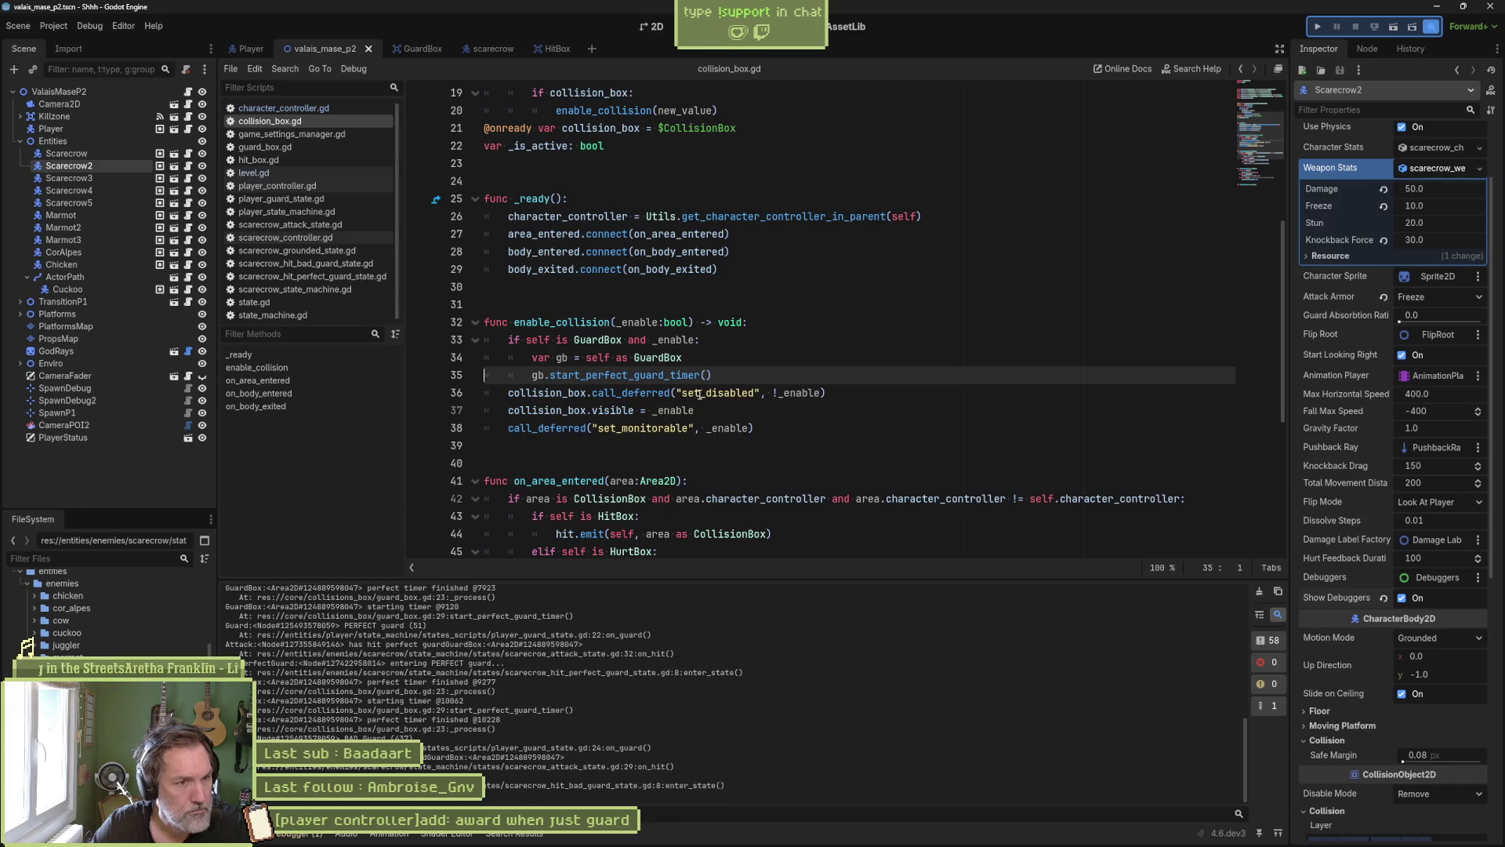
scroll(708, 433, down, 5)
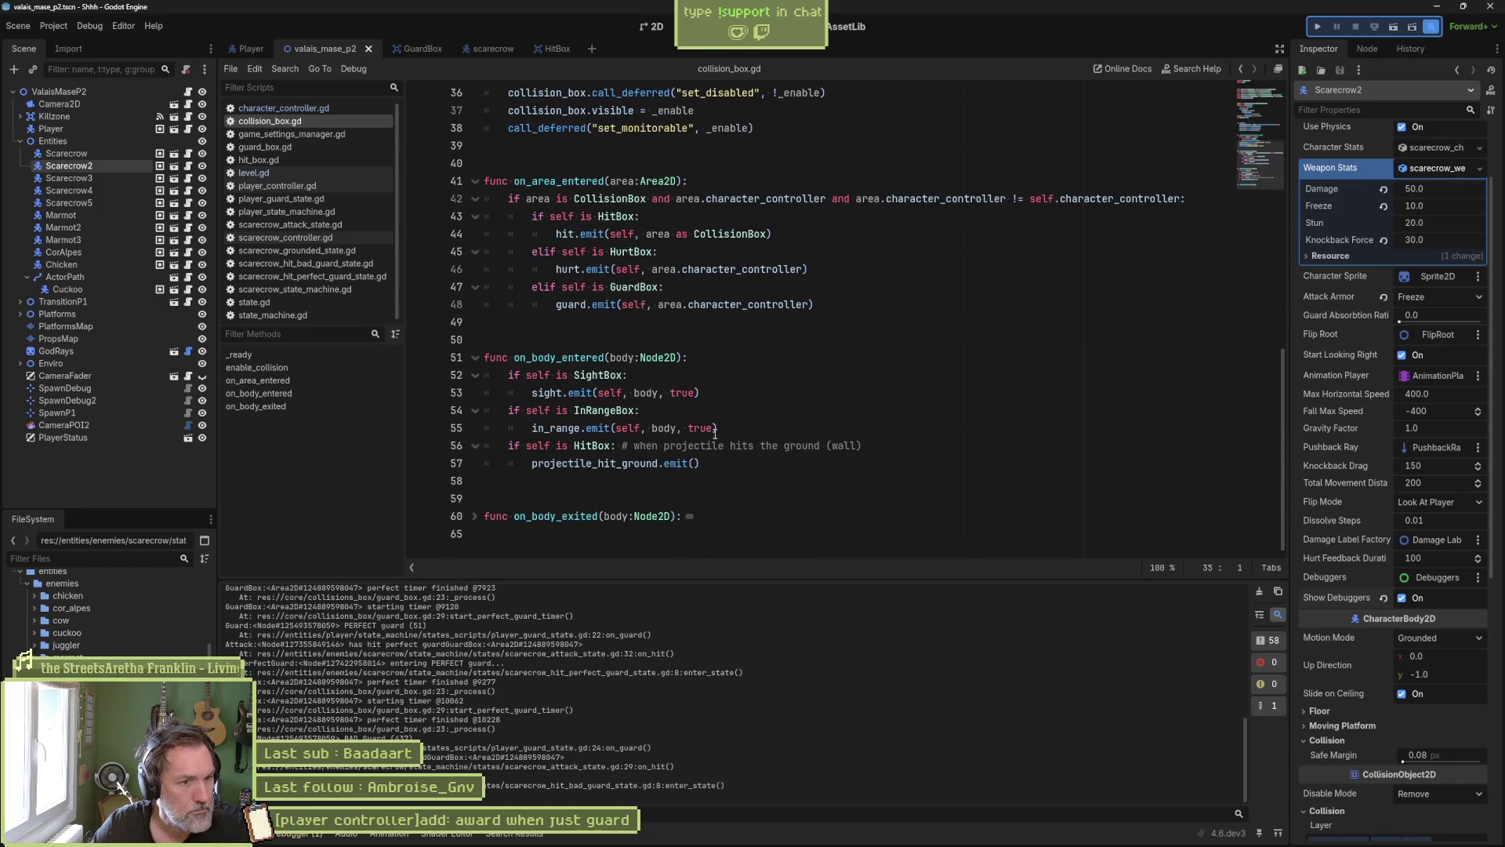
scroll(712, 433, up, 10)
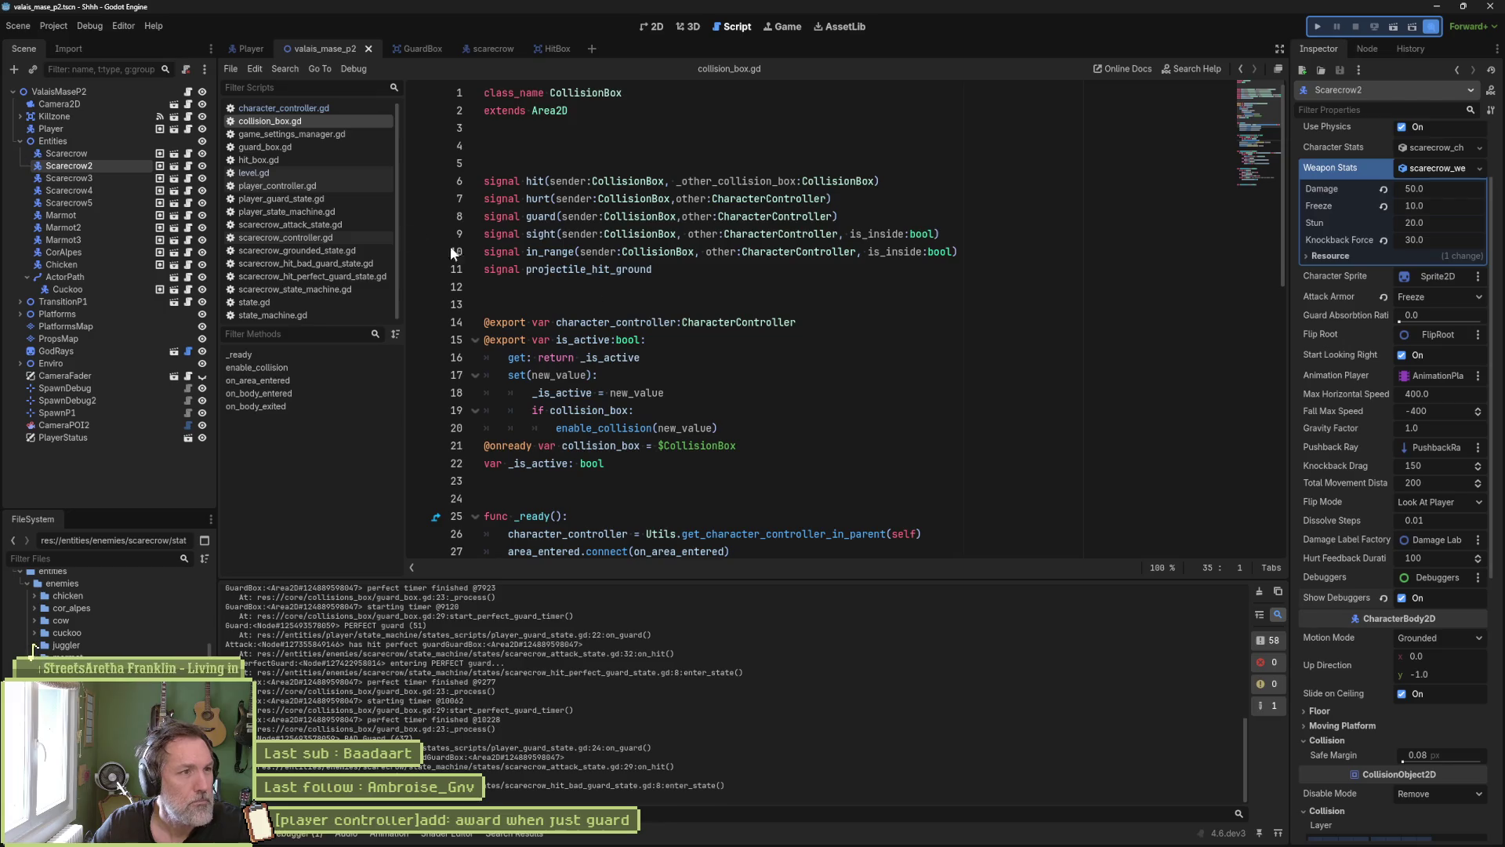
middle_click(275, 107)
middle_click(275, 107)
click(275, 107)
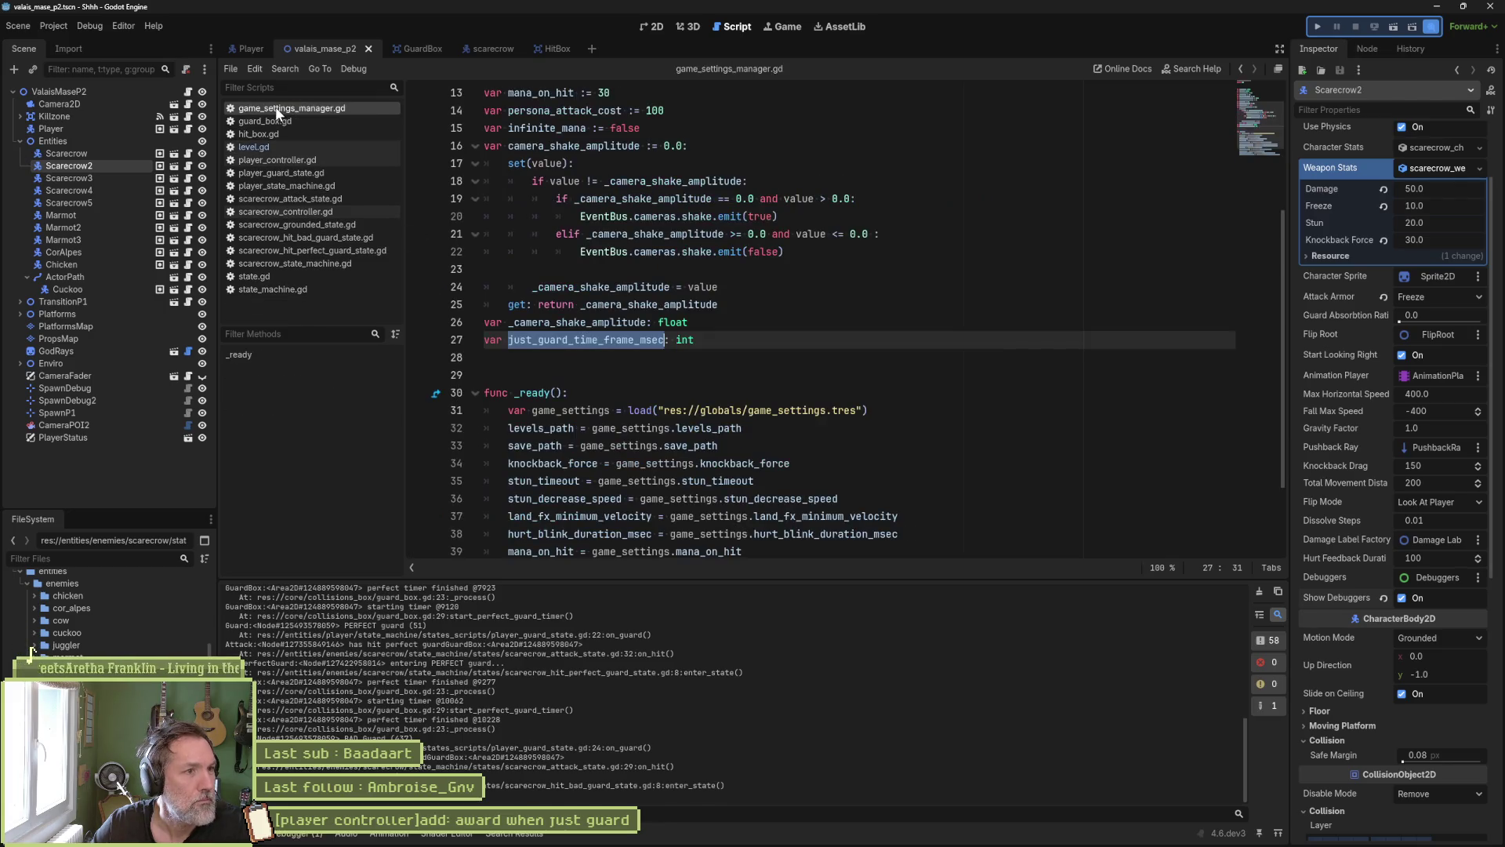
middle_click(276, 108)
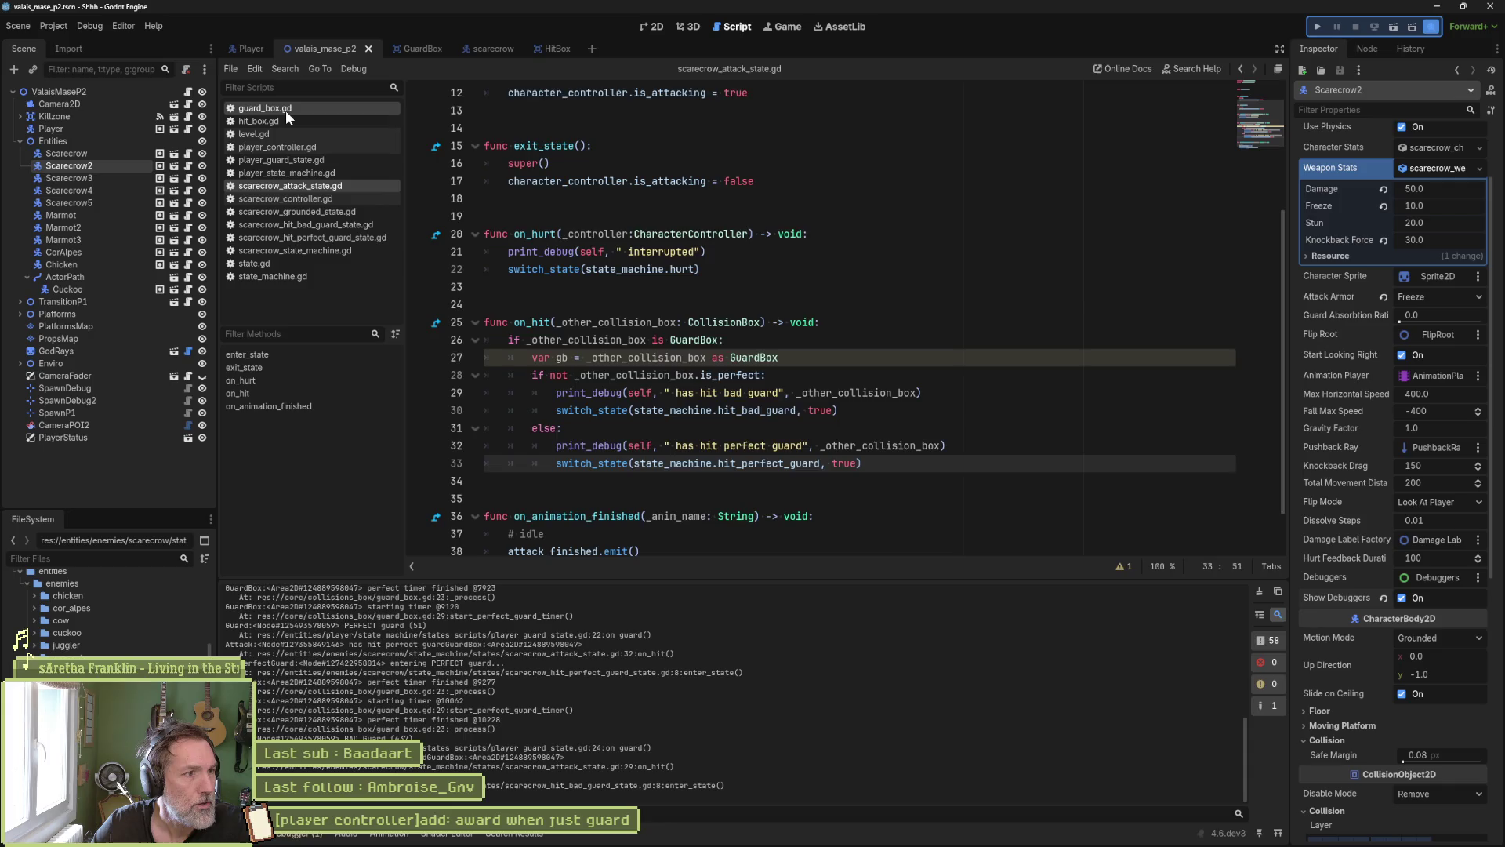
- Delete the perfect-timer and starting-timer debug prints in guard_box.gd, save, and close it
click(716, 322)
key(ctrl+shift+k)
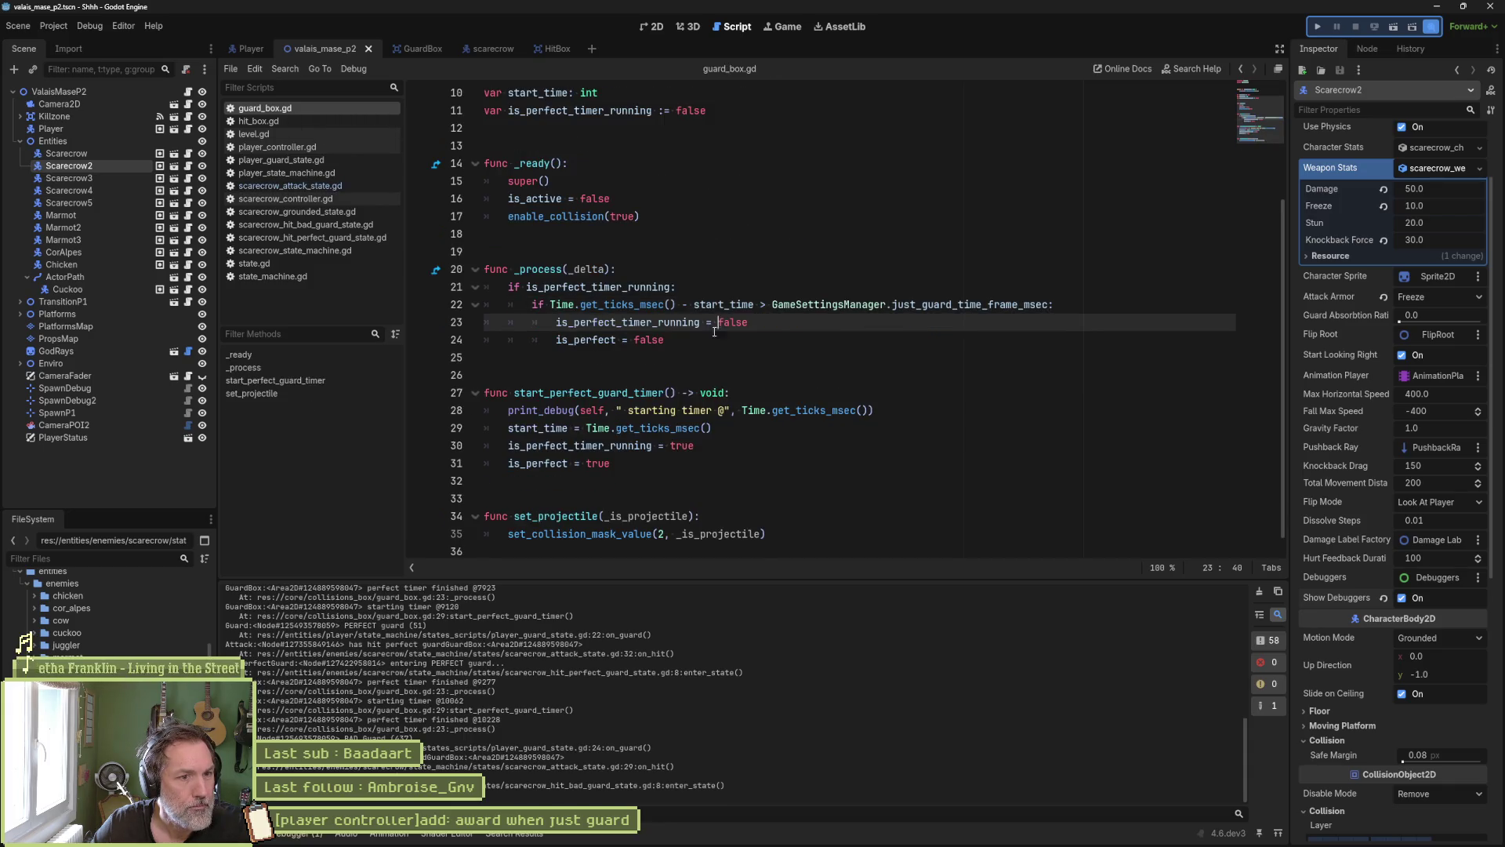
click(716, 411)
key(ctrl+shift+k)
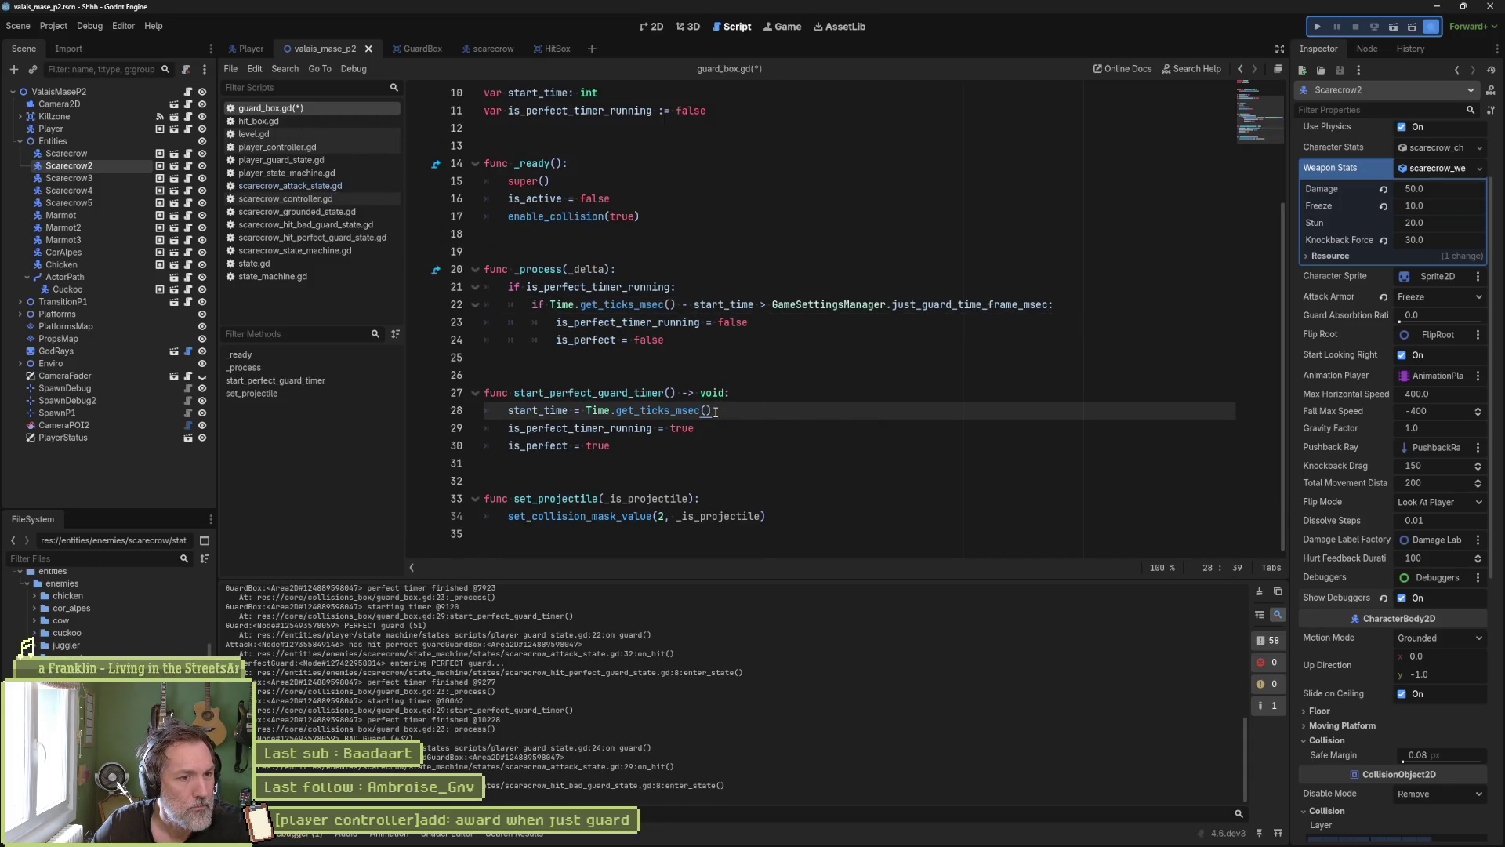
key(ctrl+s)
scroll(716, 412, up, 4)
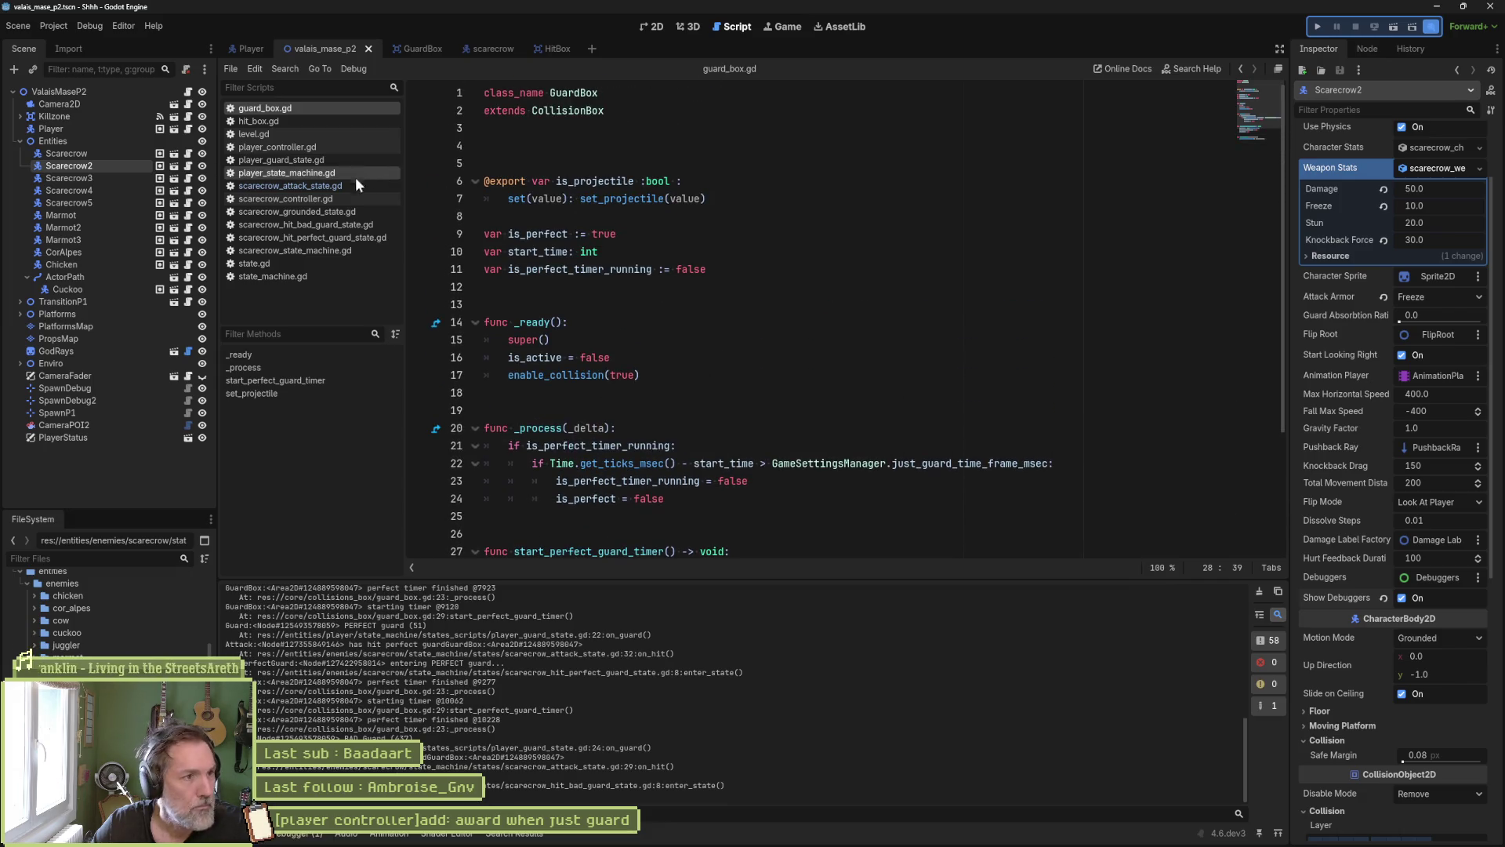
middle_click(292, 107)
- Close hit_box.gd and level.gd, then review player_controller.gd
click(290, 108)
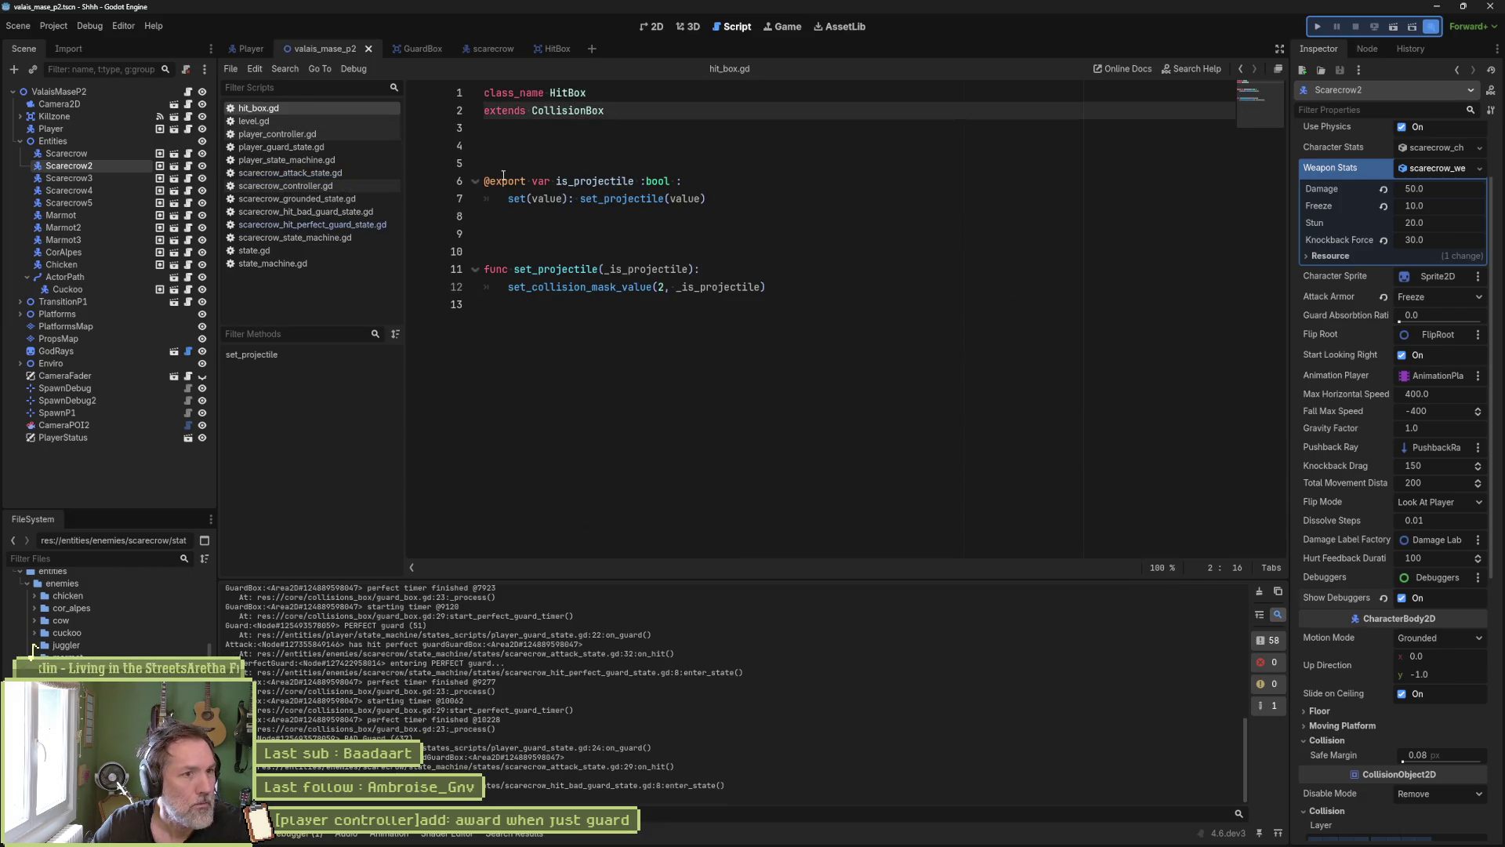
middle_click(329, 108)
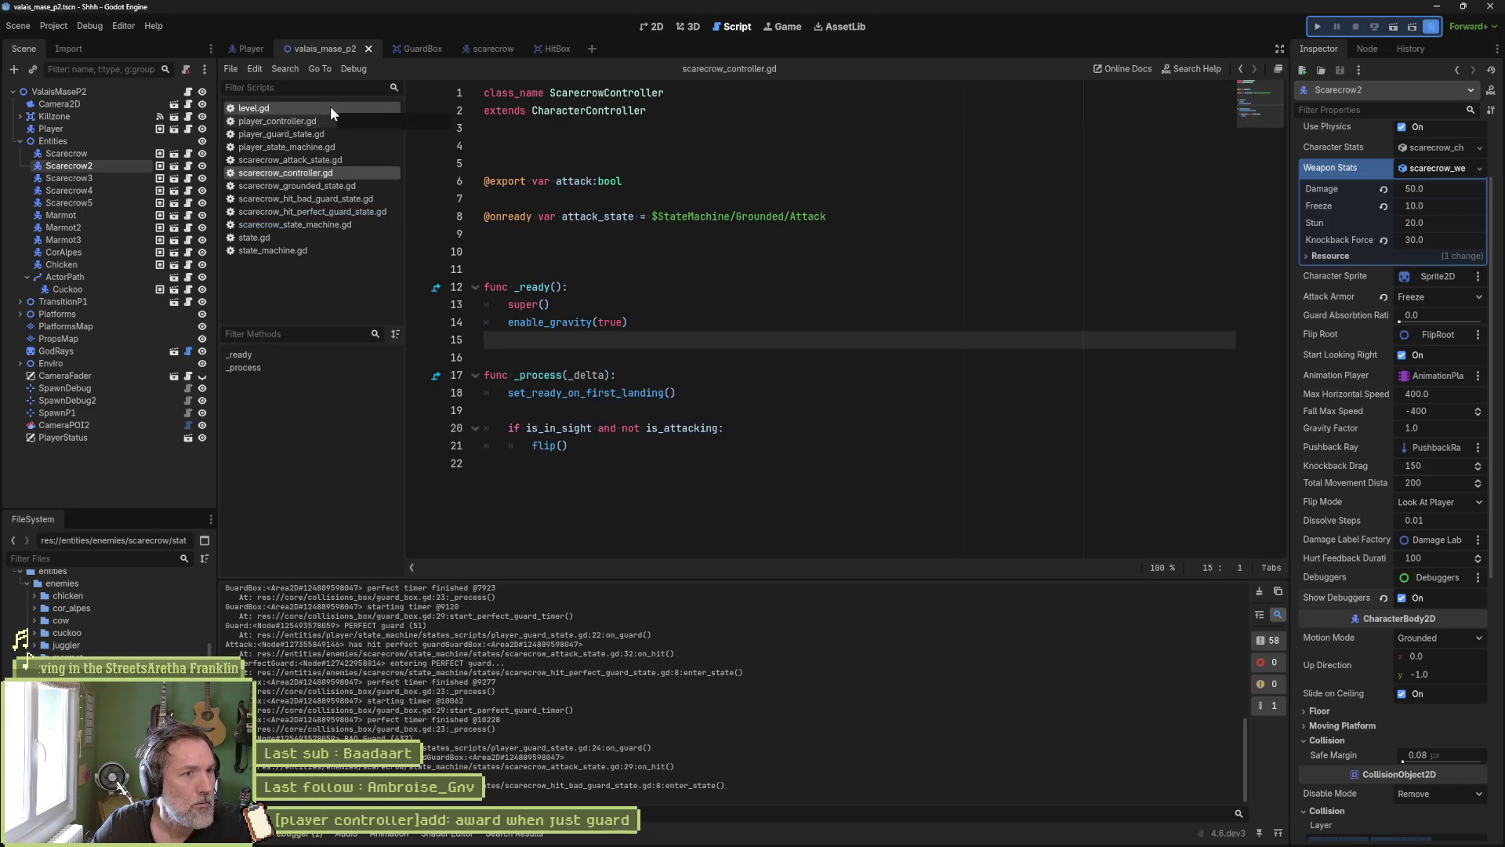
middle_click(331, 108)
click(331, 108)
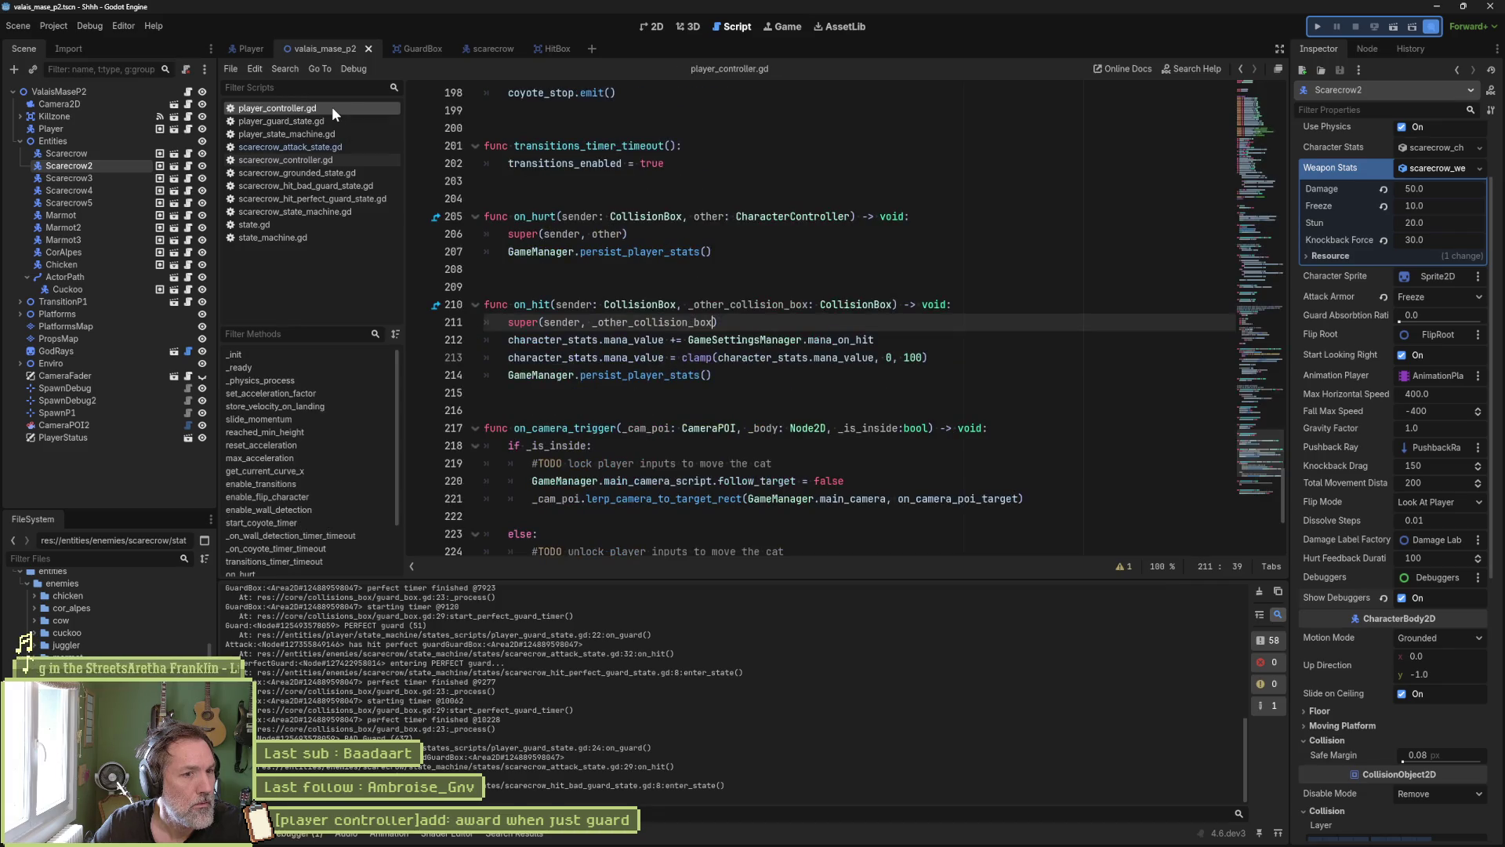
scroll(746, 311, down, 4)
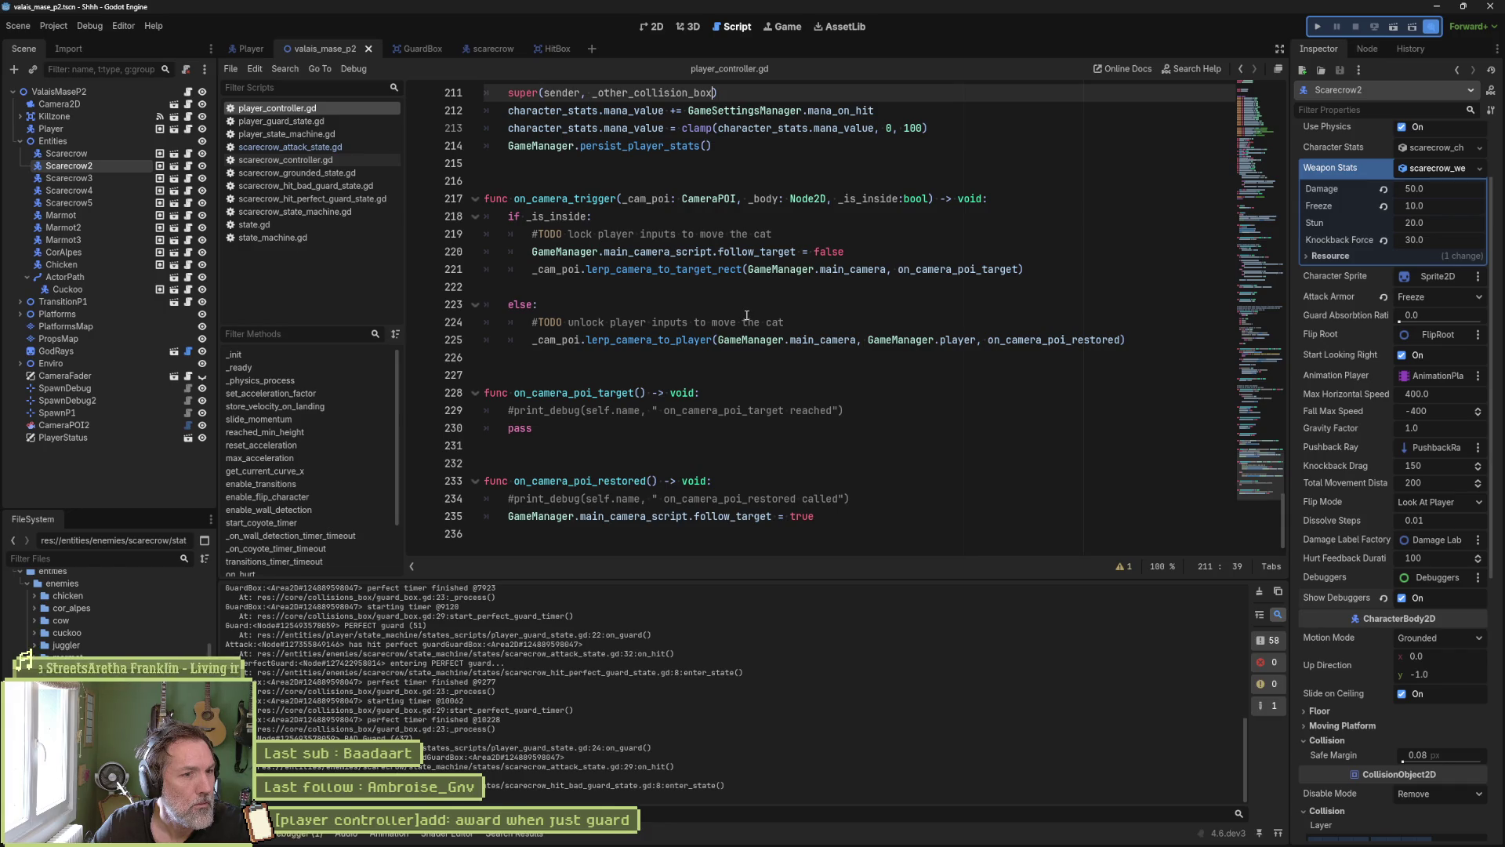
scroll(743, 311, up, 5)
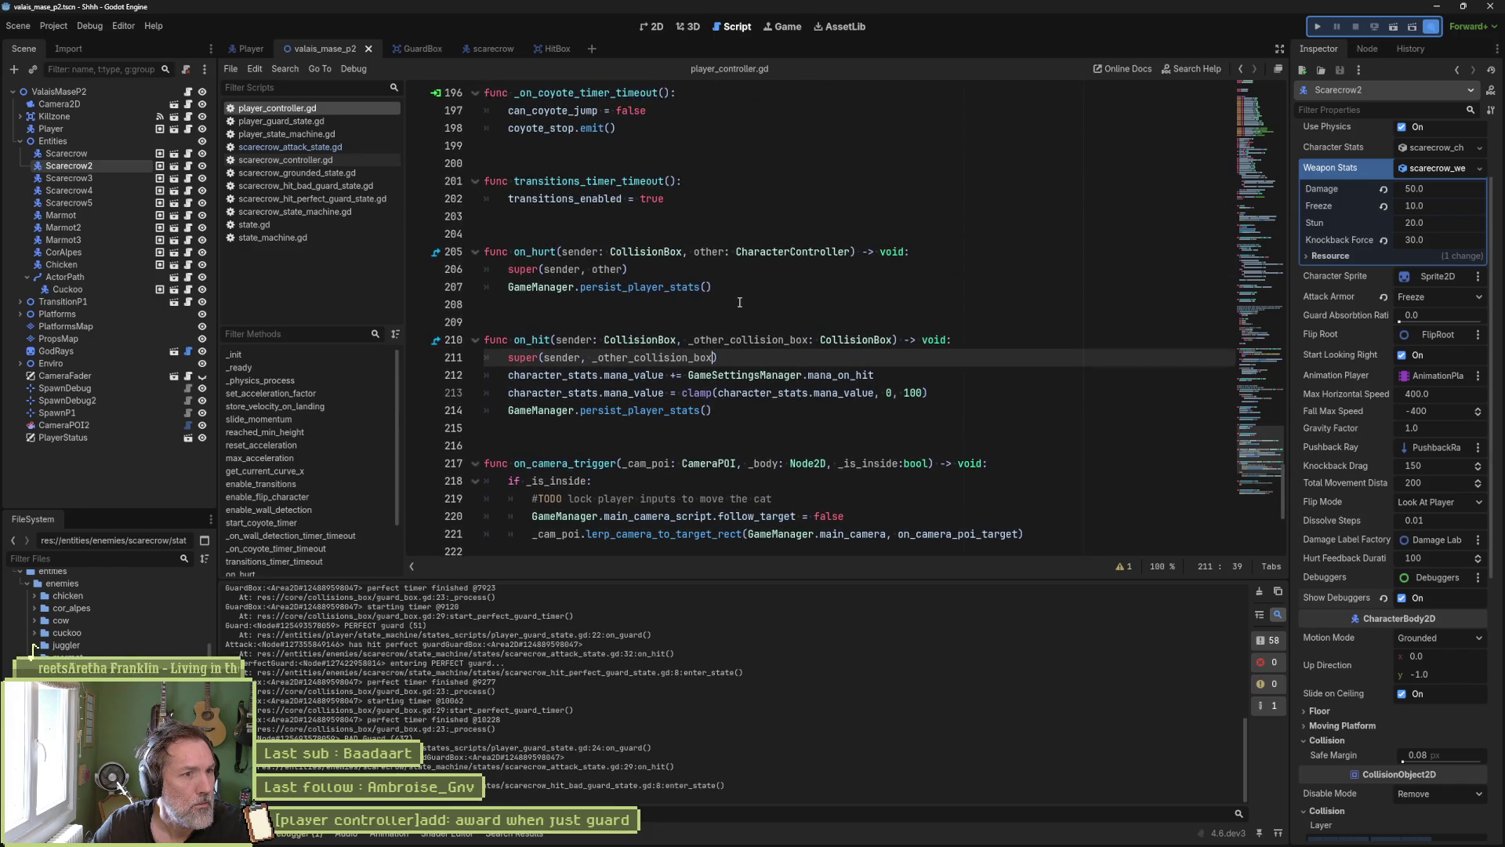
scroll(739, 302, up, 5)
scroll(739, 302, down, 4)
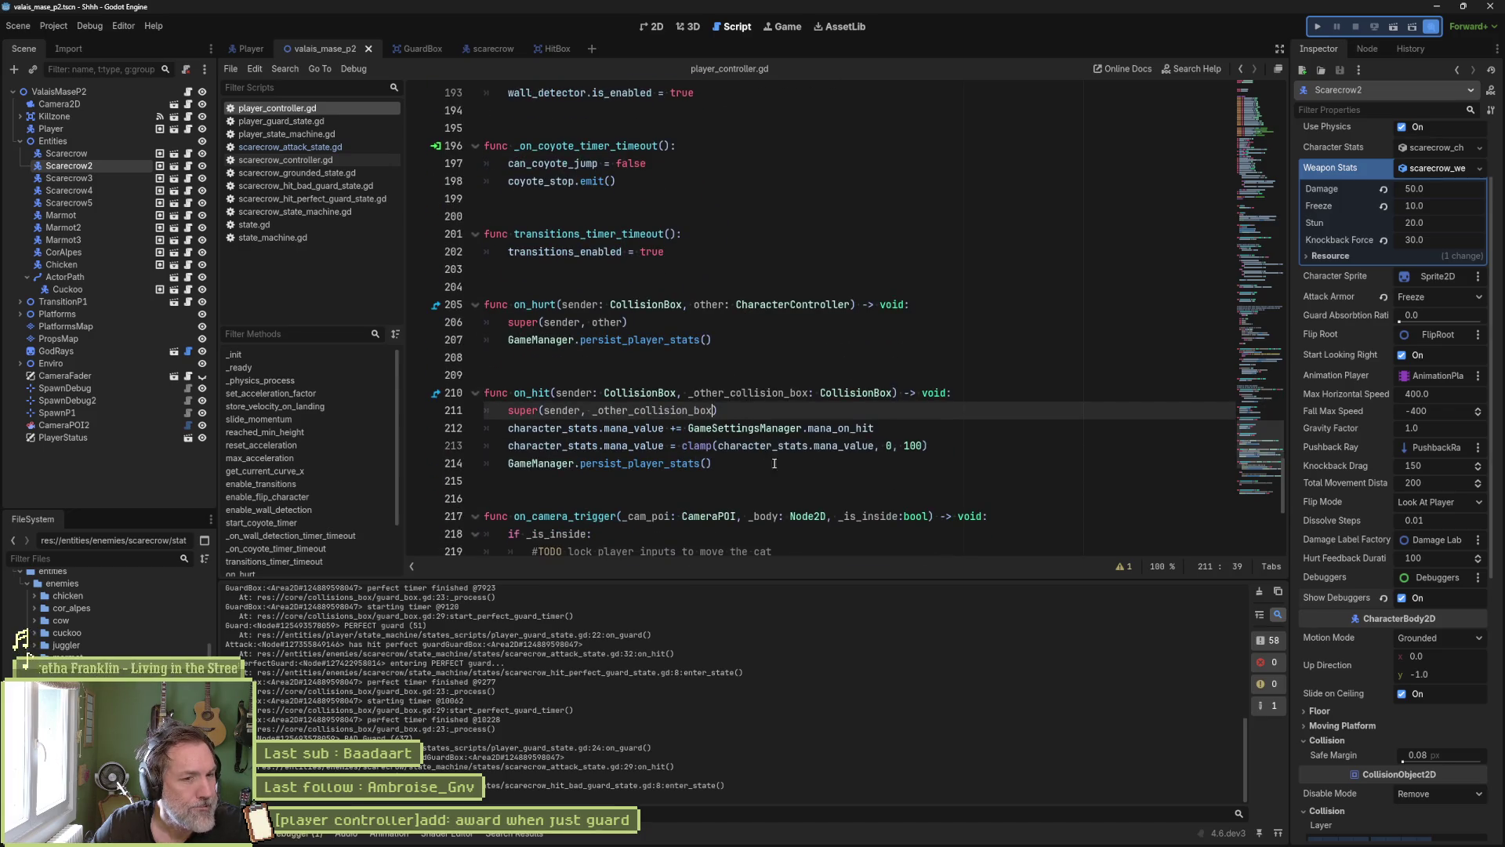
drag(1254, 444, 1247, 100)
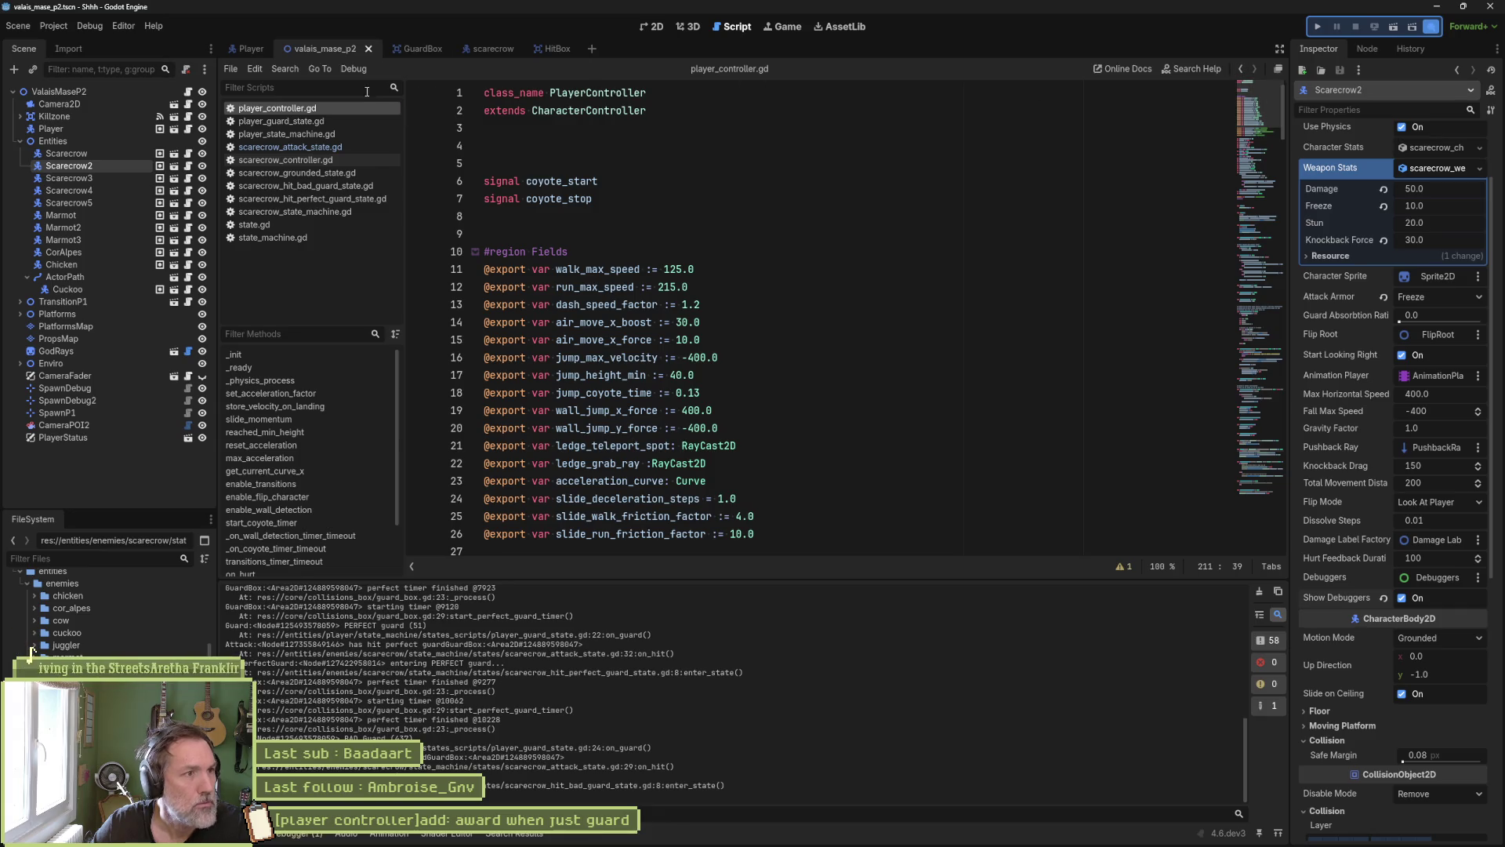
- Delete the bad-guard and perfect-guard debug prints in scarecrow_attack_state.gd's on_hit and save
middle_click(308, 103)
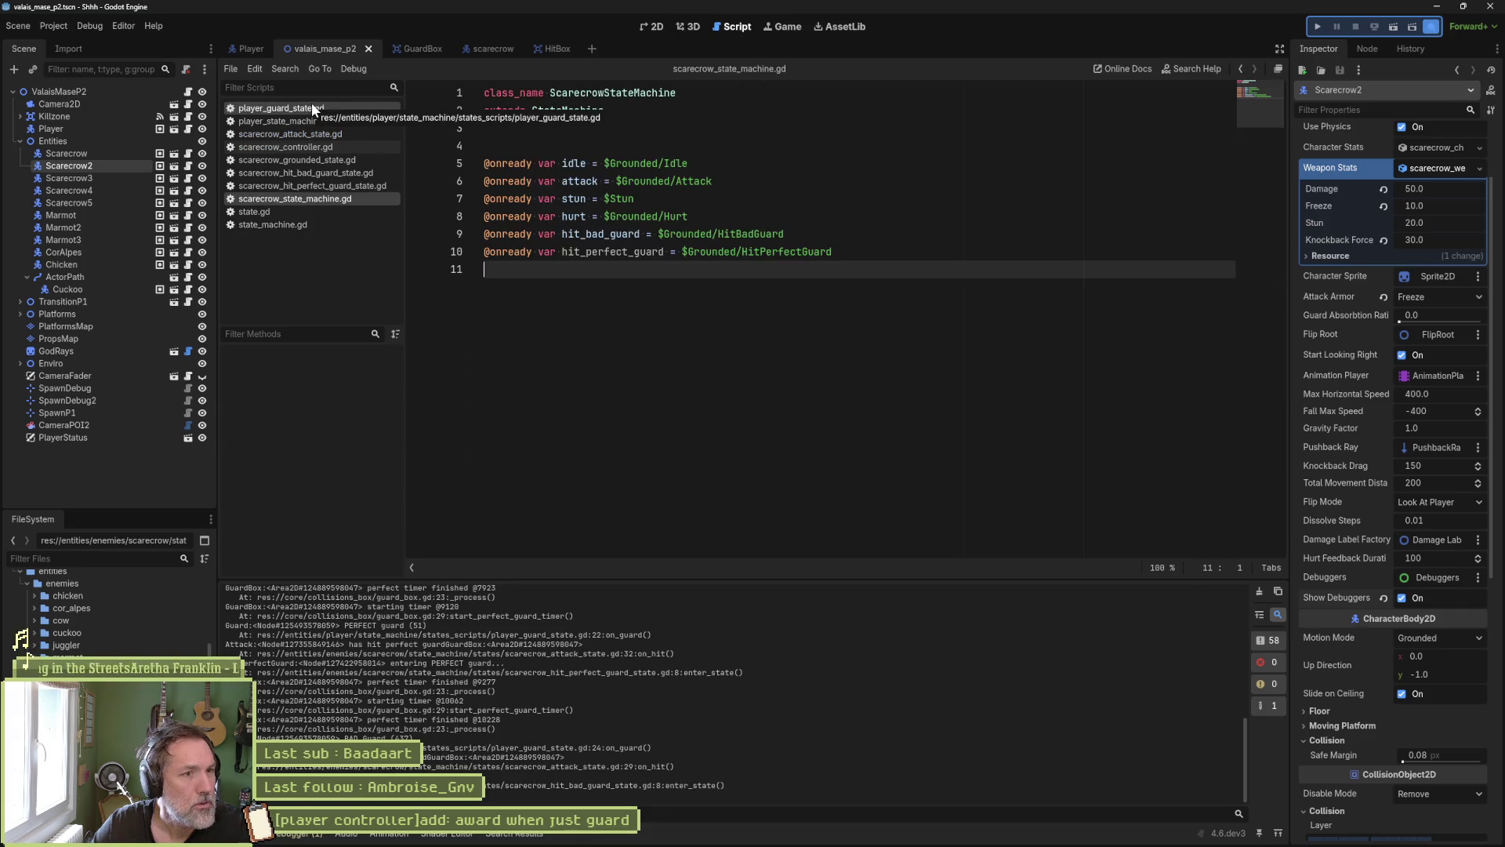
middle_click(369, 199)
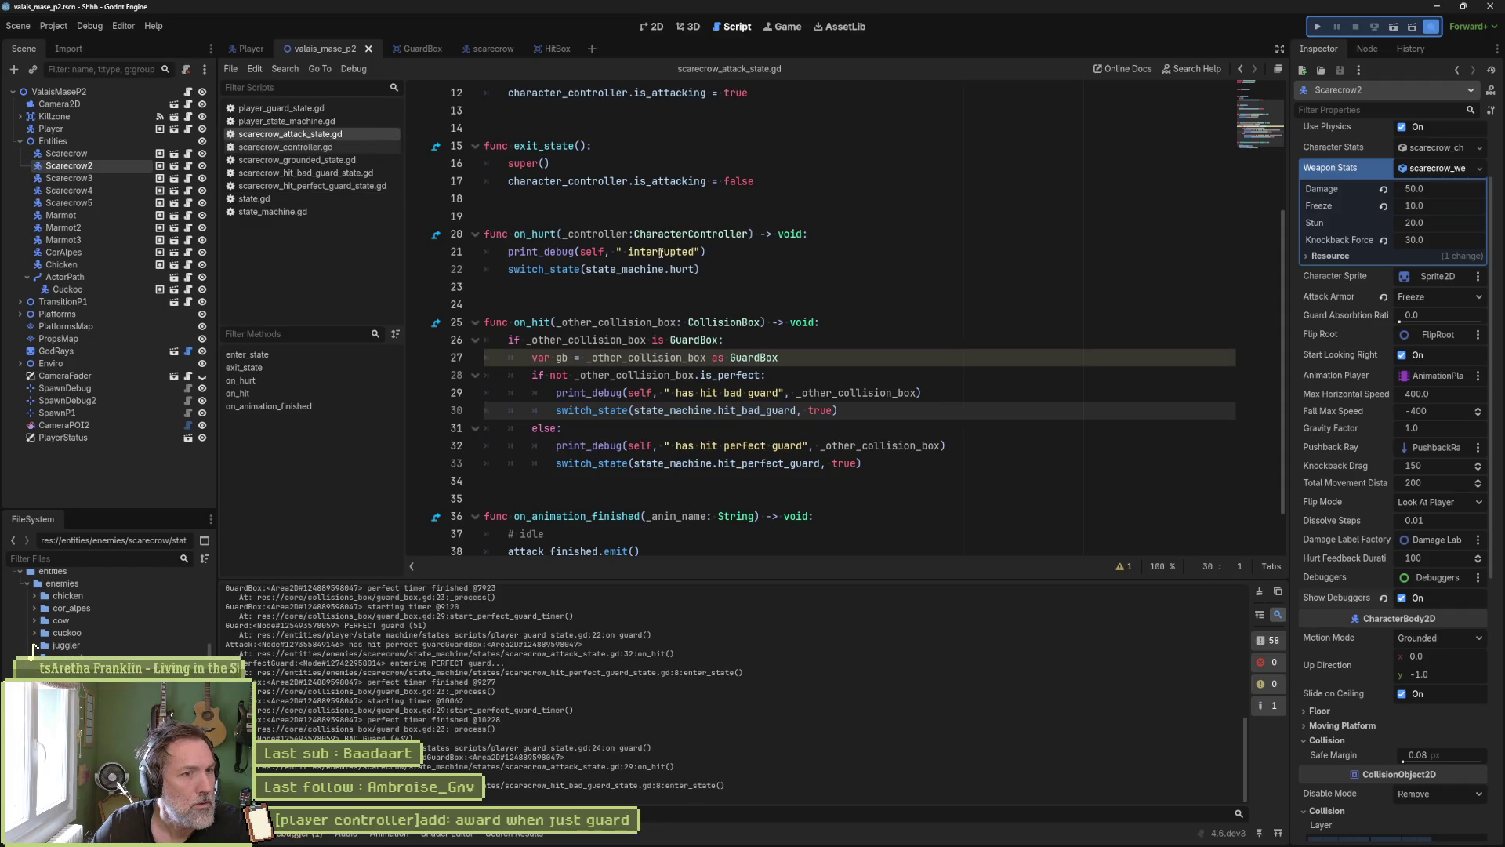
click(839, 392)
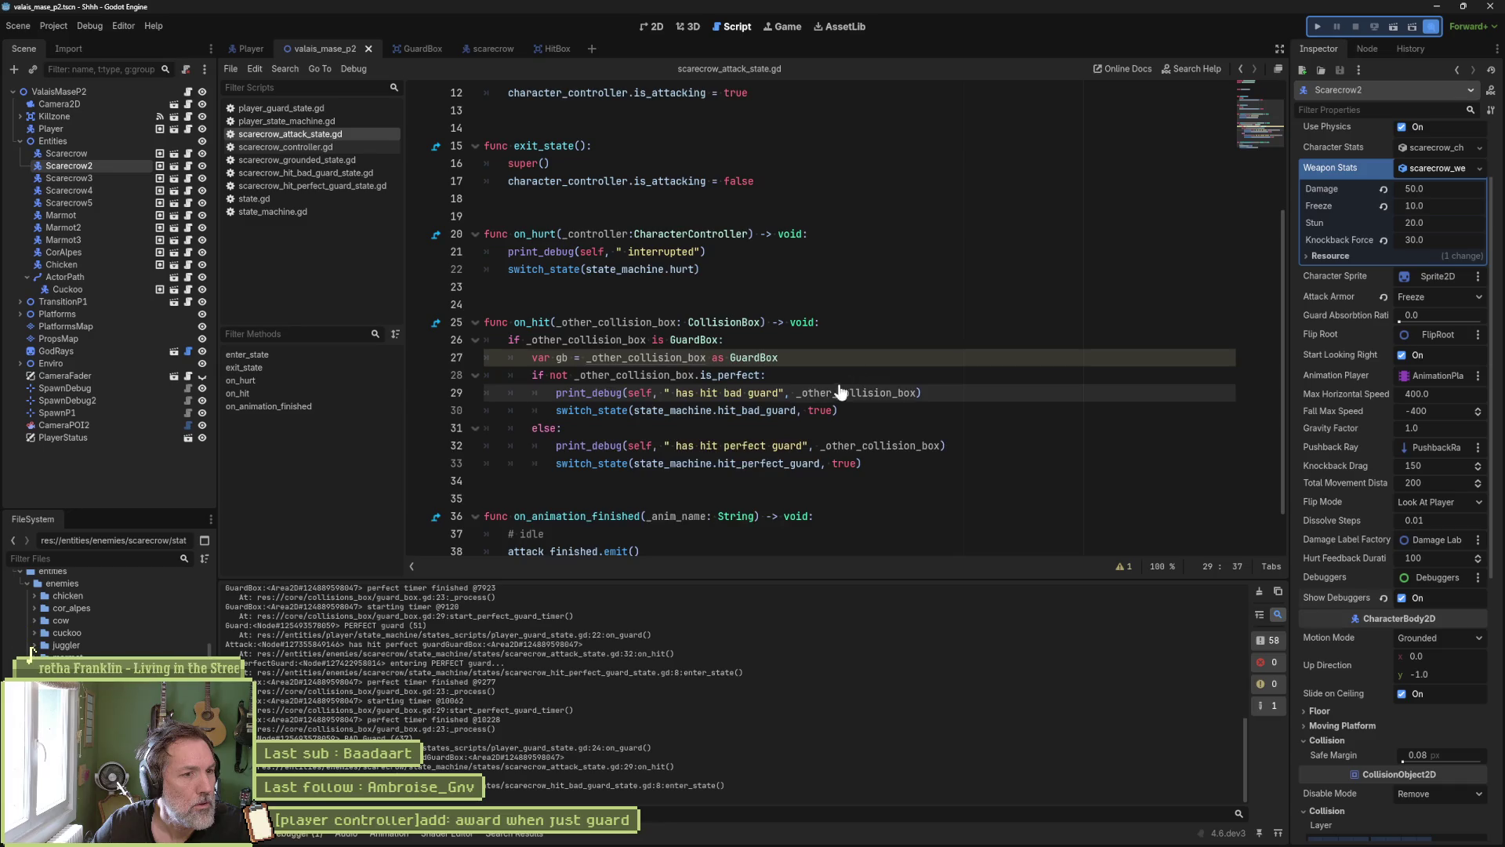
key(ctrl+shift+k)
click(798, 428)
key(ctrl+shift+k)
key(ctrl+s)
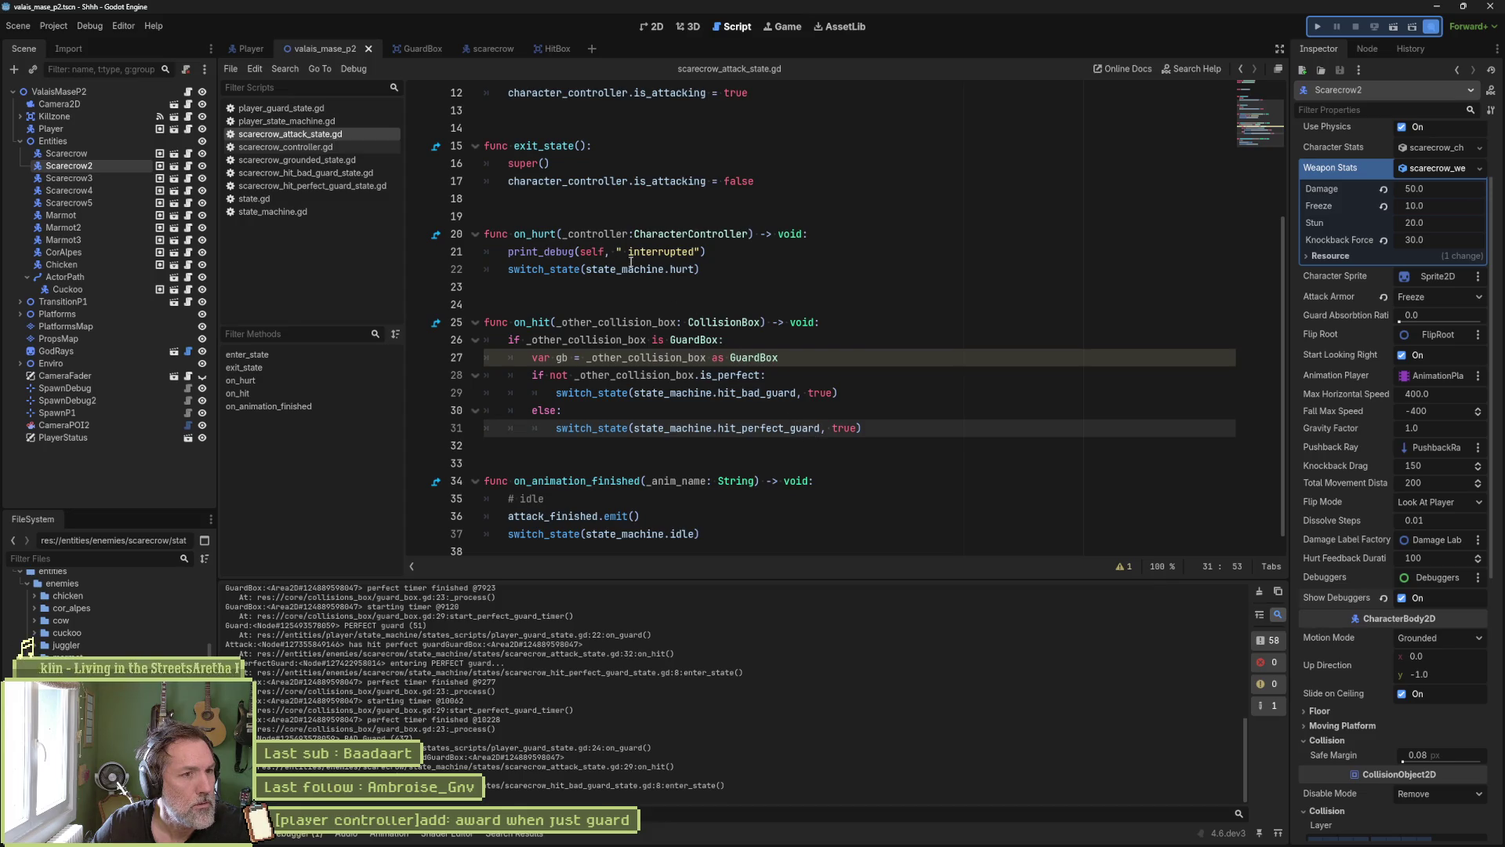
- Fold all functions in scarecrow_attack_state.gd and close the script
scroll(889, 413, up, 4)
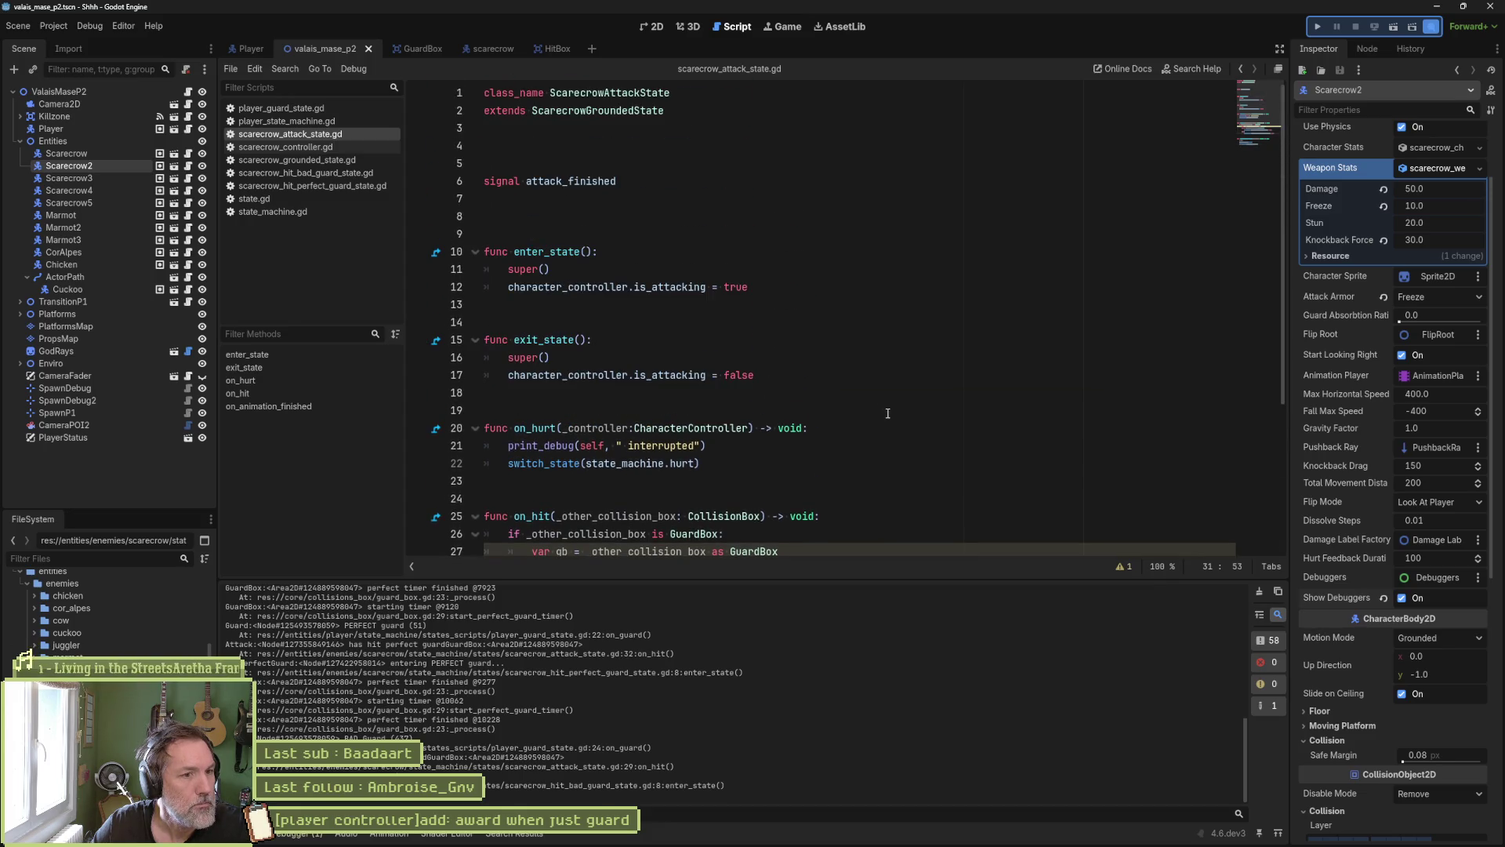
key(ctrl+alt+f)
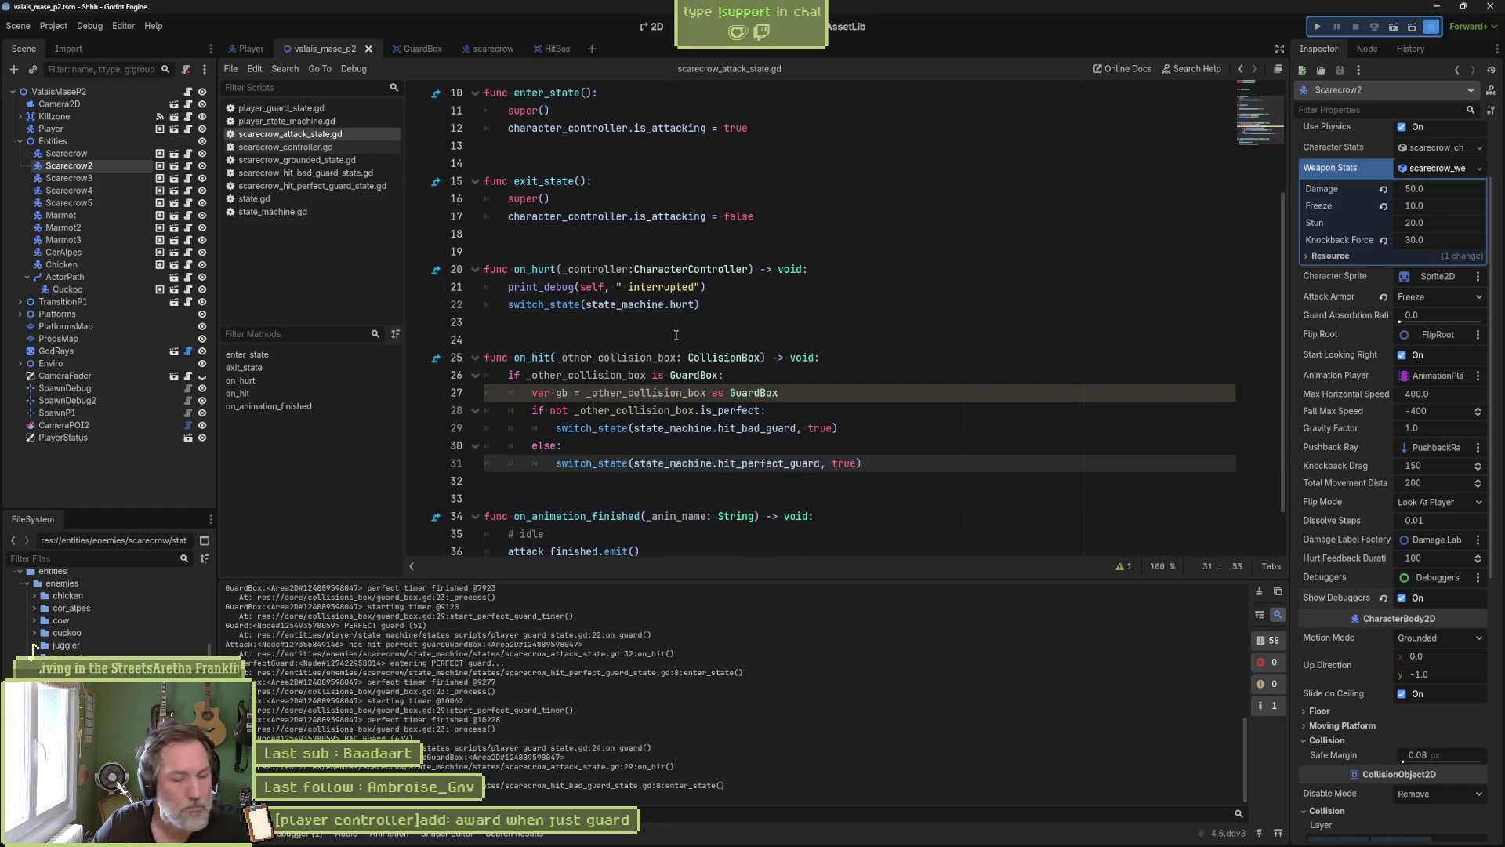
middle_click(288, 134)
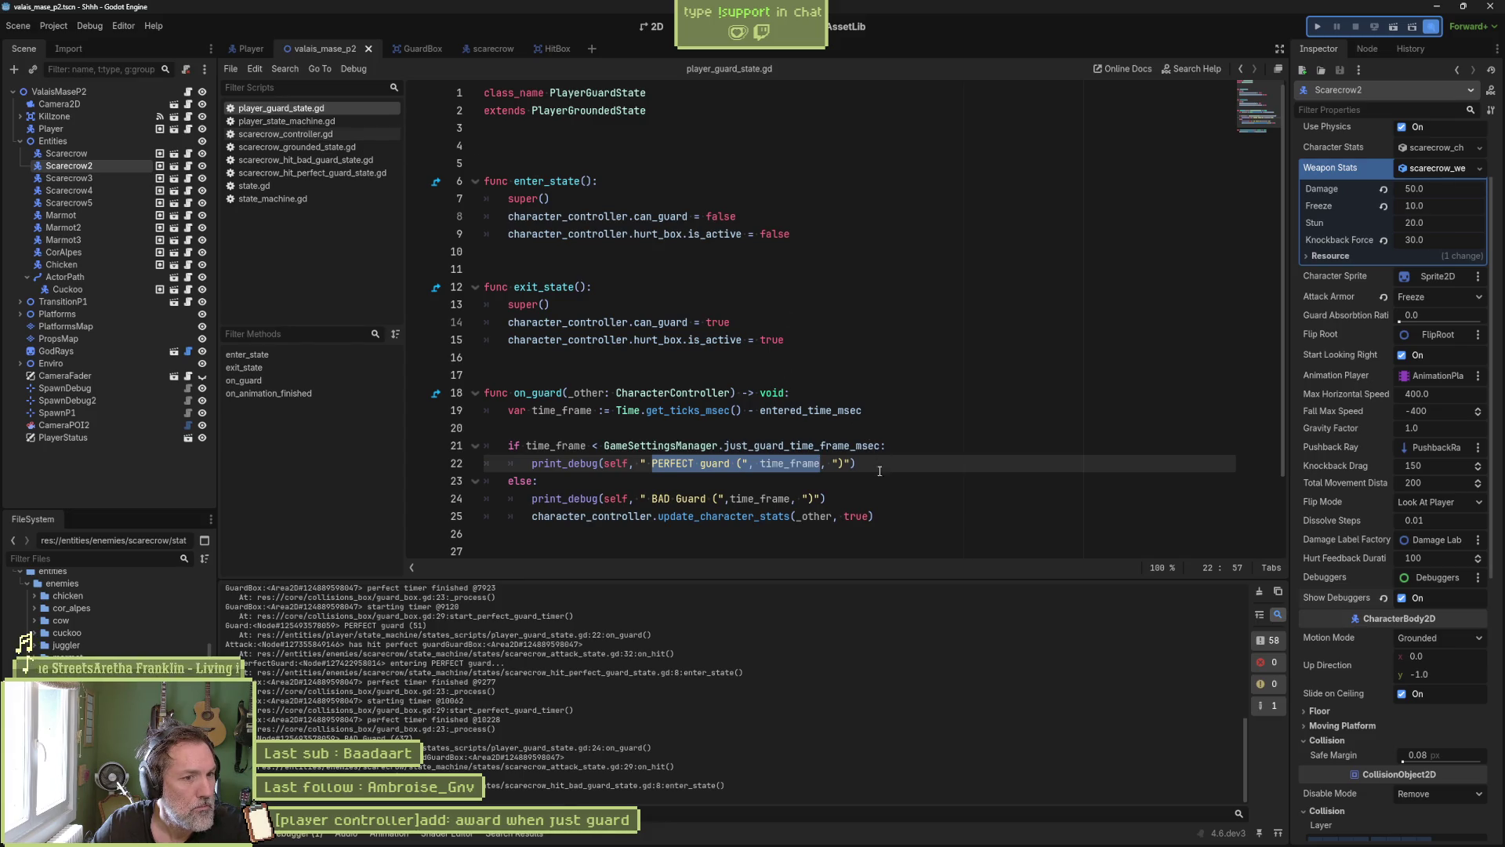
- Remove the BAD guard print_debug line in player_guard_state.gd
click(856, 503)
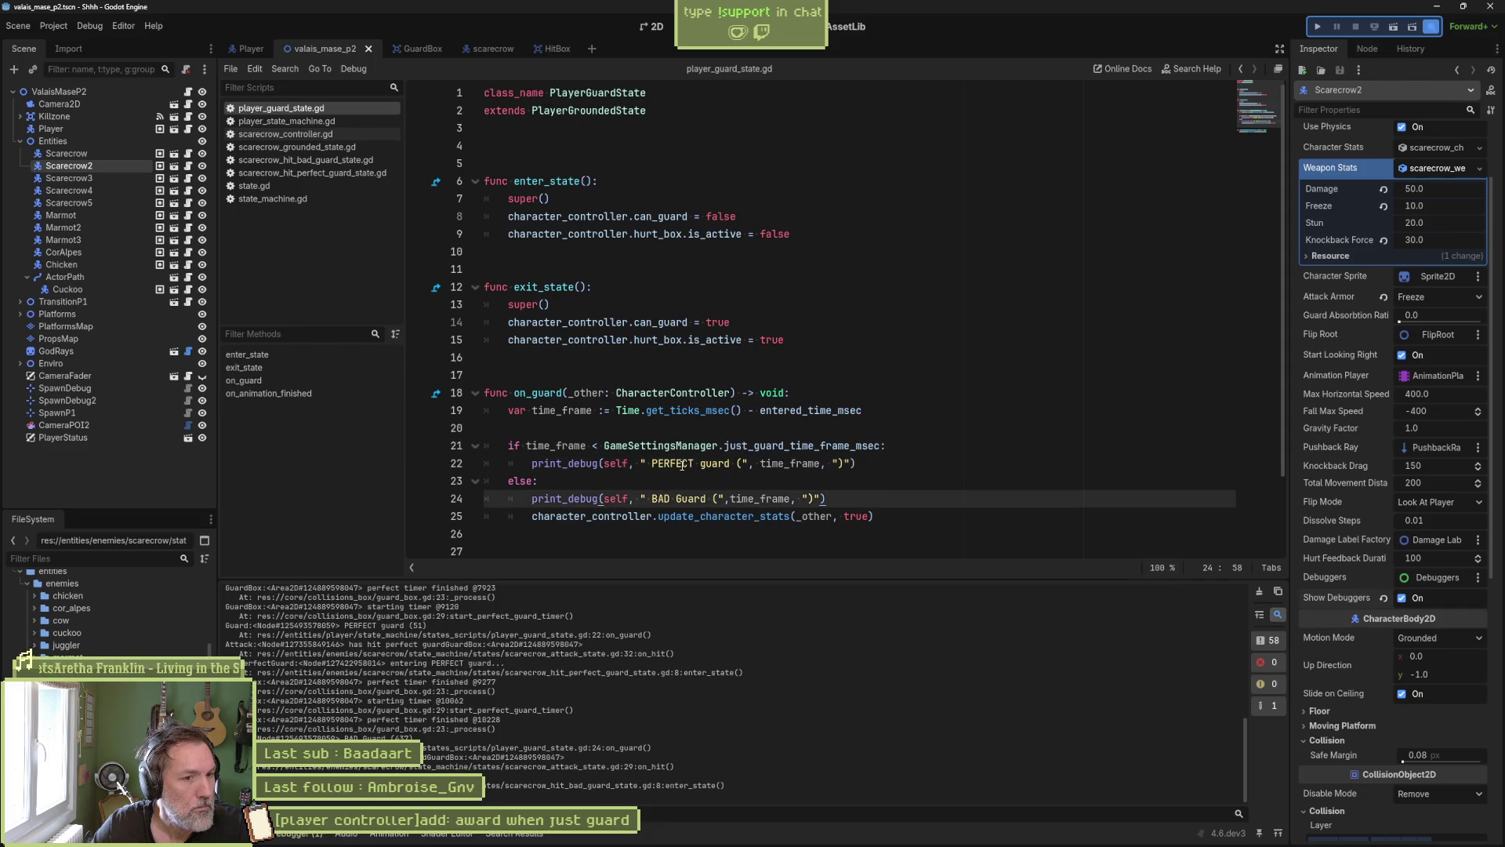
scroll(682, 465, down, 2)
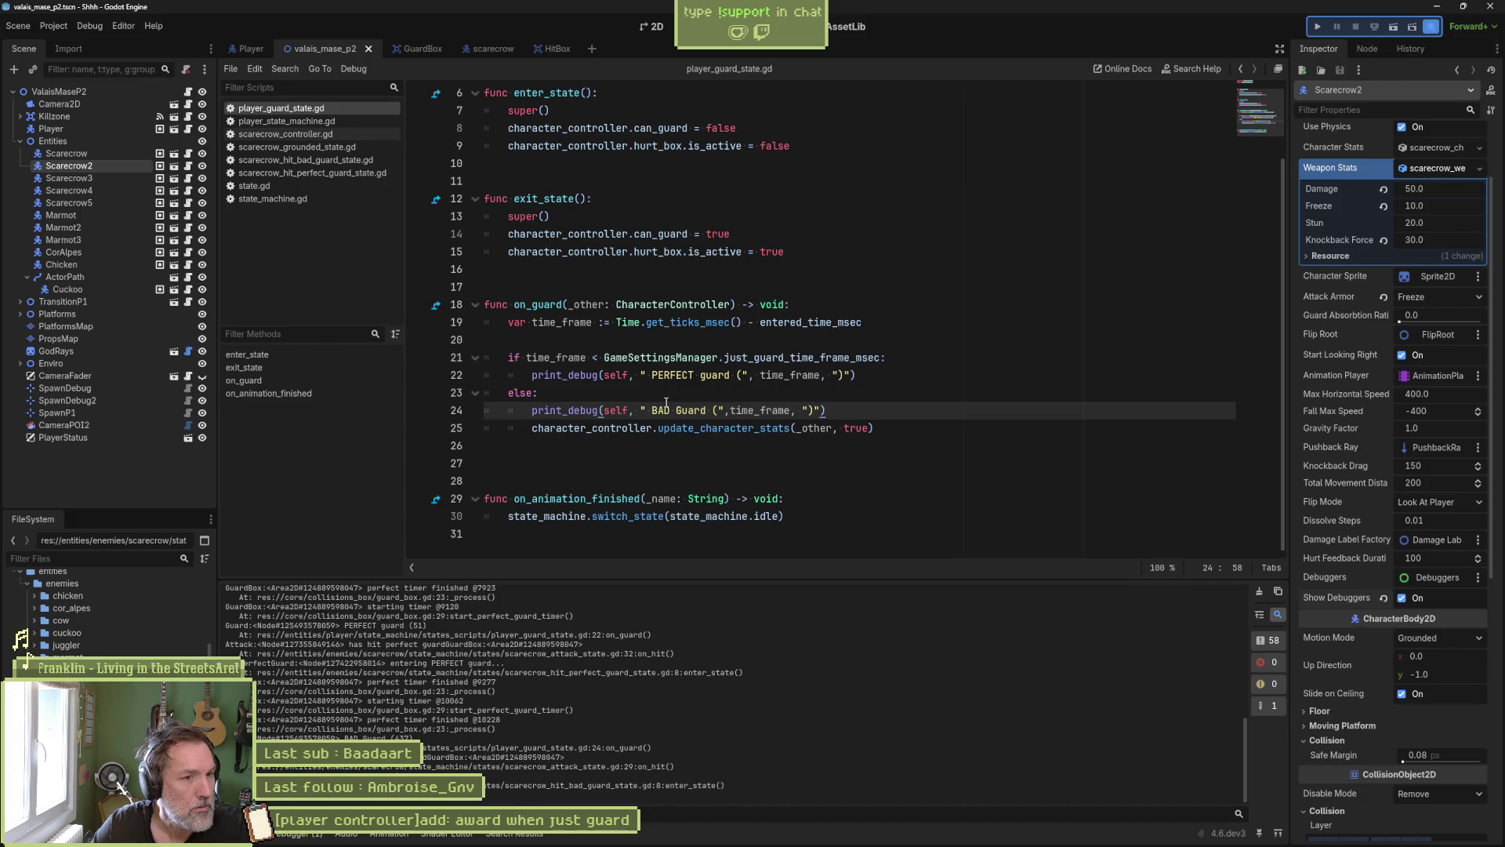
key(ctrl+x)
key(Up)
key(Up)
key(Return)
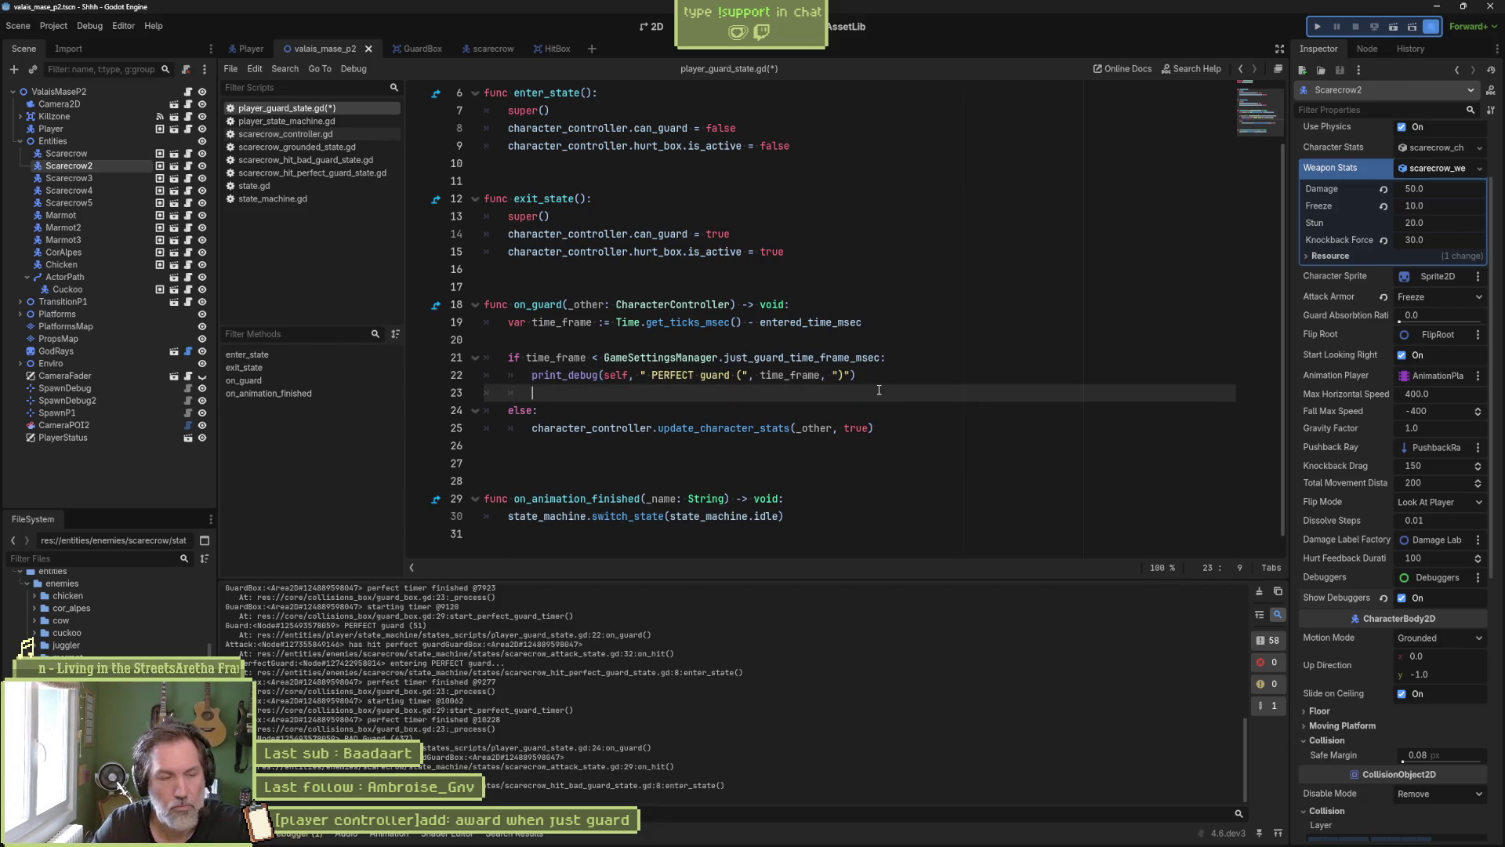
- Add the comment '#TODO add perfect guard reward' and save the script
text(//)
key(BackSpace)
text(#)
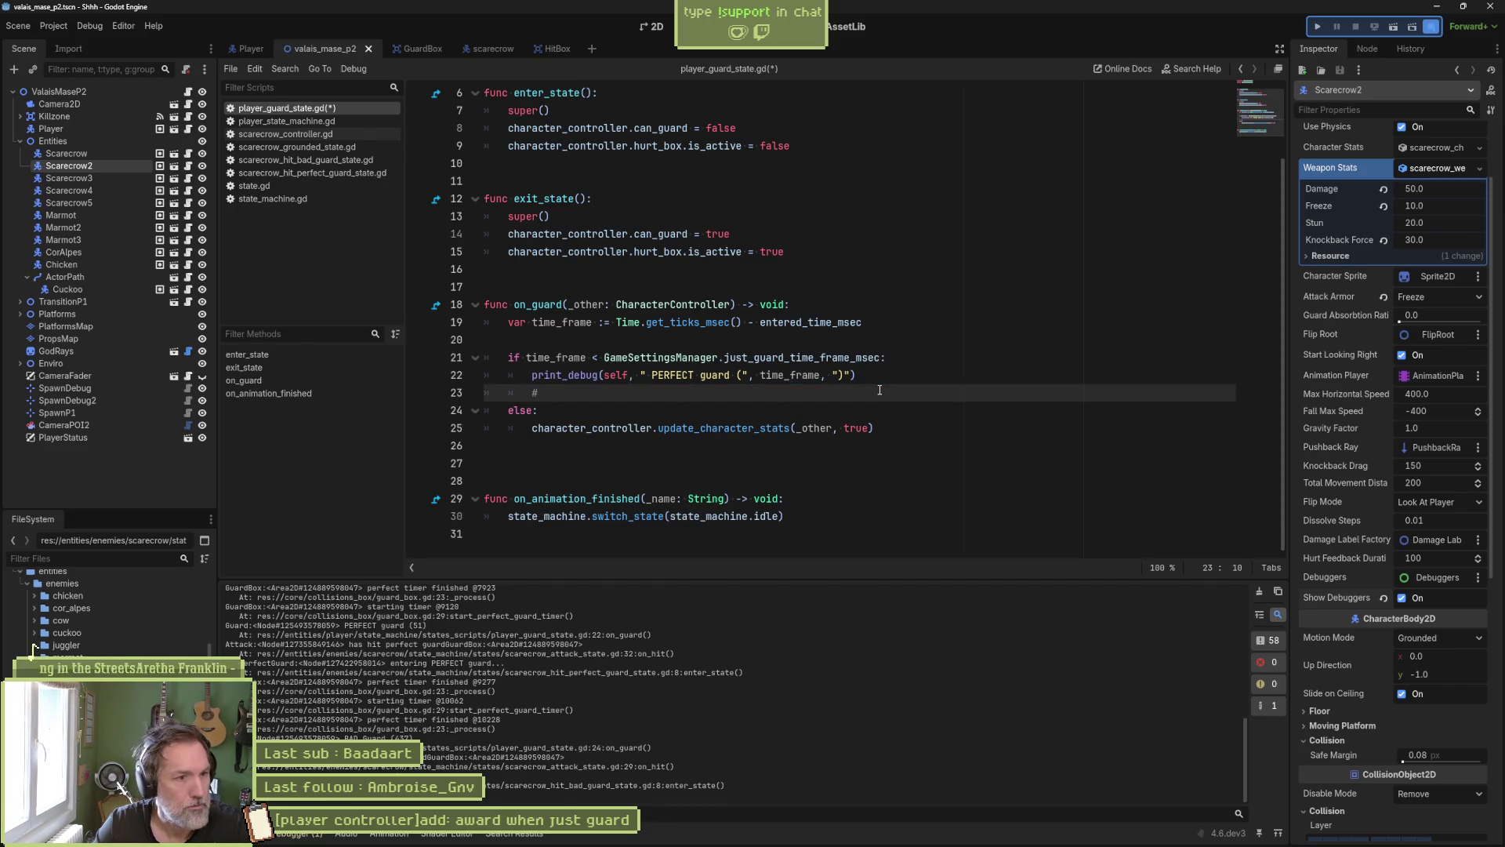
text(TODO )
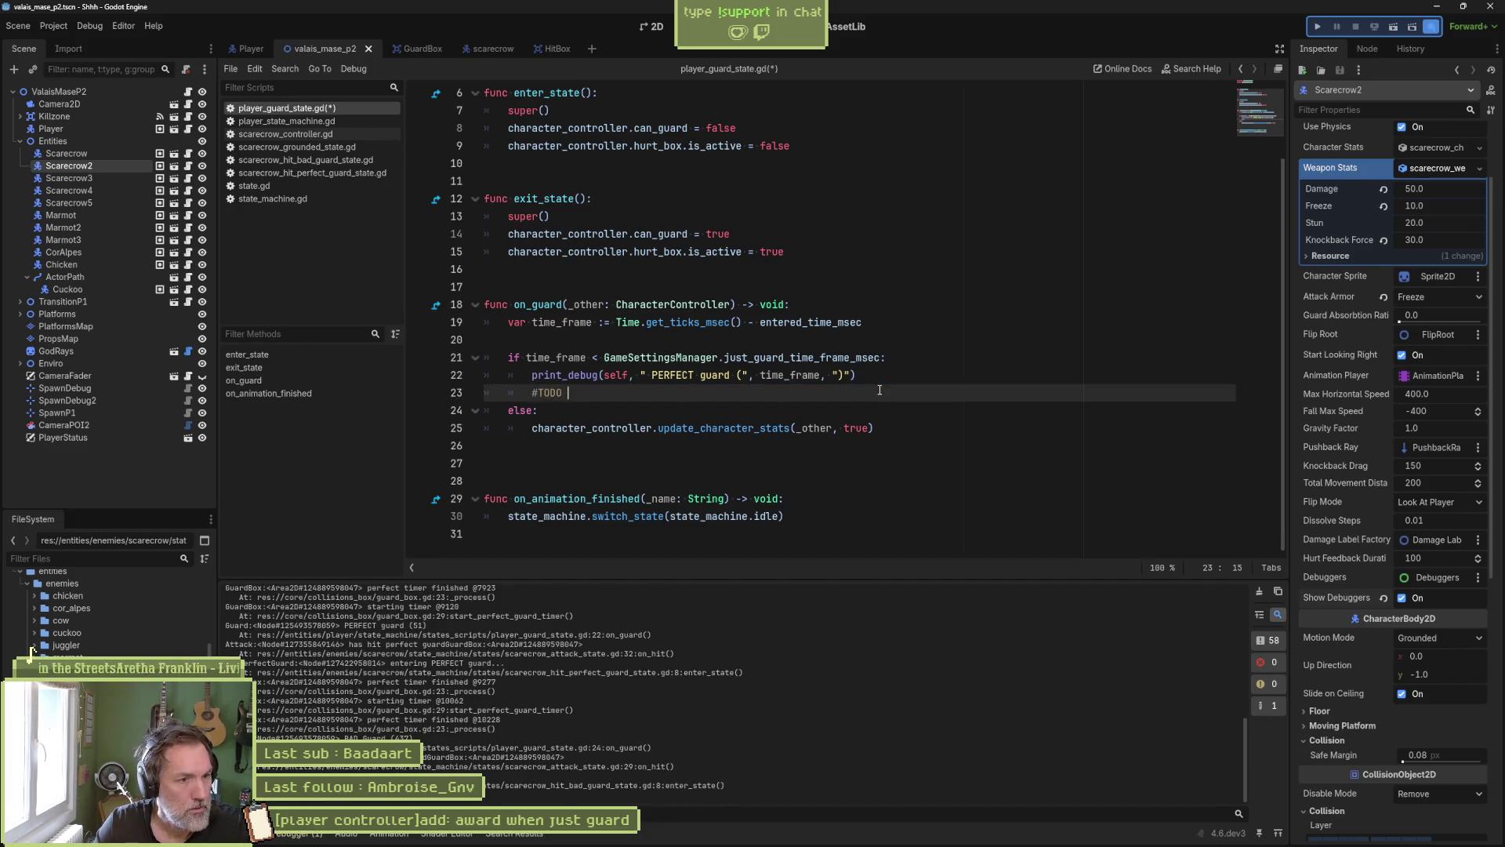
text(add perfect guard w)
key(BackSpace)
text(reward)
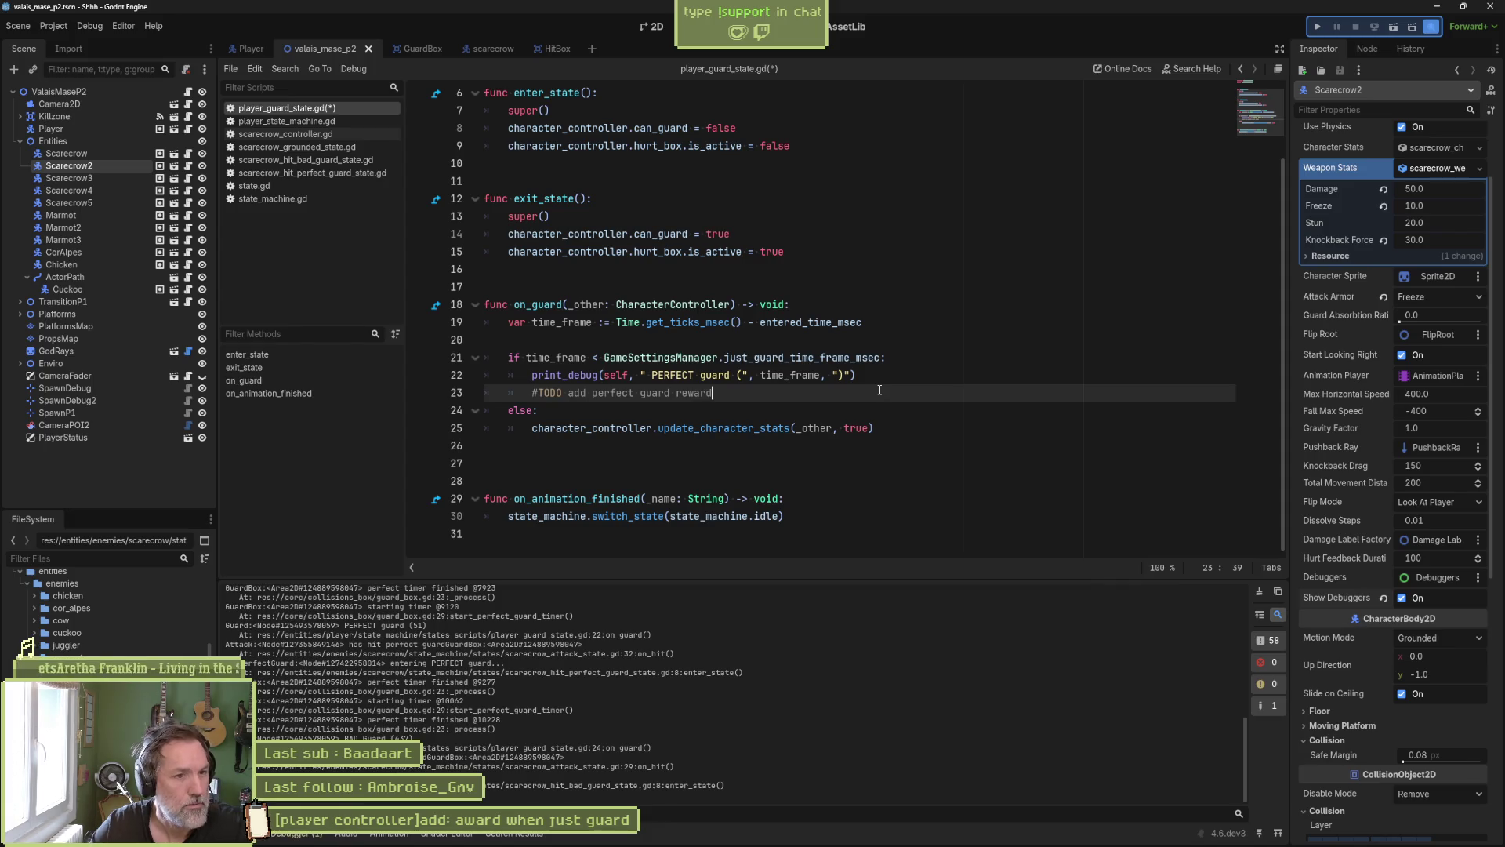
key(ctrl+s)
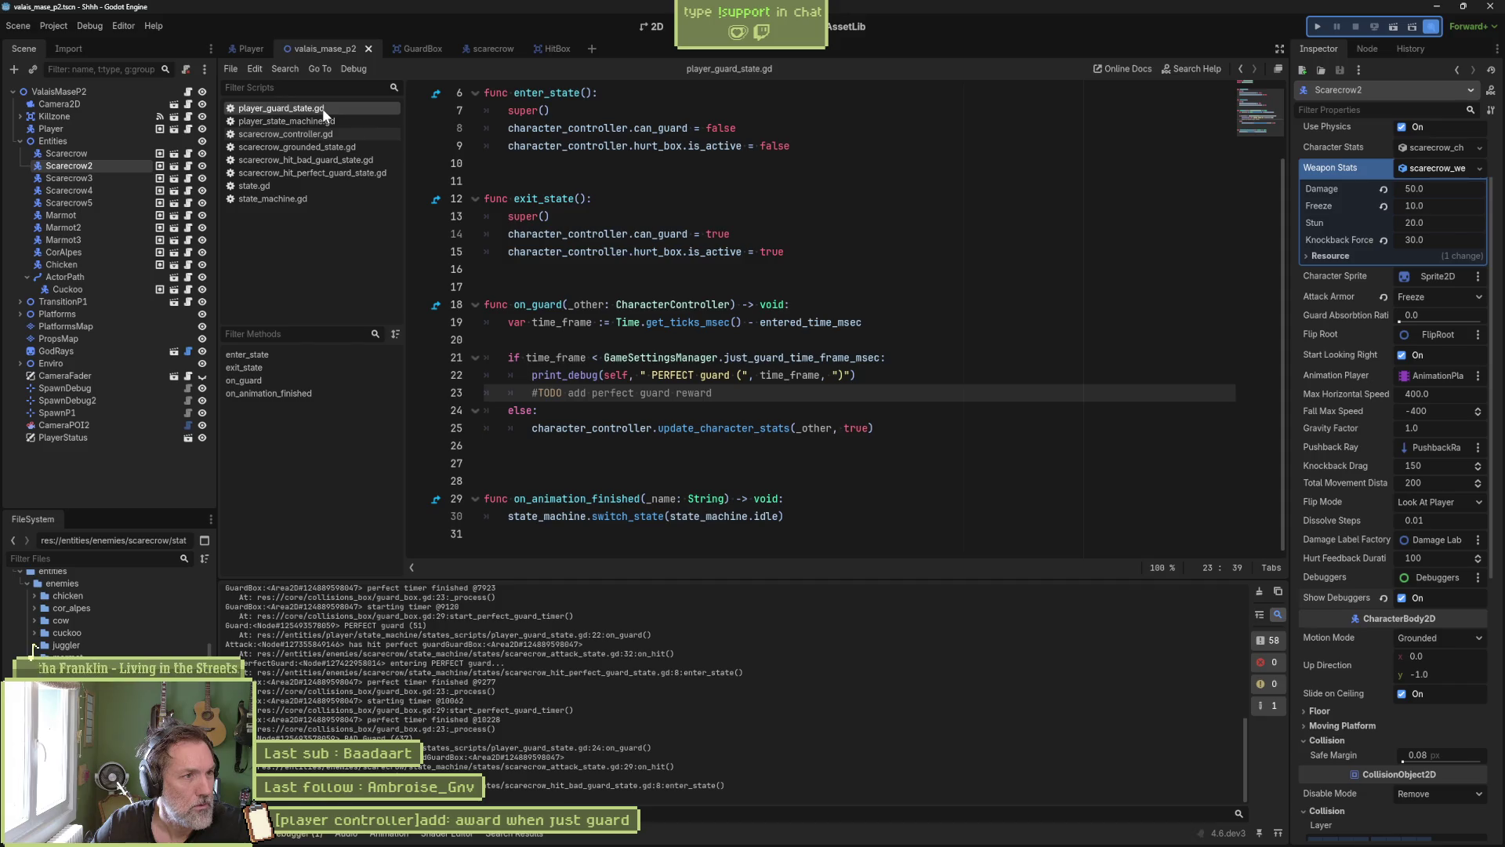
- Close player_guard_state.gd and look over player_state_machine.gd
middle_click(322, 108)
click(322, 108)
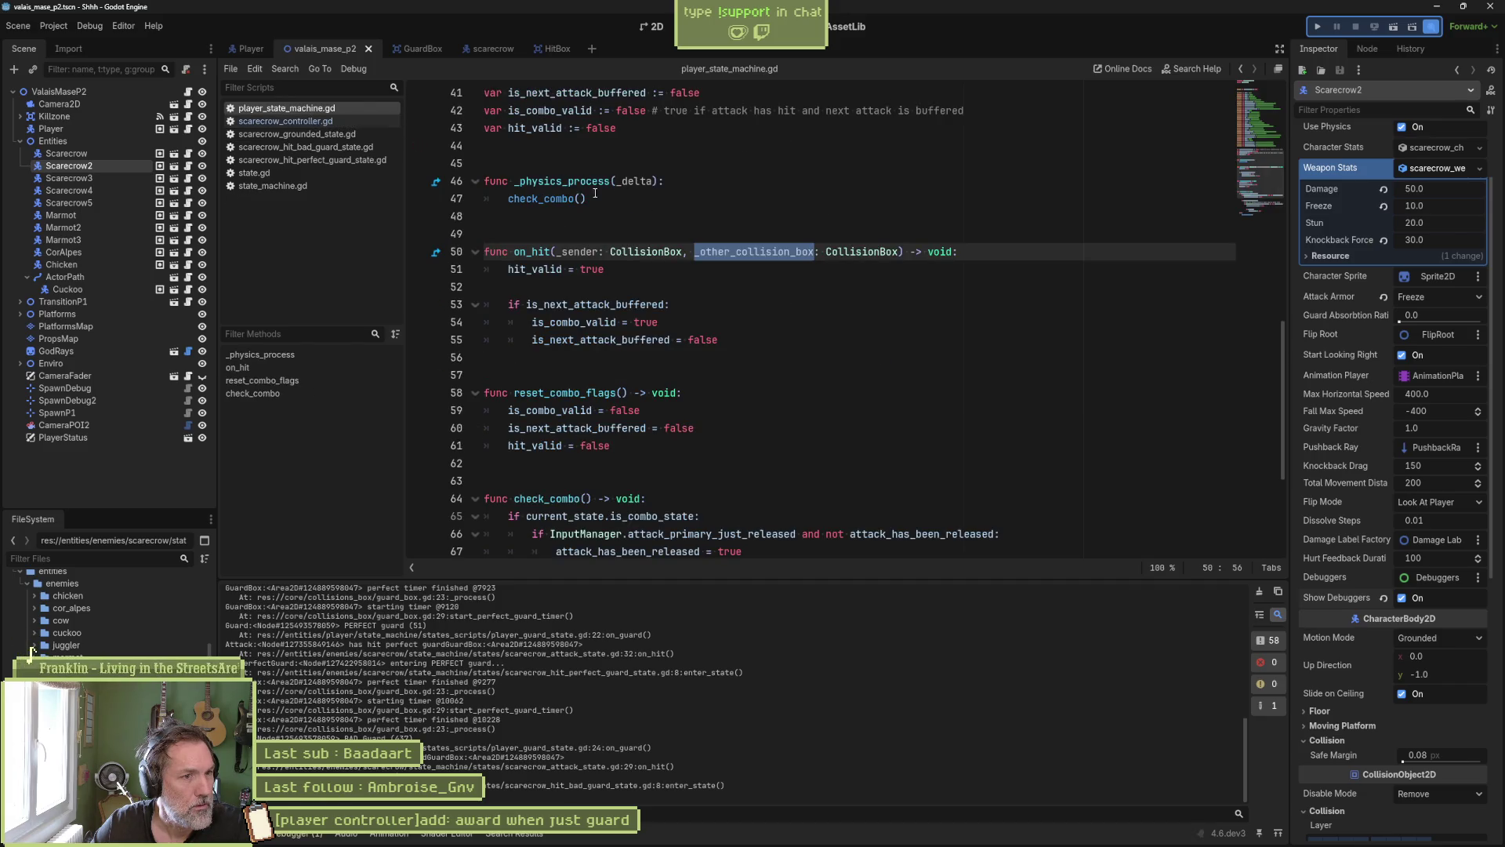
scroll(871, 356, down, 5)
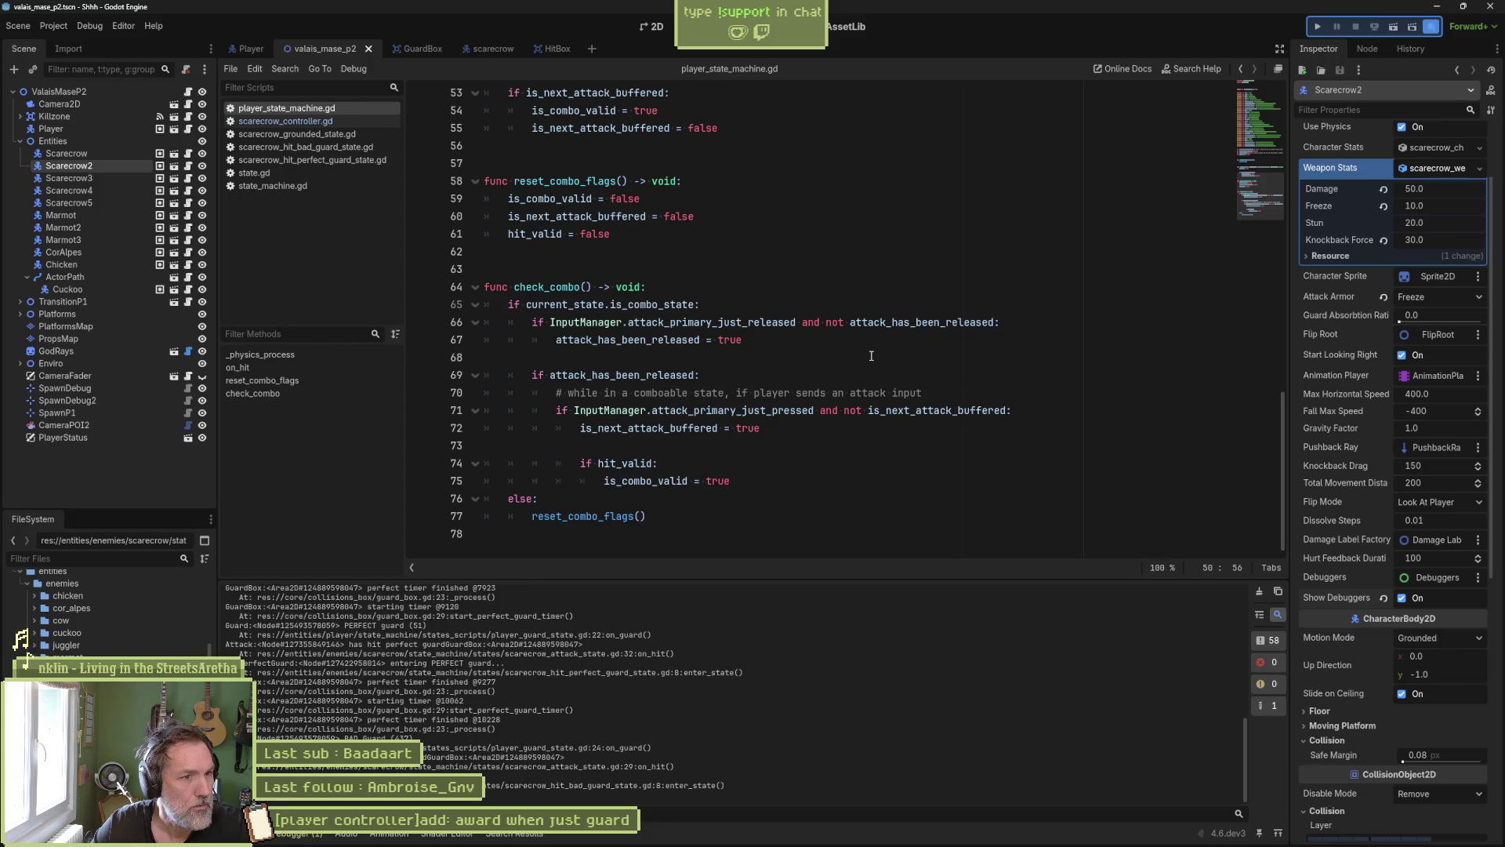
scroll(871, 356, up, 6)
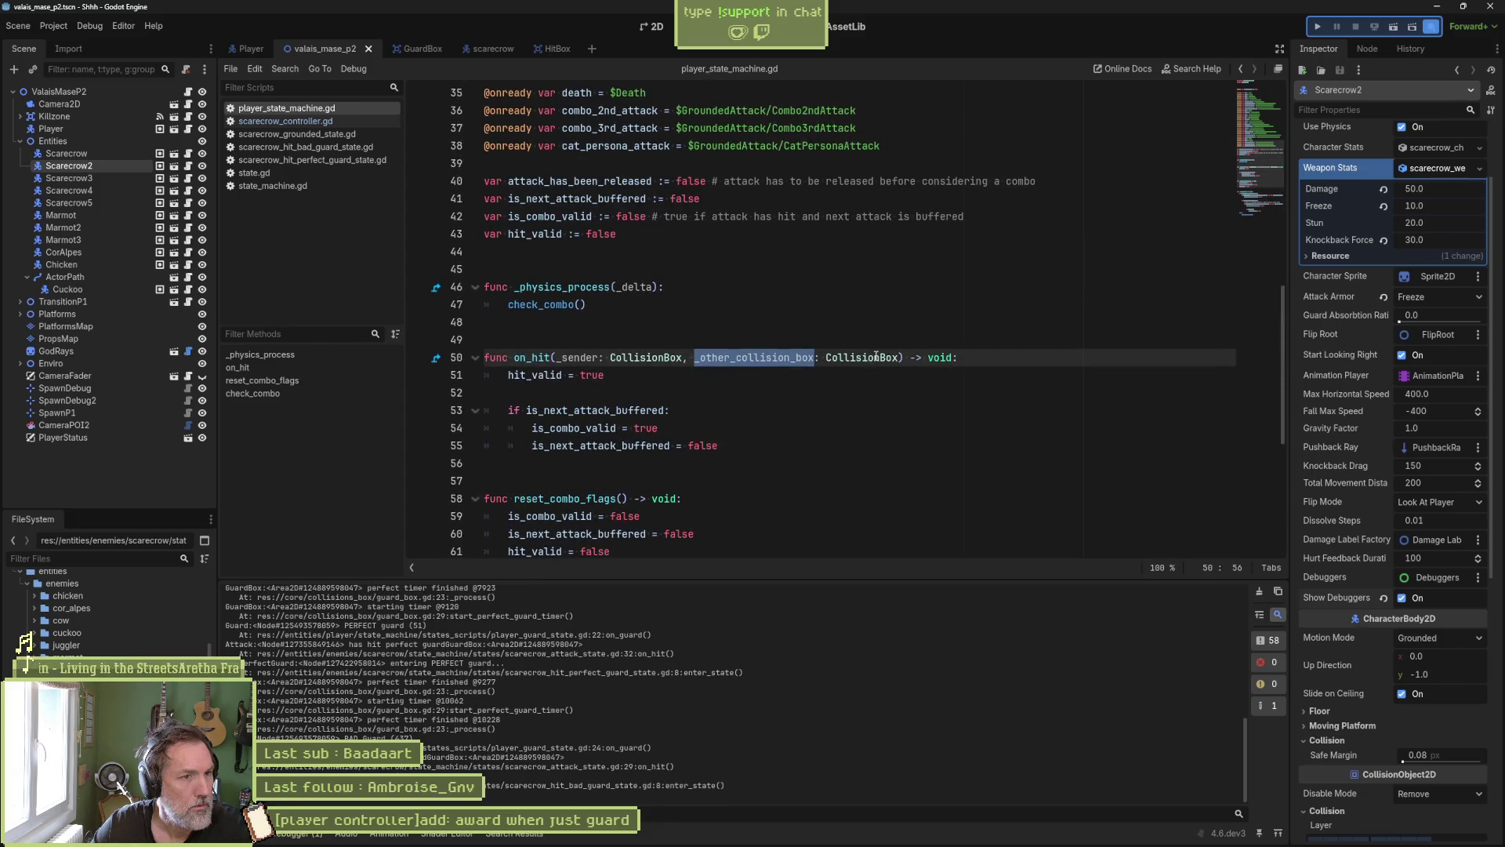
scroll(876, 355, up, 11)
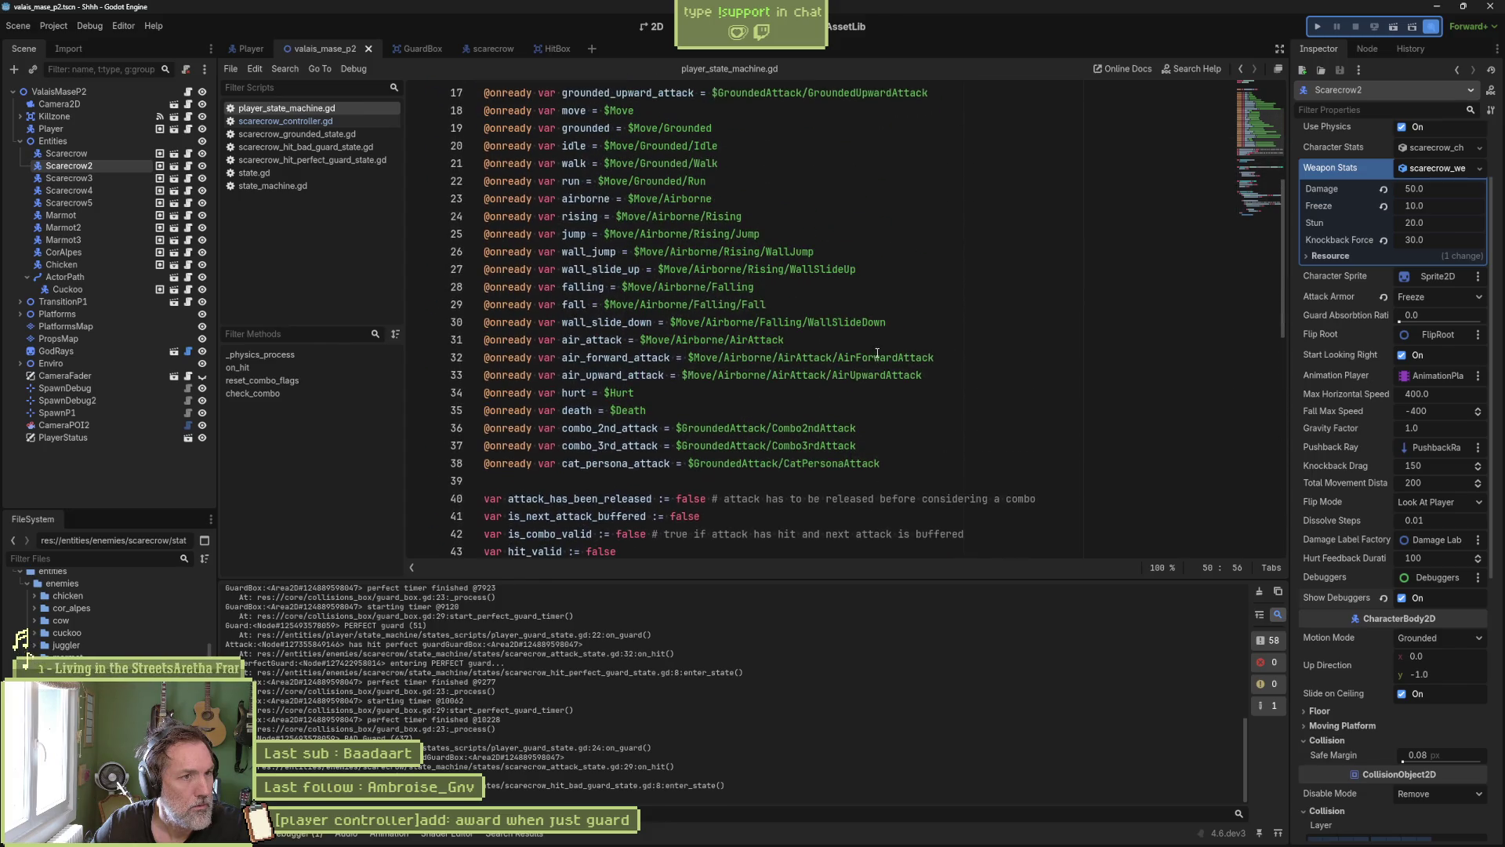
- Close the three open scripts and turn off Movie Maker mode
middle_click(340, 107)
middle_click(340, 107)
middle_click(340, 107)
middle_click(340, 108)
middle_click(340, 108)
middle_click(340, 107)
middle_click(341, 106)
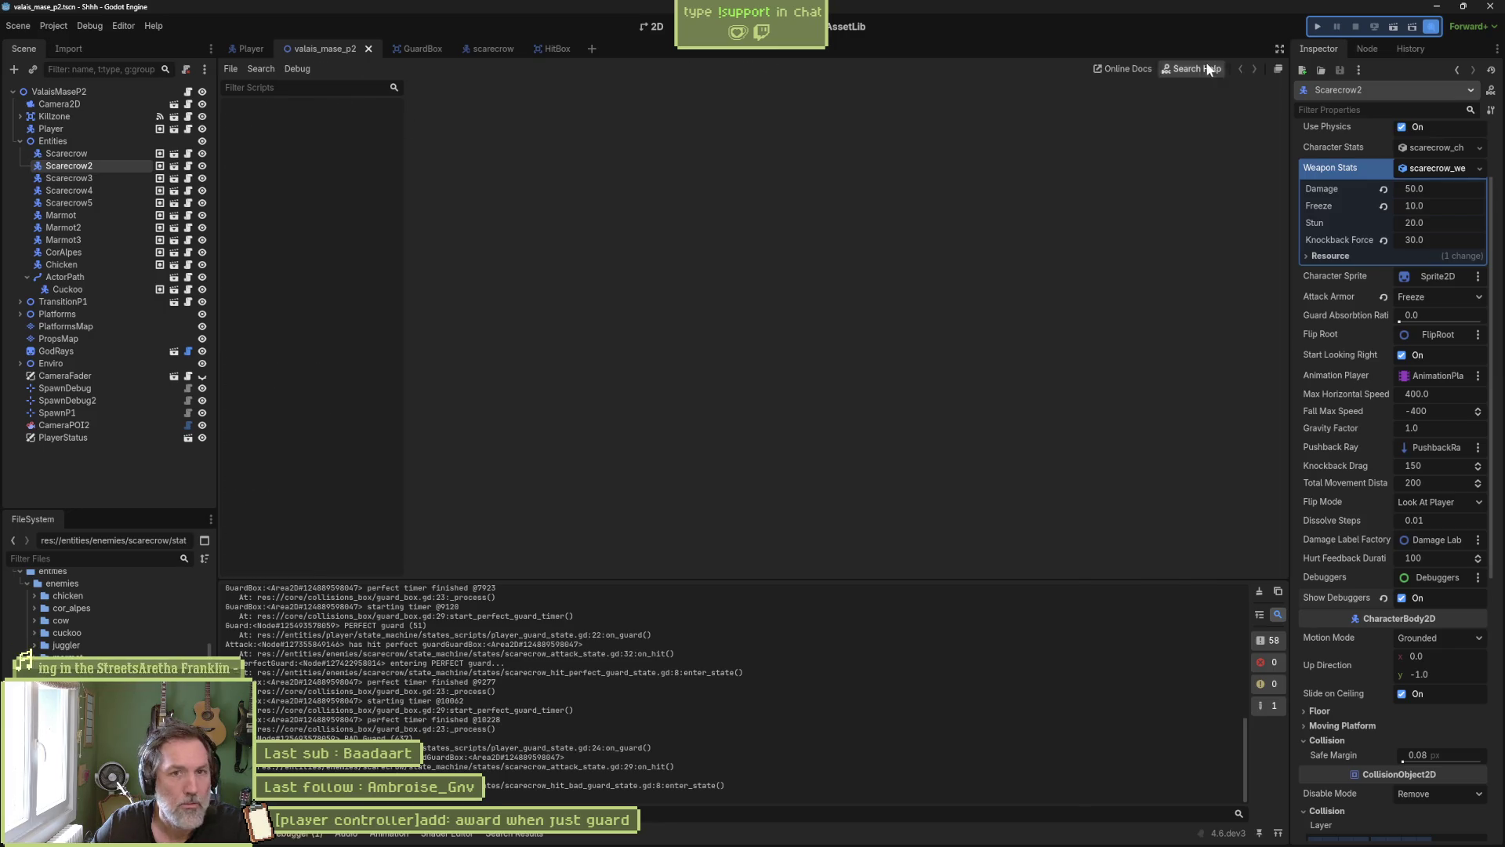
click(1431, 28)
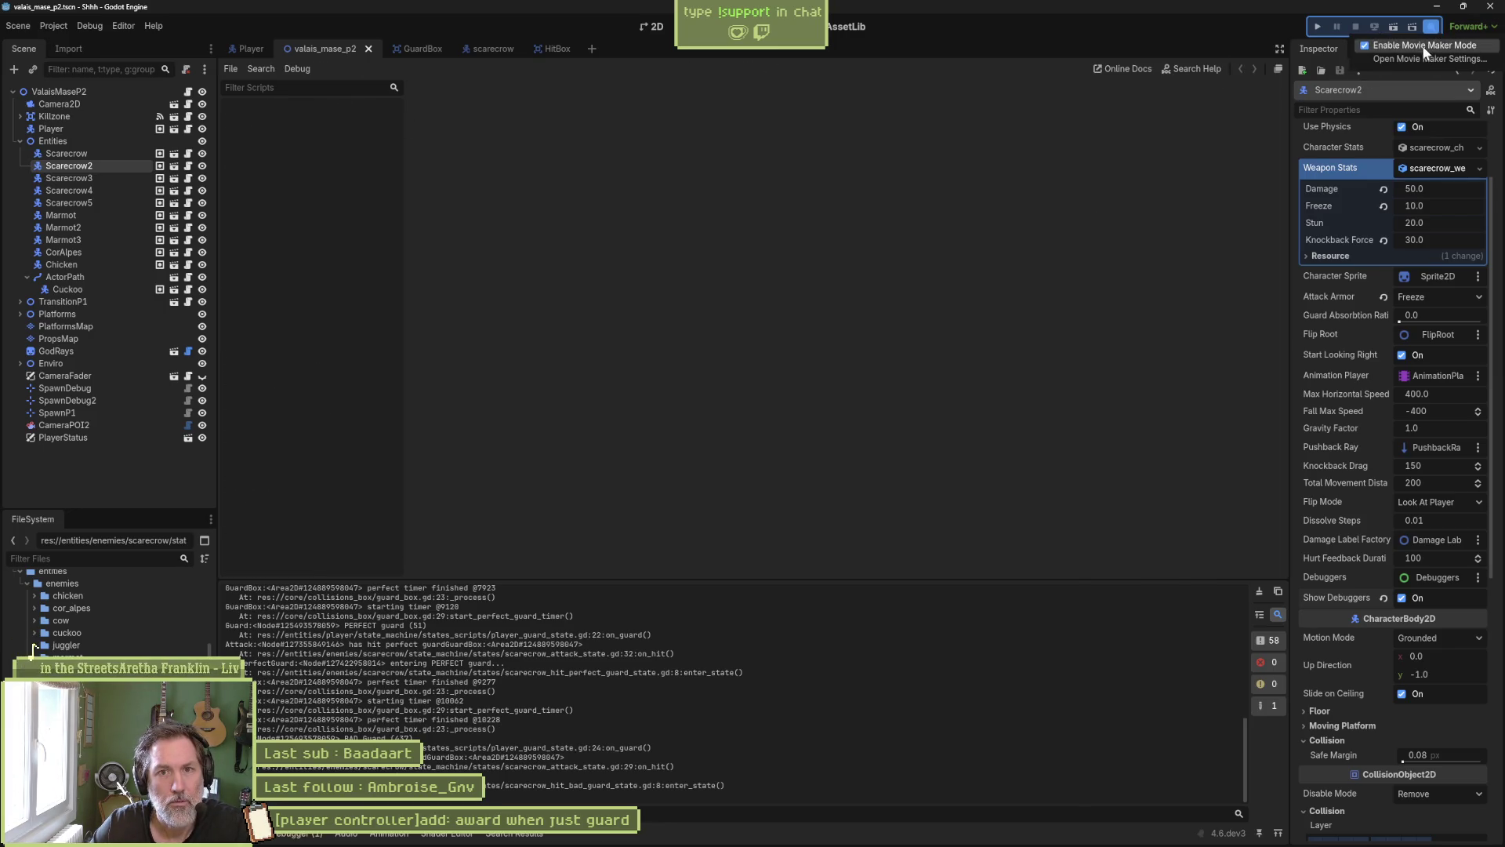
click(1432, 45)
- Run the game and walk the cat to the scarecrow to trigger a bad guard
click(89, 25)
click(567, 167)
key(F5)
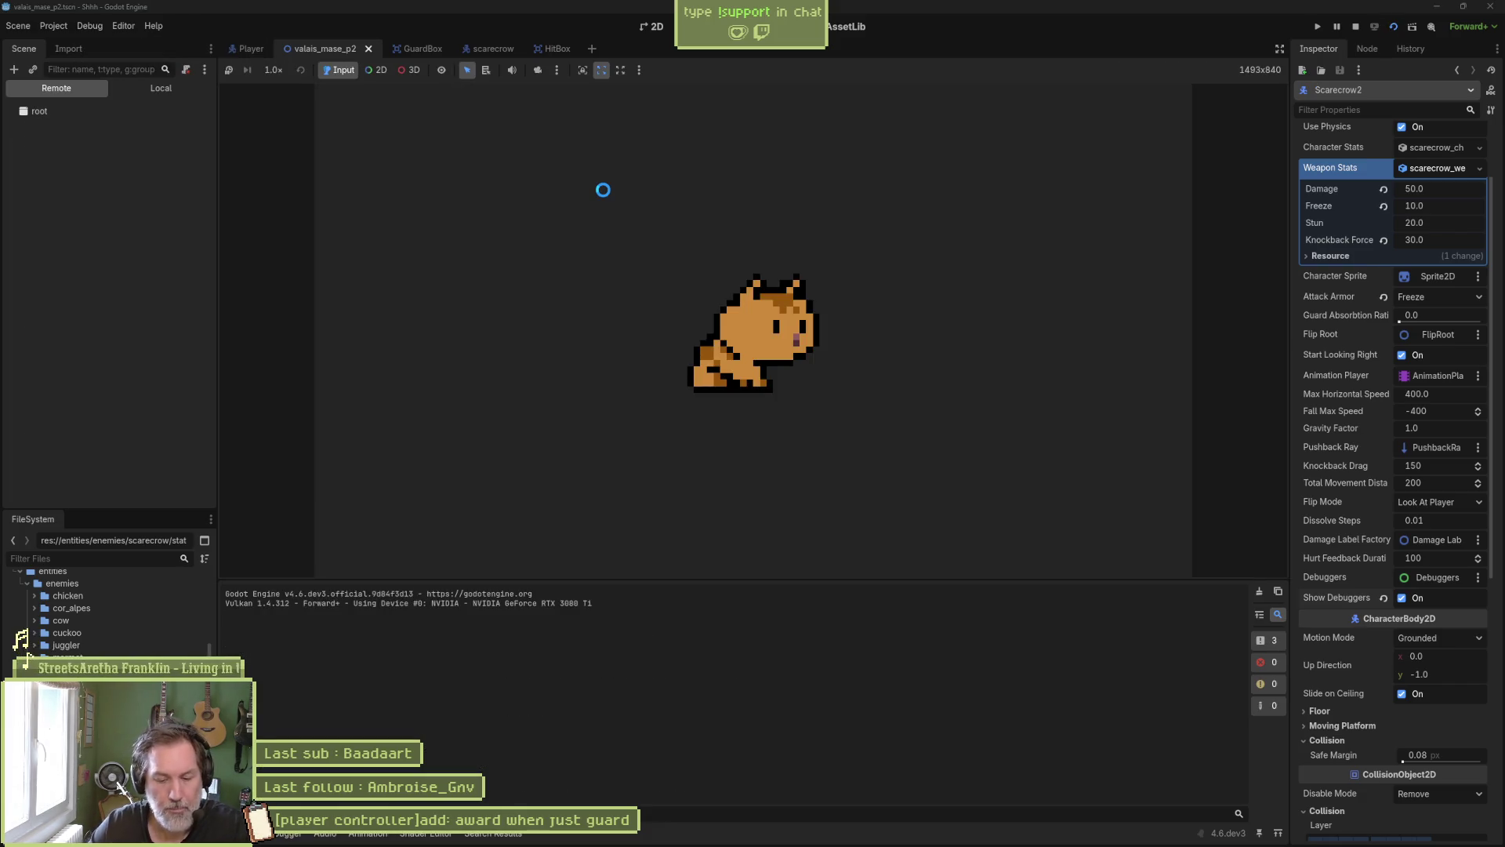
key(Left)
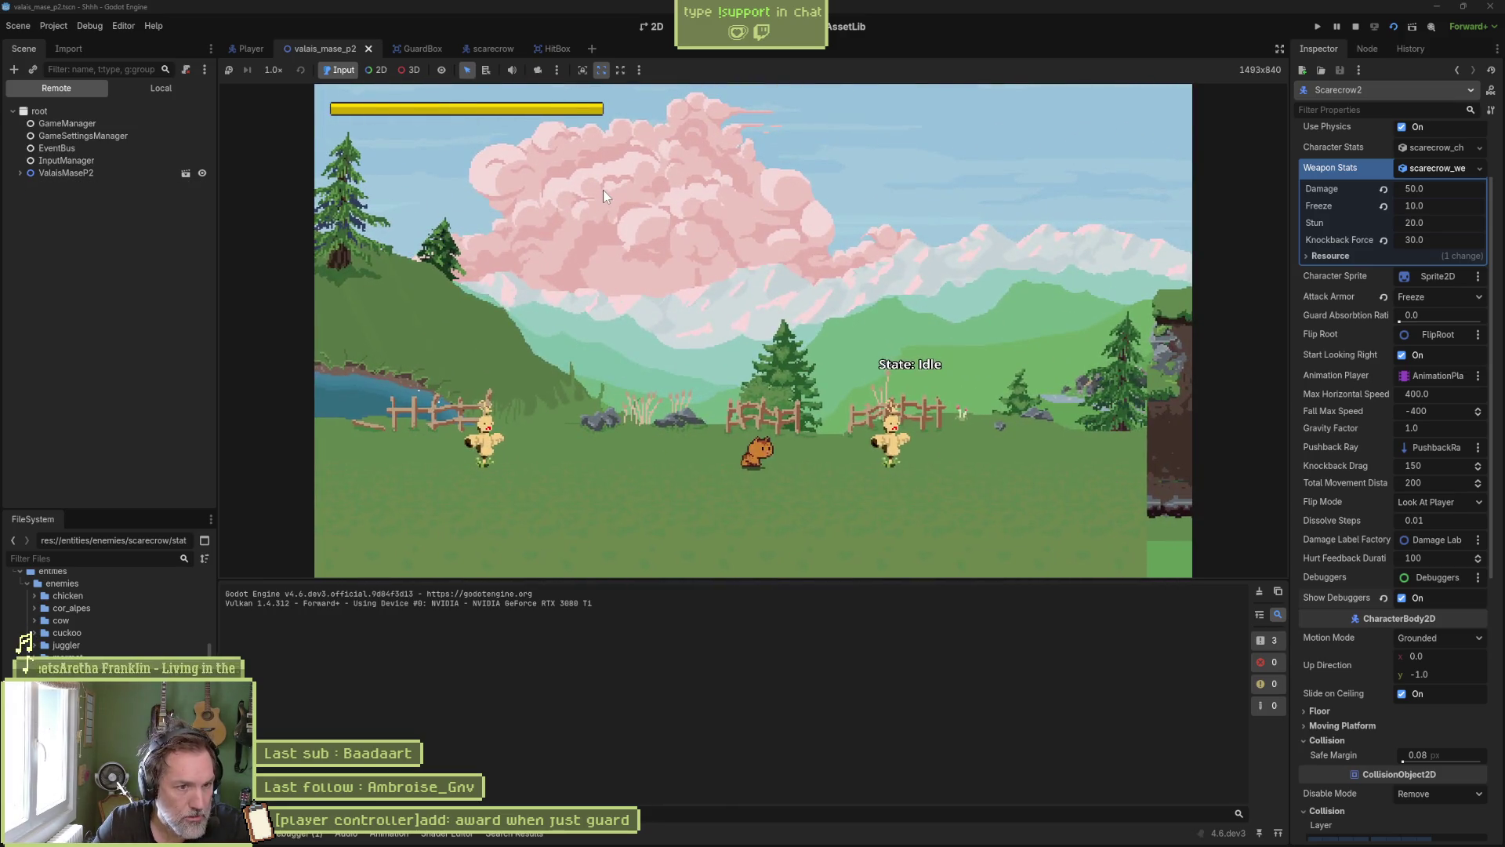
key(Right)
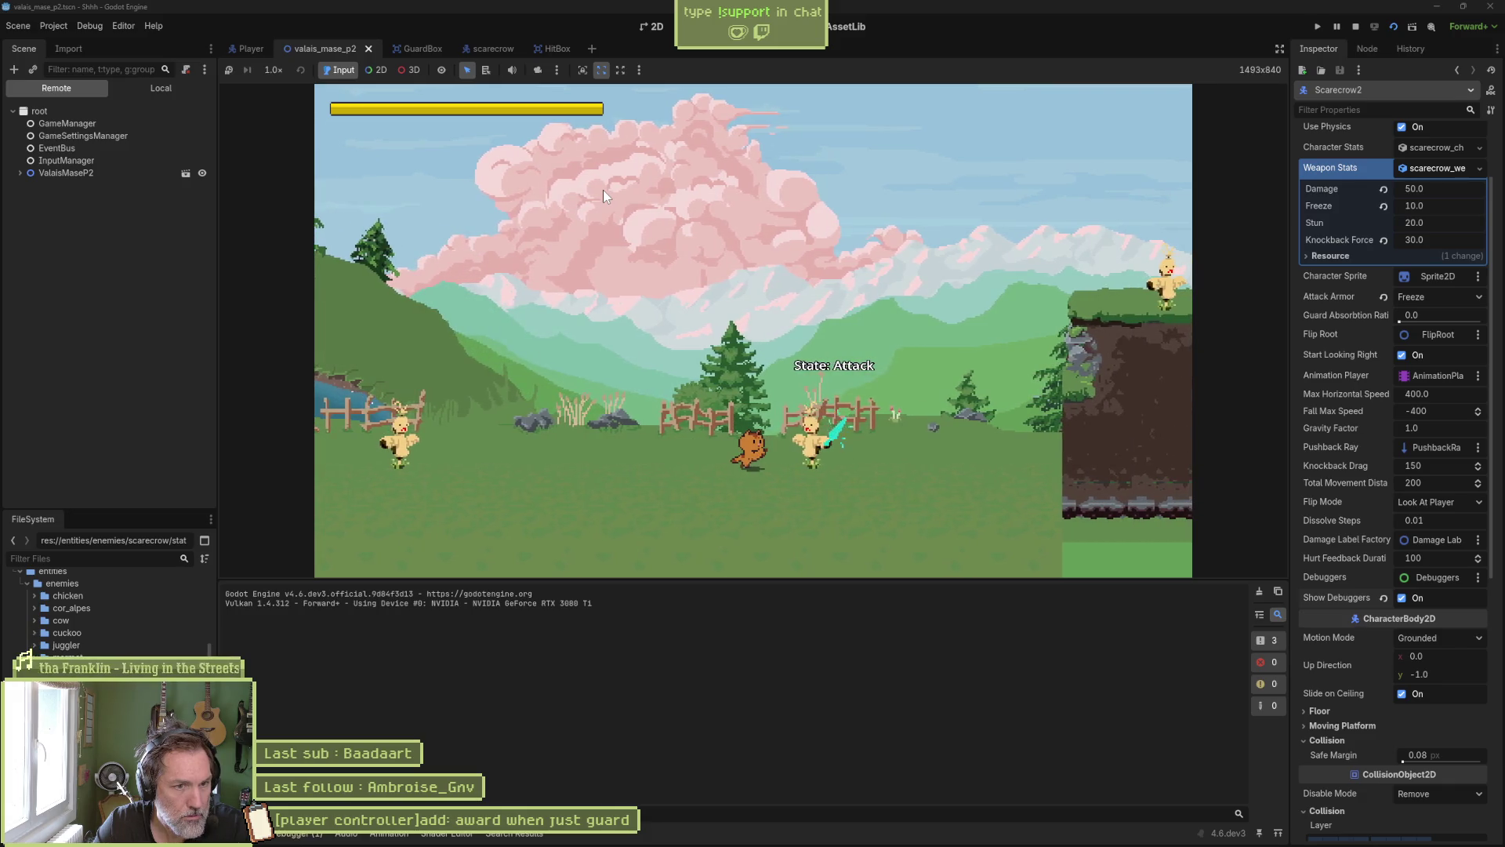
key(shift)
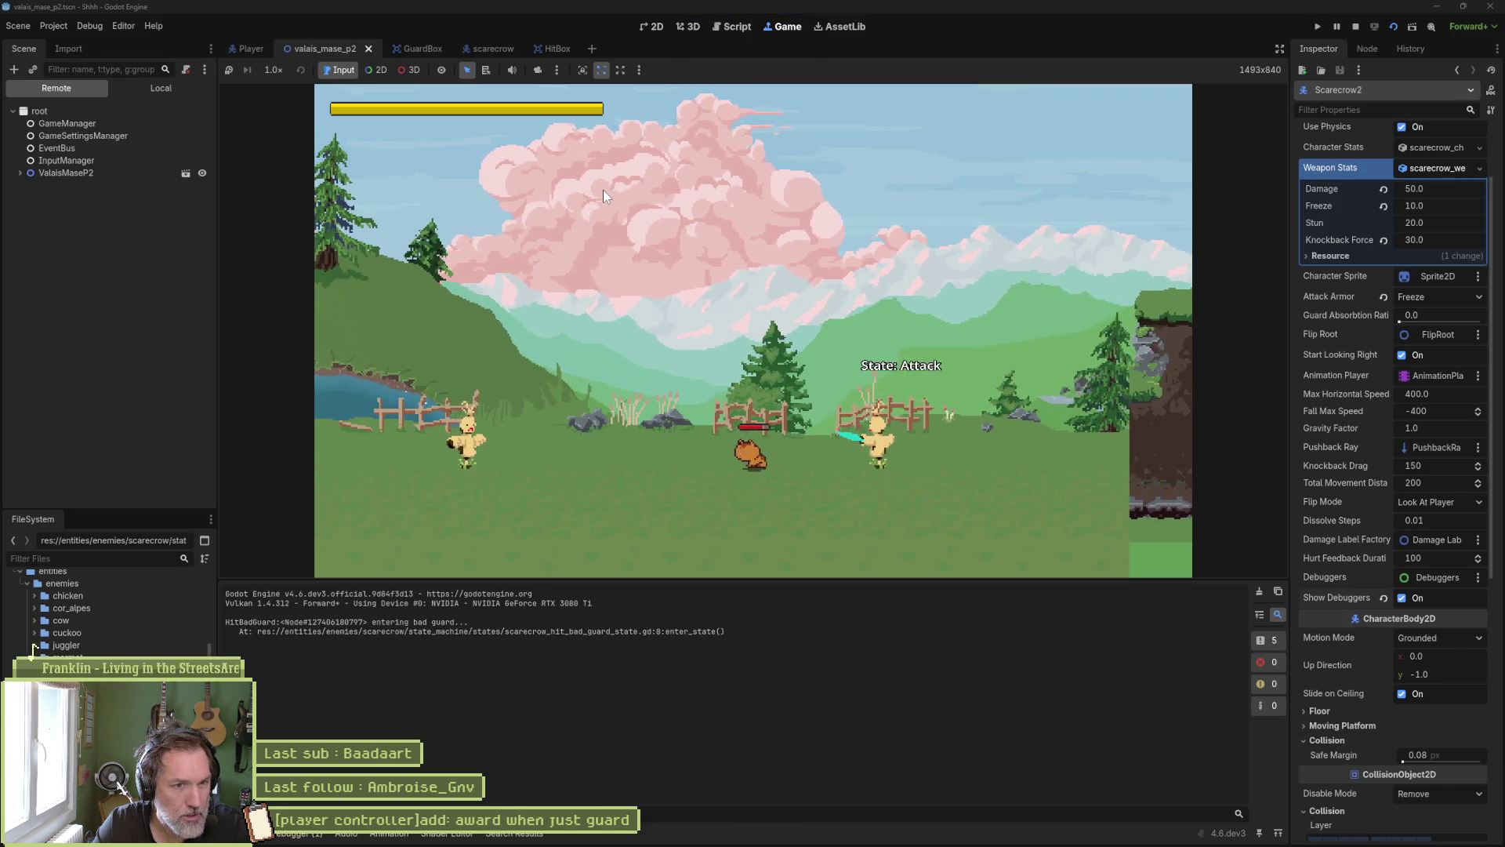
- Time a perfect guard against the scarecrow's attack, then stop the game
key(Right)
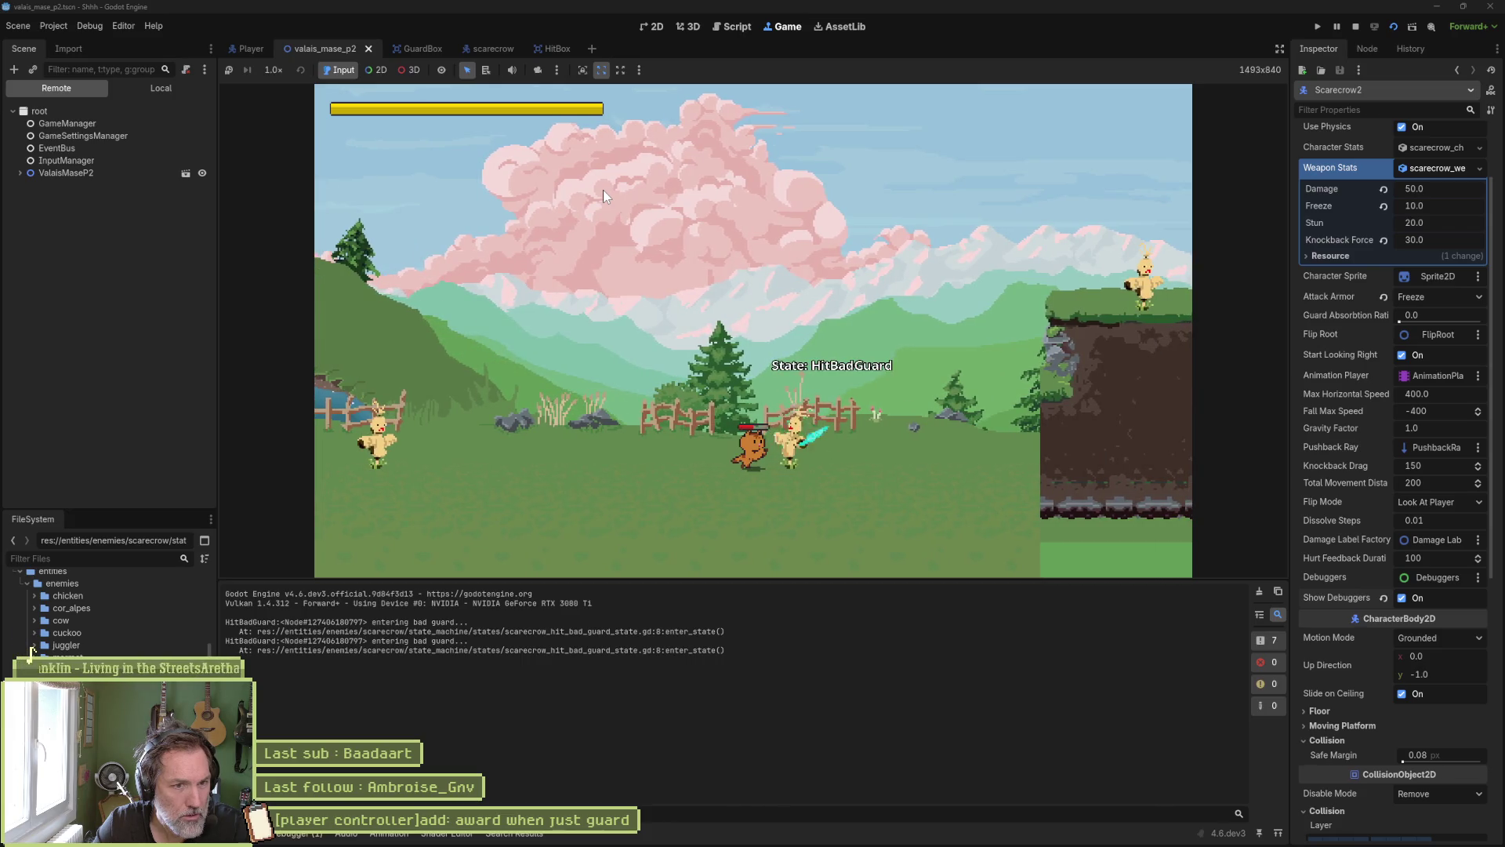
key(shift)
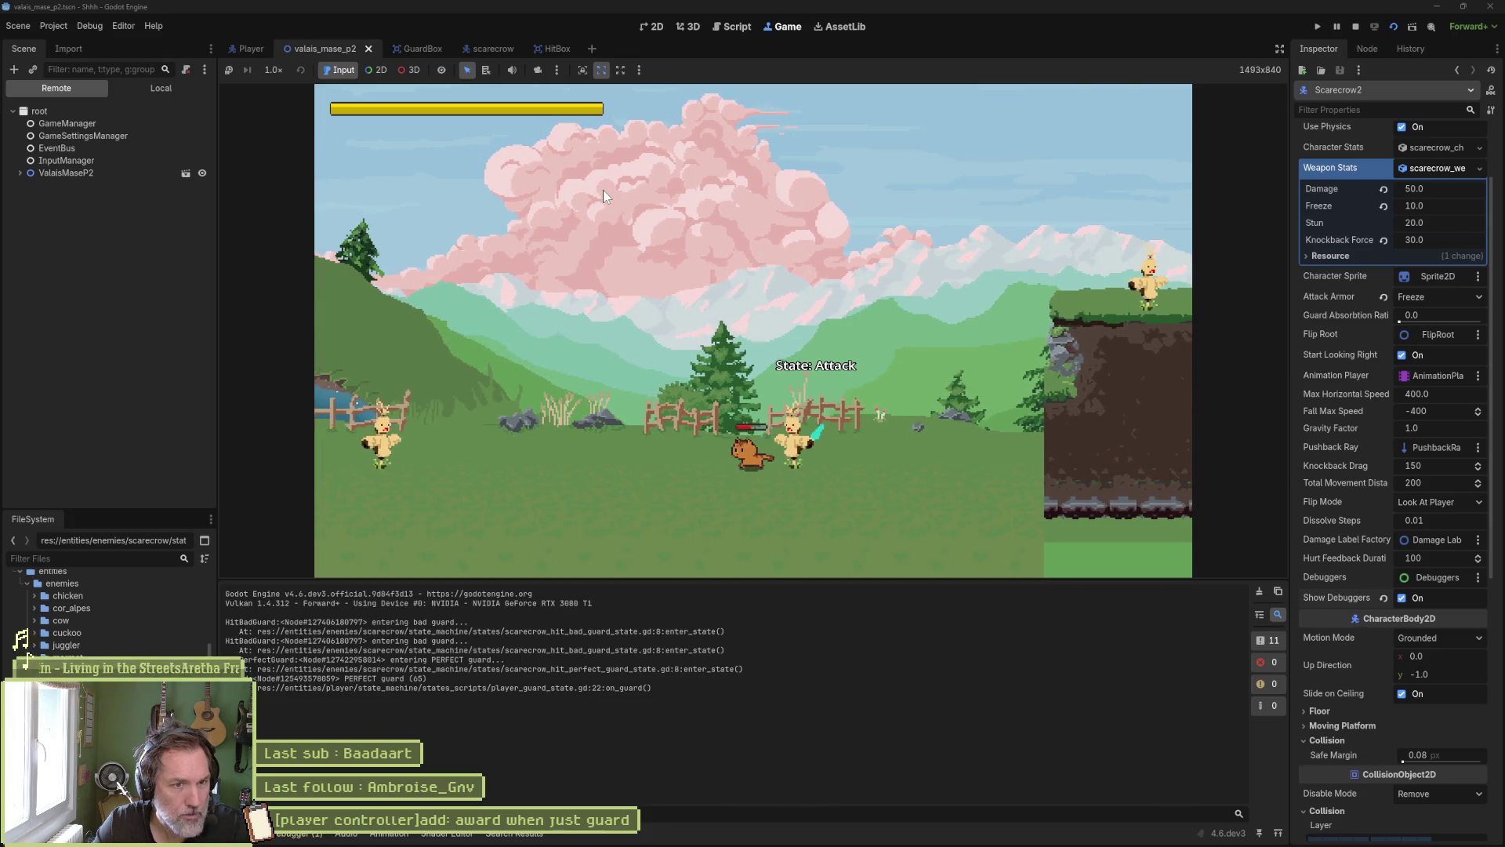
key(Left)
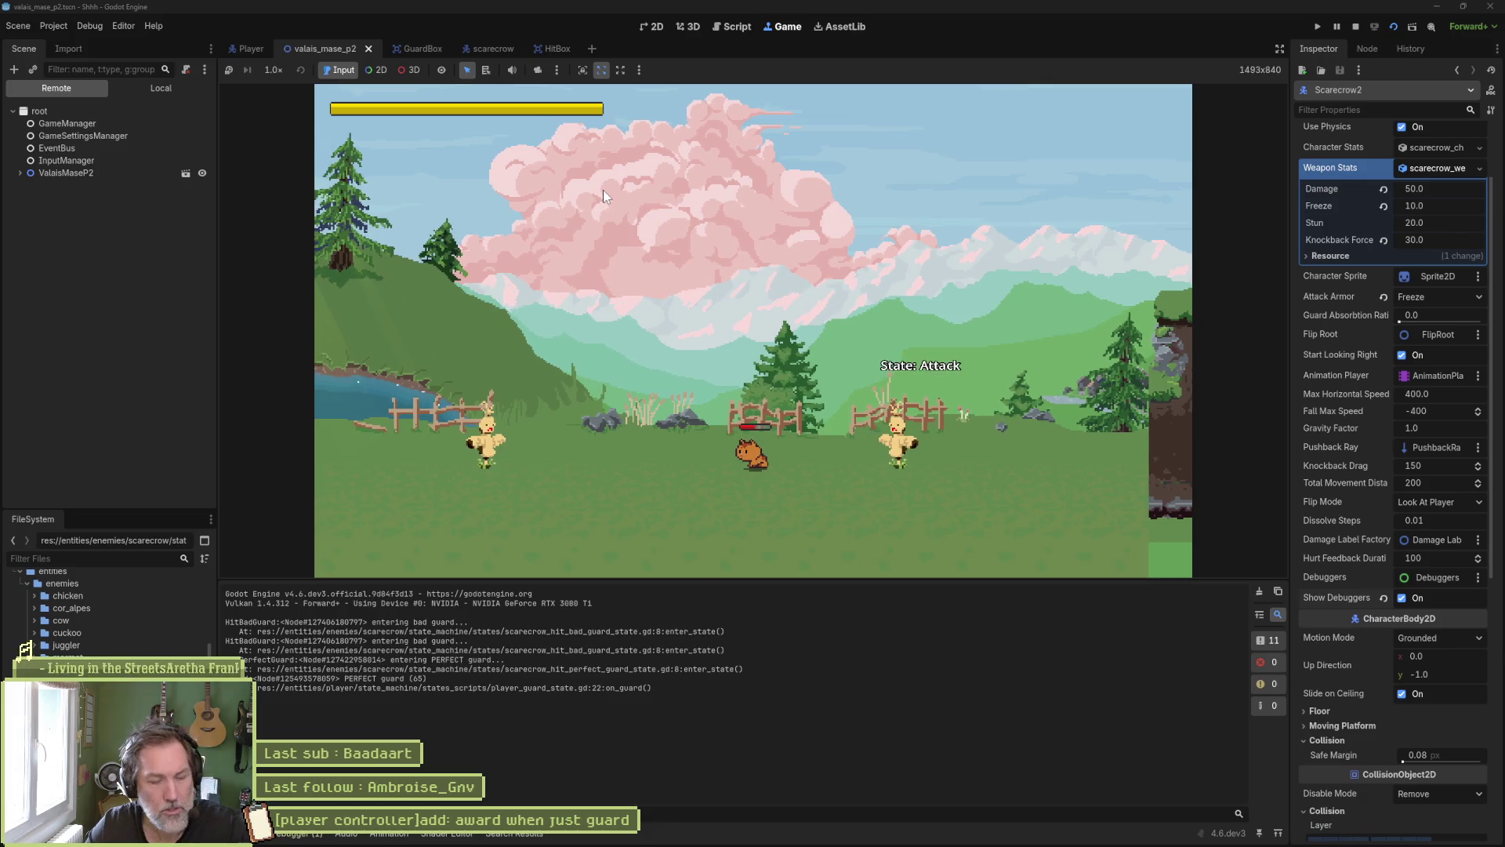
key(F8)
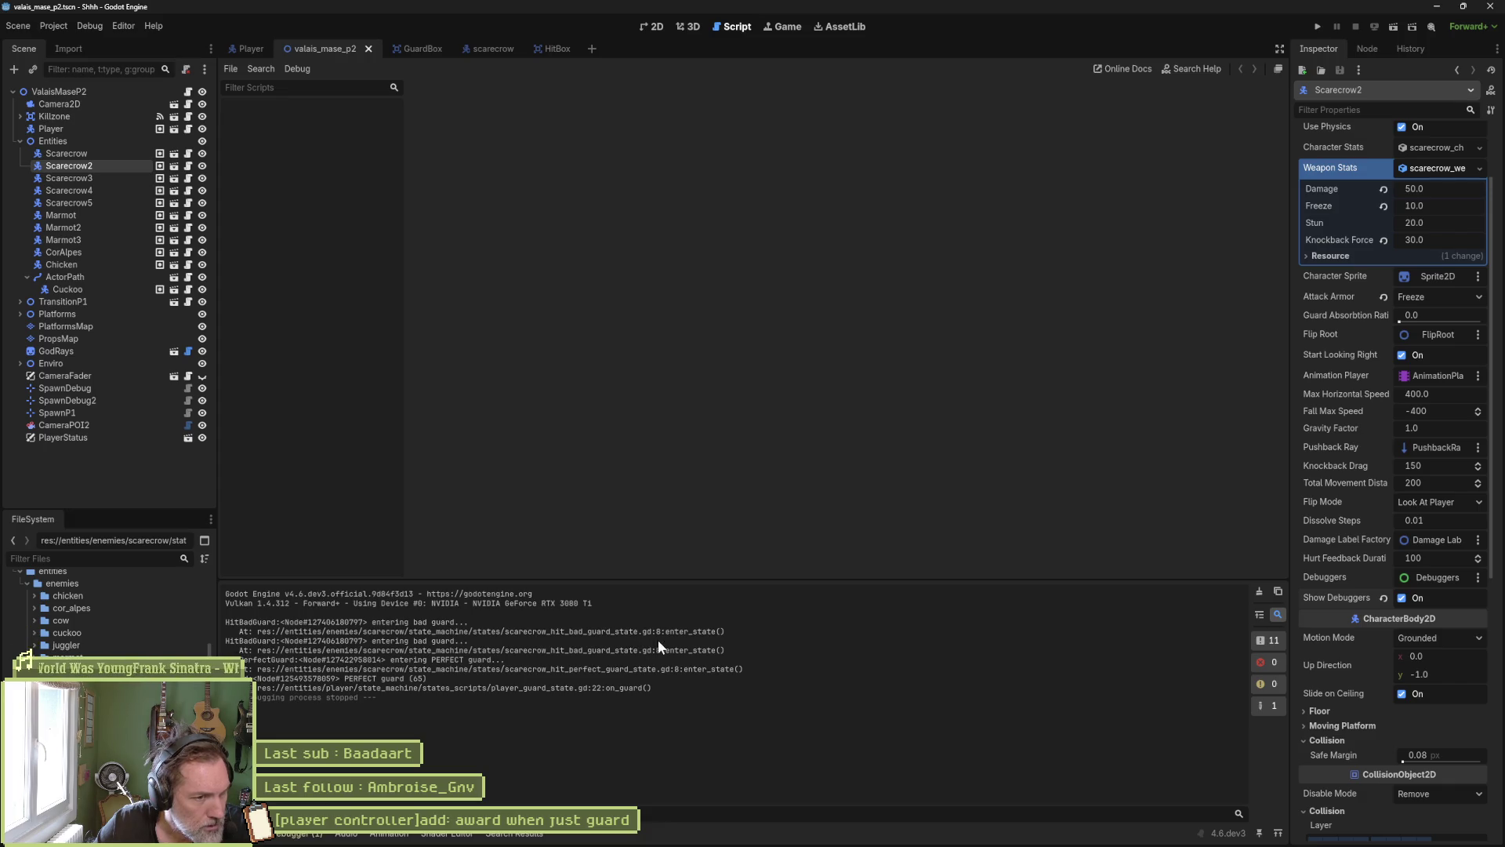
- Delete the entering bad guard print_debug line in scarecrow_hit_bad_guard_state.gd
key(alt+shift+o)
text(hit bad)
key(Return)
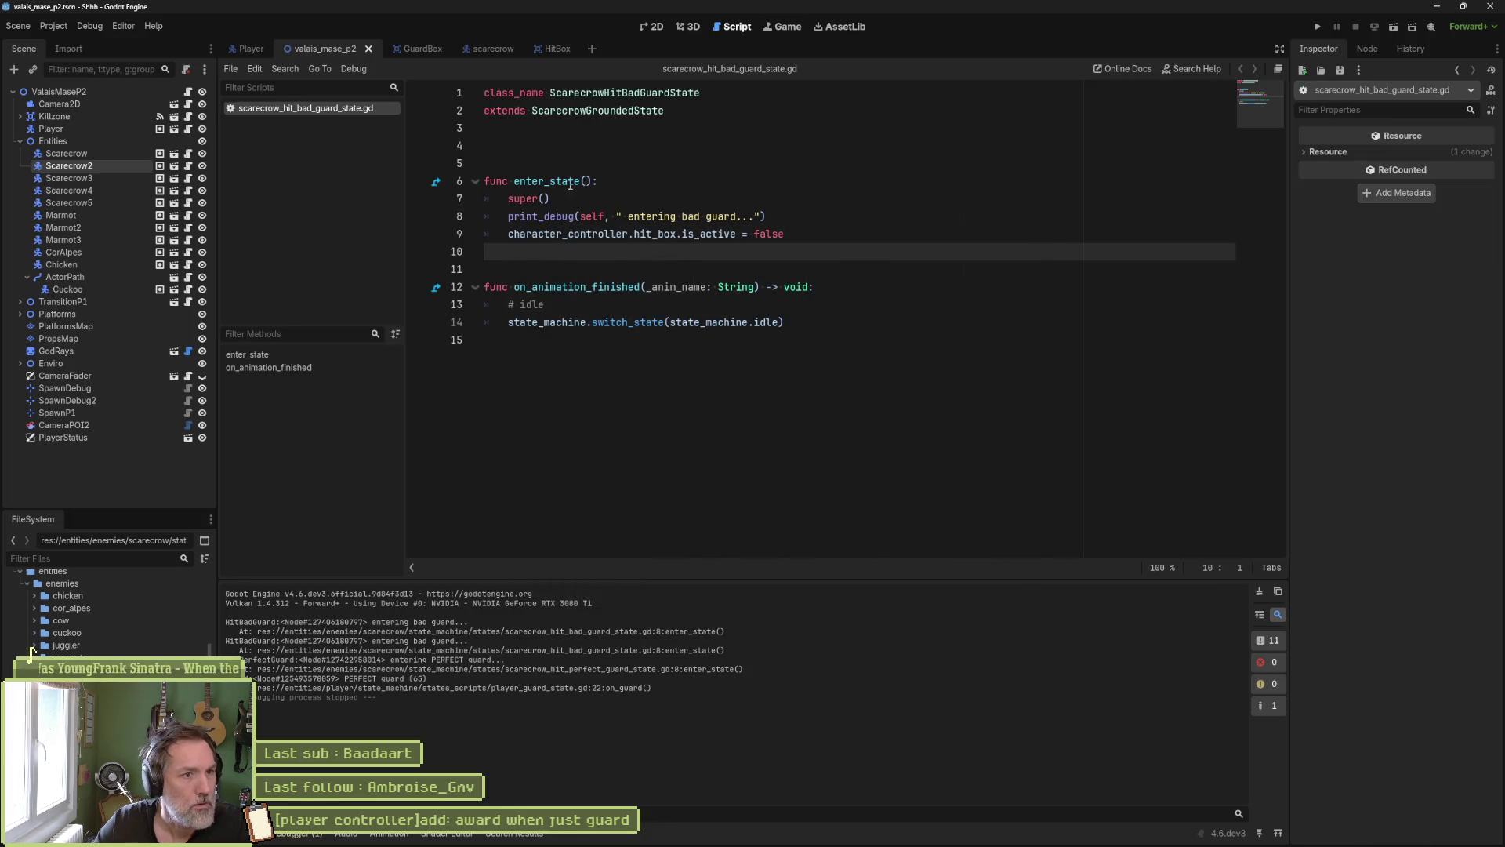
click(590, 222)
key(ctrl+shift+k)
- Delete the entering PERFECT guard print_debug line in scarecrow_hit_perfect_guard_state.gd
key(alt+shift+o)
text(hit perf)
key(Return)
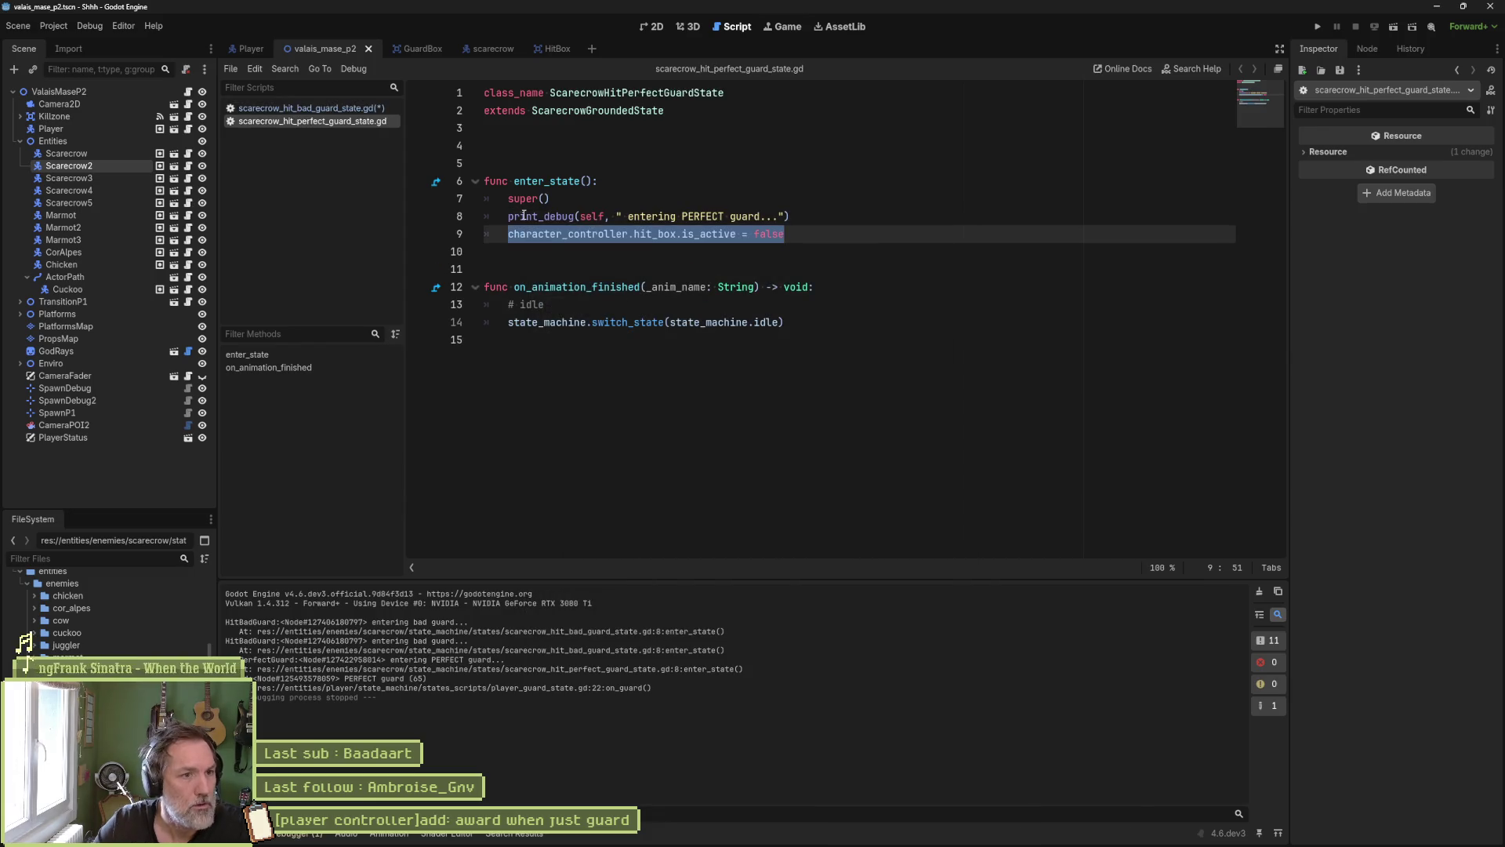
click(557, 217)
key(ctrl+shift+k)
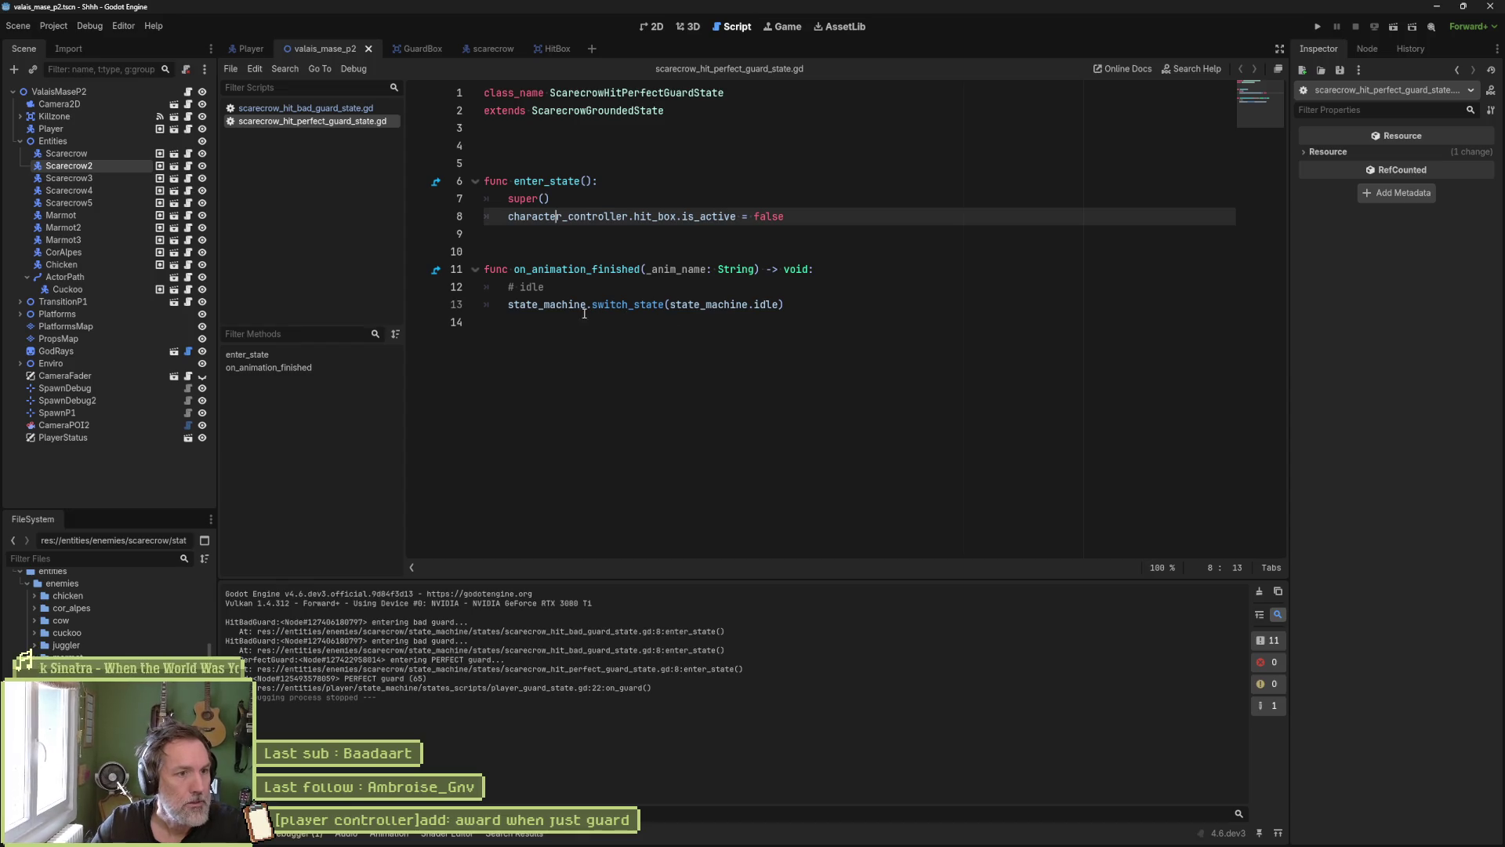
- Remove the 'state_machine.' prefix so switch_state is called directly, then close both scripts
double_click(560, 305)
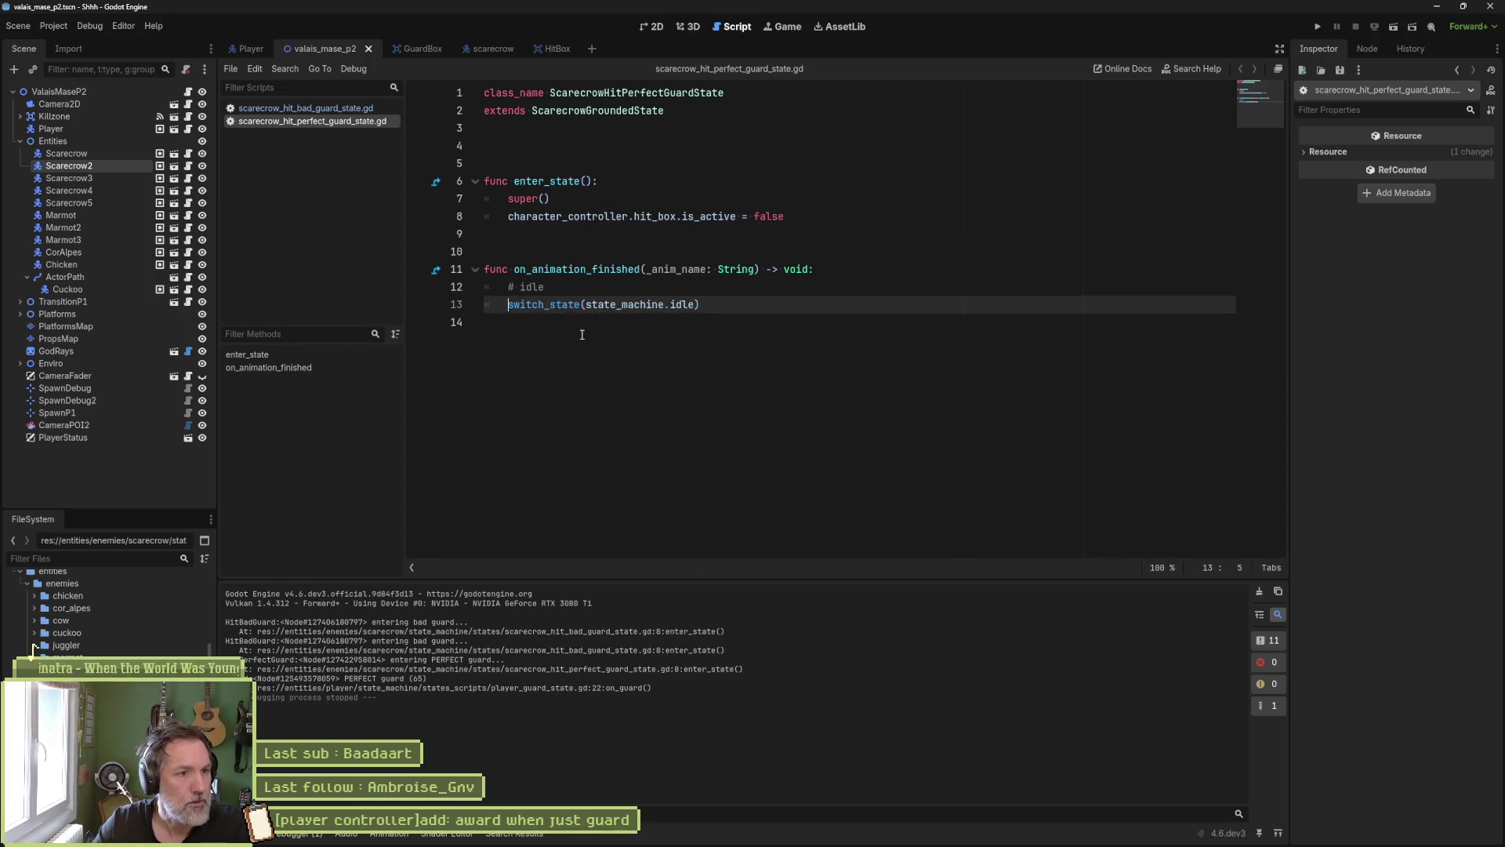
click(288, 109)
double_click(536, 310)
key(Delete)
key(Delete)
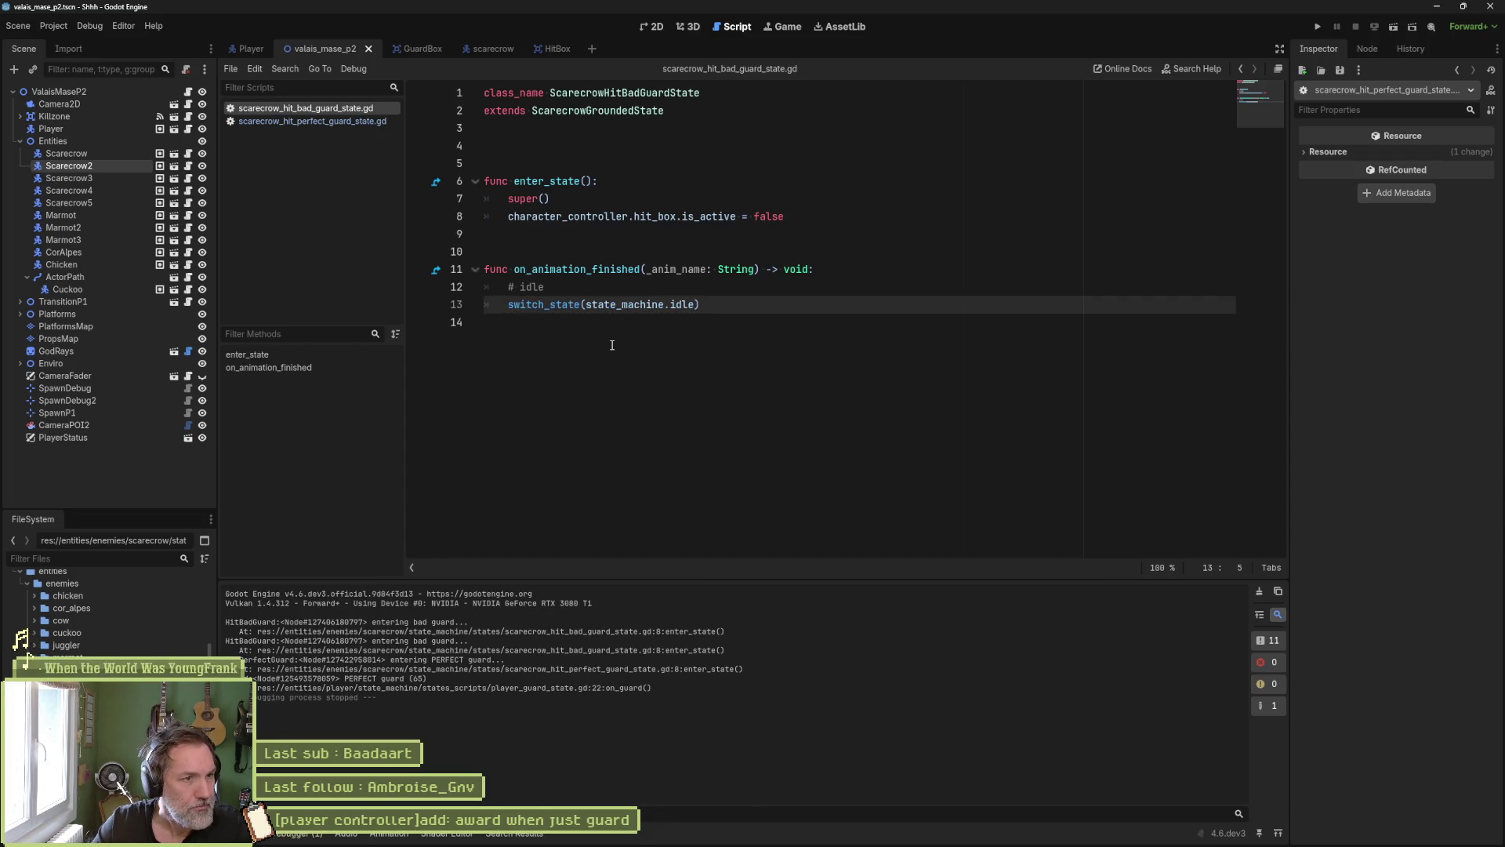
key(ctrl+w)
key(ctrl+w)
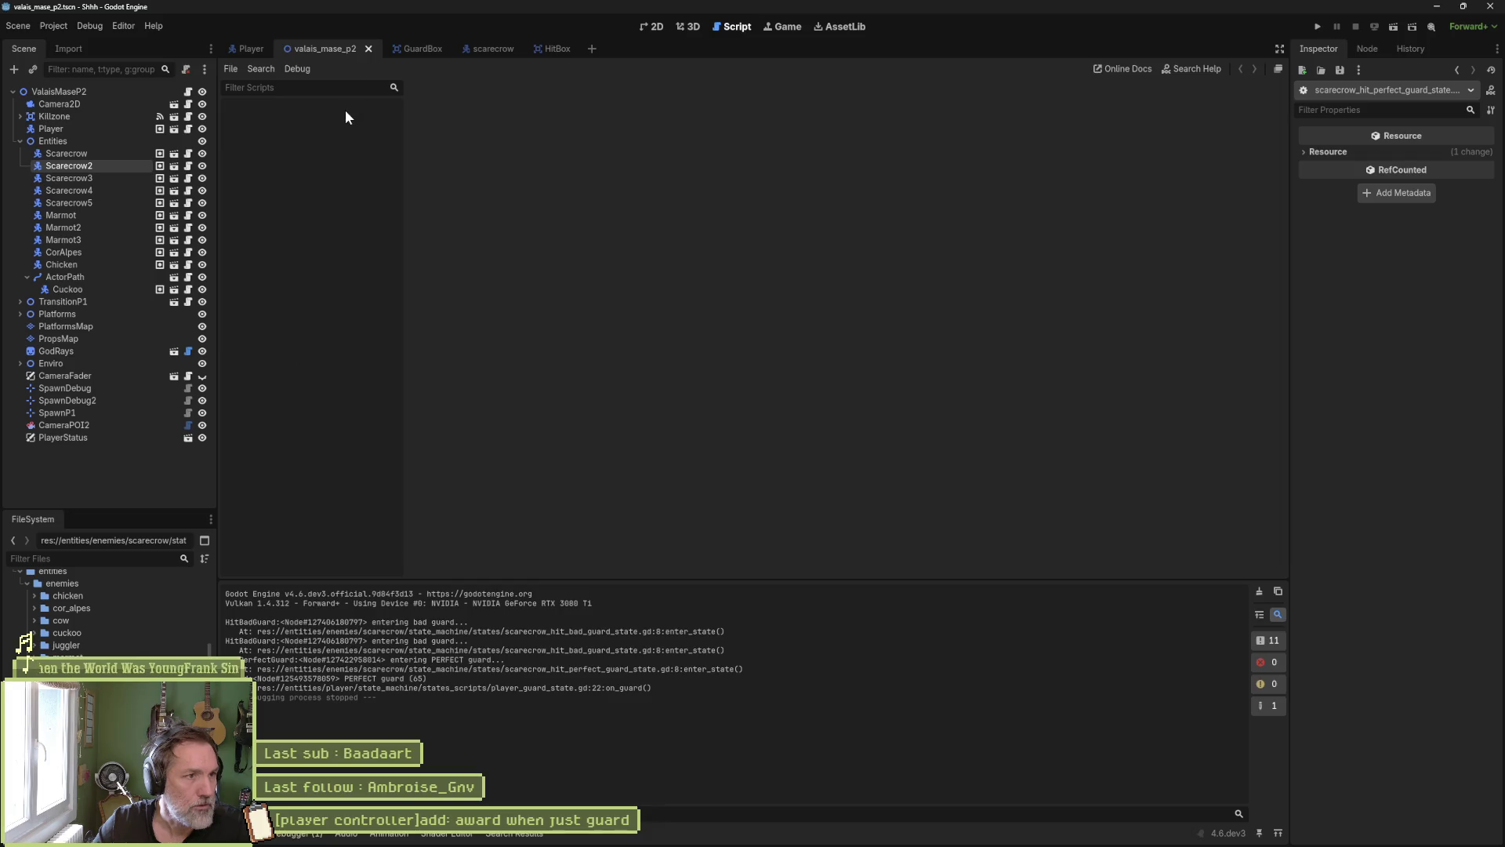
click(856, 841)
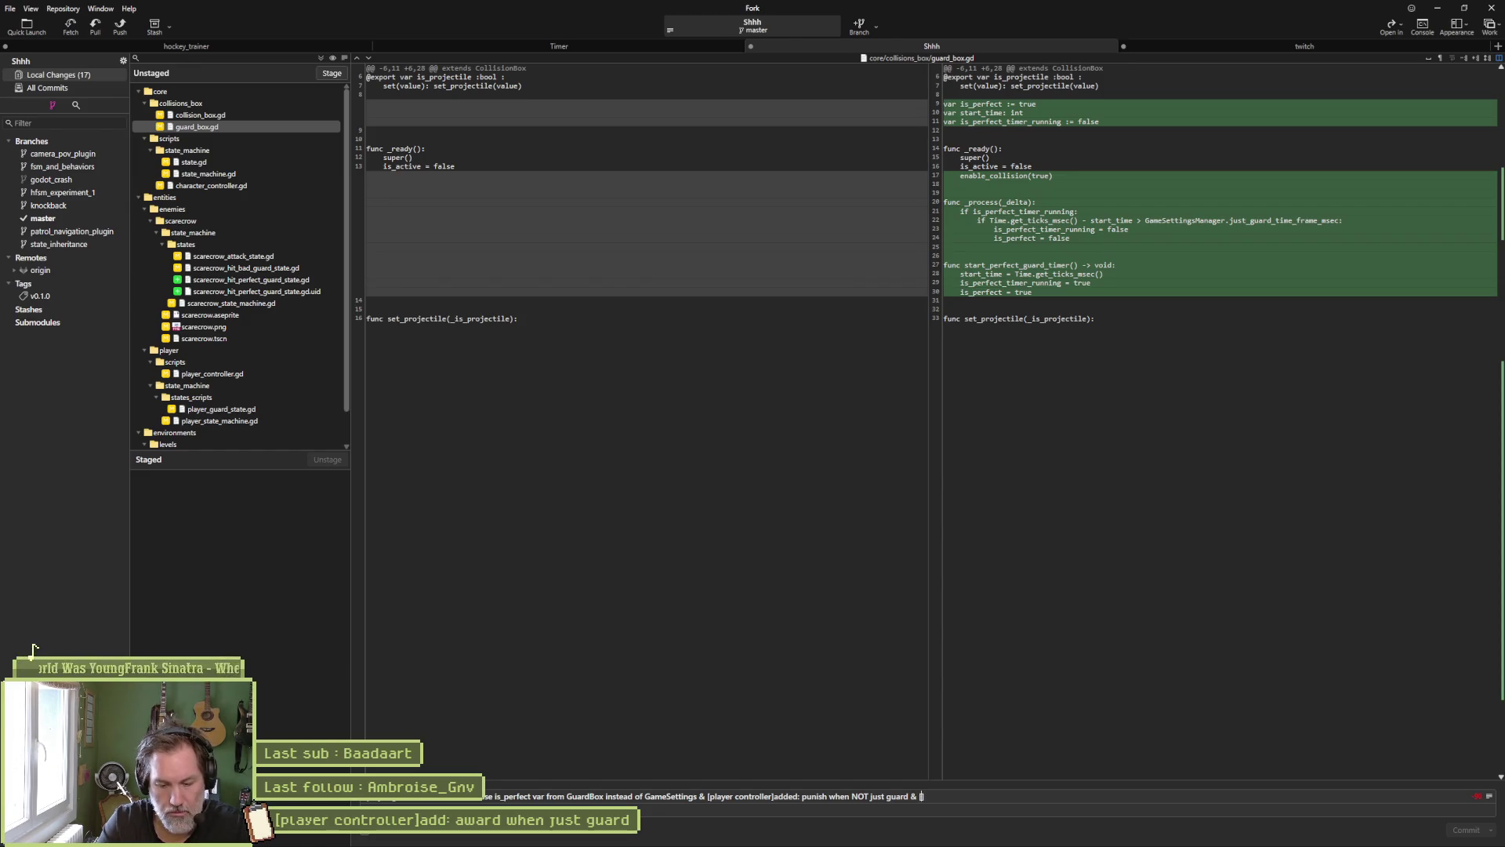
- Inspect the diffs of collision_box.gd, guard_box.gd, state.gd, state_machine.gd, character_controller.gd and scarecrow_attack_state.gd
text(d: wrapper fun)
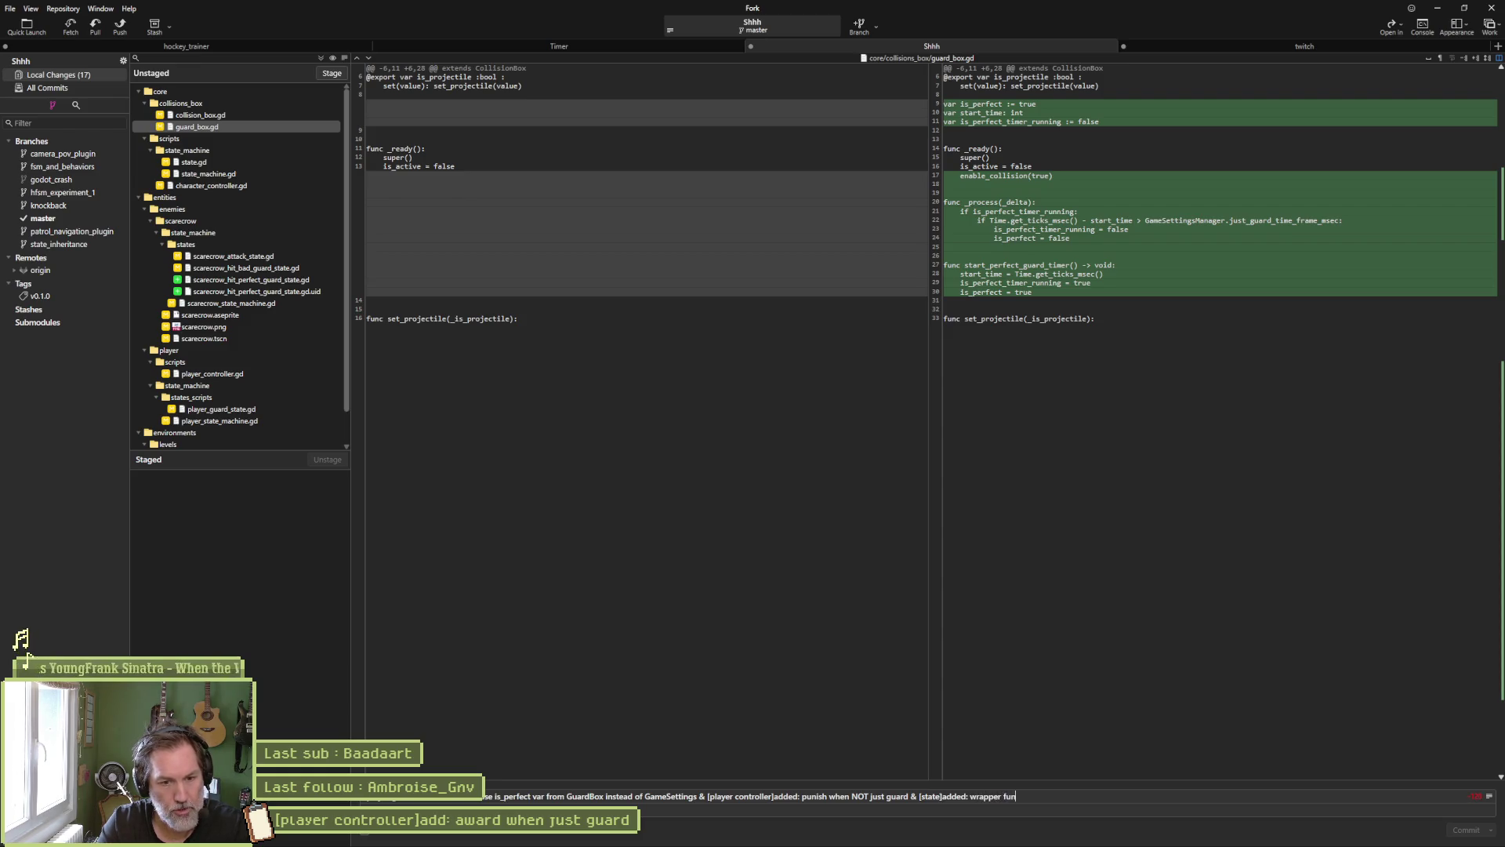
text(s)
text( switch state)
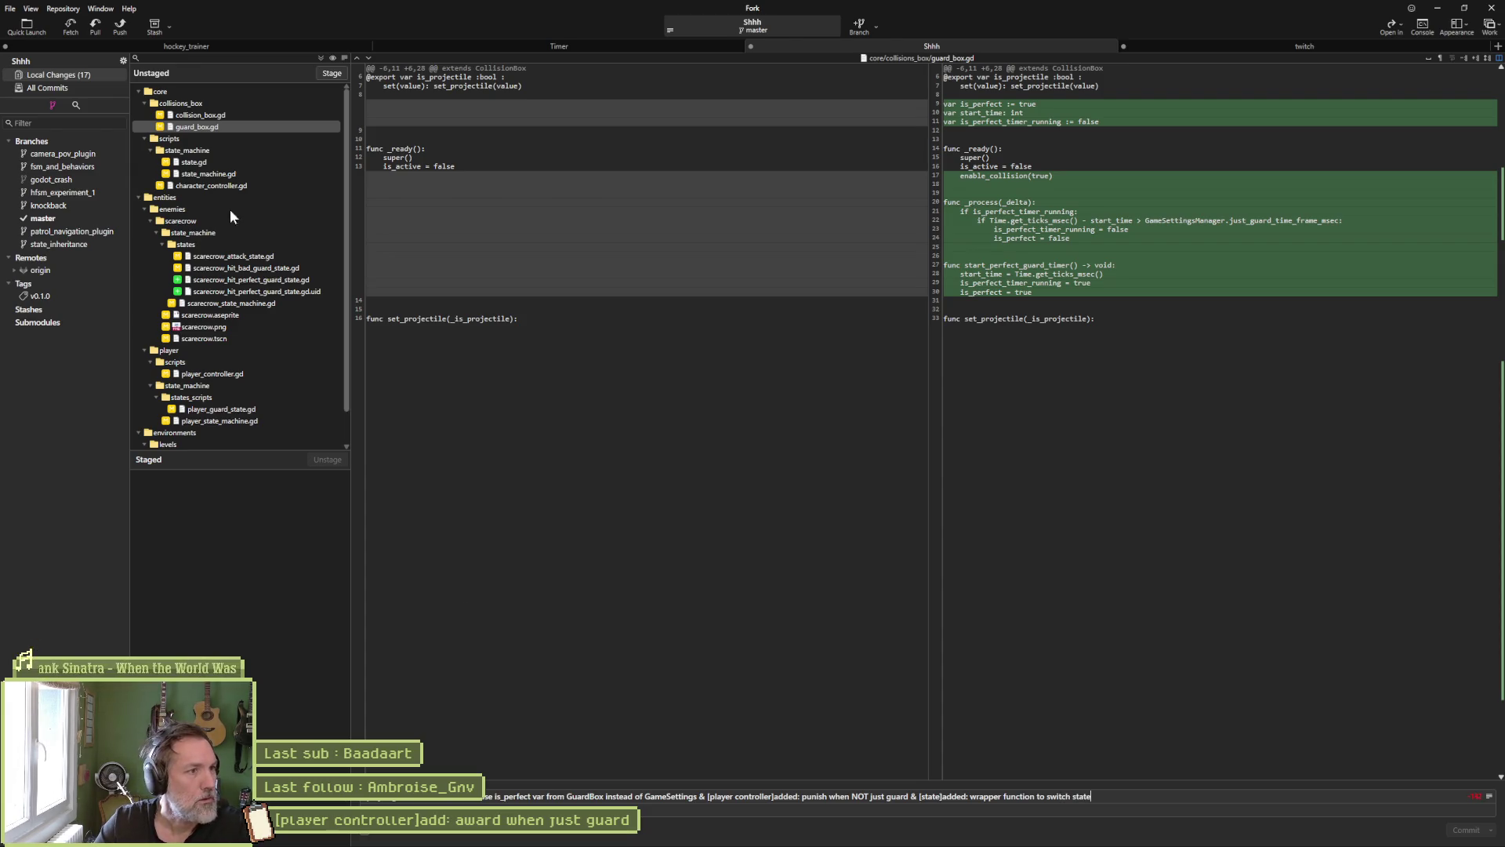
click(271, 115)
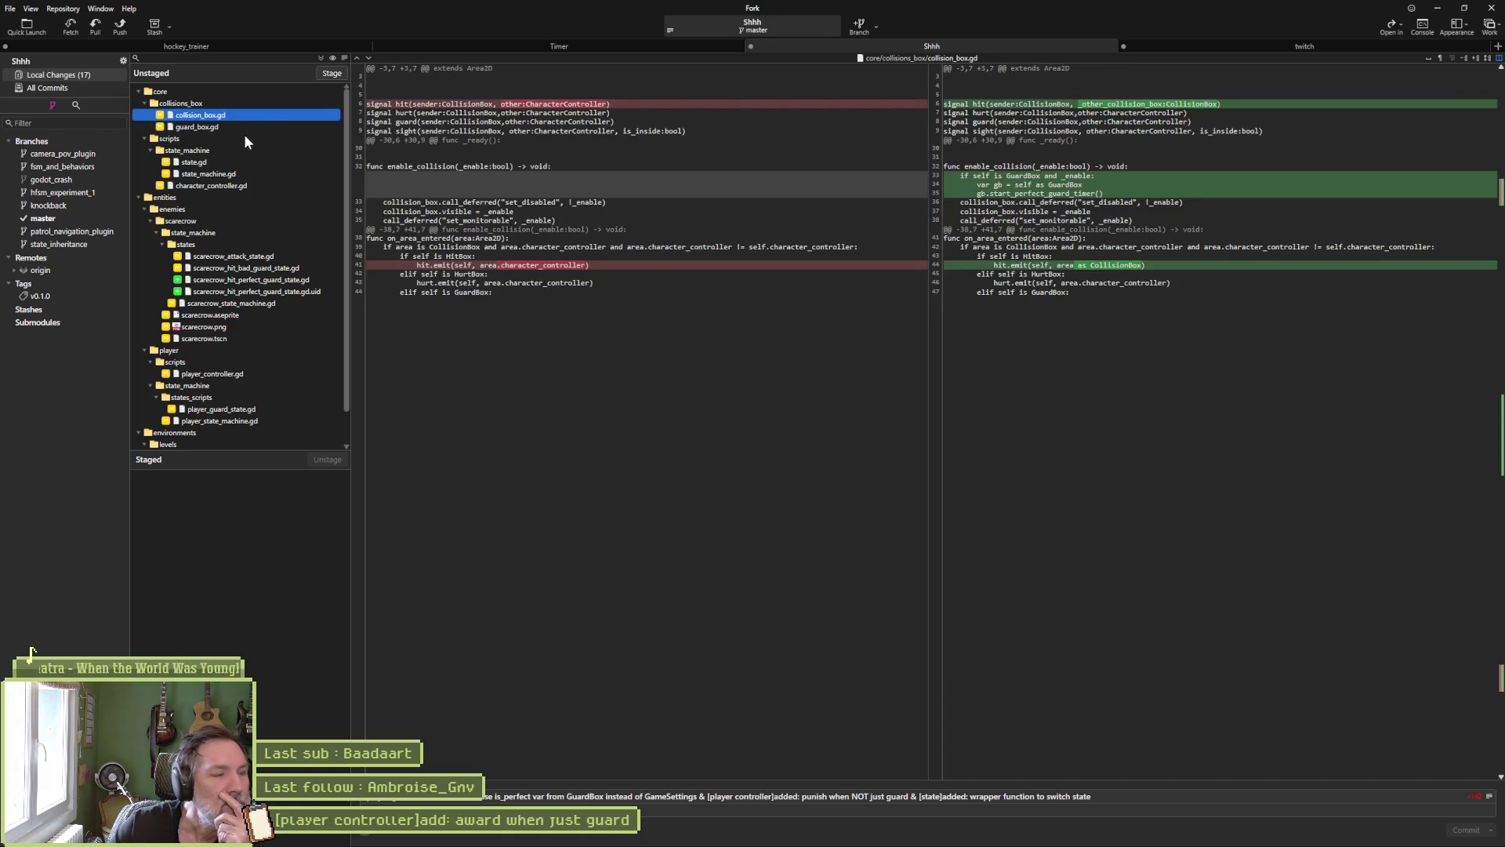
click(224, 127)
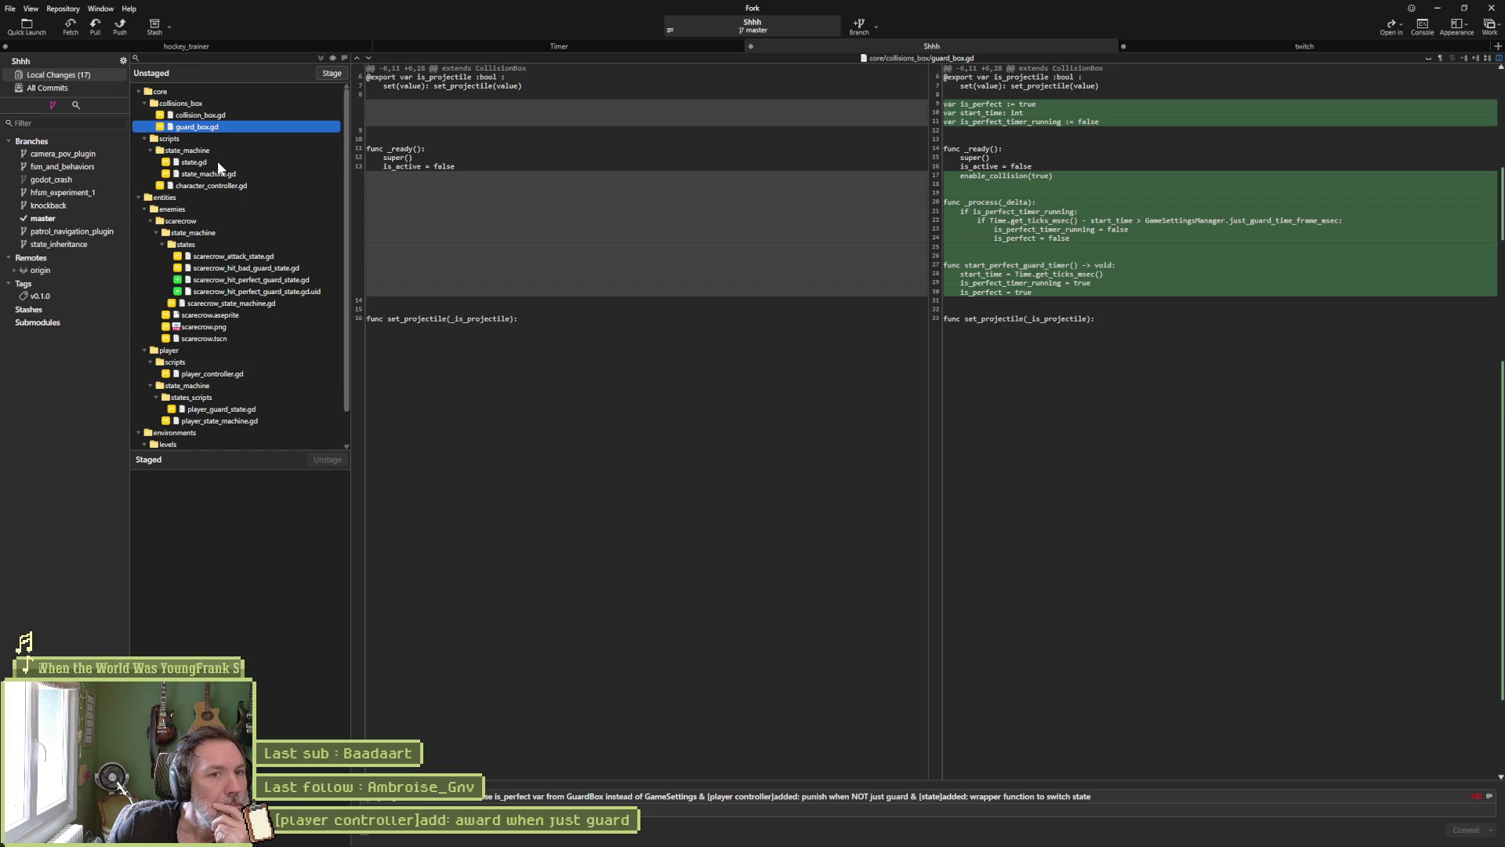
click(218, 162)
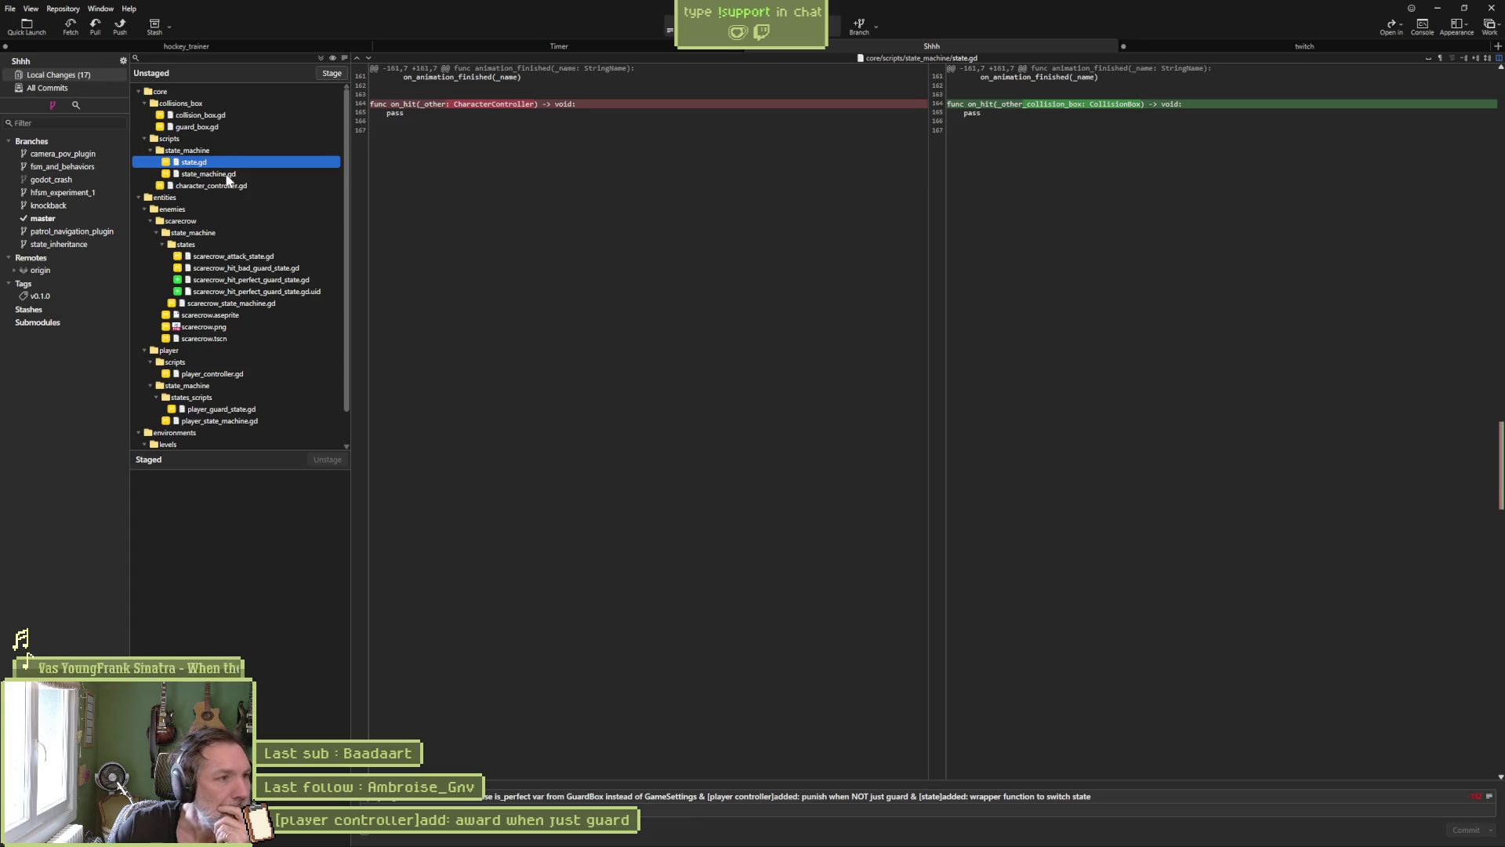
click(228, 174)
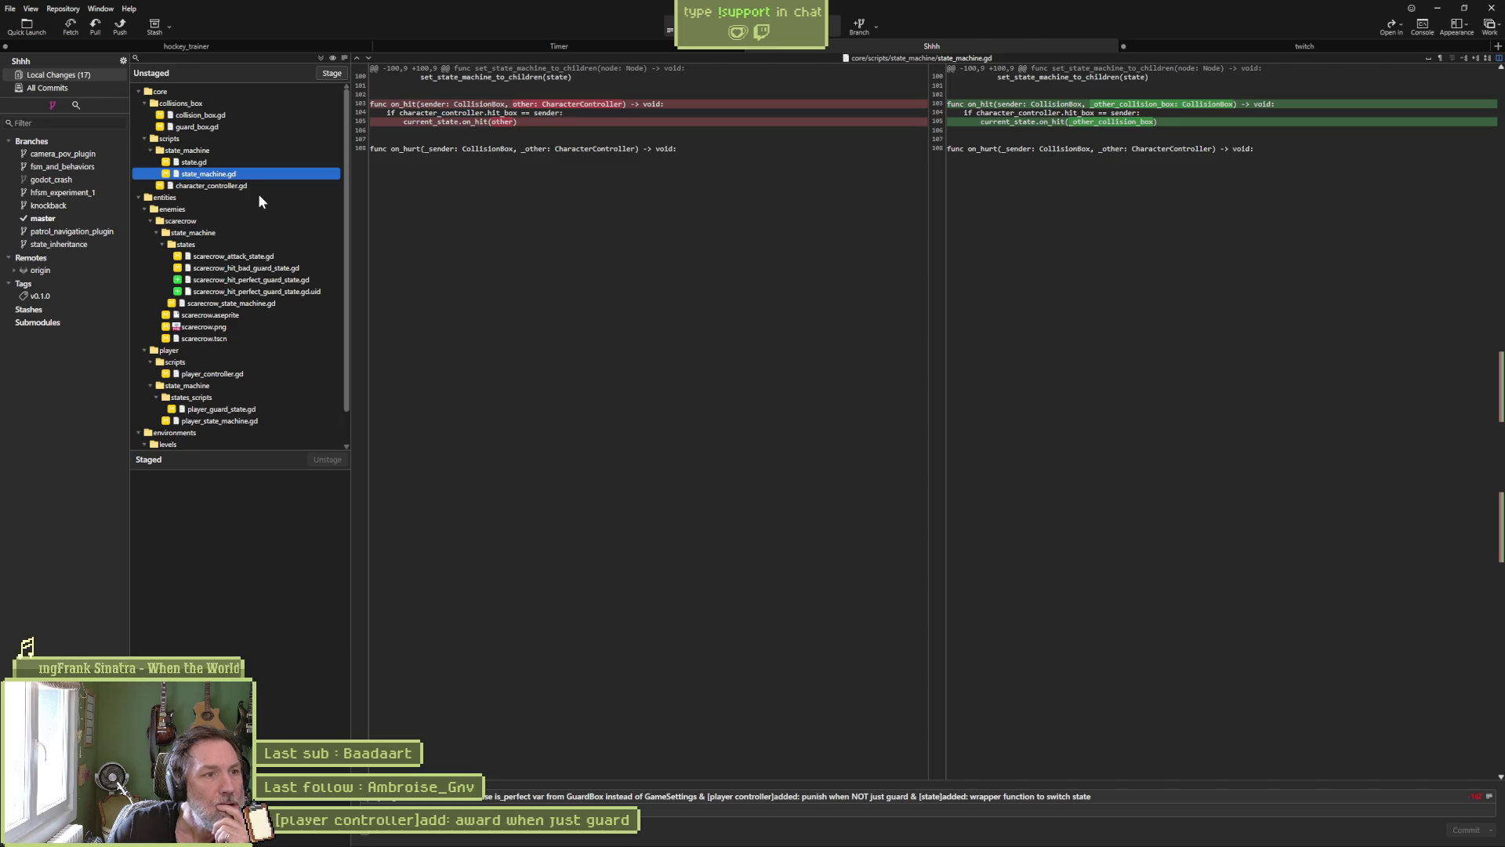
click(247, 184)
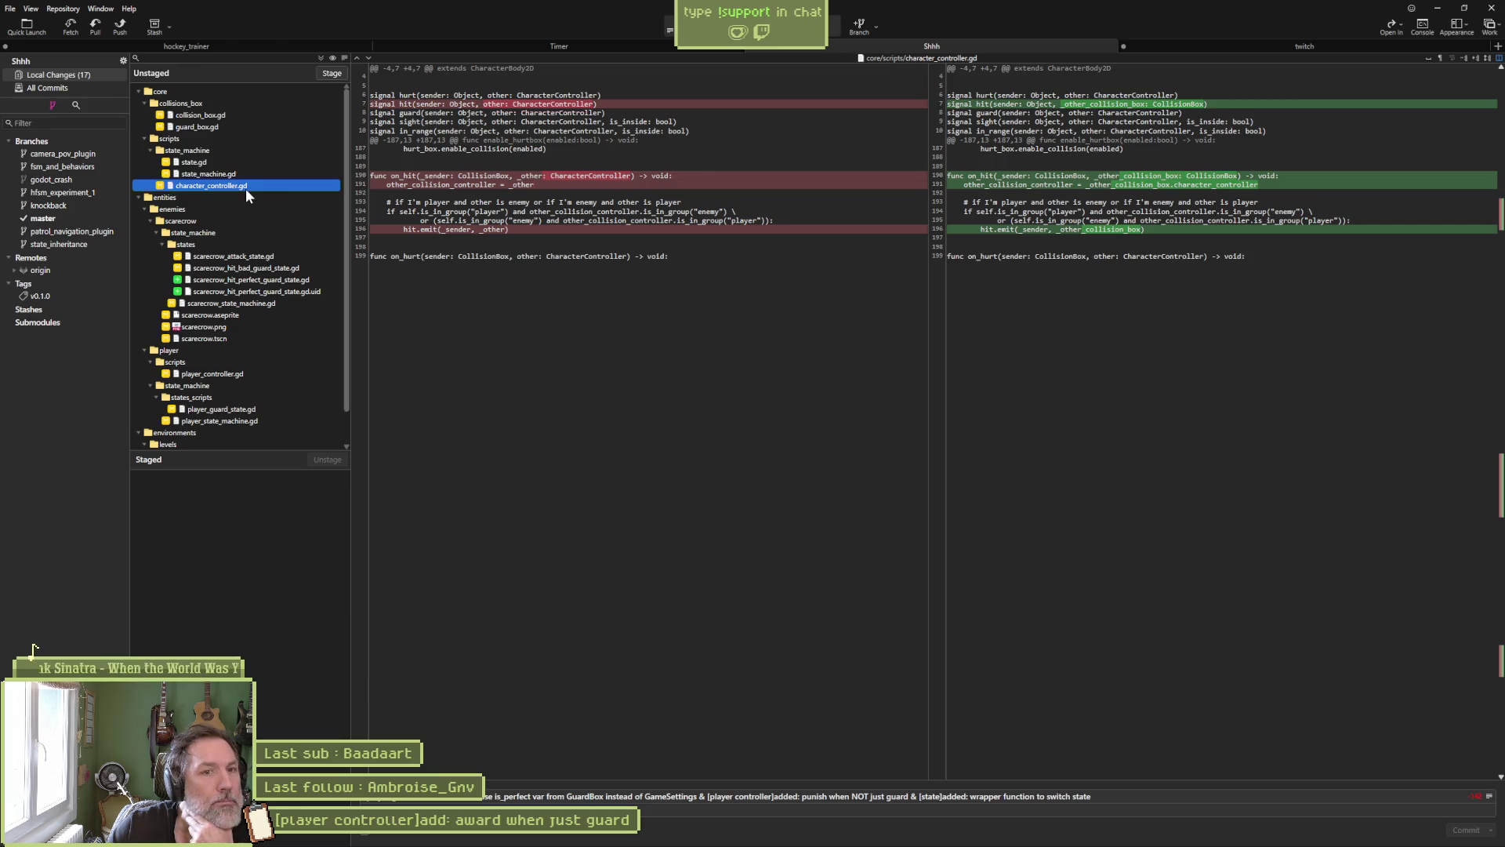
click(213, 255)
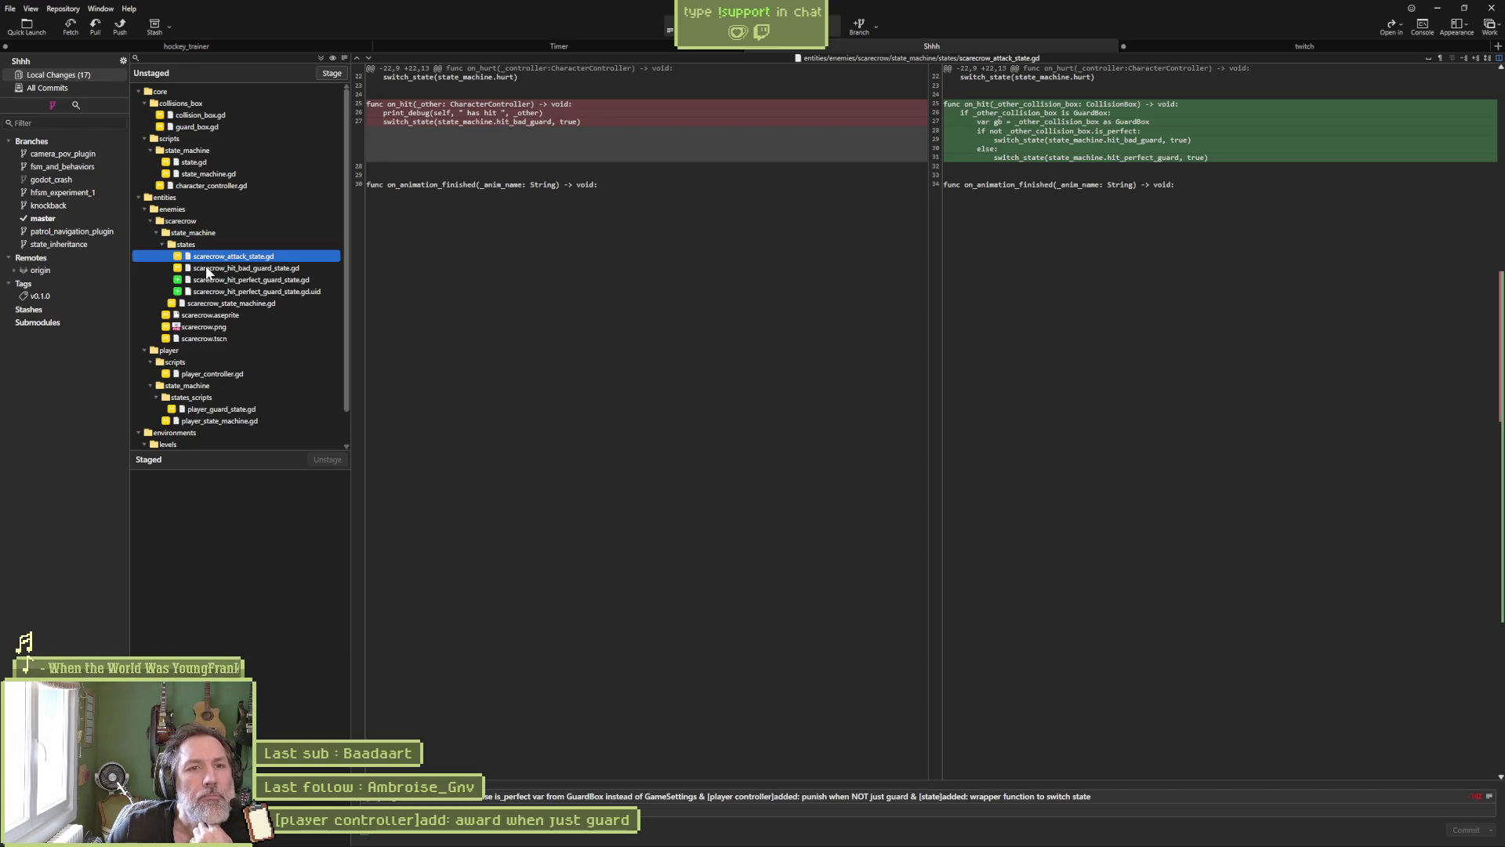
- Step through diffs of the scarecrow guard states, scarecrow state machine, and player controller, guard and state-machine scripts
click(209, 269)
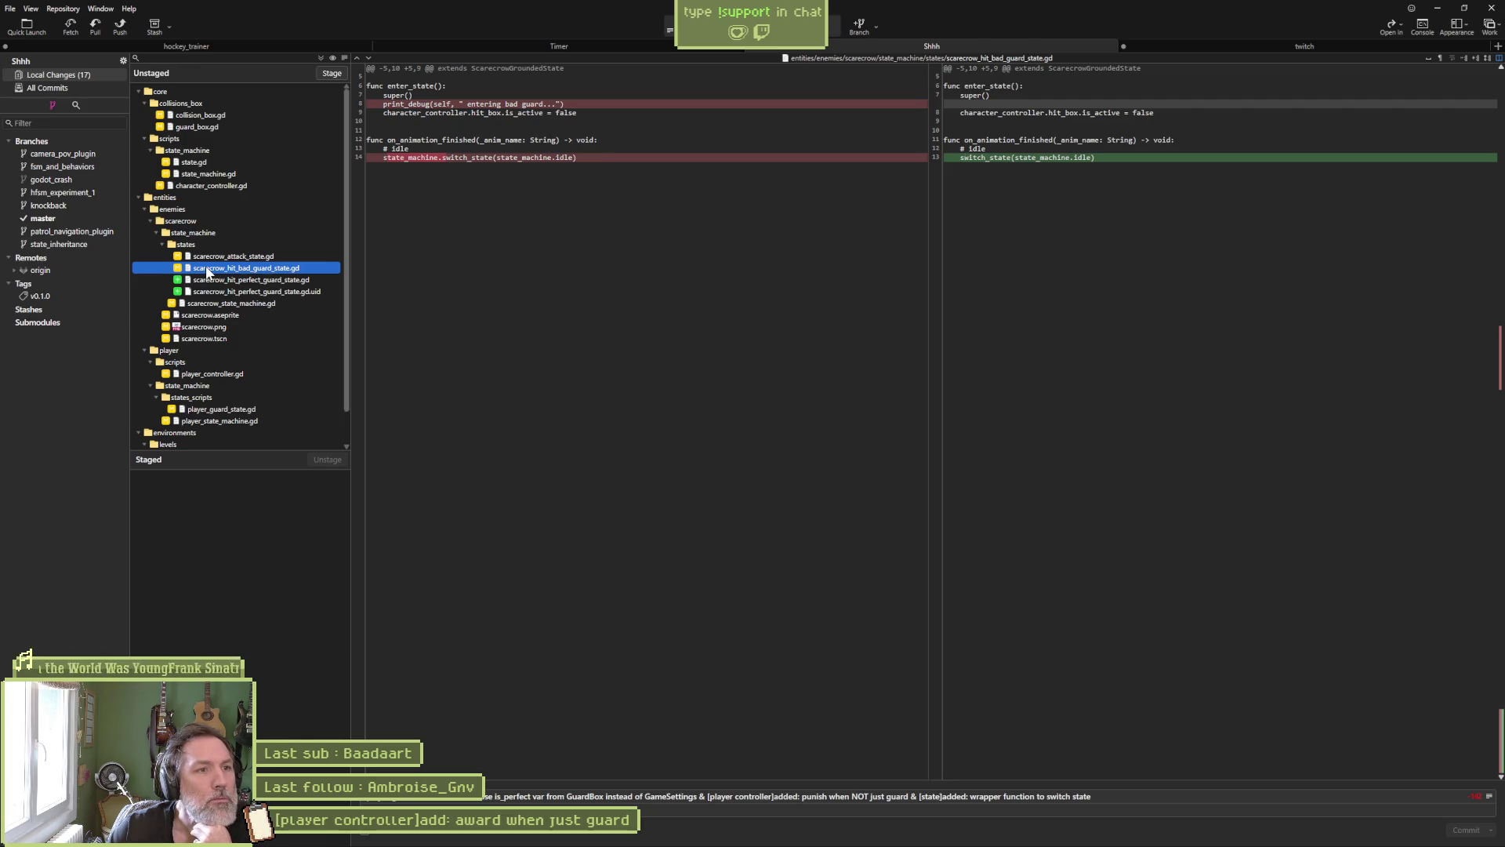
key(Down)
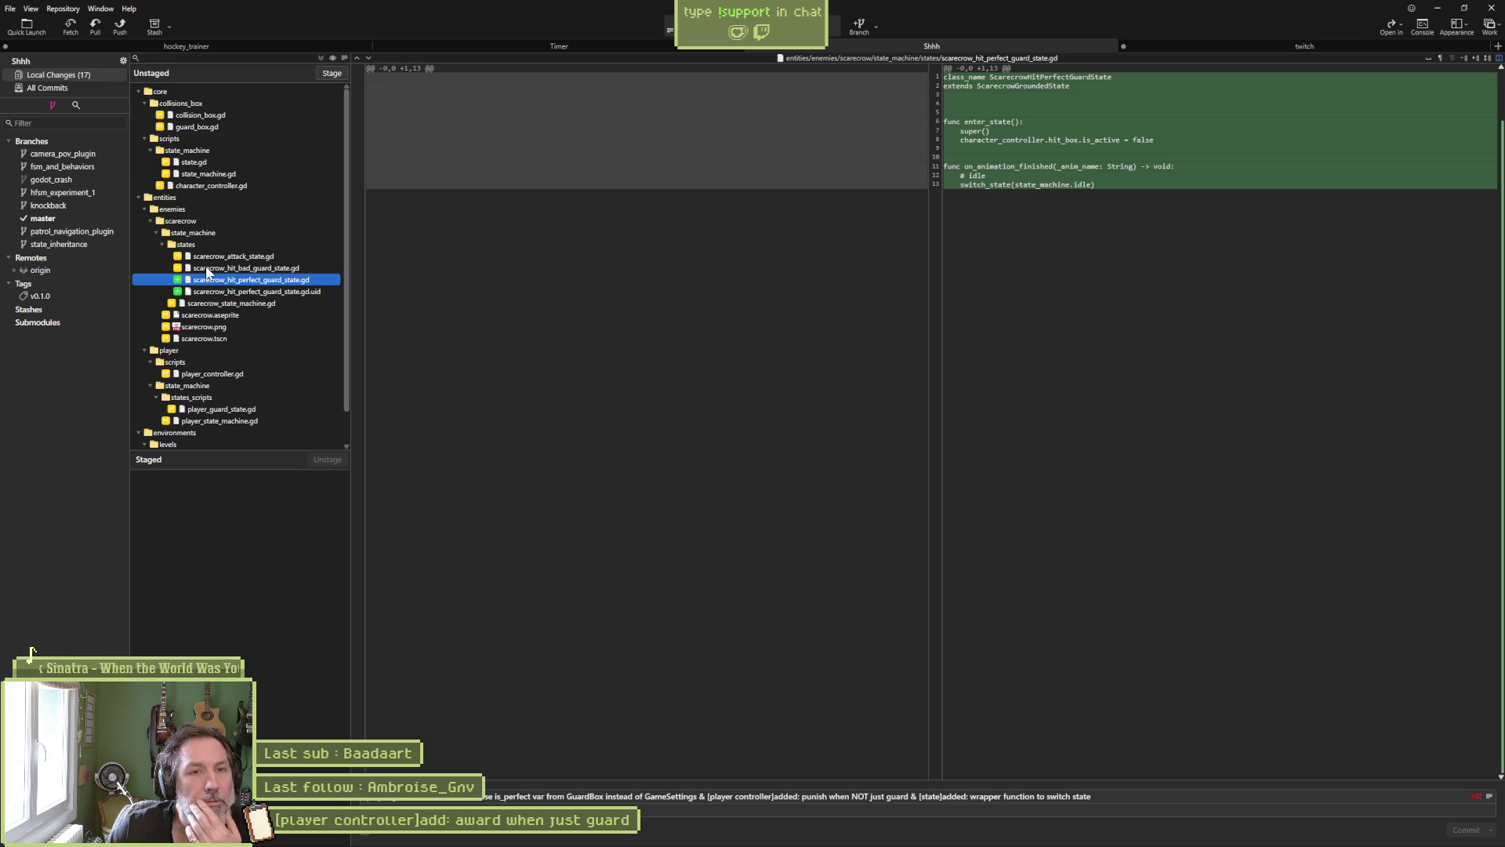
key(Down)
key(Down)
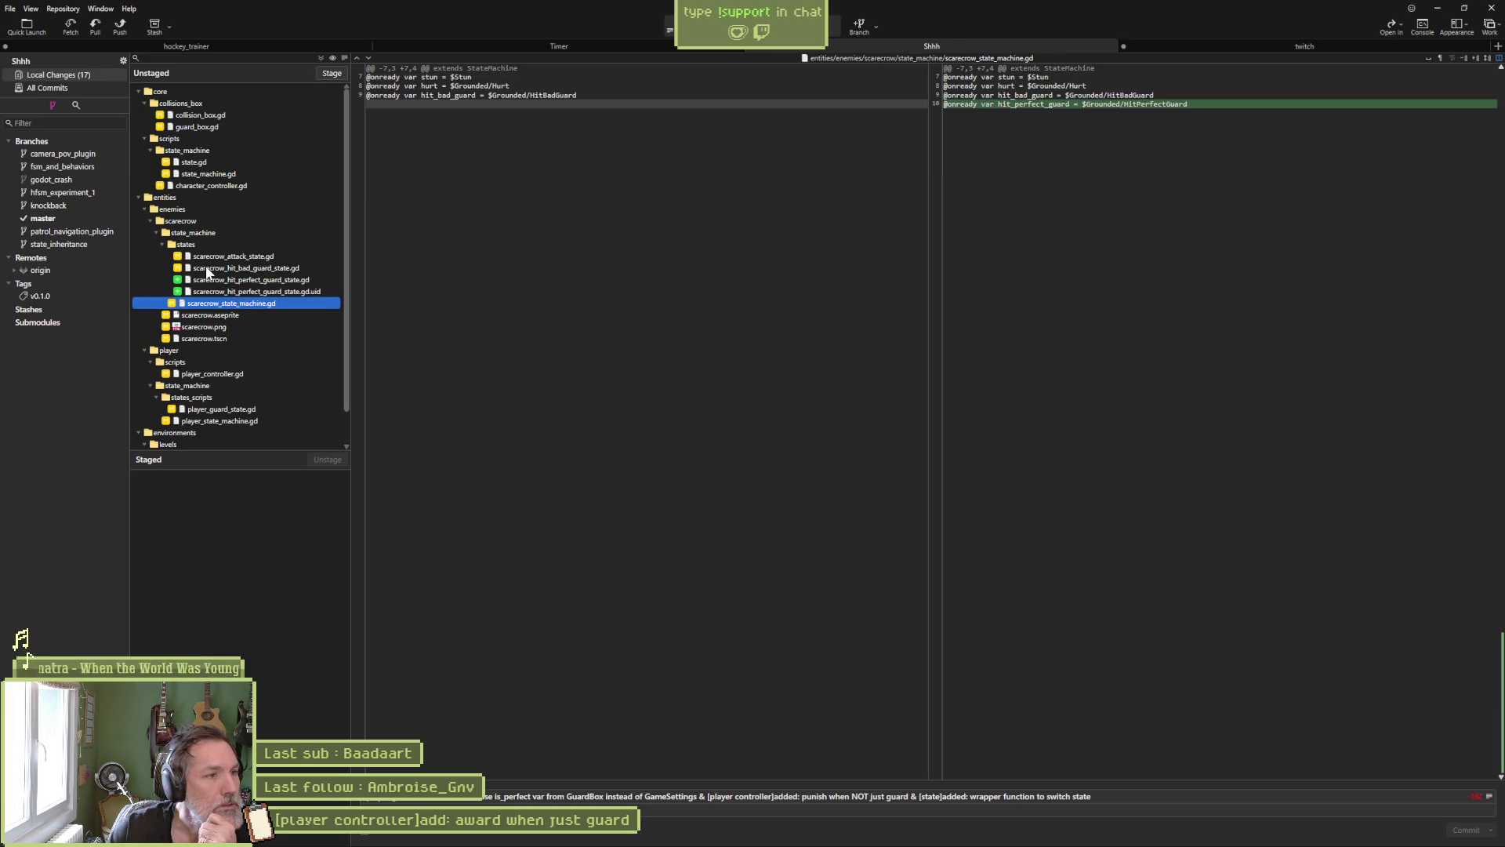
key(Down)
key(Down)
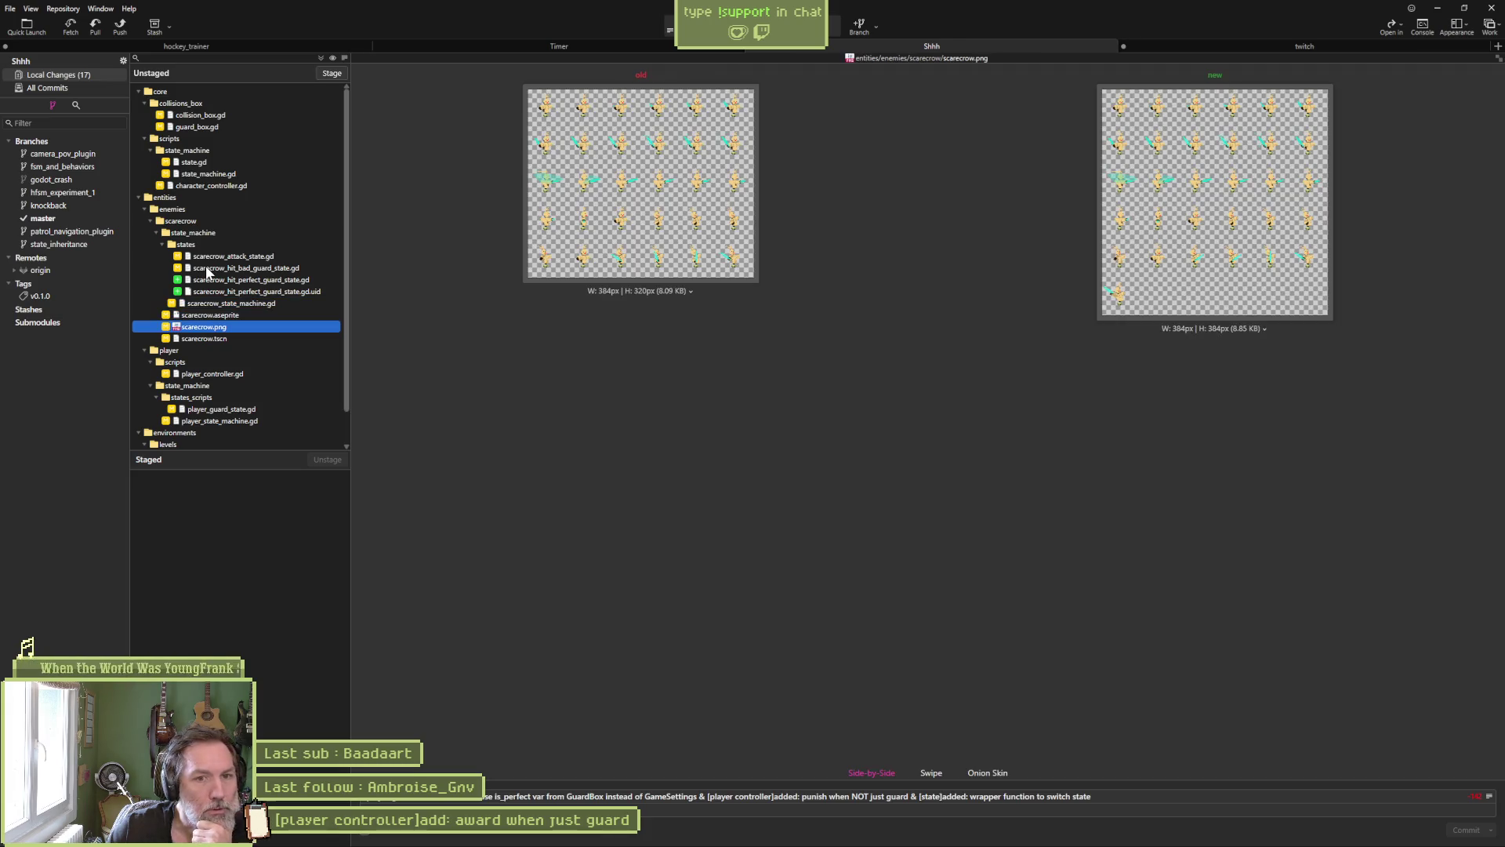
key(Down)
key(Down)
key(Down)
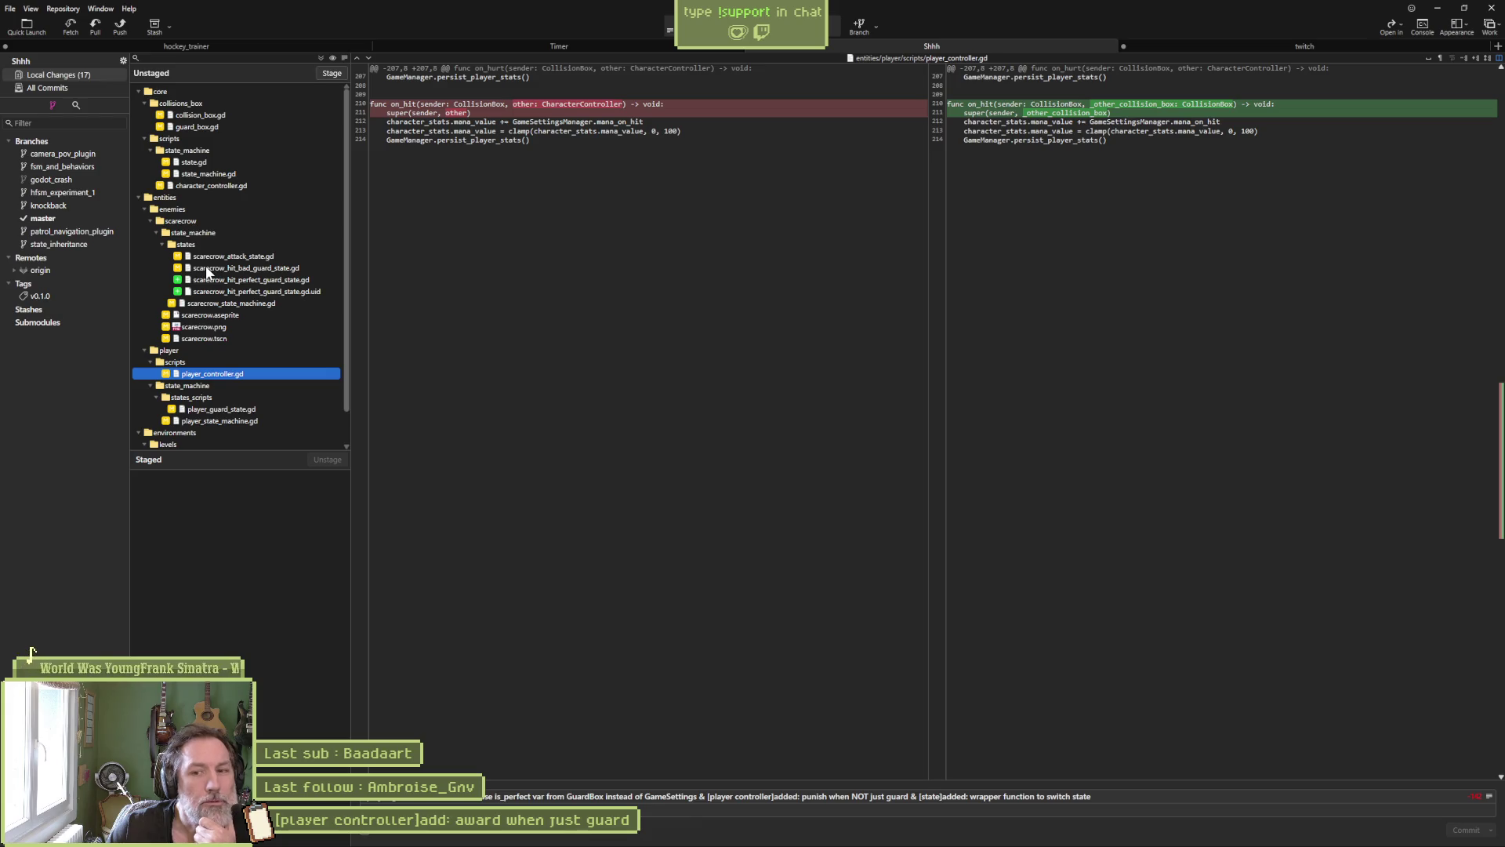
key(Down)
key(Down)
key(Down)
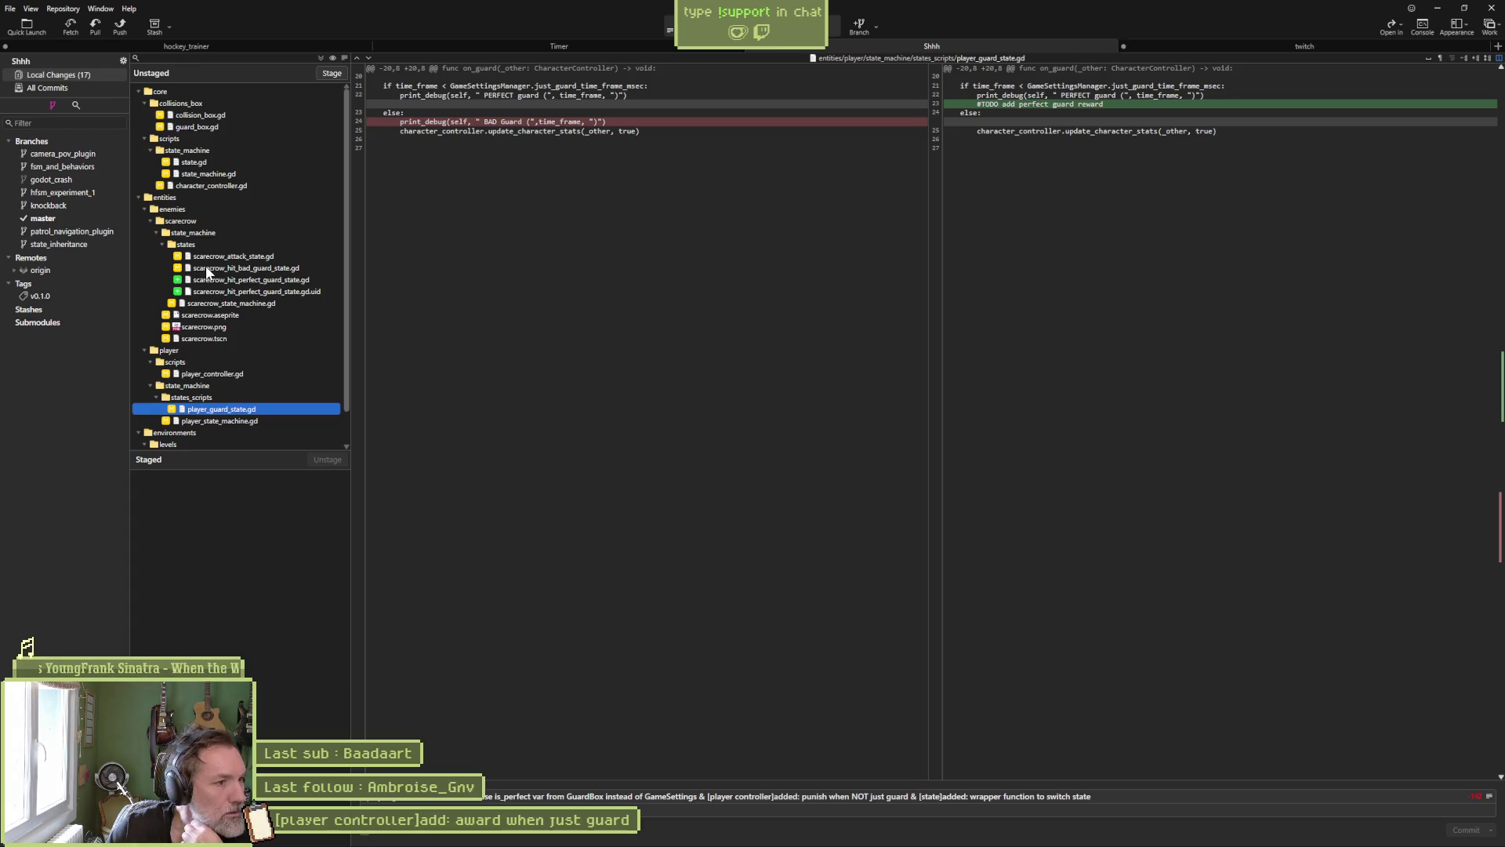
key(Down)
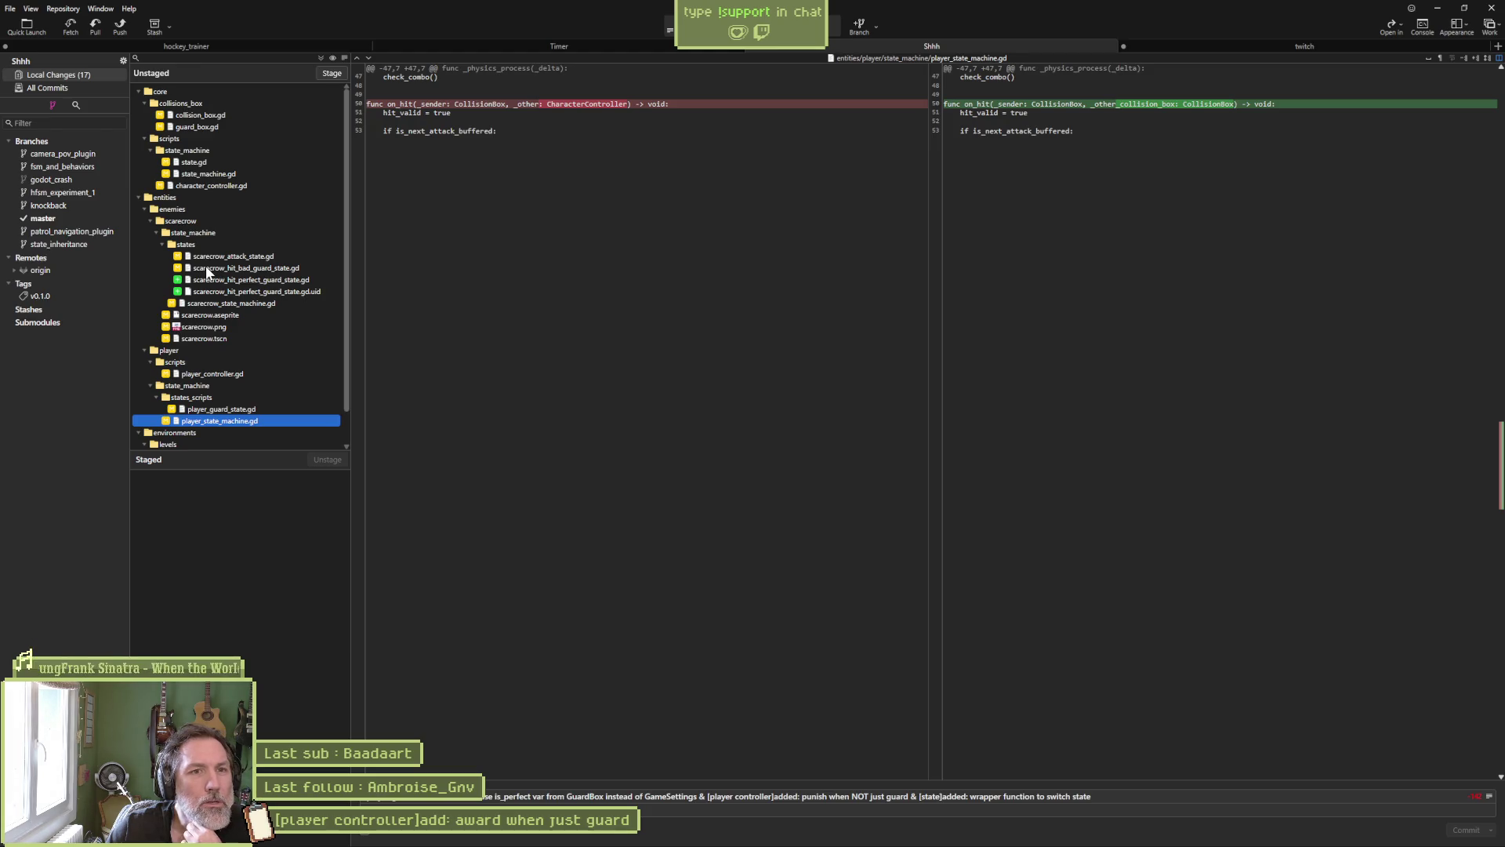
key(Down)
key(Down)
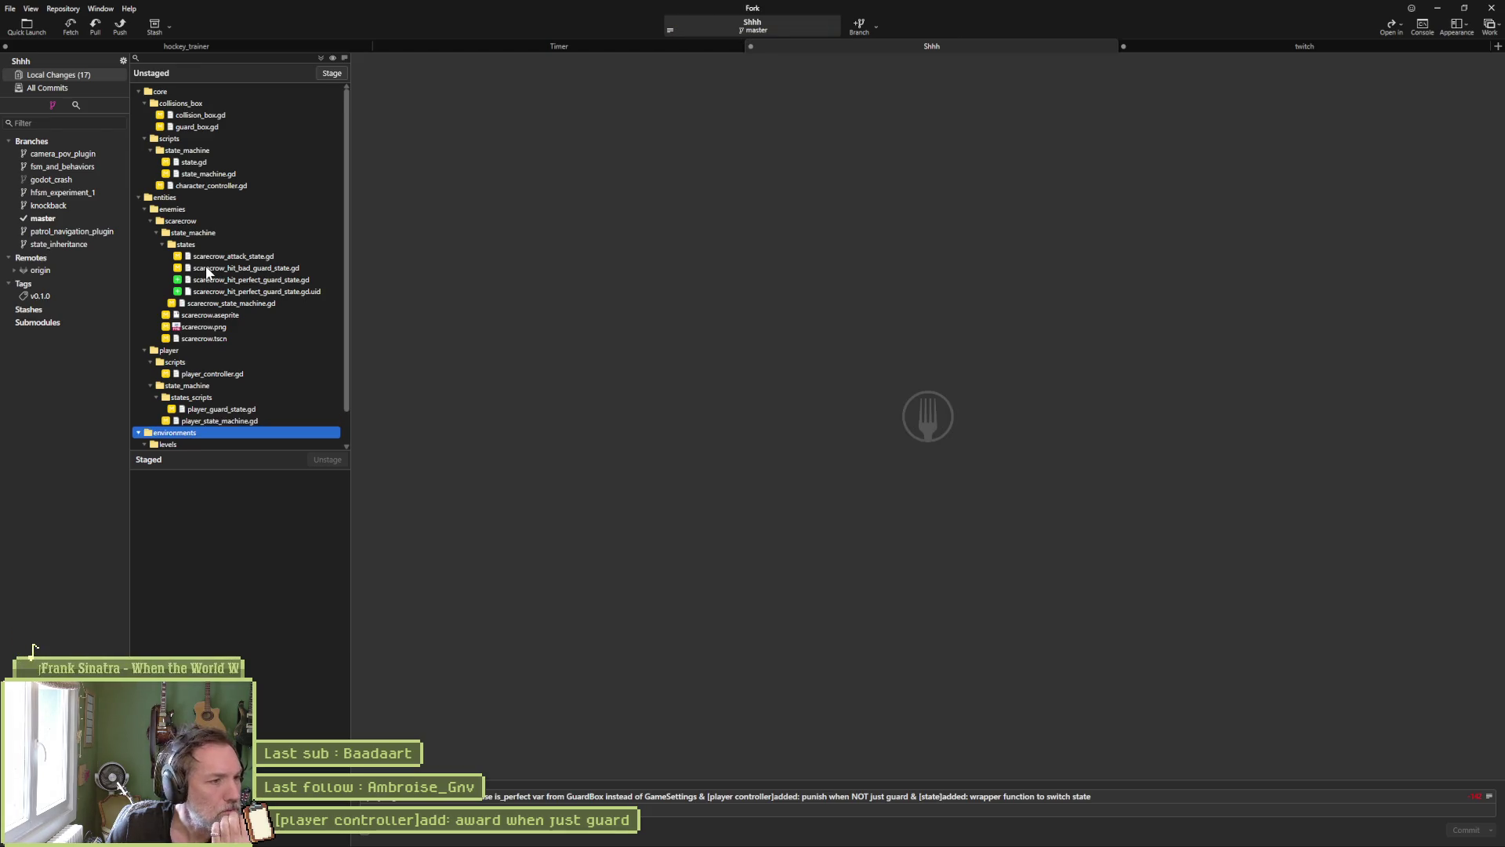
scroll(186, 354, down, 1)
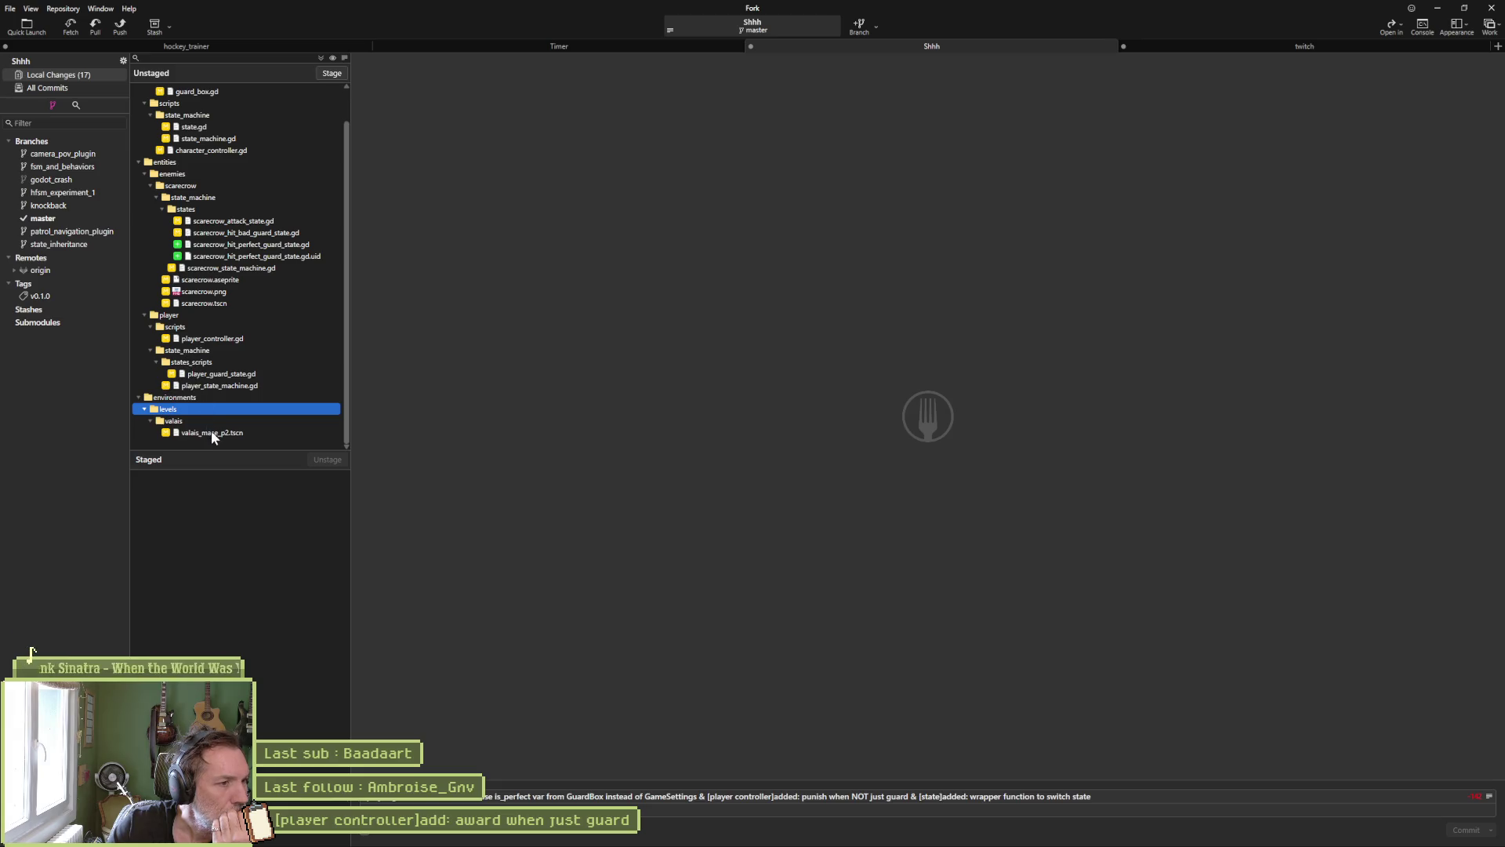
- Stage and commit all 17 files, push master to origin, and minimize Fork
click(318, 70)
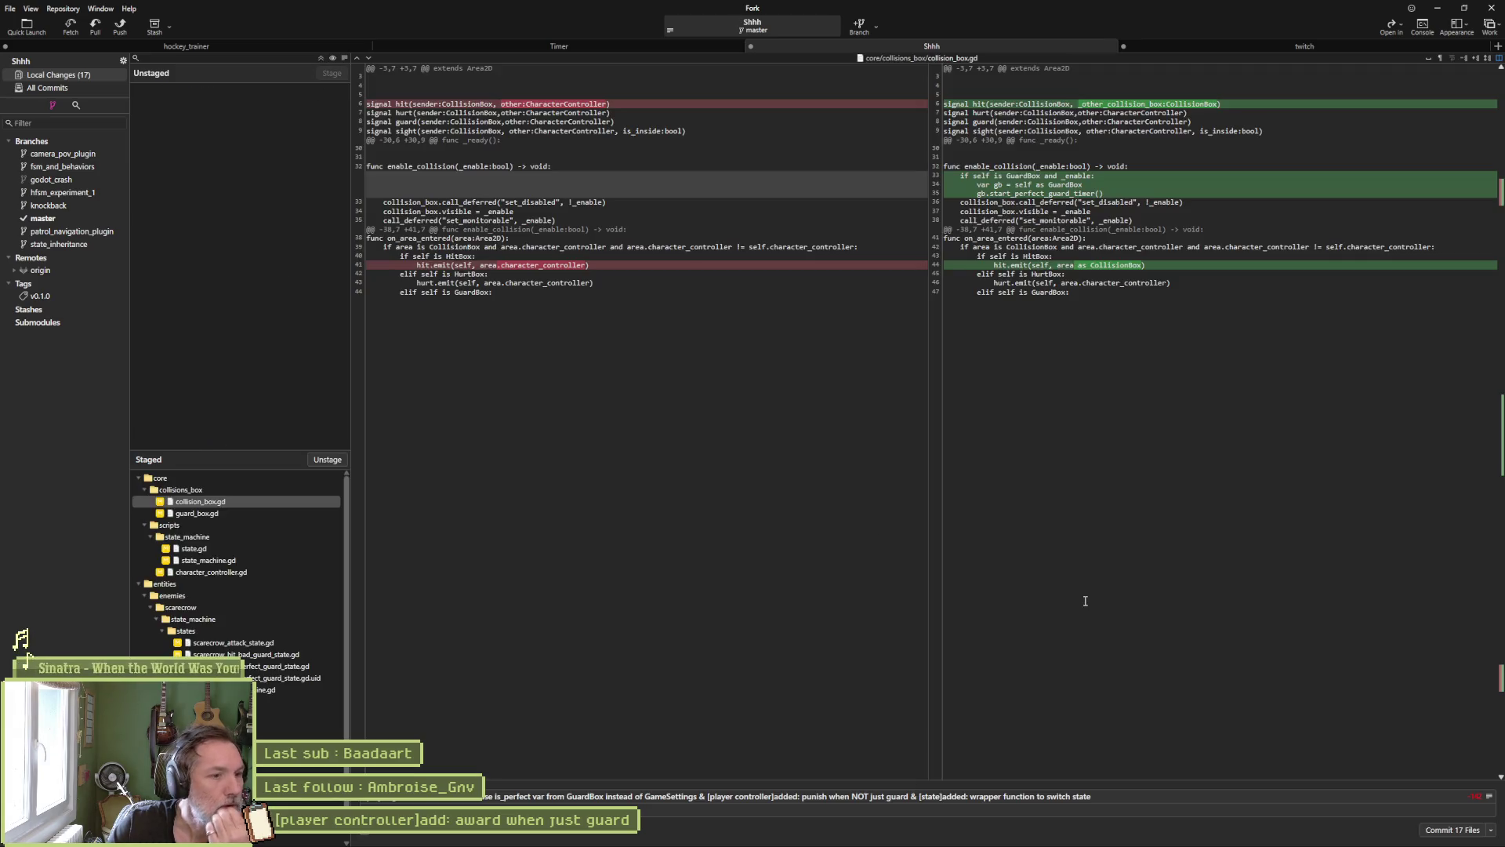
click(1452, 830)
click(120, 26)
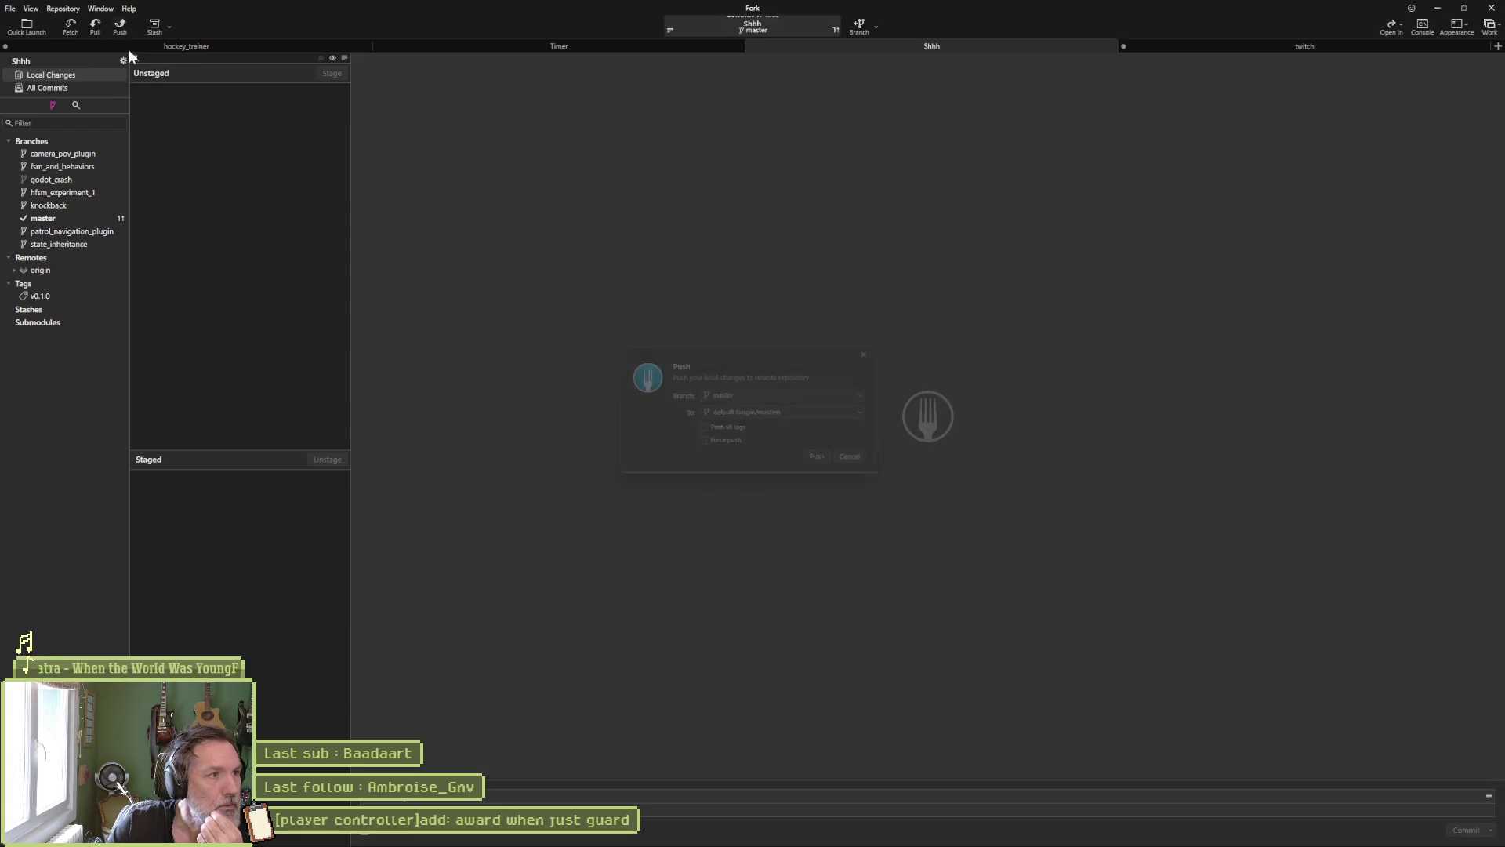
click(817, 465)
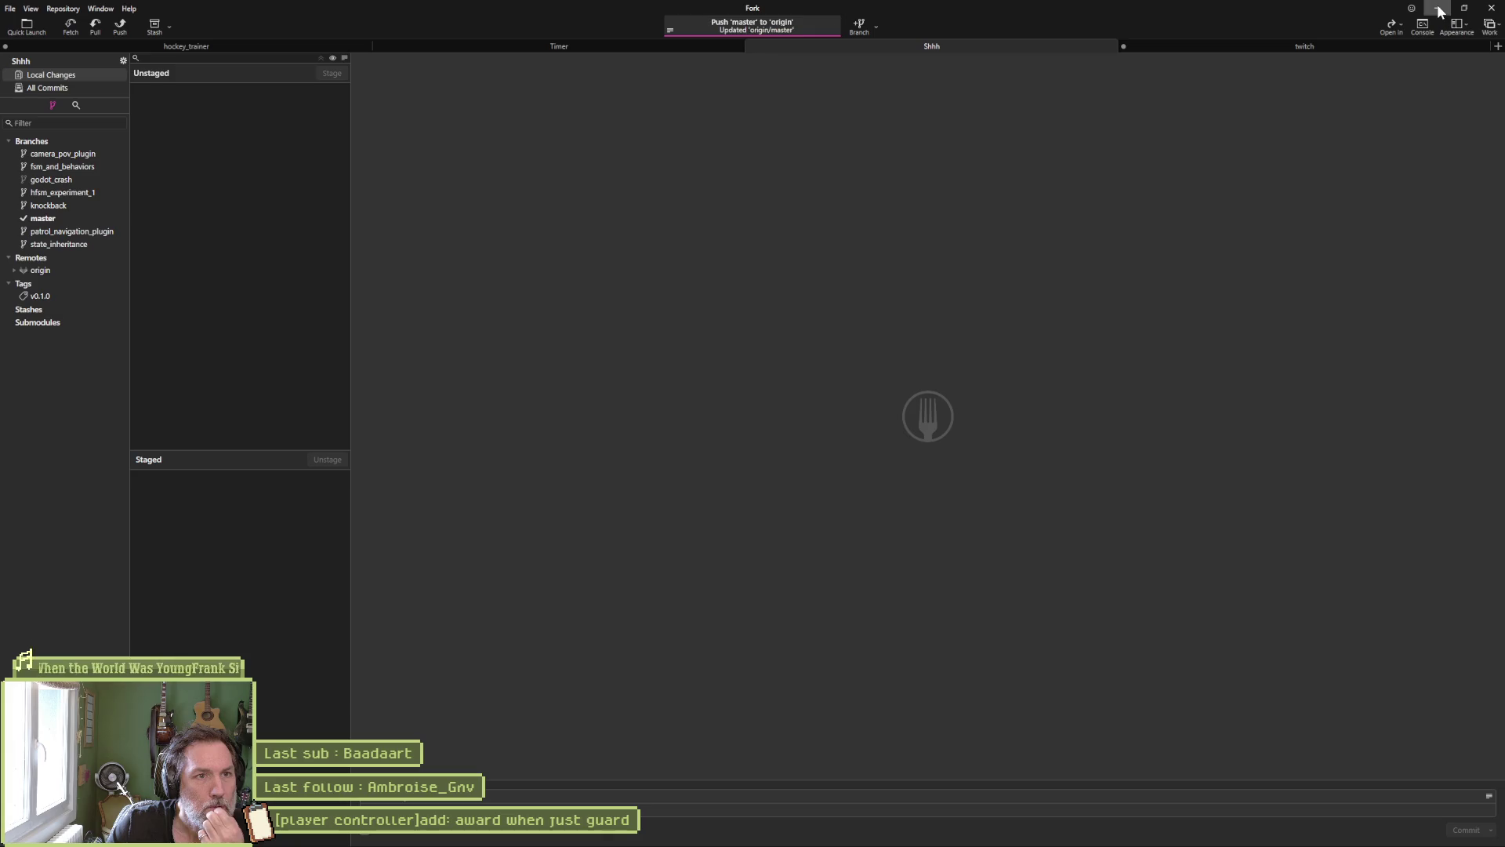
click(1439, 11)
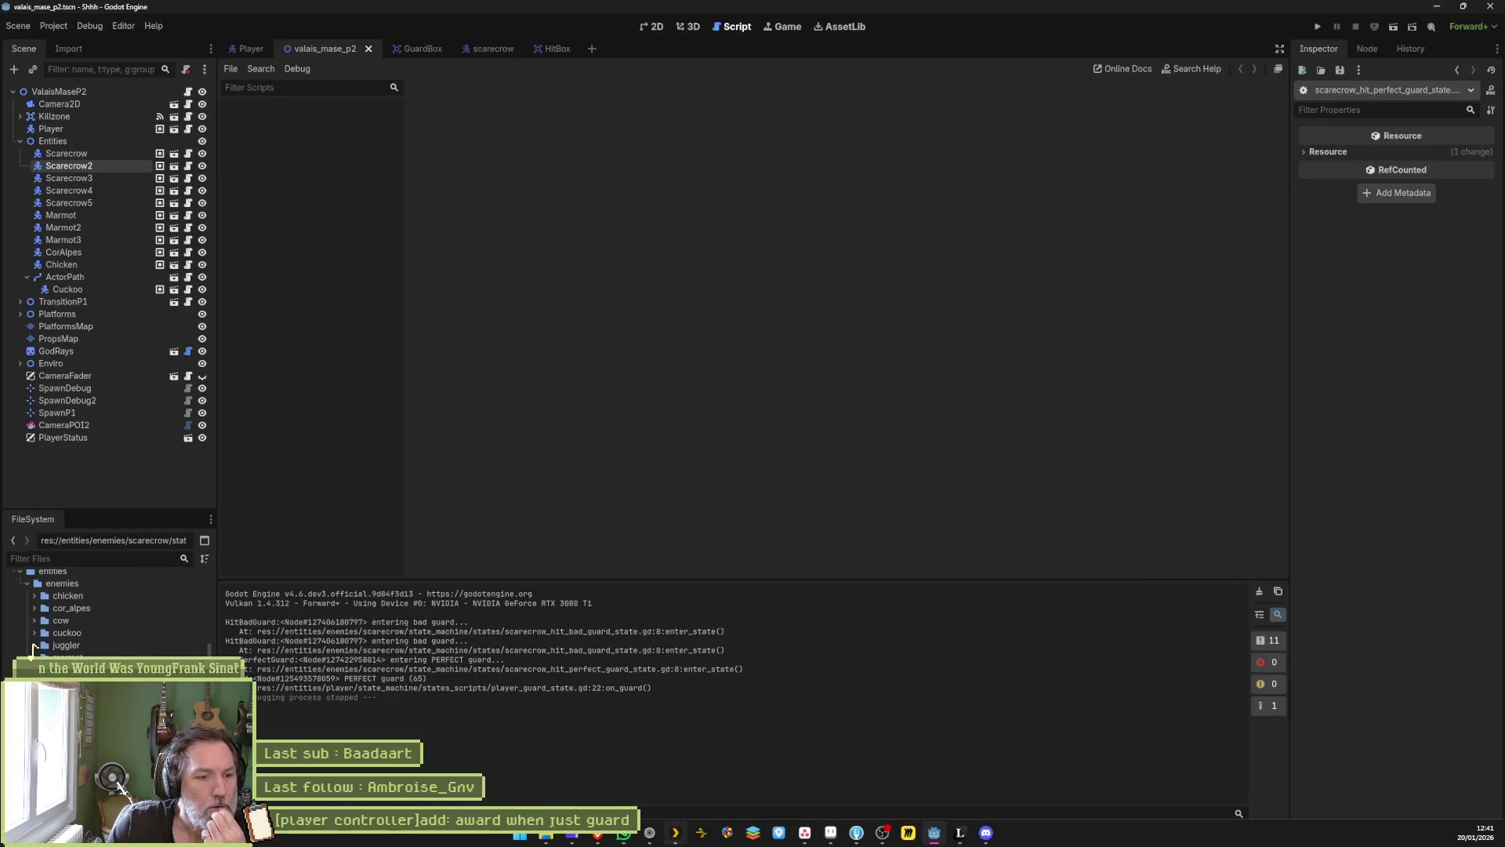
click(806, 835)
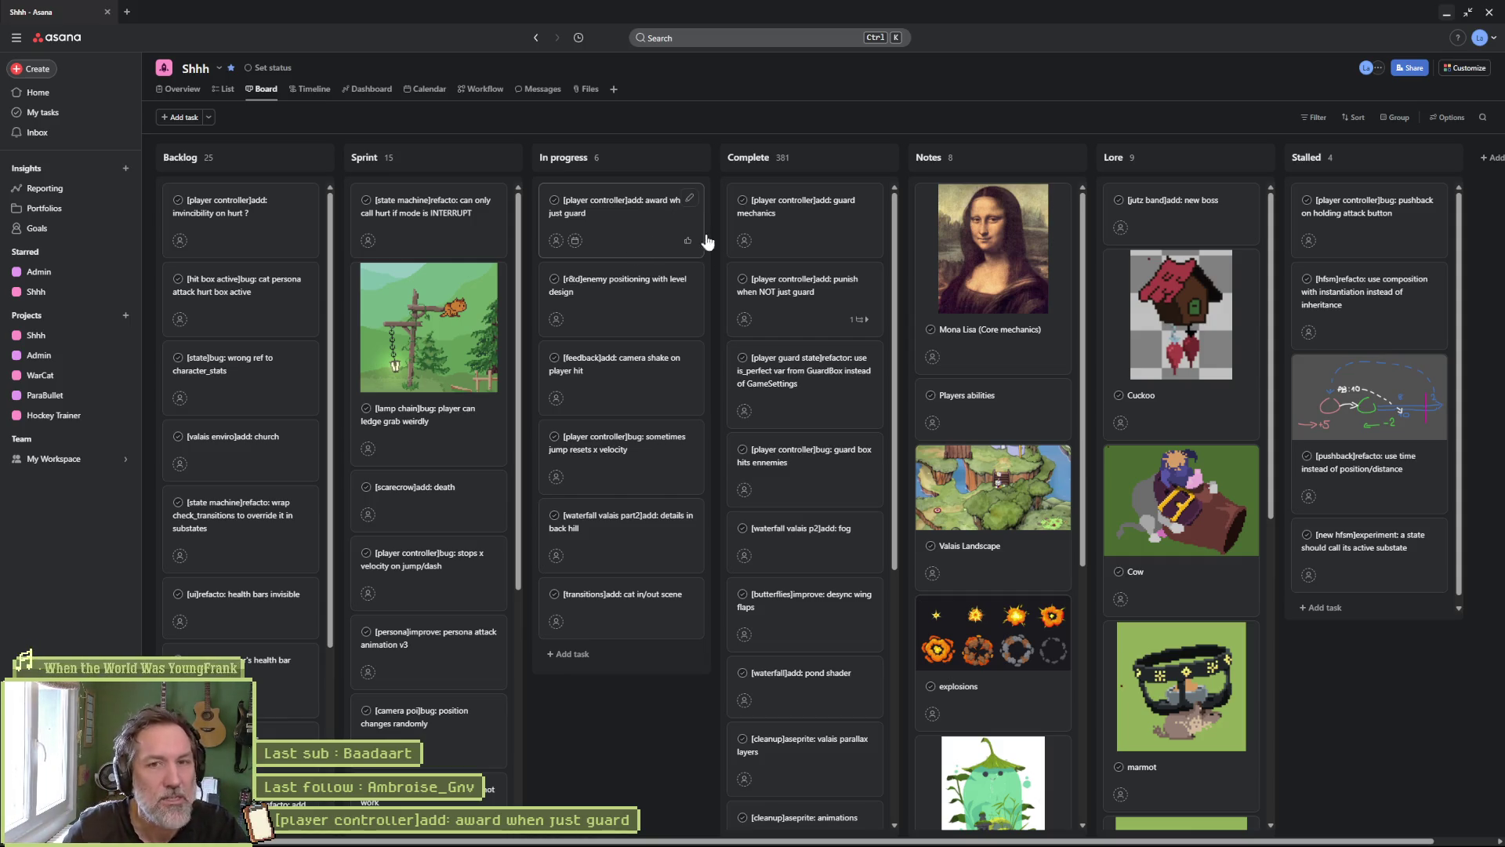
click(1447, 12)
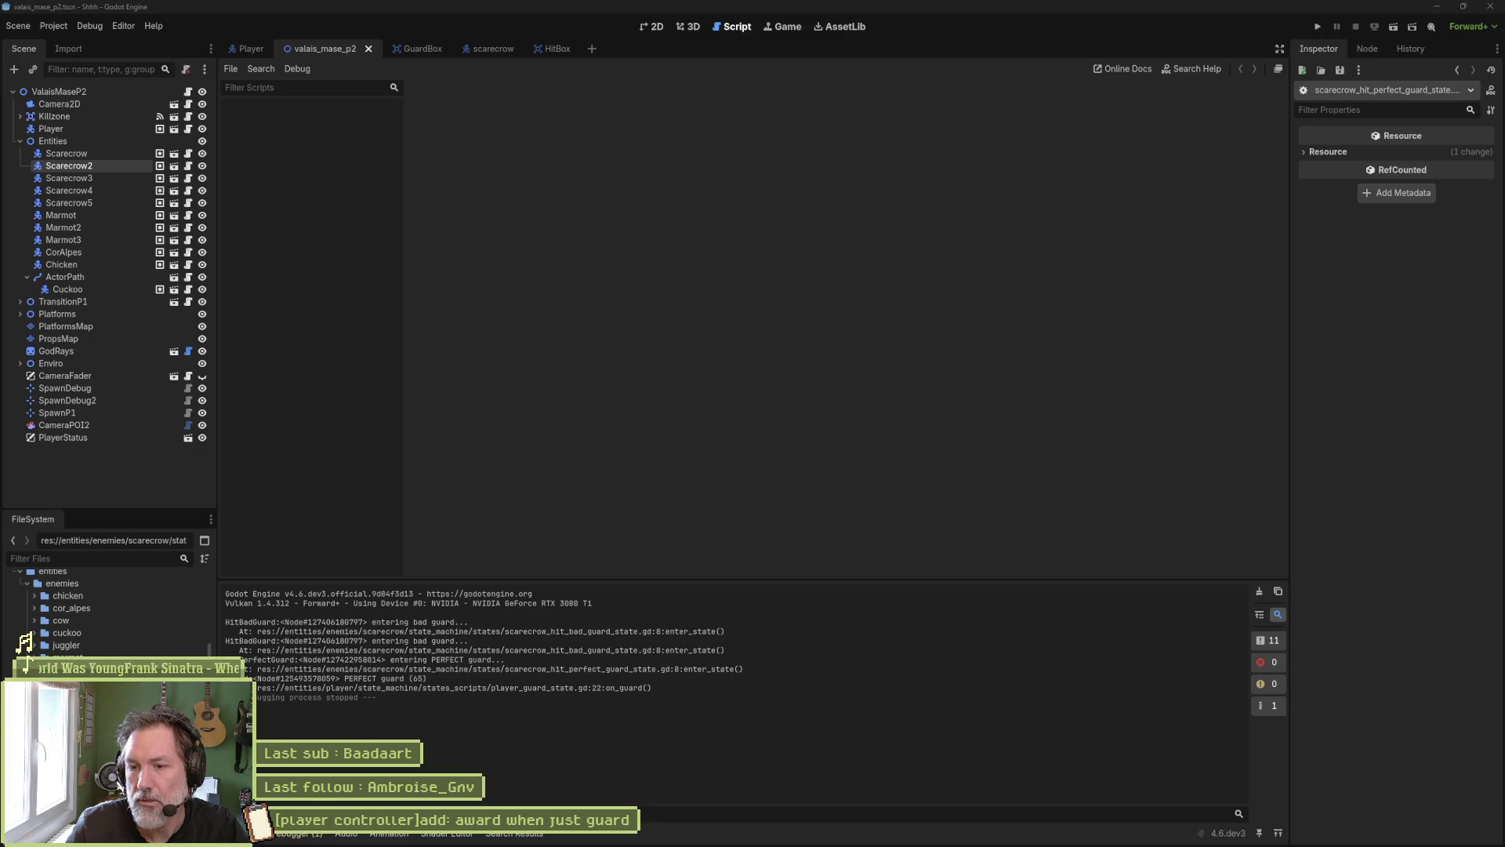
- Maximize Chrome, go to twitch.tv, and browse the Développement de logiciels et de jeux category
mouse_move(845, 844)
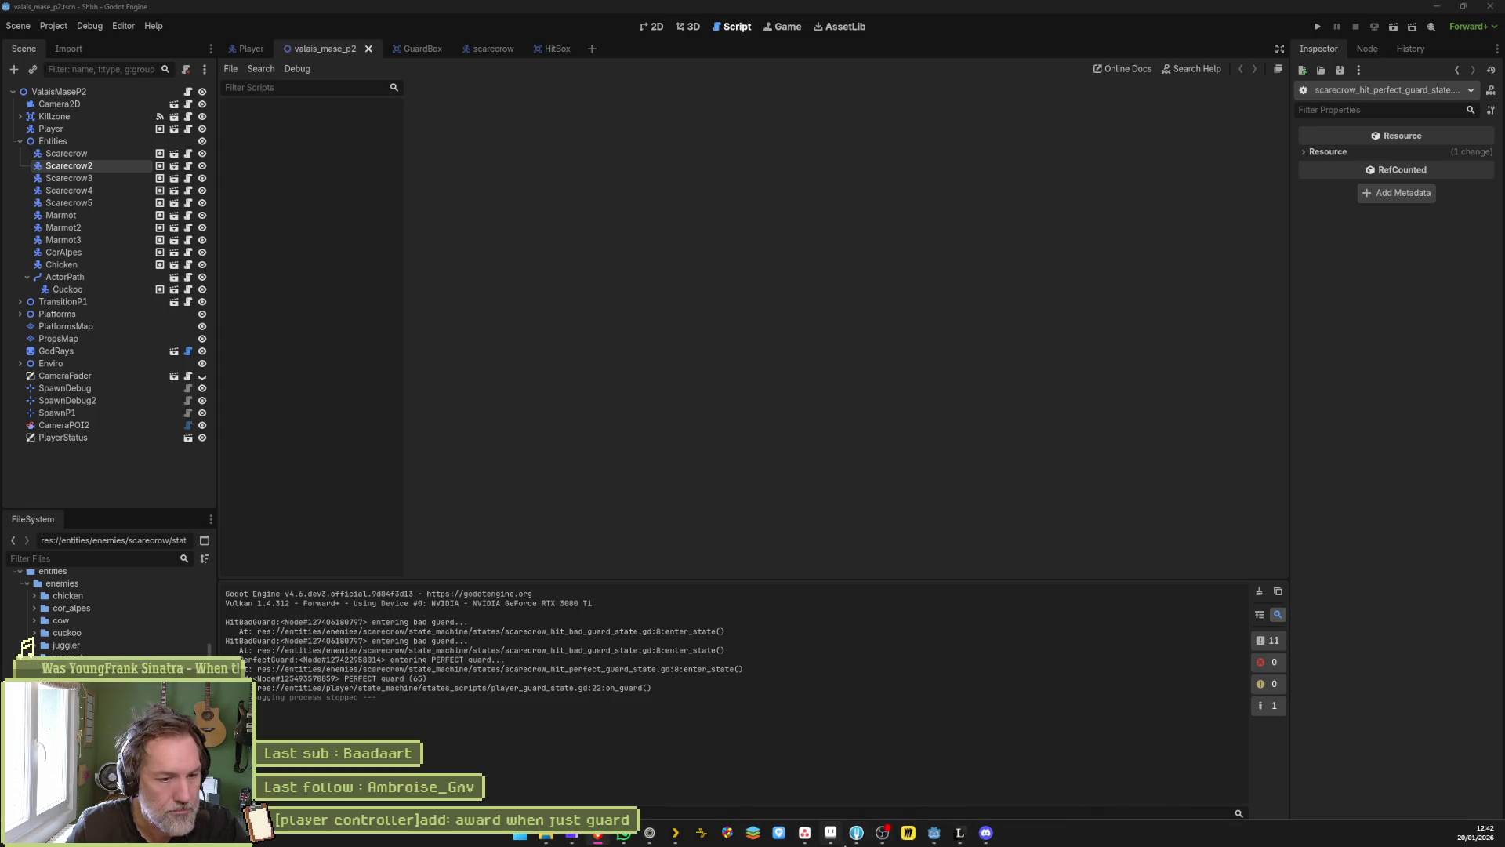
click(650, 833)
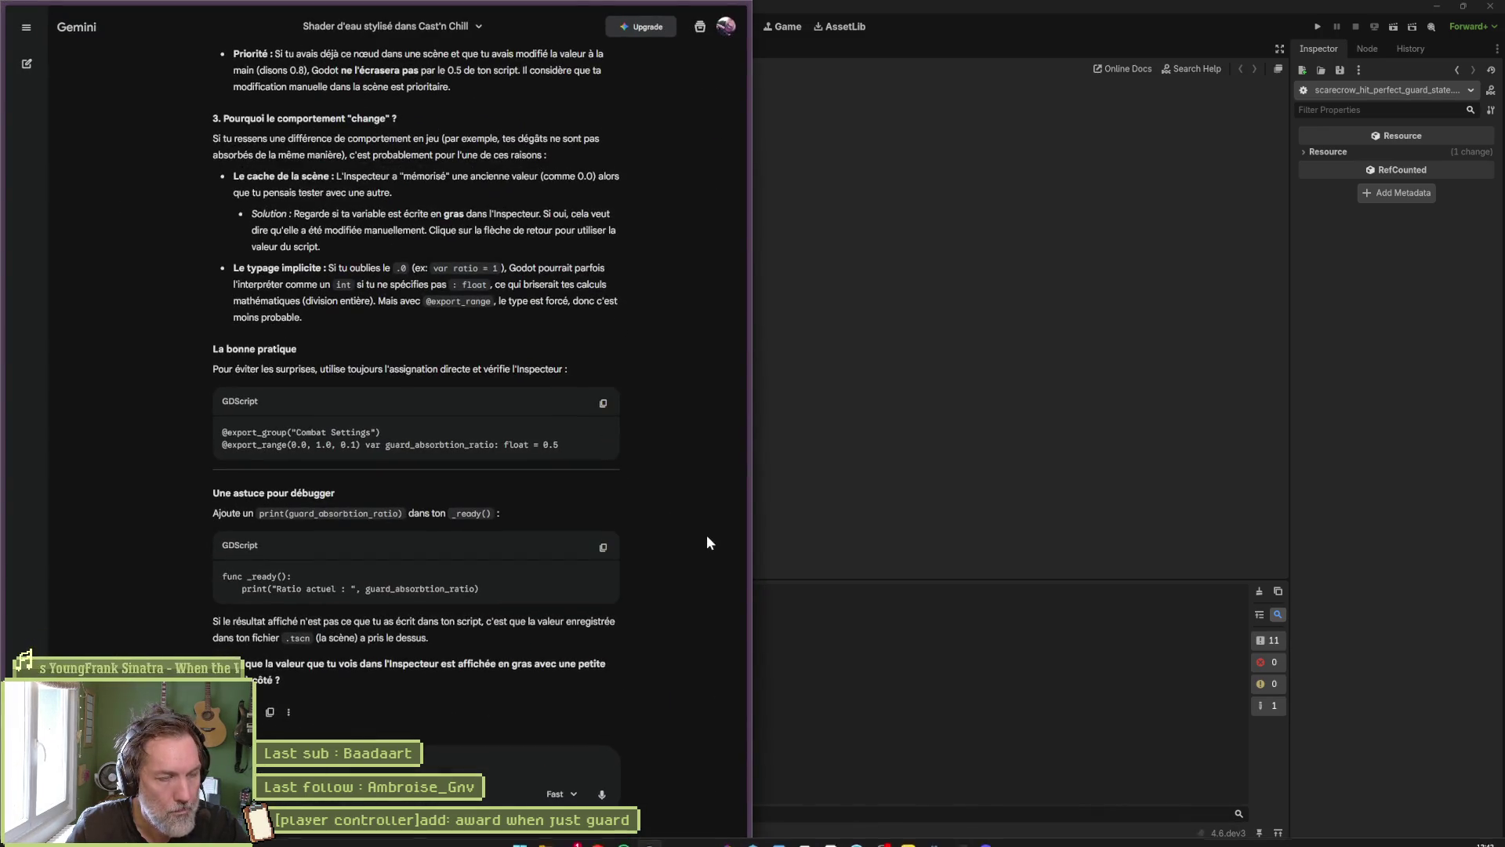
click(711, 11)
key(ctrl+t)
text(twitch.tv/)
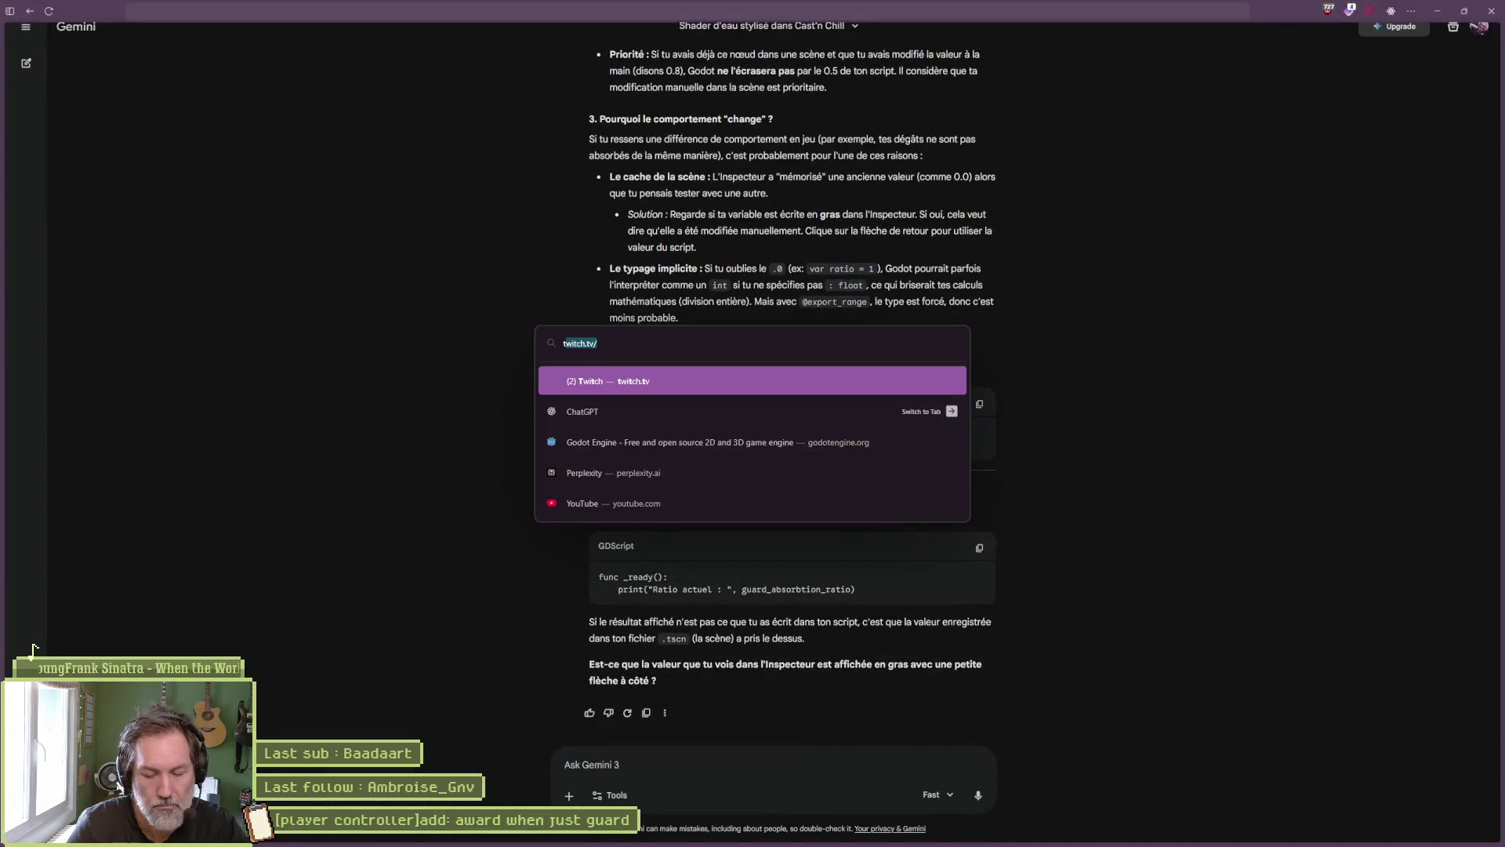
key(Return)
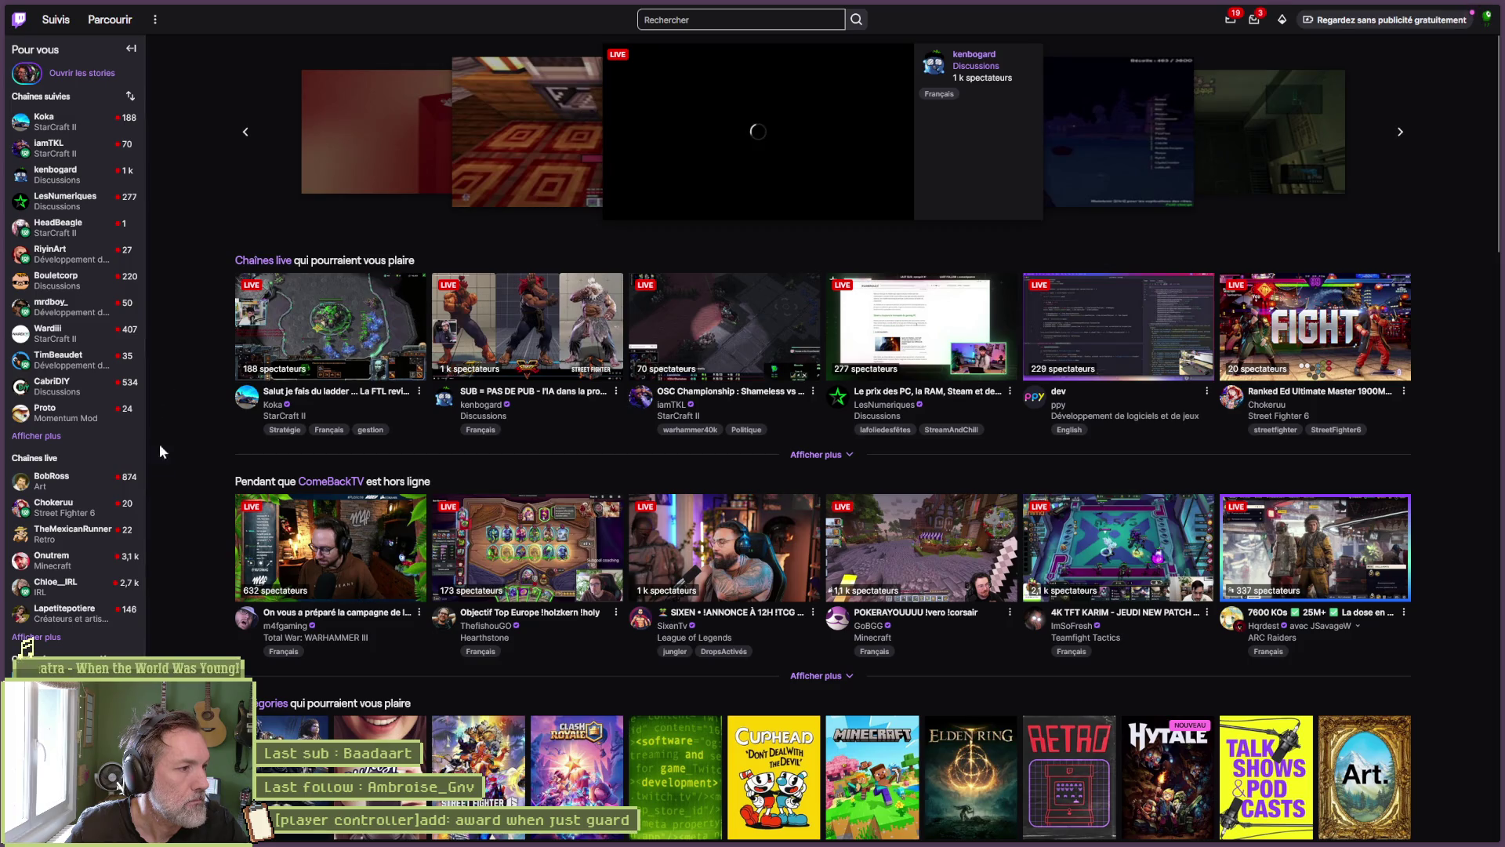
click(647, 757)
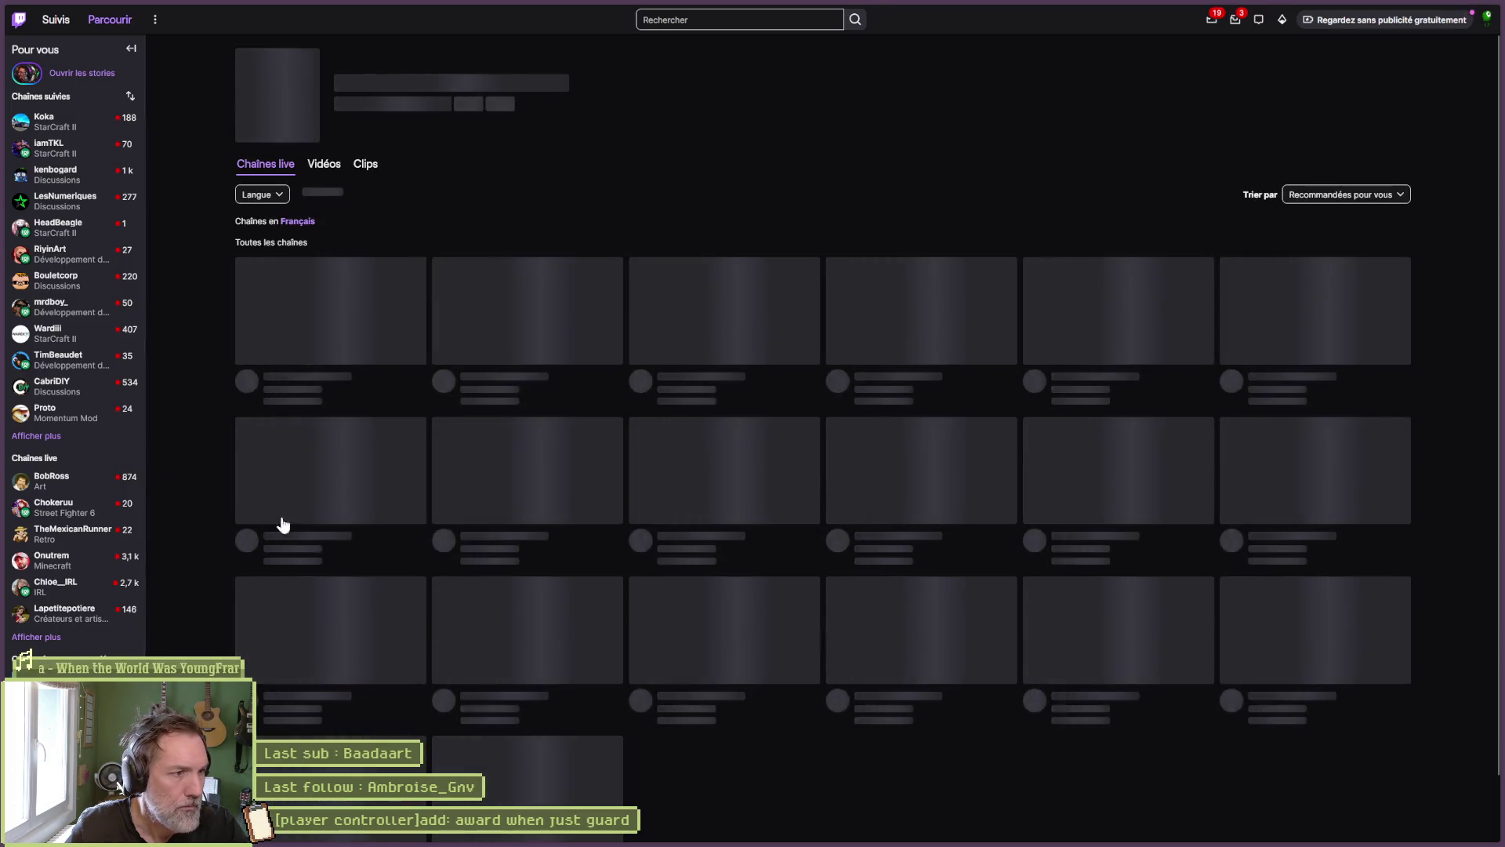